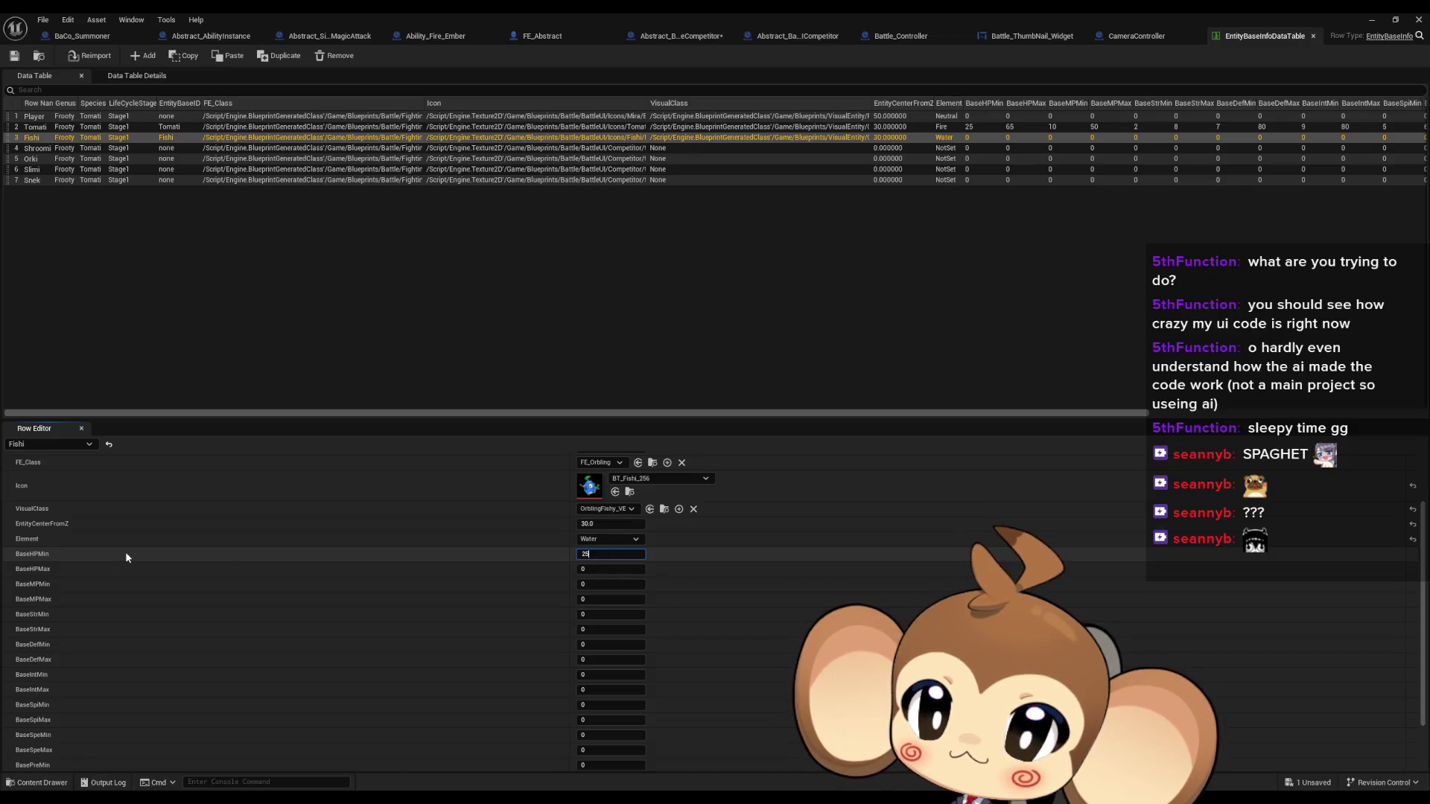
Give Fishi HP 25–50 and MP 10–50, checking Tomati's row for reference
left_click(123, 136)
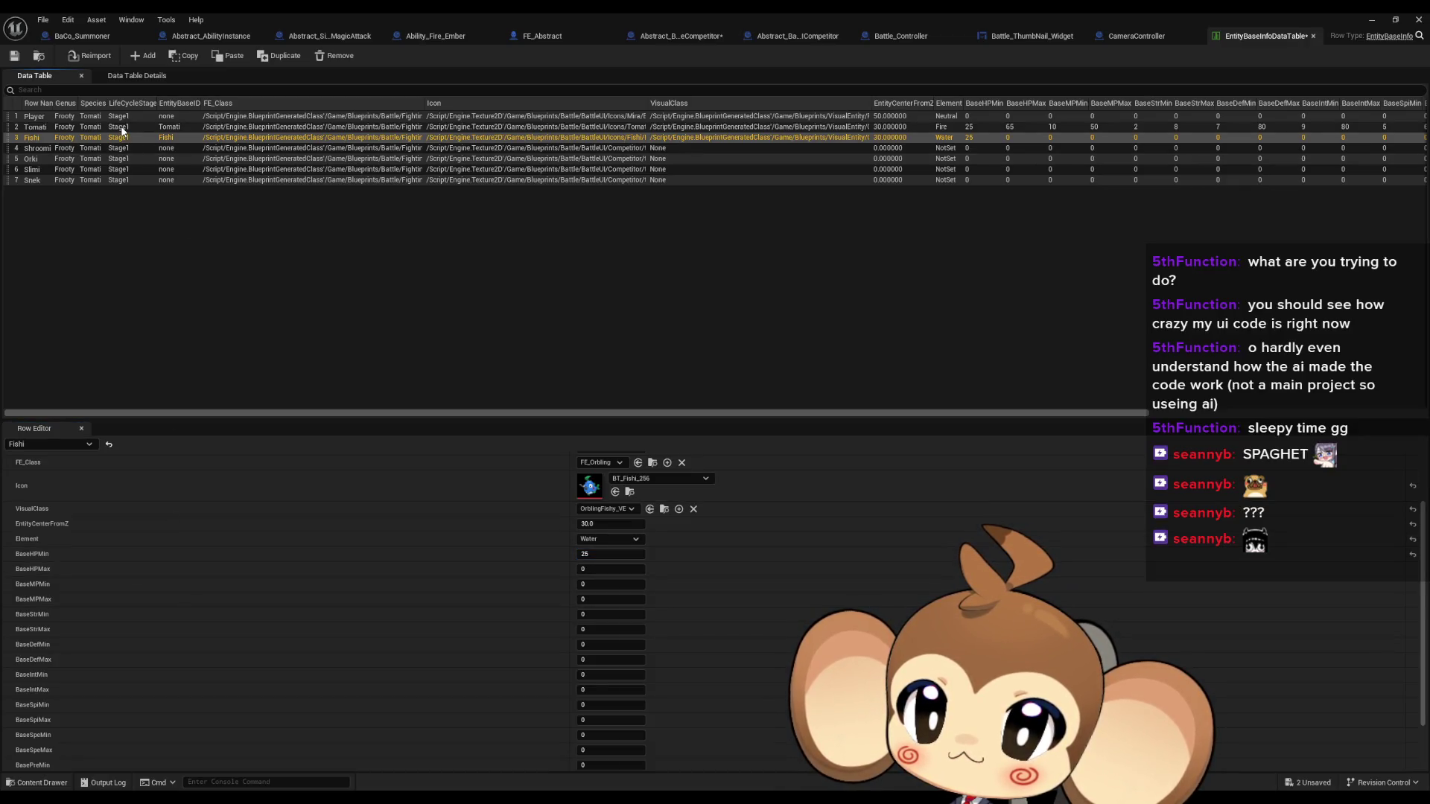
left_click(609, 570)
type("50")
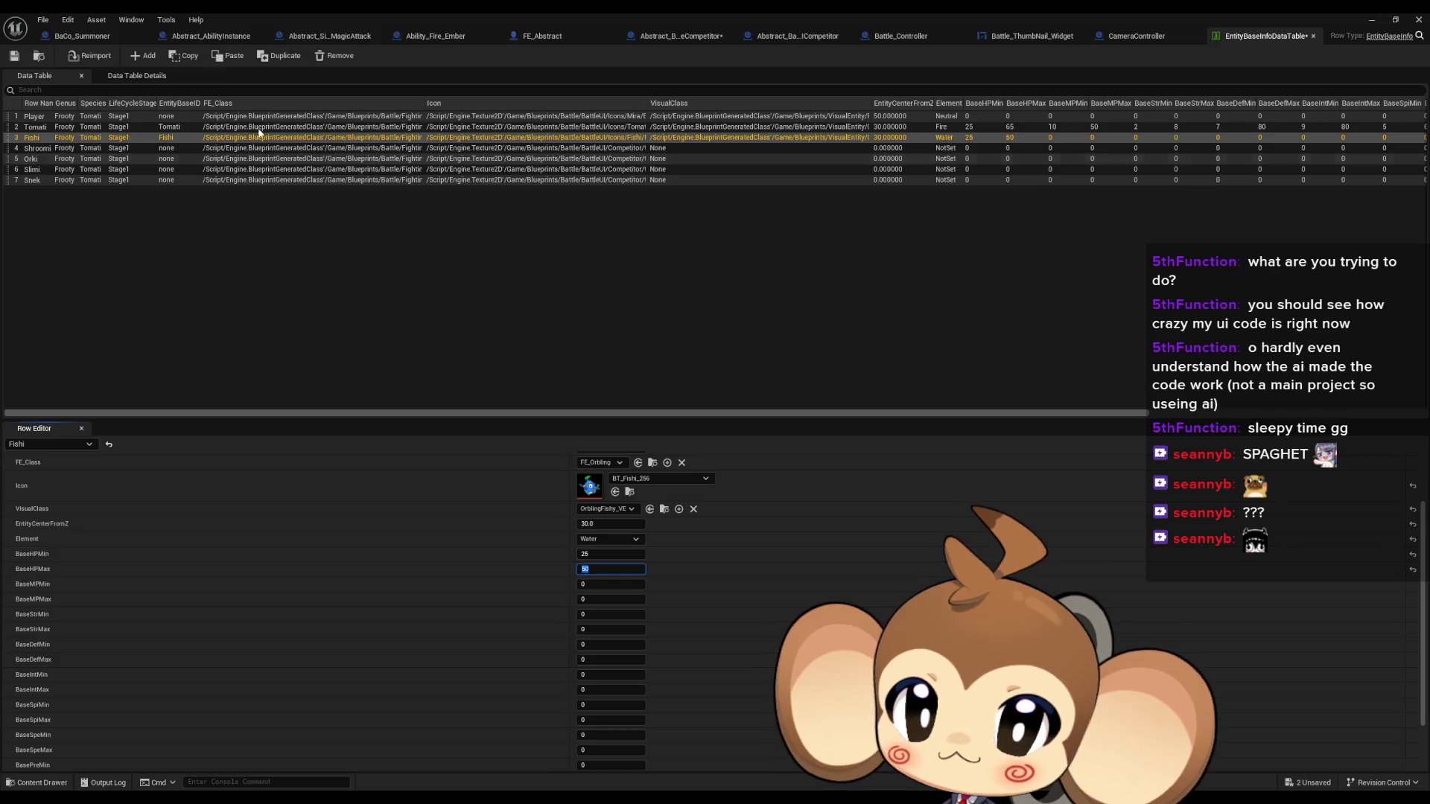
left_click(151, 128)
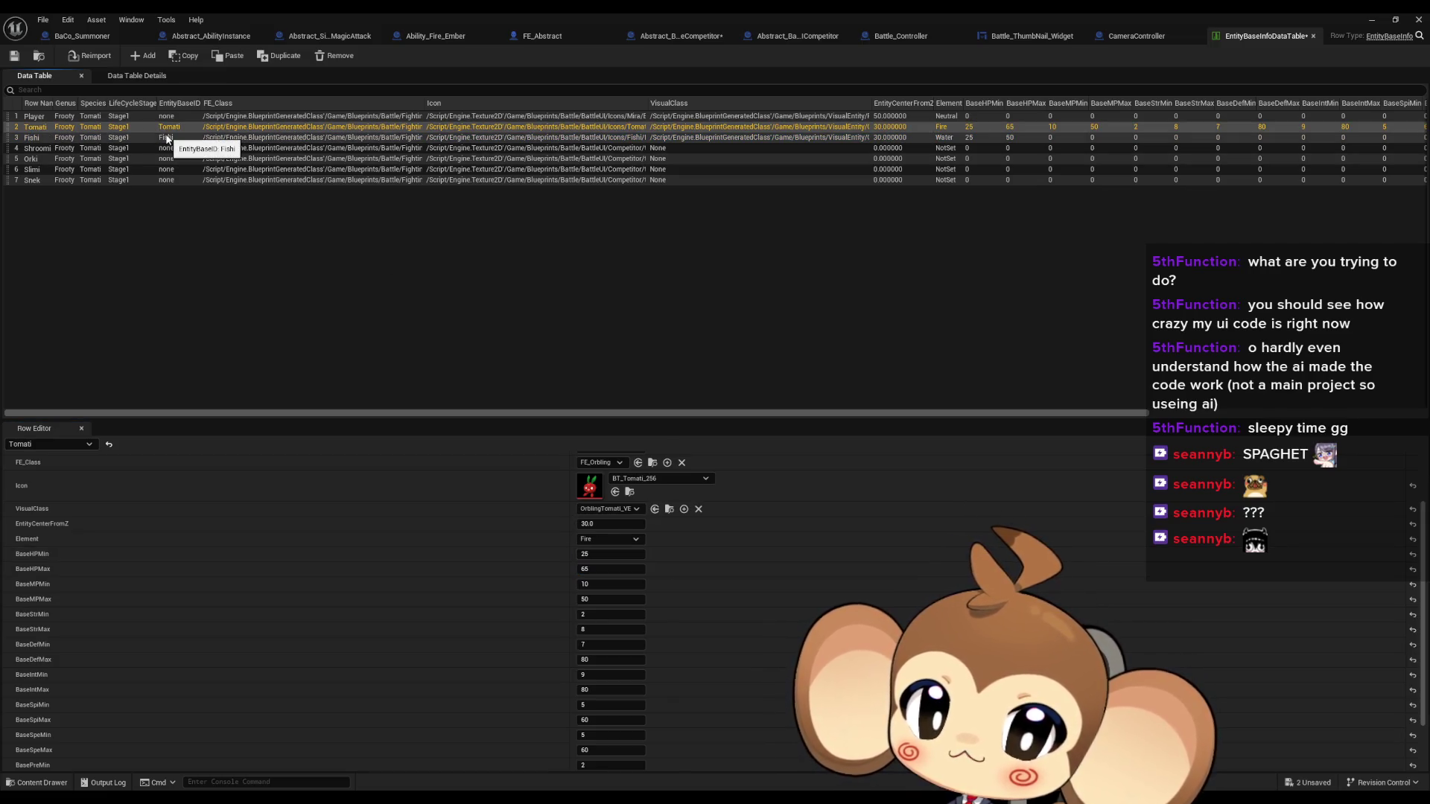
left_click(168, 139)
left_click(603, 585)
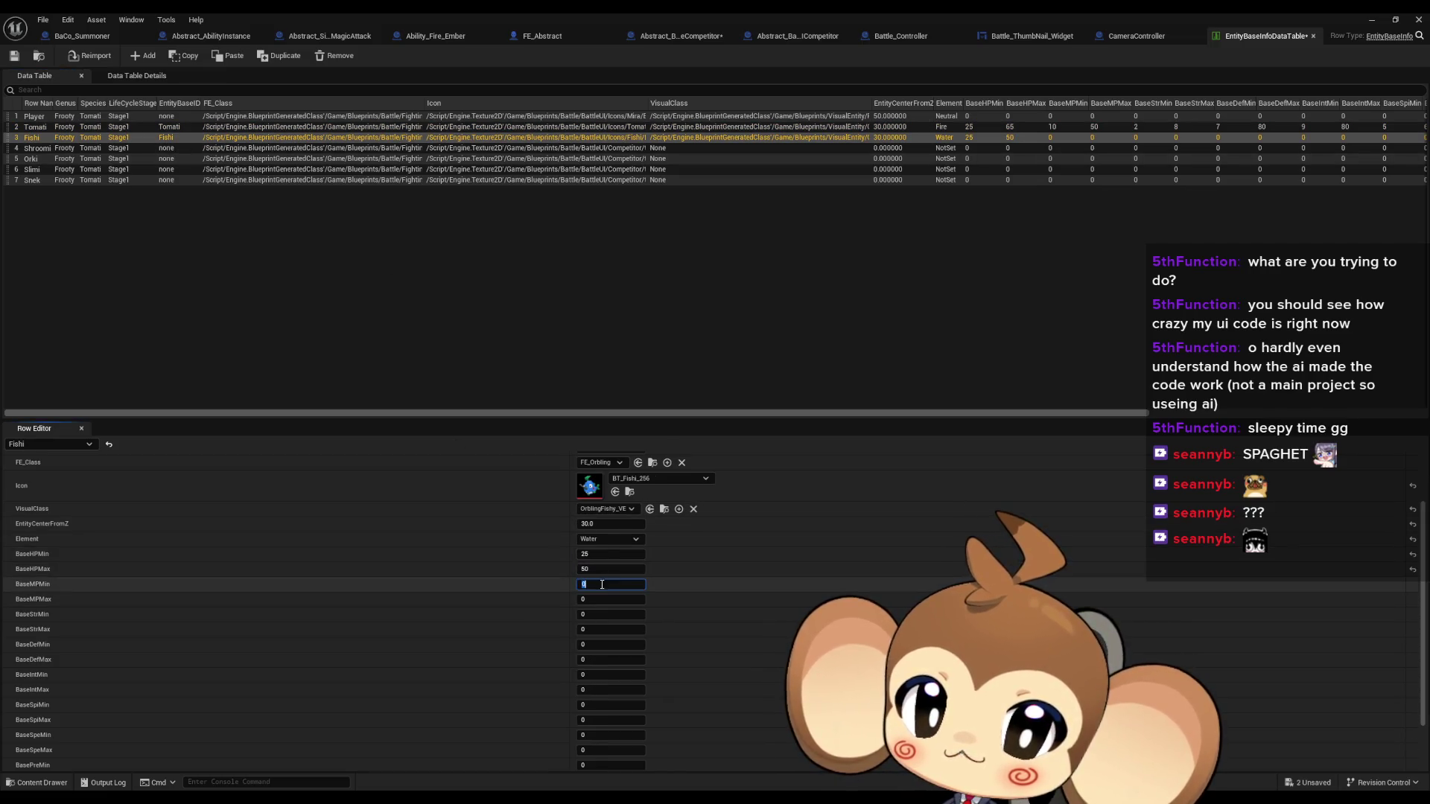
type("10")
key("Tab")
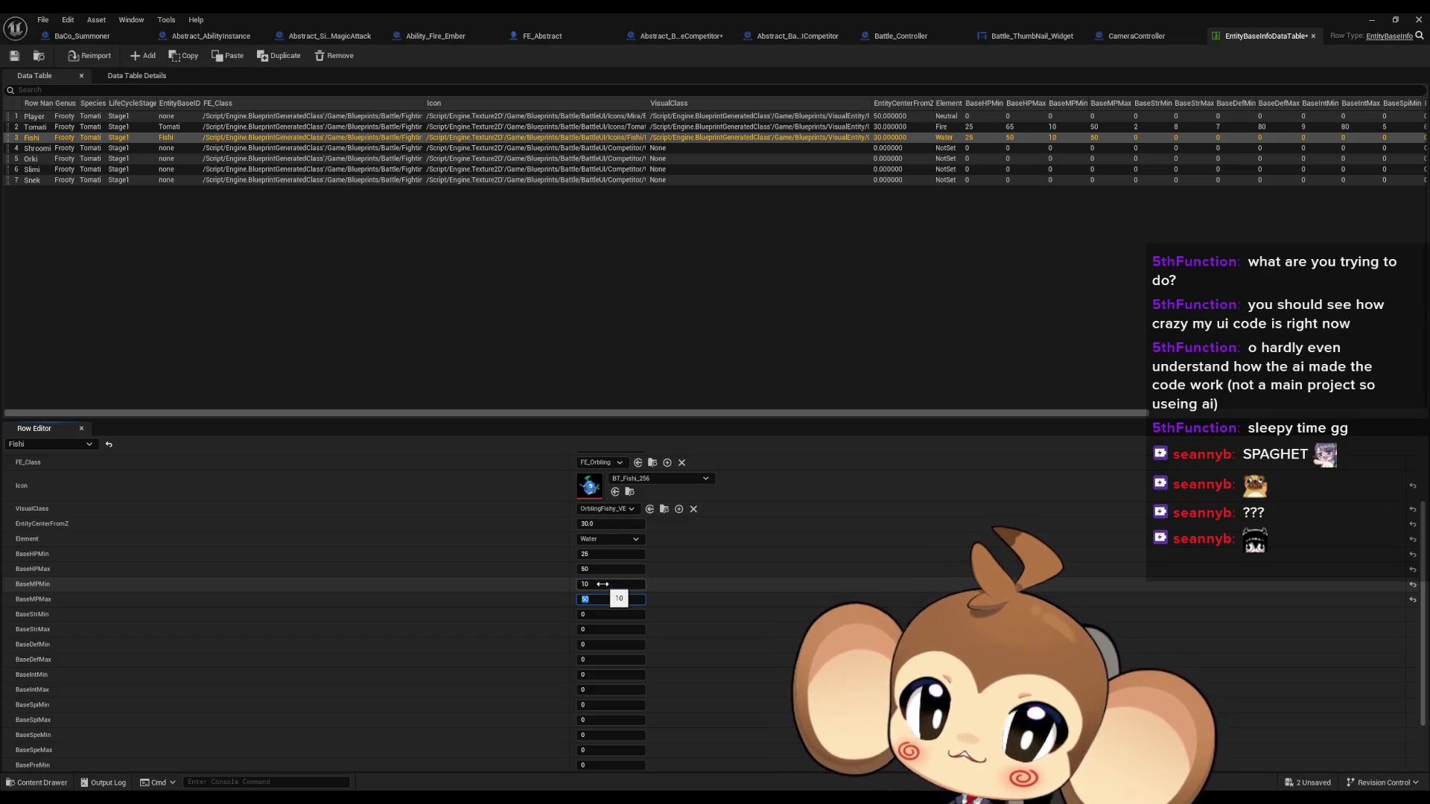
scroll(589, 608, "down", 1)
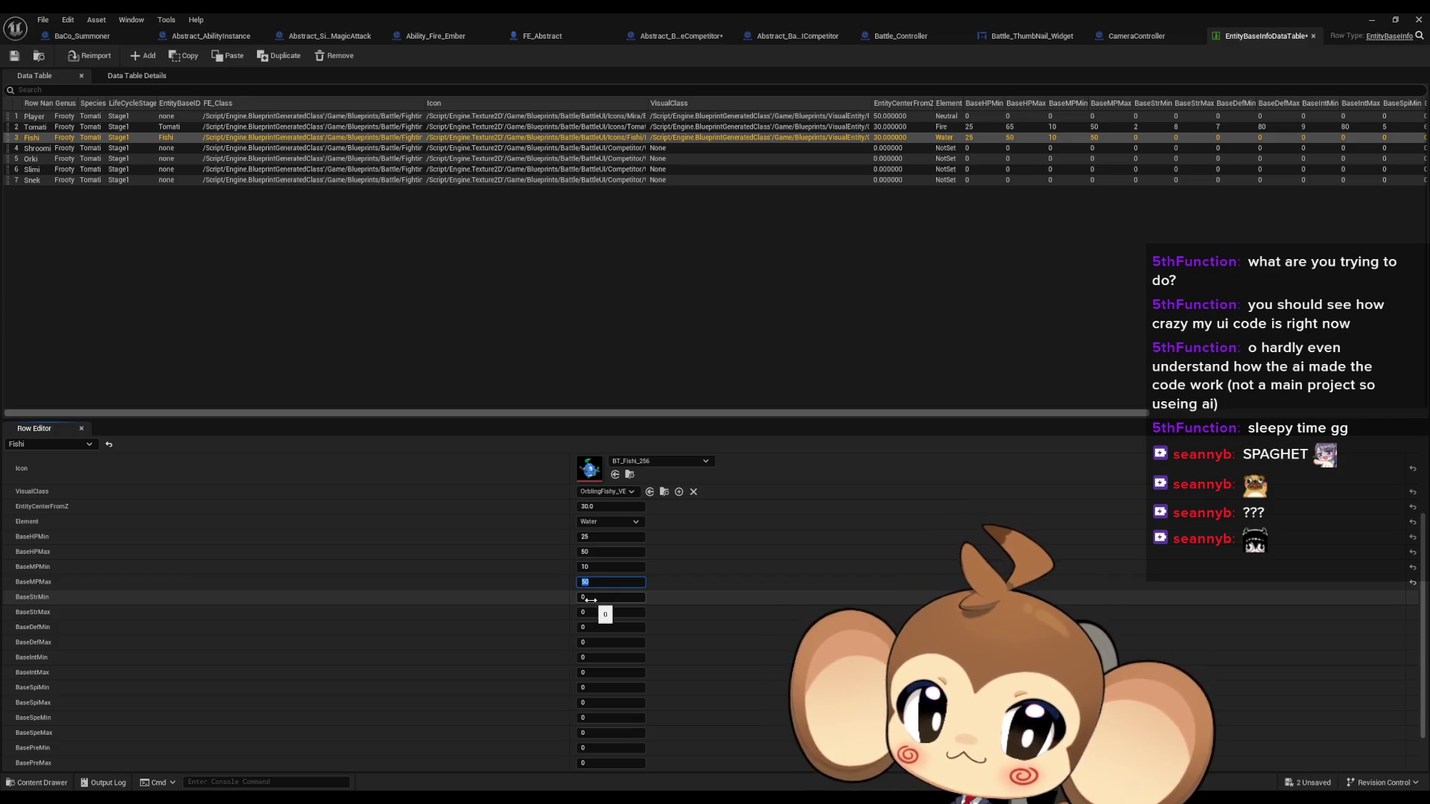
Set Fishi's BaseStrMin to 3 and BaseStrMax to 10
left_click(121, 128)
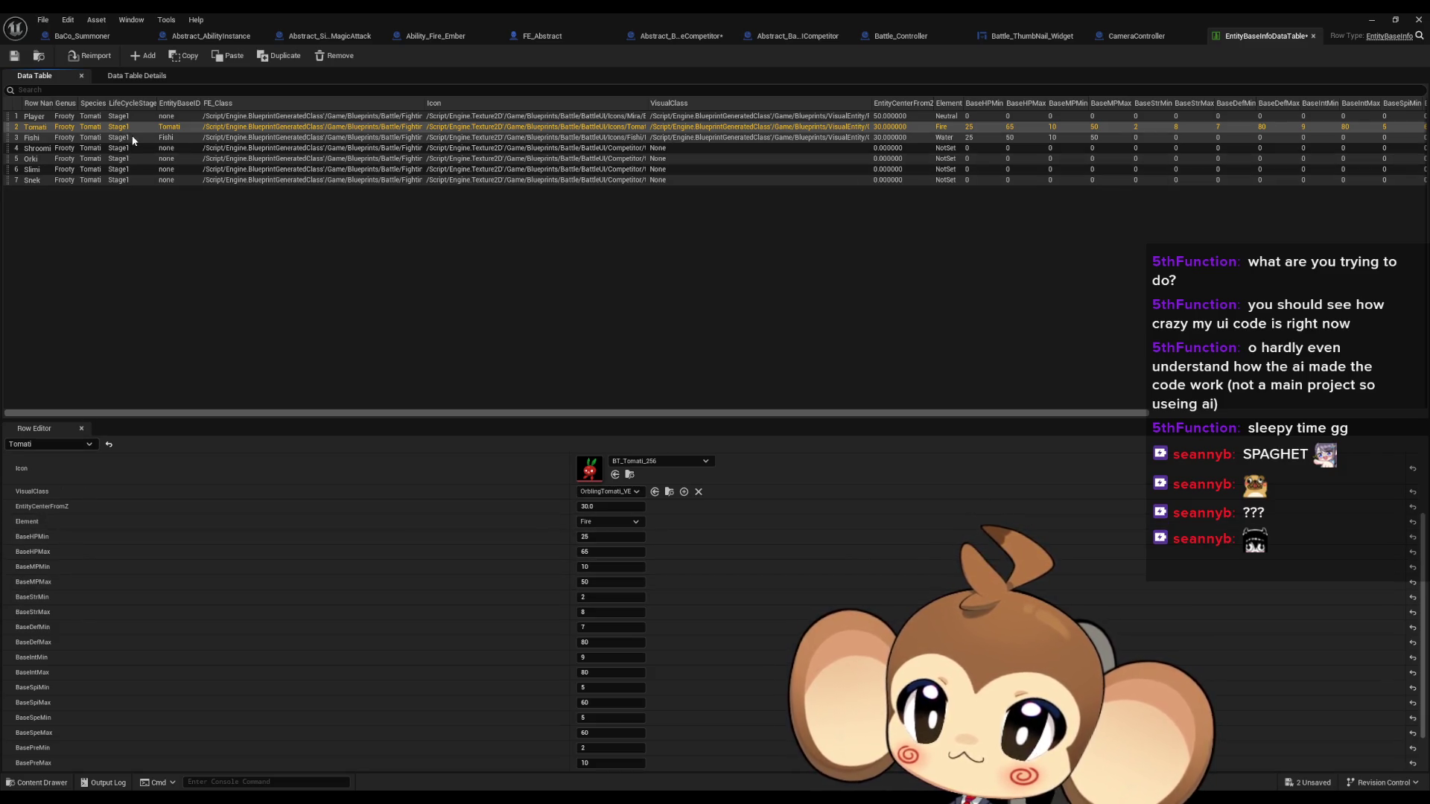
left_click(97, 138)
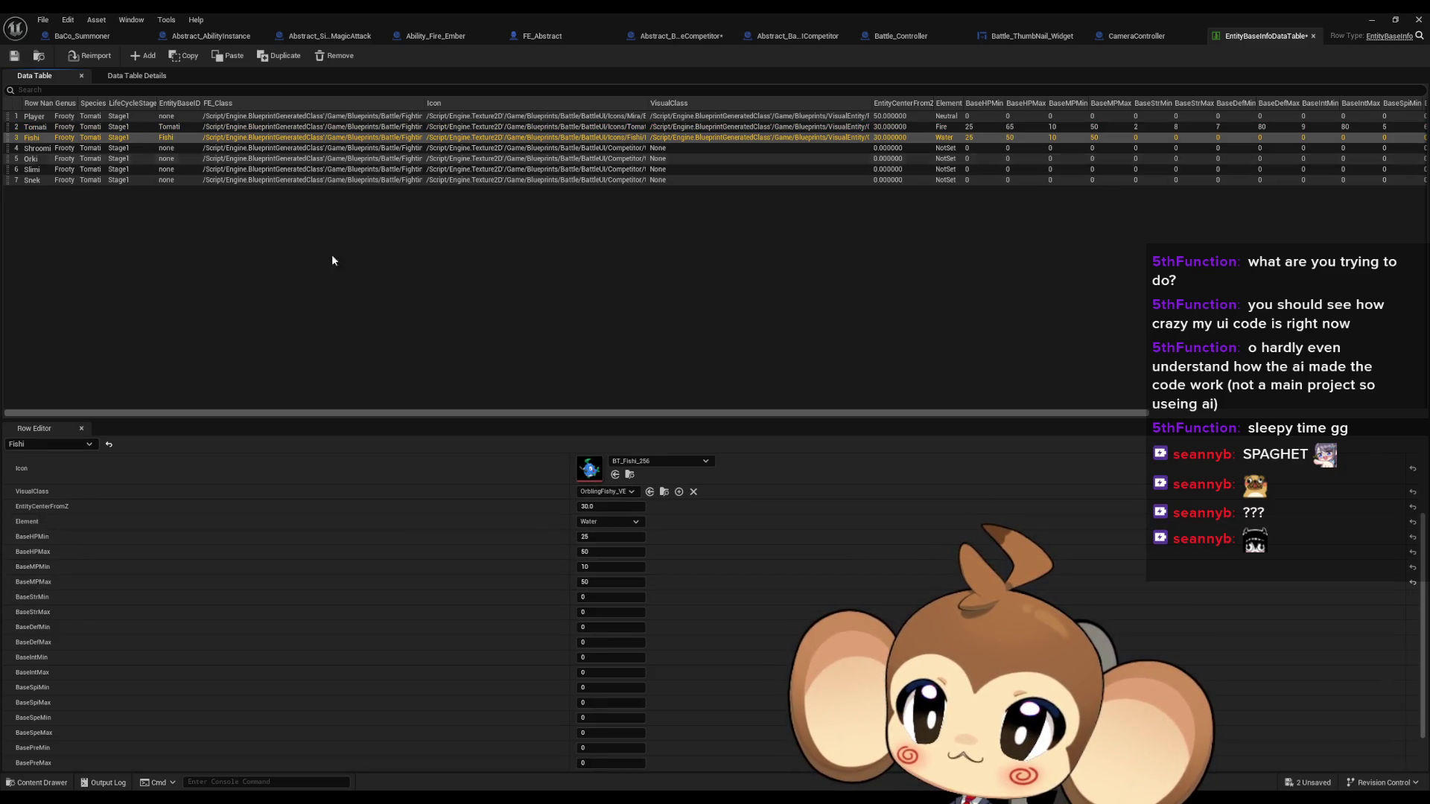
left_click(588, 598)
type("3")
key("Tab")
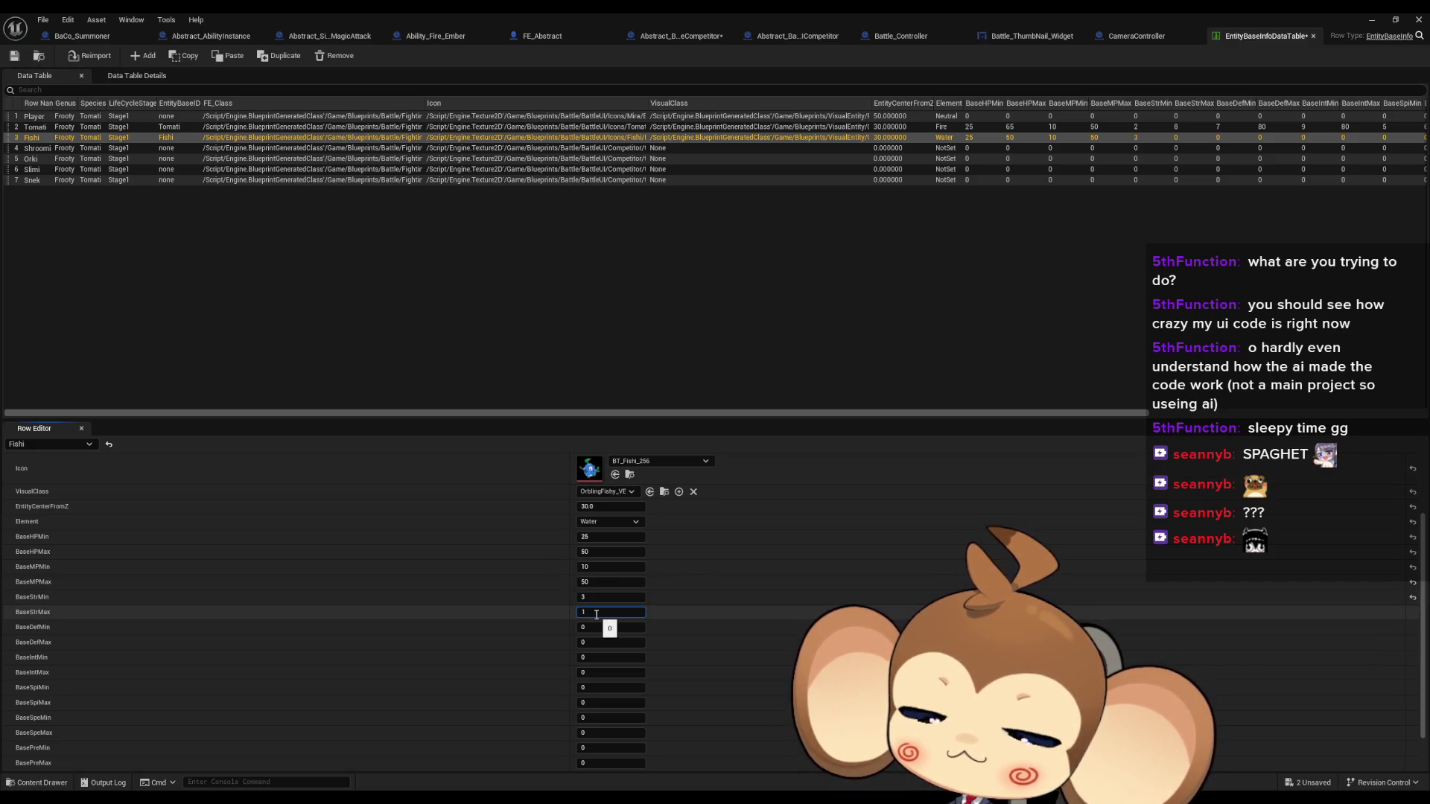
type("10")
key("Return")
Set Fishi's BaseDefMin to 7 after comparing against Tomati's stats
left_click(128, 130)
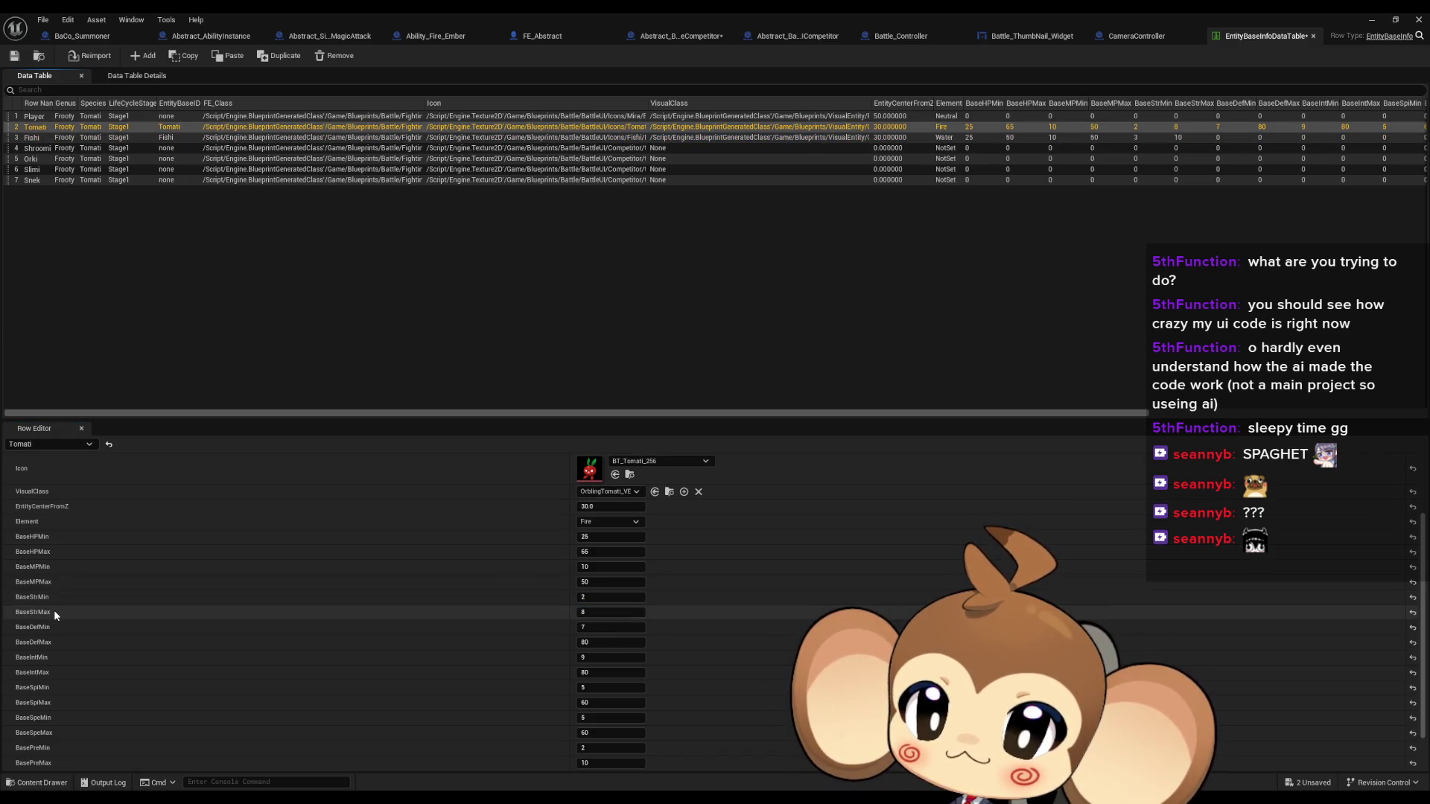
left_click(92, 139)
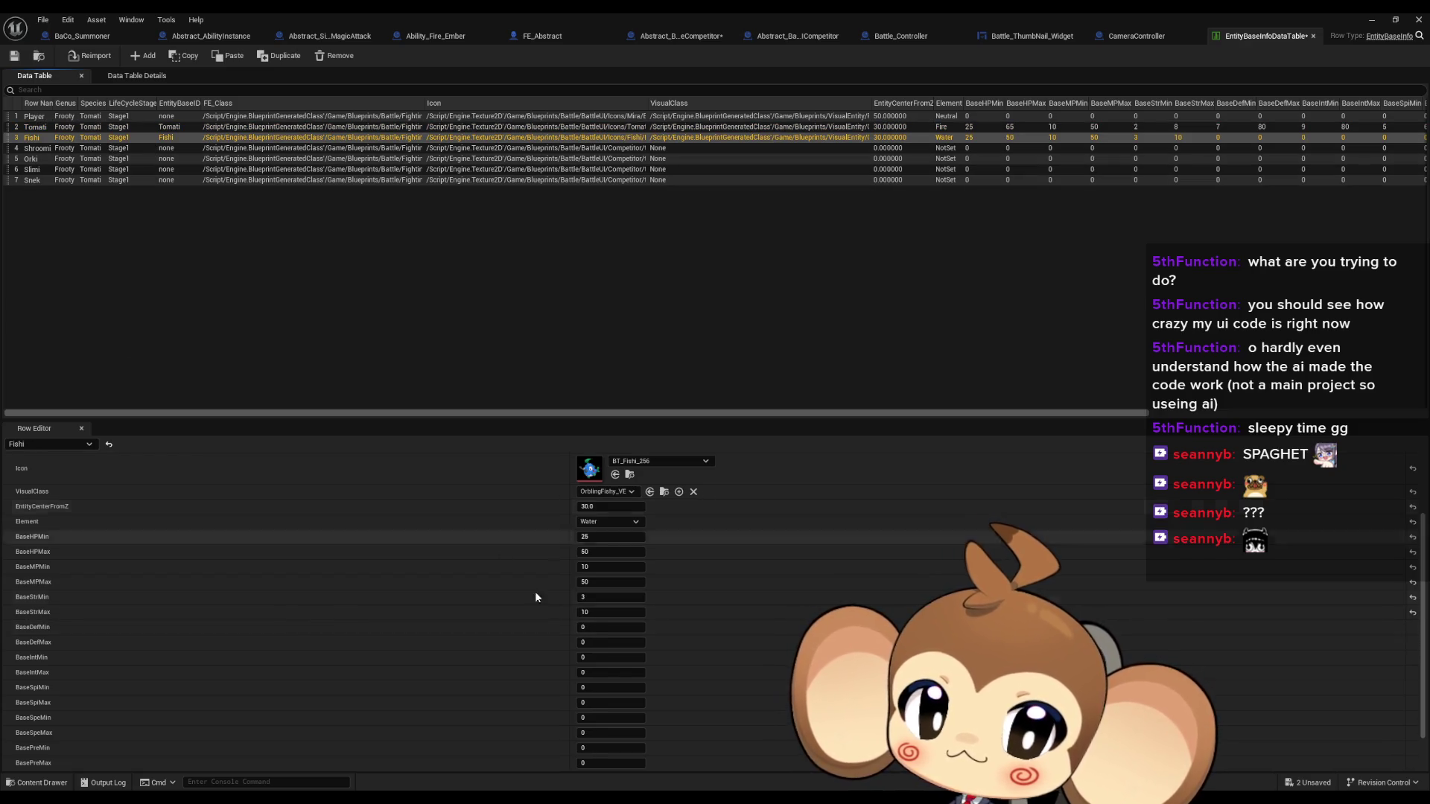
left_click(597, 626)
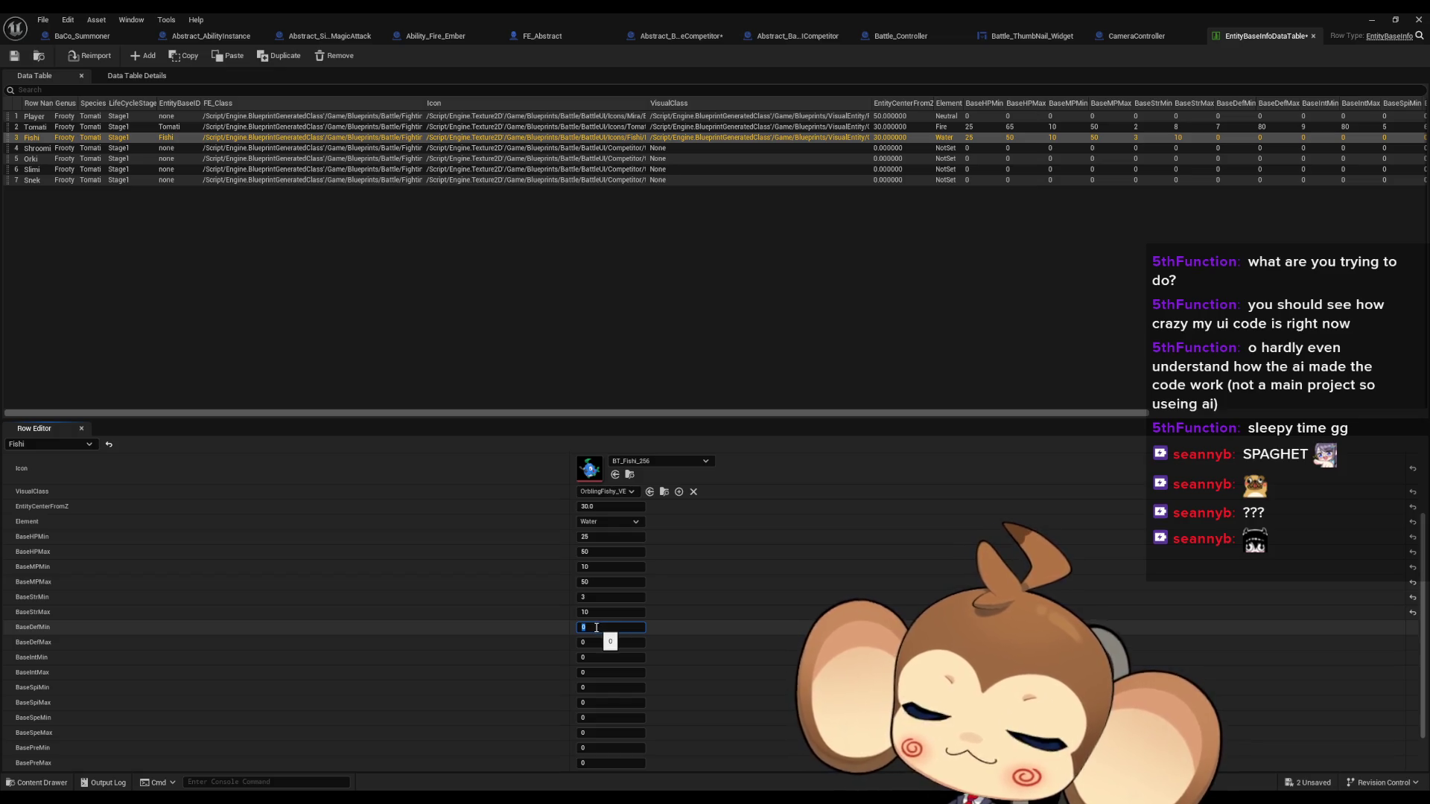
type("7")
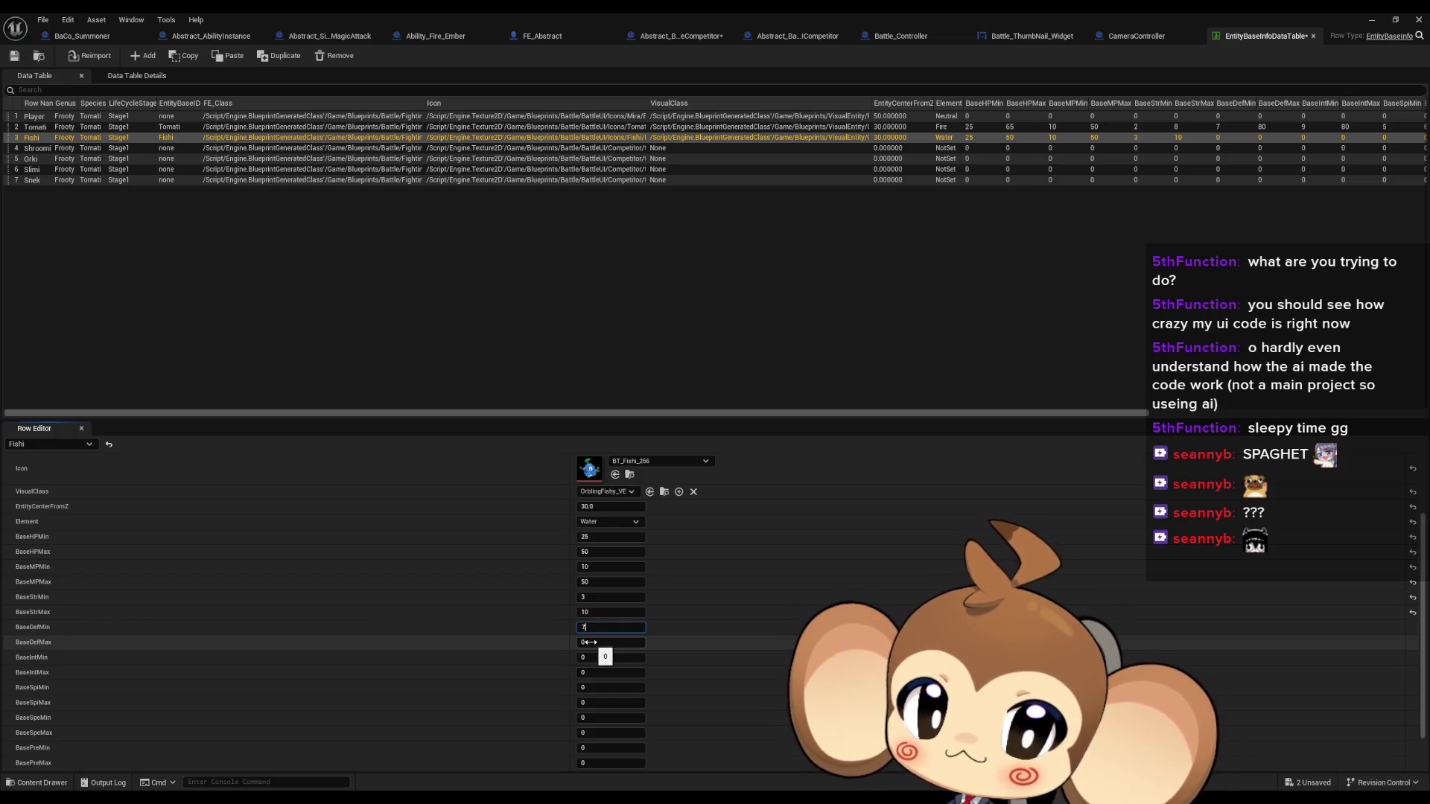
left_click(590, 642)
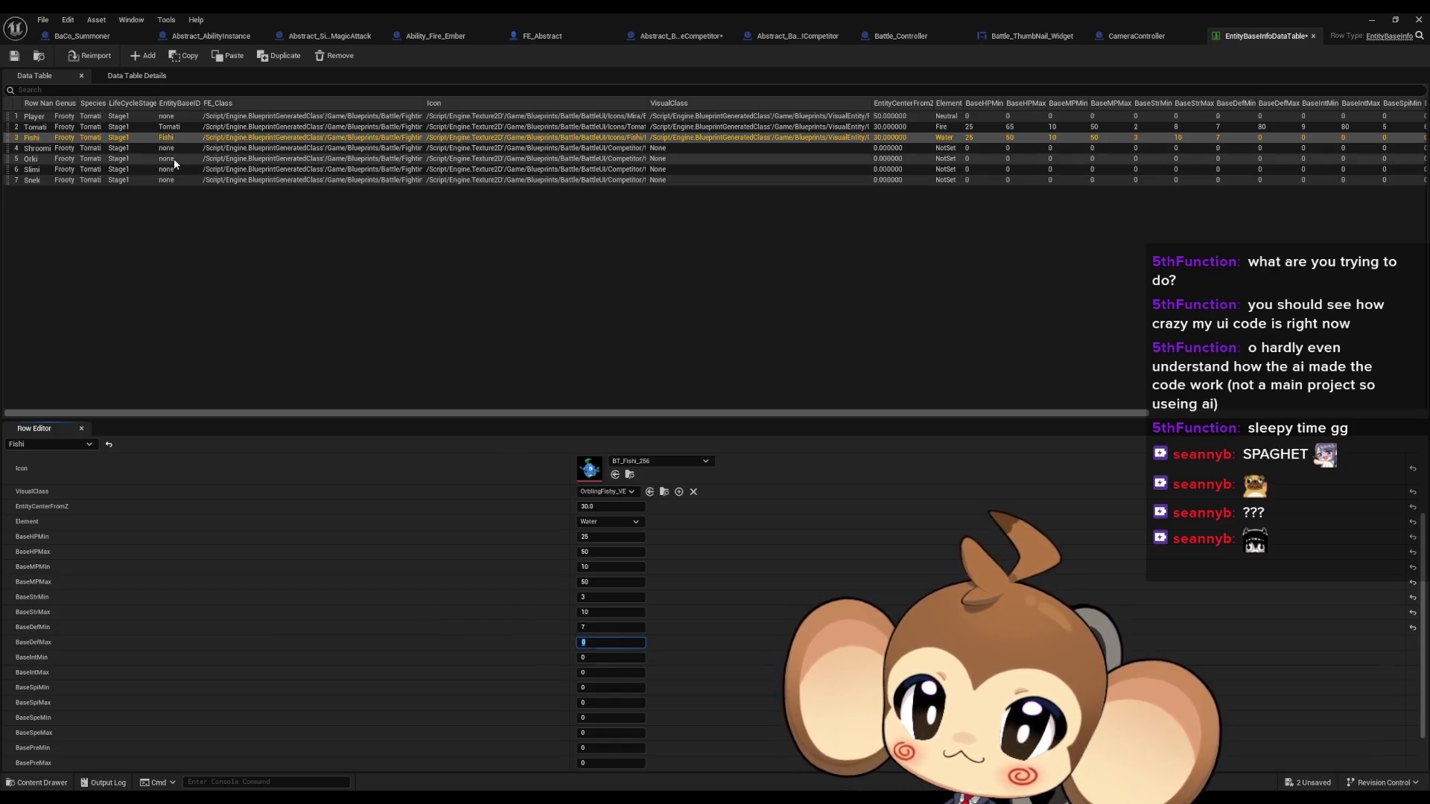
left_click(132, 128)
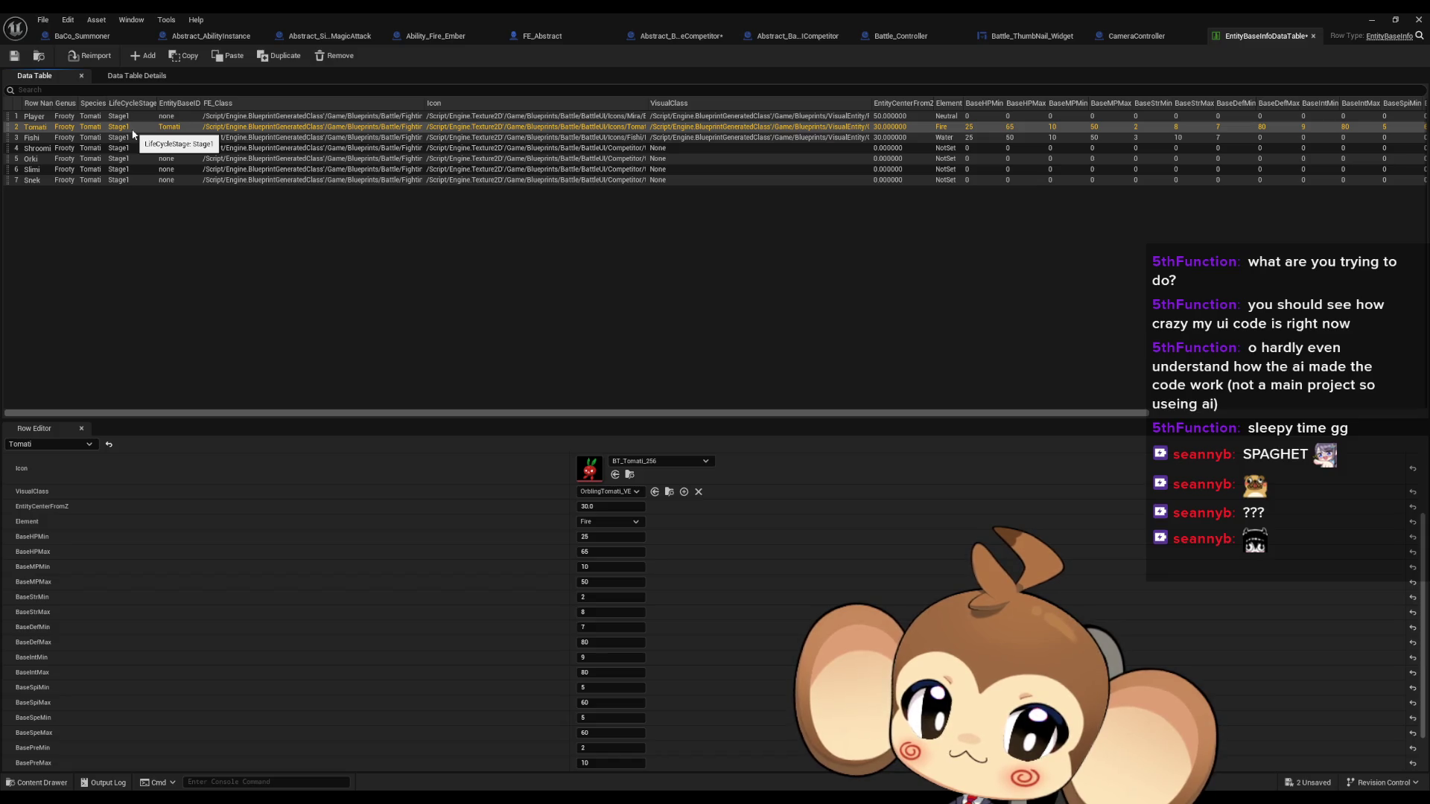
Raise Tomati's BaseStrMax to 80
scroll(484, 552, "down", 2)
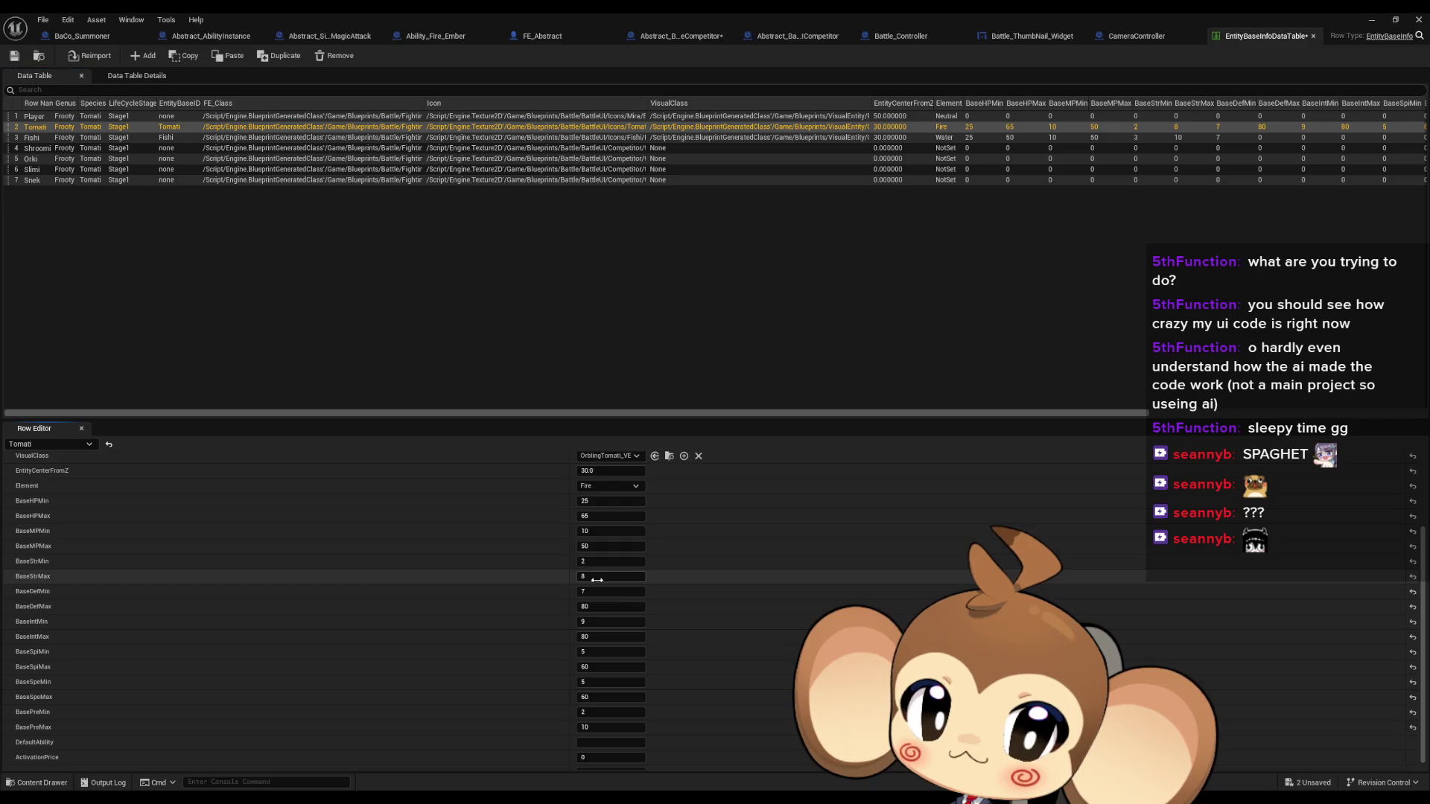
left_click(607, 575)
type("0")
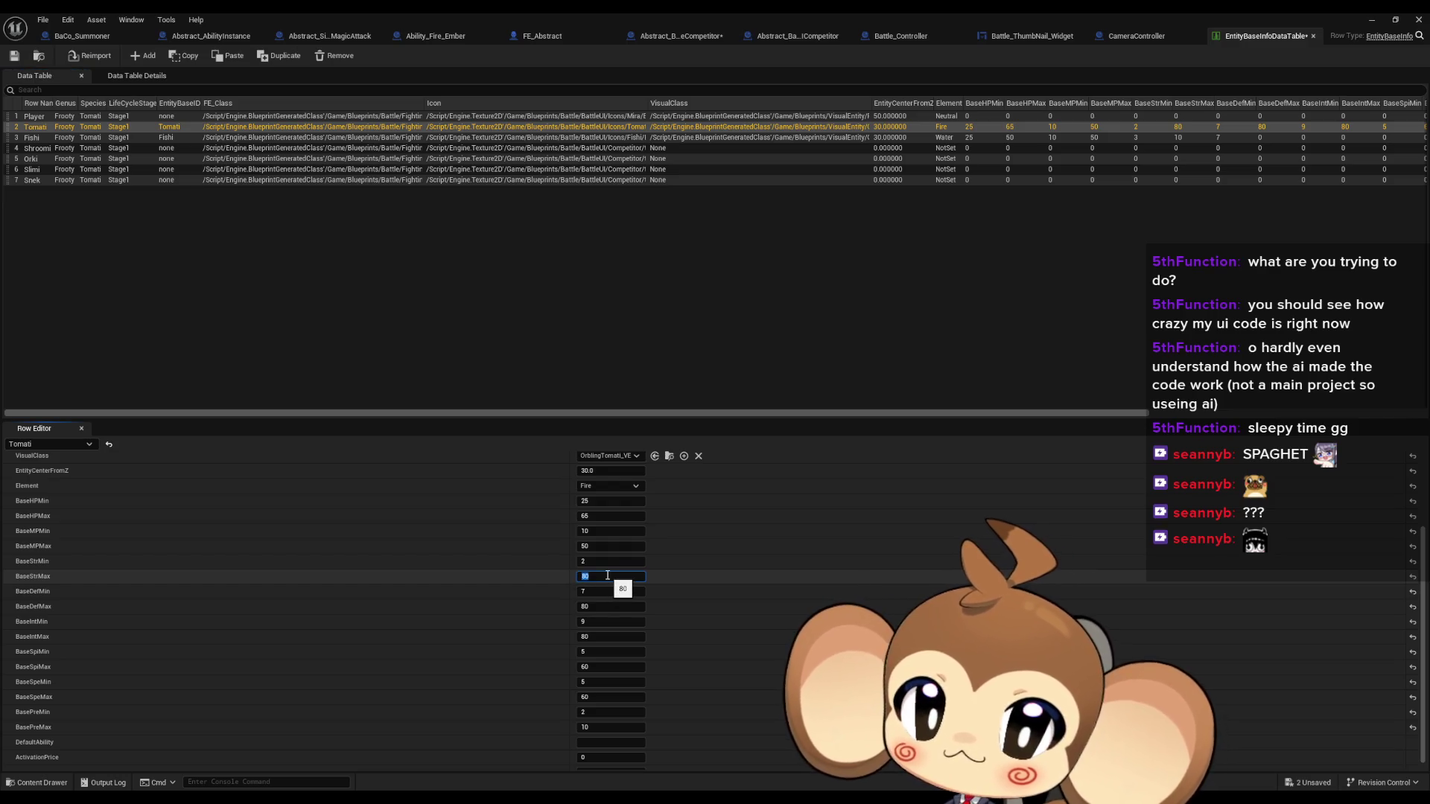
key("Return")
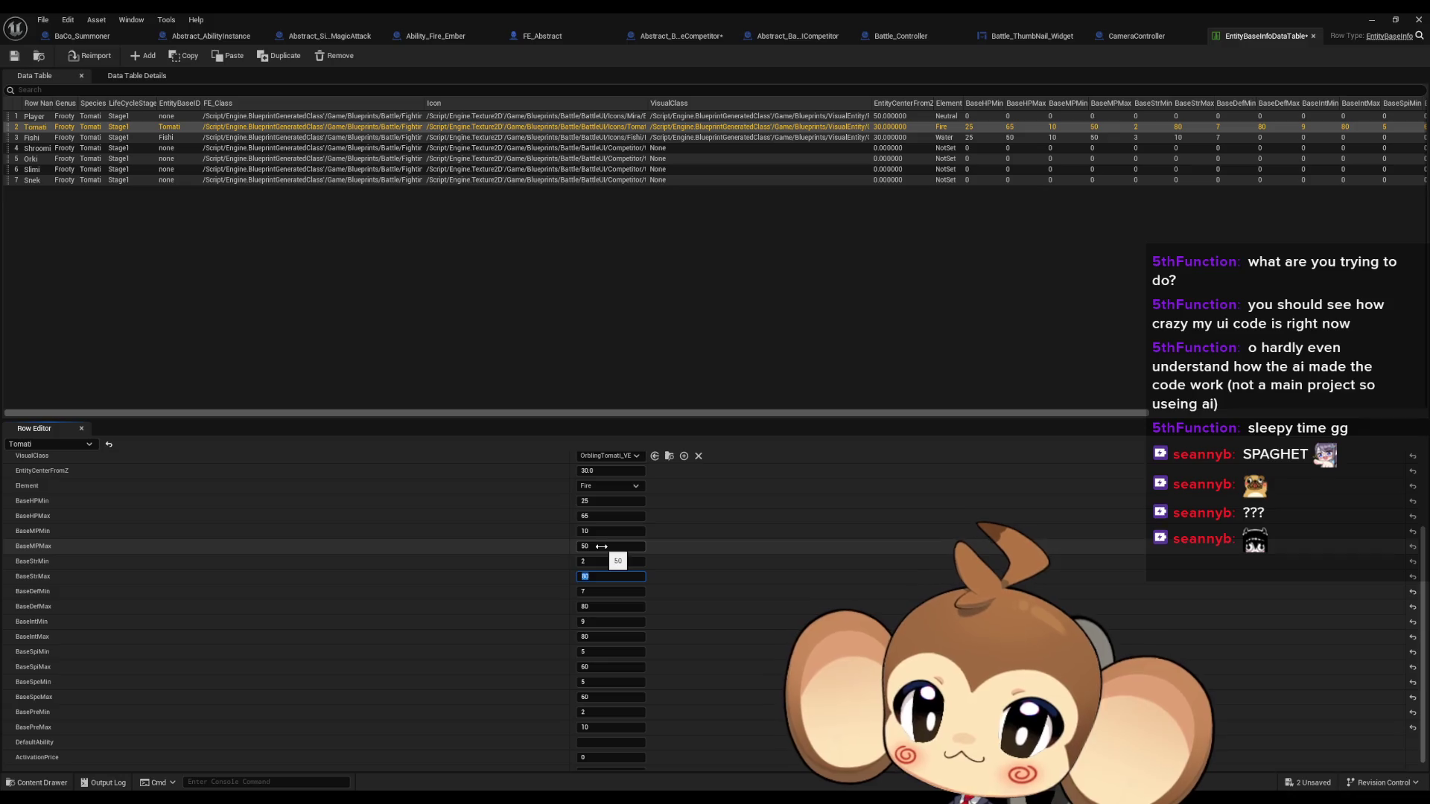
Set Fishi's BaseStrMax to 100, BaseDefMax to 70 and BaseInt range to 7–70
left_click(112, 140)
left_click(604, 578)
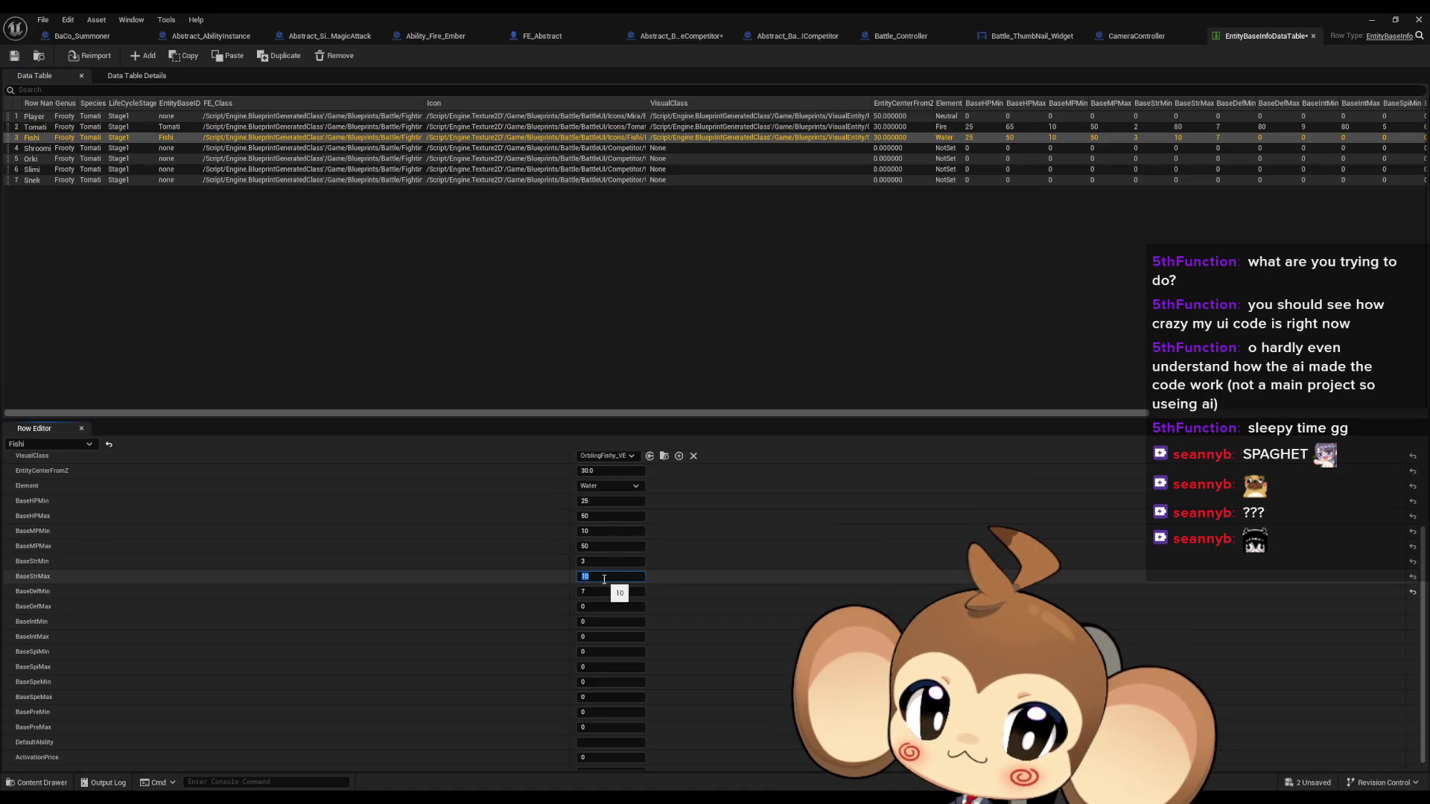
type("1")
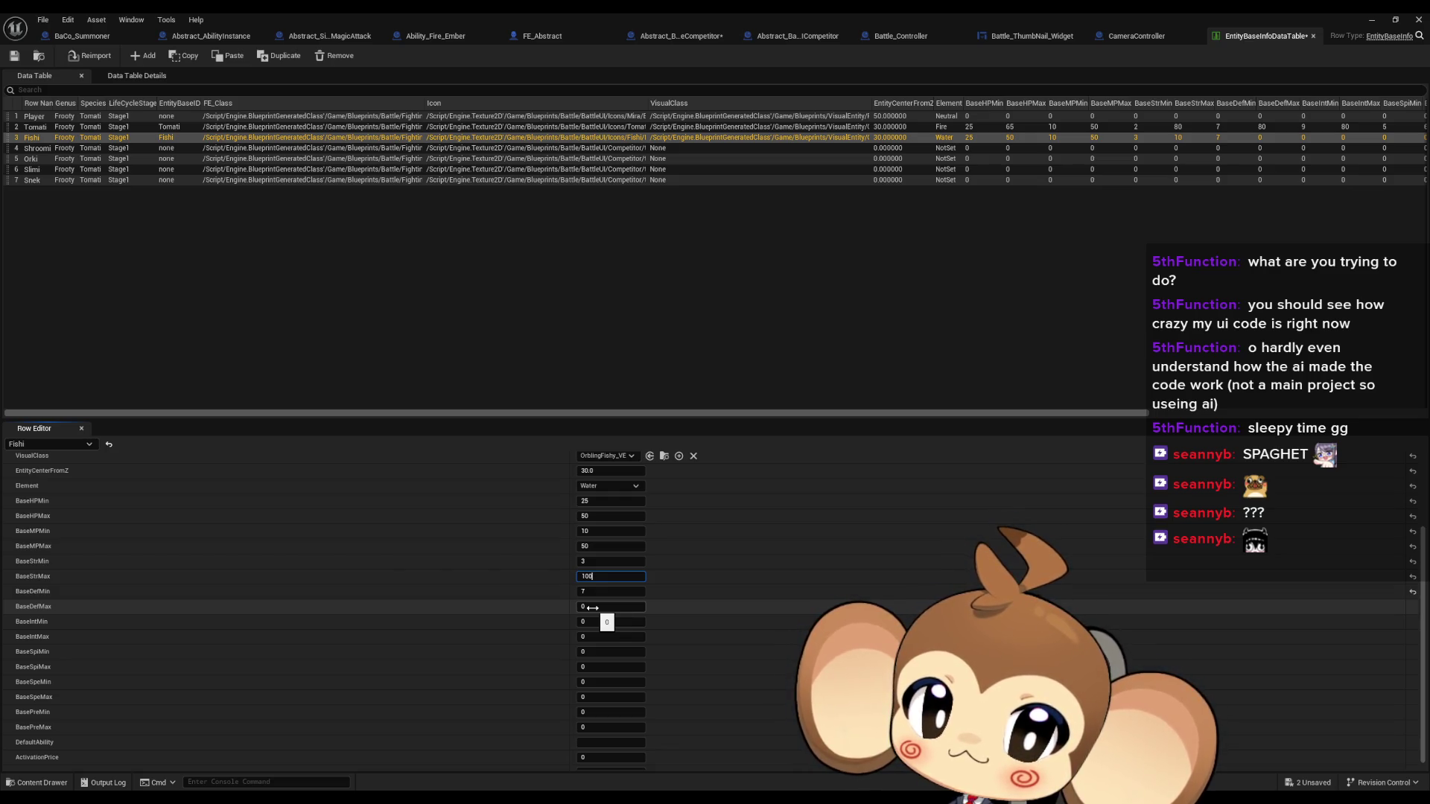
left_click(592, 608)
type("70")
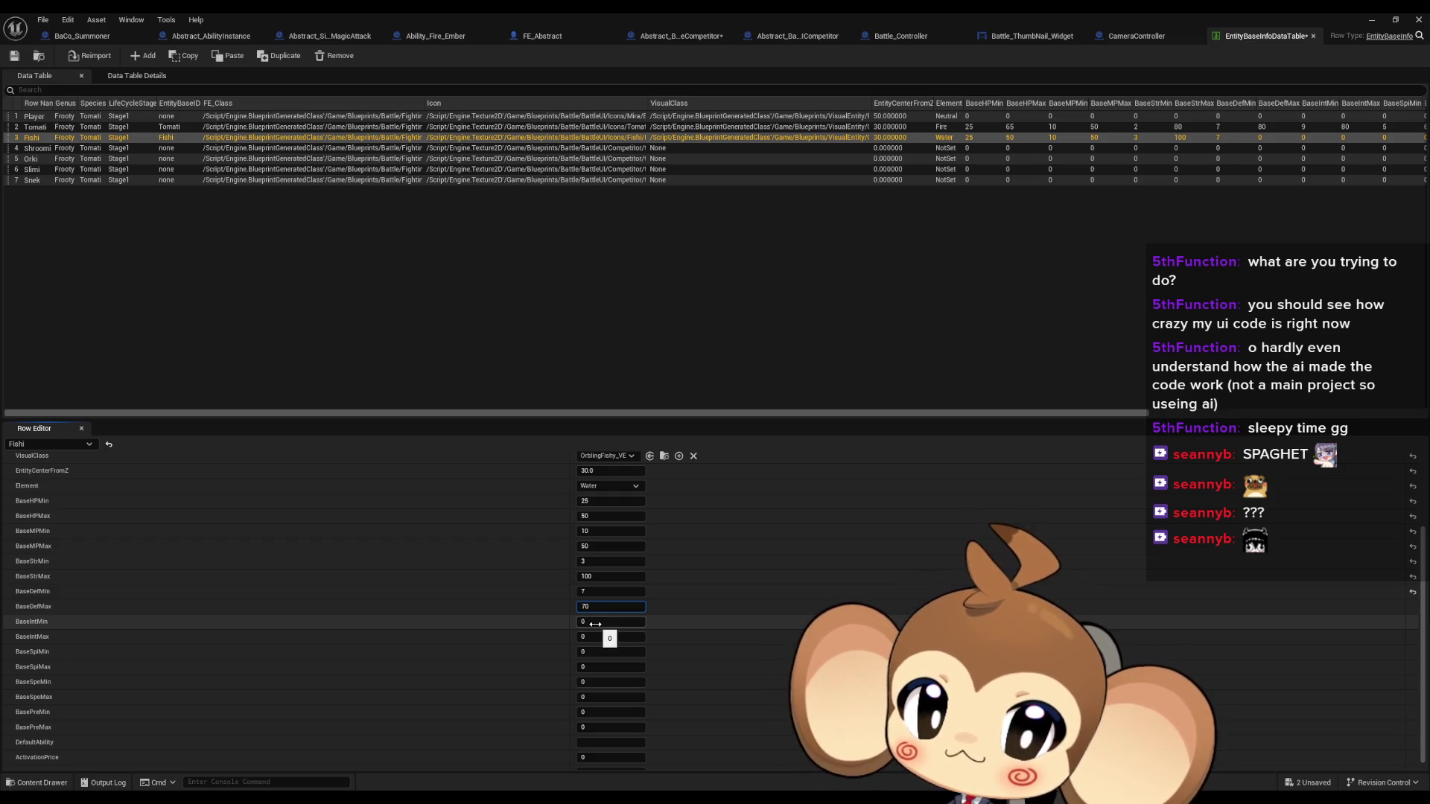
left_click(596, 622)
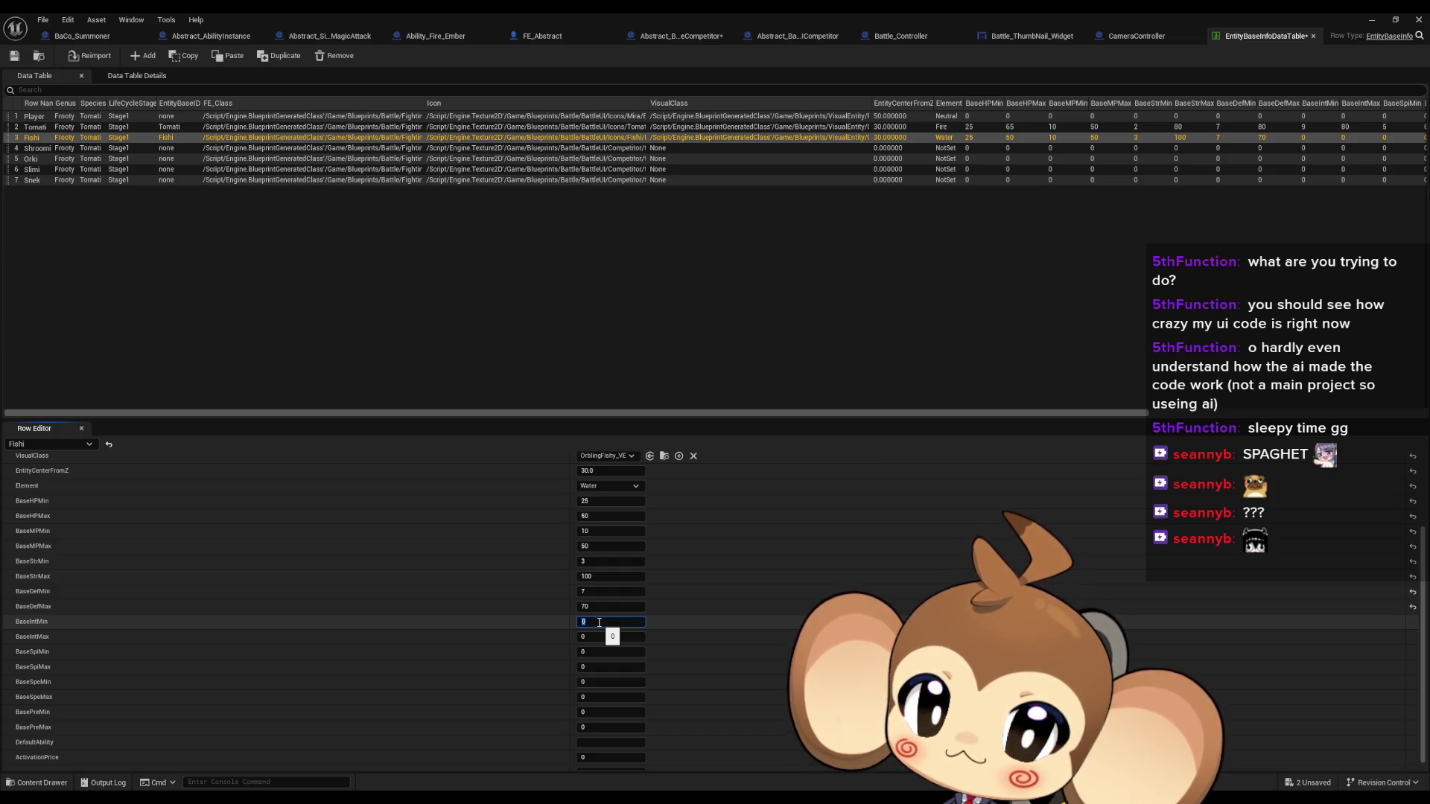
type("70")
key("Tab")
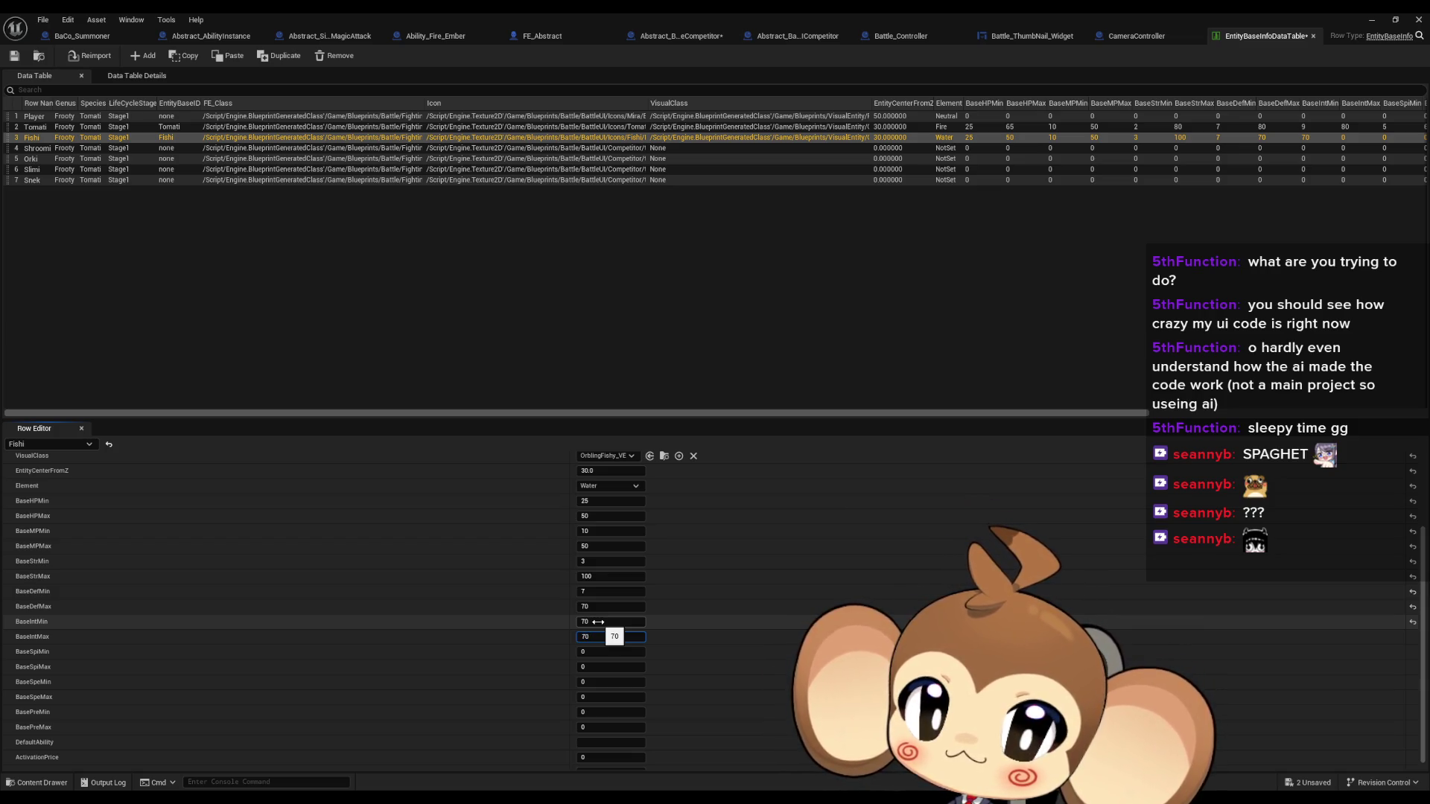
left_click(599, 622)
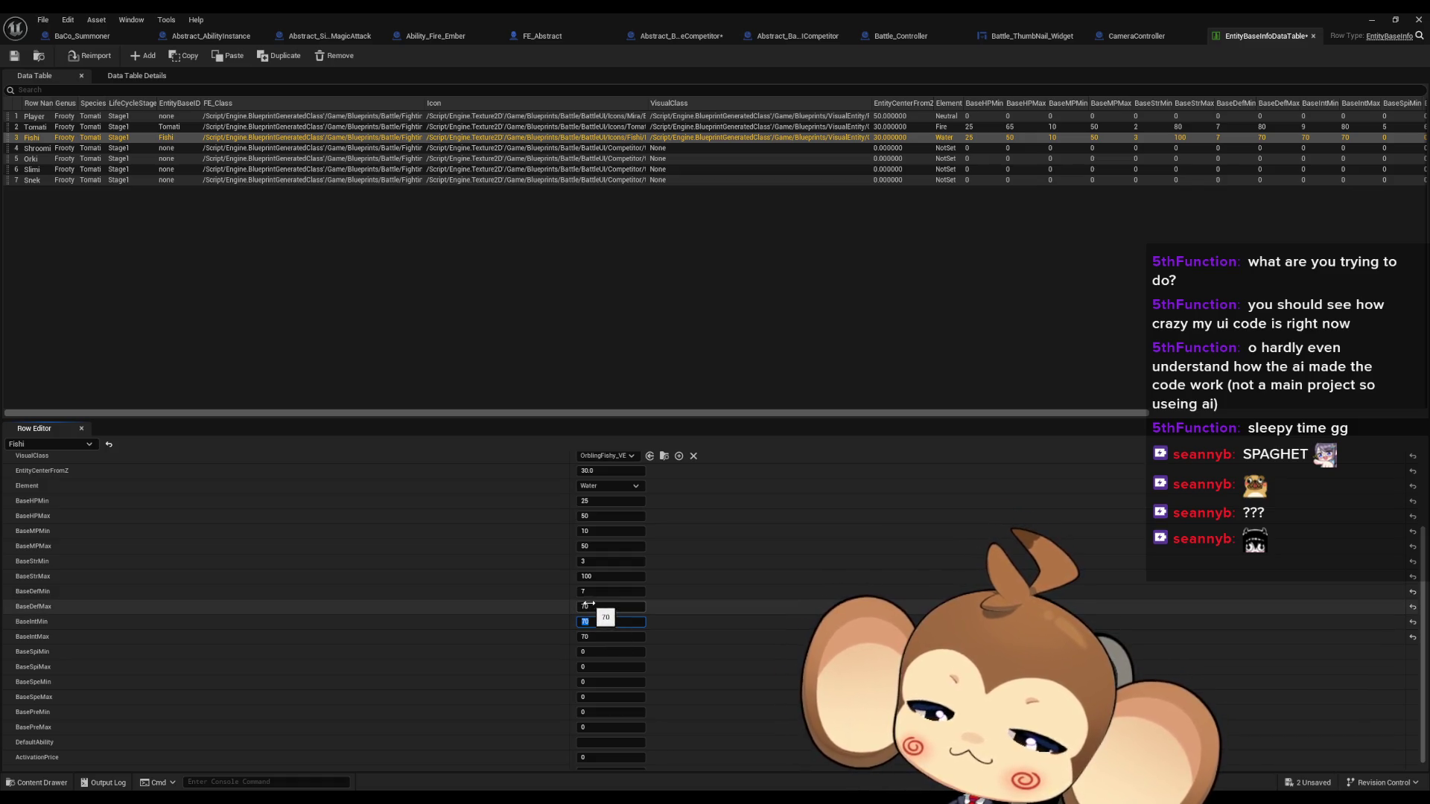
type("7")
scroll(589, 611, "down", 1)
Enter Fishi's Spi 7–75, Spe 7–80 and Pre 7–70 stat ranges
left_click(591, 642)
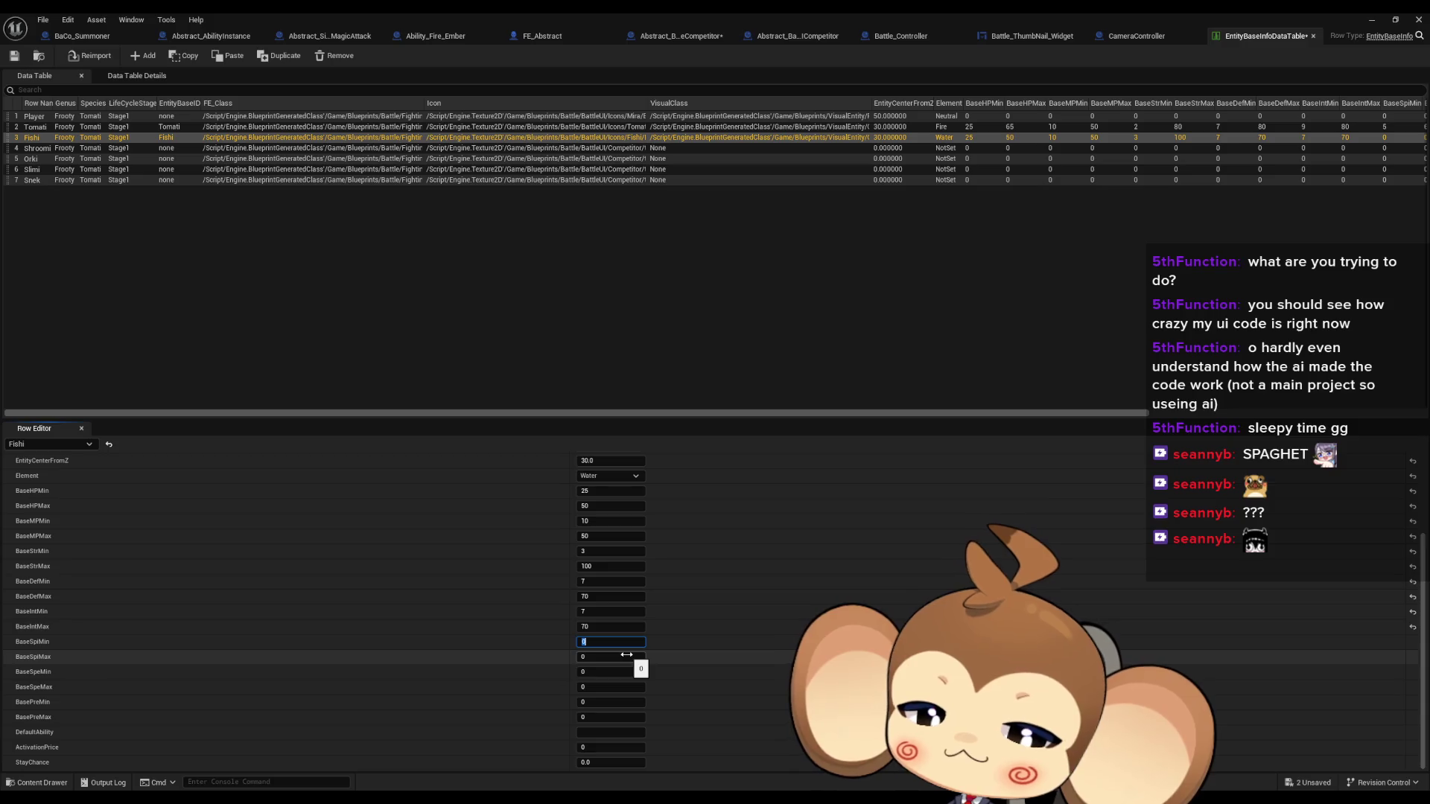
key("Tab")
type("75")
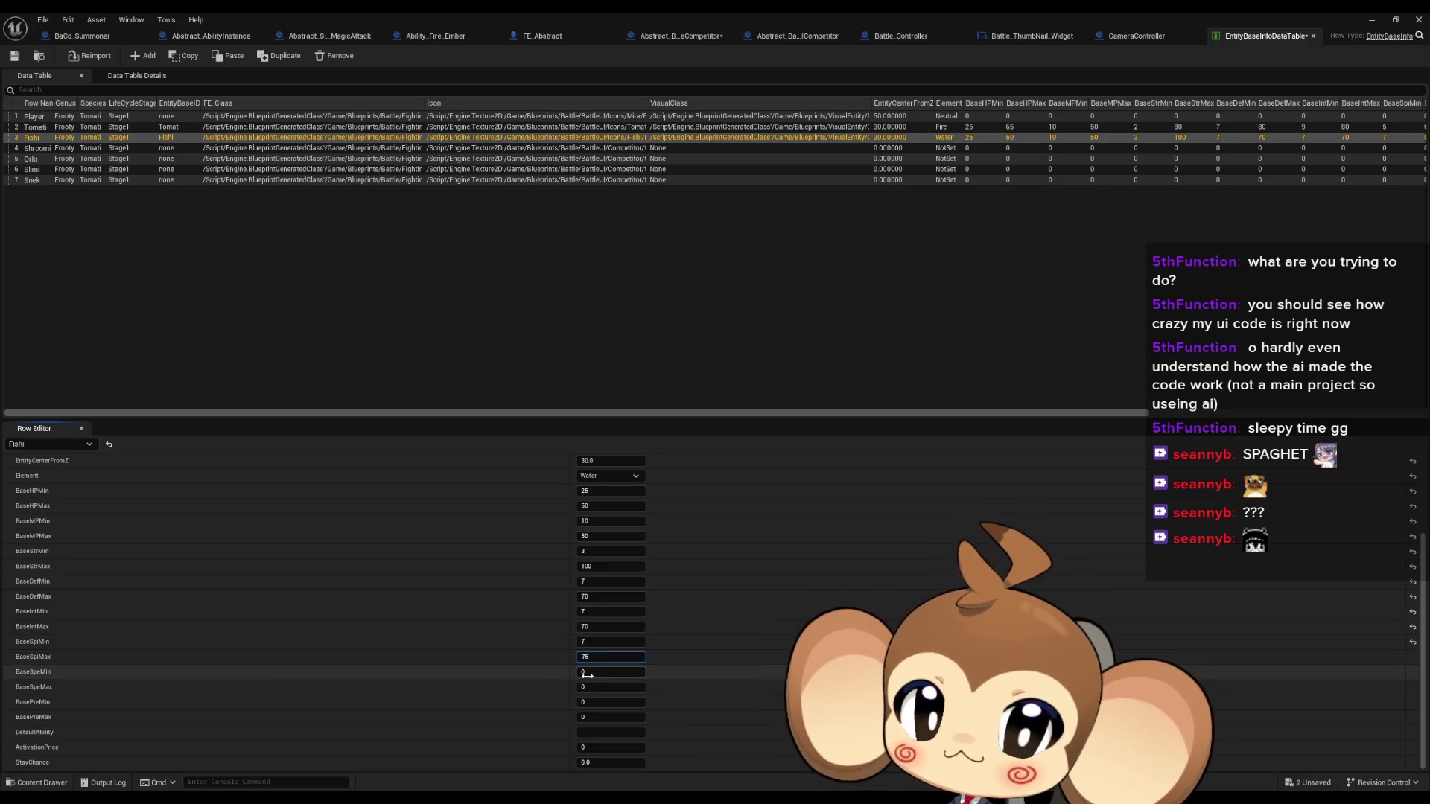
key("Return")
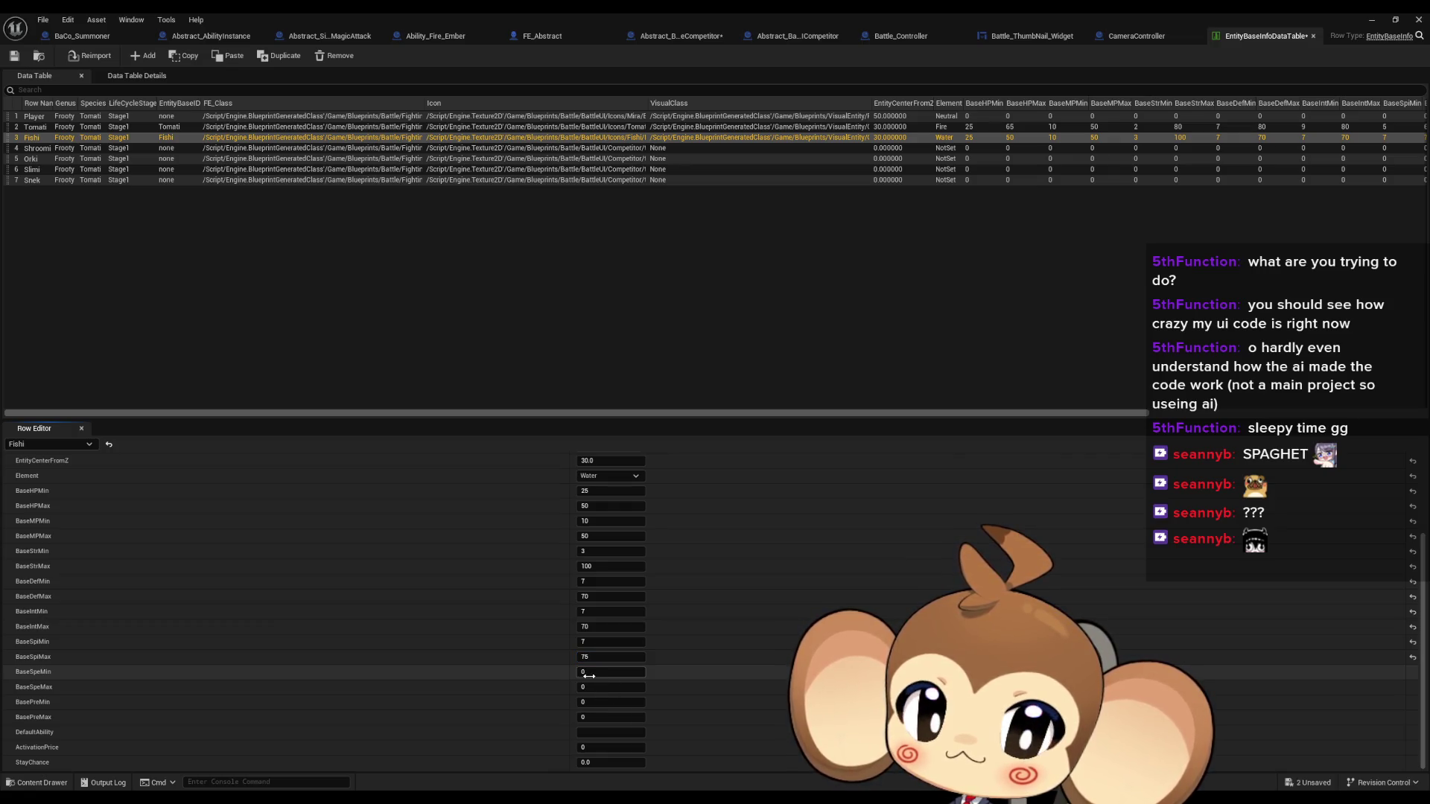
left_click(598, 674)
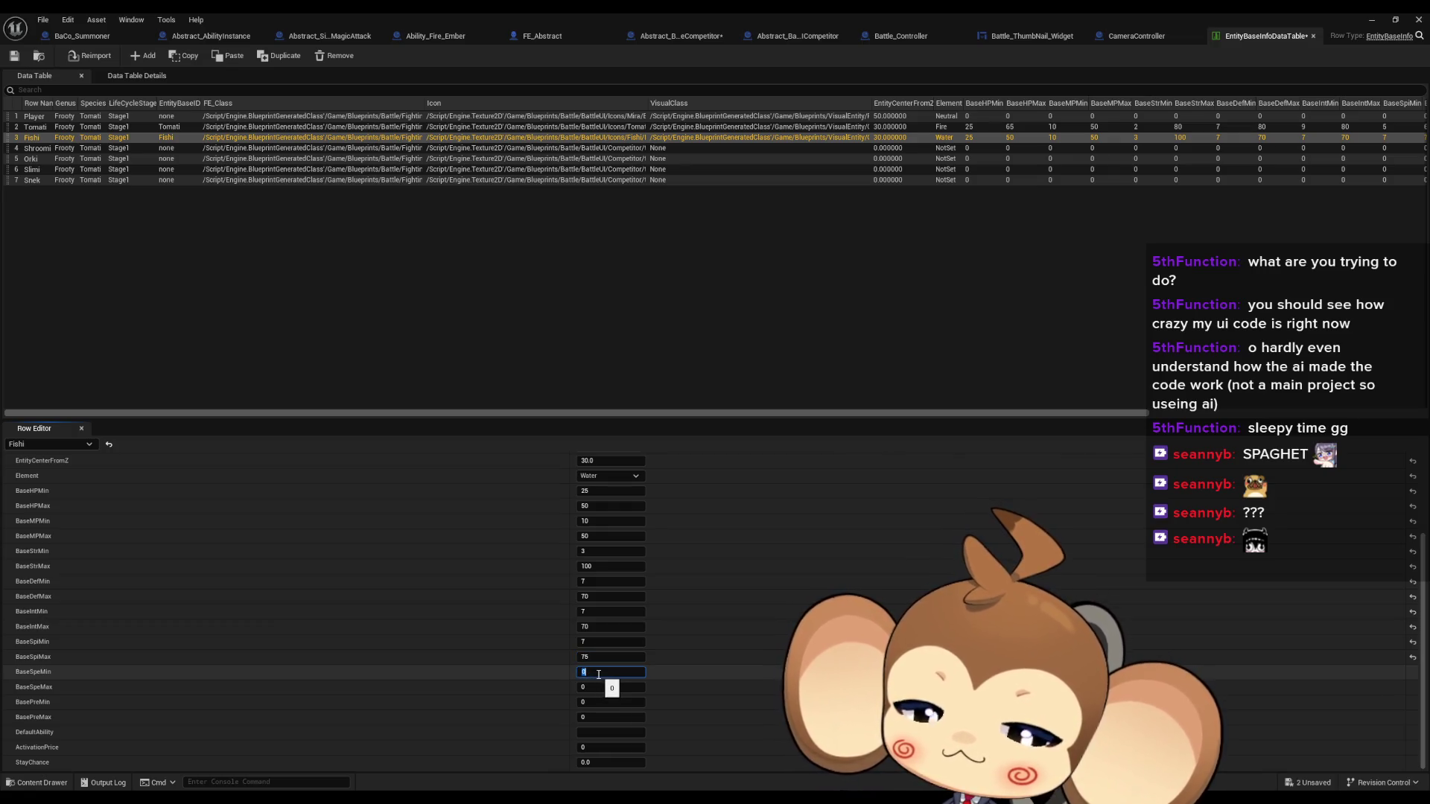
type("7")
key("Tab")
type("60")
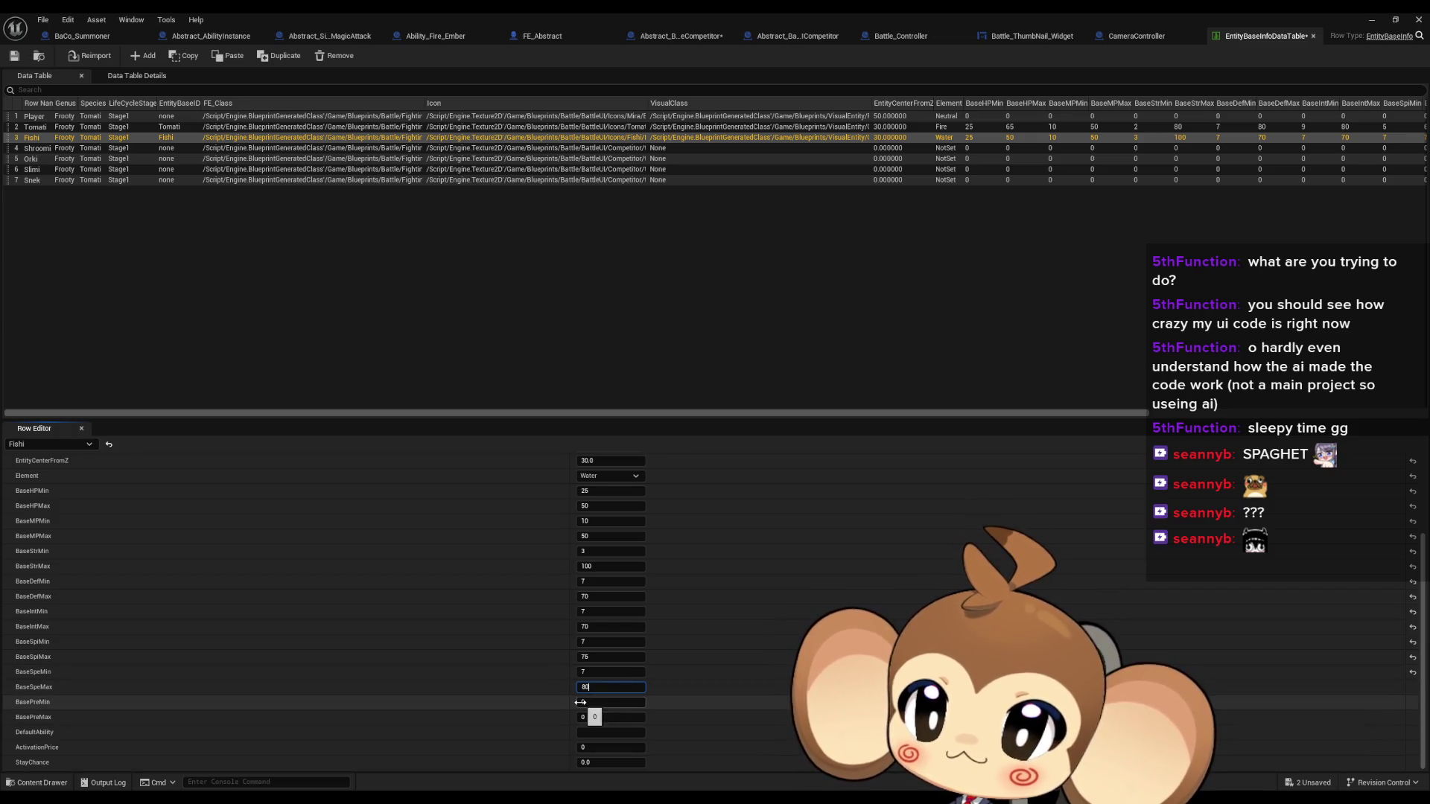
left_click(590, 702)
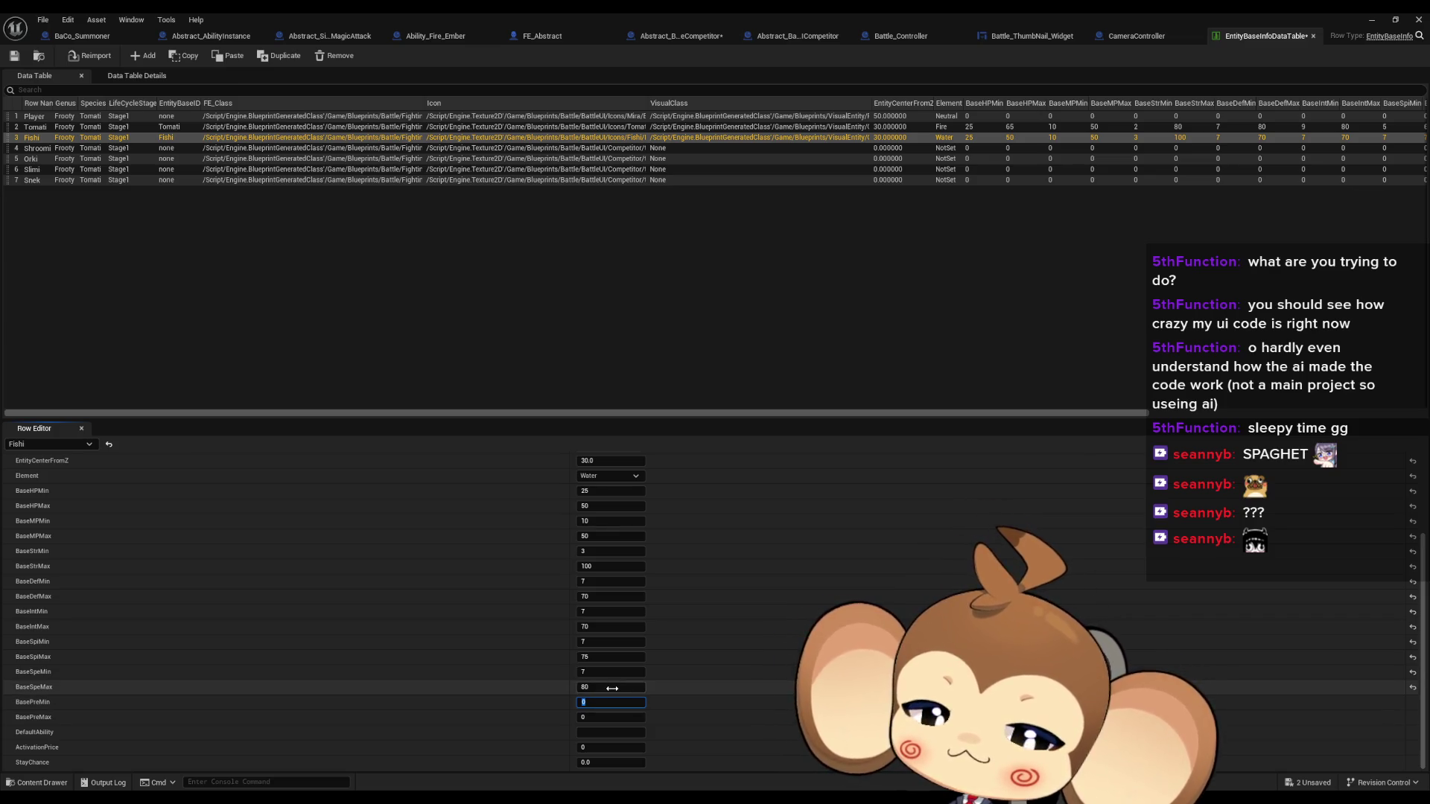
type("7")
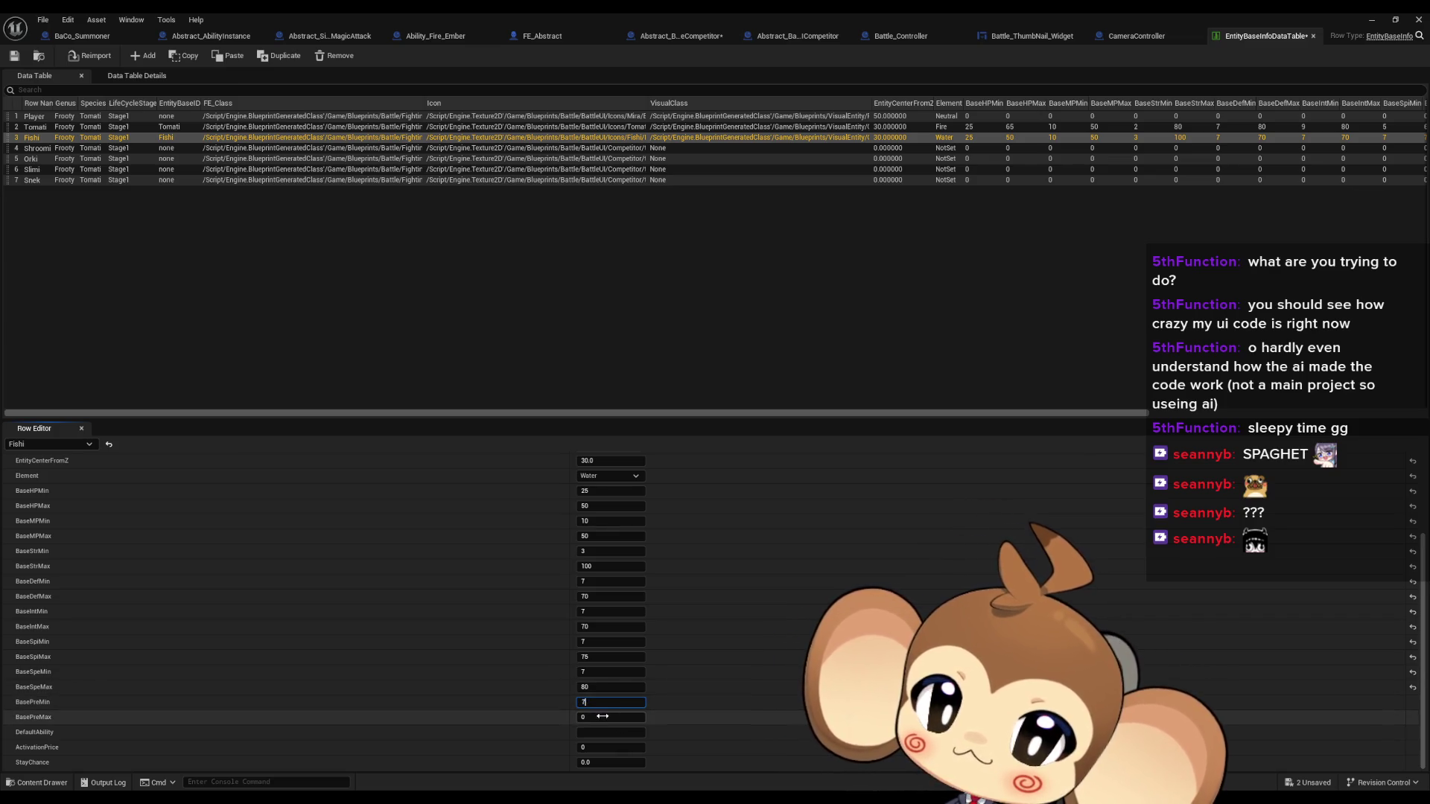
left_click(604, 716)
type("70")
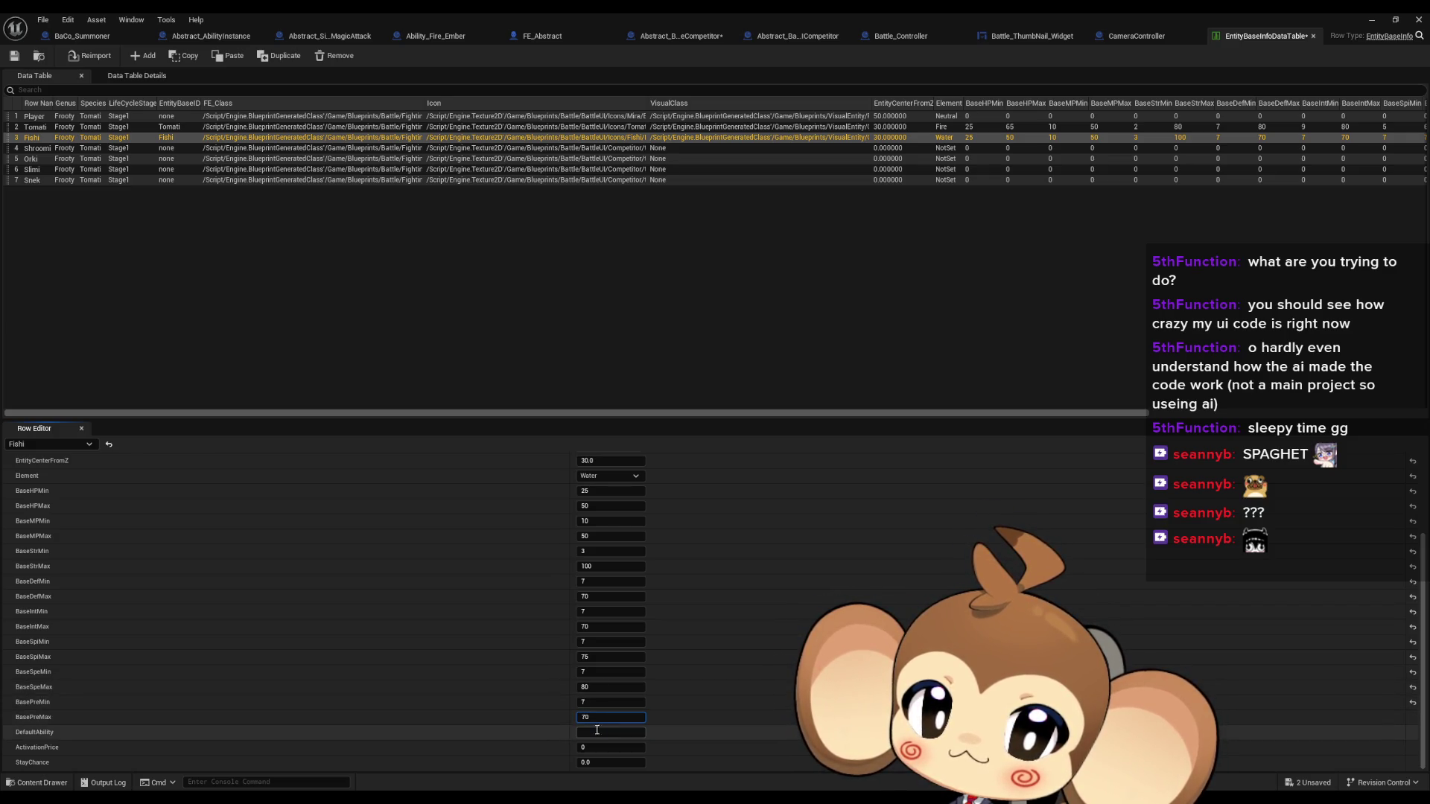
left_click(116, 134)
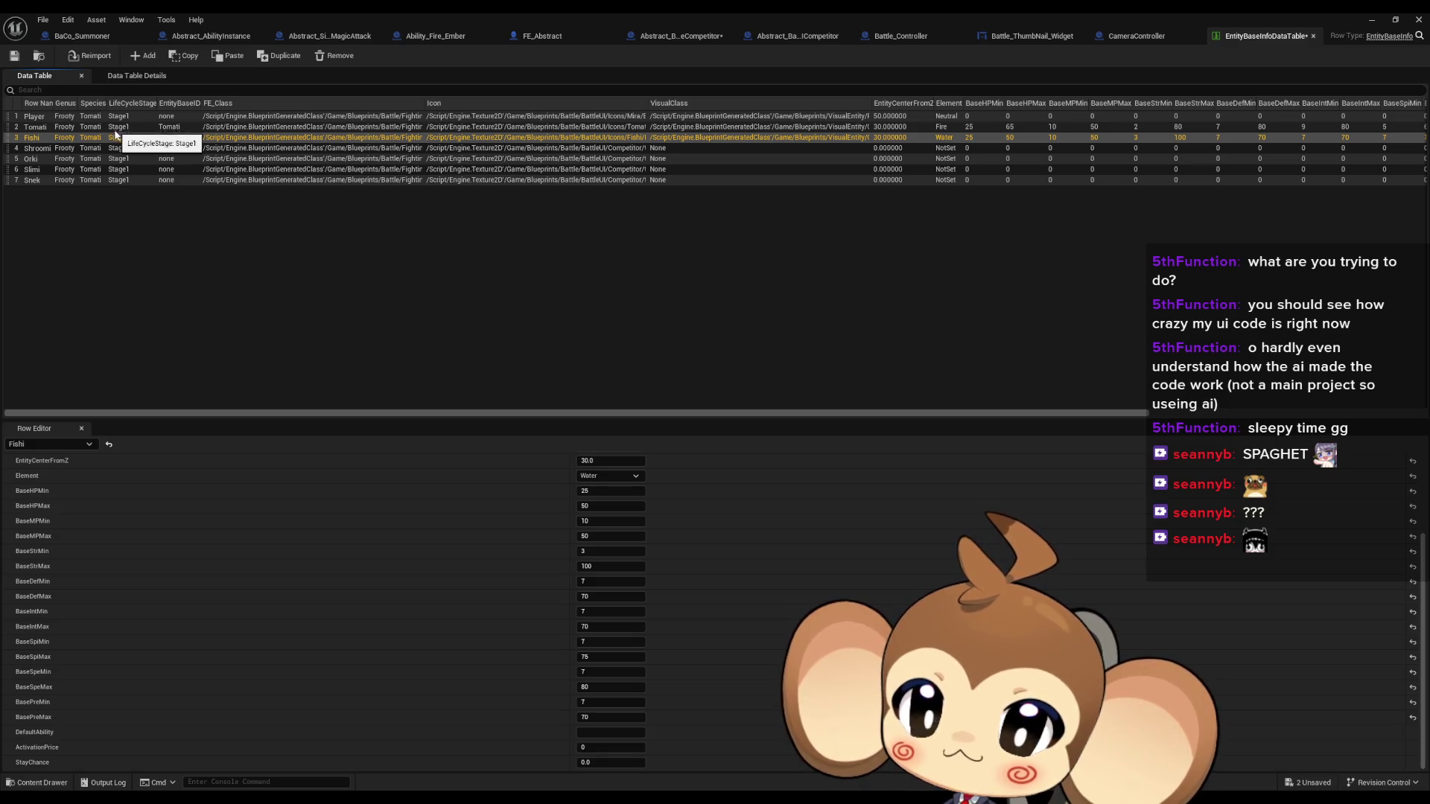
Save the EntityBaseInfo data table and close its editor window
left_click(117, 148)
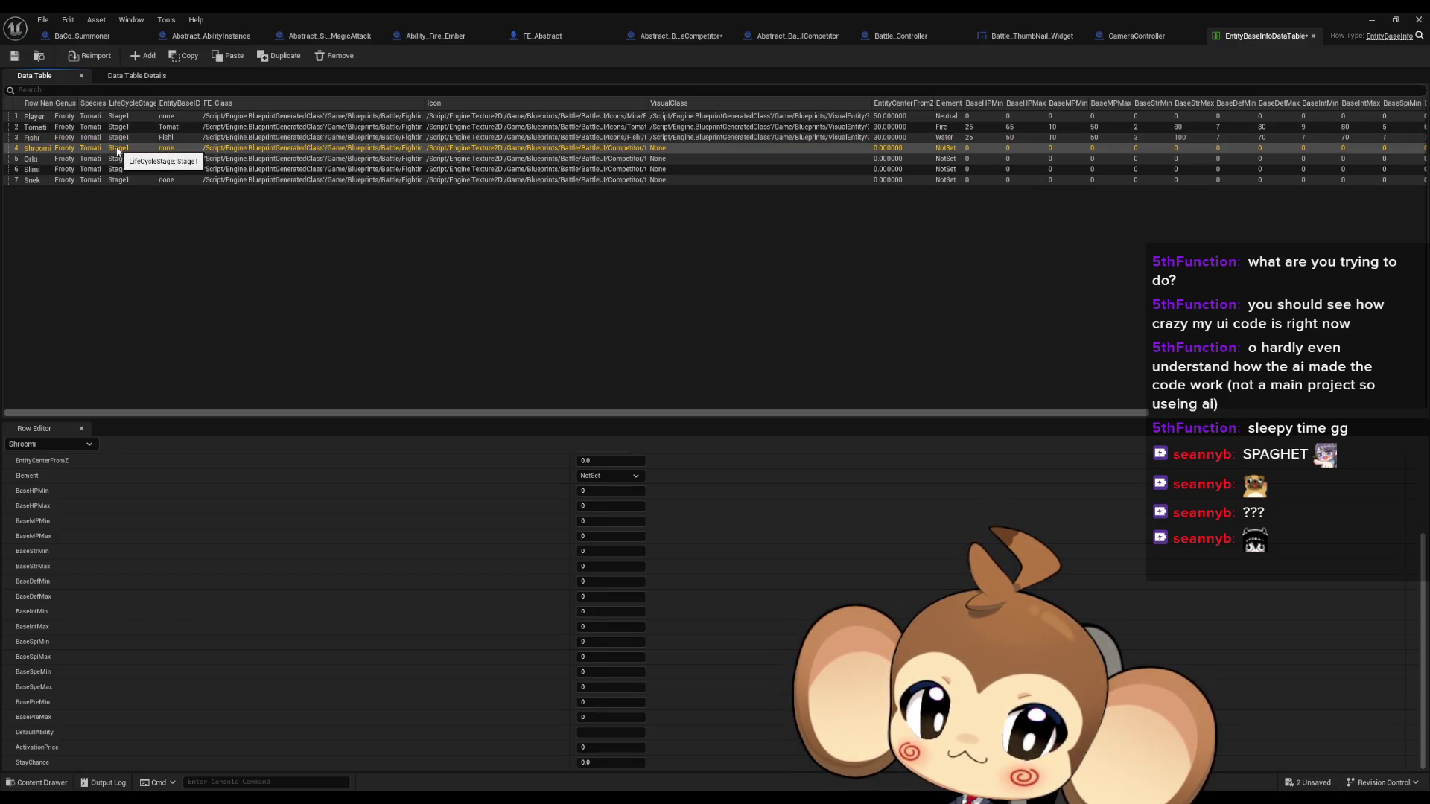
left_click(124, 137)
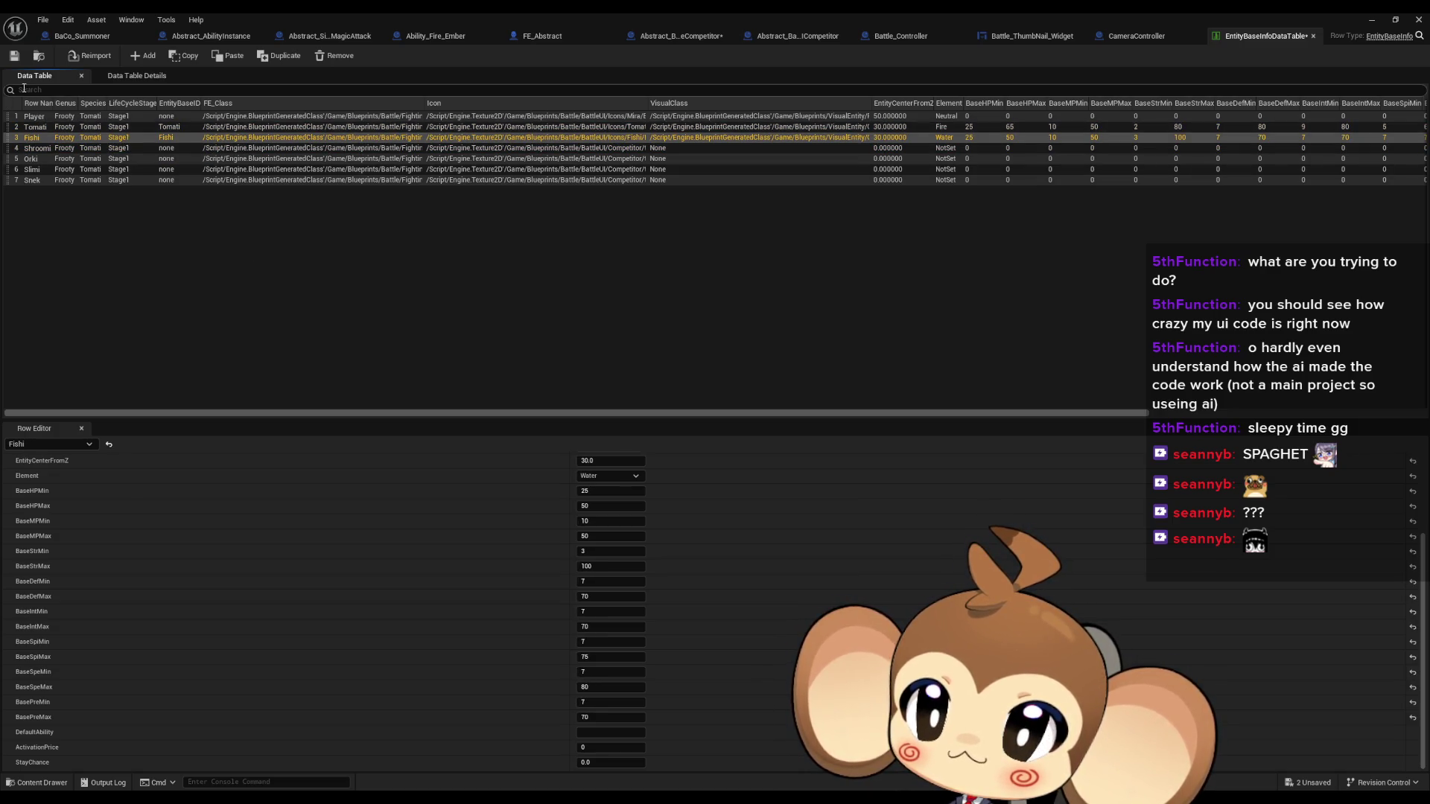
key("ctrl+s")
left_click(1418, 20)
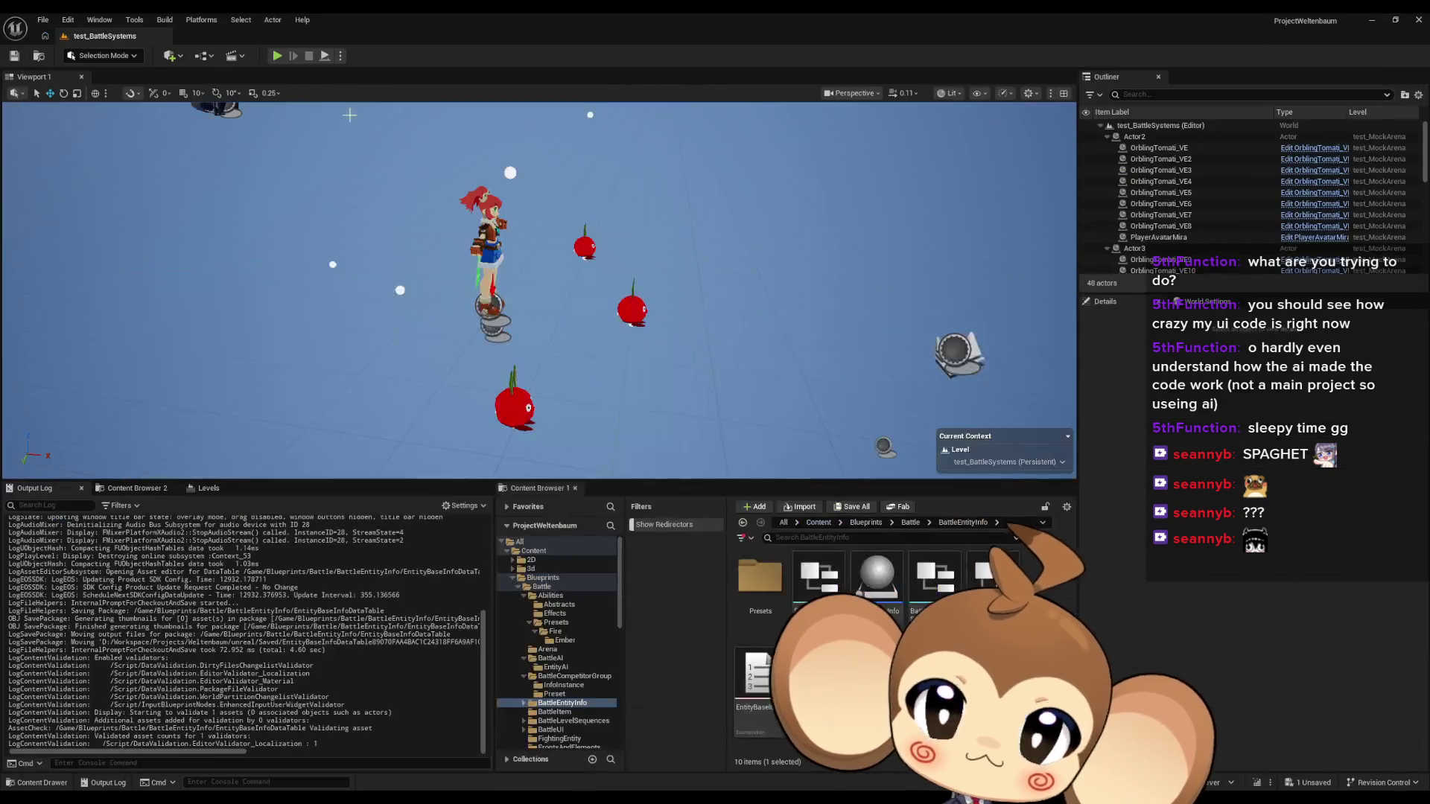
Play the test_BattleSystems level, resuming past each Print String breakpoint hit, then stop it
left_click(277, 57)
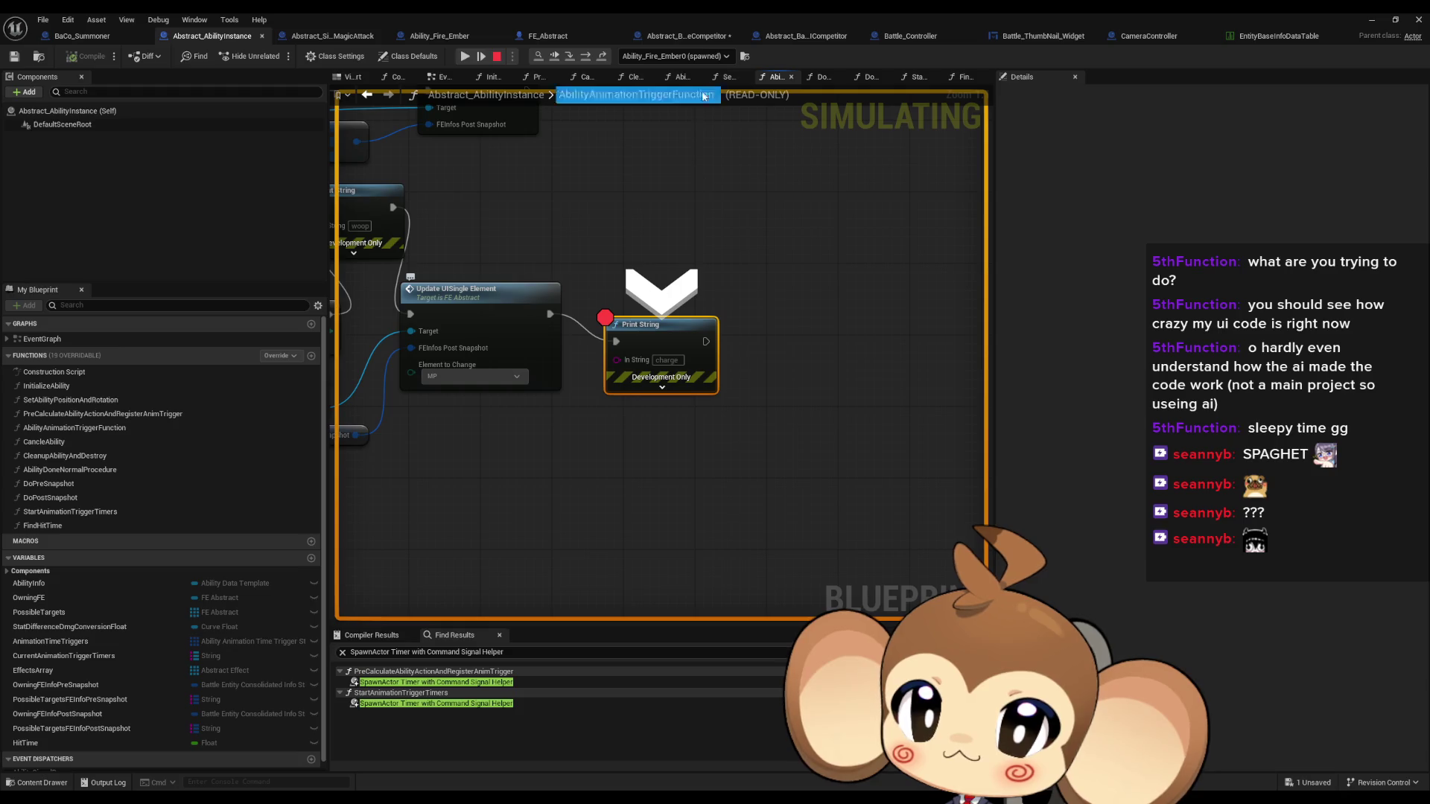
double_click(710, 12)
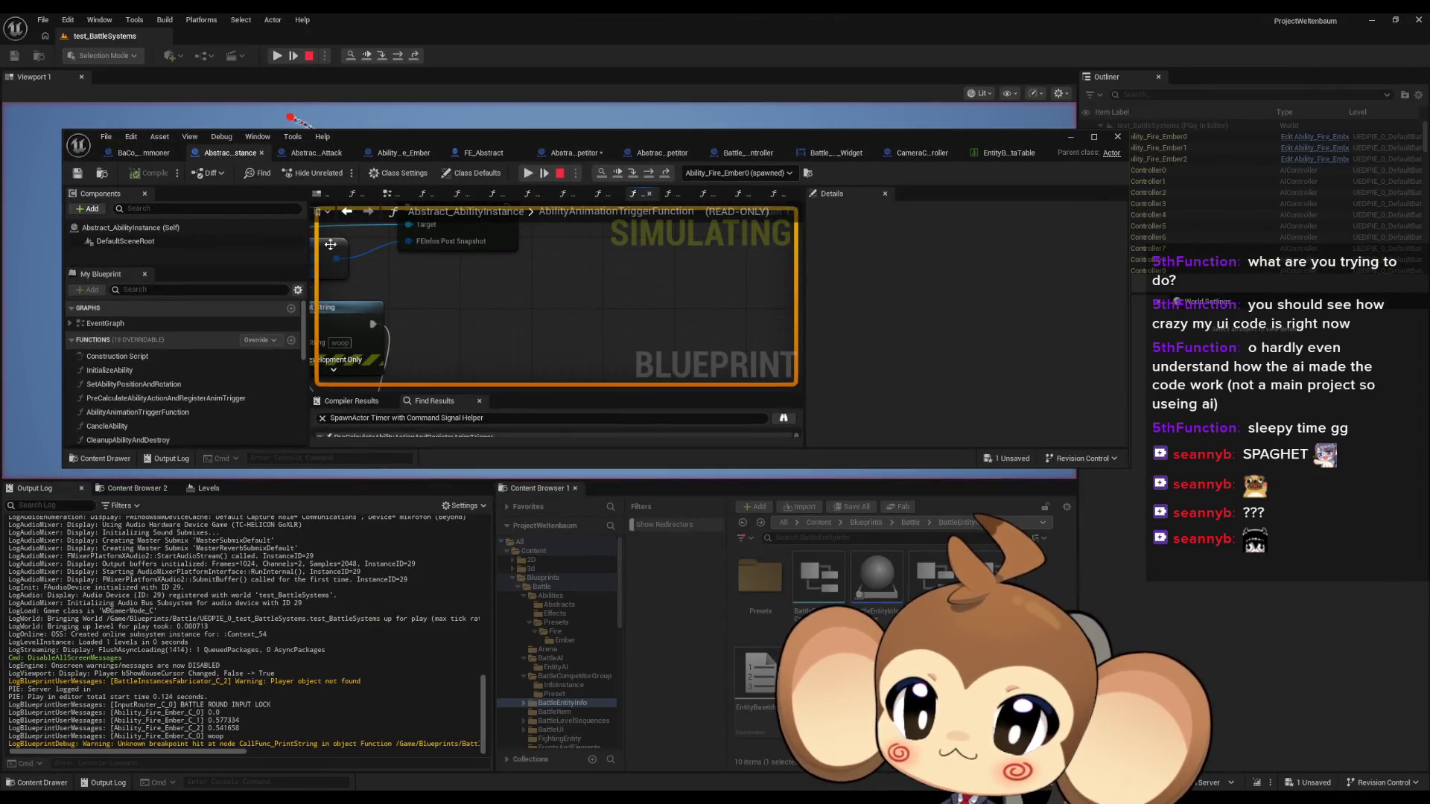
left_click(528, 173)
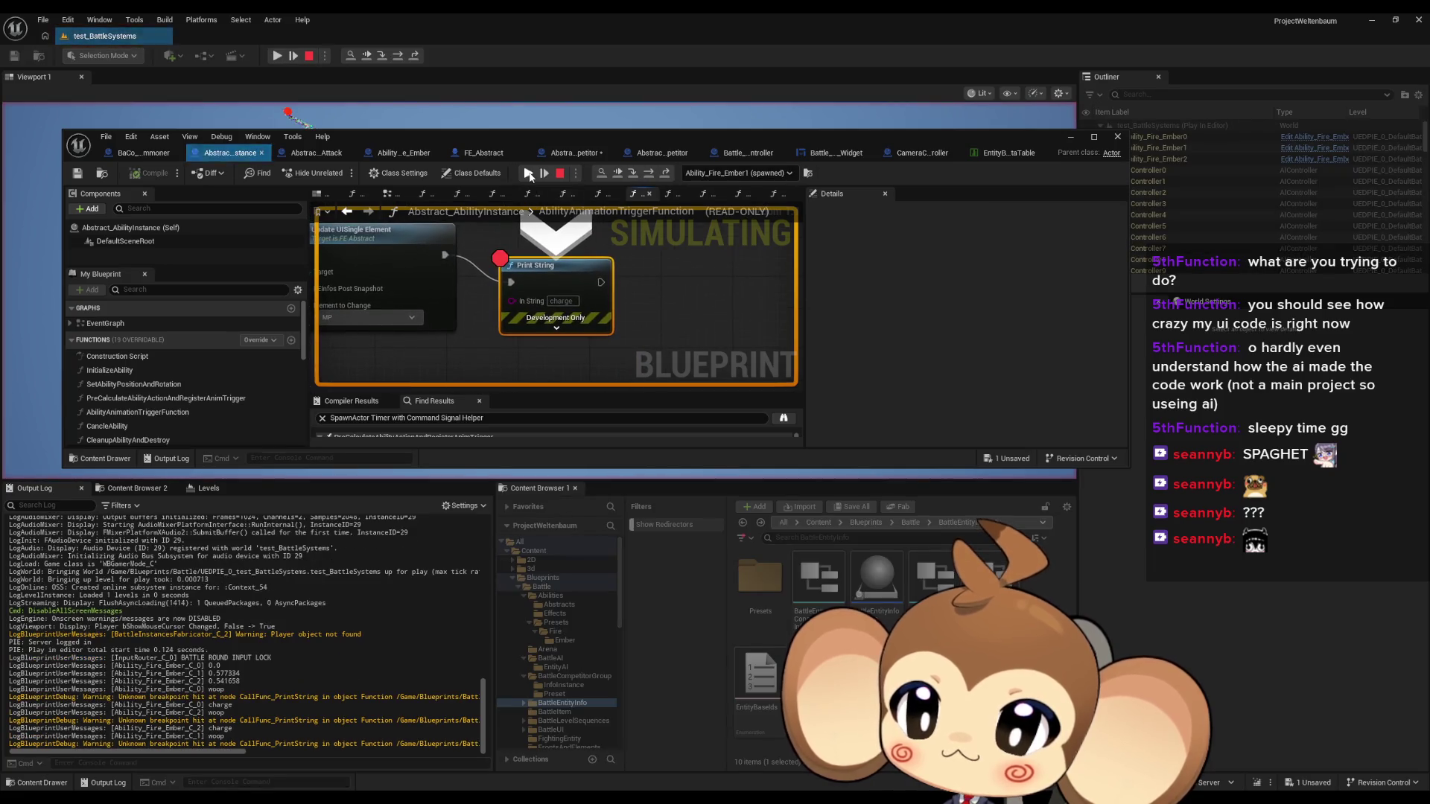
left_click(528, 173)
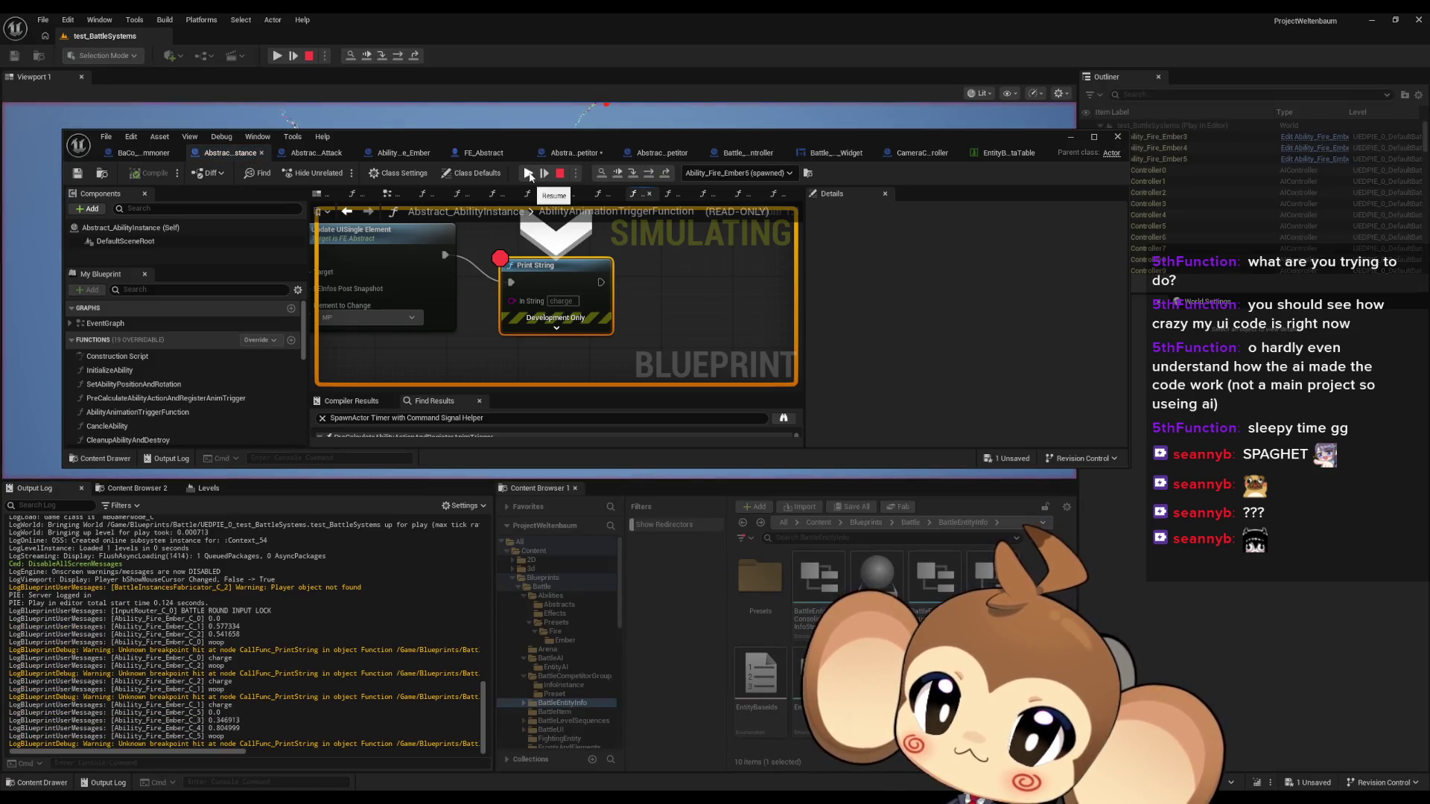
left_click(529, 173)
left_click(528, 173)
left_click(528, 173)
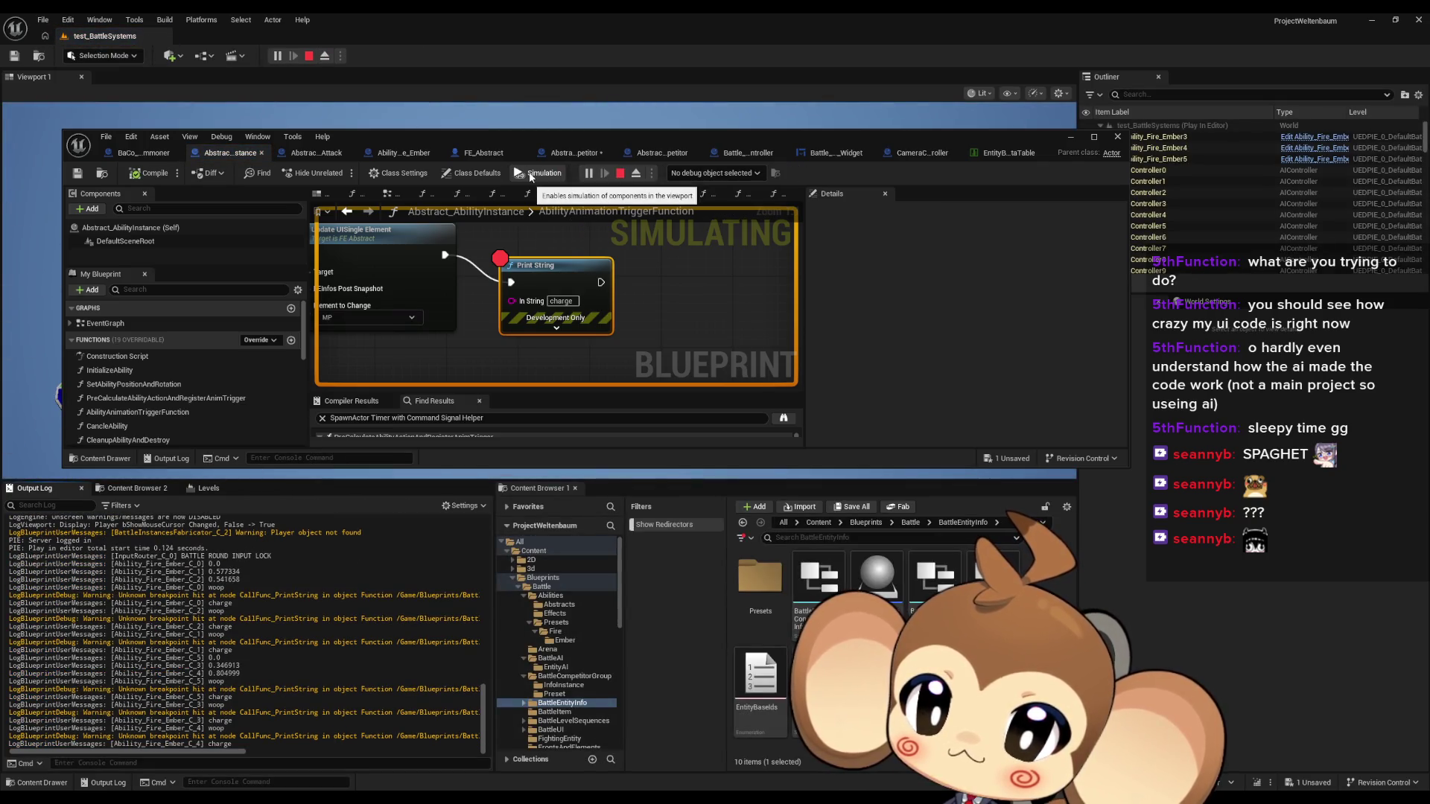
left_click(620, 173)
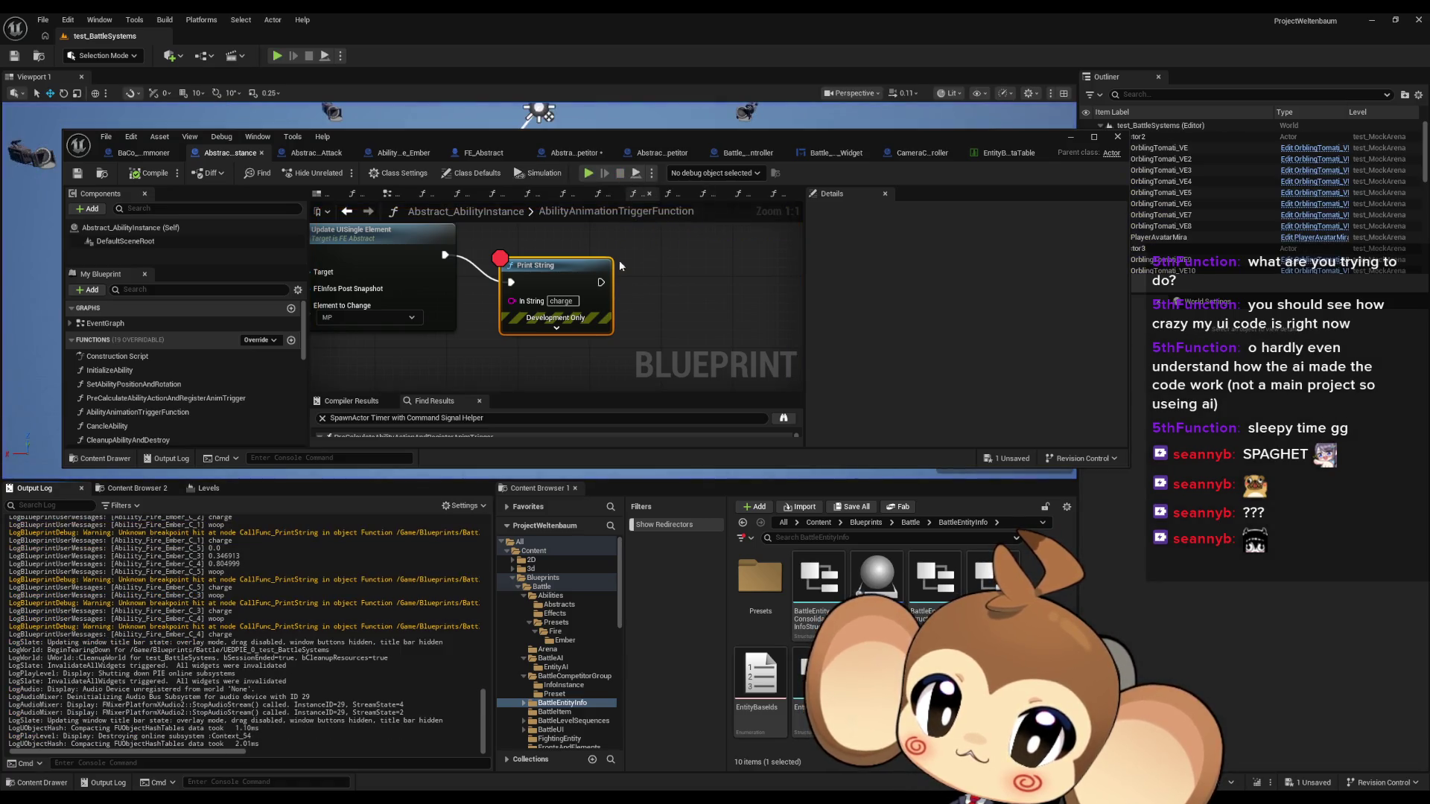
double_click(758, 134)
Delete the "charge" and "woop" Print String nodes and save Abstract_AbilityInstance
scroll(775, 387, "down", 2)
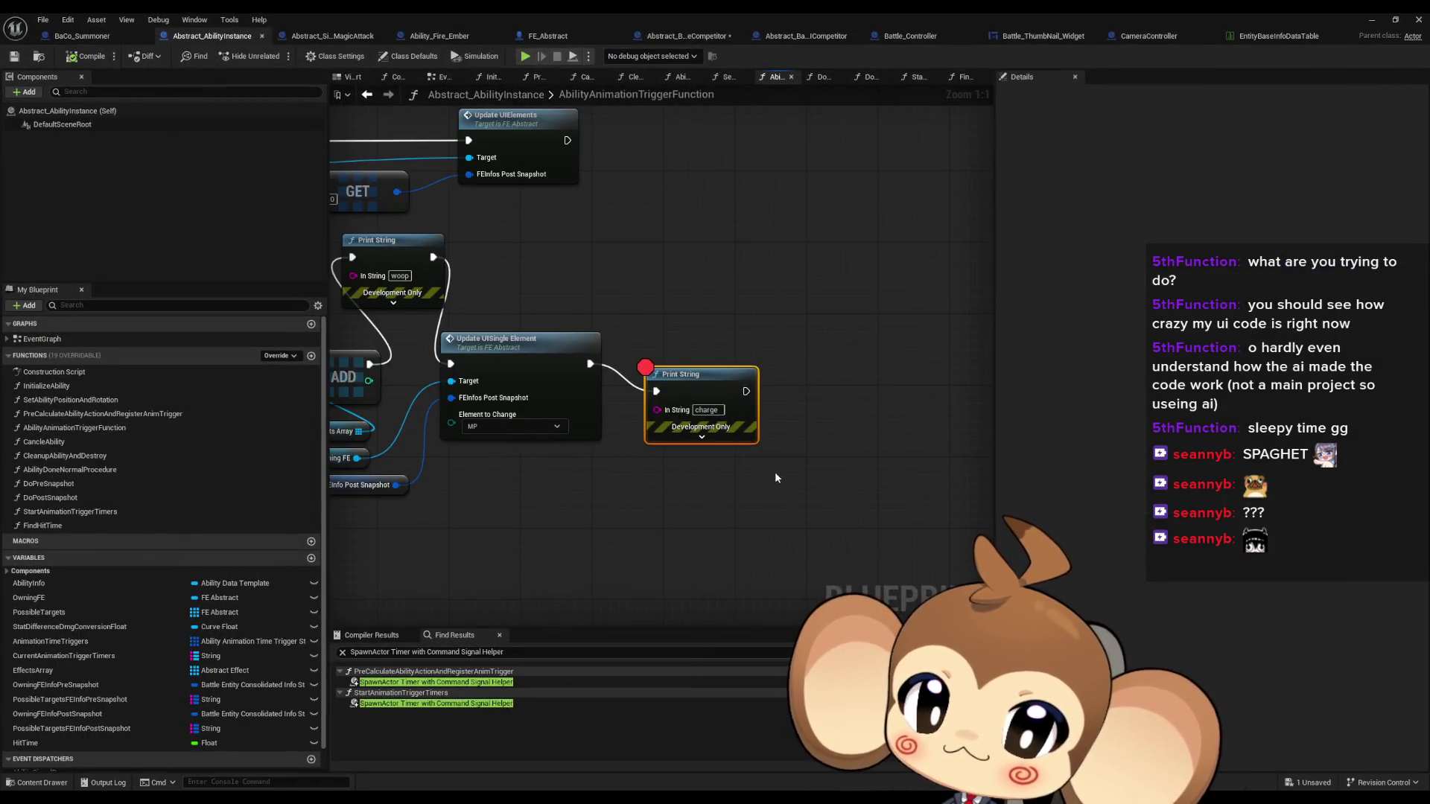
key("Delete")
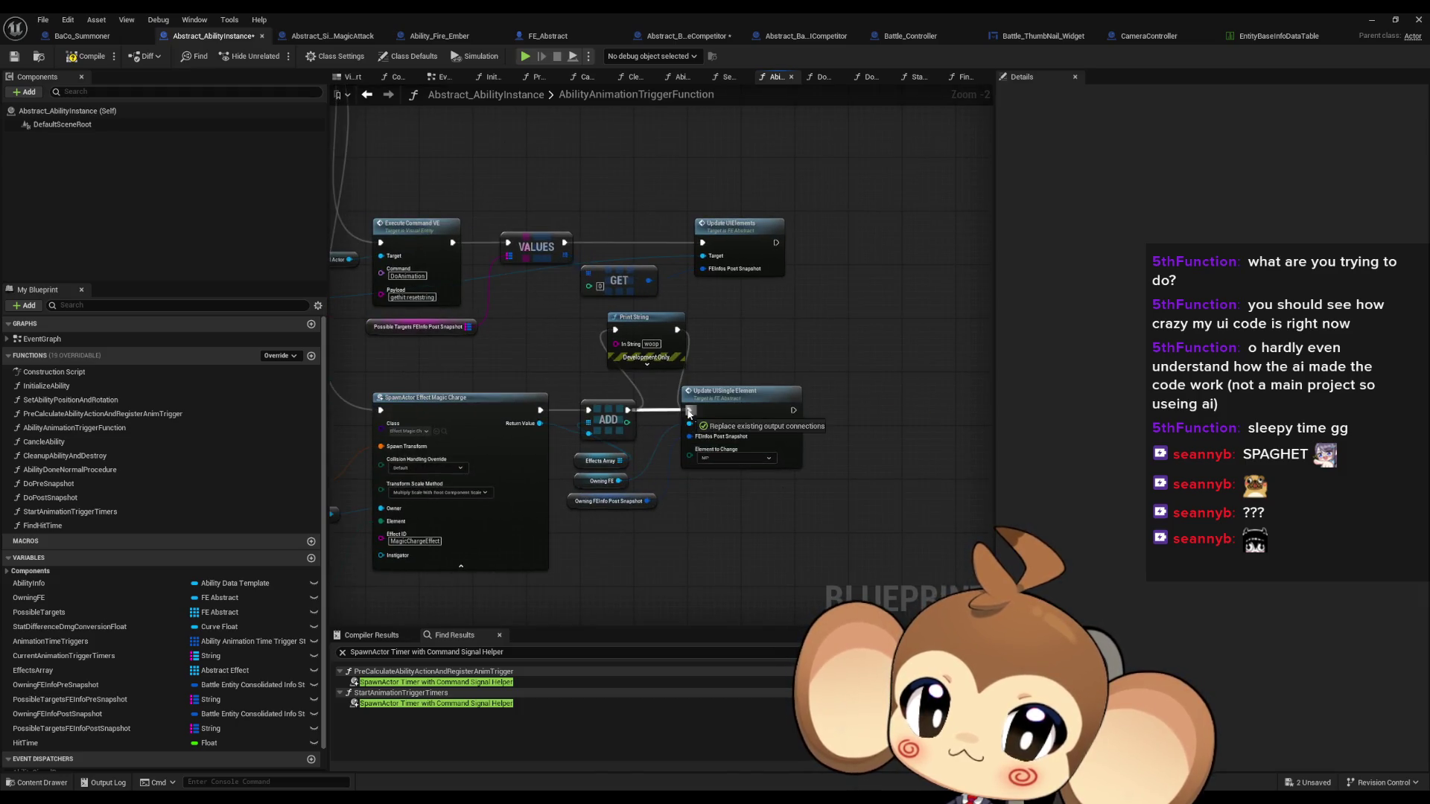
left_click(679, 355)
key("Delete")
scroll(697, 356, "down", 2)
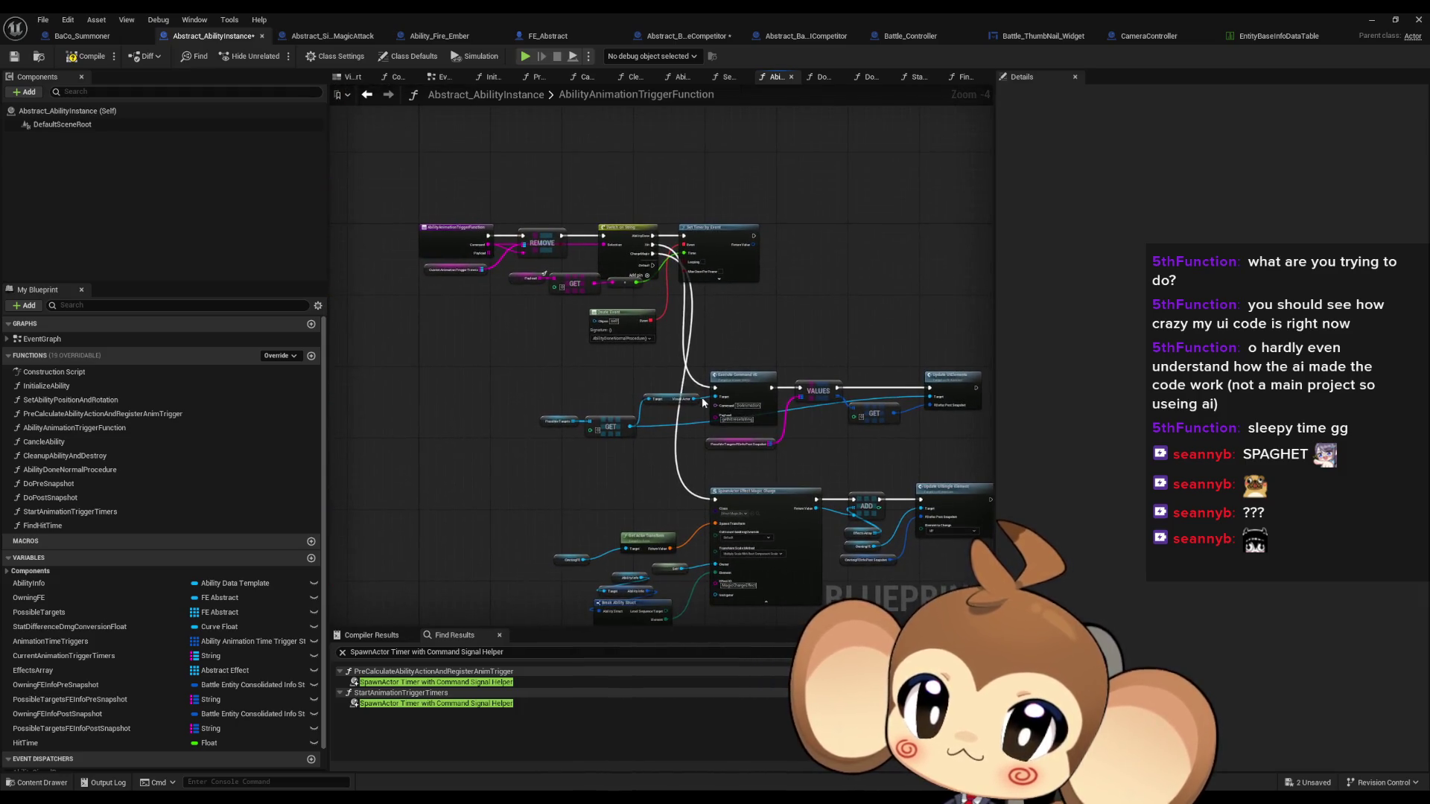
key("ctrl+s")
scroll(411, 319, "up", 2)
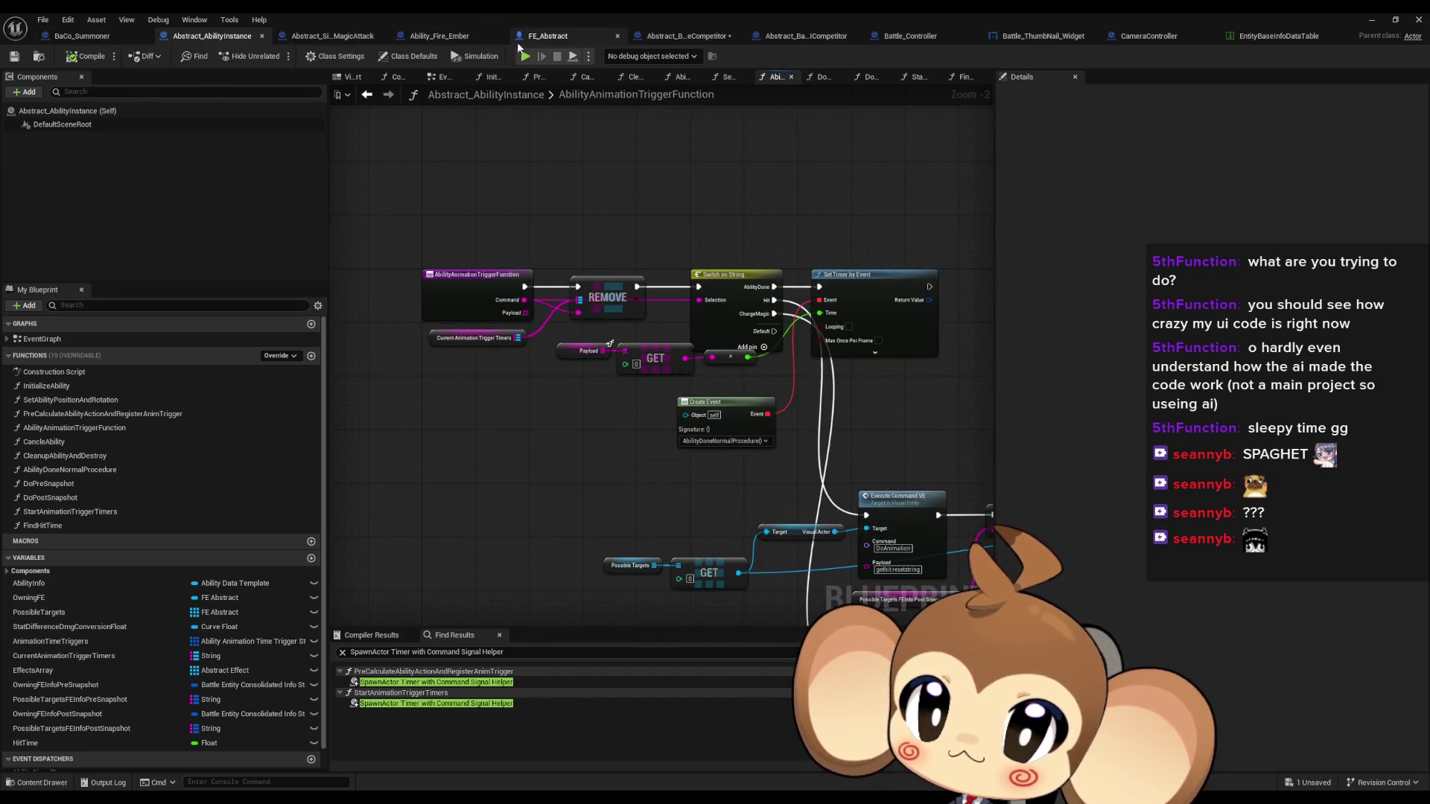
Review Battle_Controller's ChooseActionAndStartAbilities loop graph alongside the output log
left_click(661, 37)
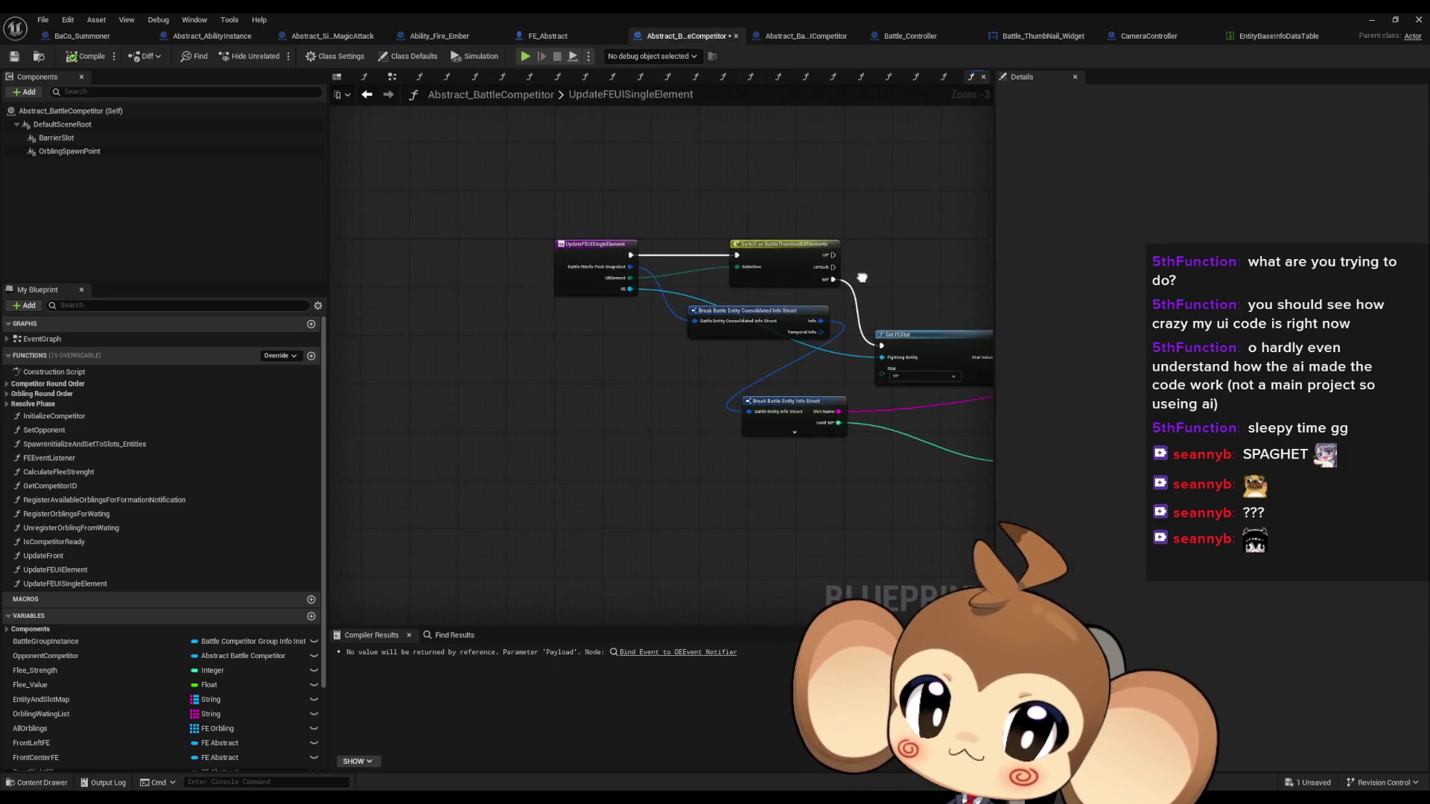
left_click(335, 36)
left_click(212, 36)
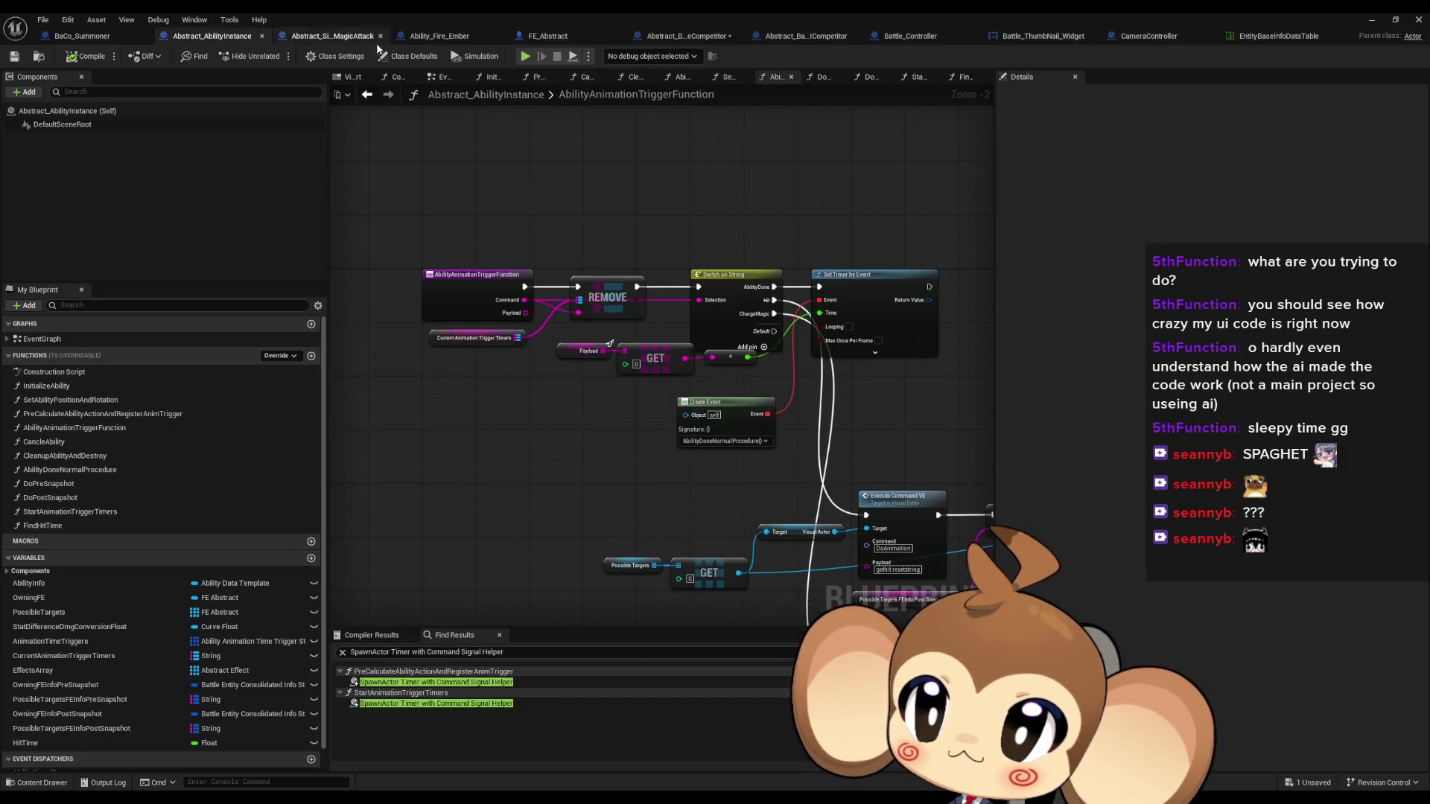
left_click(907, 37)
left_click_drag(810, 358, 455, 186)
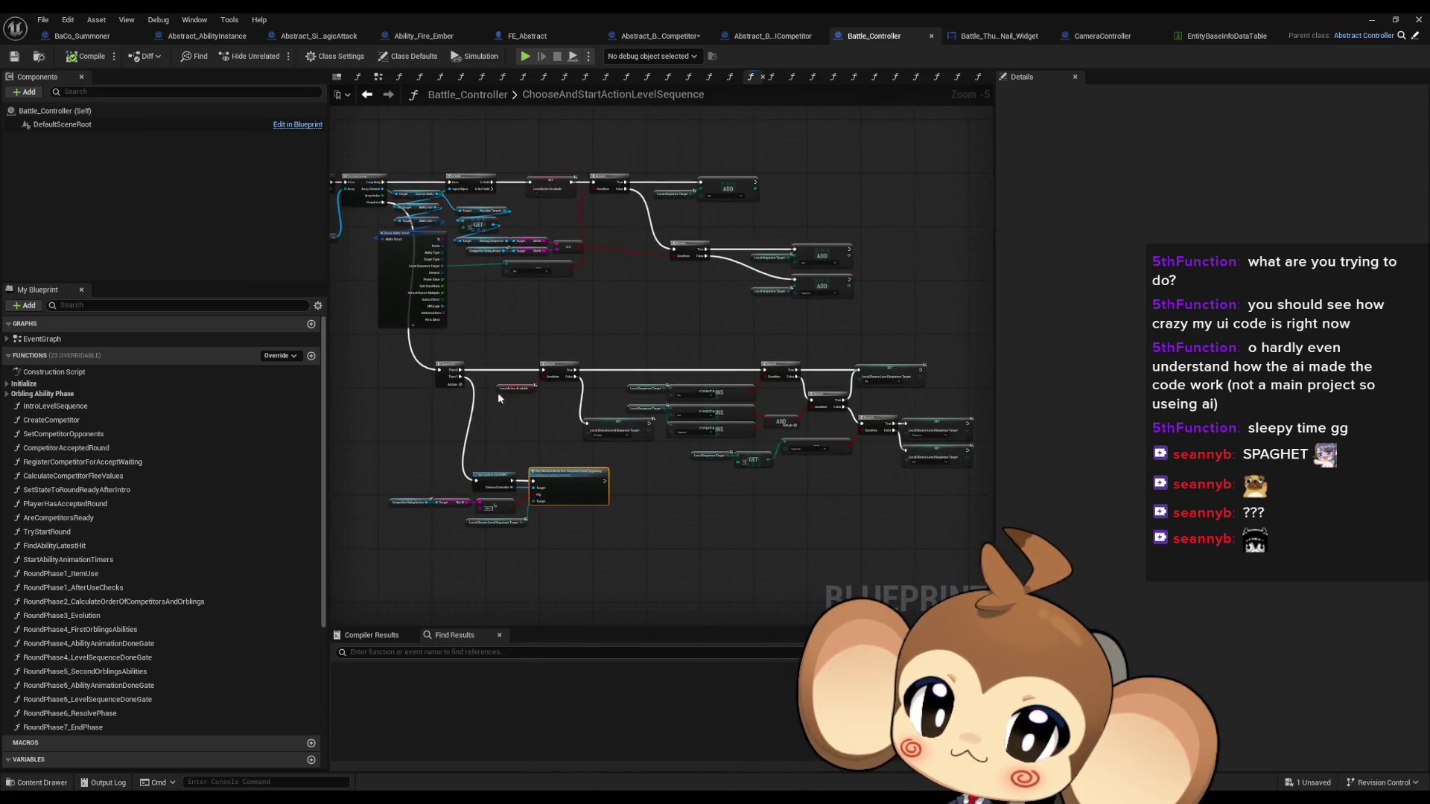
left_click(368, 98)
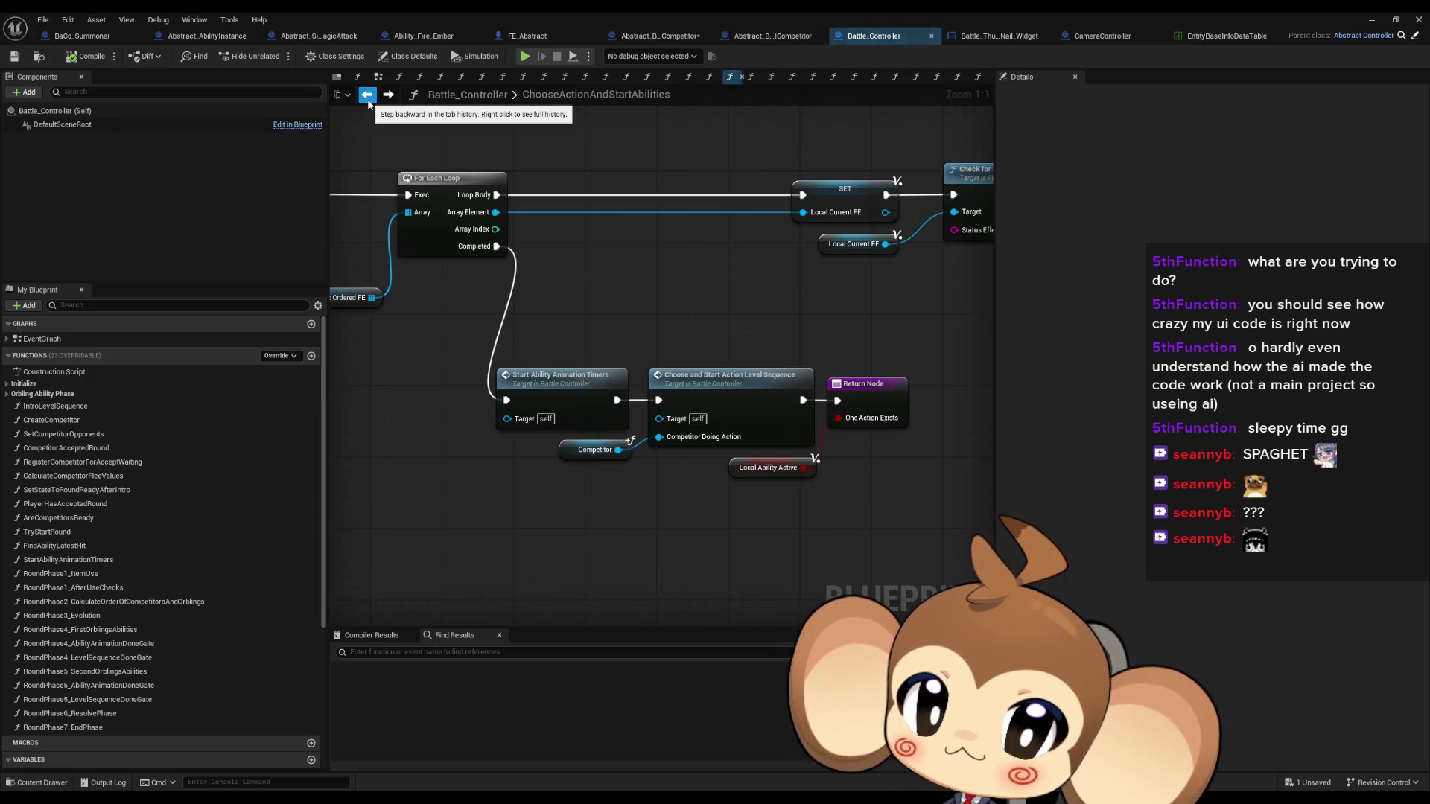
scroll(690, 306, "down", 7)
mouse_move(543, 303)
left_mouse_down()
mouse_move(529, 302)
mouse_move(670, 286)
left_mouse_up()
scroll(574, 367, "up", 2)
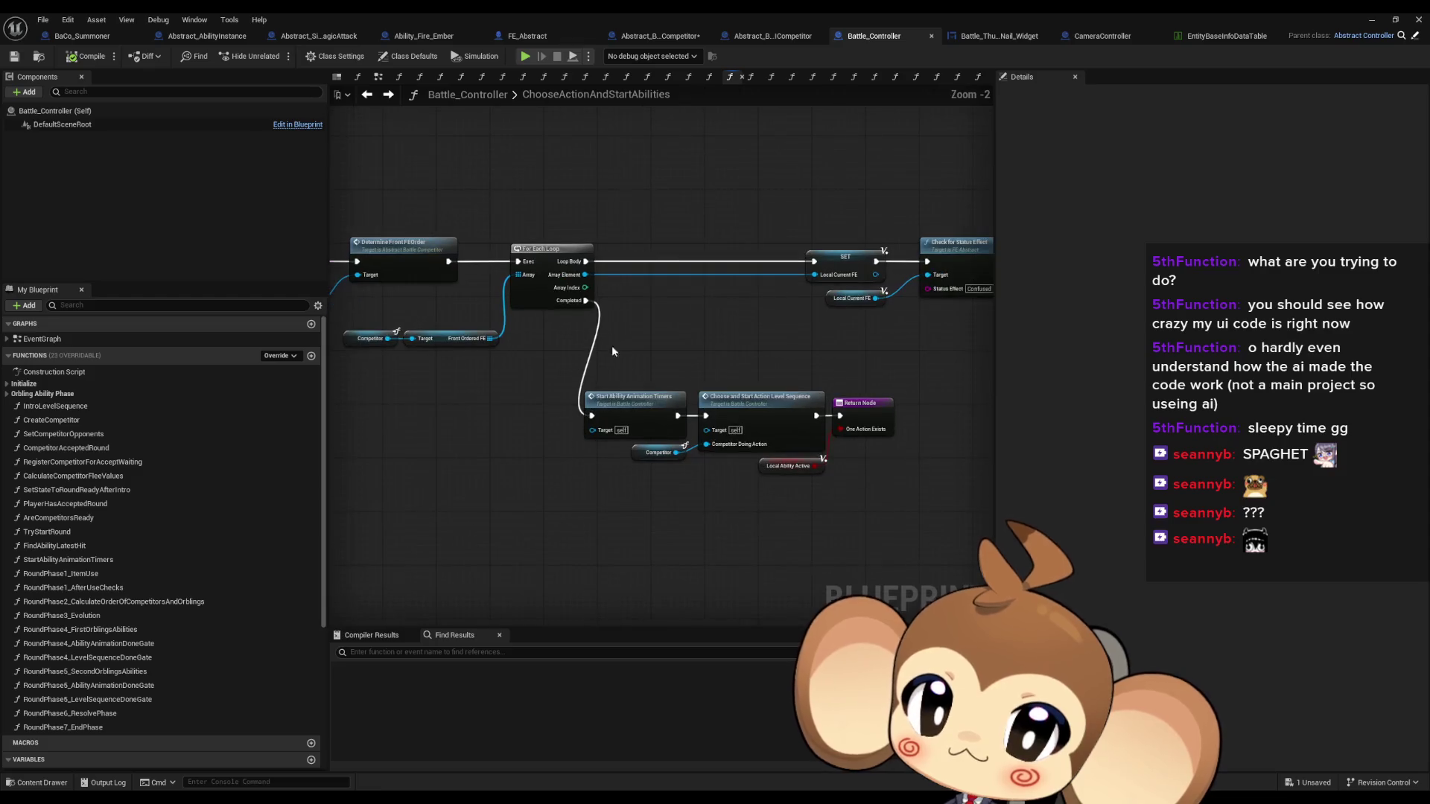
double_click(771, 12)
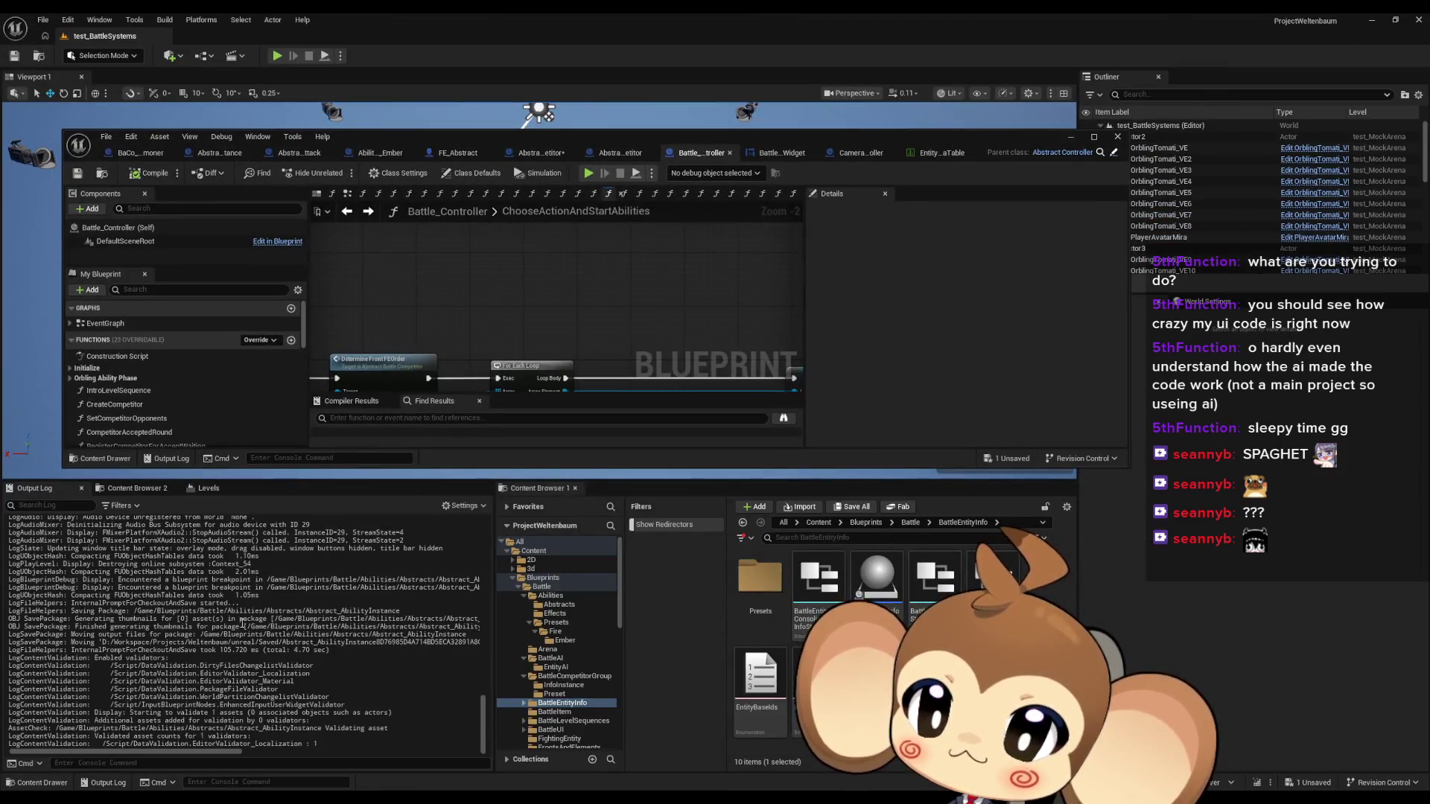
scroll(242, 623, "up", 5)
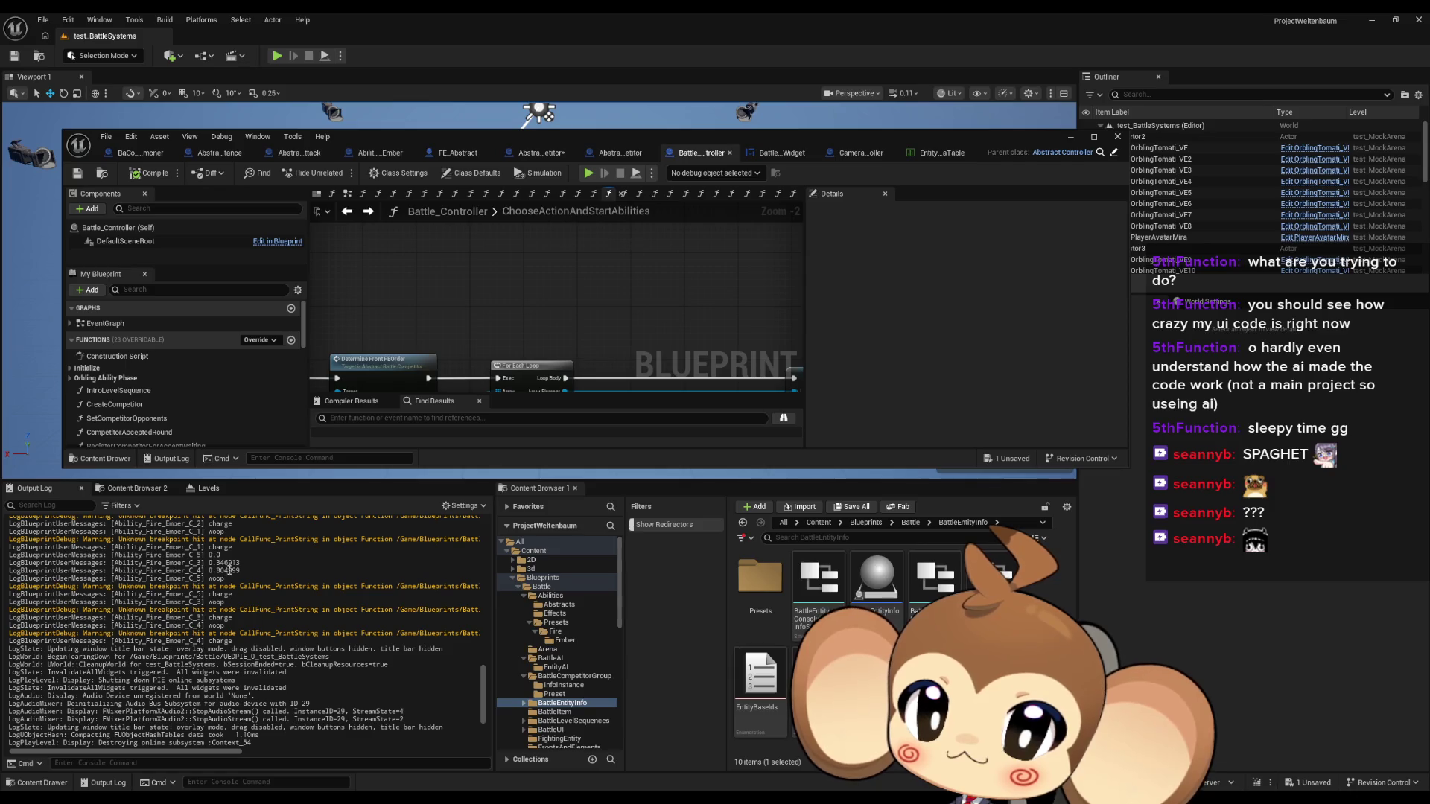
double_click(418, 135)
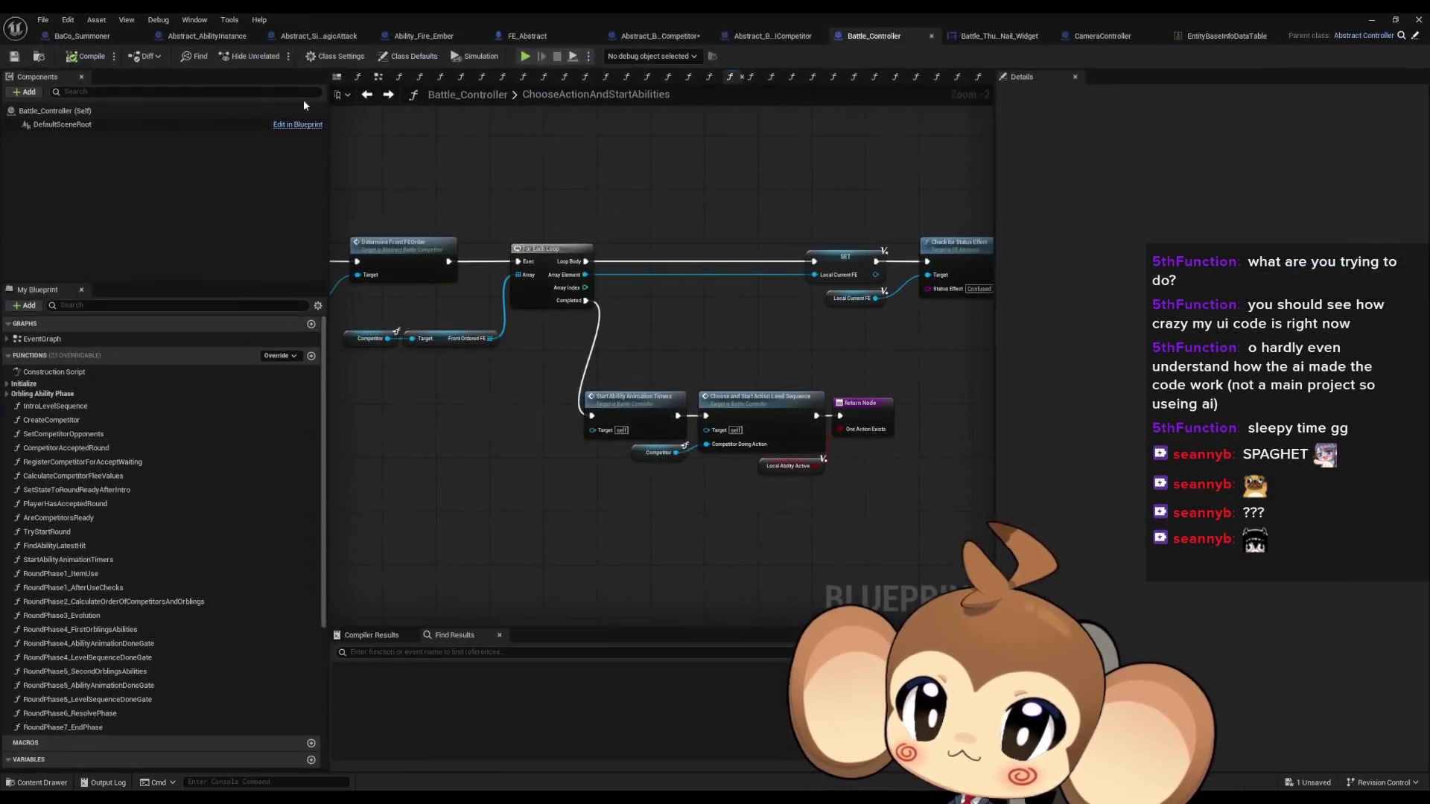
Inspect the AbilityAnimationTriggerFunction graphs in Abstract_AbilityInstance and Ability_Fire_Ember
left_click(316, 35)
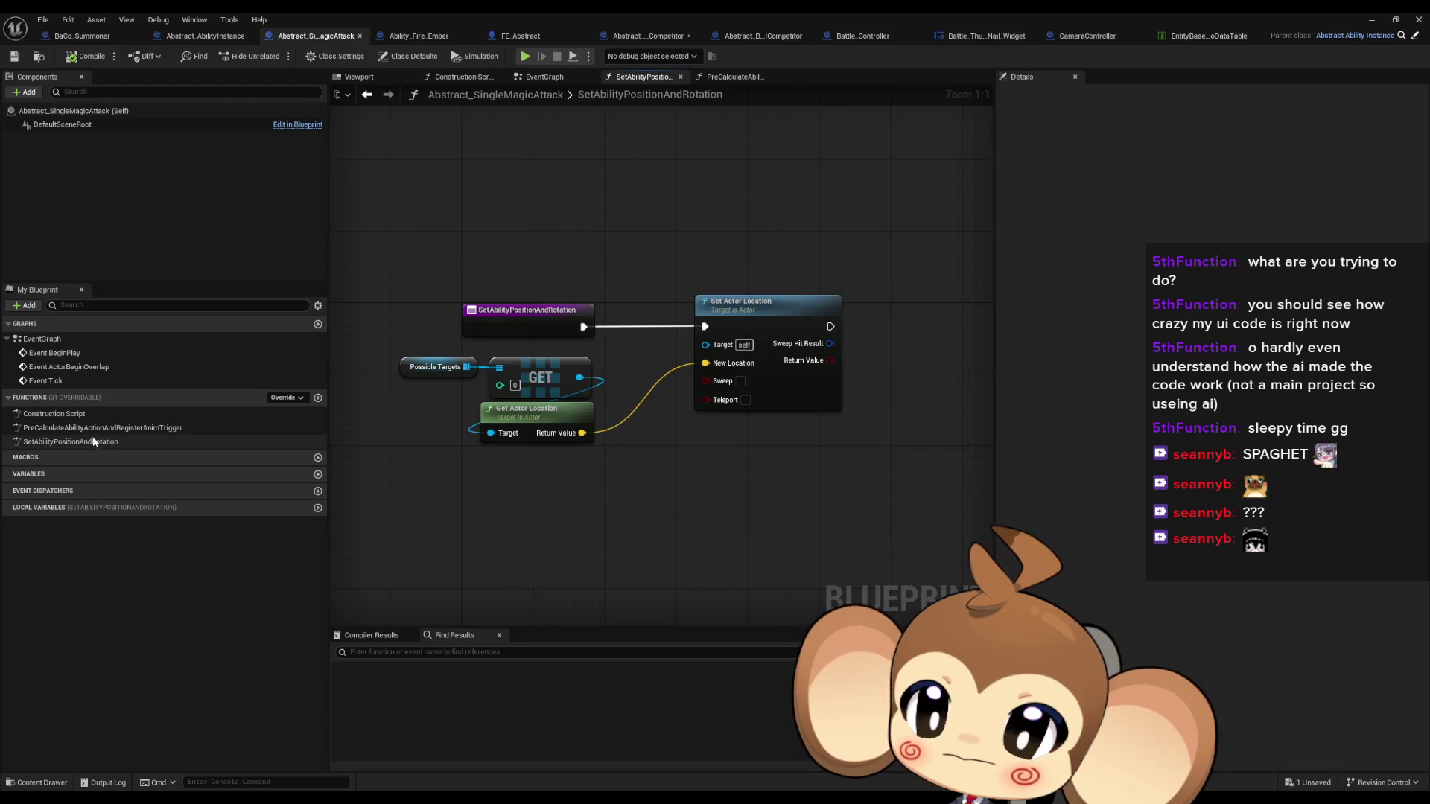
left_click(234, 34)
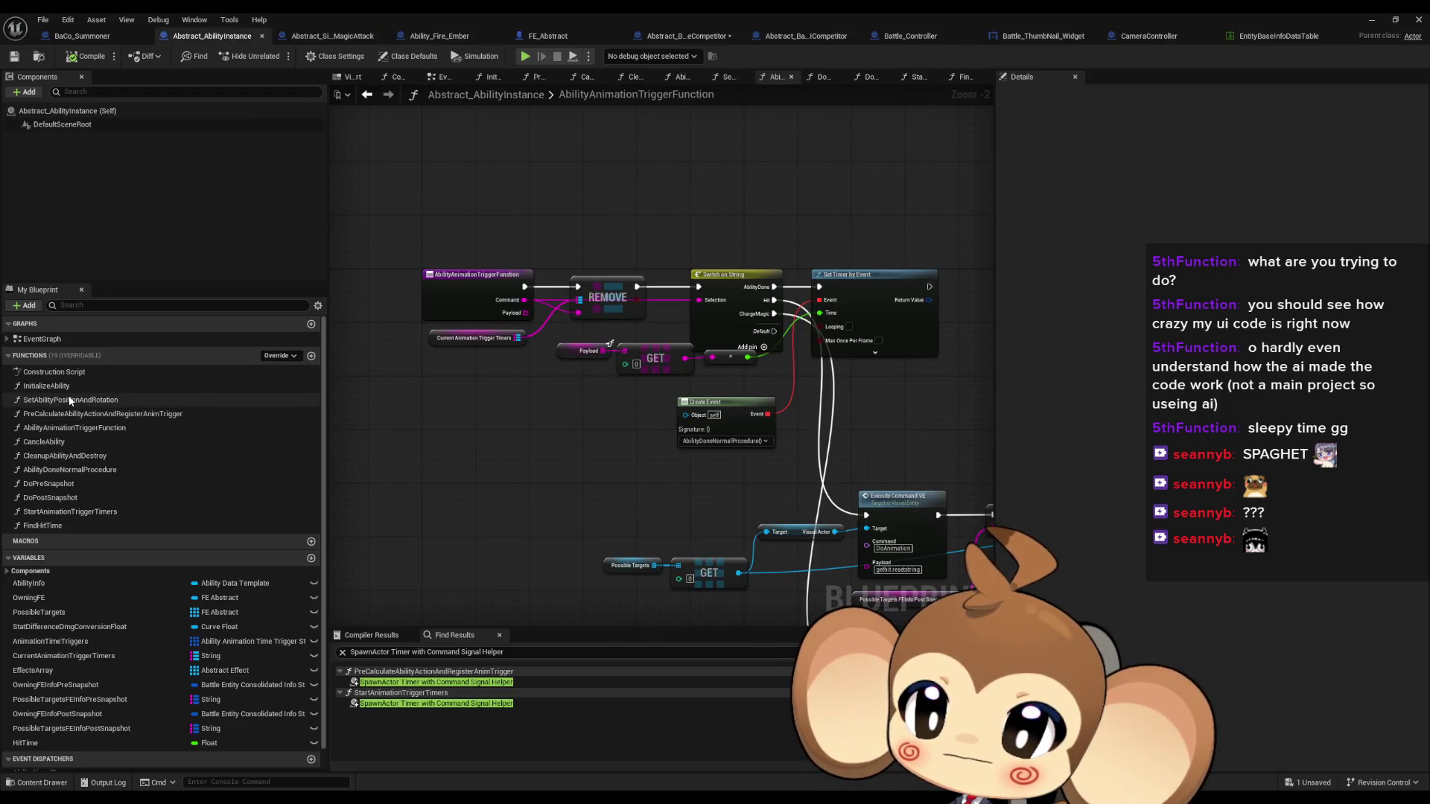
double_click(67, 428)
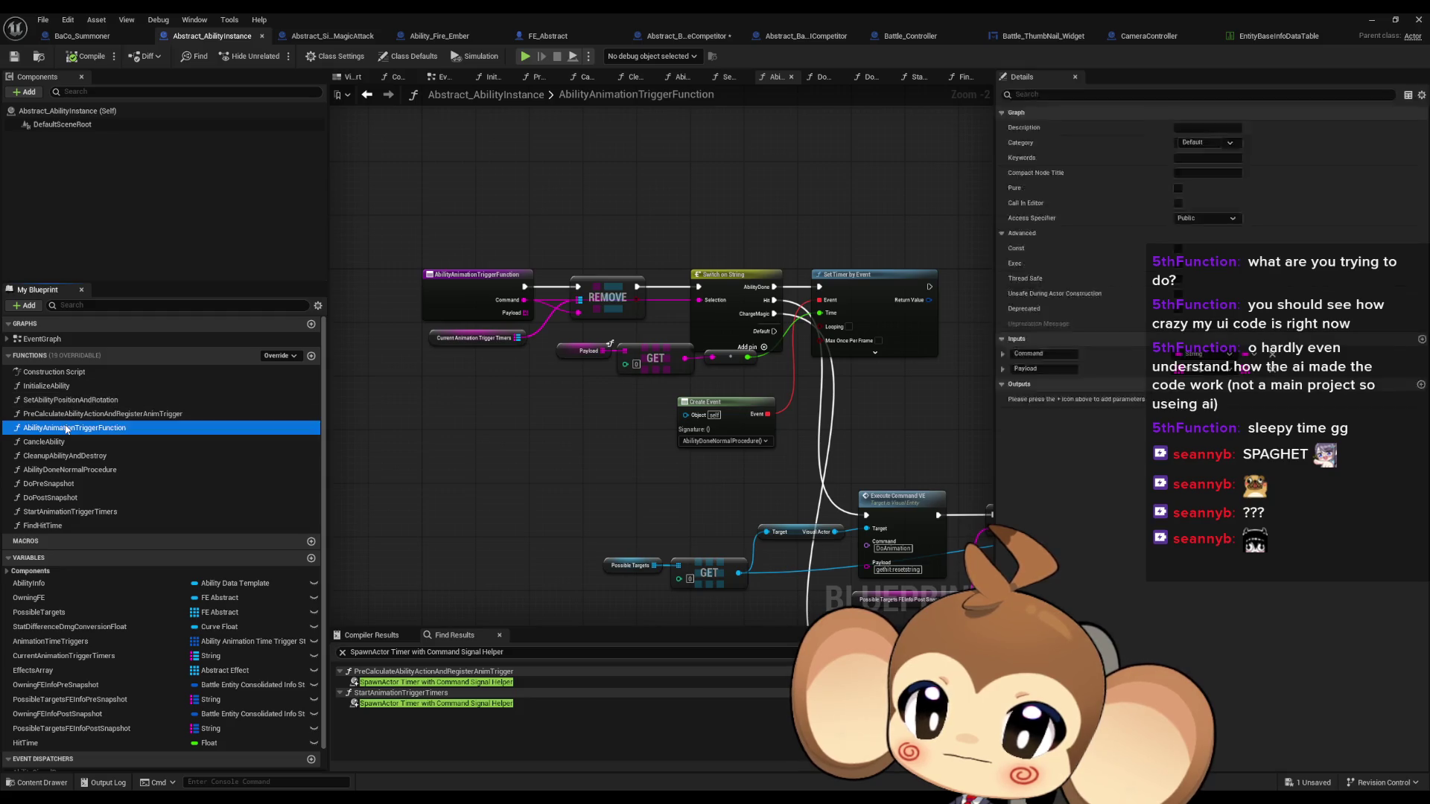
left_click(68, 414)
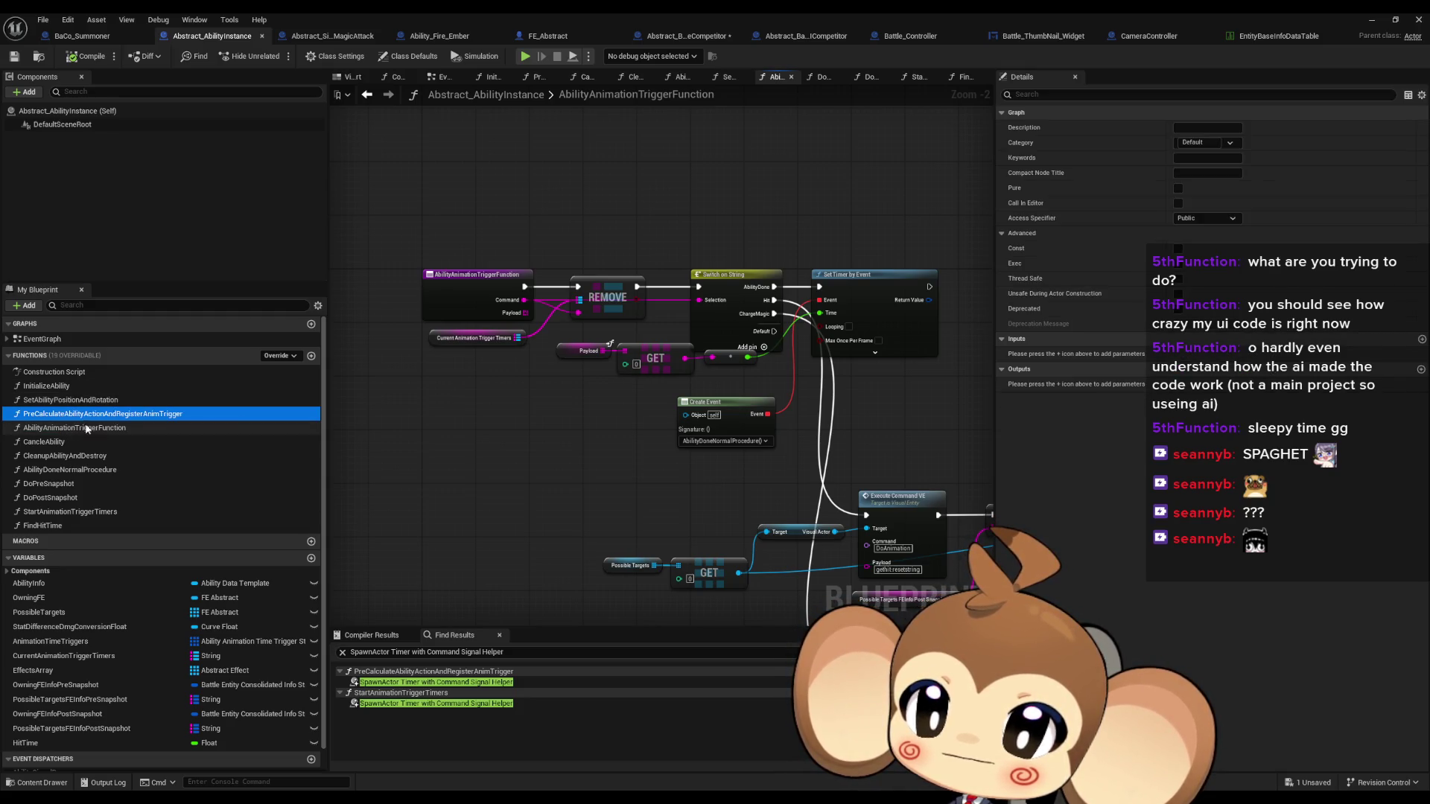
scroll(366, 302, "down", 3)
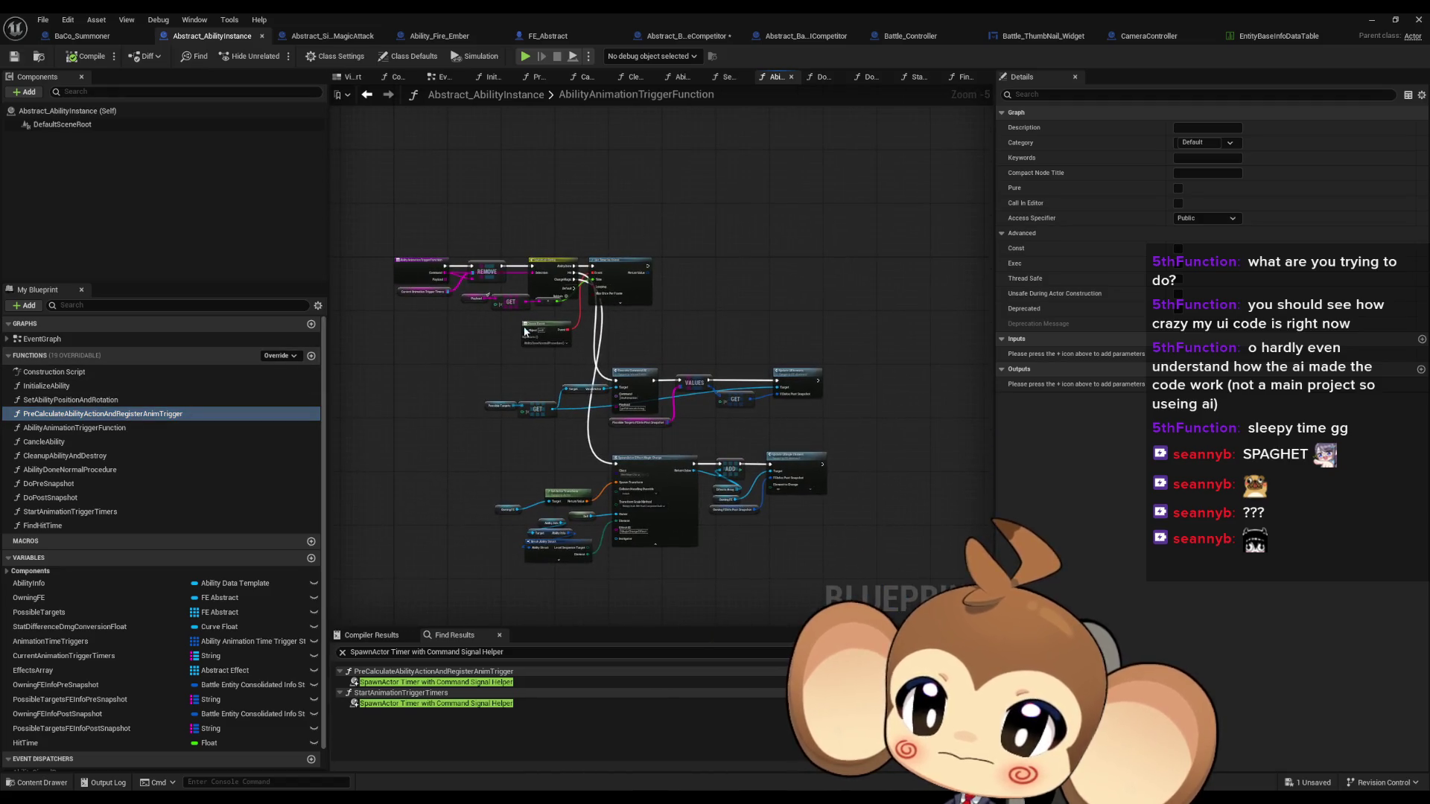
scroll(624, 365, "up", 2)
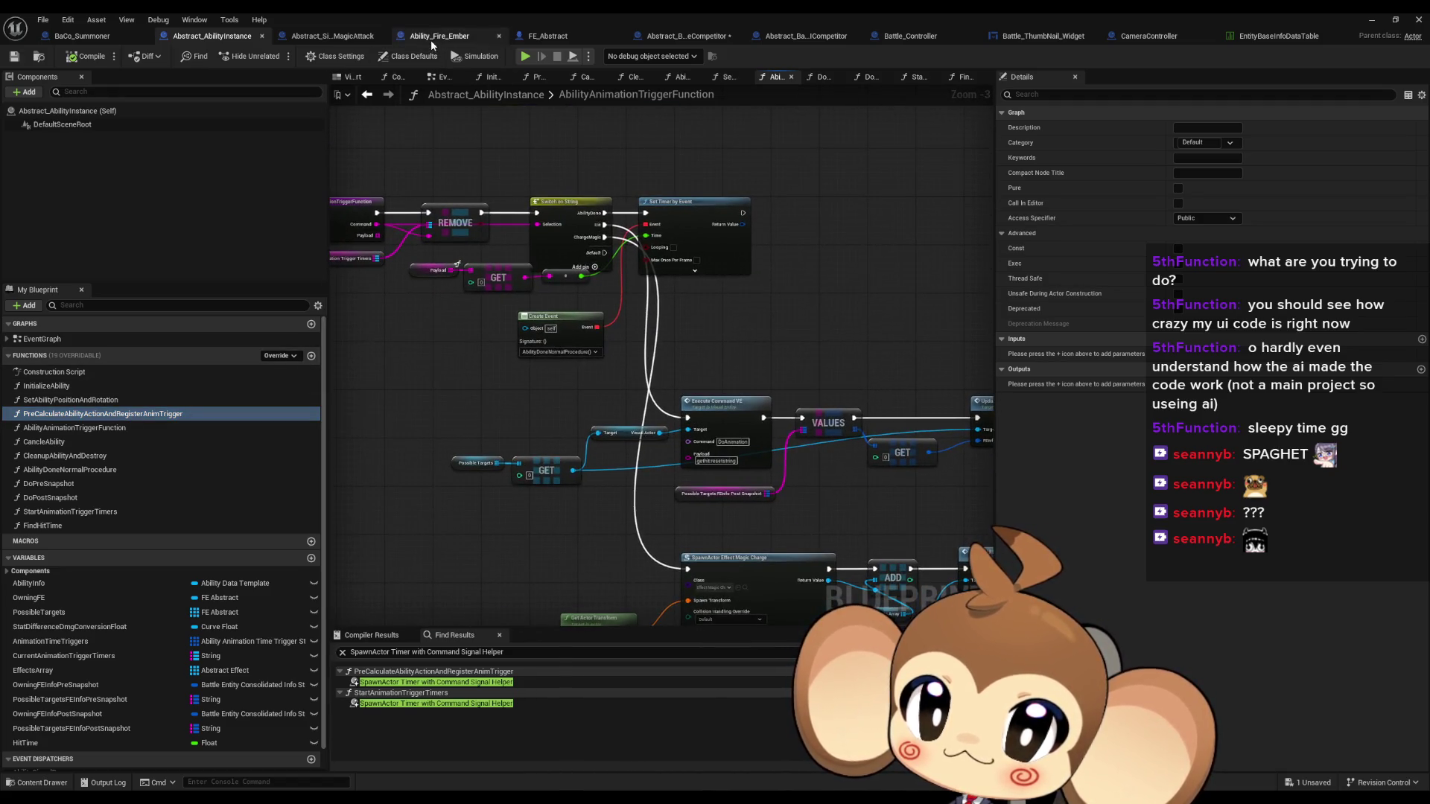
left_click(331, 39)
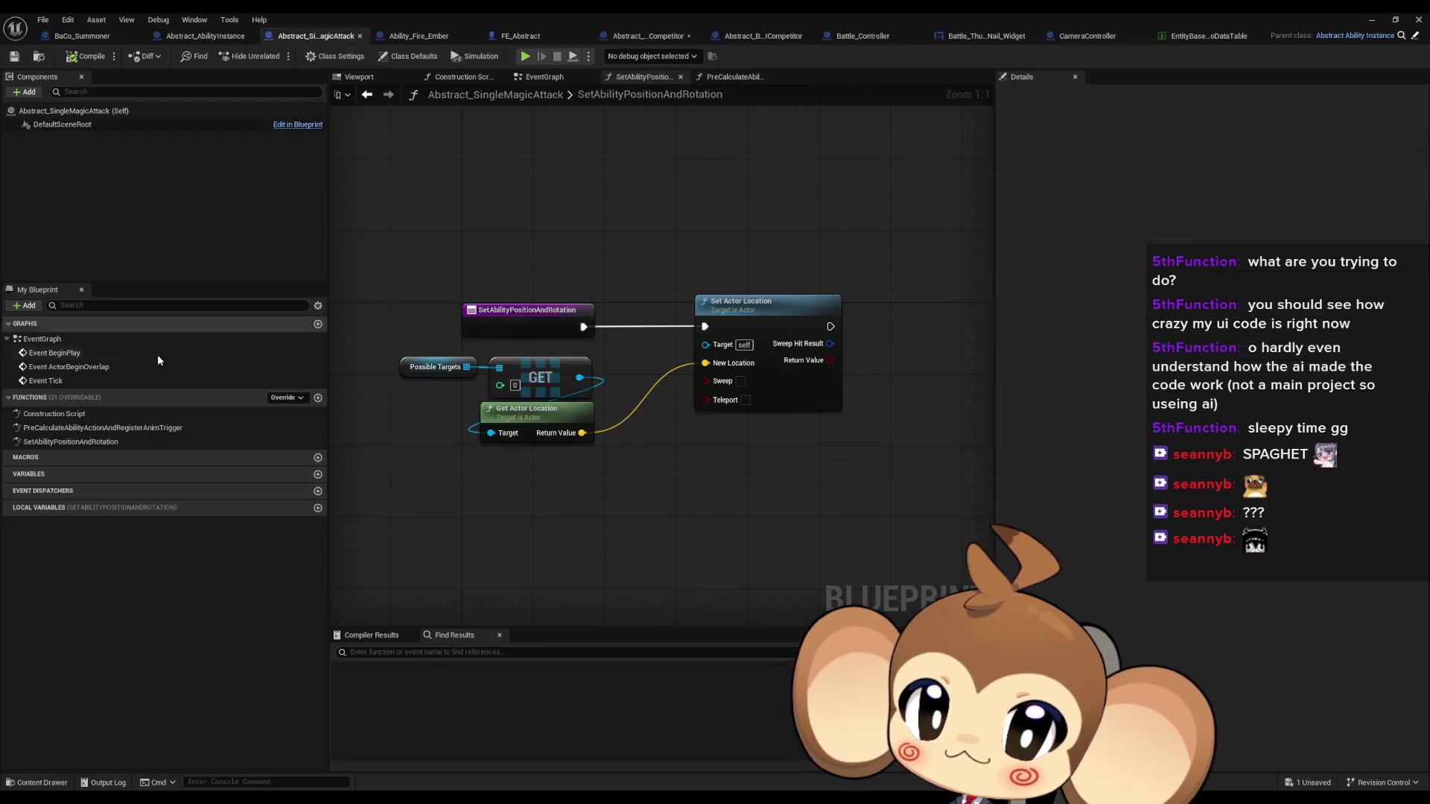
left_click(415, 37)
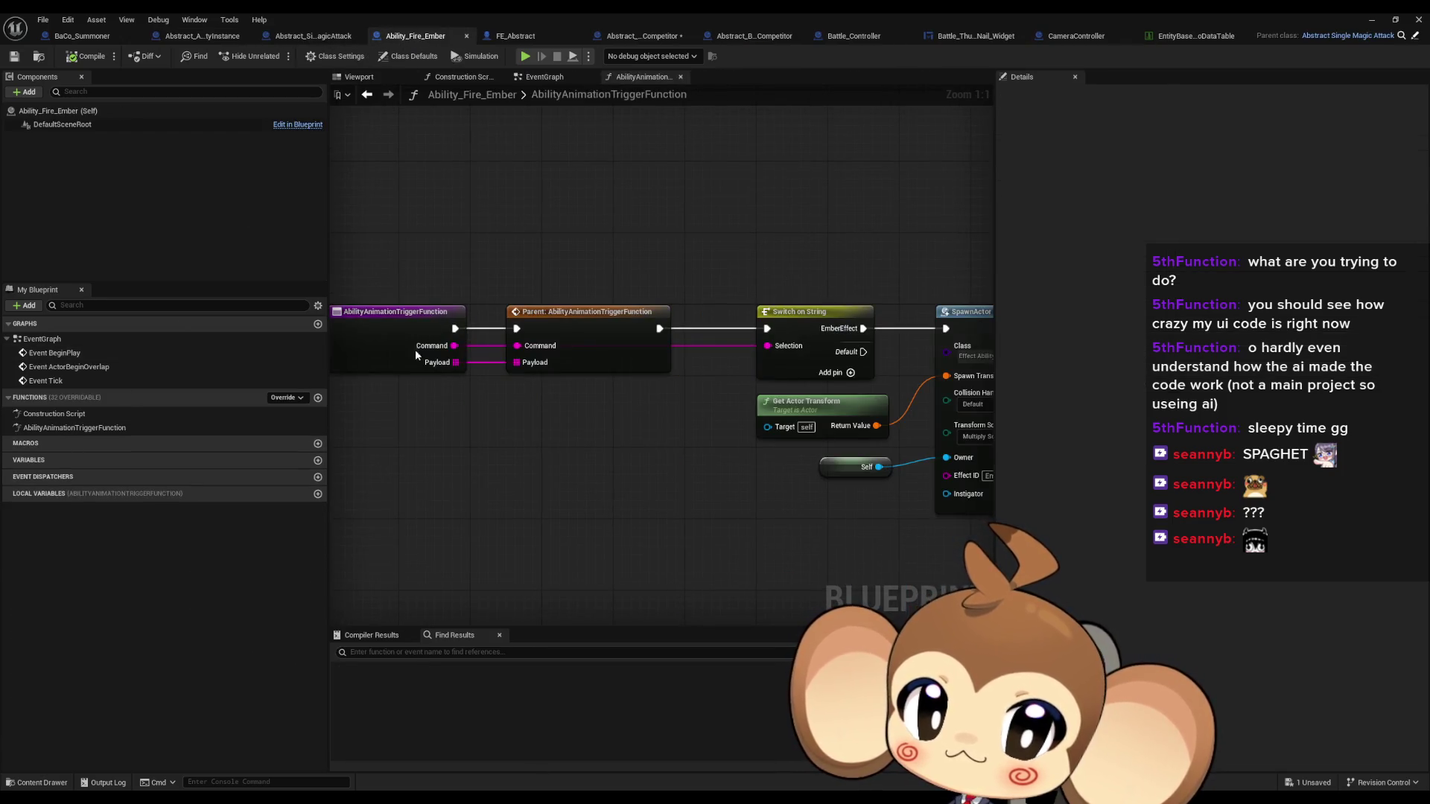
double_click(74, 428)
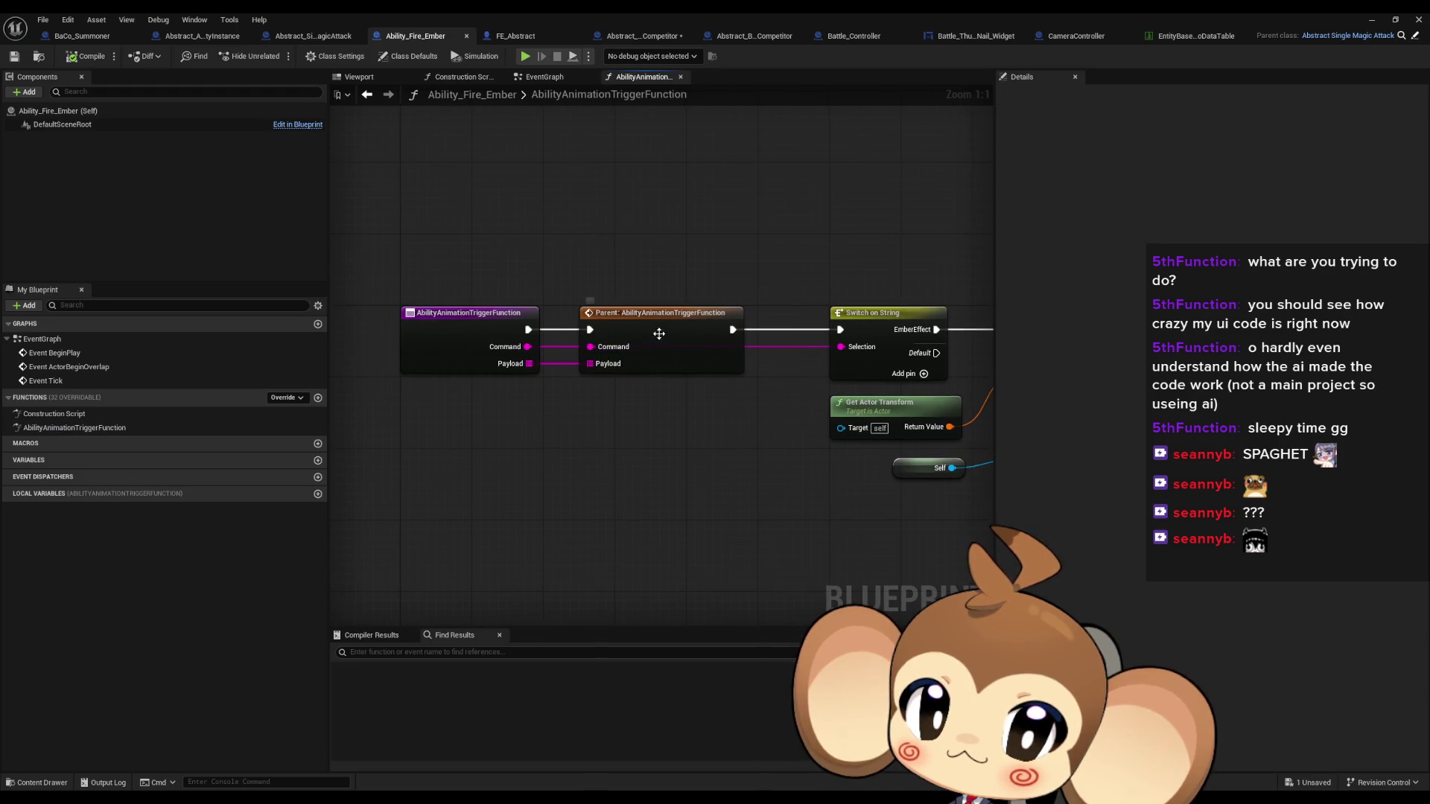
double_click(659, 334)
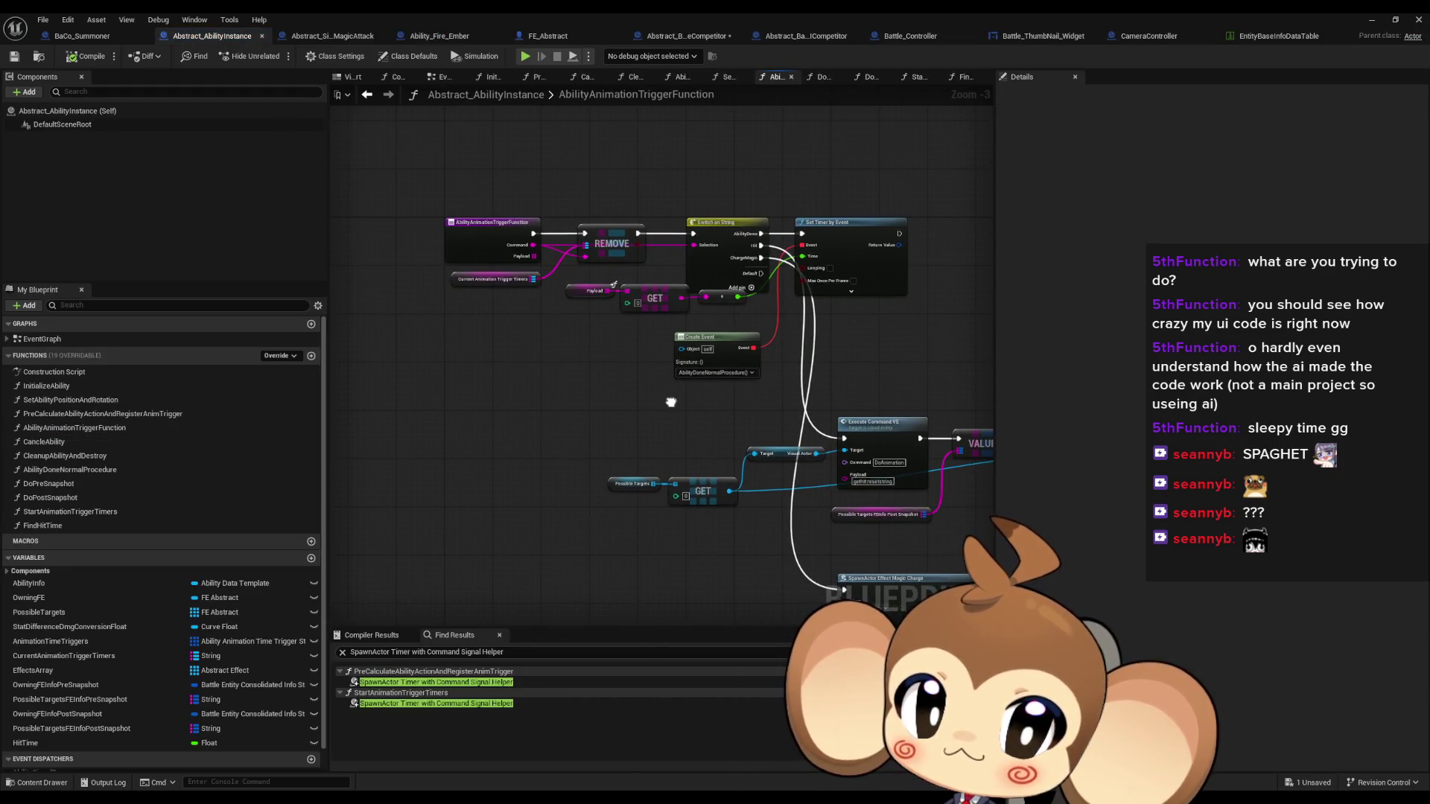
left_click_drag(671, 402, 472, 351)
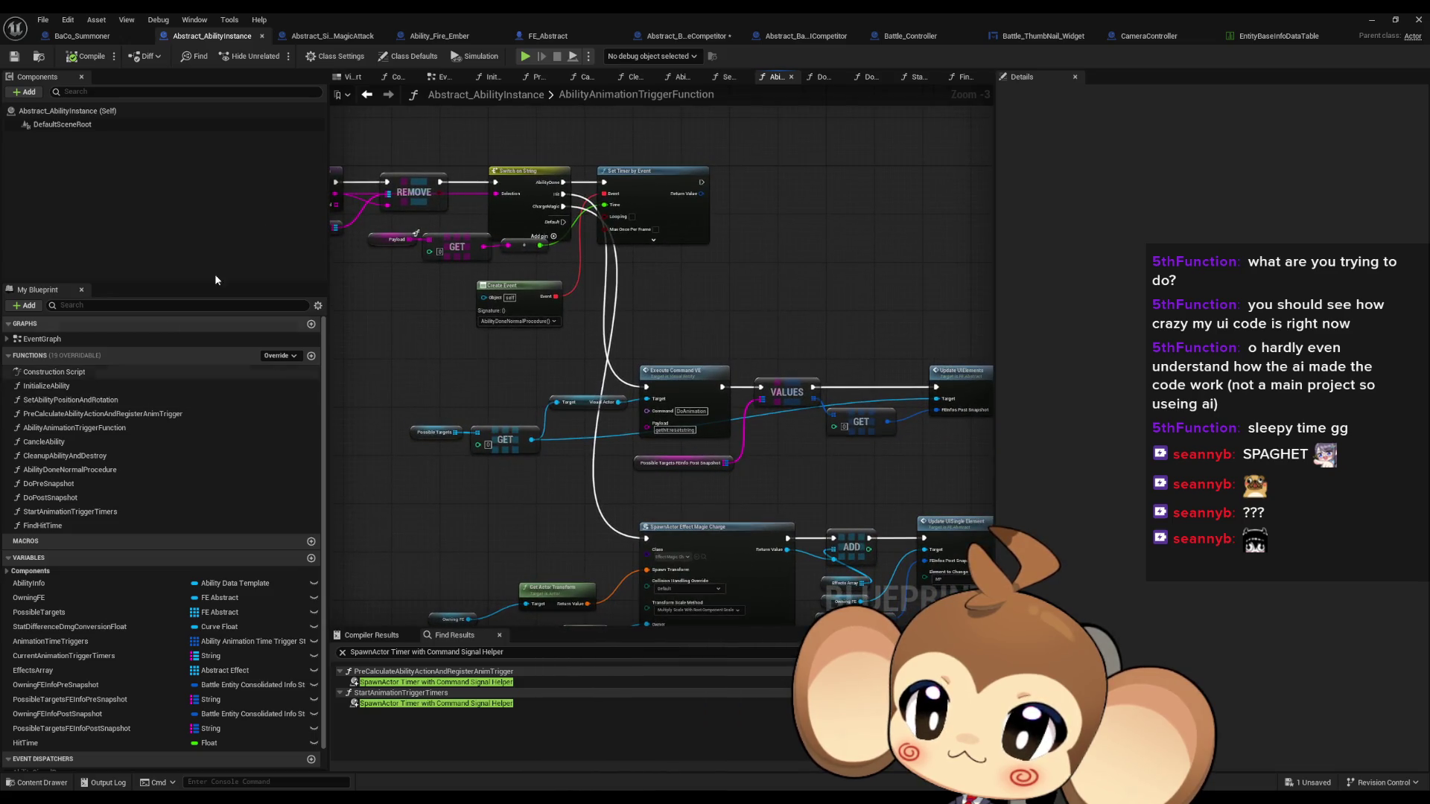
Delete the debug Print String in StartAnimationTriggerTimers, keeping the execution flow connected
left_click(921, 39)
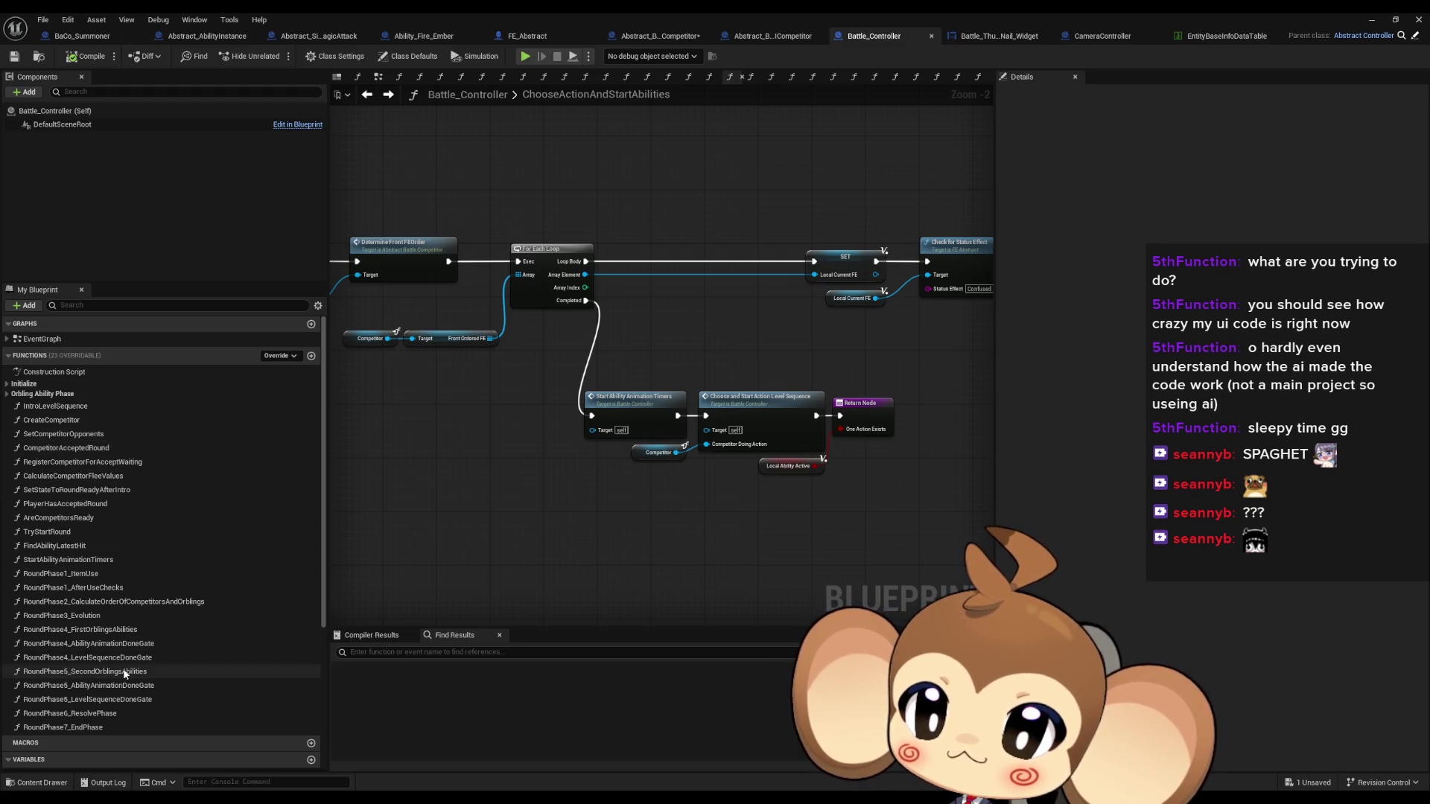
double_click(63, 561)
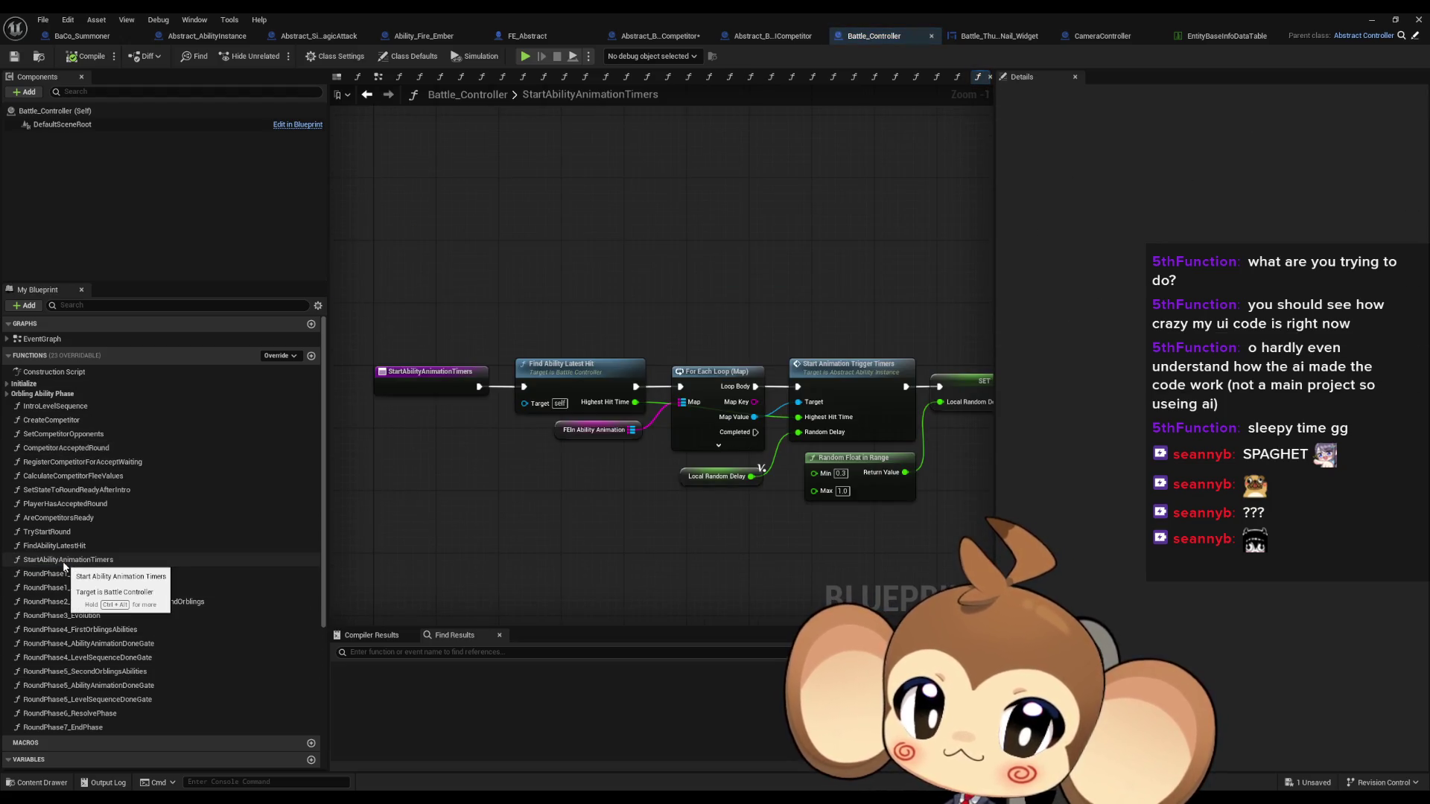
double_click(838, 377)
left_click_drag(472, 309, 595, 309)
left_click(531, 257)
key("Delete")
left_click(1371, 19)
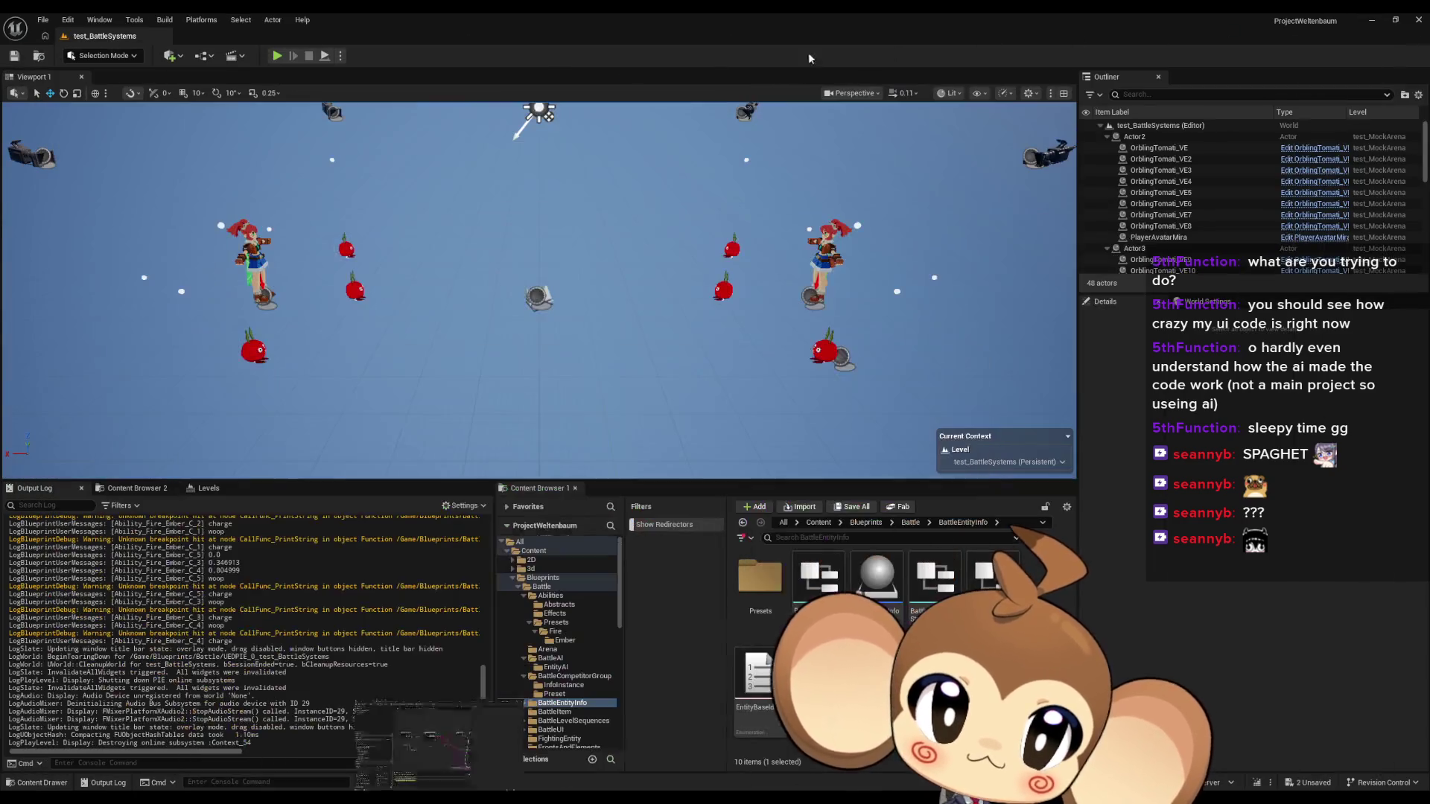
Run the battle level in play mode, stop and restart it, then return to the blueprint editor
key("alt+p")
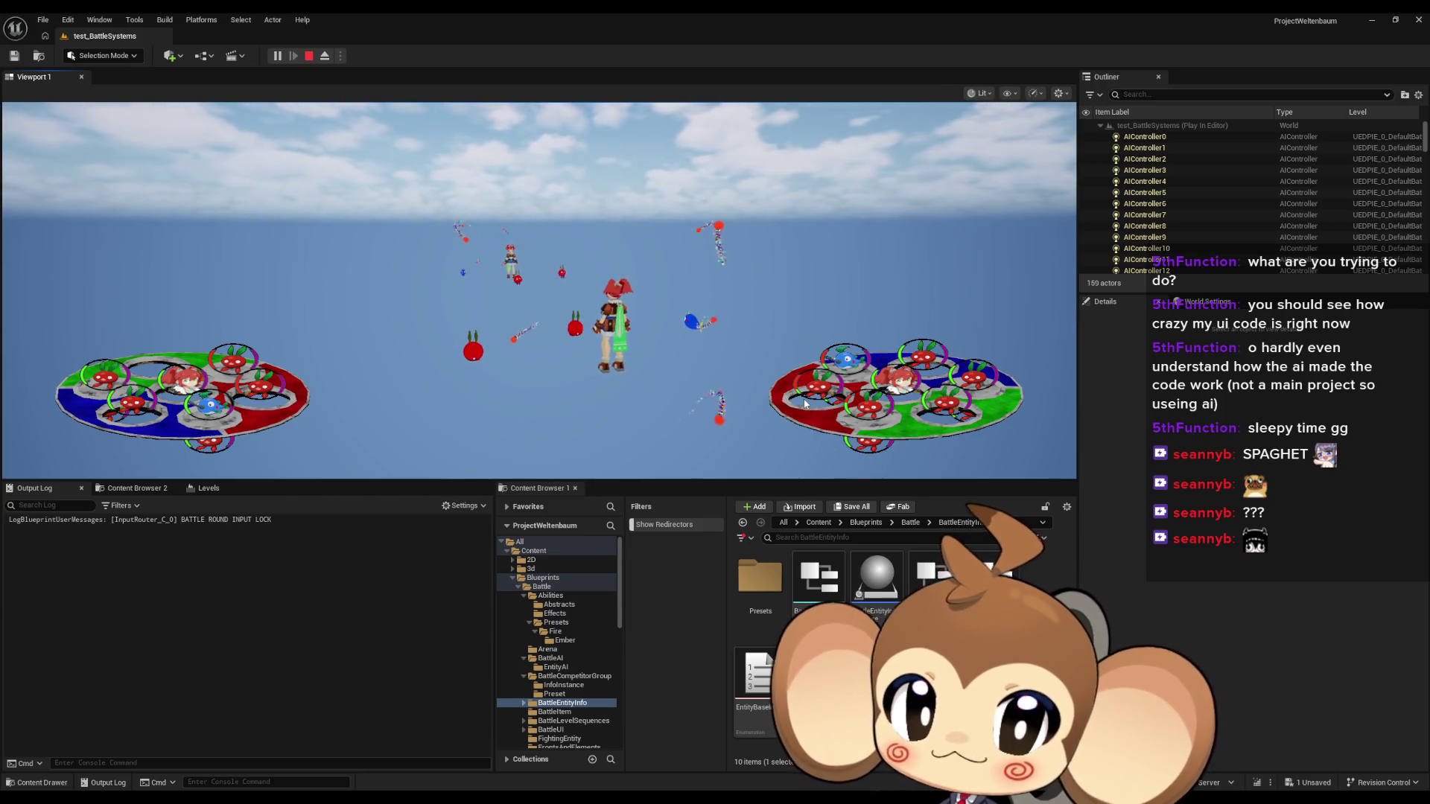
left_click(306, 59)
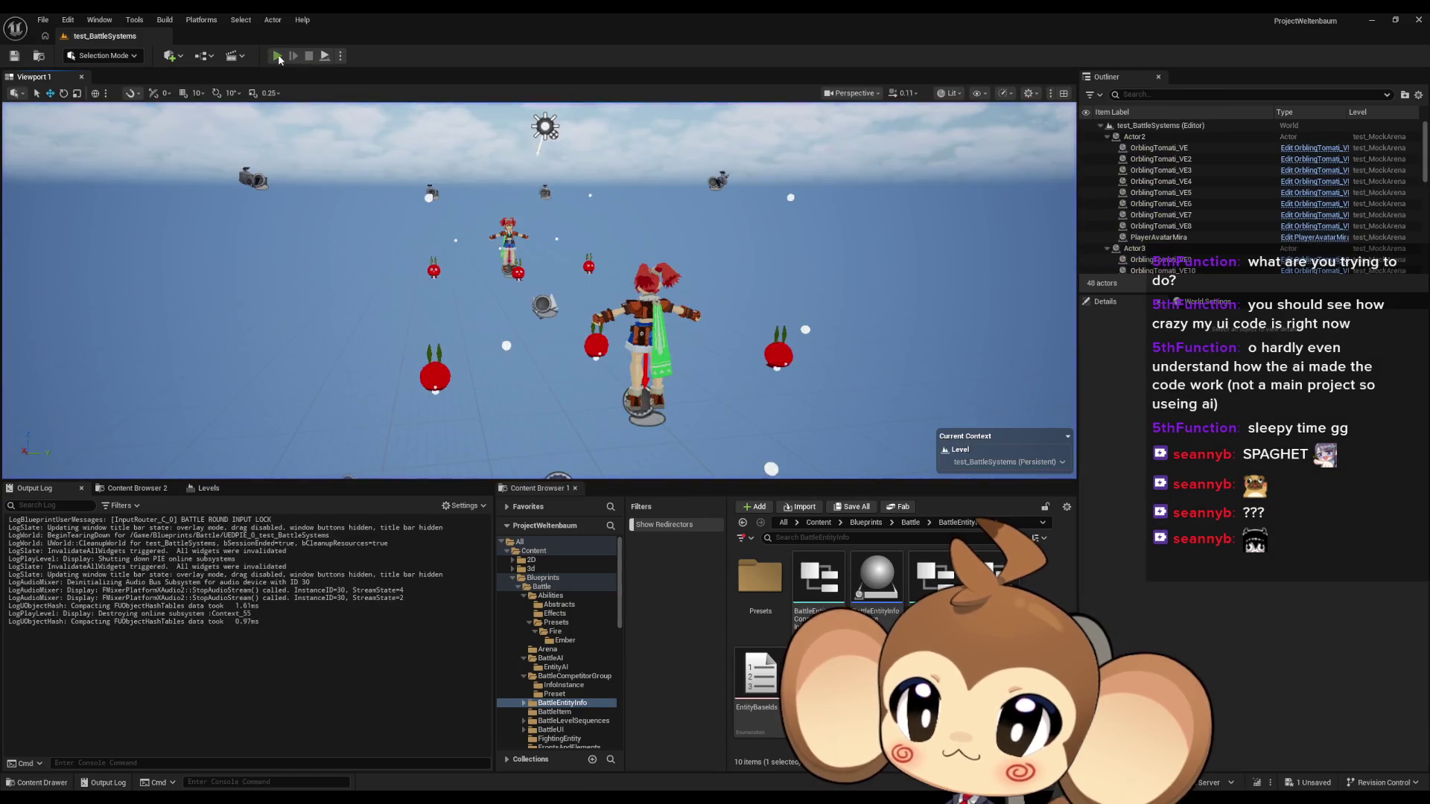
left_click(292, 49)
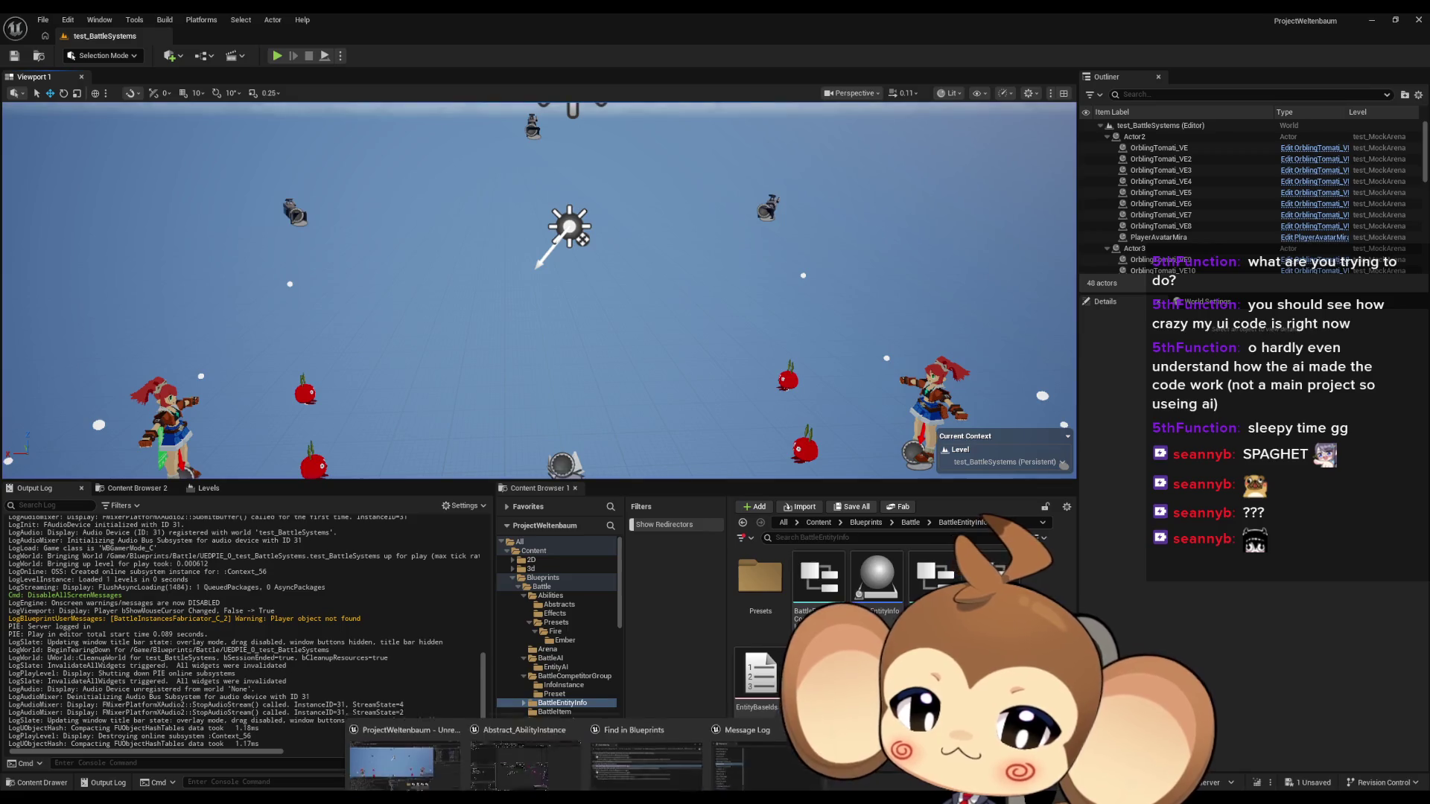
key("alt+Tab")
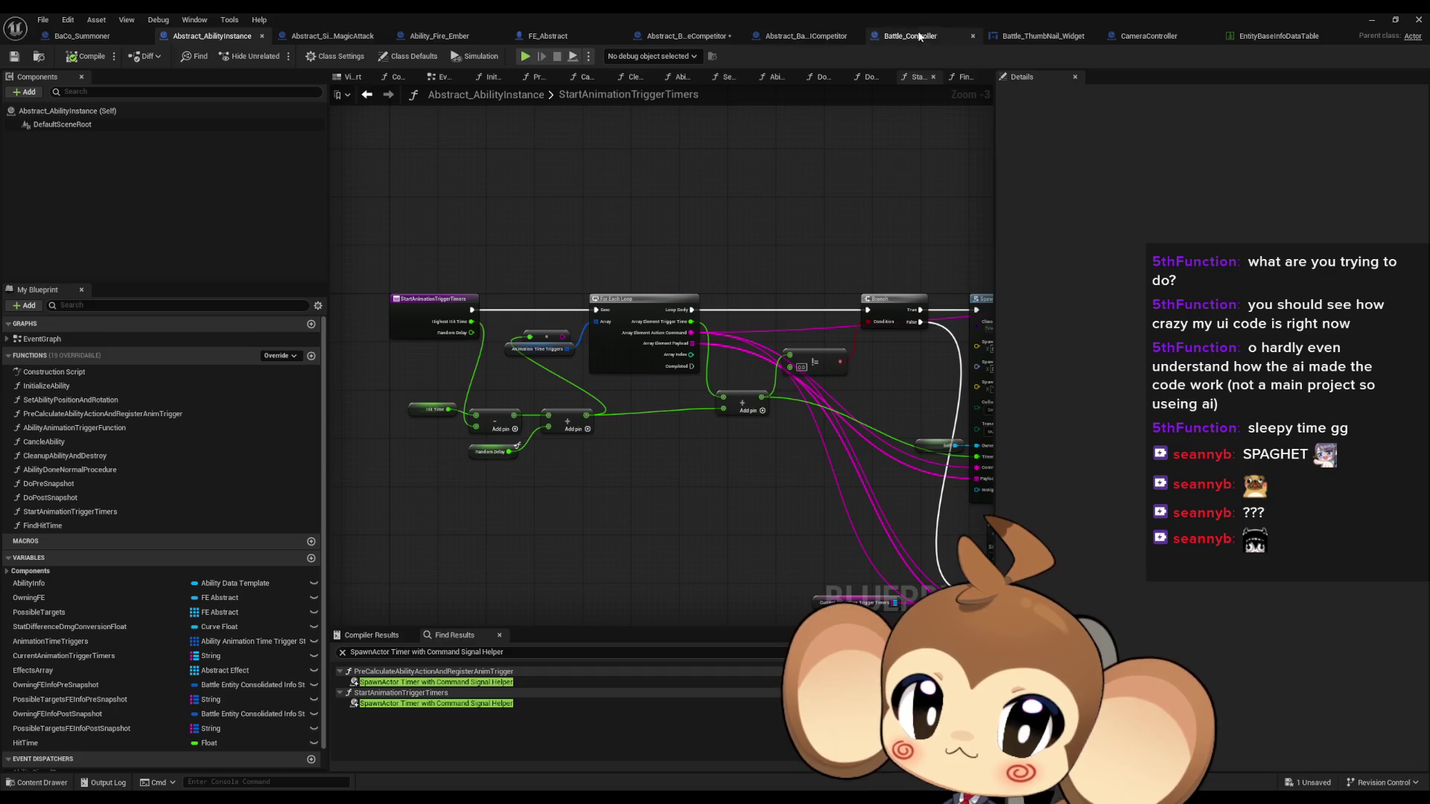
In Battle_ThumbNail_Widget's InterpMPToPercent, add a Percent == comparison driving a new Branch
left_click(1039, 36)
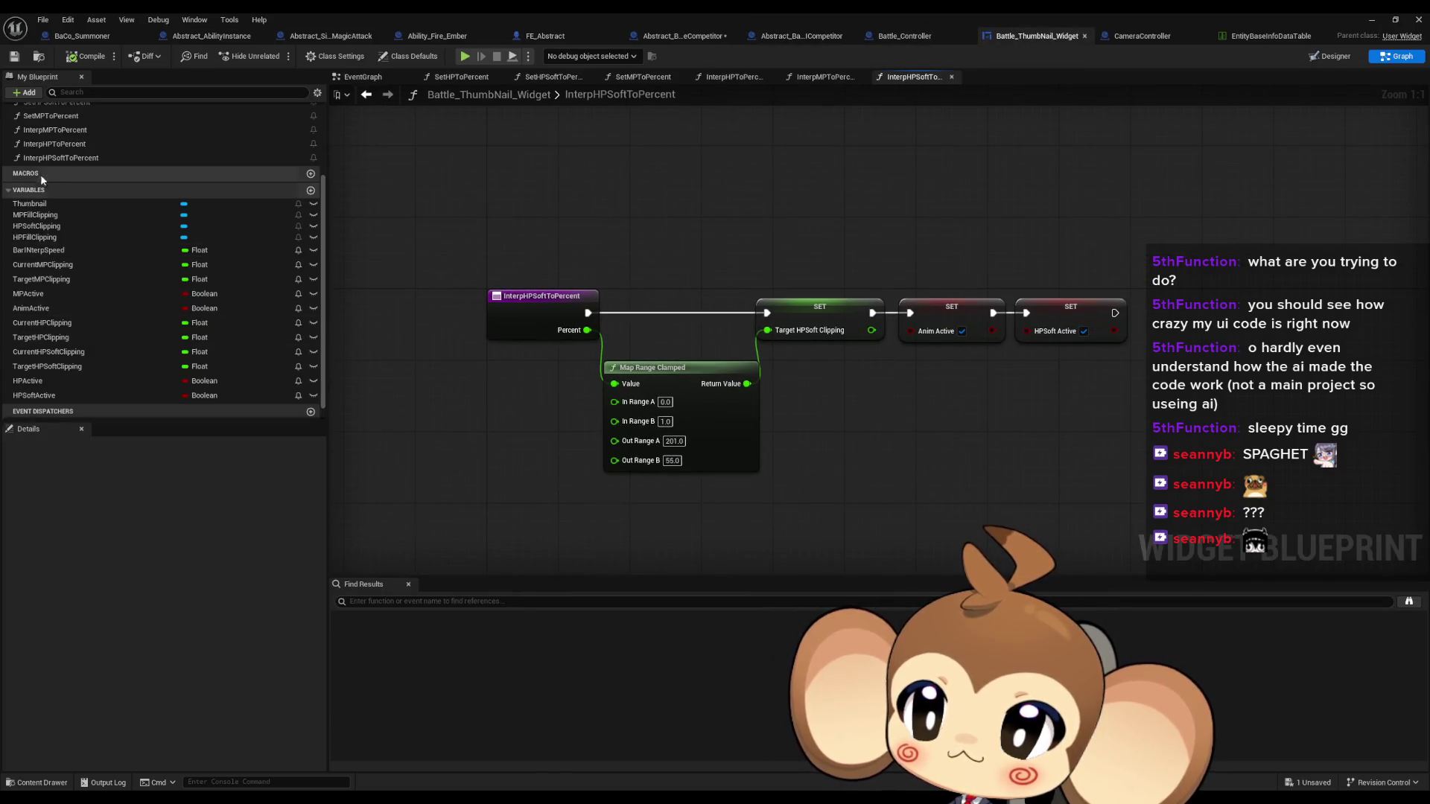
scroll(44, 178, "up", 2)
double_click(78, 203)
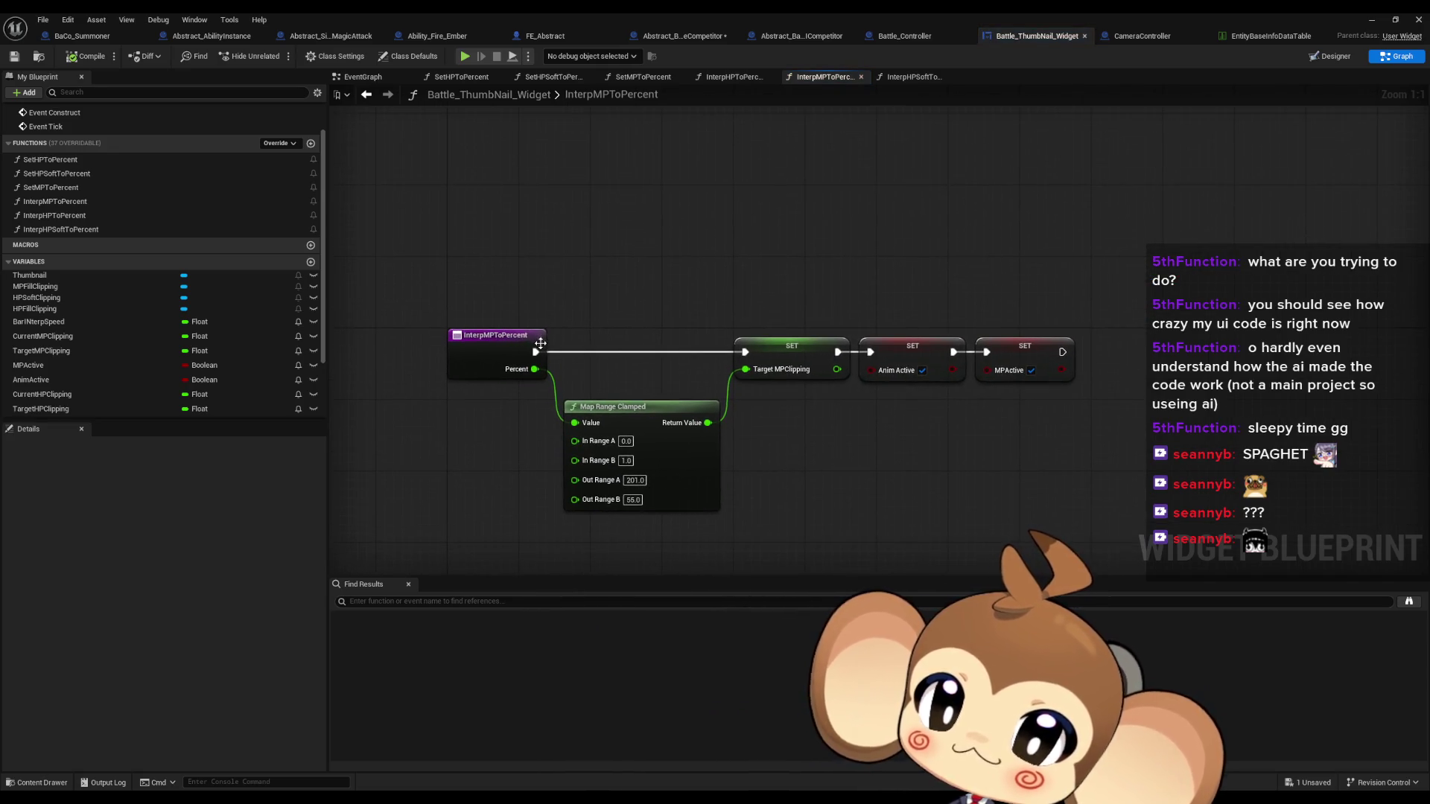
left_click_drag(535, 369, 561, 300)
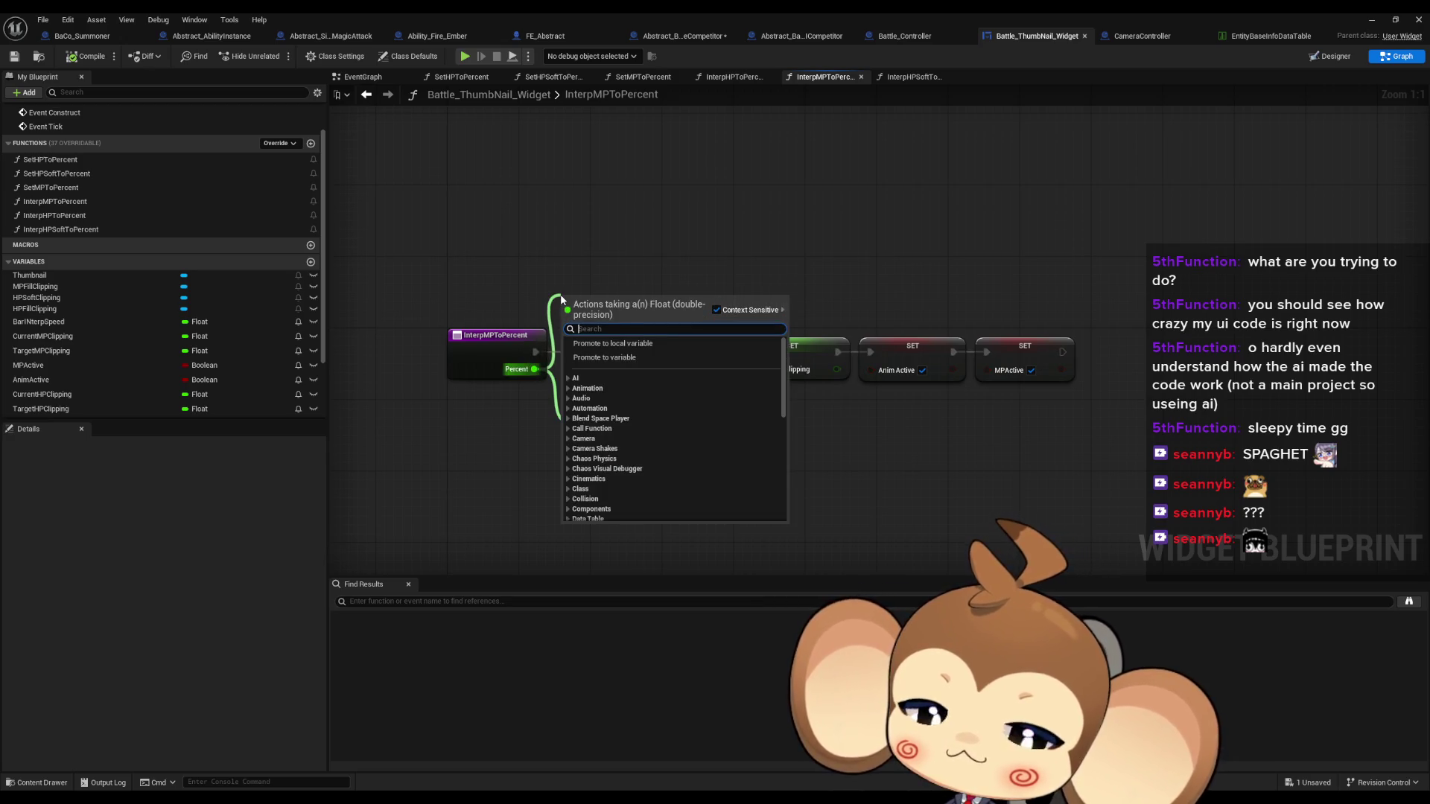
type("==")
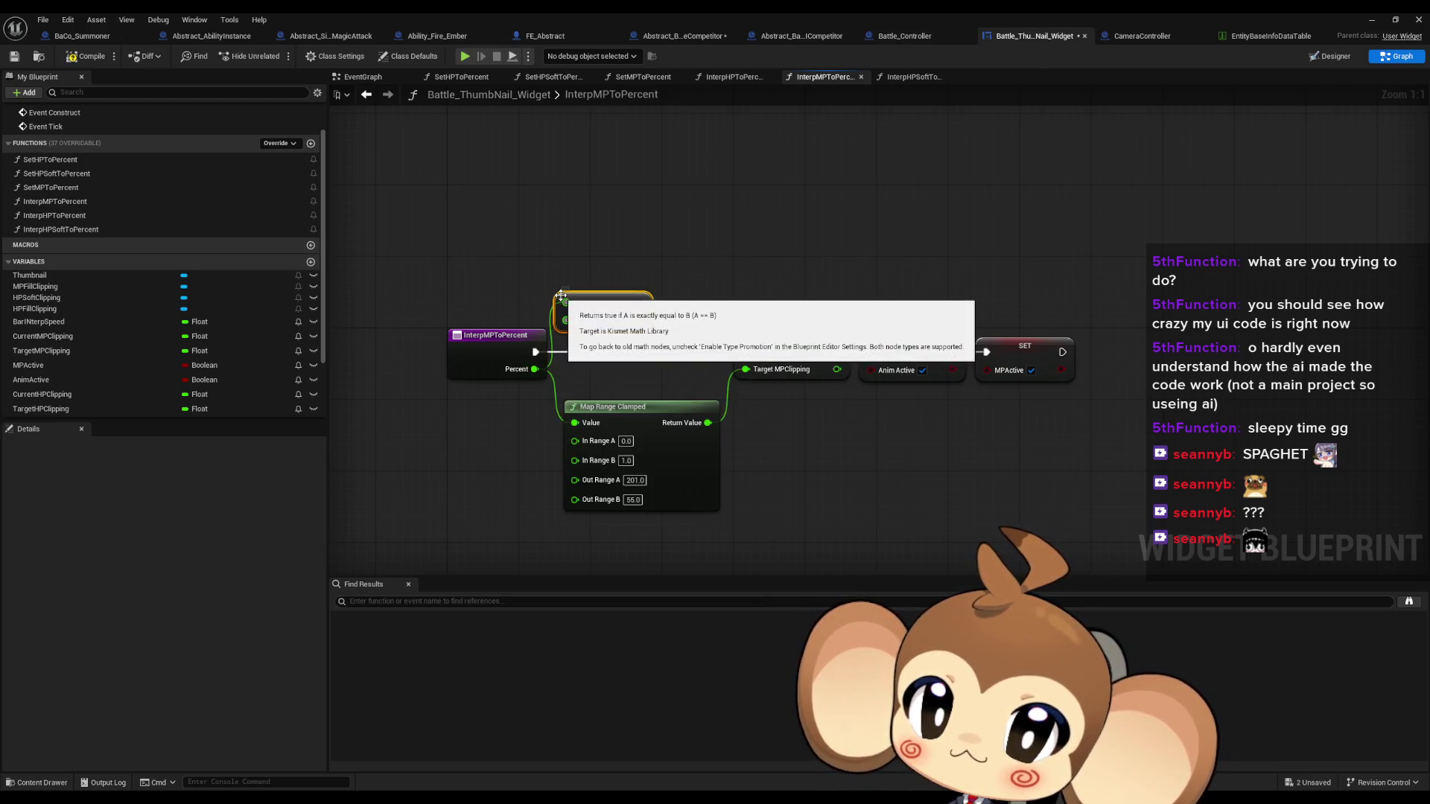
key("Return")
mouse_move(640, 312)
left_mouse_down()
mouse_move(711, 266)
mouse_move(681, 229)
mouse_move(794, 243)
mouse_move(832, 223)
left_mouse_up()
type("branch")
key("Return")
Print 'yes' on the Branch True path and wire both paths into the MP SET node
type("print")
key("Return")
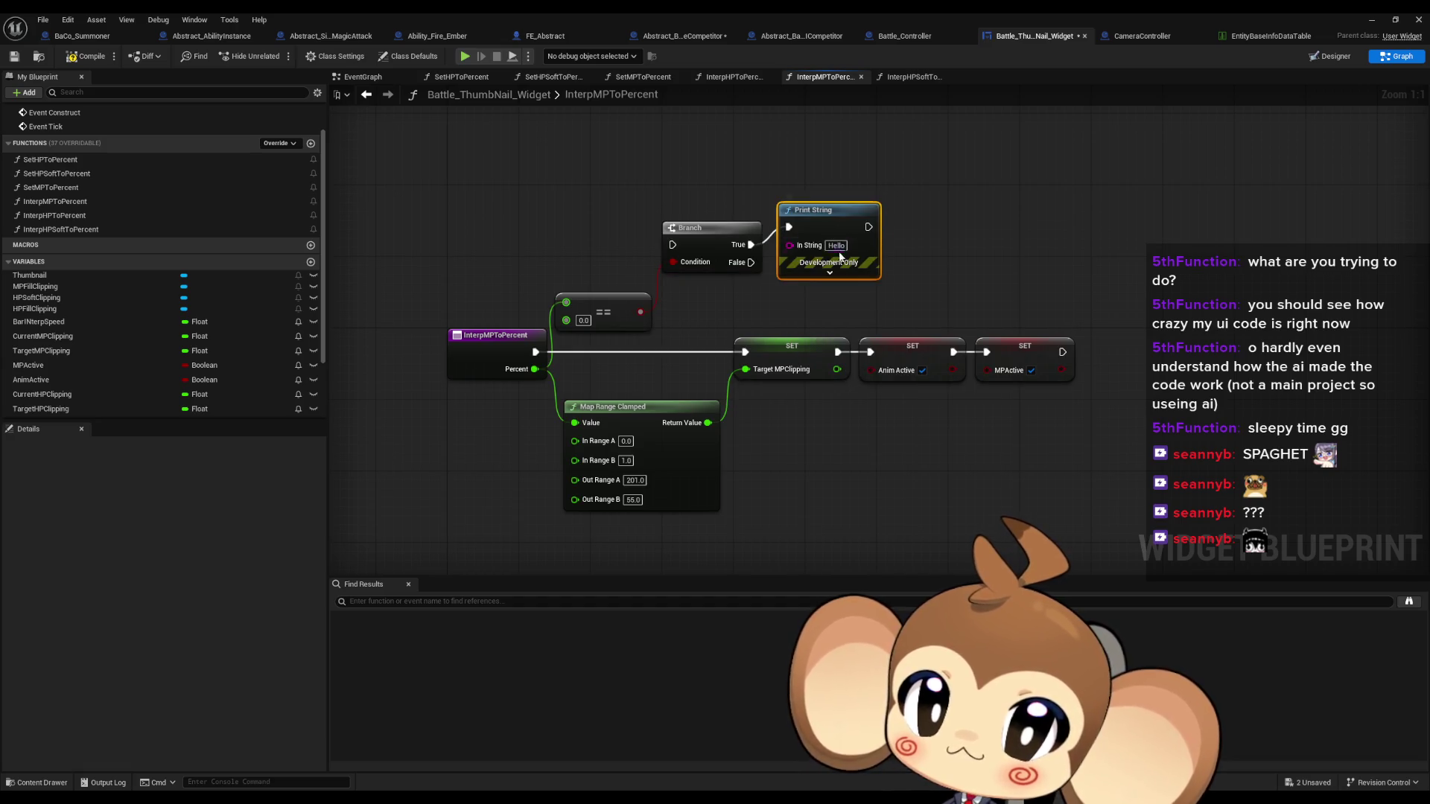
left_click(834, 245)
type("yes")
left_click_drag(751, 262, 744, 351)
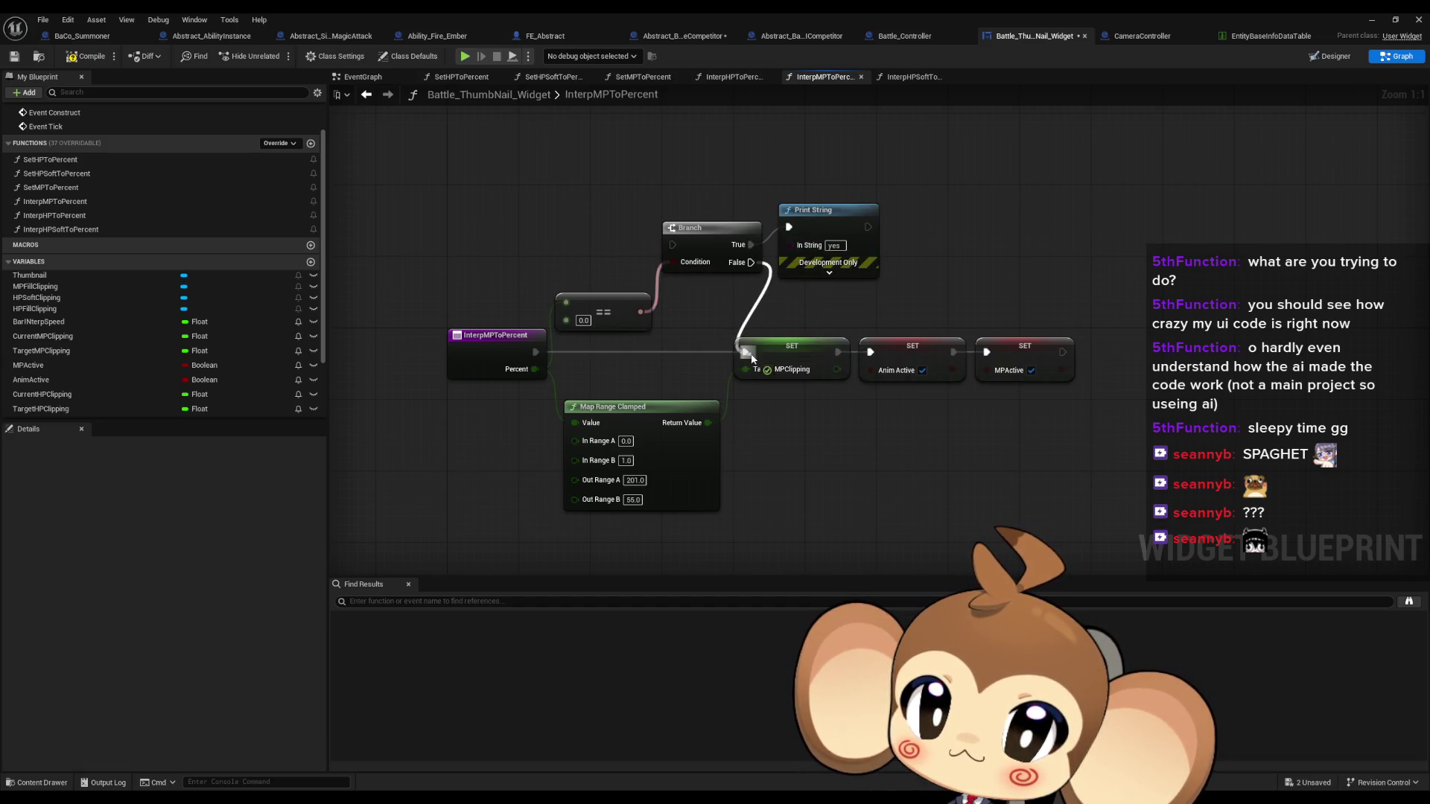
left_click_drag(867, 227, 745, 352)
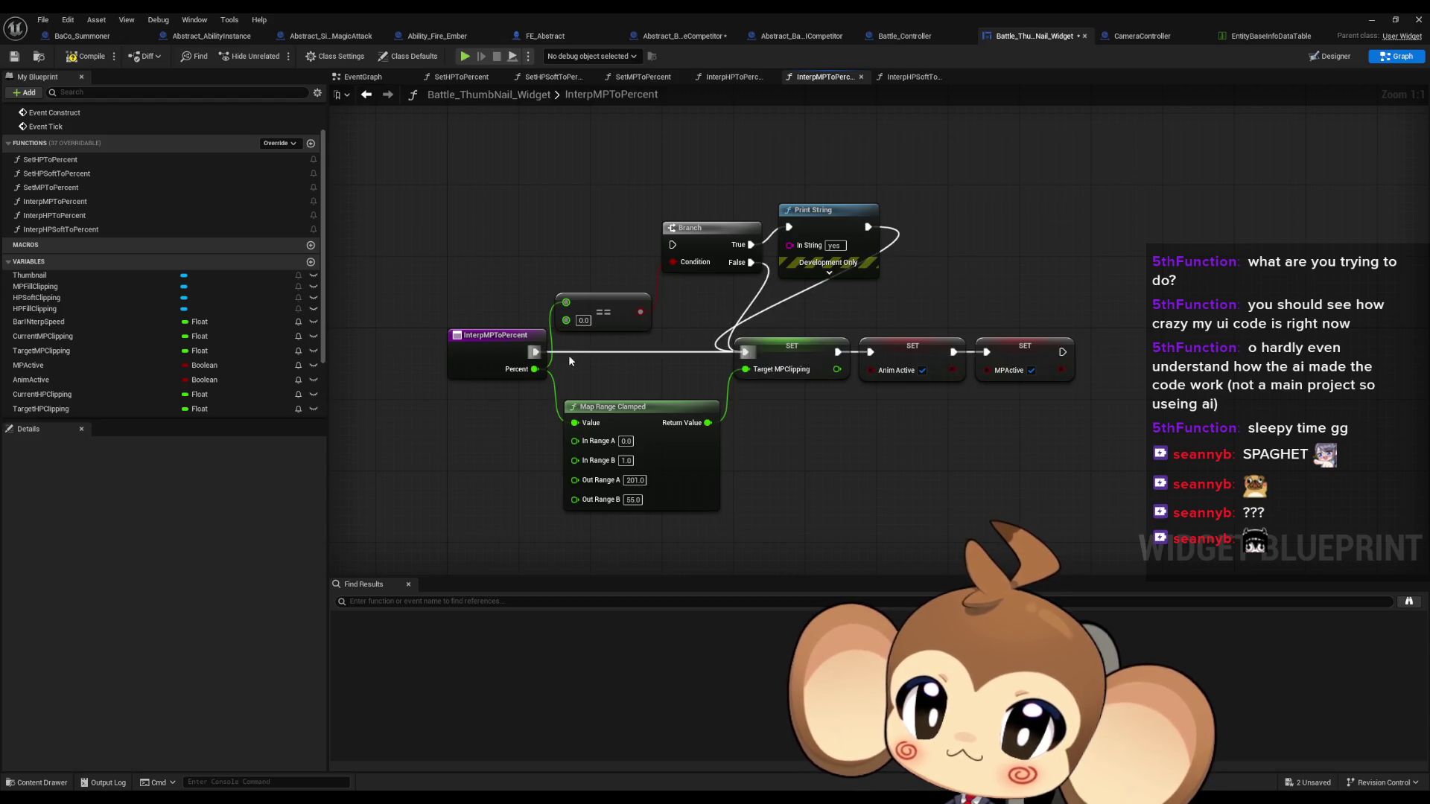
mouse_move(534, 351)
left_mouse_down()
mouse_move(673, 244)
mouse_move(582, 322)
left_mouse_up()
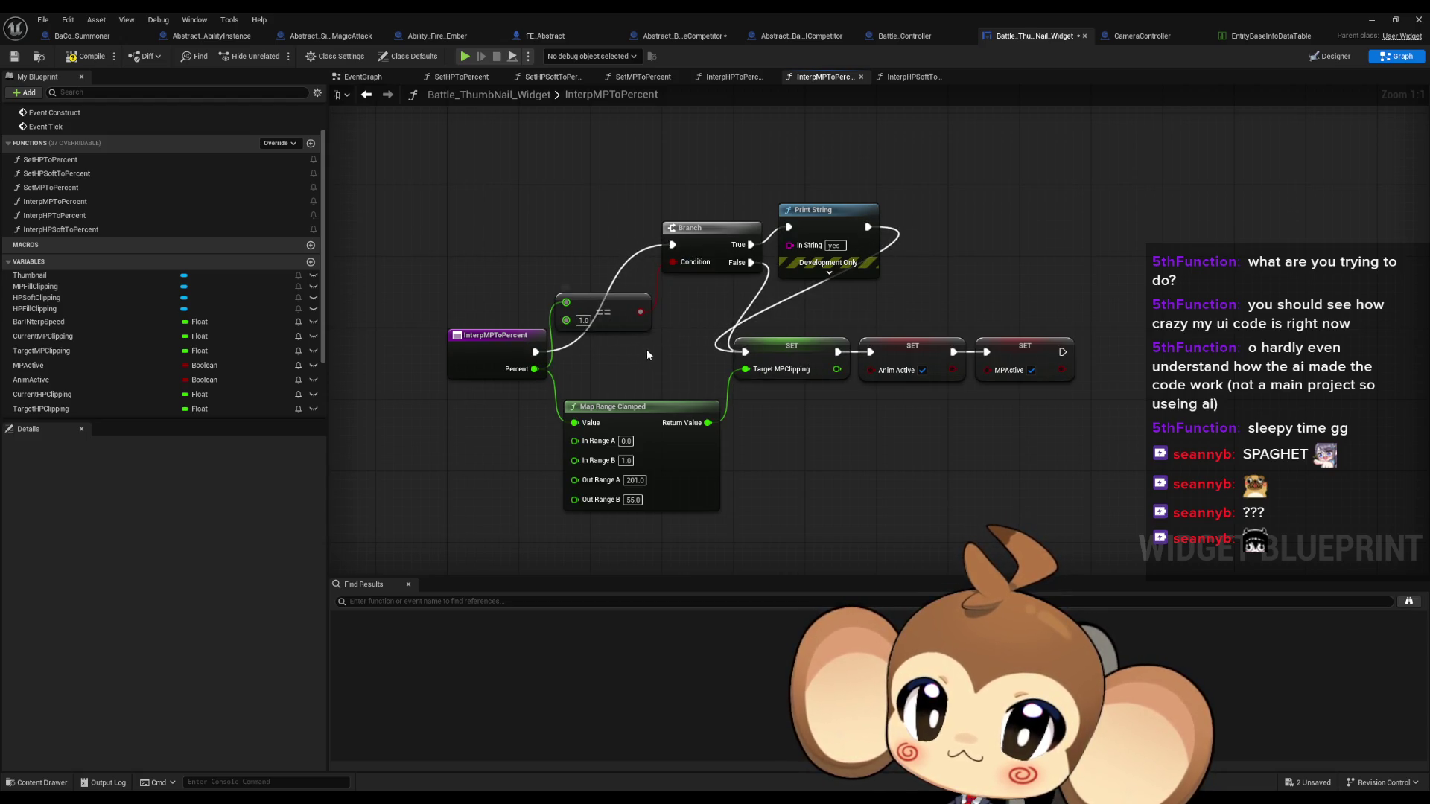
left_click(1370, 19)
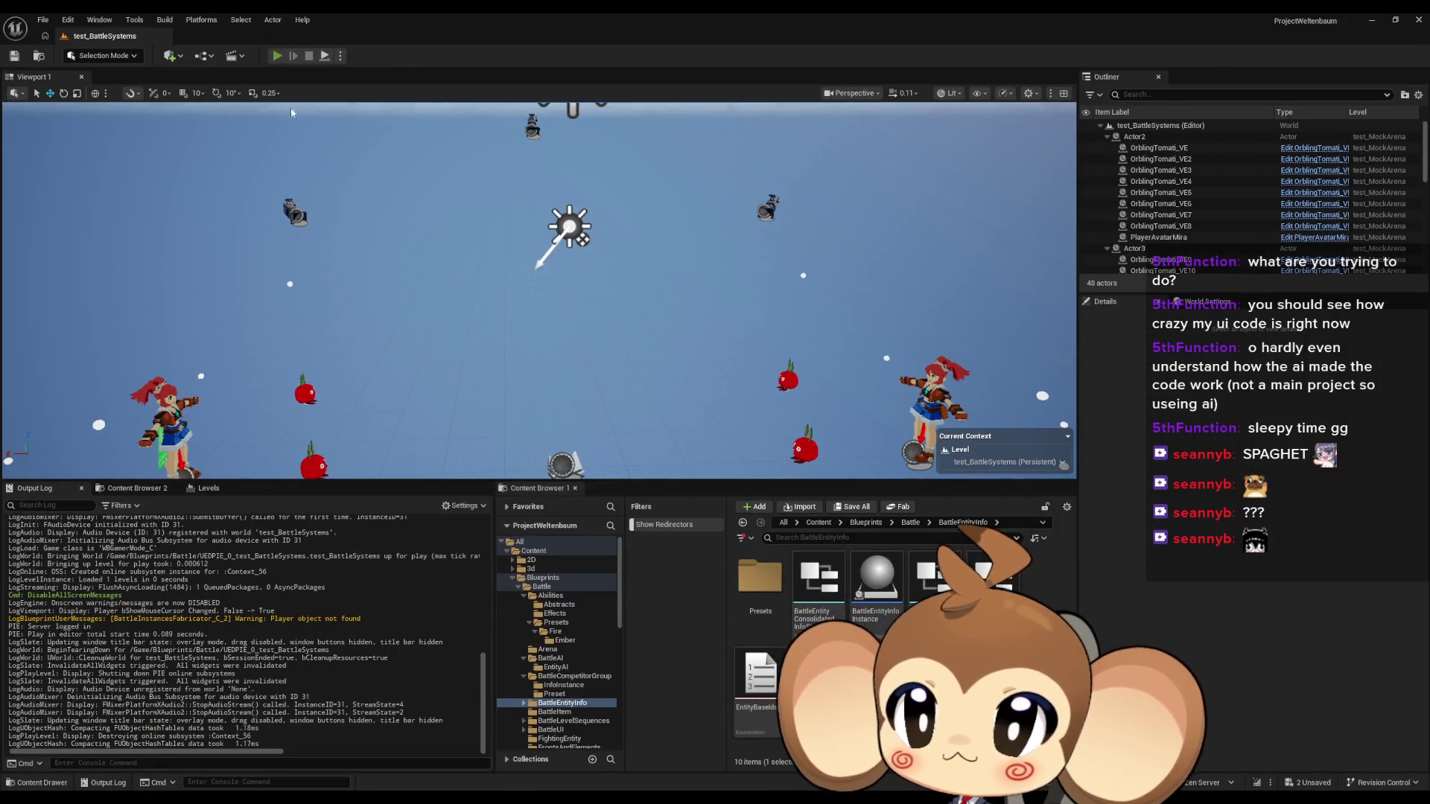
Start a play-in-editor test of the battle to watch for 'yes' log lines
key("alt+p")
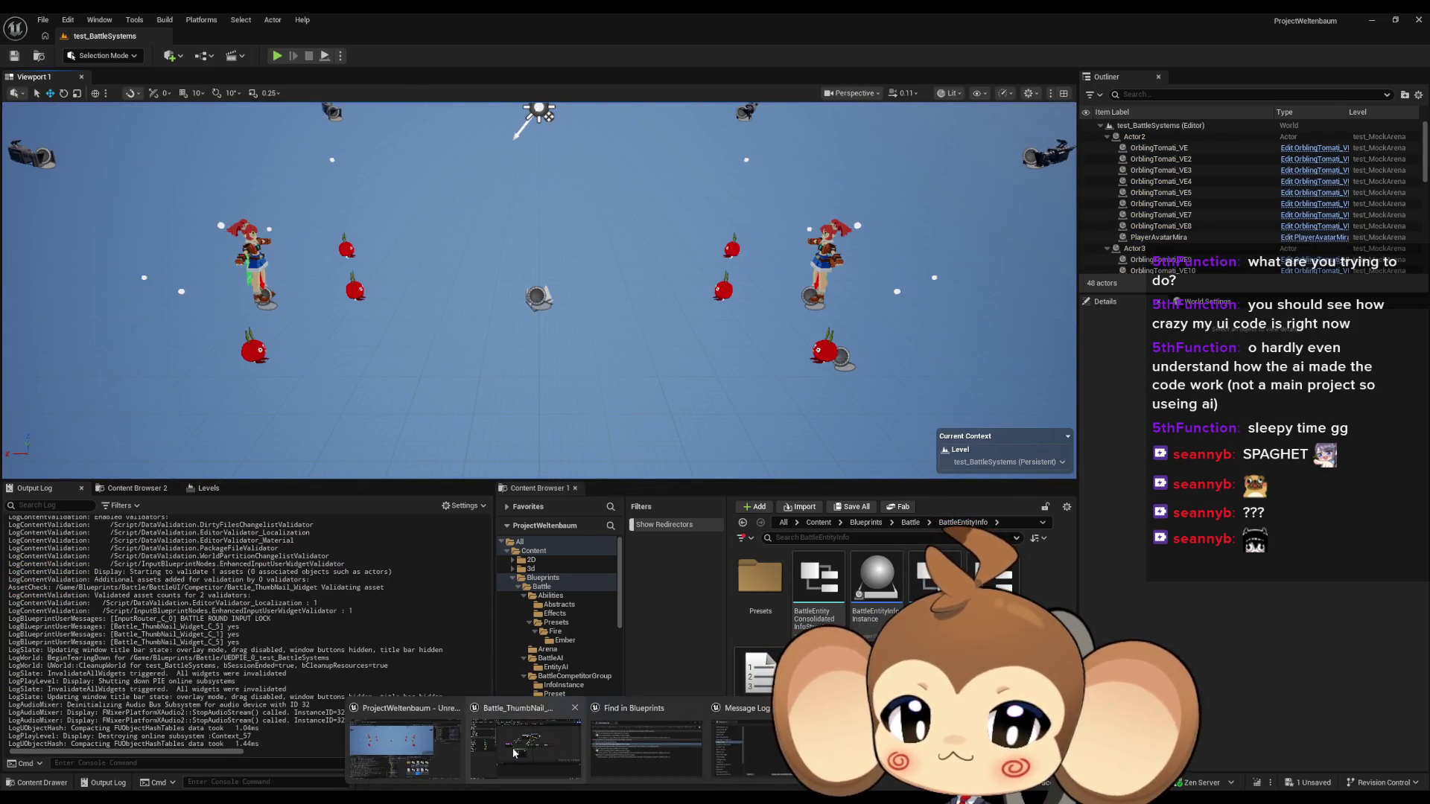
Feed Percent straight into the Print String and delete the == comparison and Branch nodes
left_click(512, 747)
key("ctrl+s")
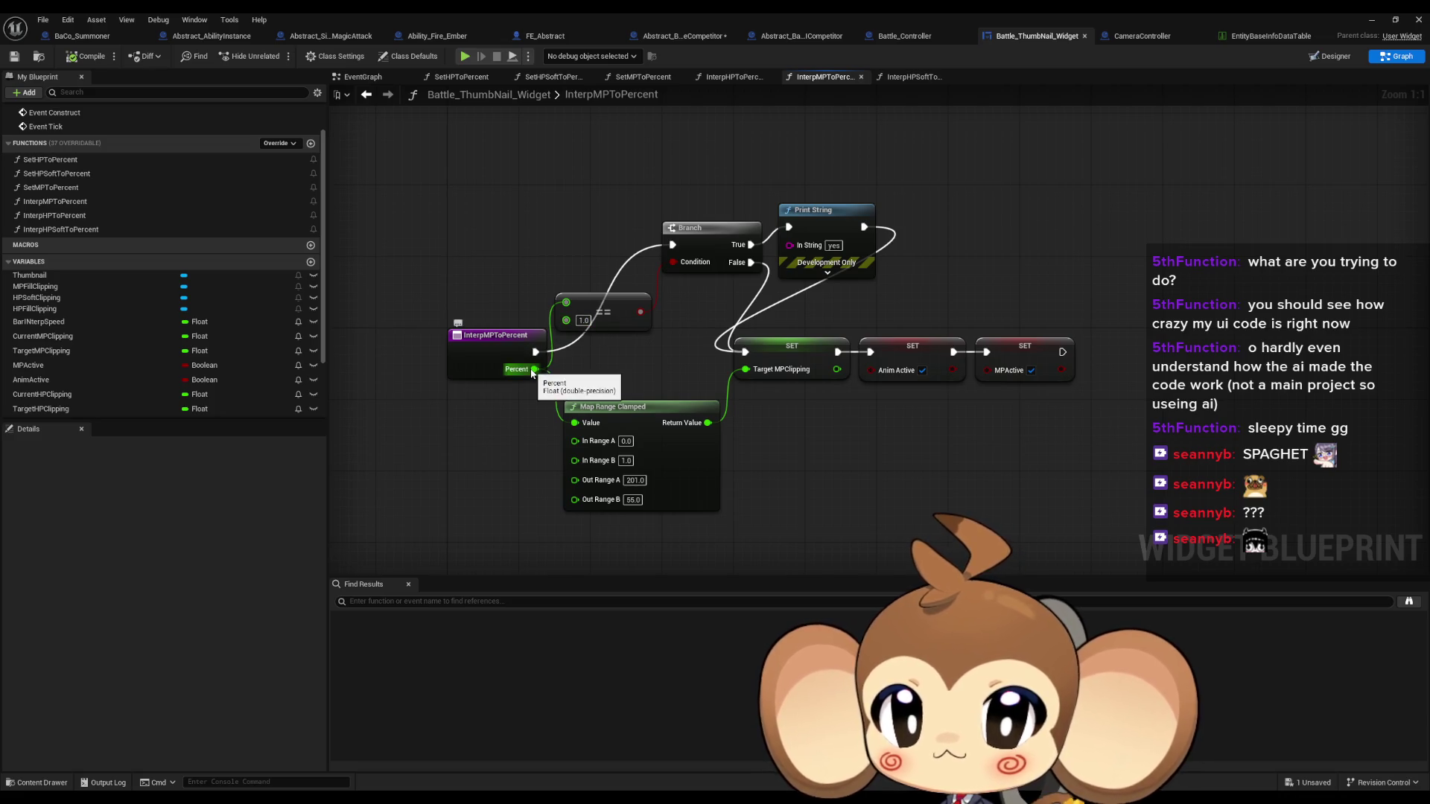
left_click_drag(649, 379, 635, 414)
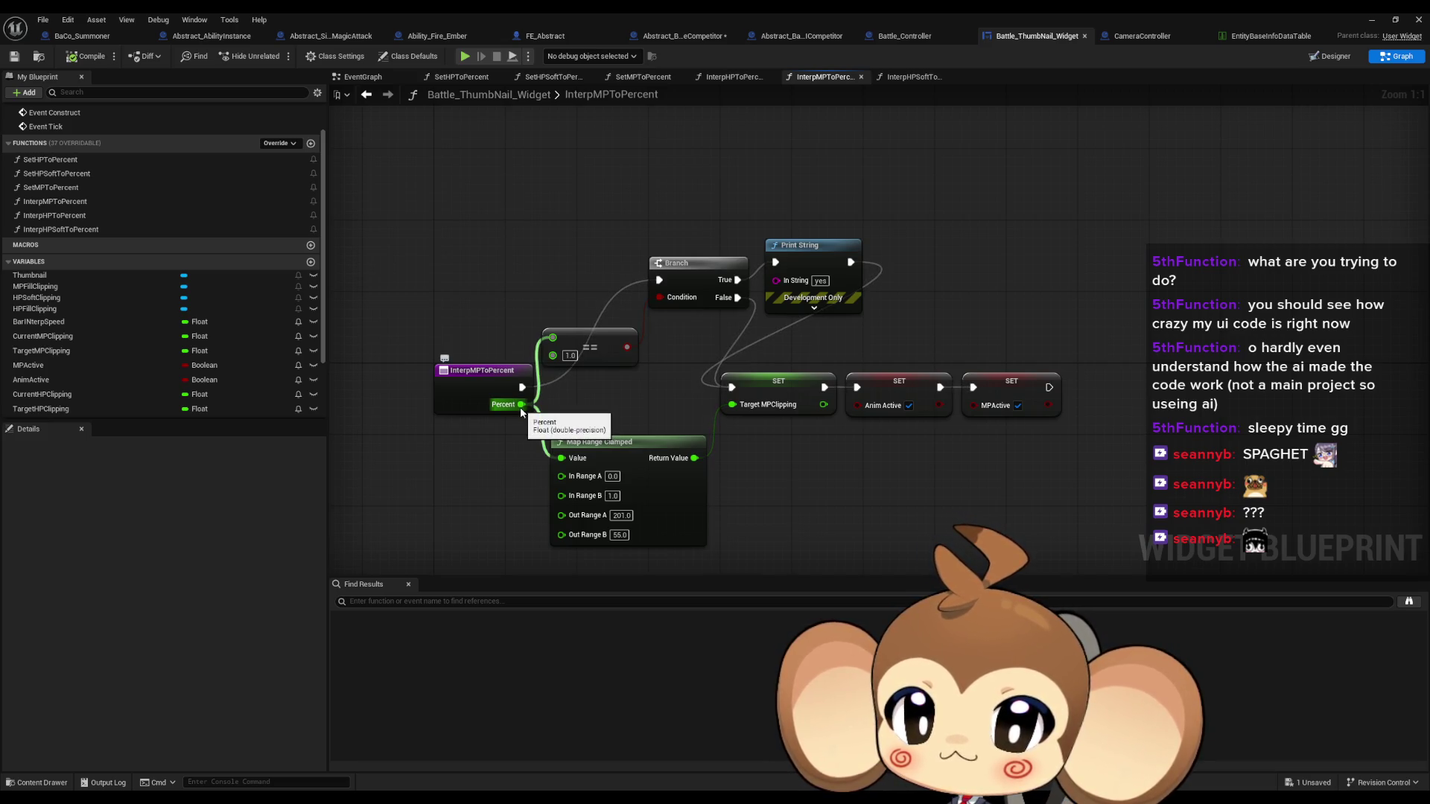
mouse_move(521, 410)
left_mouse_down()
mouse_move(745, 327)
mouse_move(784, 285)
left_mouse_up()
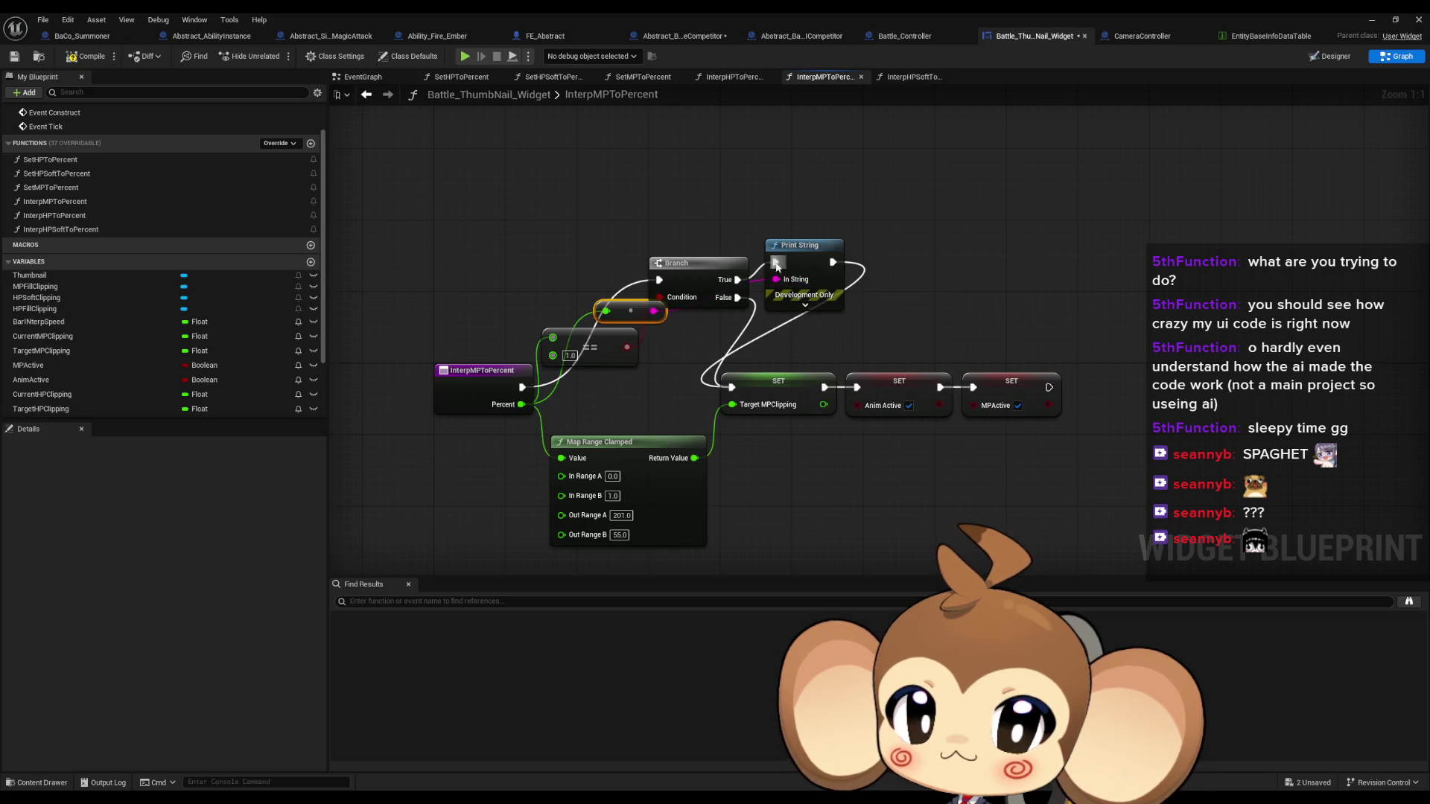
left_click_drag(594, 251, 691, 361)
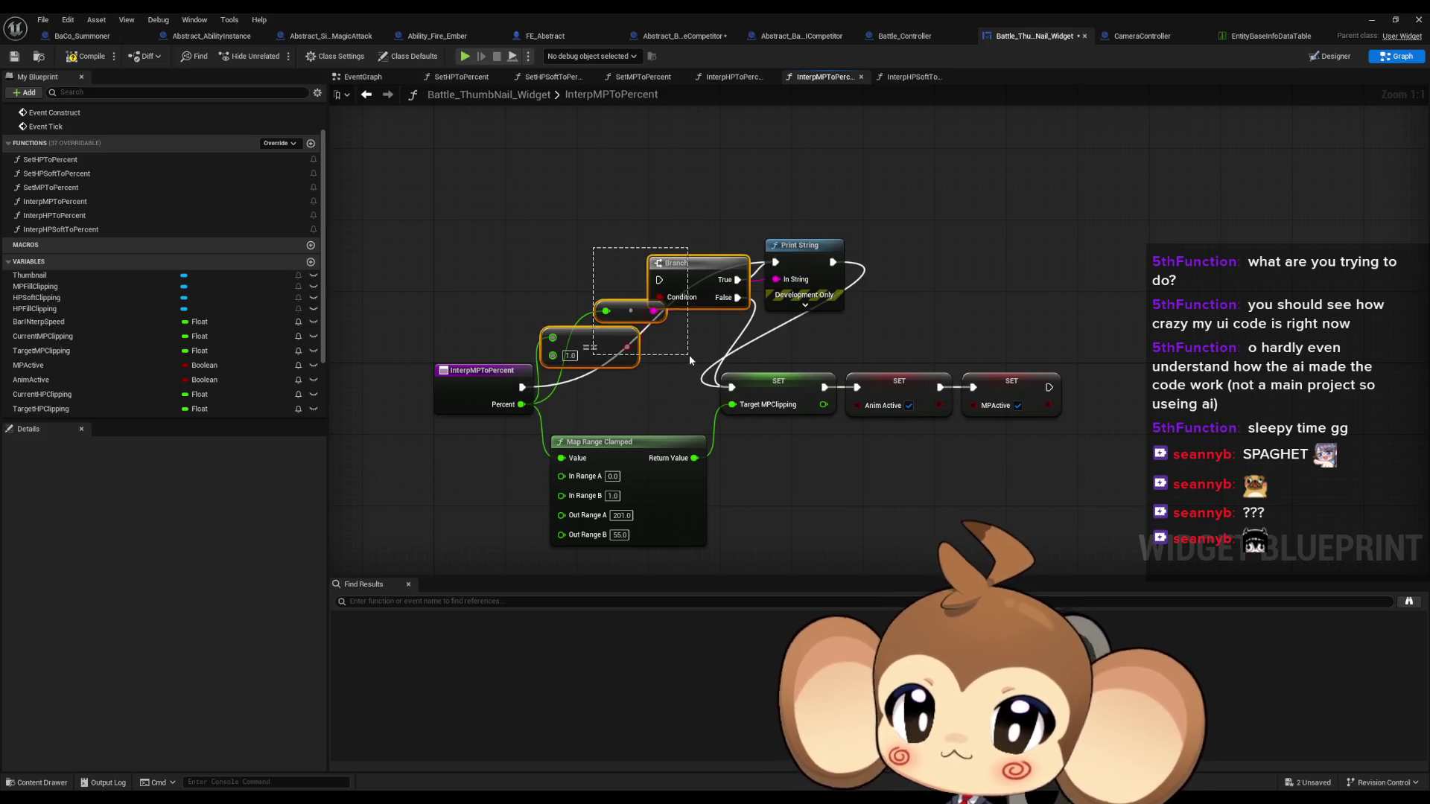
key("Delete")
mouse_move(781, 297)
left_mouse_down()
mouse_move(610, 303)
mouse_move(545, 399)
mouse_move(627, 314)
mouse_move(521, 404)
left_mouse_up()
left_click(1369, 23)
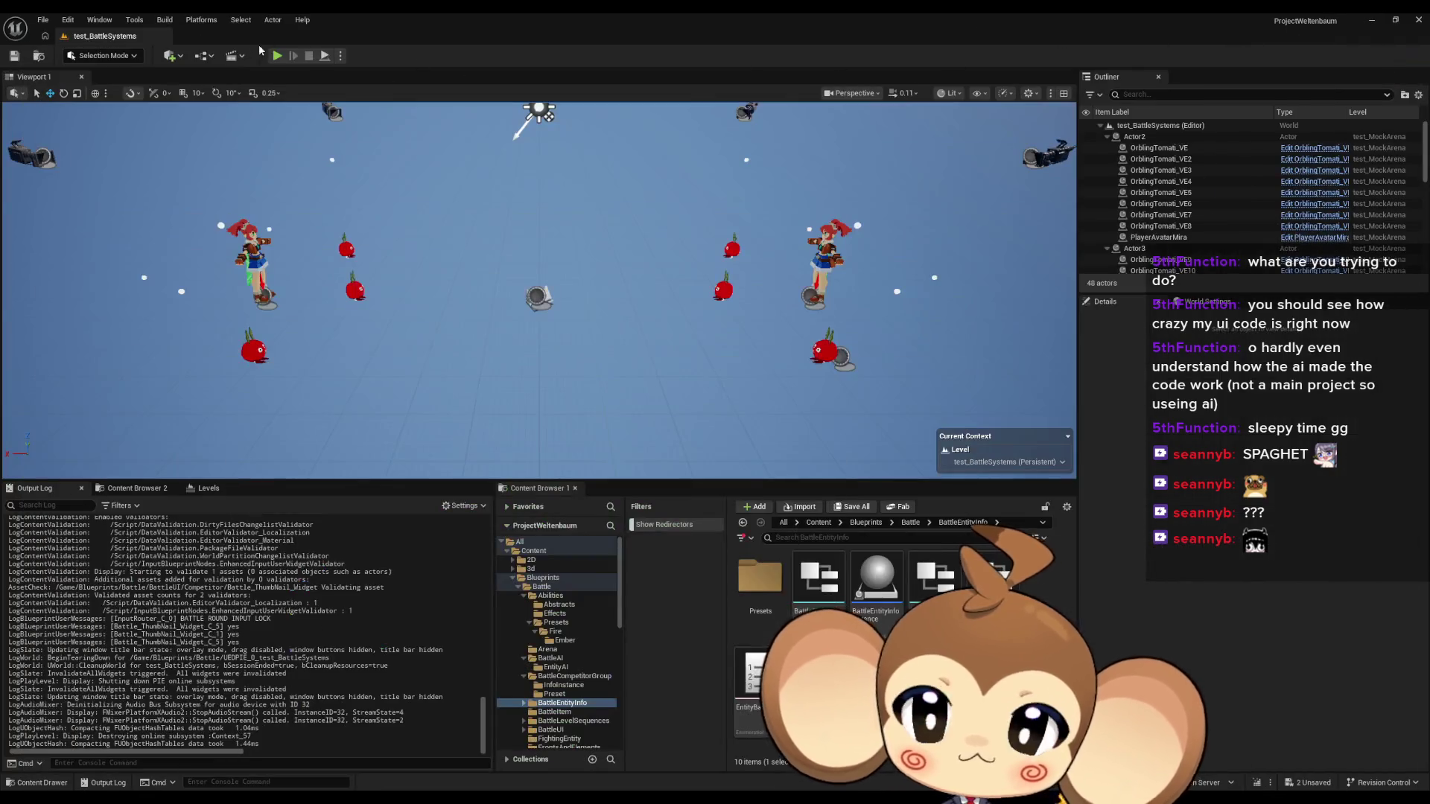
Play-test the battle level until Percent values like 0.7 and 1.0 are logged, then stop
left_click(278, 56)
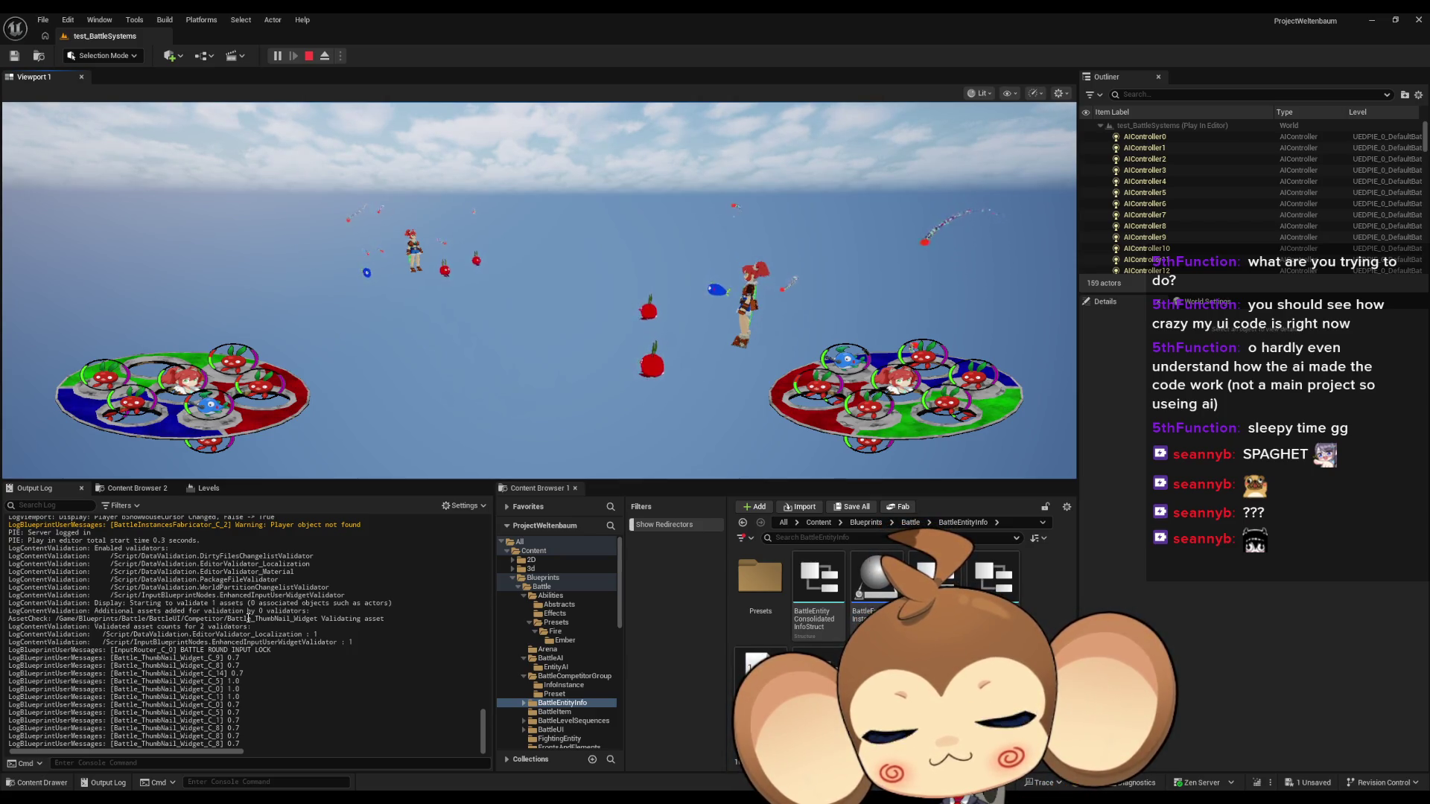
key("Escape")
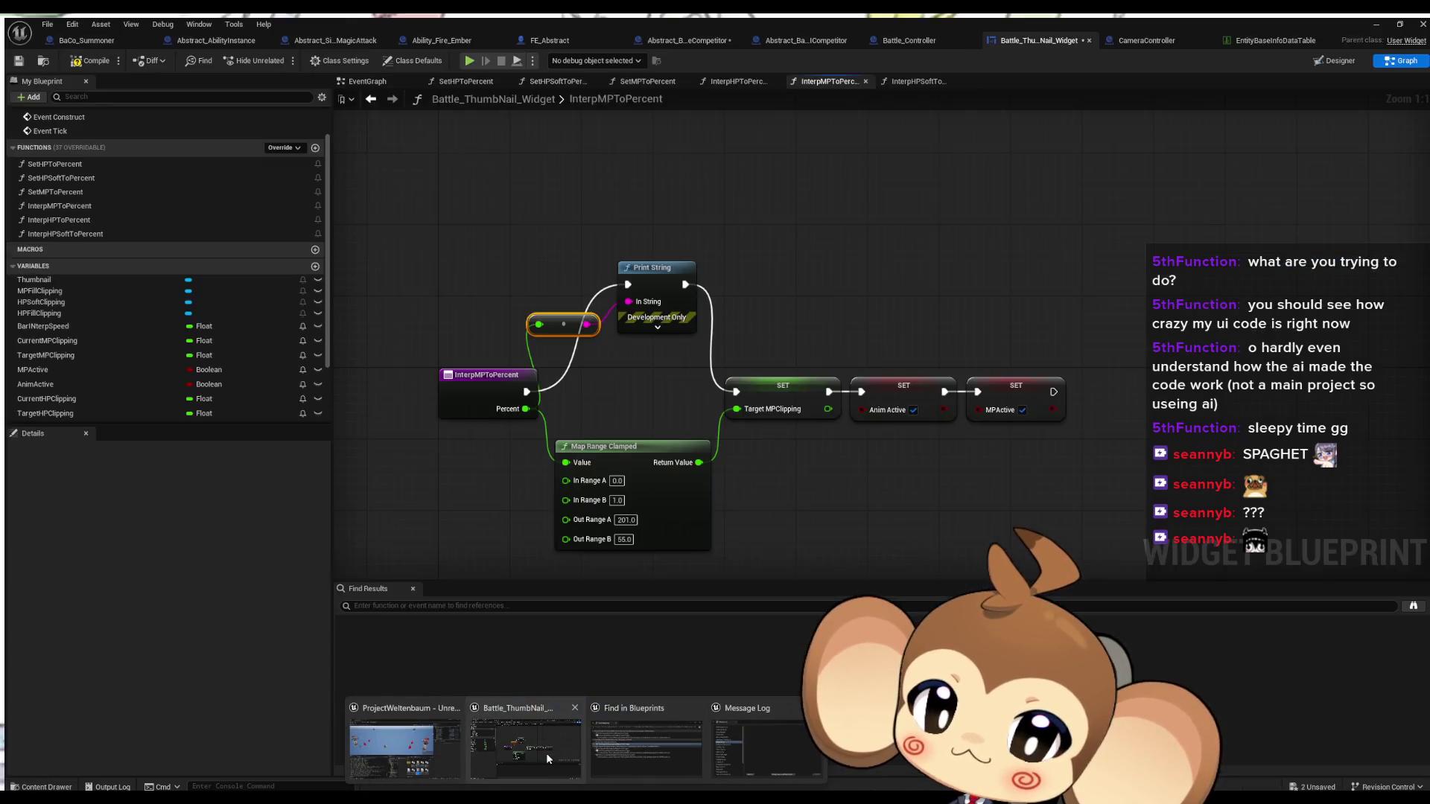
In Battle_ThumbNail_Widget, wire InterpMPToPercent straight to the SET node, delete the Print String, then open Battle_Controller
left_click(546, 753)
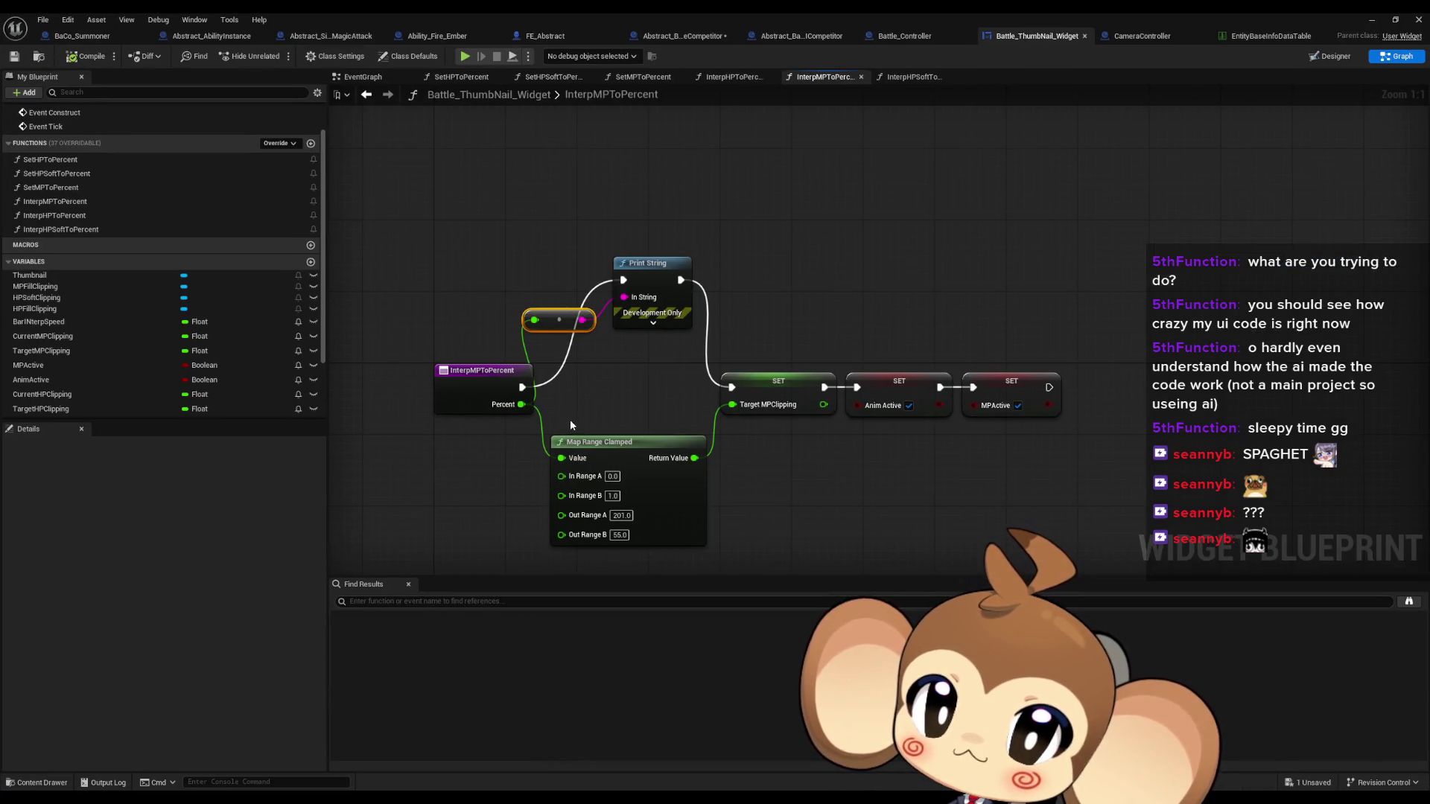
left_click_drag(522, 387, 731, 387)
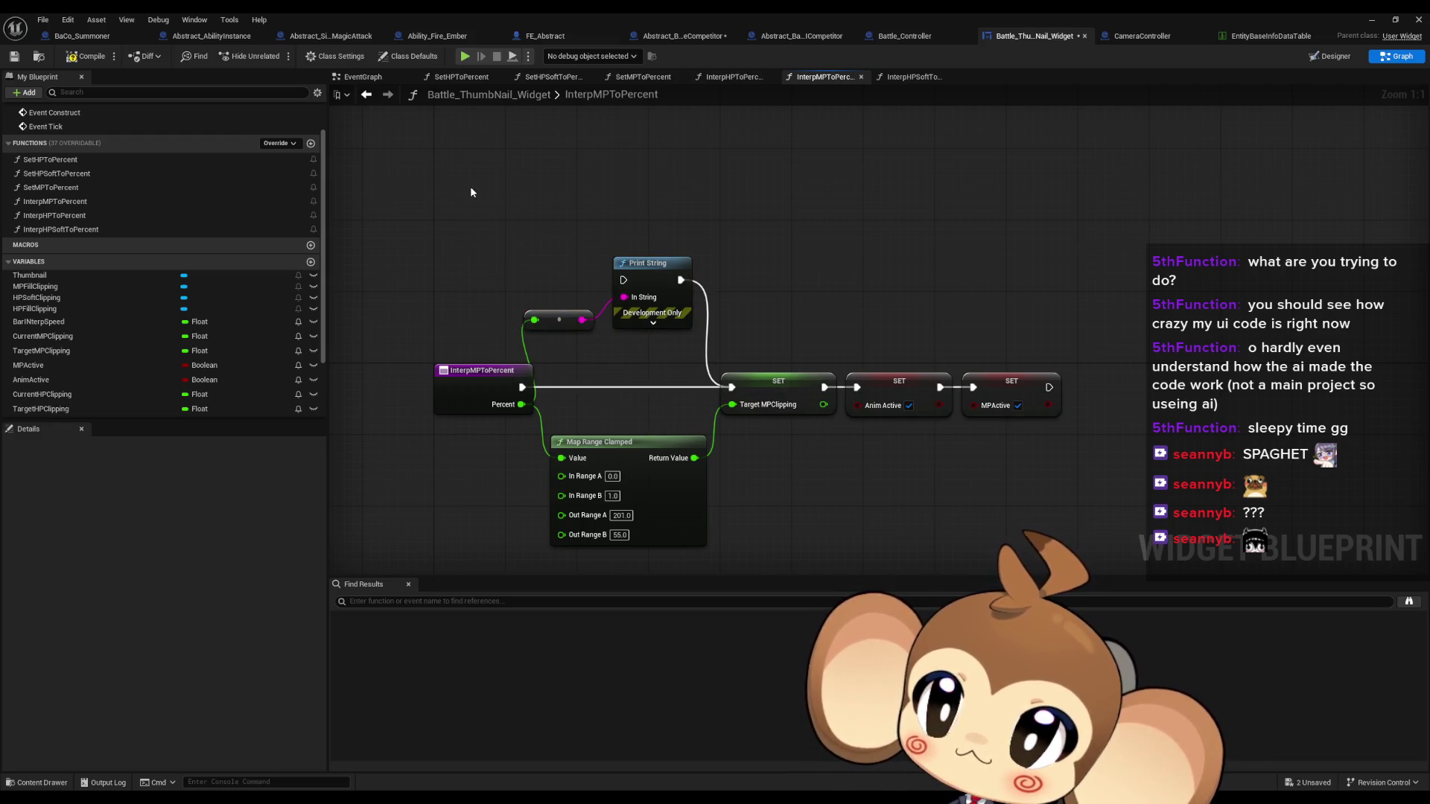
mouse_move(485, 196)
left_mouse_down()
mouse_move(536, 226)
mouse_move(625, 320)
left_mouse_up()
key("Delete")
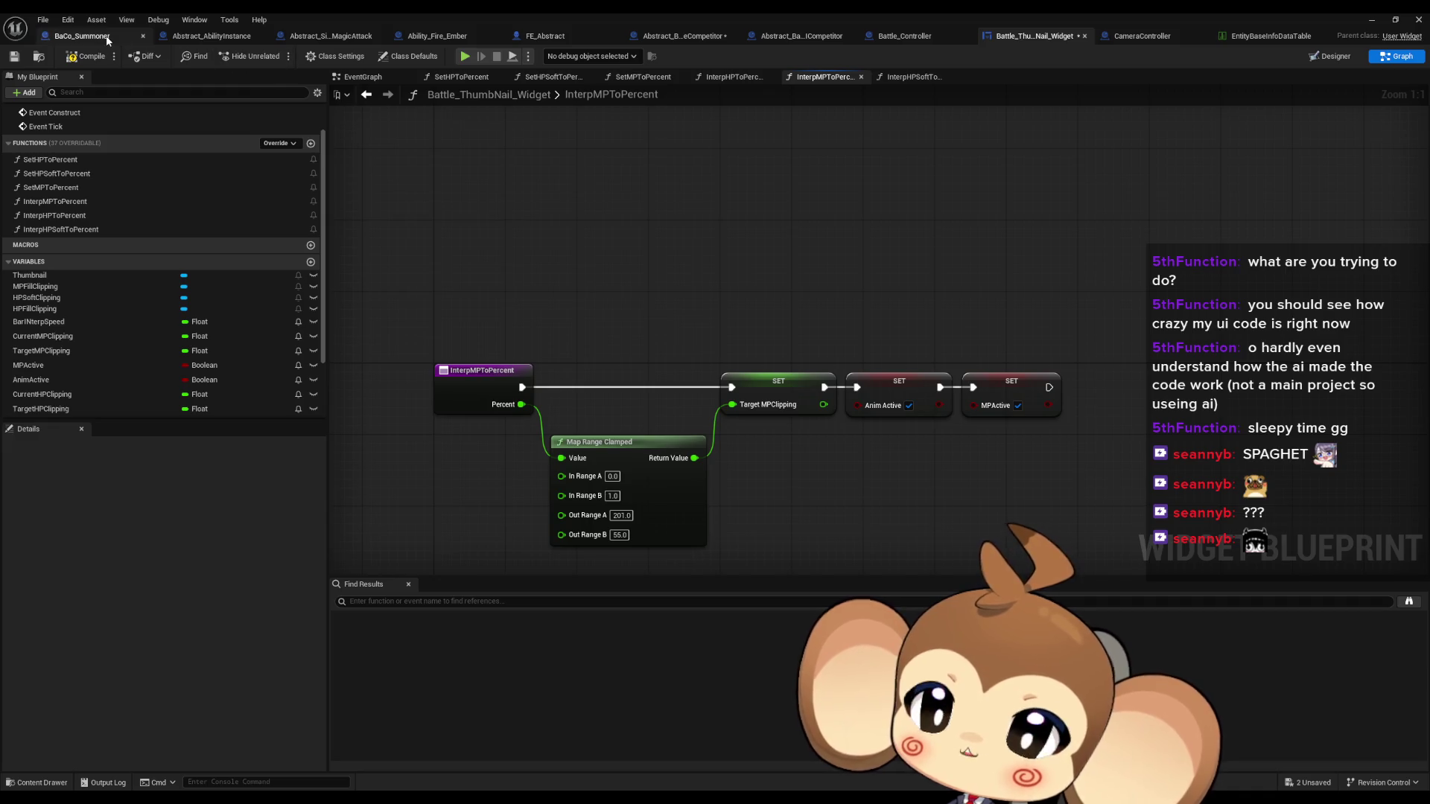
left_click(906, 36)
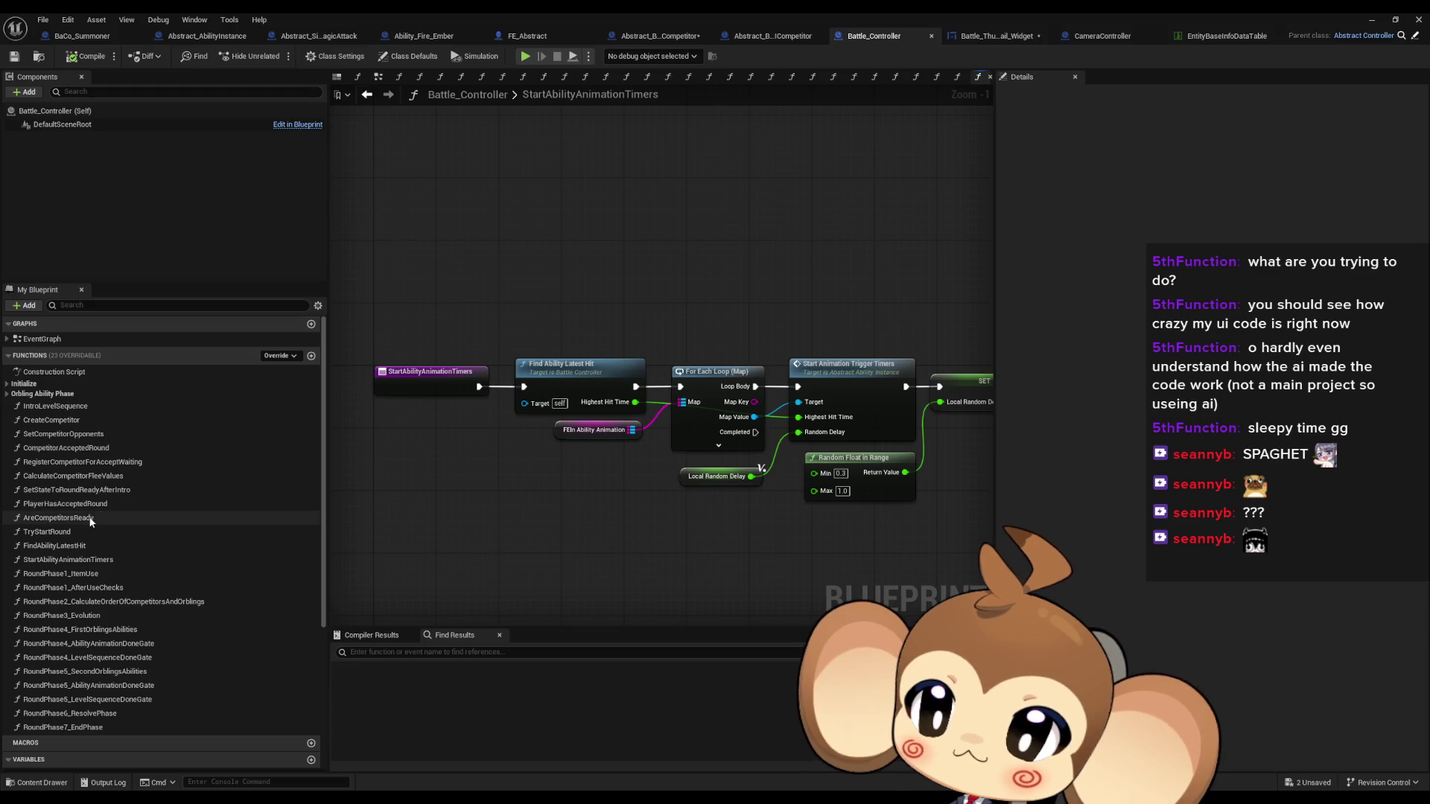
Navigate back to the ChooseActionAndStartAbilities graph and inspect its entry node
left_click_drag(649, 390, 484, 374)
left_click(371, 97)
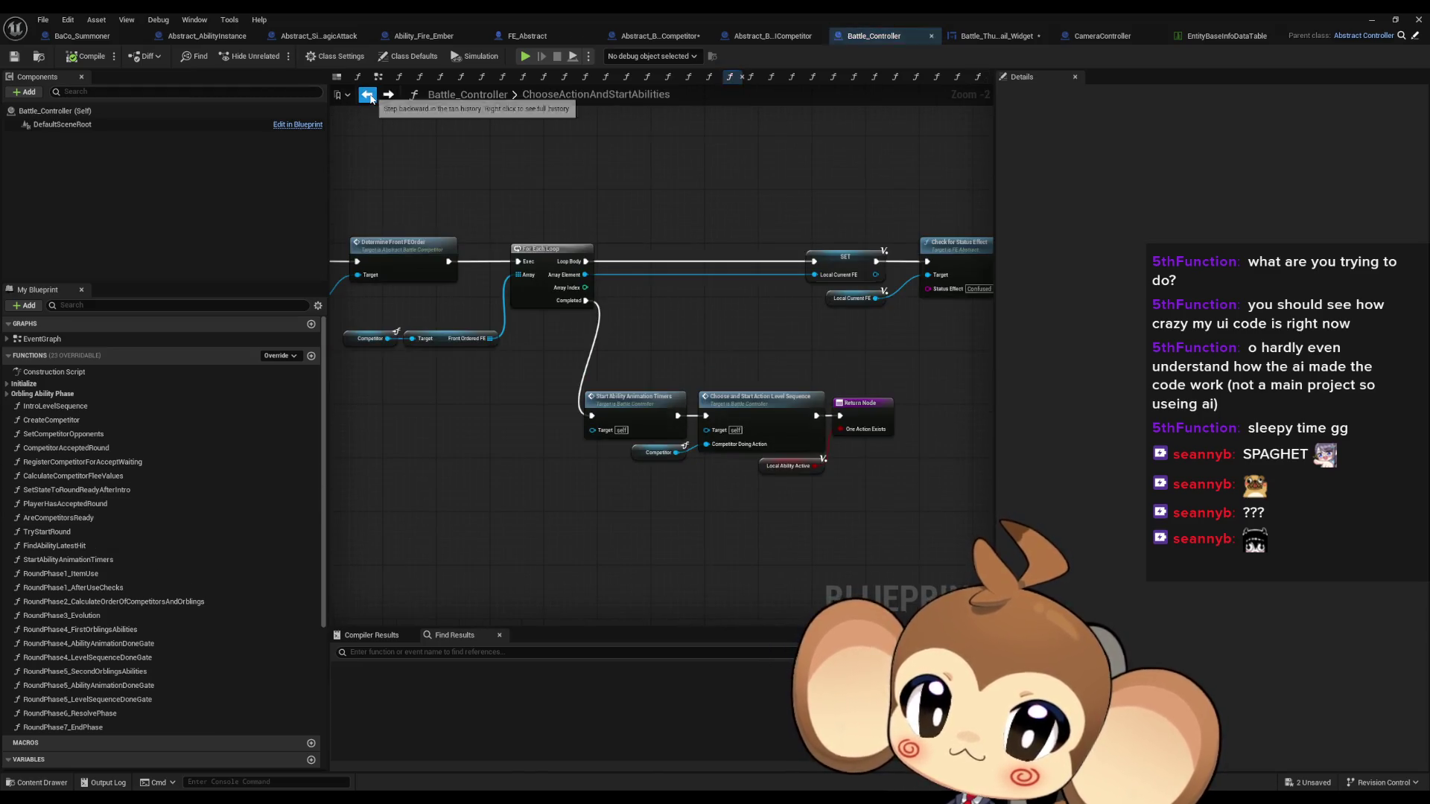
left_click(370, 96)
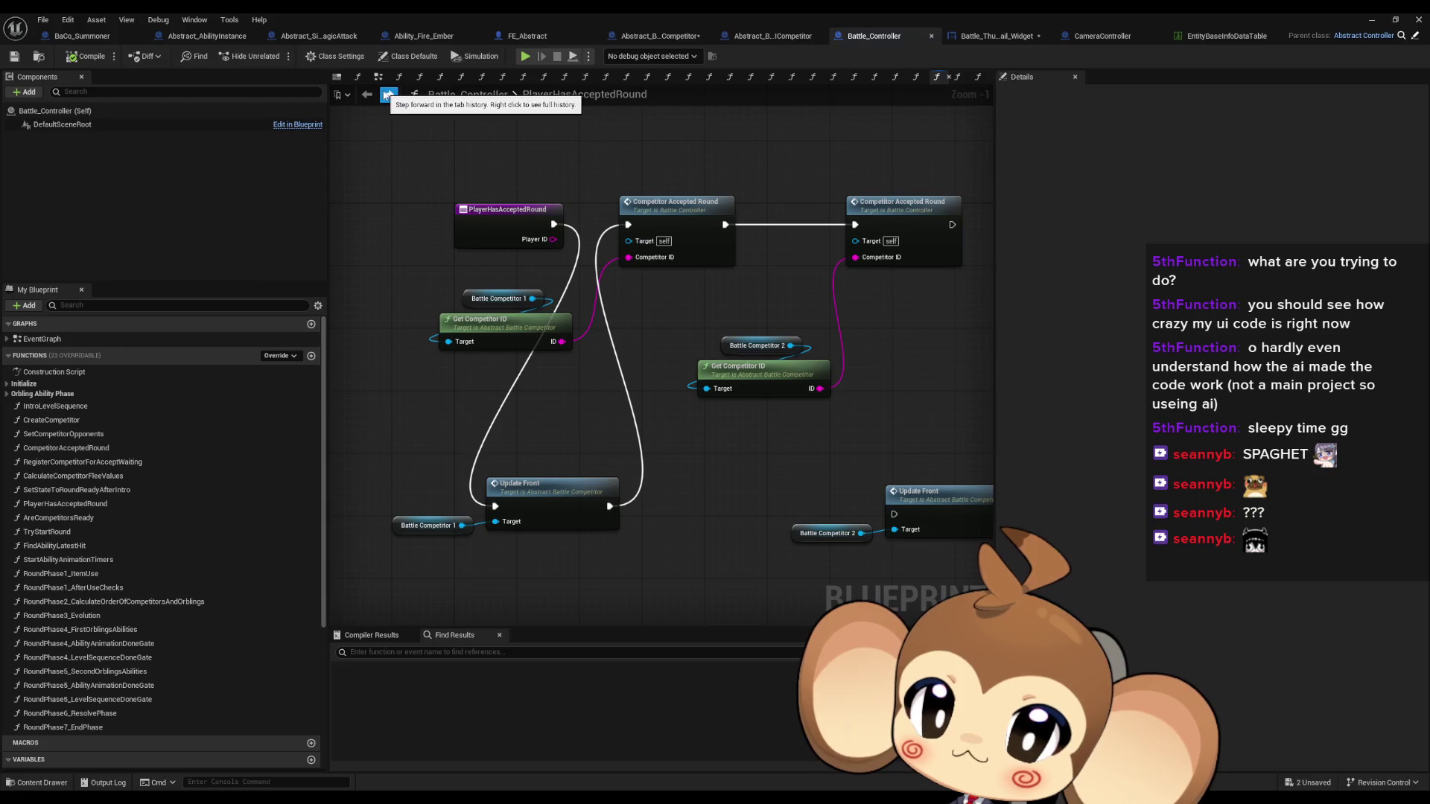
left_click(370, 97)
scroll(556, 279, "down", 3)
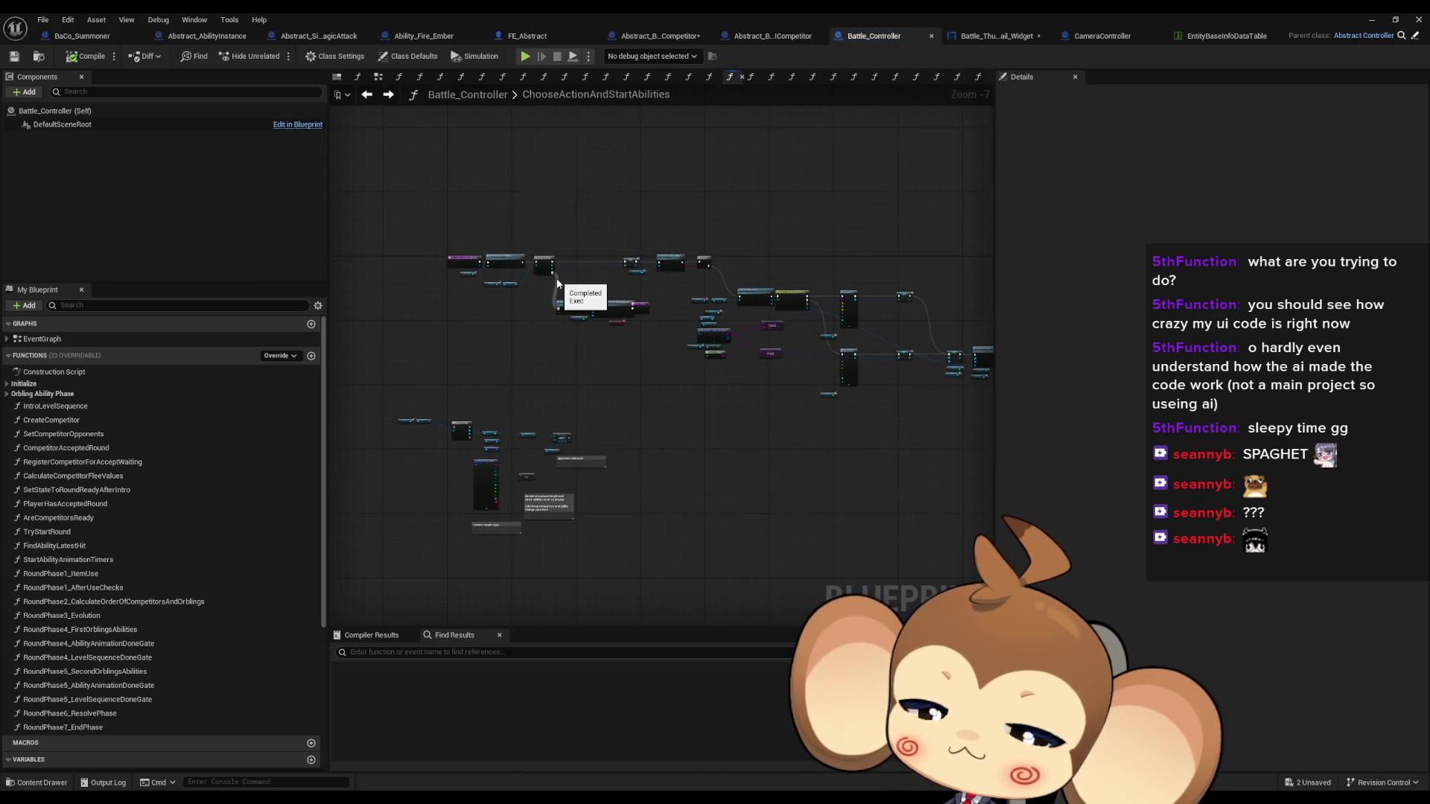
scroll(557, 283, "up", 5)
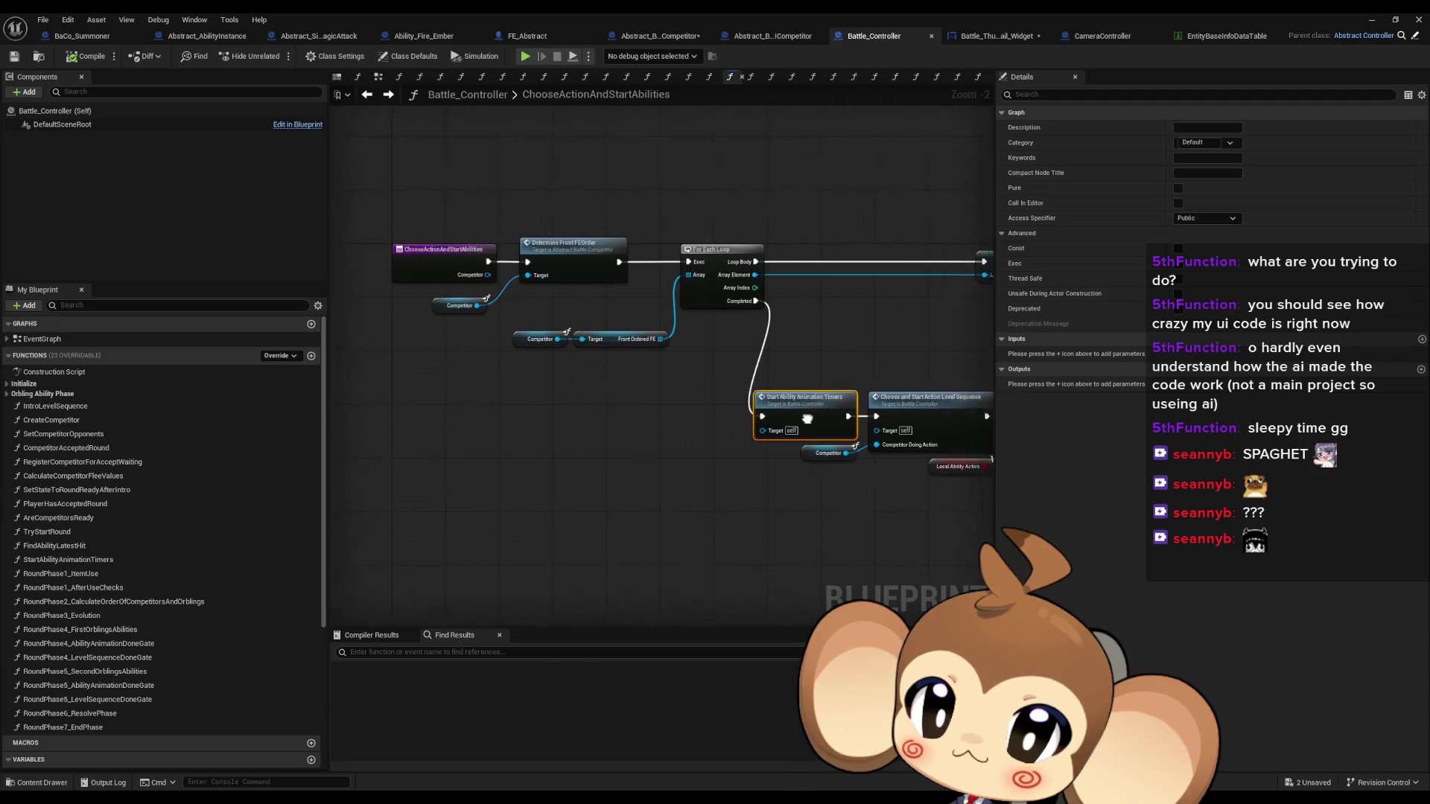
left_click(478, 275)
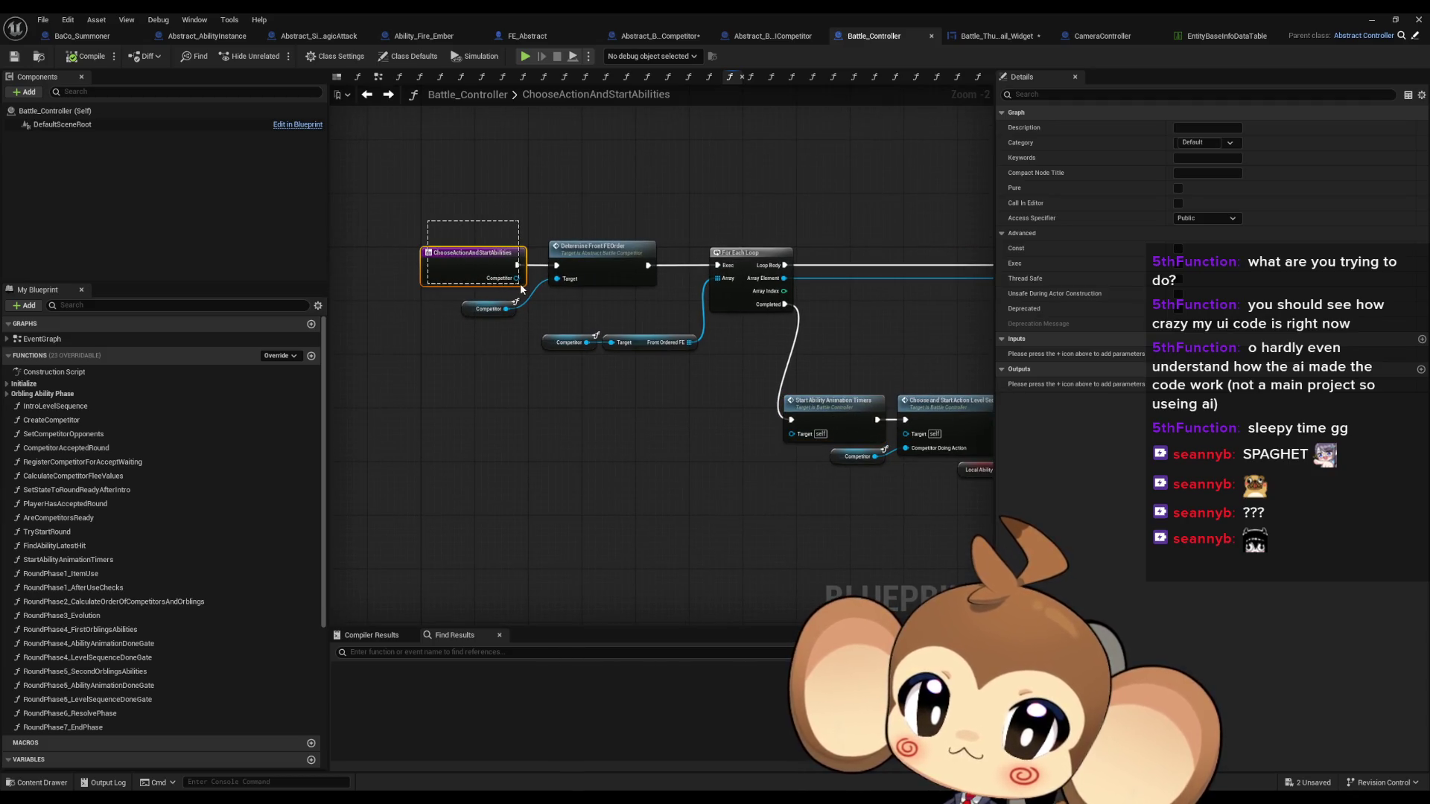
left_click_drag(519, 283, 520, 283)
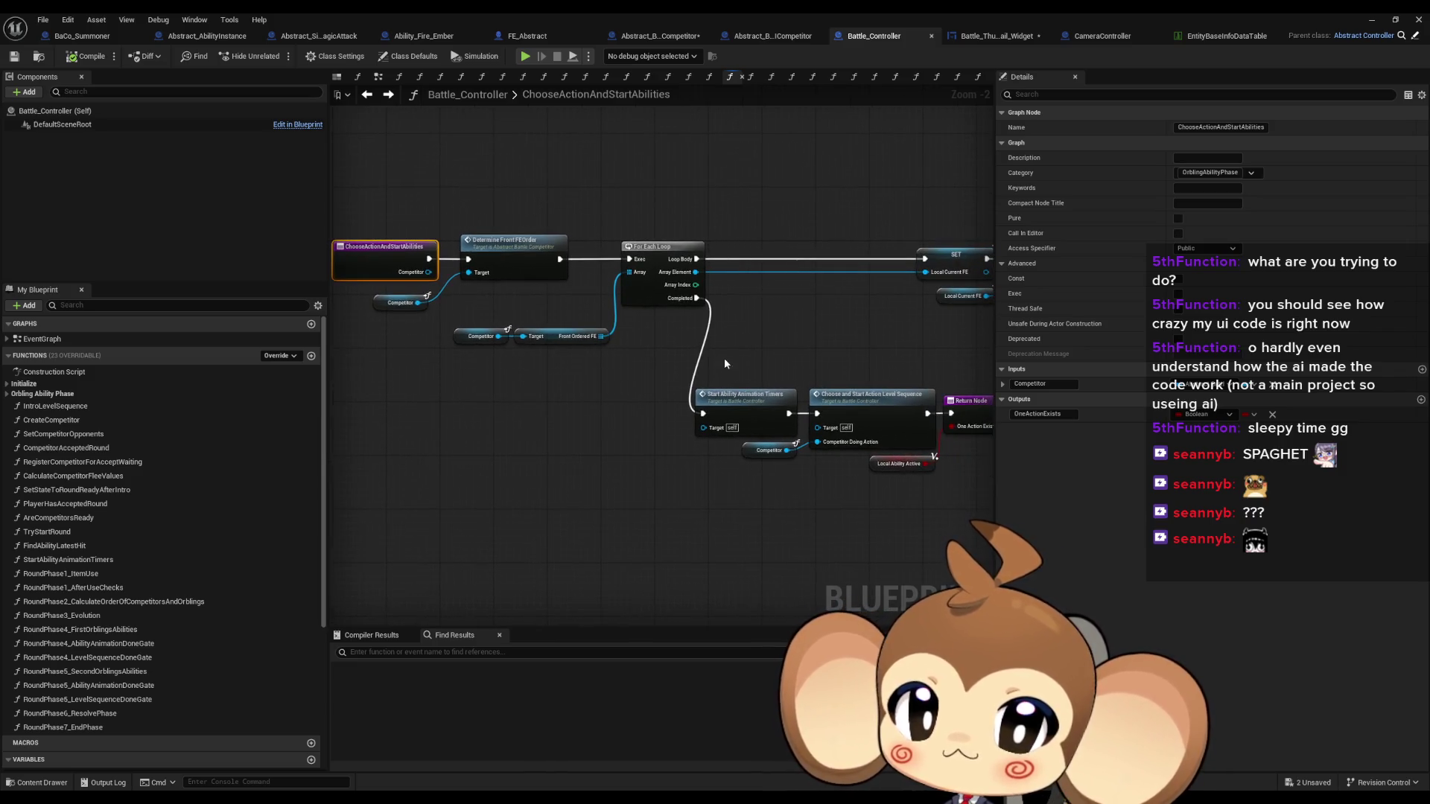
Open StartAbilityAnimationTimers, check its Find Ability Latest Hit and Start Animation Trigger Timers nodes, and return
left_click(754, 415)
left_click_drag(676, 435, 614, 429)
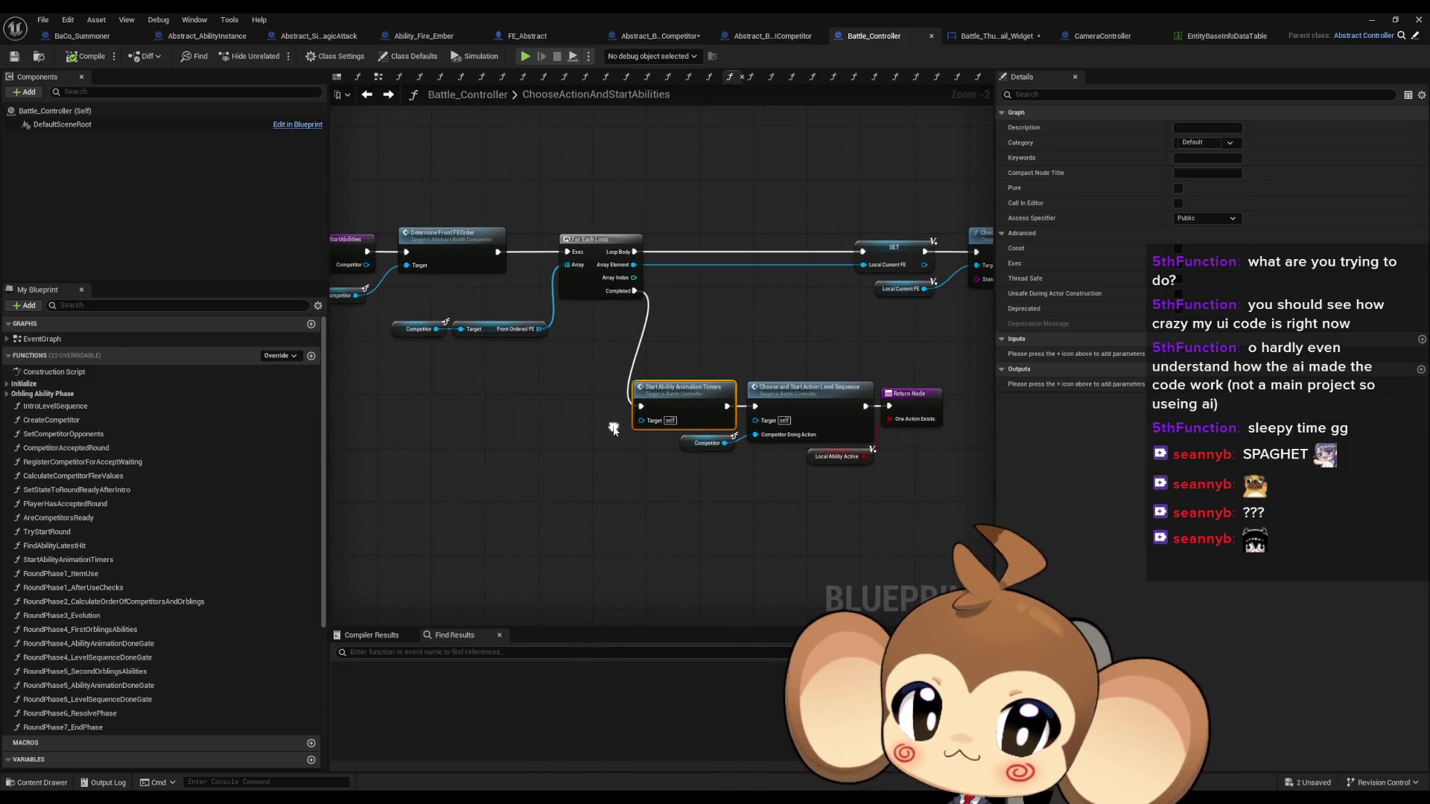
double_click(681, 396)
left_click_drag(620, 418, 781, 413)
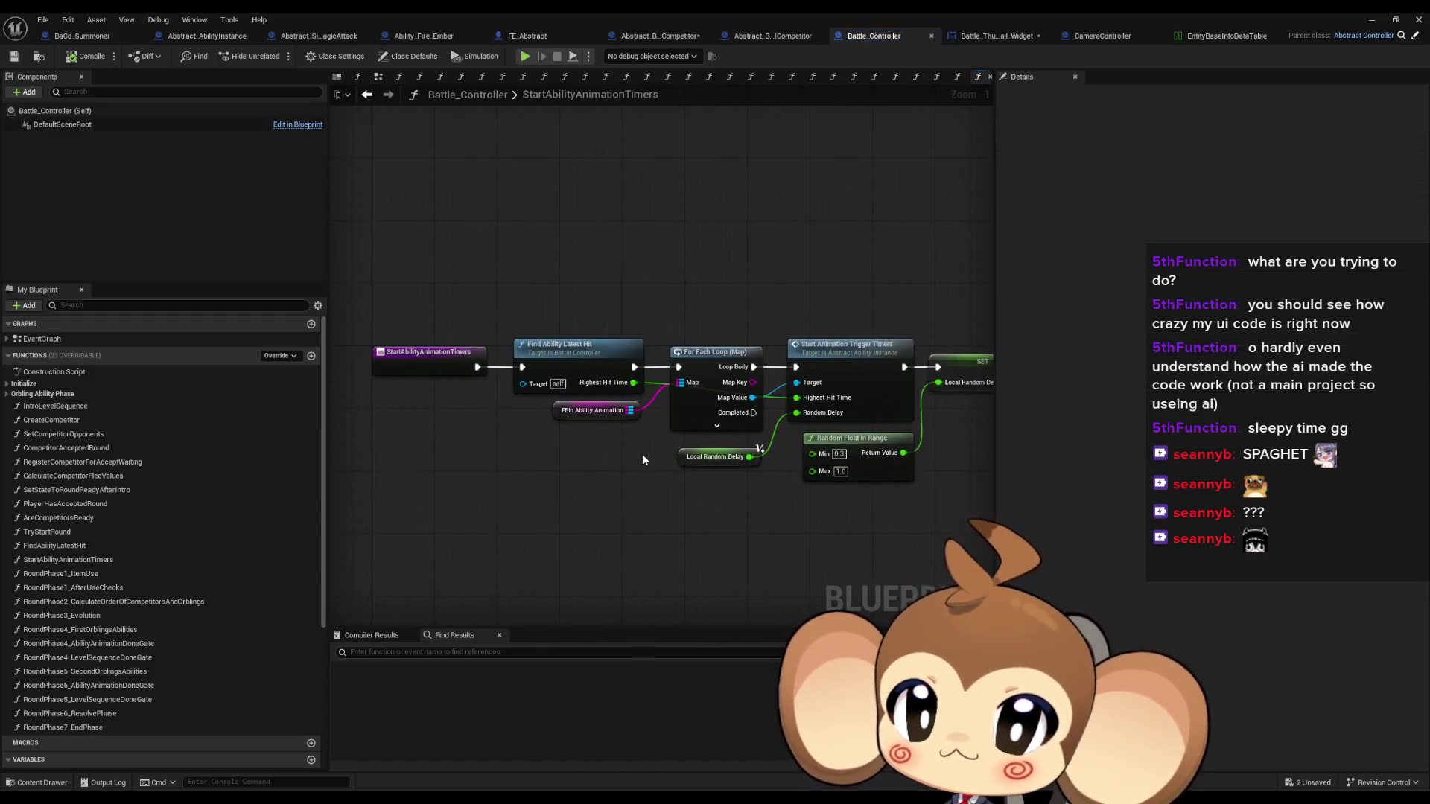
left_click(588, 351)
left_click(811, 357)
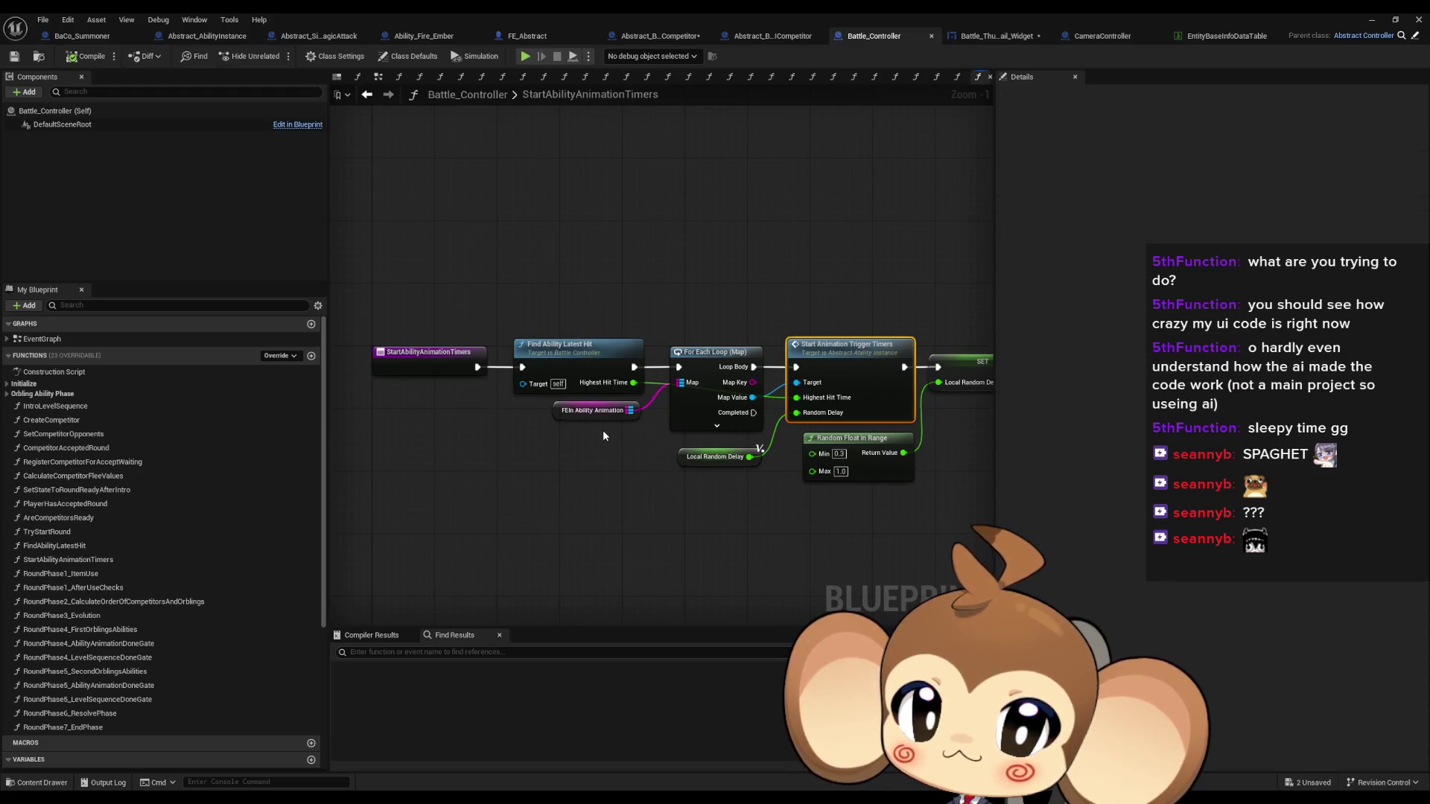
left_click(367, 95)
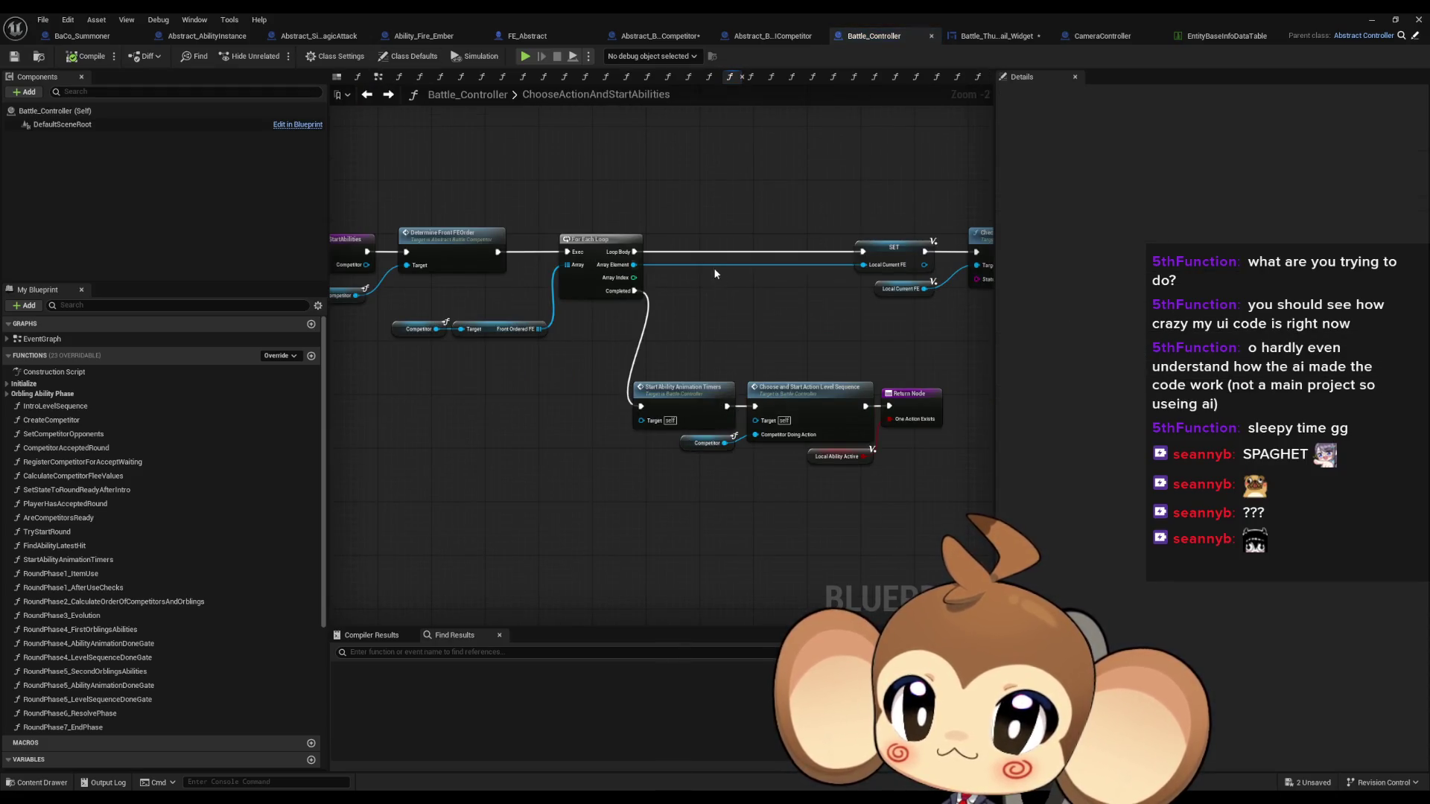
Open PreCalculateAbilityActionAndRegisterAnimTrigger from its call and select the Do Pre Snapshot node
scroll(738, 289, "up", 5)
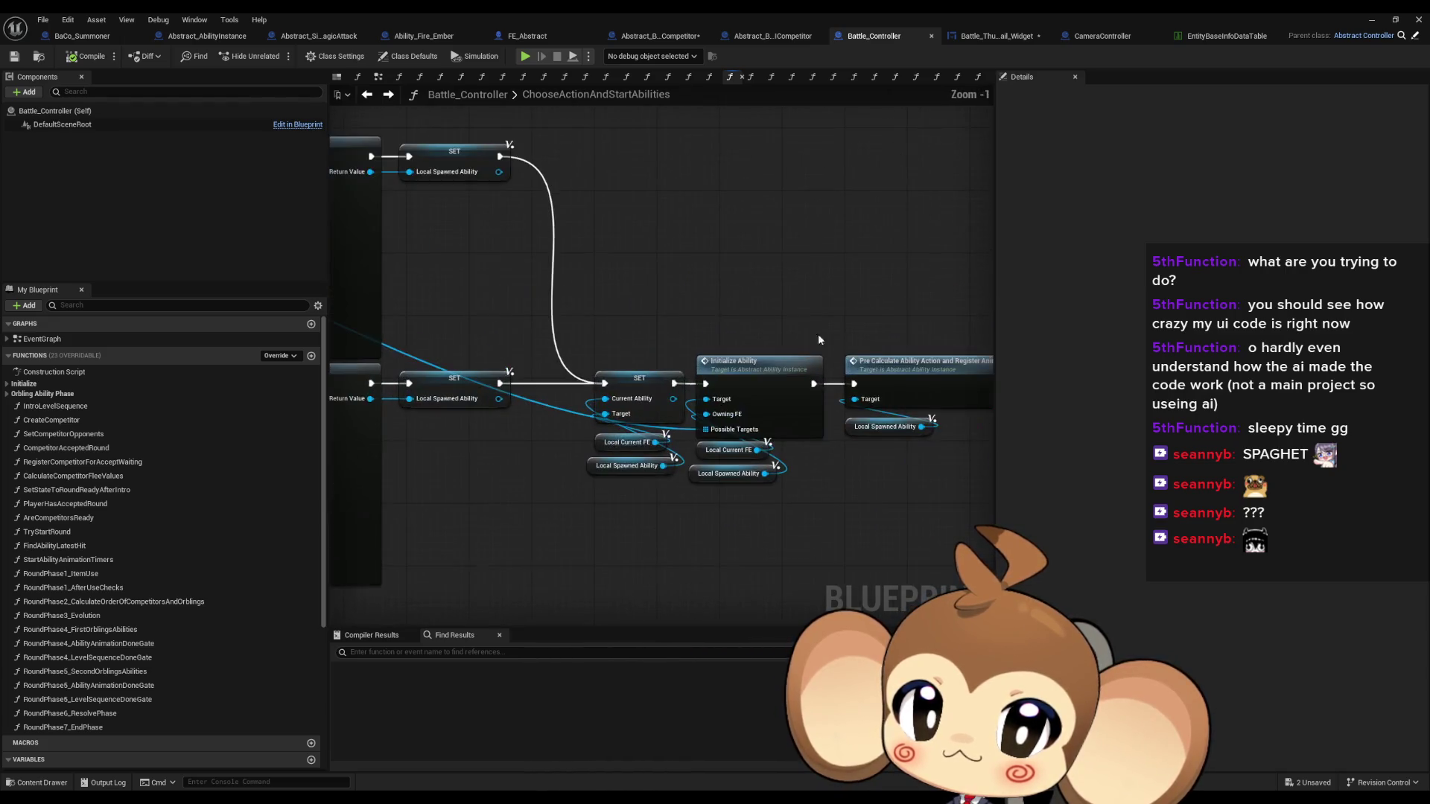
scroll(641, 339, "up", 1)
left_click(639, 407)
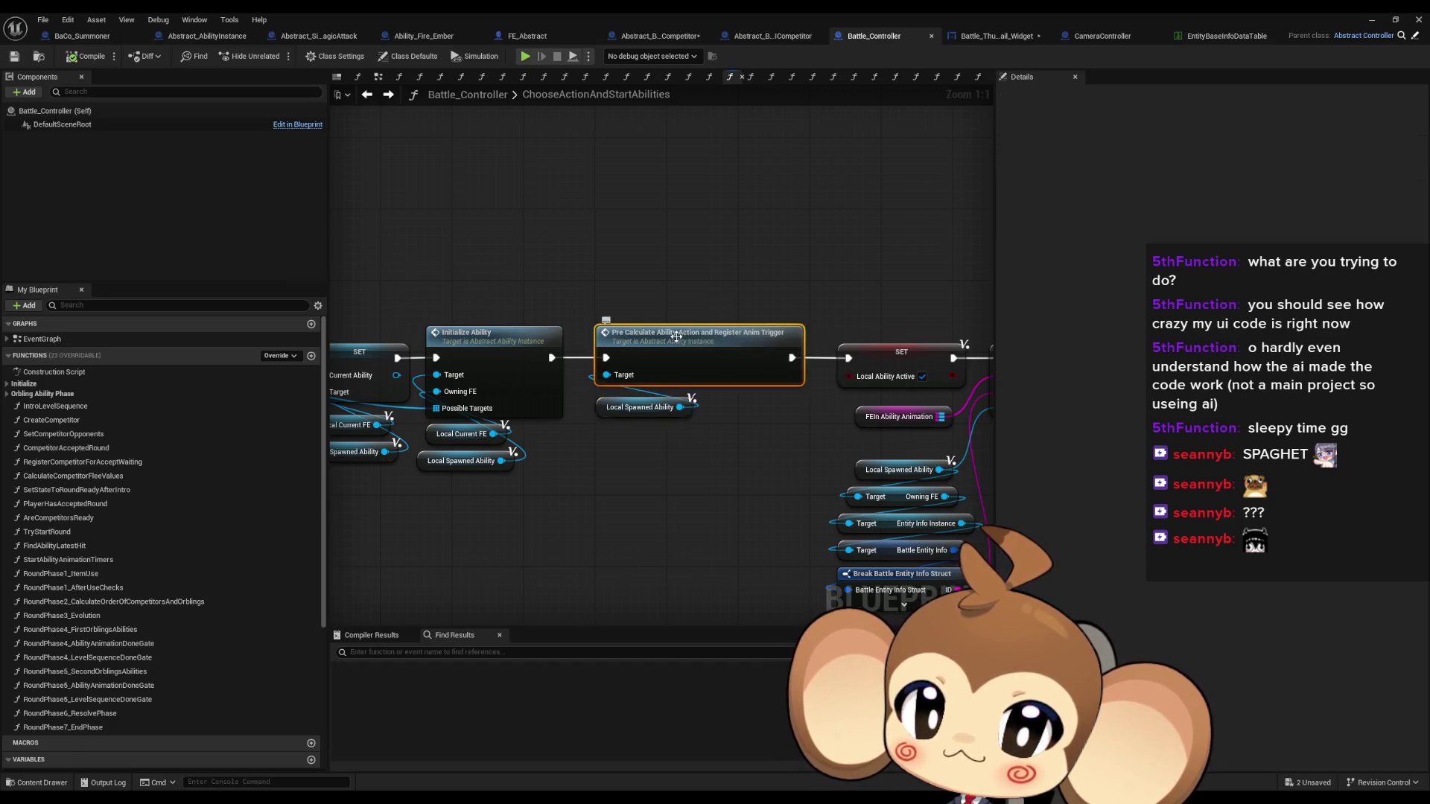
double_click(676, 337)
left_click(654, 335)
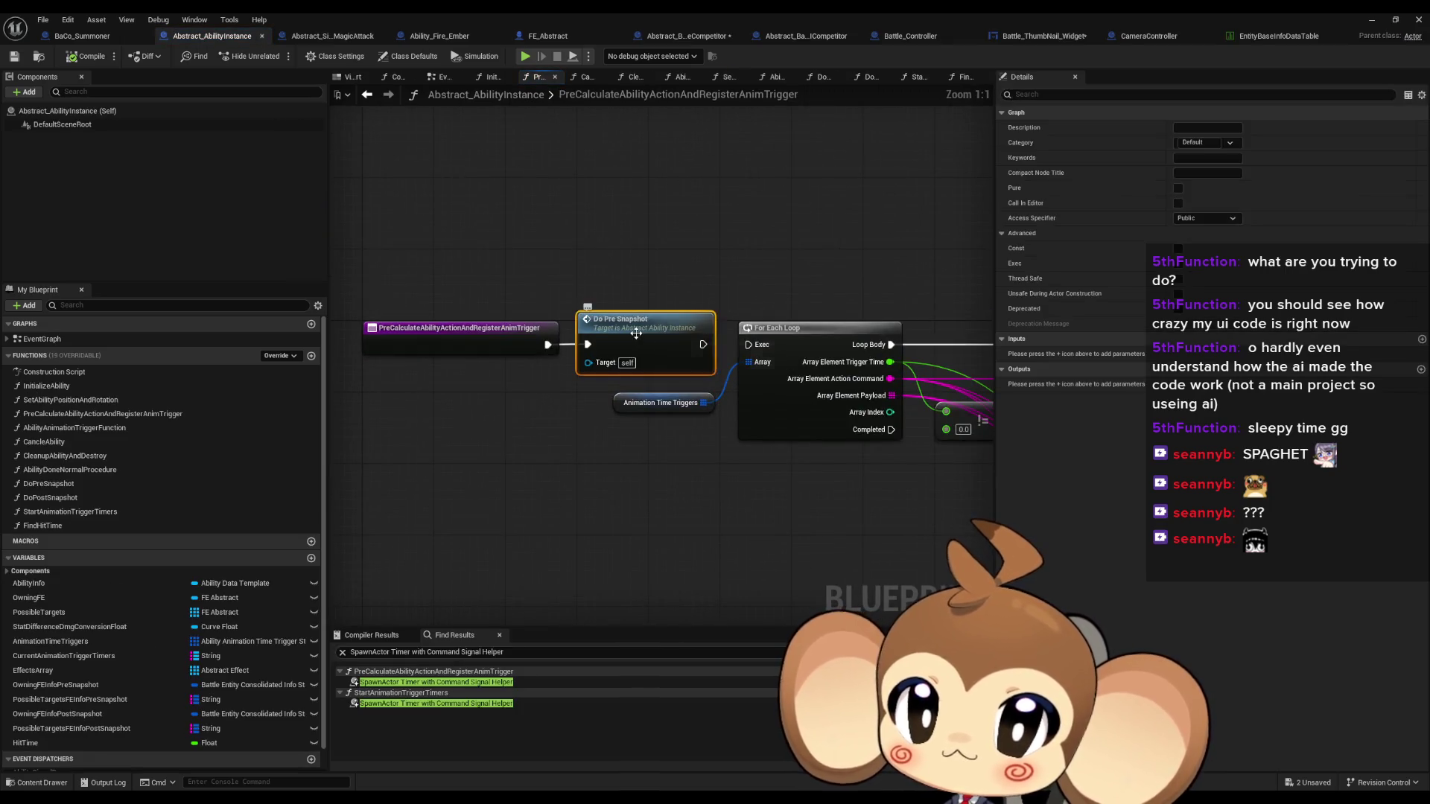
Look inside DoPreSnapshot, go back, then view the trigger function in Ability_Fire_Ember
double_click(654, 335)
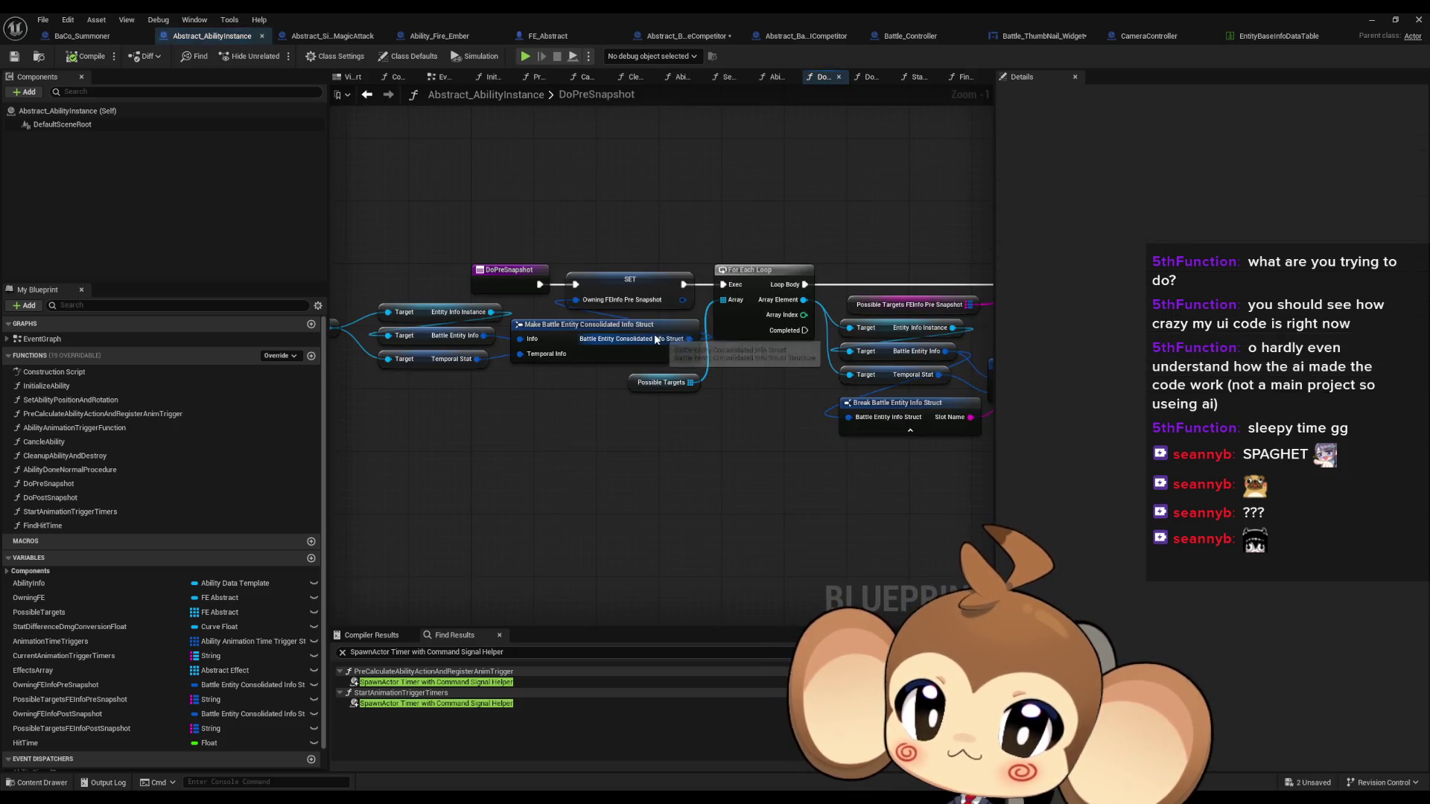
left_click(368, 97)
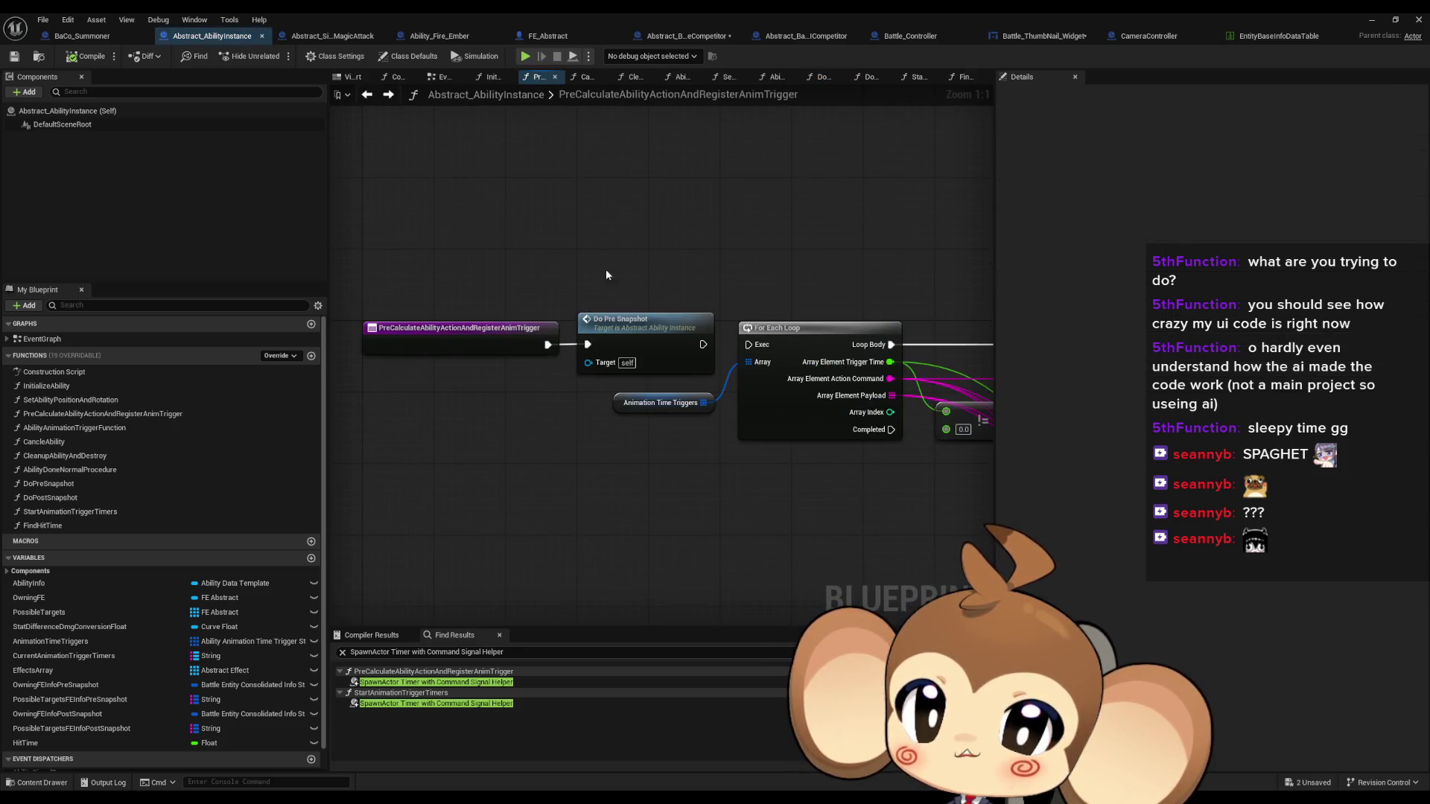
scroll(603, 397, "down", 4)
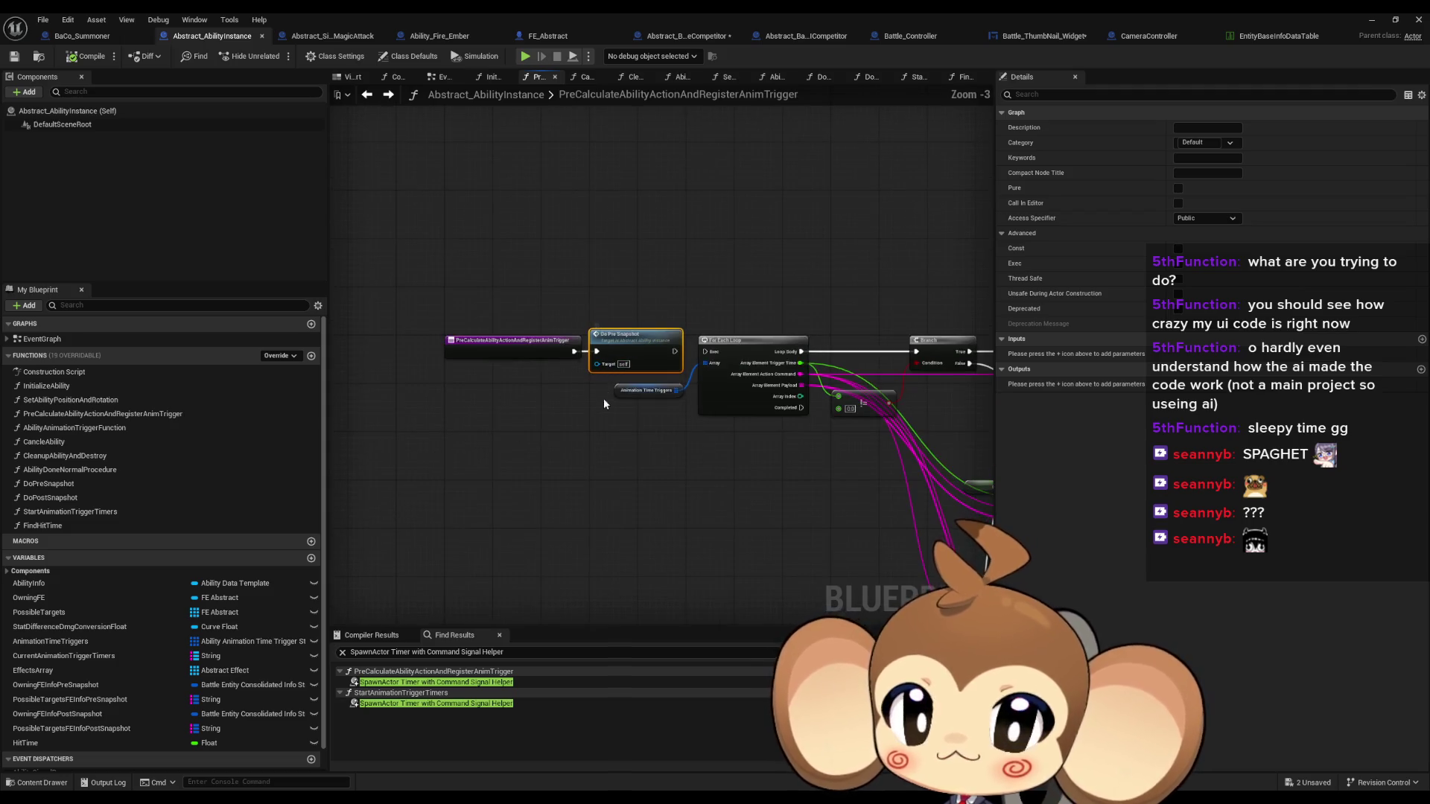
left_click(455, 35)
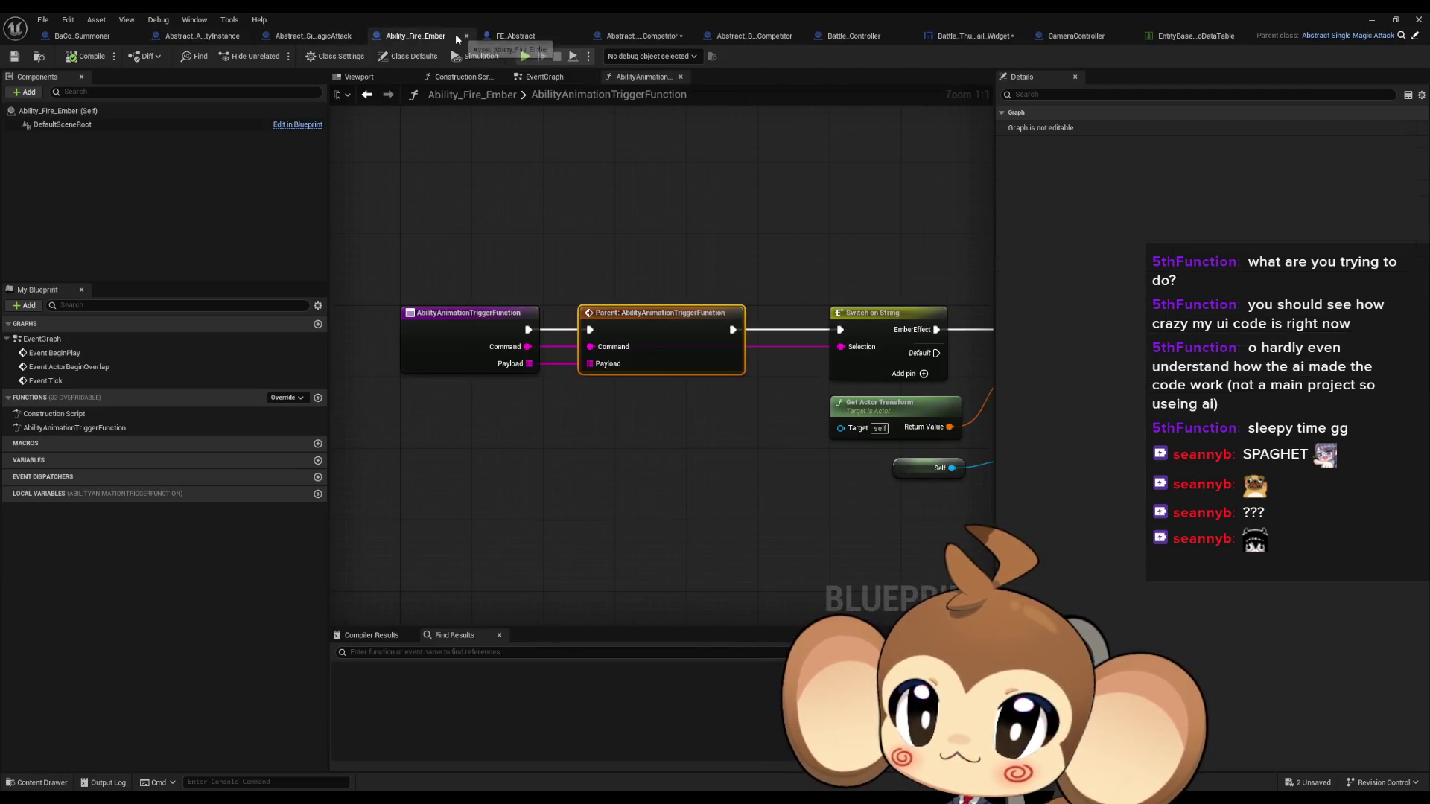
left_click_drag(622, 389, 576, 382)
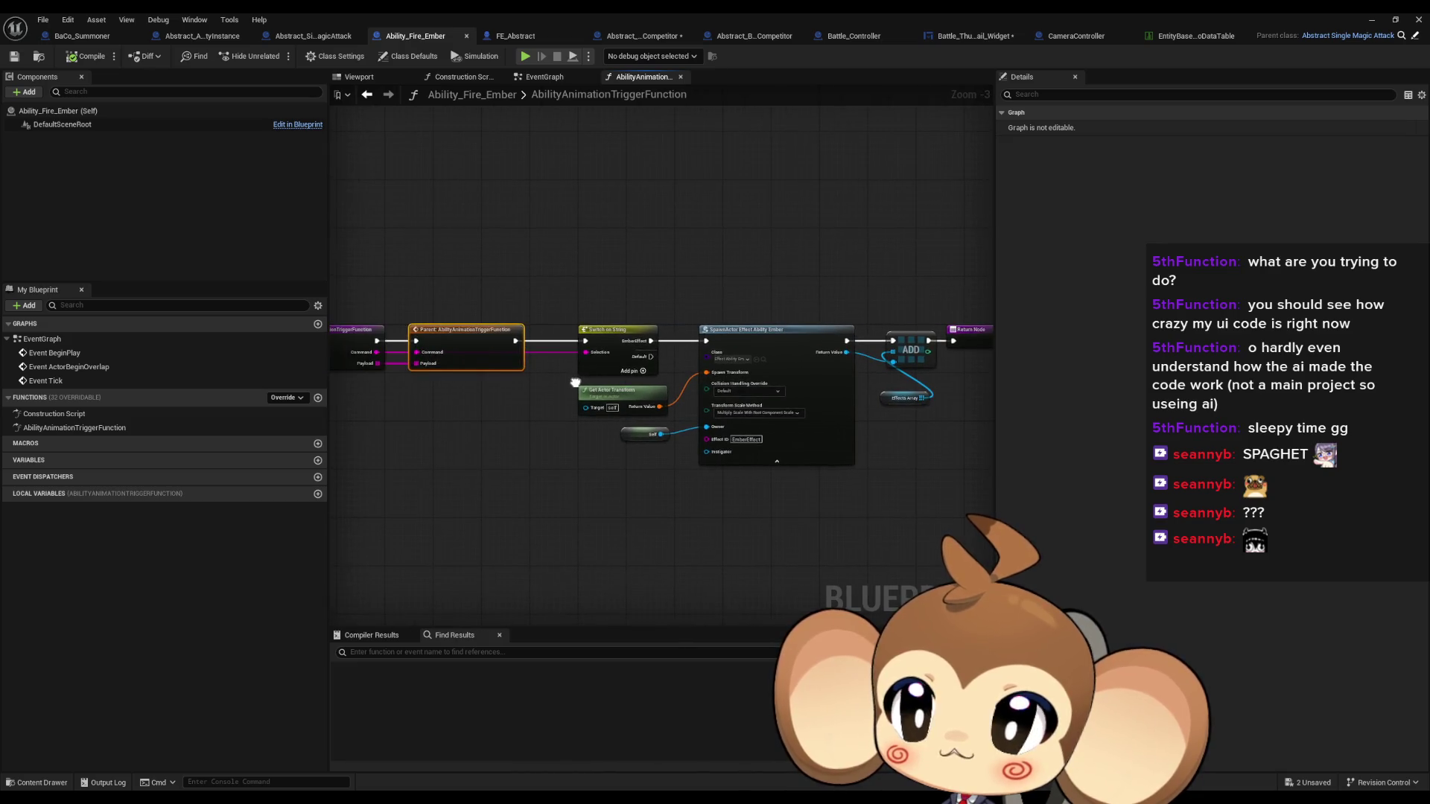
Open Abstract_SingleMagicAttack's PreCalculateAbilityActionAndRegisterAnimTrigger override and follow its Do Post Snapshot call
left_click(316, 36)
double_click(66, 429)
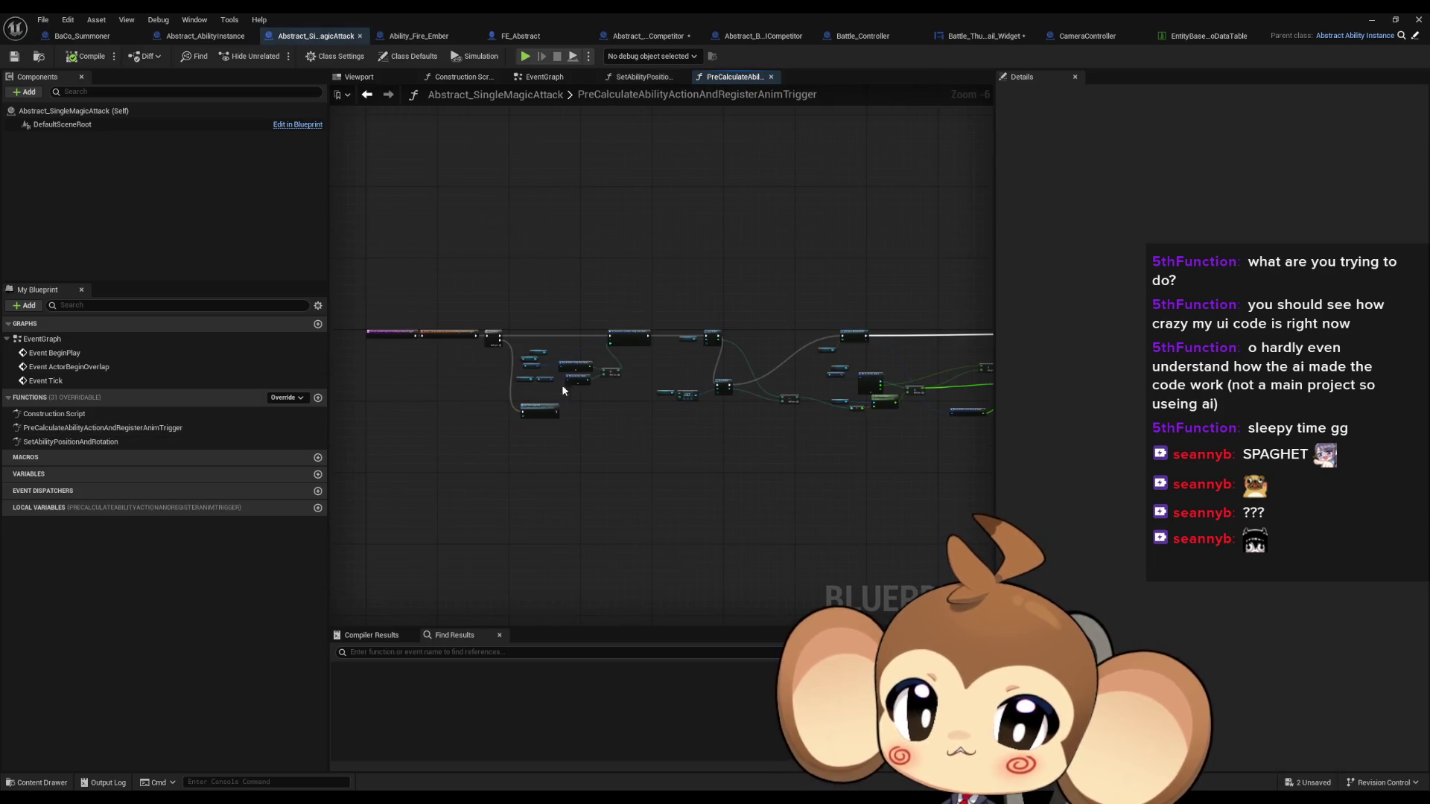
scroll(622, 374, "up", 3)
left_click(626, 383)
scroll(690, 441, "down", 2)
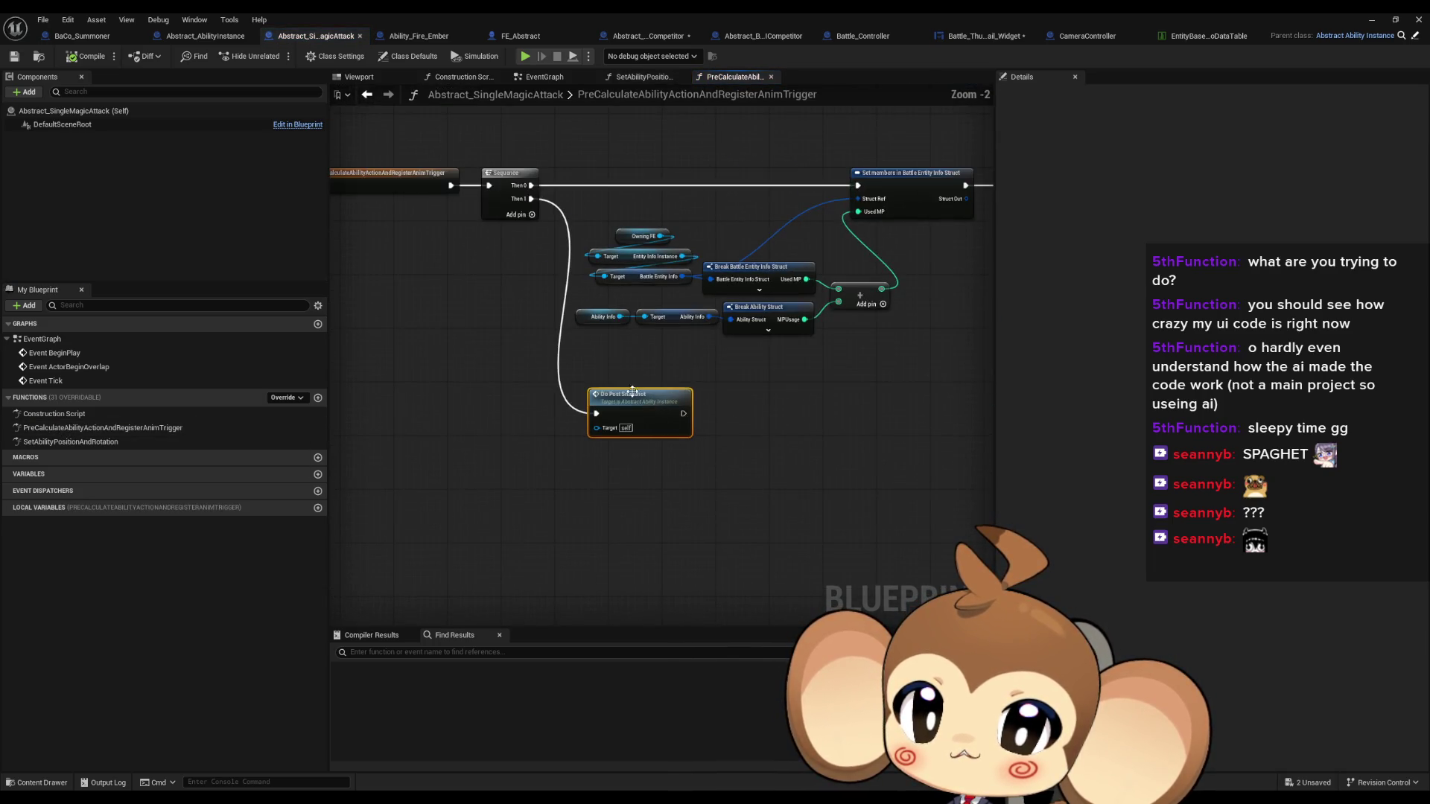
double_click(655, 423)
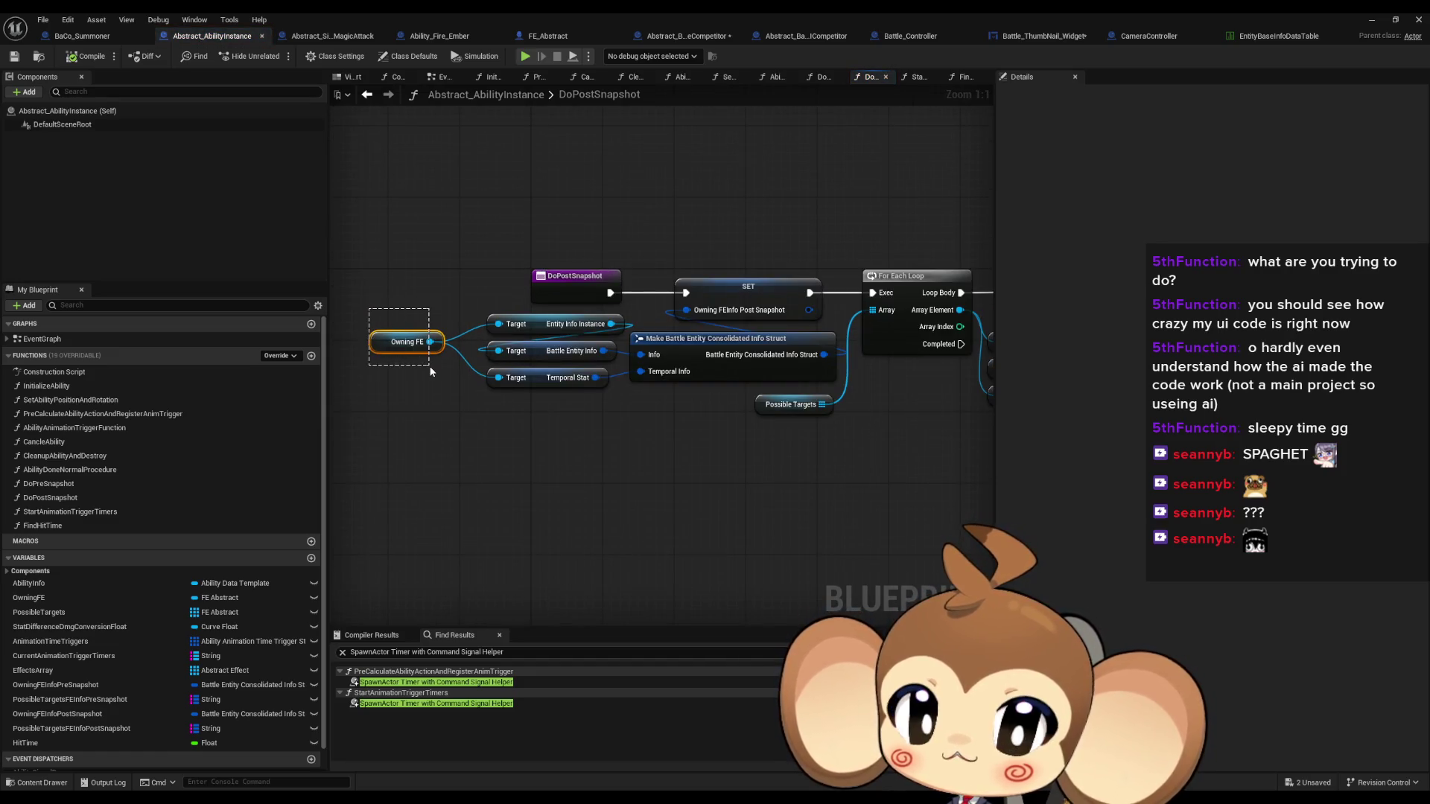
left_click_drag(430, 367, 432, 358)
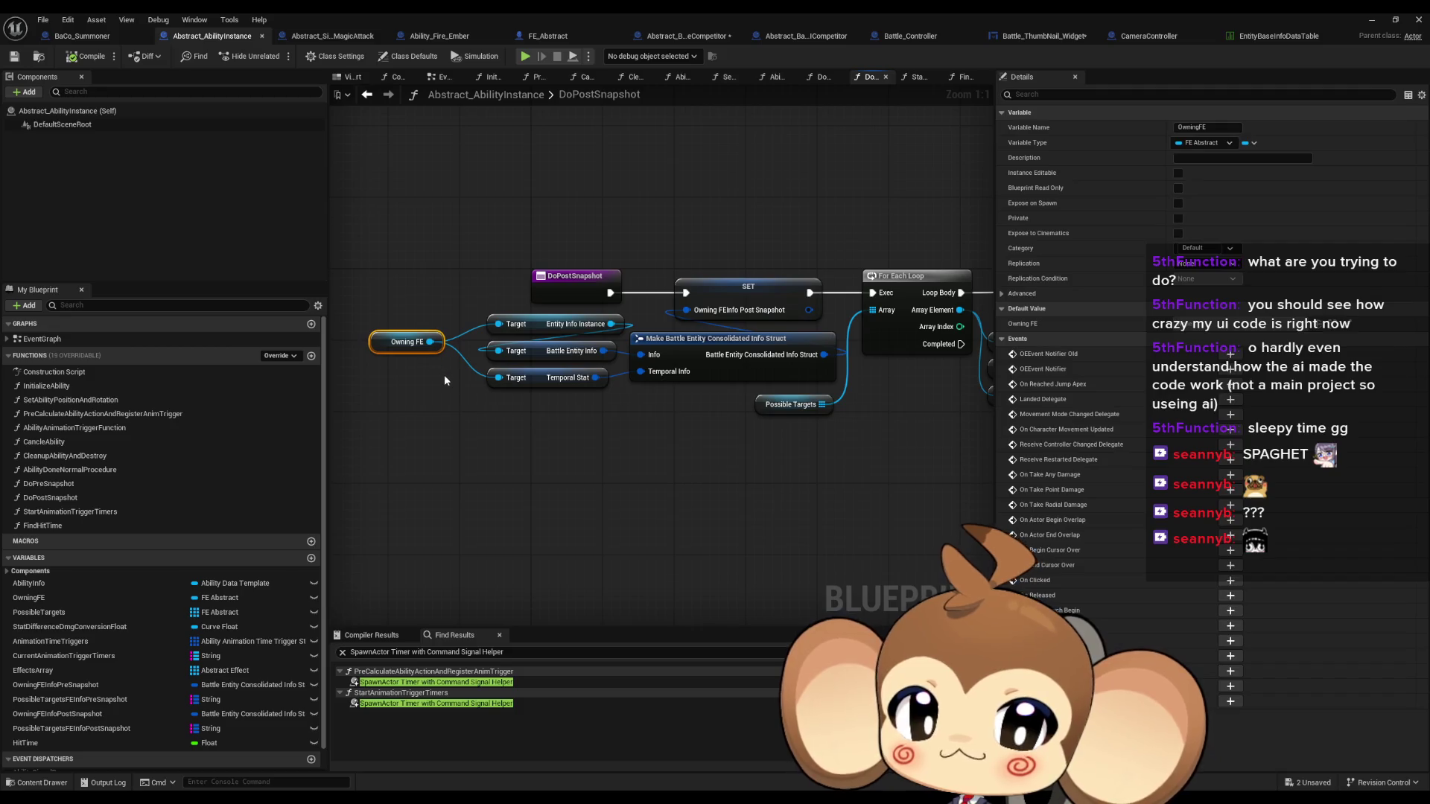
left_click(733, 404)
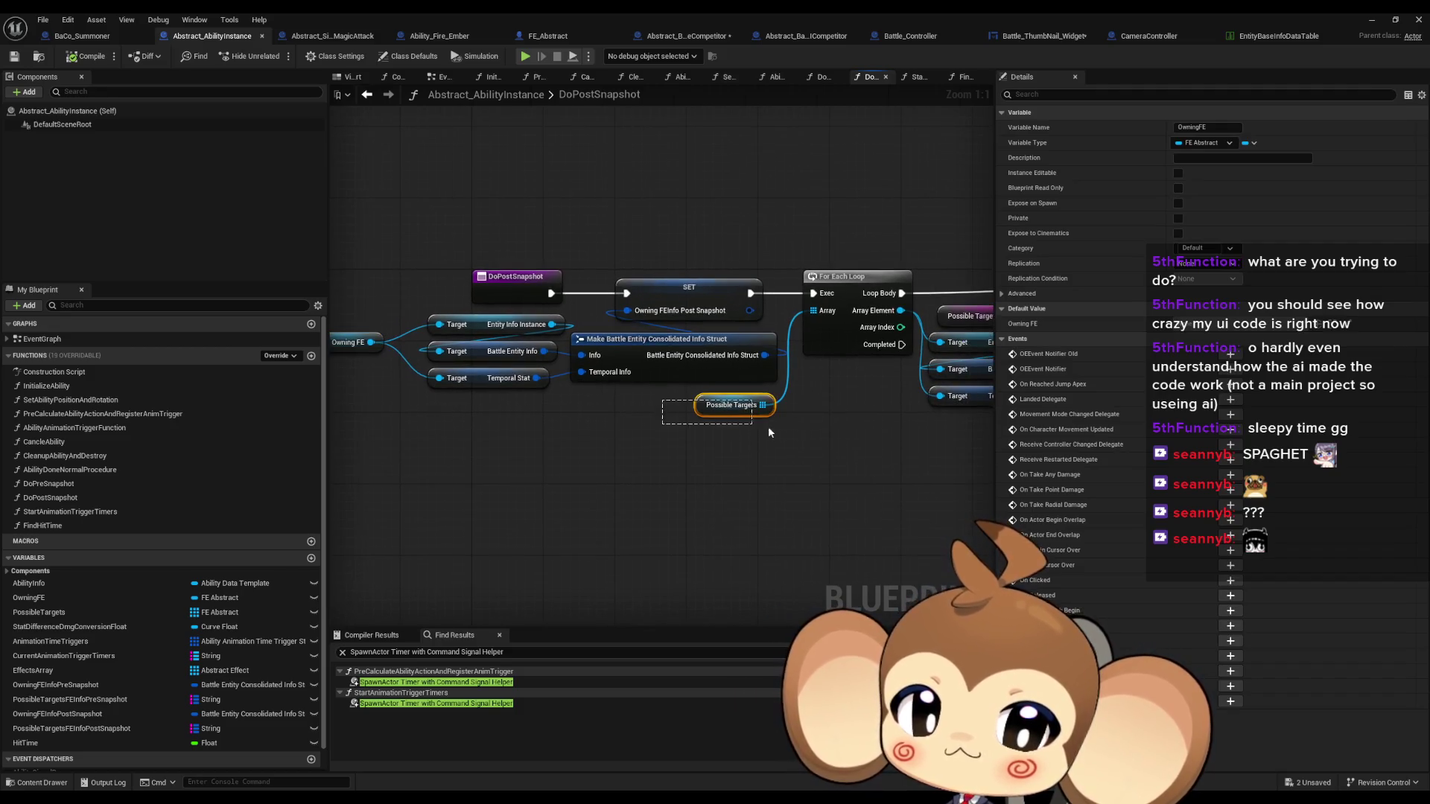
scroll(787, 404, "down", 2)
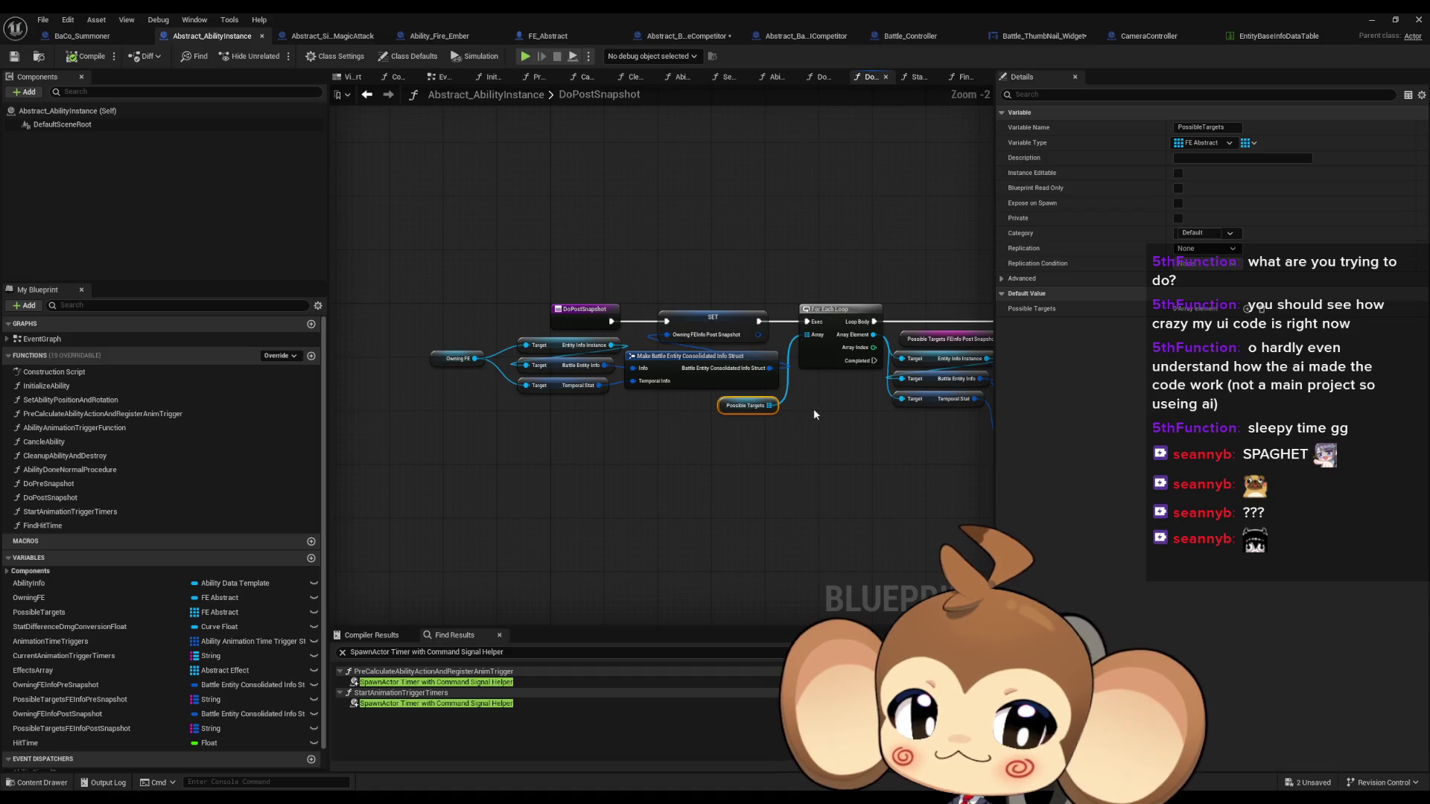
left_click_drag(813, 409, 456, 388)
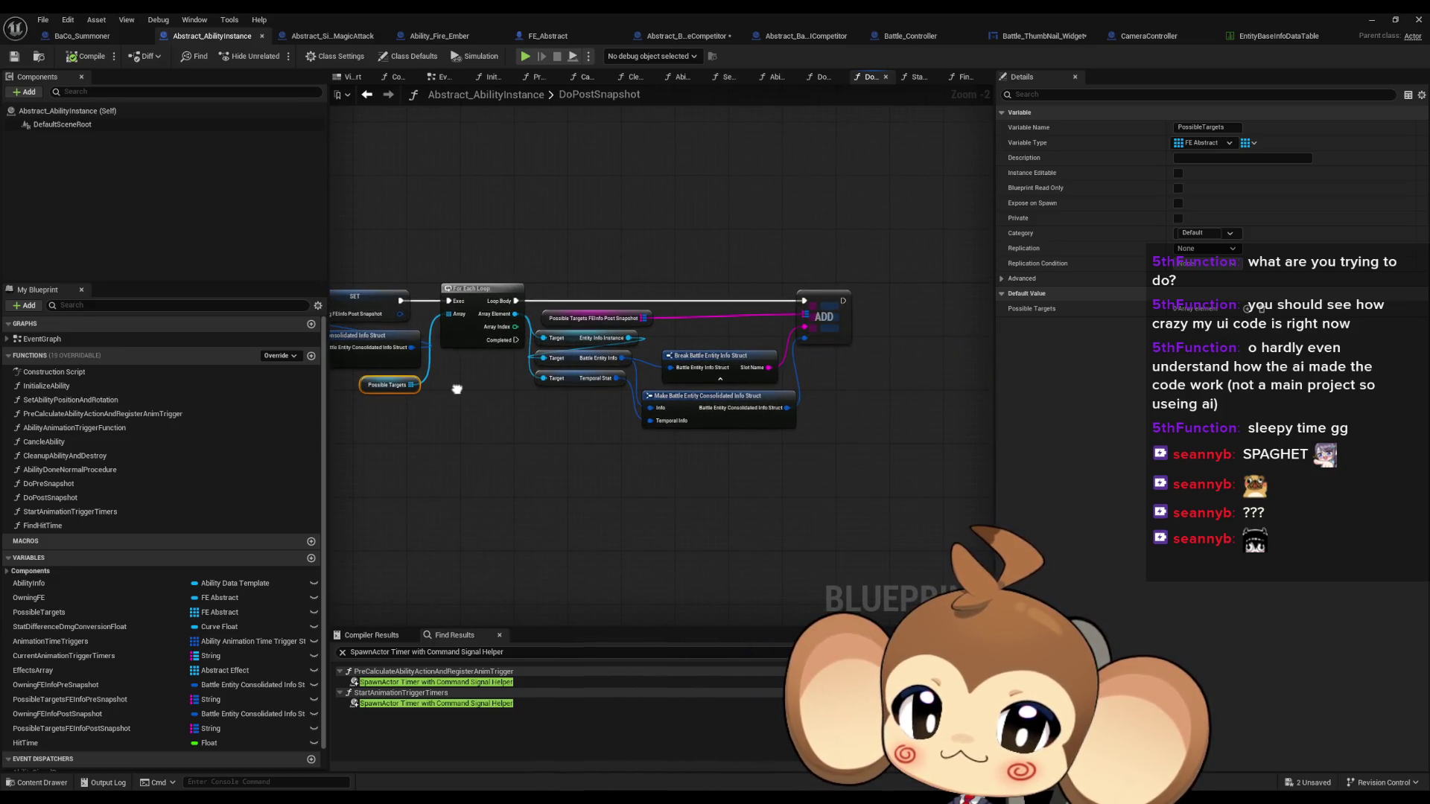
scroll(524, 391, "up", 2)
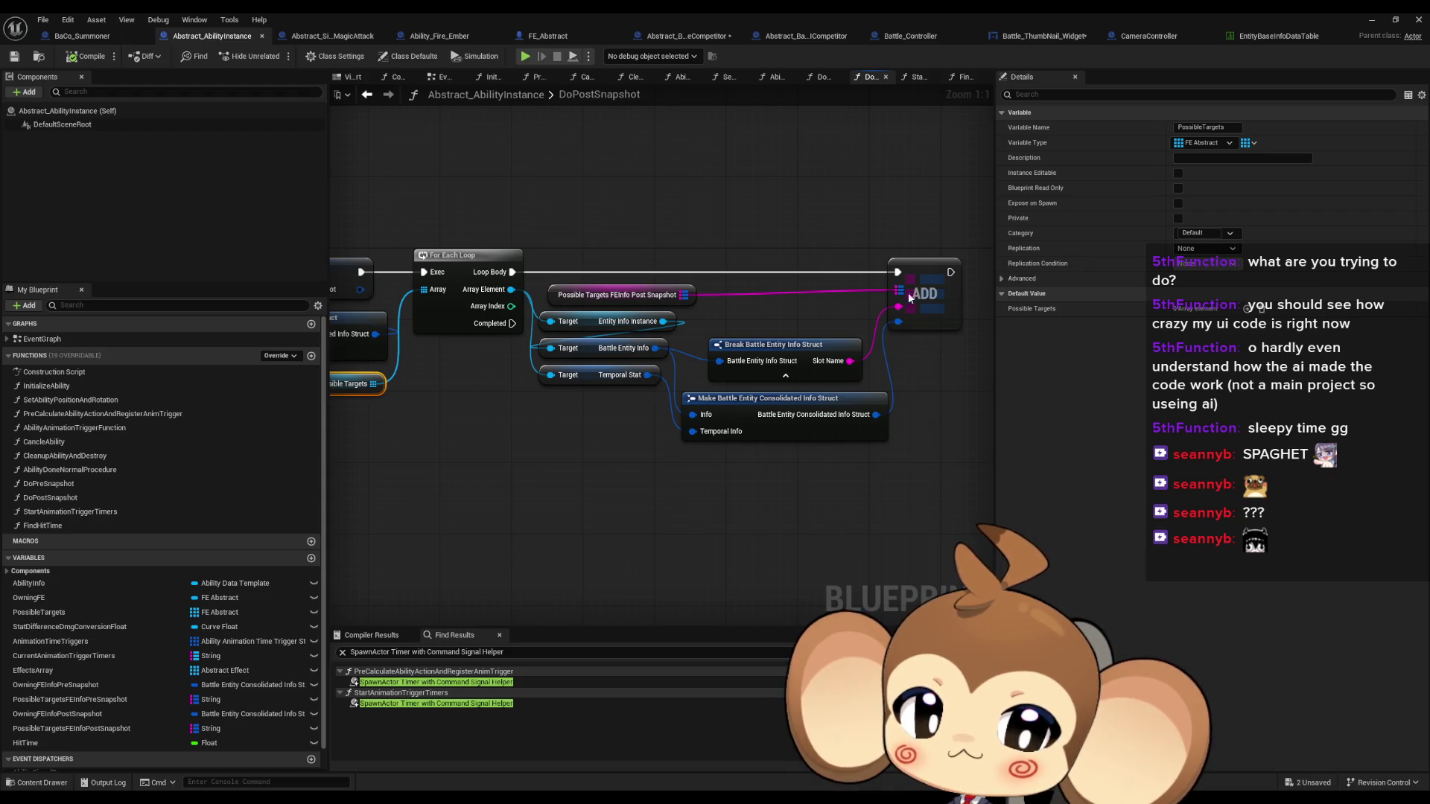
left_click_drag(605, 248, 690, 305)
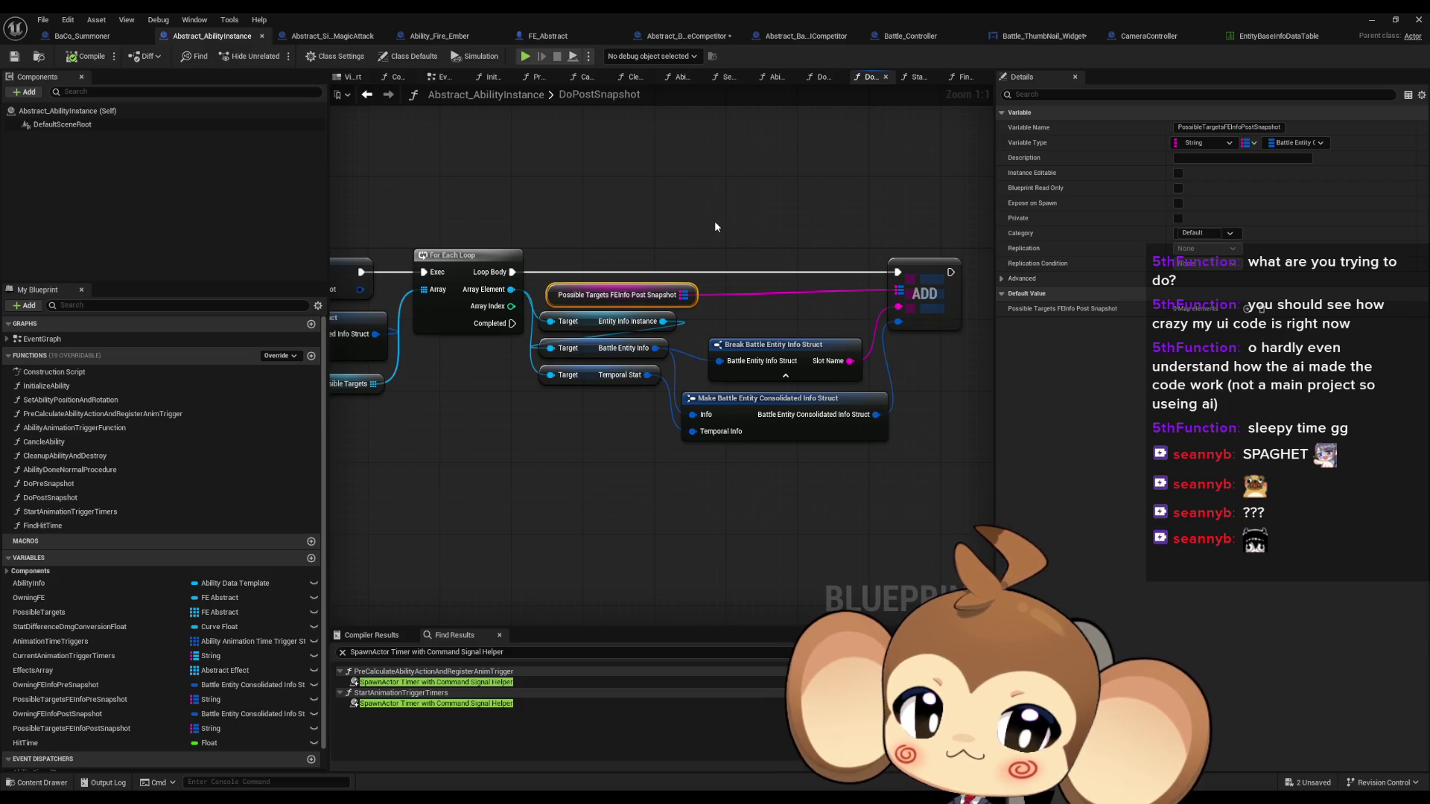
left_click_drag(751, 323, 785, 371)
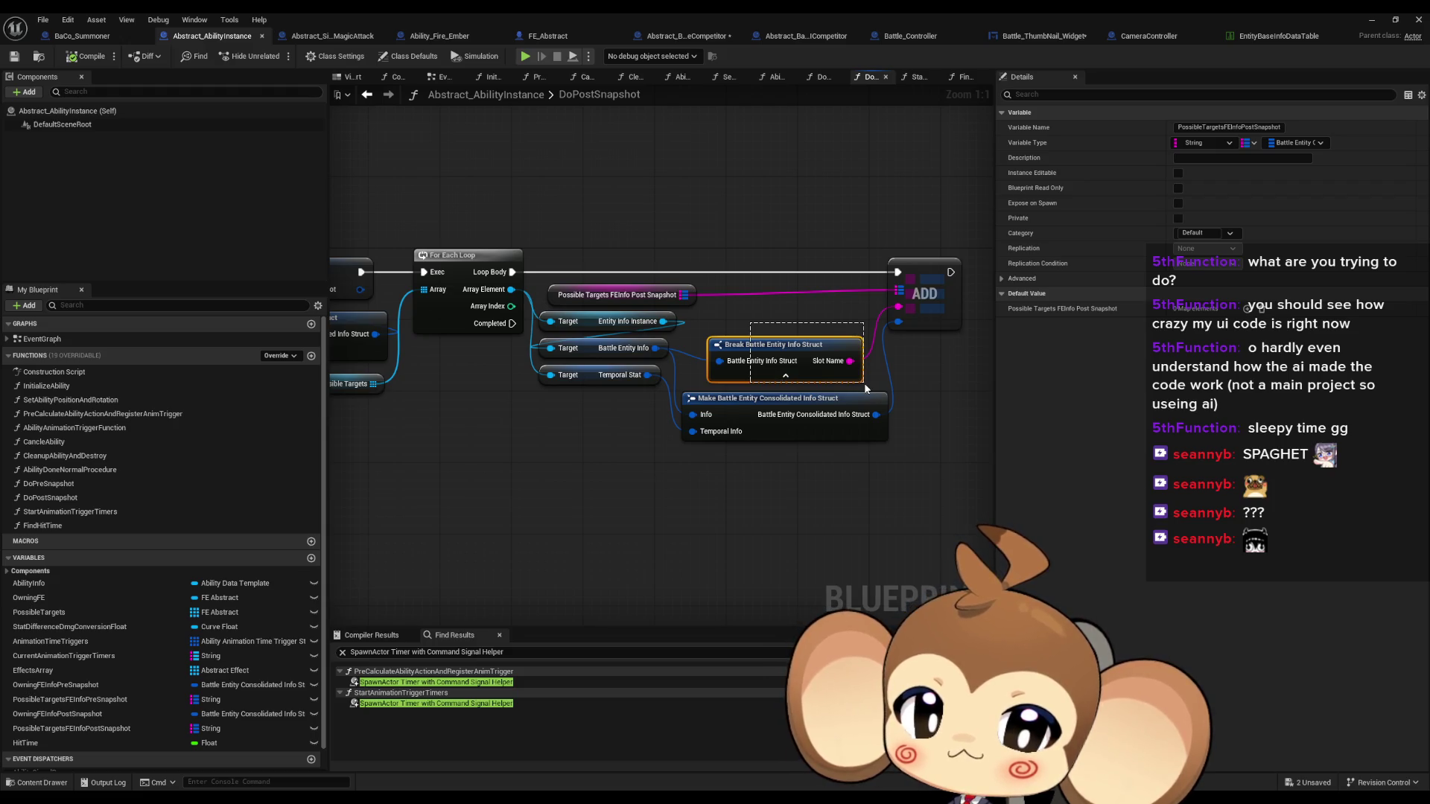
left_click_drag(866, 388, 866, 392)
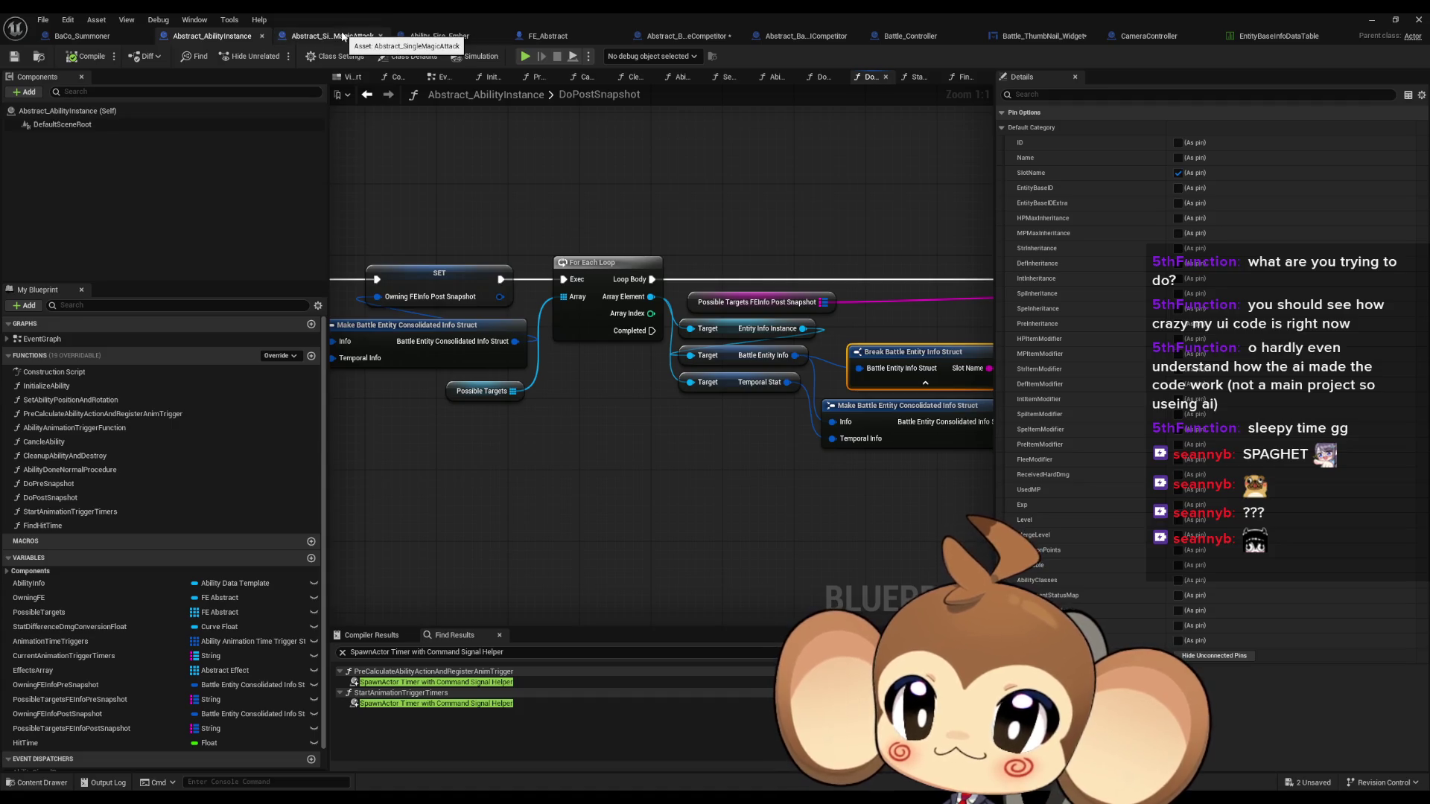
Open AbilityAnimationTriggerFunction and survey the Possible Targets FEInfo Post Snapshot, GET and Execute Command nodes
left_click(74, 430)
double_click(74, 431)
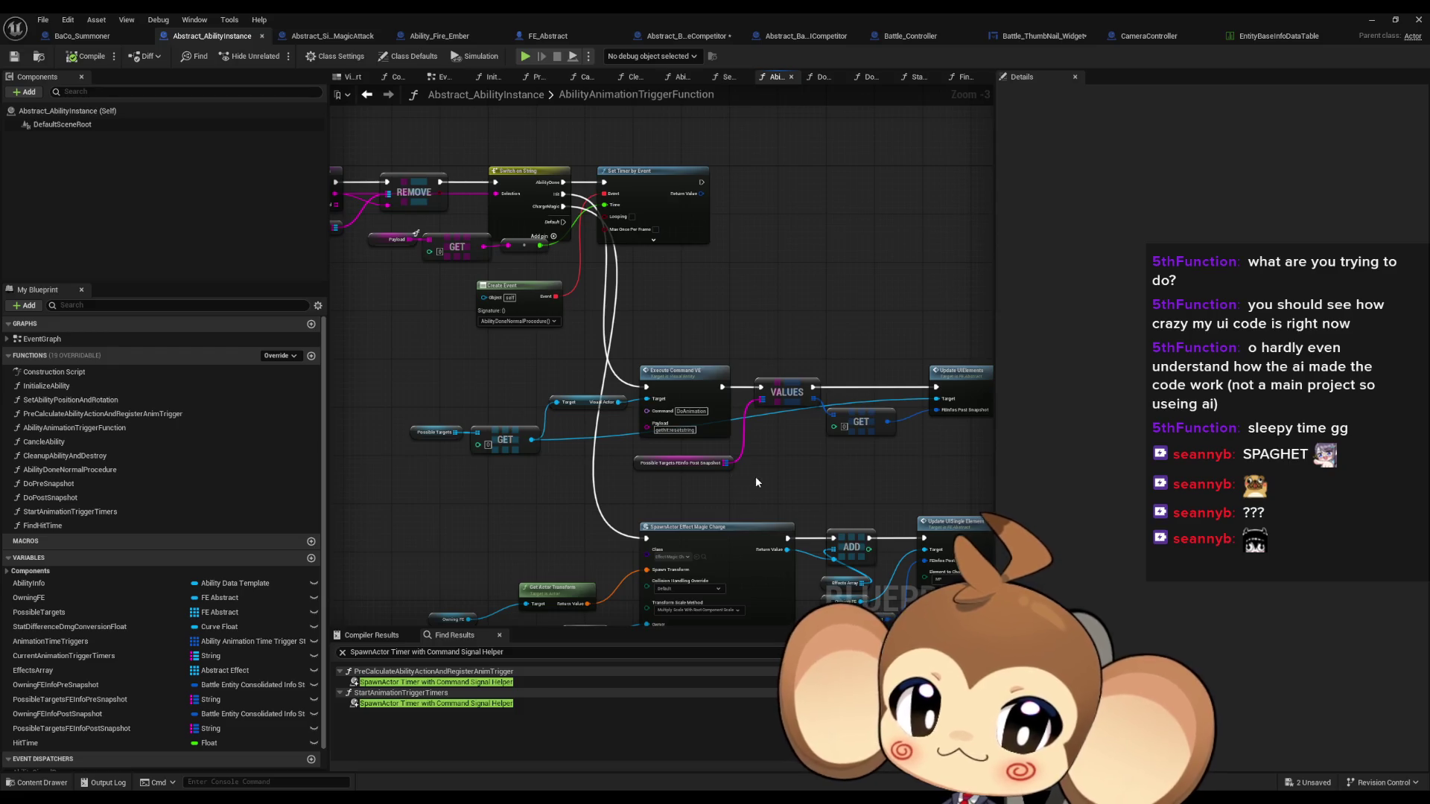
scroll(746, 470, "up", 2)
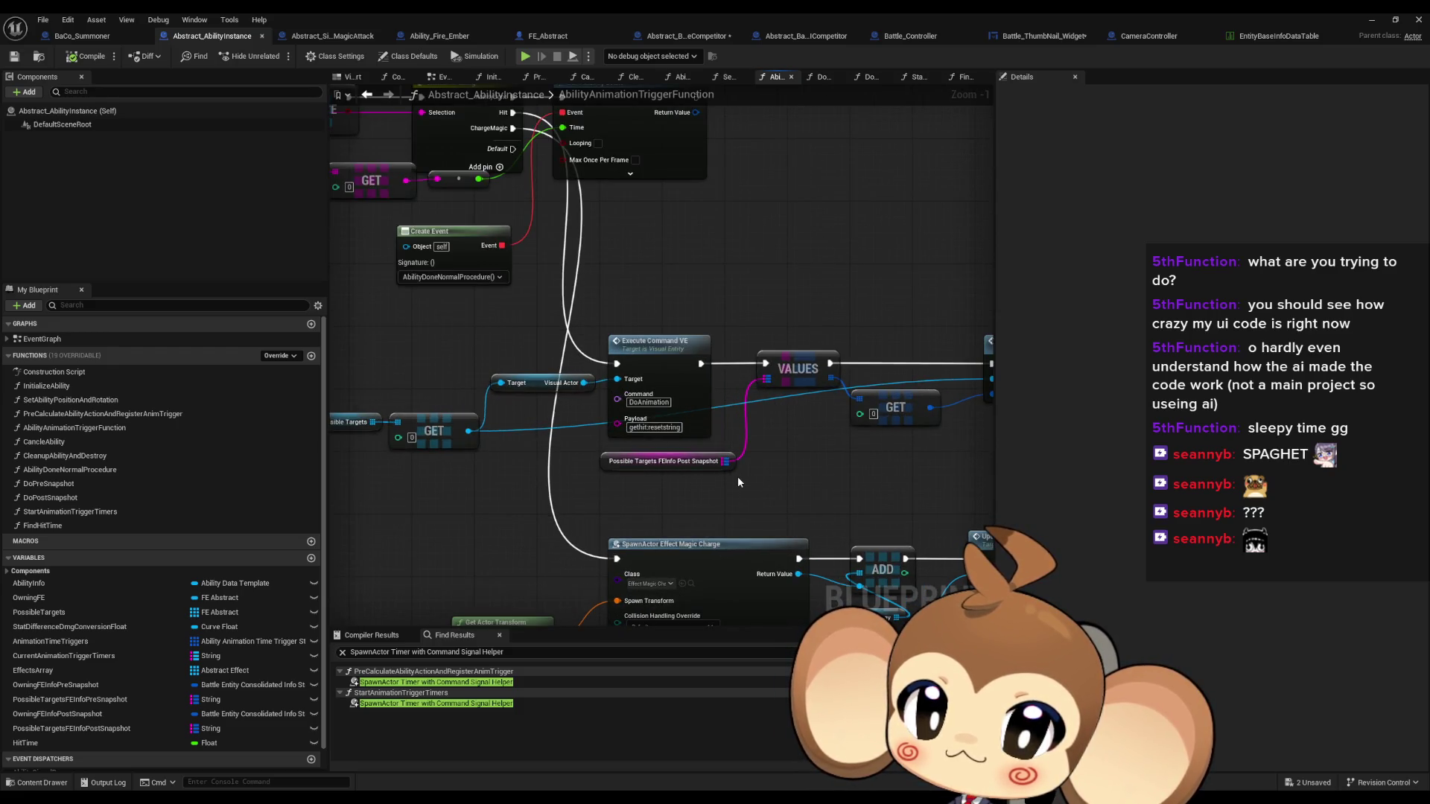
left_click(756, 455)
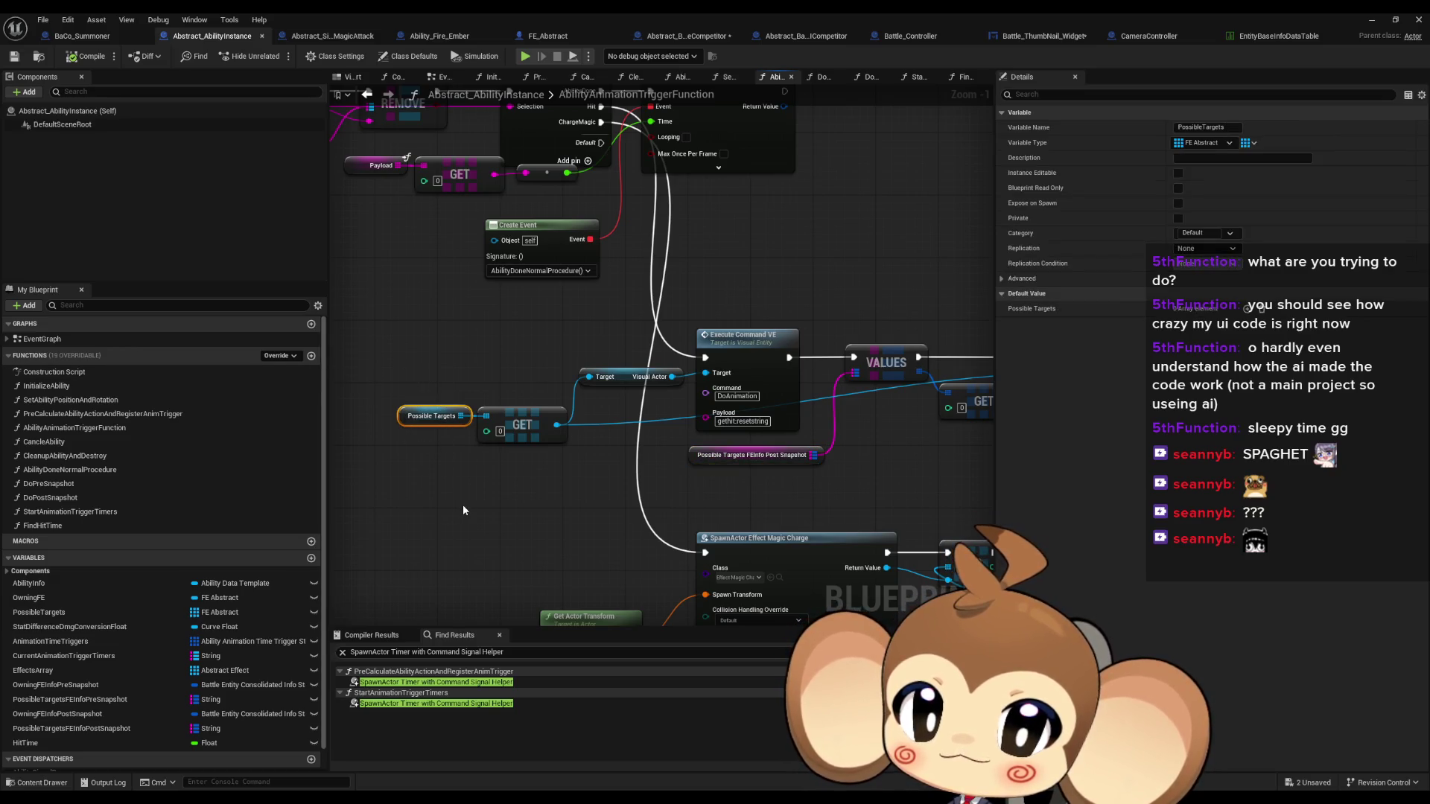
scroll(514, 500, "down", 2)
mouse_move(514, 500)
left_mouse_down()
mouse_move(499, 331)
mouse_move(401, 314)
left_mouse_up()
scroll(506, 238, "up", 2)
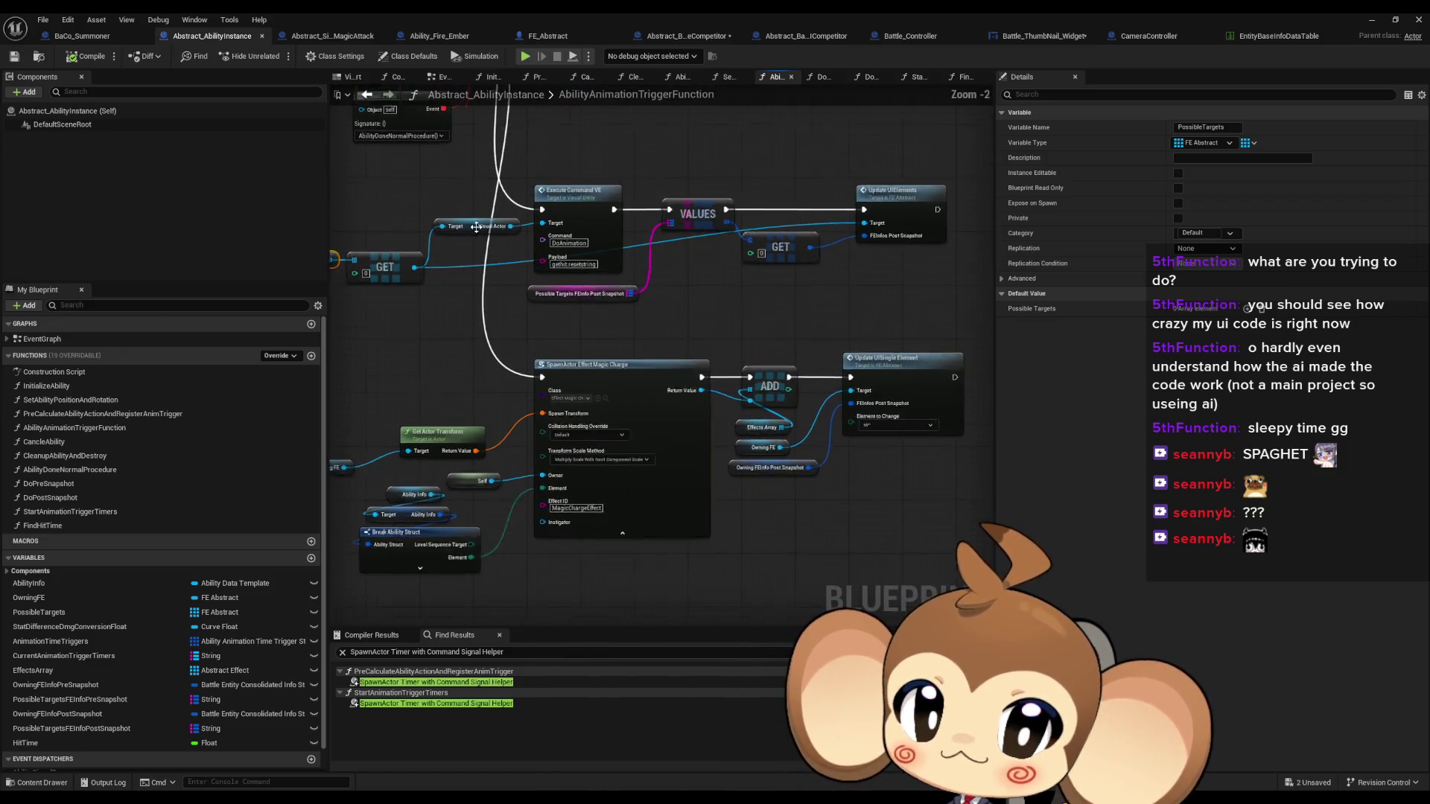
mouse_move(506, 238)
left_mouse_down()
mouse_move(494, 384)
mouse_move(477, 370)
mouse_move(517, 372)
mouse_move(516, 395)
mouse_move(545, 420)
left_mouse_up()
Chain Get Entity Info Instance, Get Battle Entity Info and a Break struct exposing only Slot Name
type("get")
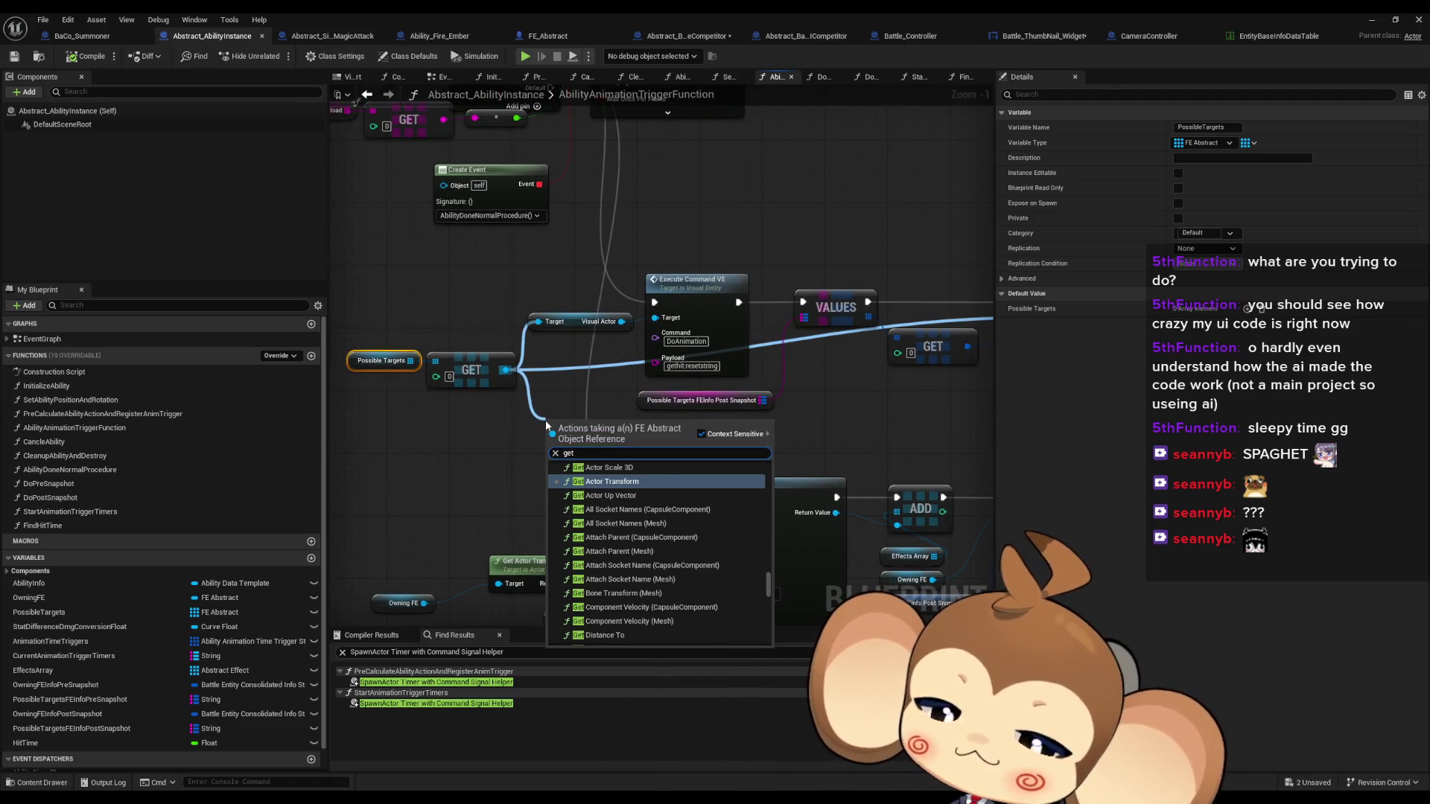
type(" info")
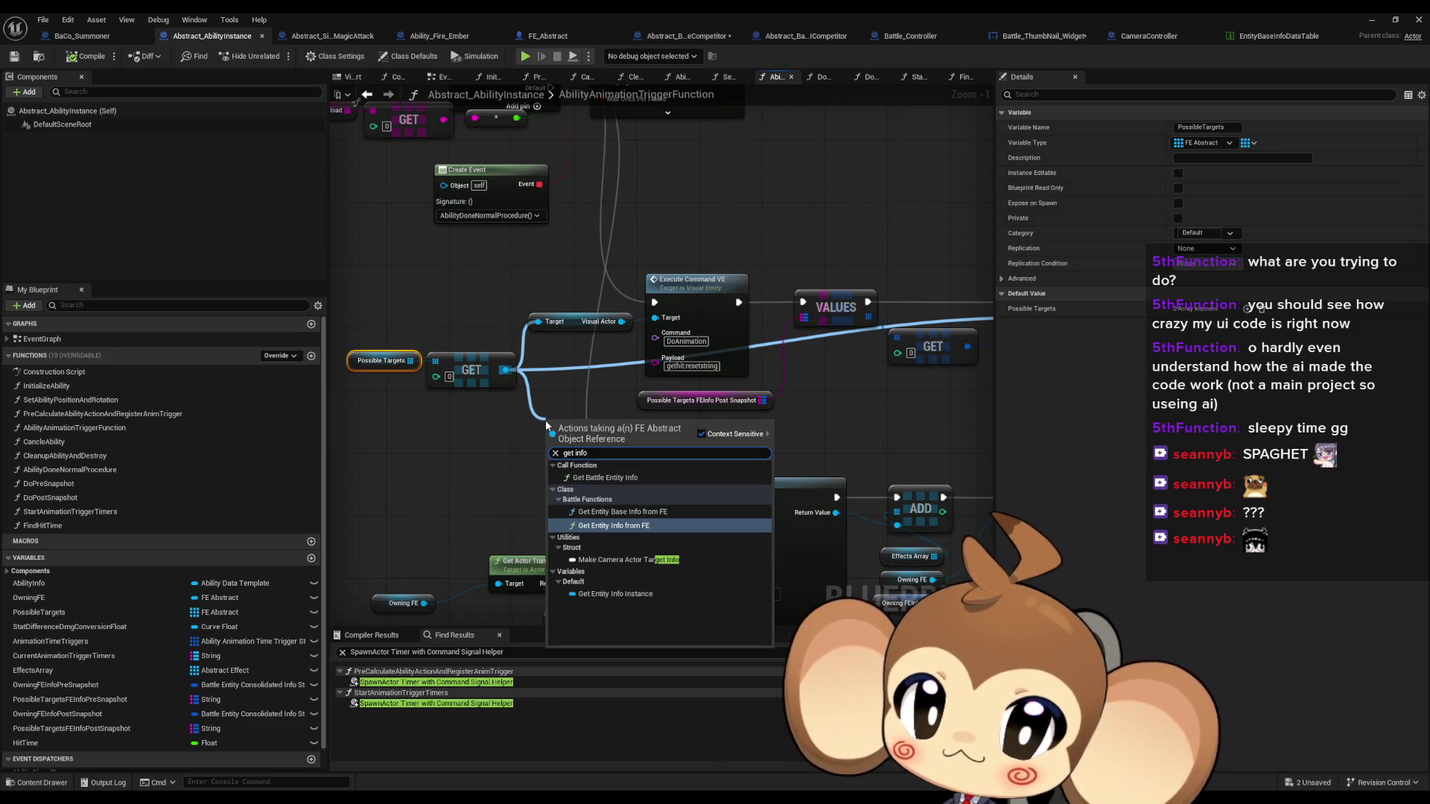
key("Down")
key("Down")
key("Return")
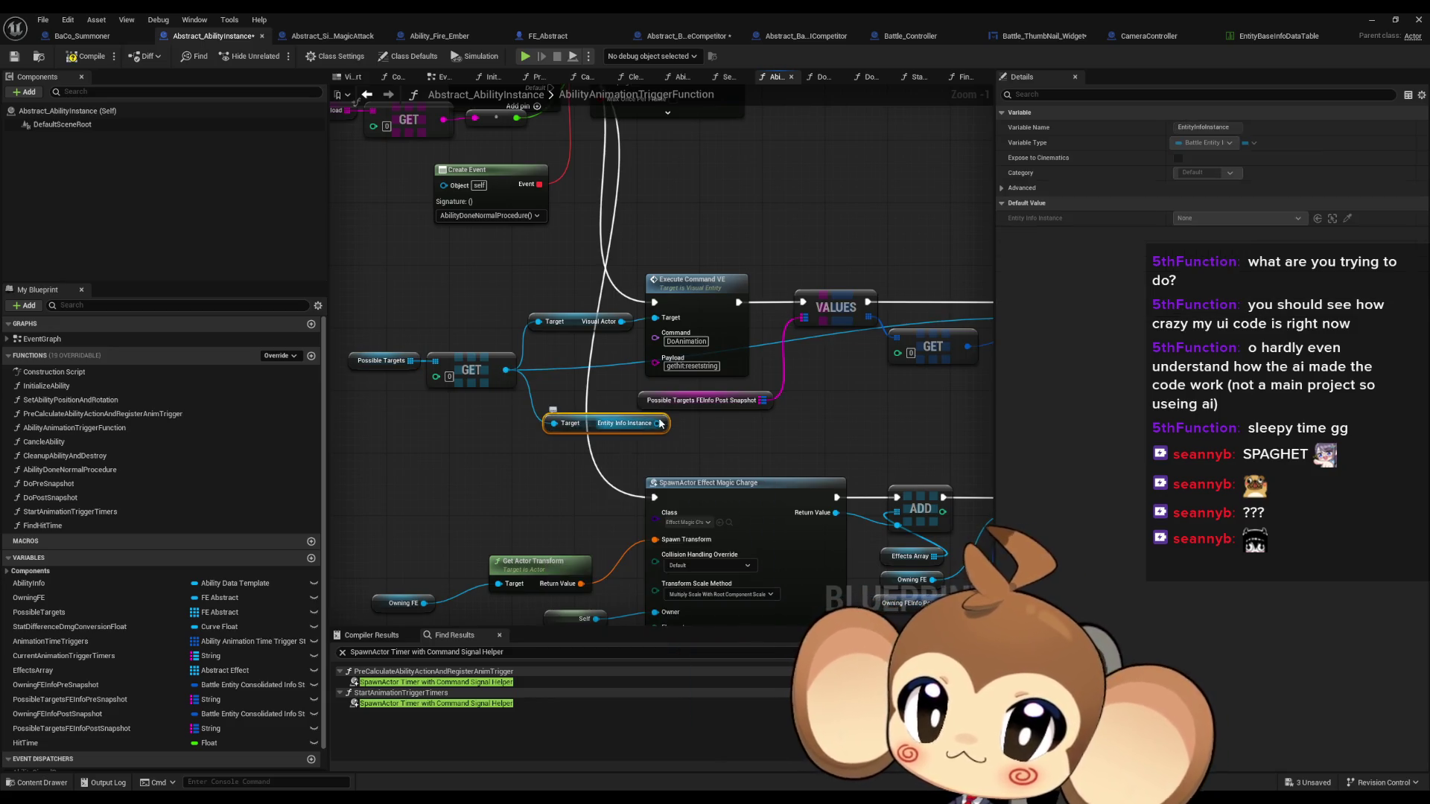
left_click_drag(660, 423, 569, 454)
type("get info")
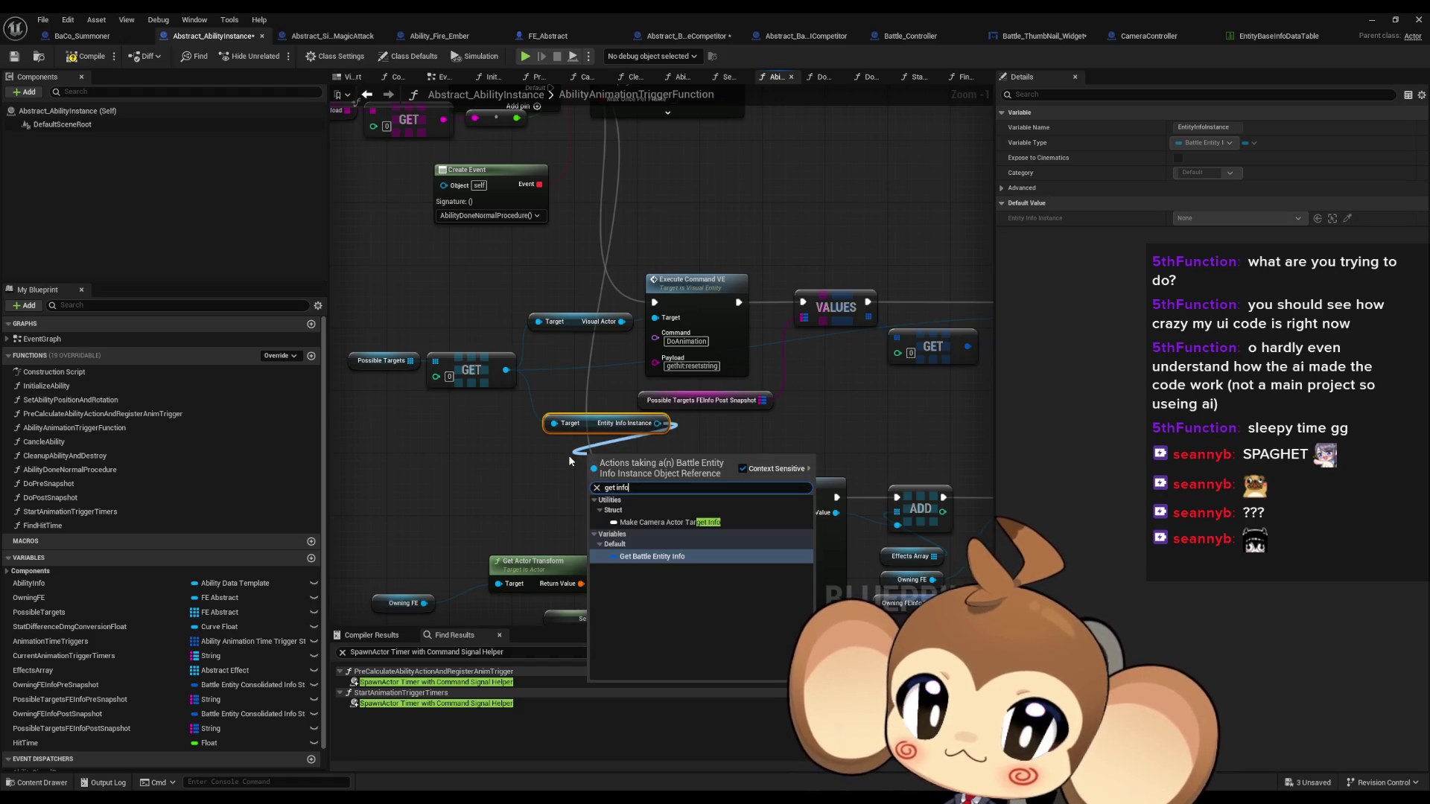
key("Return")
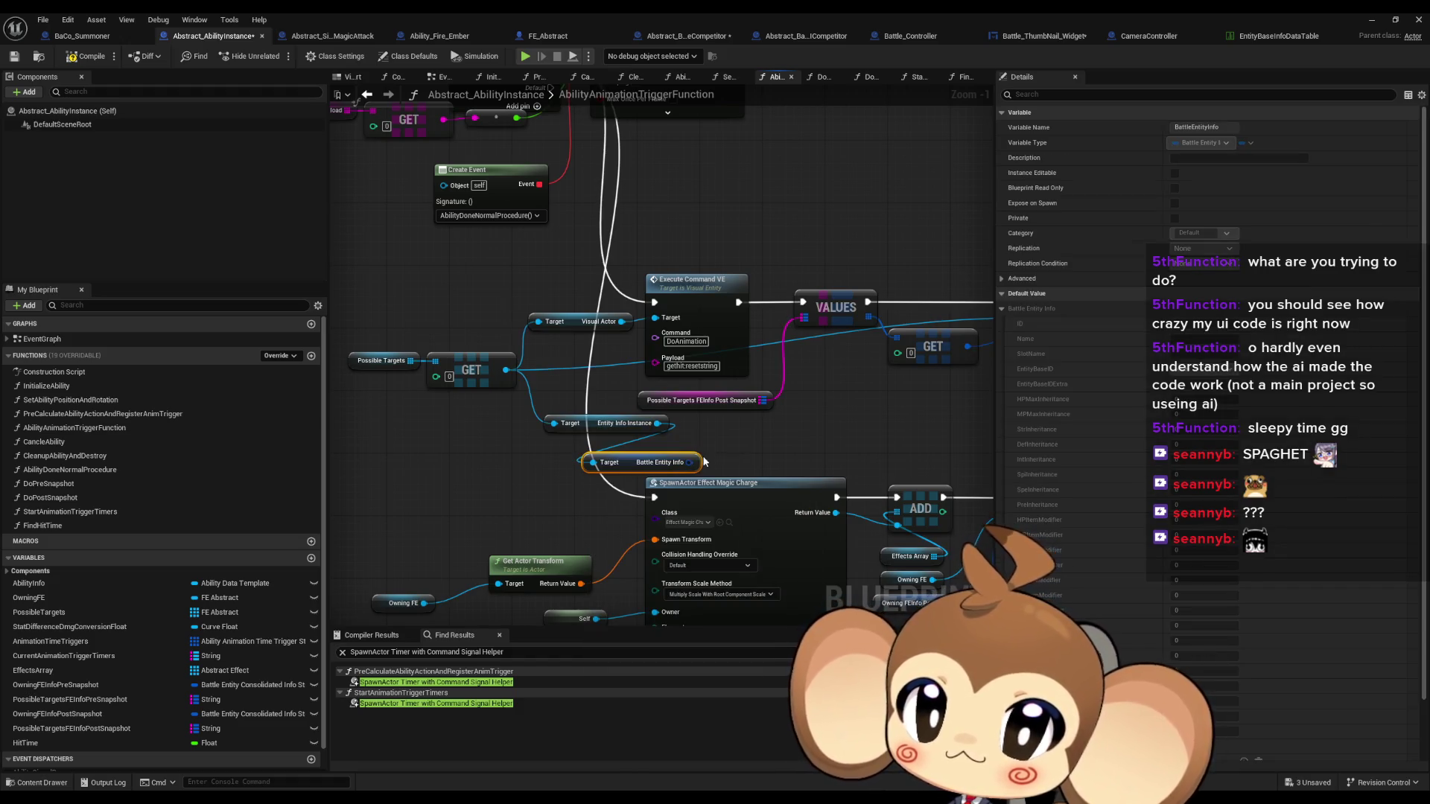
mouse_move(691, 463)
left_mouse_down()
mouse_move(770, 462)
mouse_move(817, 397)
left_mouse_up()
left_click(812, 506)
left_click(1212, 655)
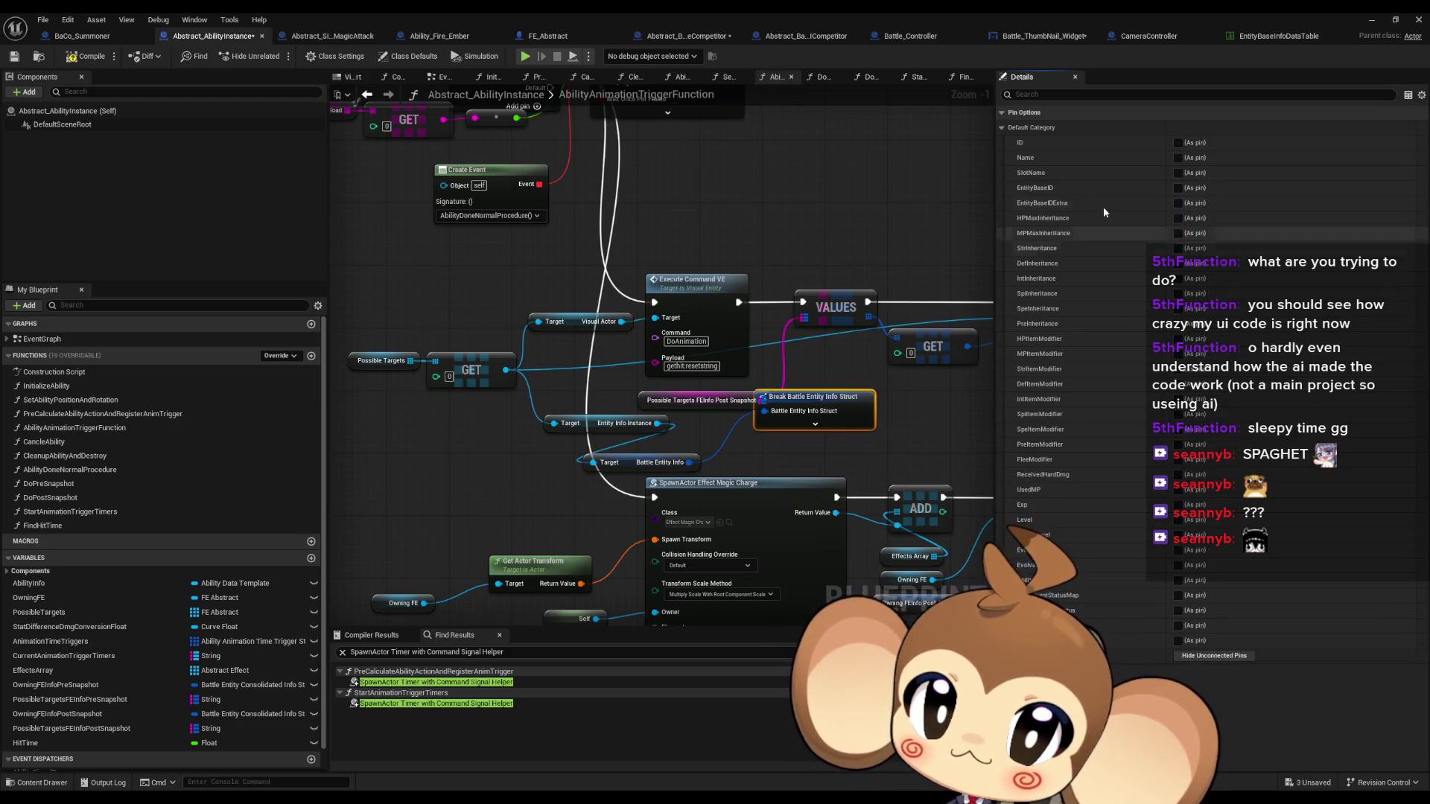
left_click(1177, 173)
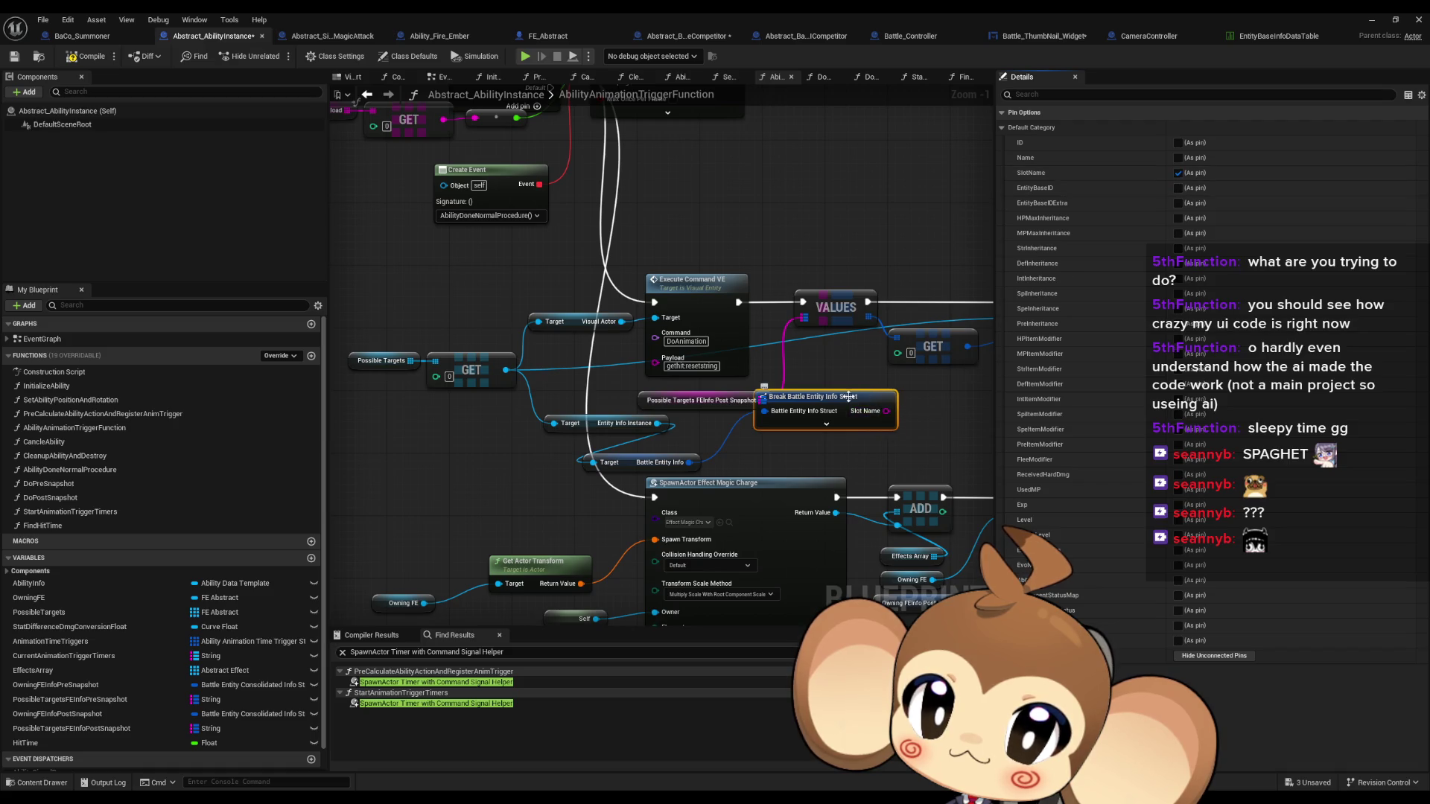
Add a Find on the post-snapshot map feeding FEInfos Post Snapshot, delete VALUES and GET, and tidy nodes
mouse_move(848, 397)
left_mouse_down()
mouse_move(817, 436)
mouse_move(823, 391)
left_mouse_up()
type("f")
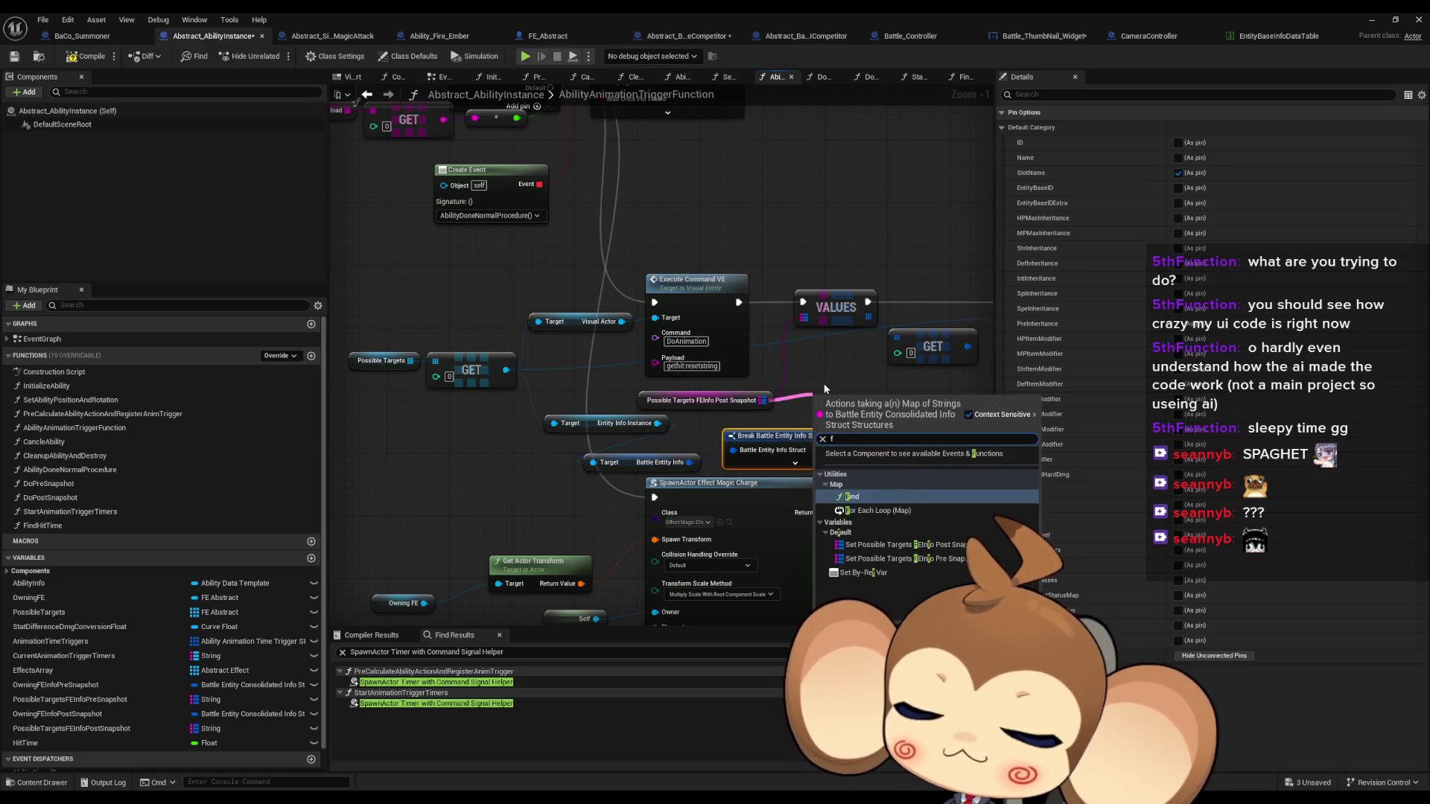
key("Return")
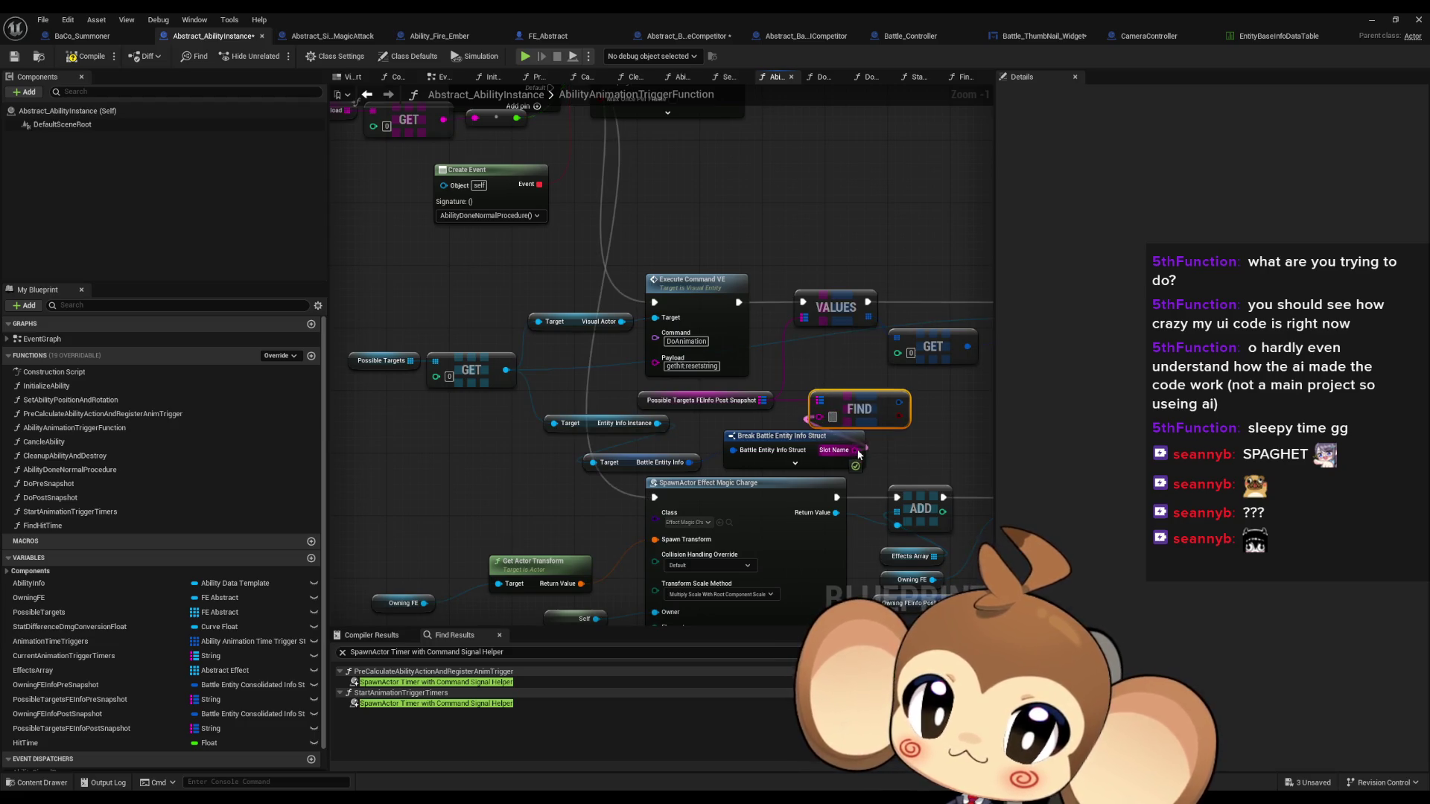
left_click_drag(755, 415, 891, 346)
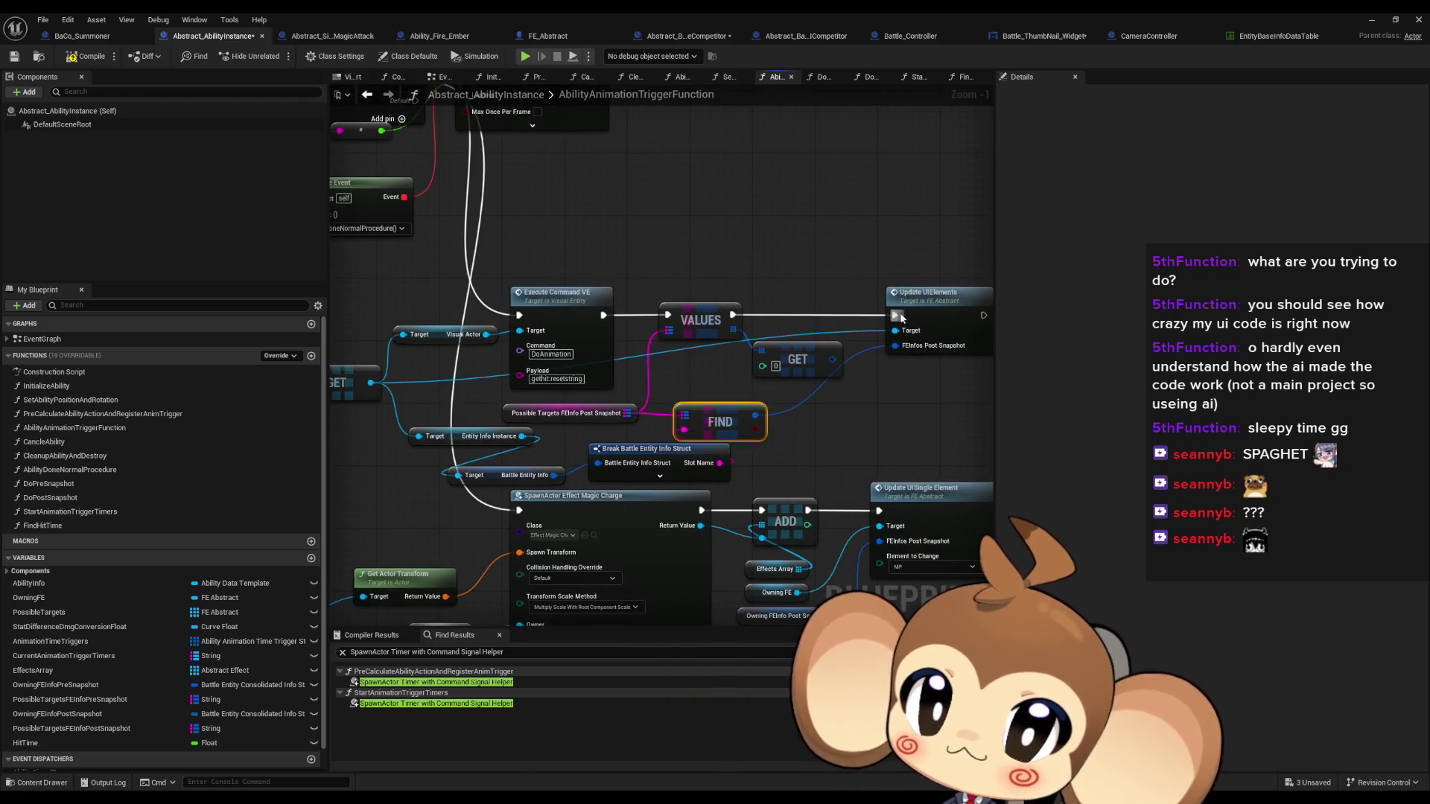
left_click(693, 319)
key("Delete")
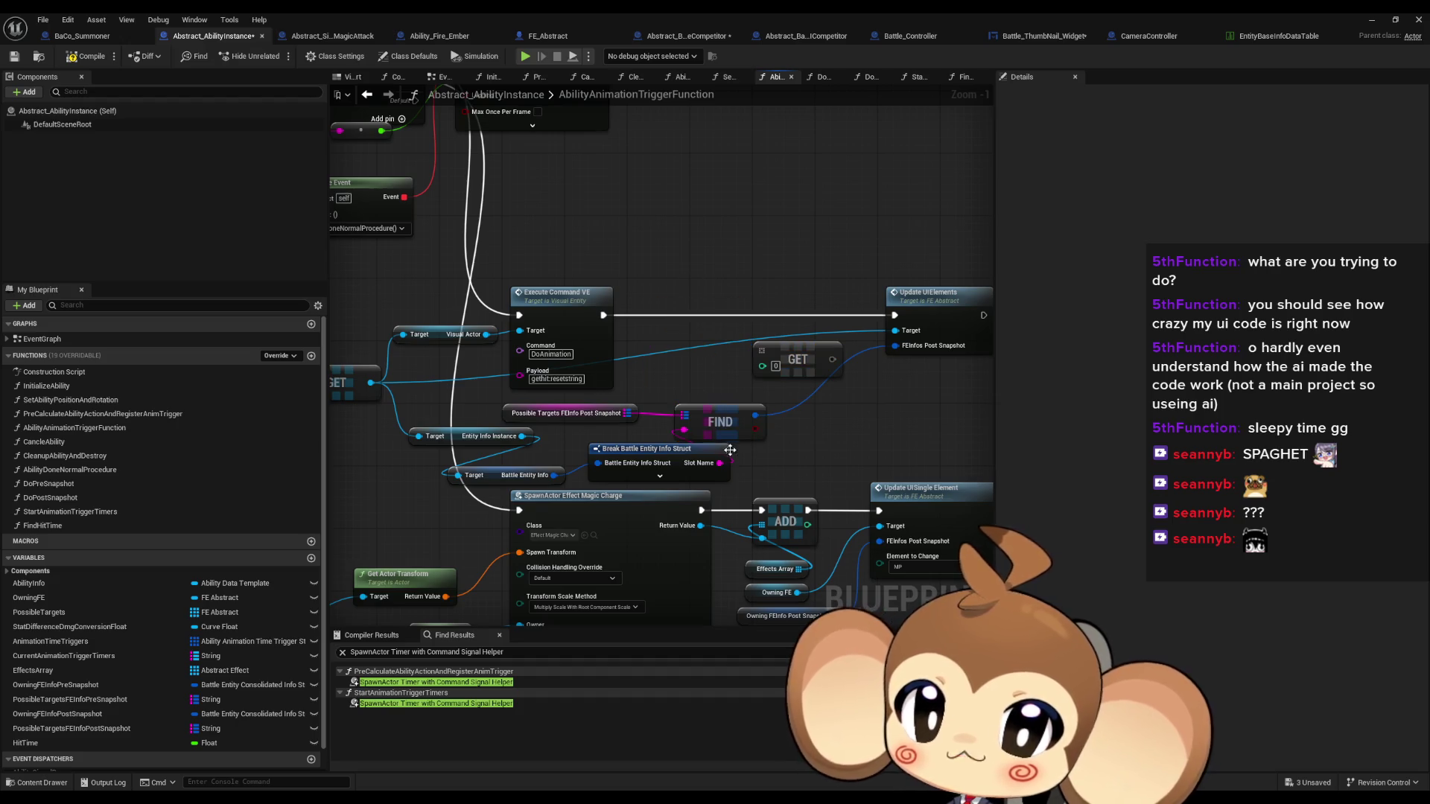
key("Delete")
left_click_drag(718, 422, 750, 374)
left_click_drag(671, 450, 662, 435)
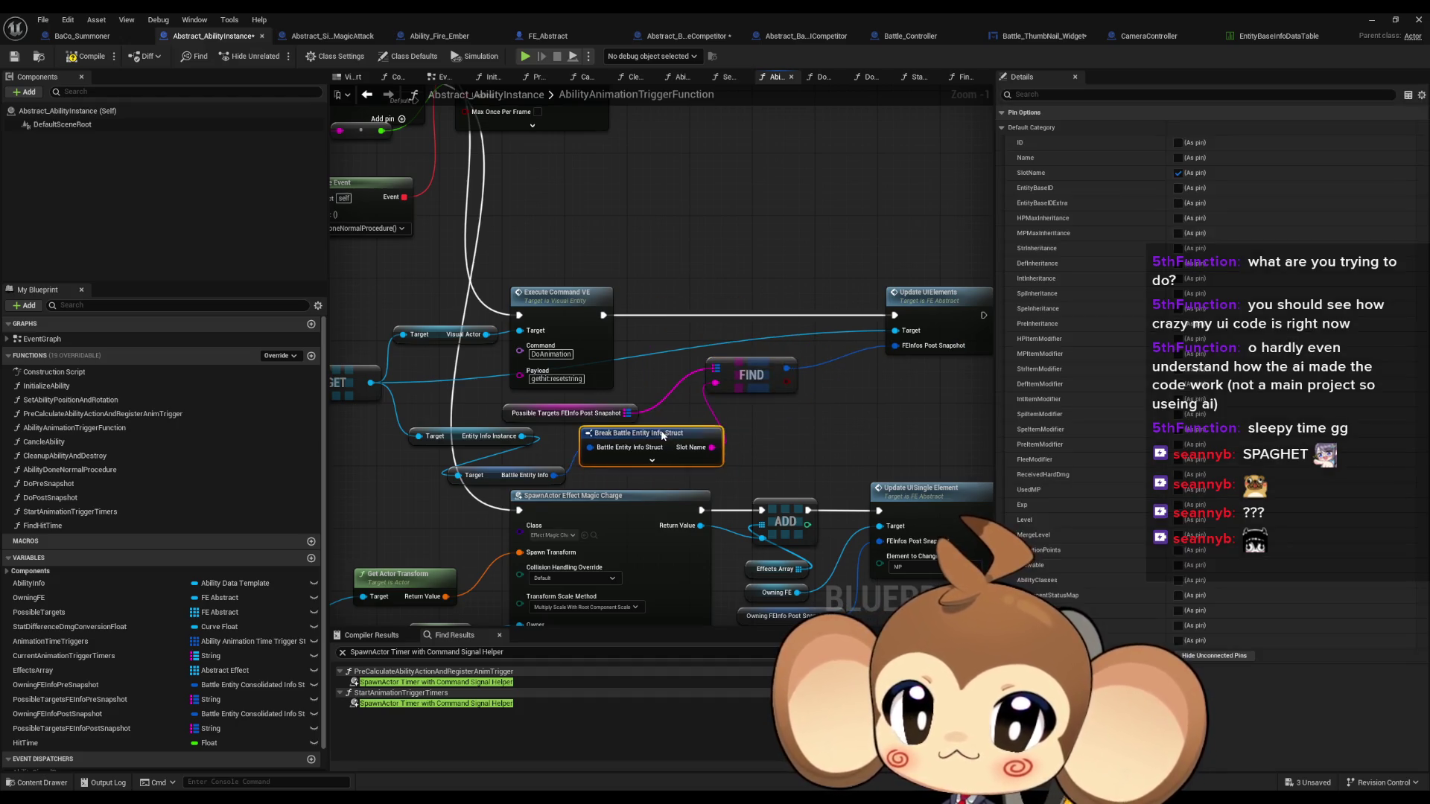
left_click(827, 445)
left_click(1369, 19)
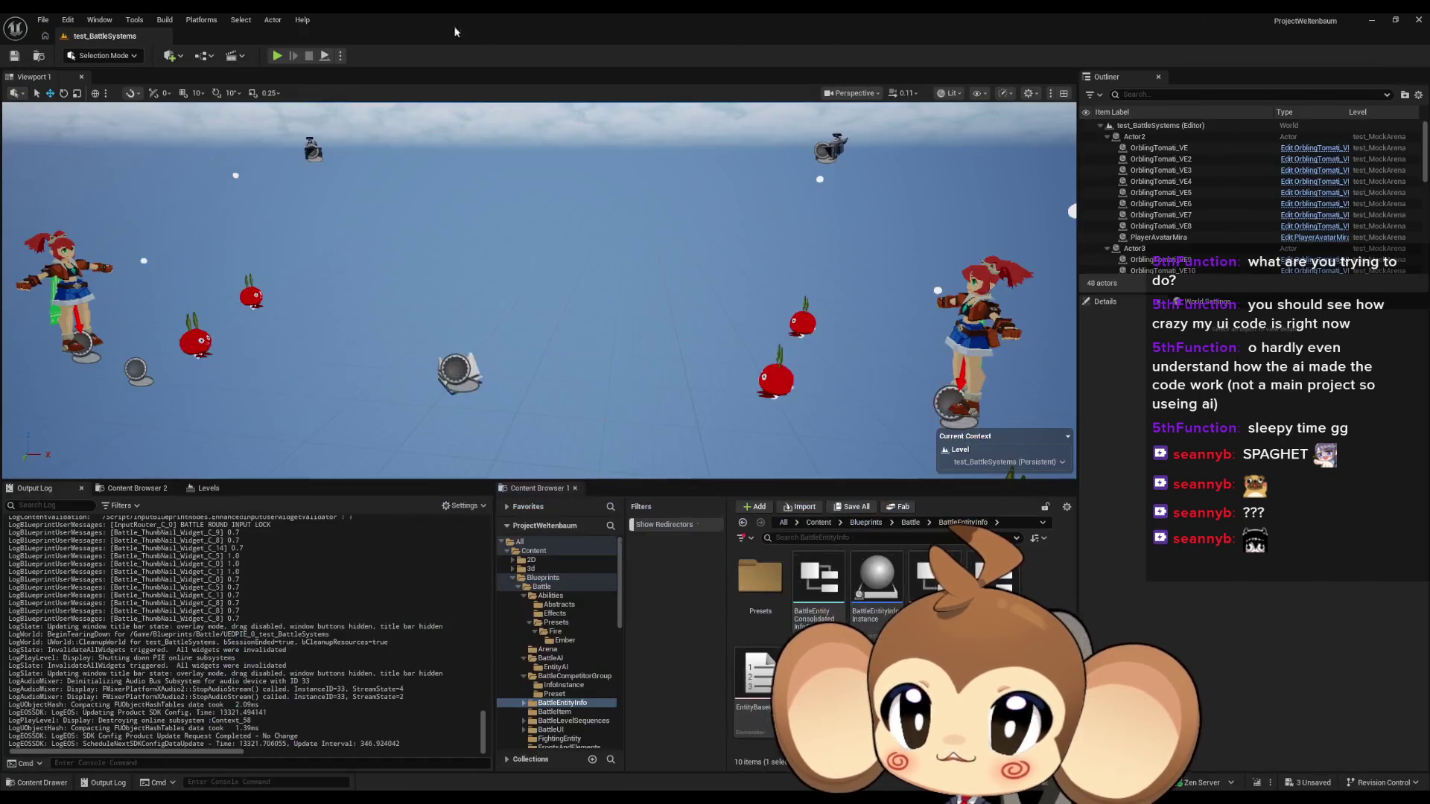
key("alt+p")
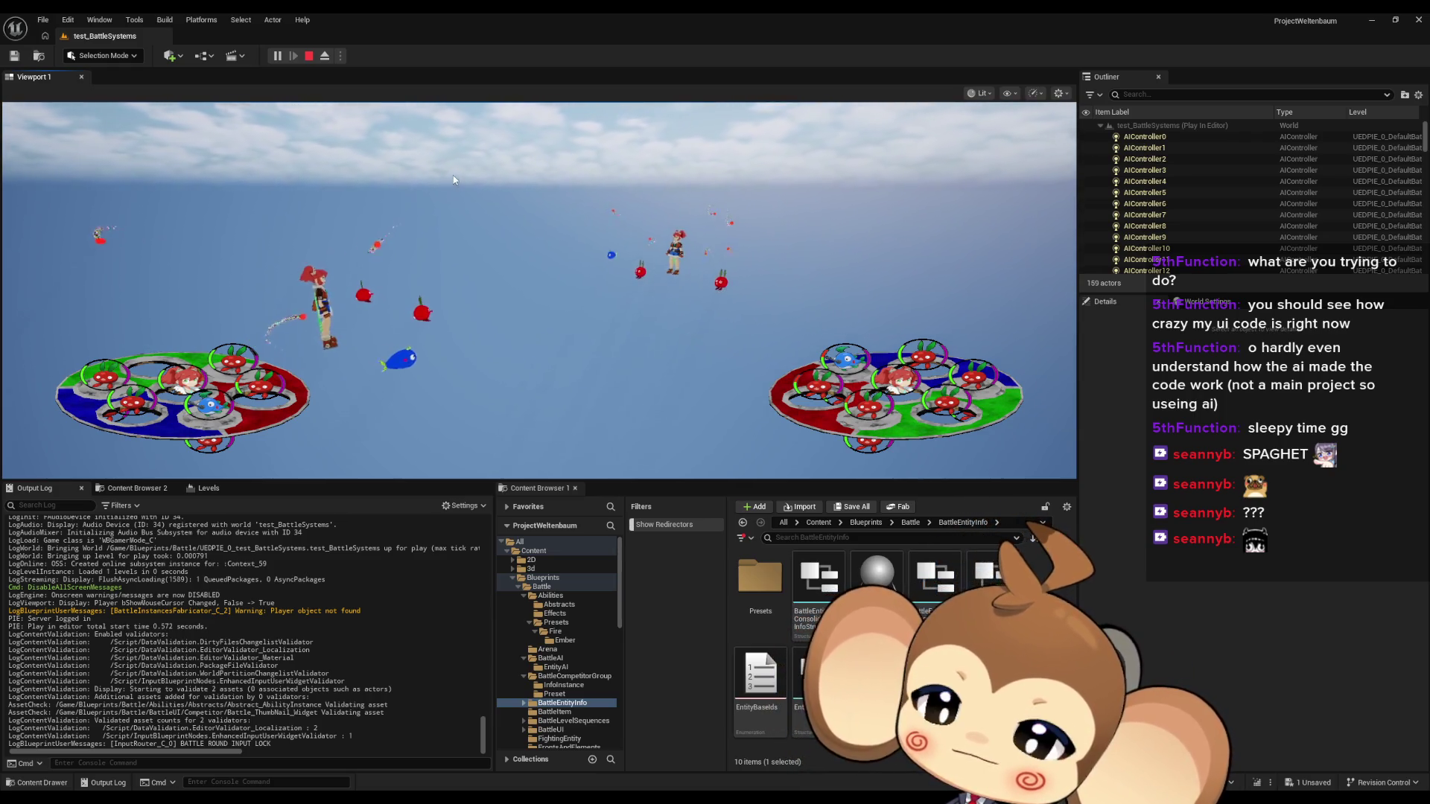
left_click(310, 57)
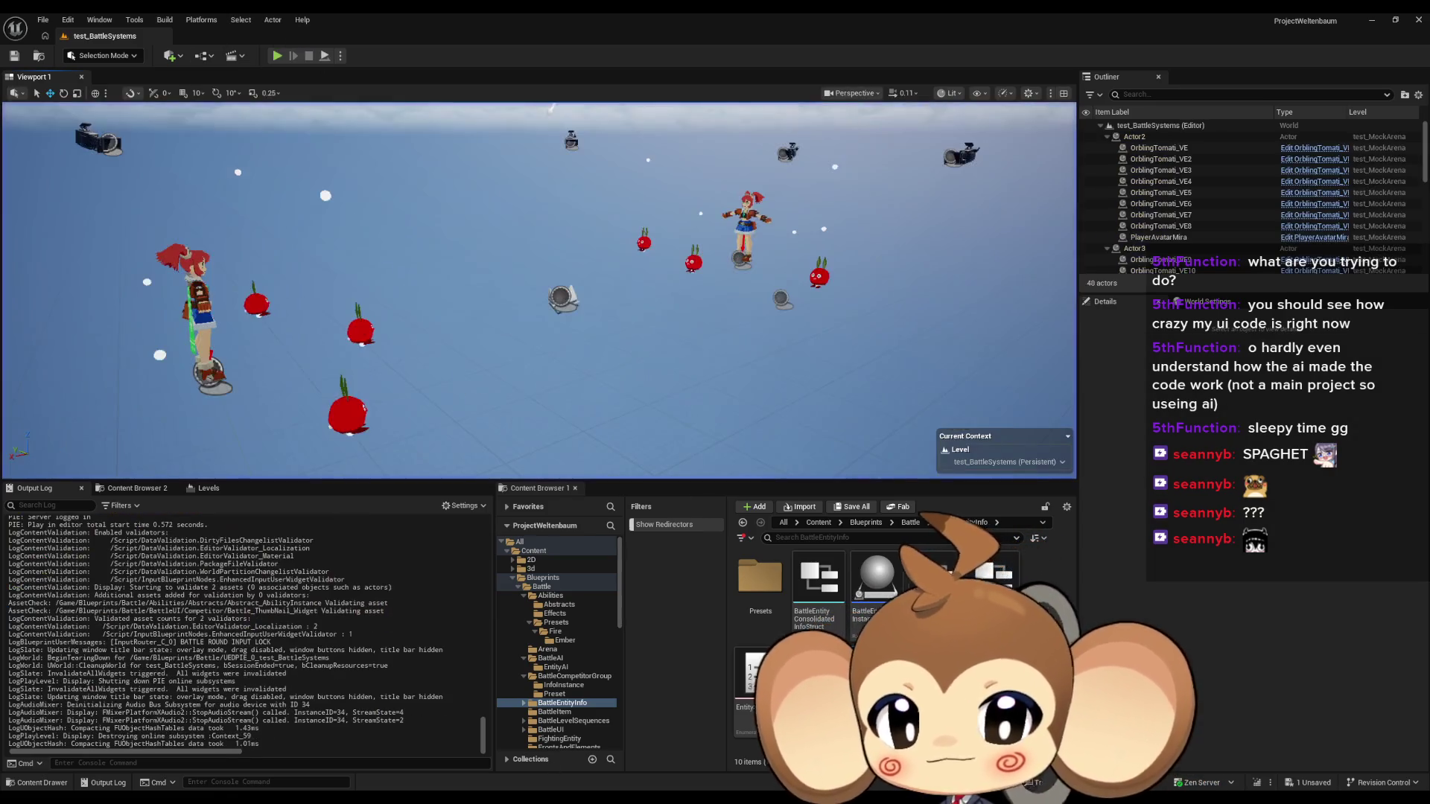
left_click(502, 748)
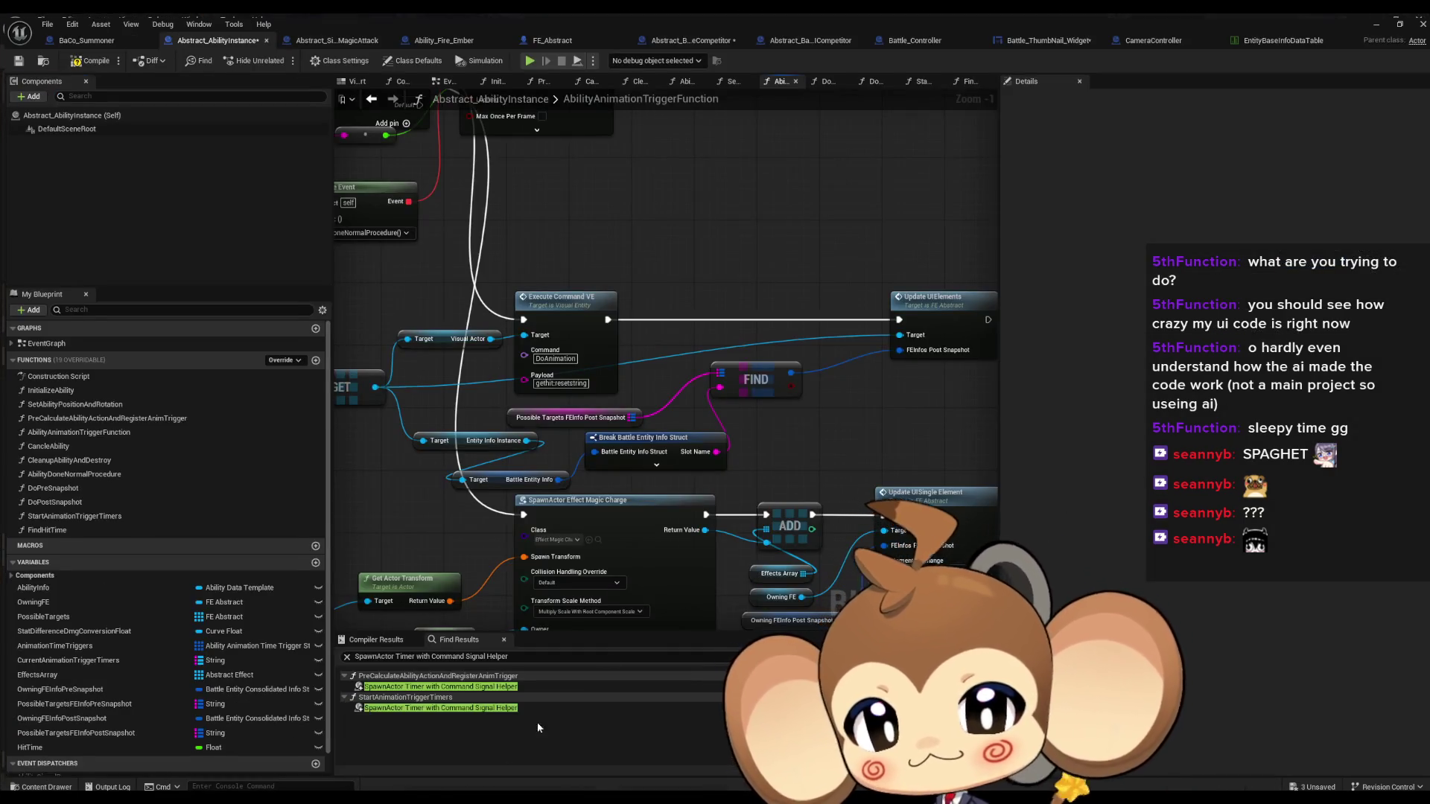
Open Update UI Elements, then its inner call into Abstract_BattleCompetitor's UpdateFEUIElement function
scroll(685, 385, "up", 2)
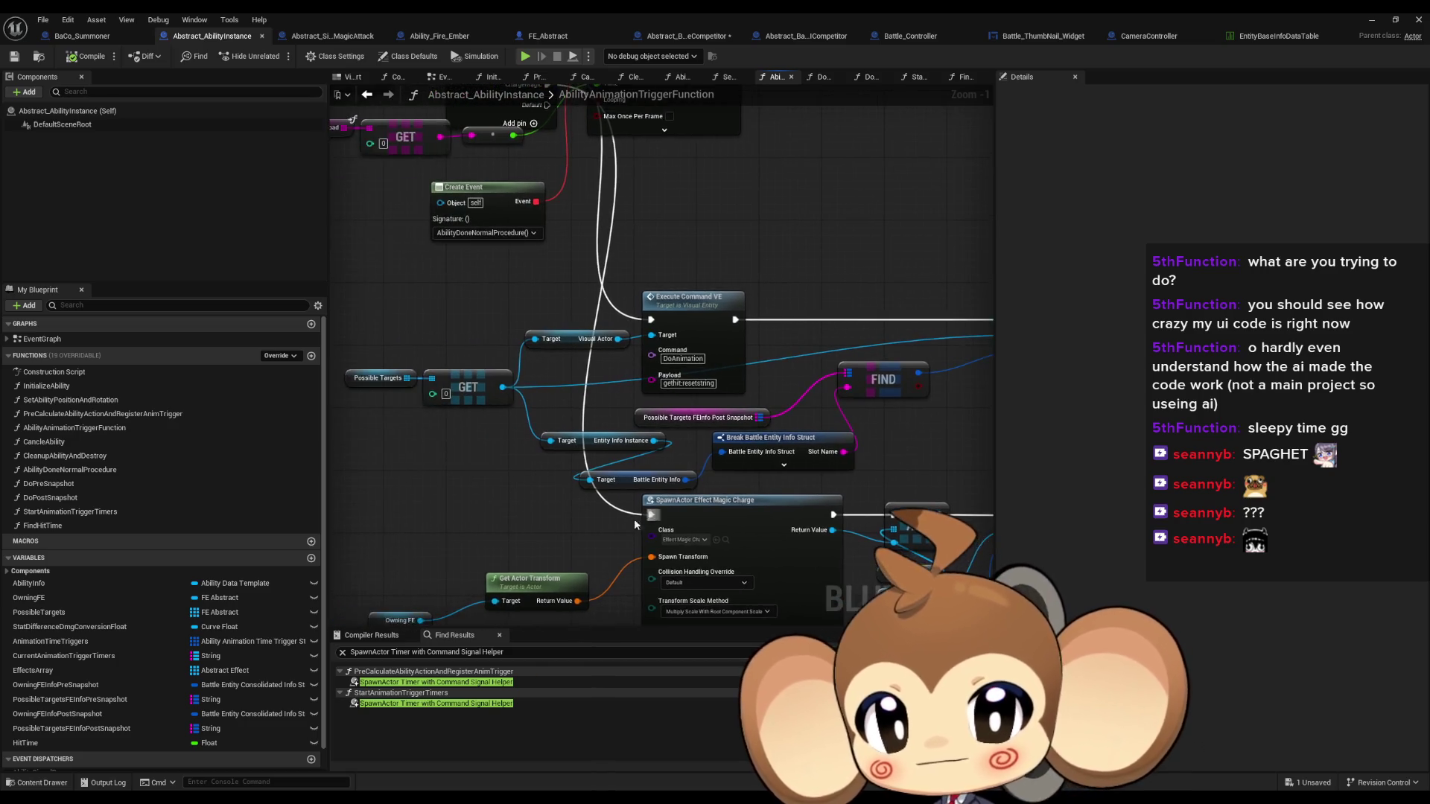
left_click_drag(627, 480, 575, 475)
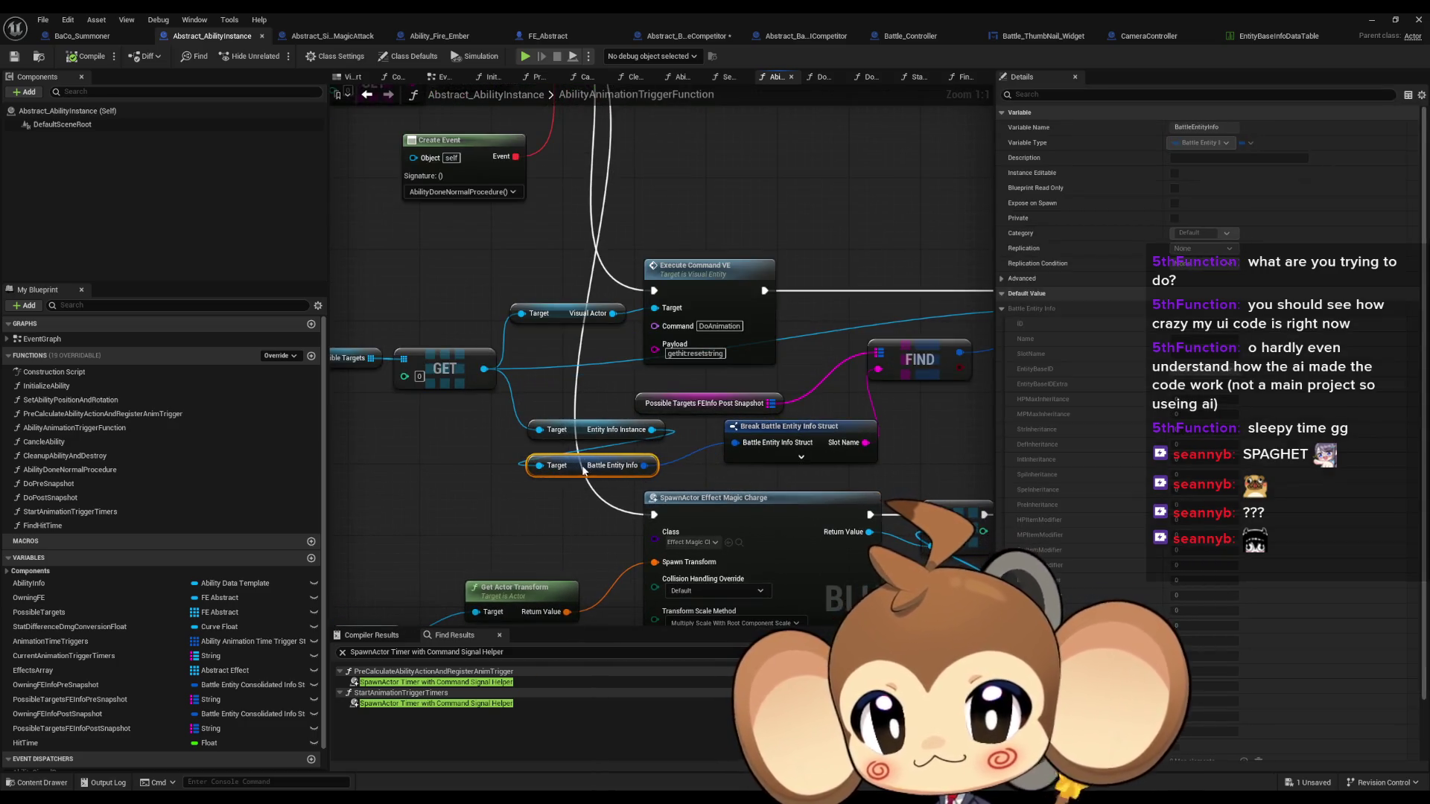
scroll(596, 465, "down", 3)
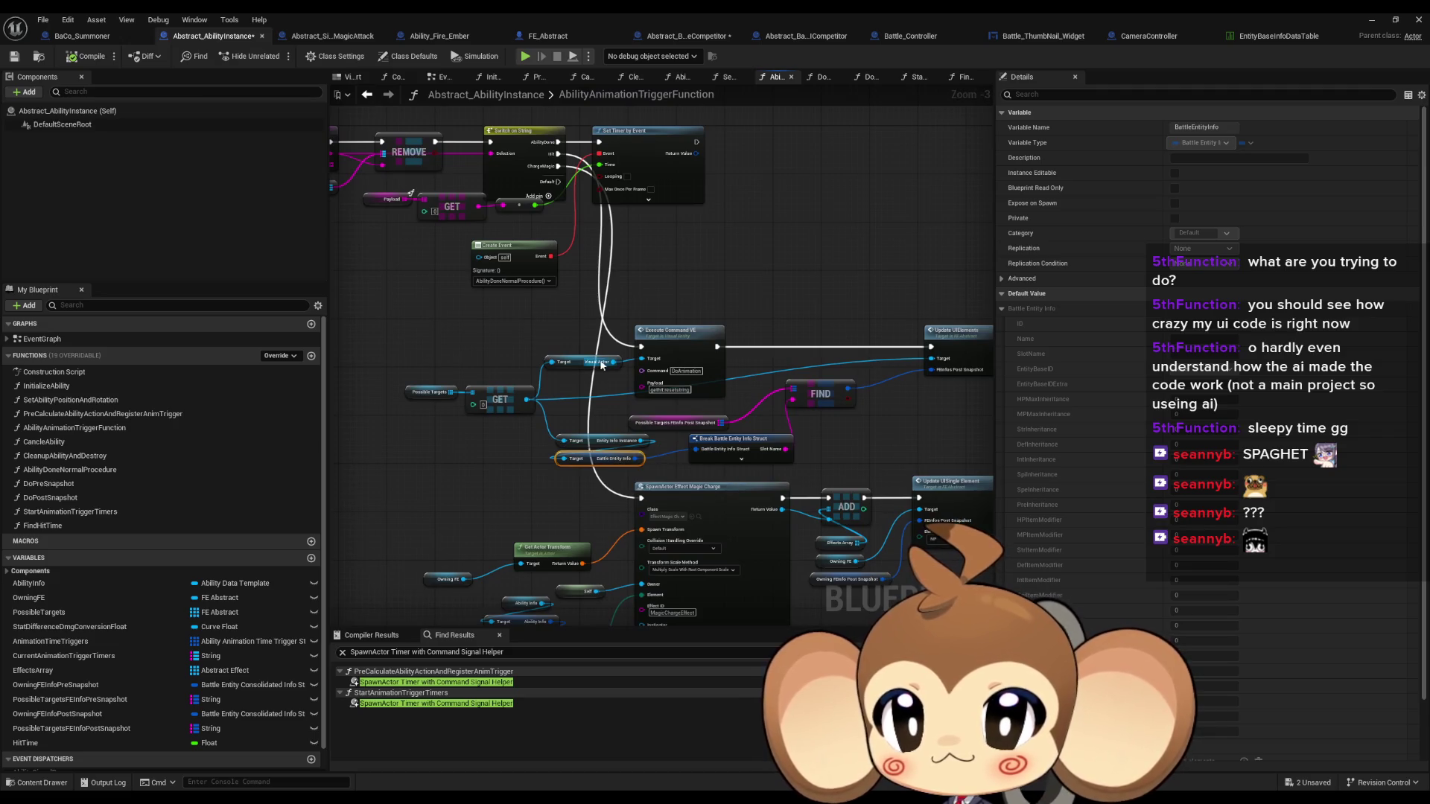
scroll(620, 512, "up", 2)
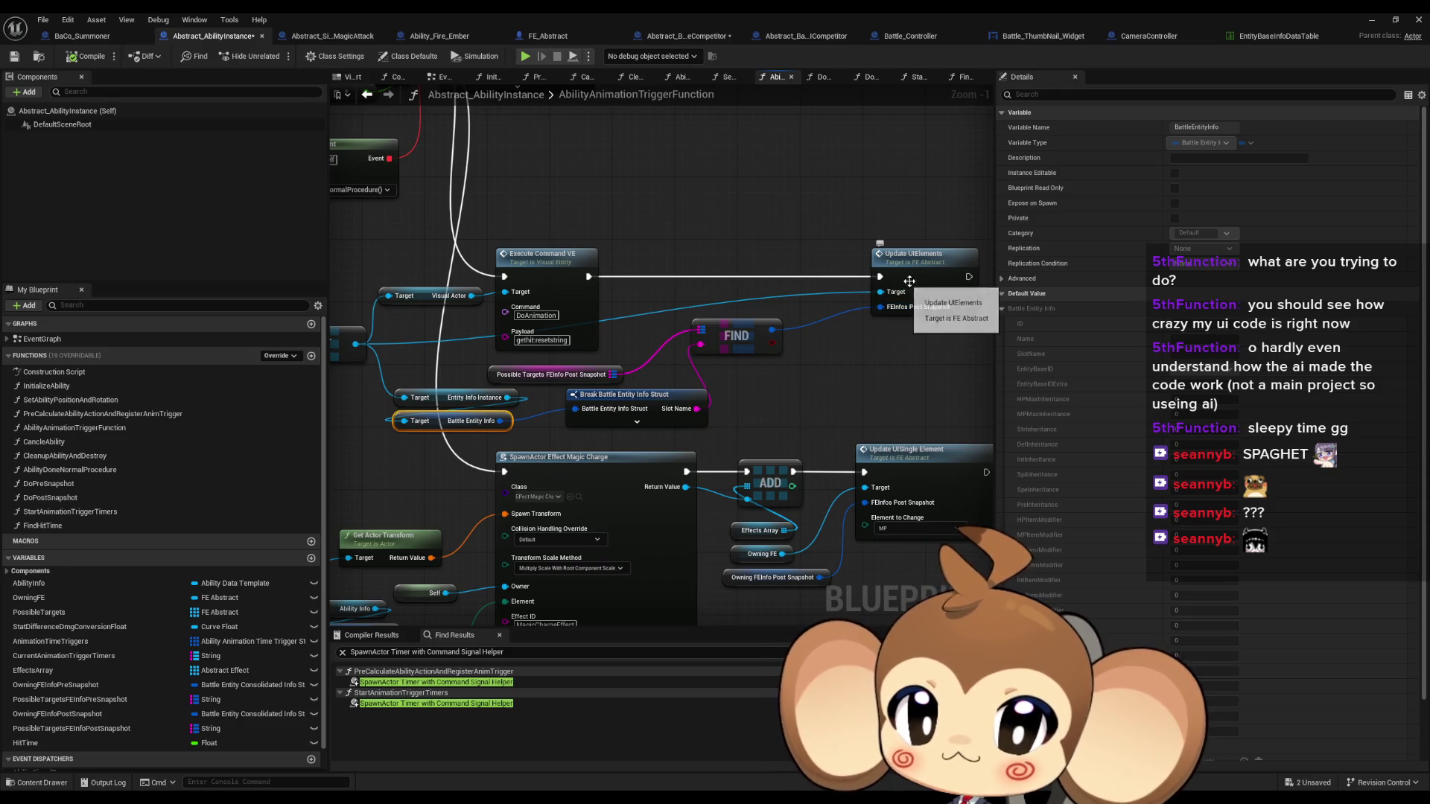
double_click(947, 313)
double_click(788, 344)
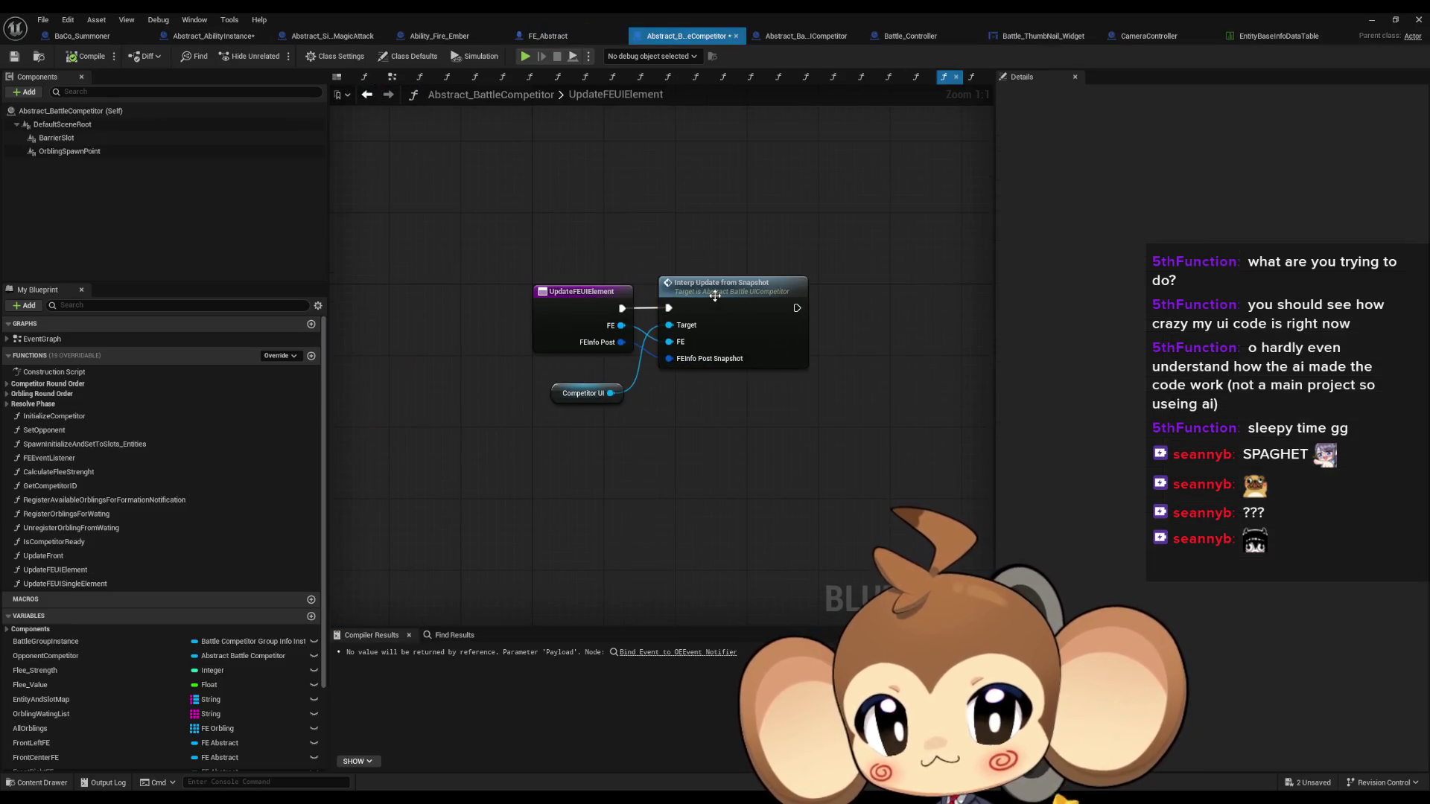
In InterpUpdateFromSnapshot, cut the exec wire into Interp MPTo Percent, then start a Play session
double_click(767, 350)
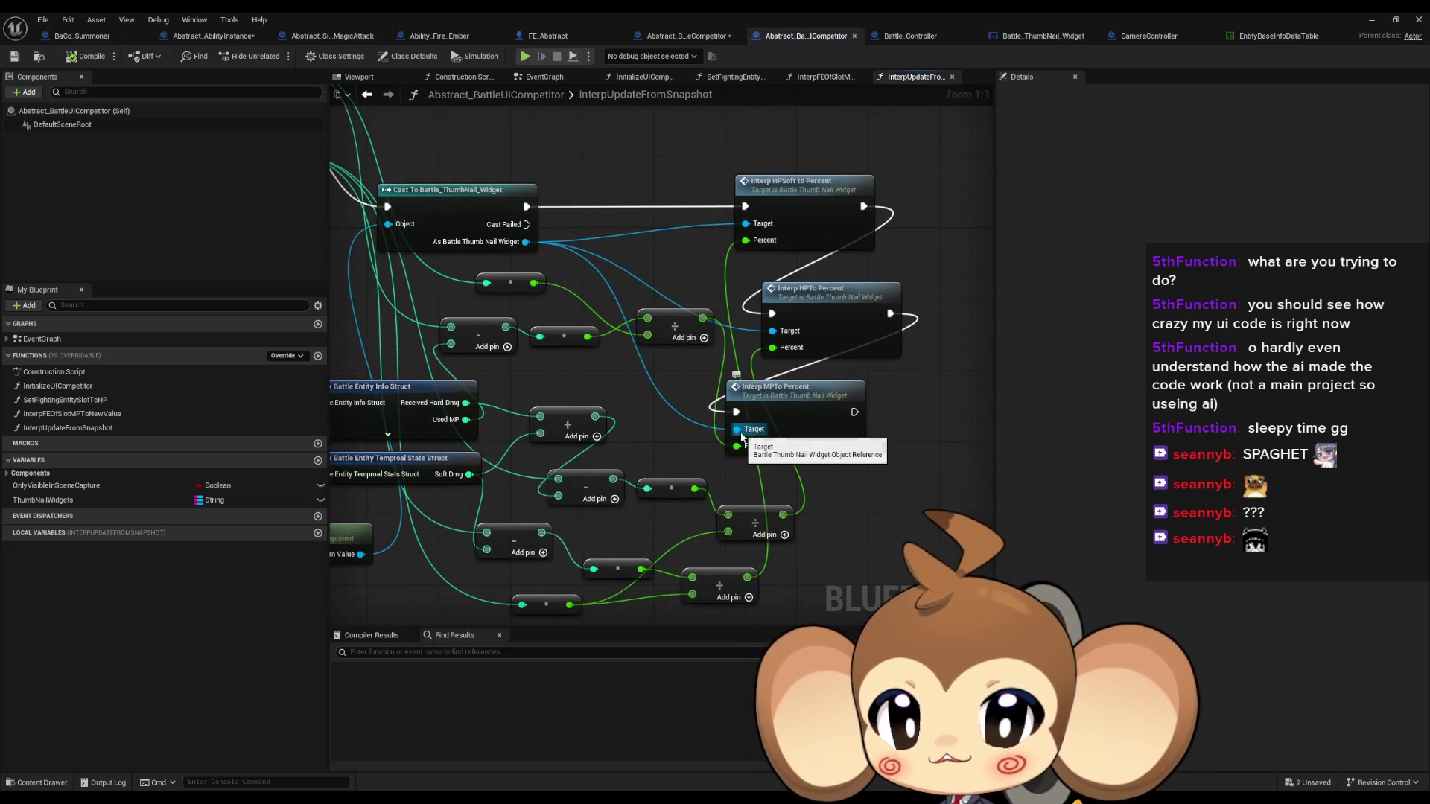
left_click(736, 411, "alt")
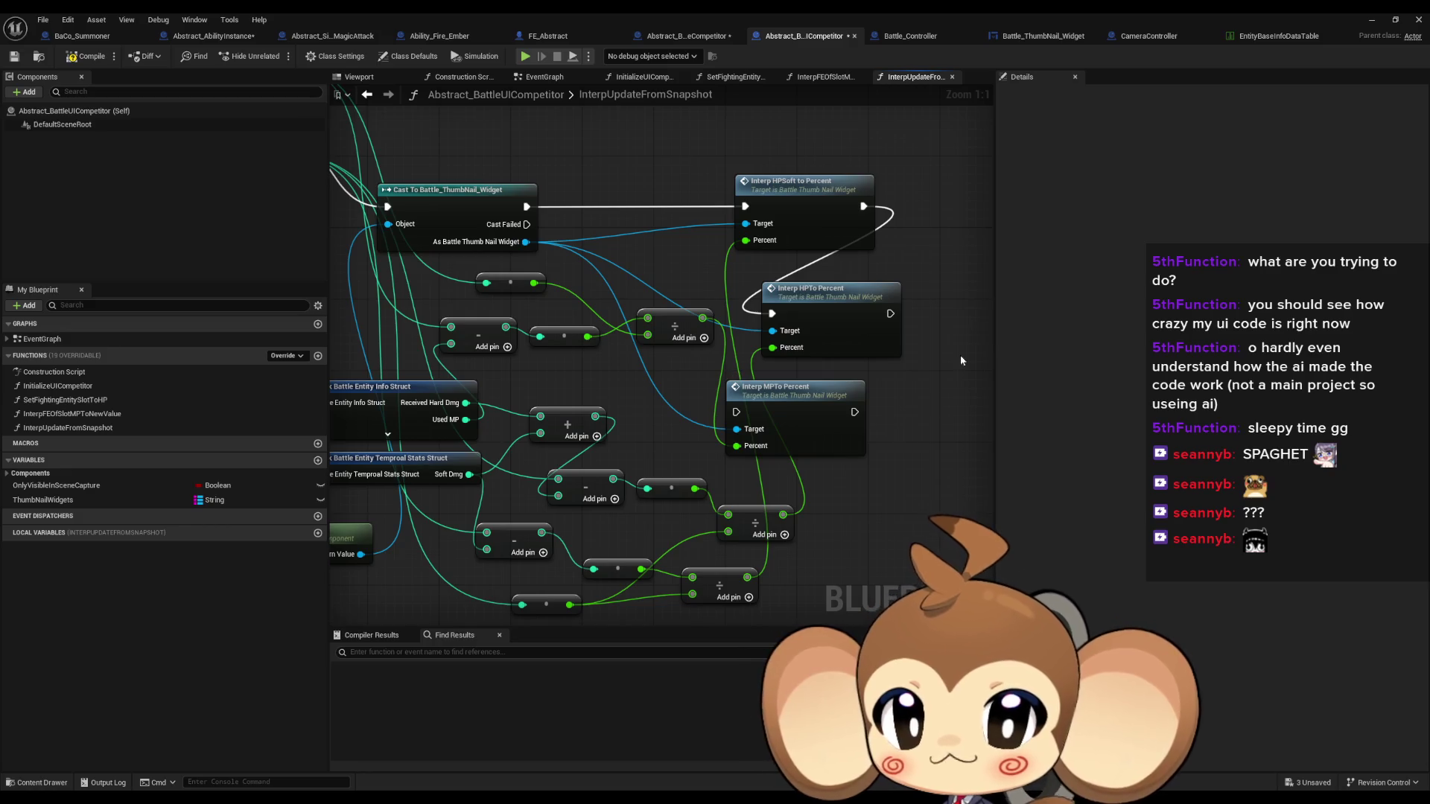
left_click(1372, 19)
left_click(282, 57)
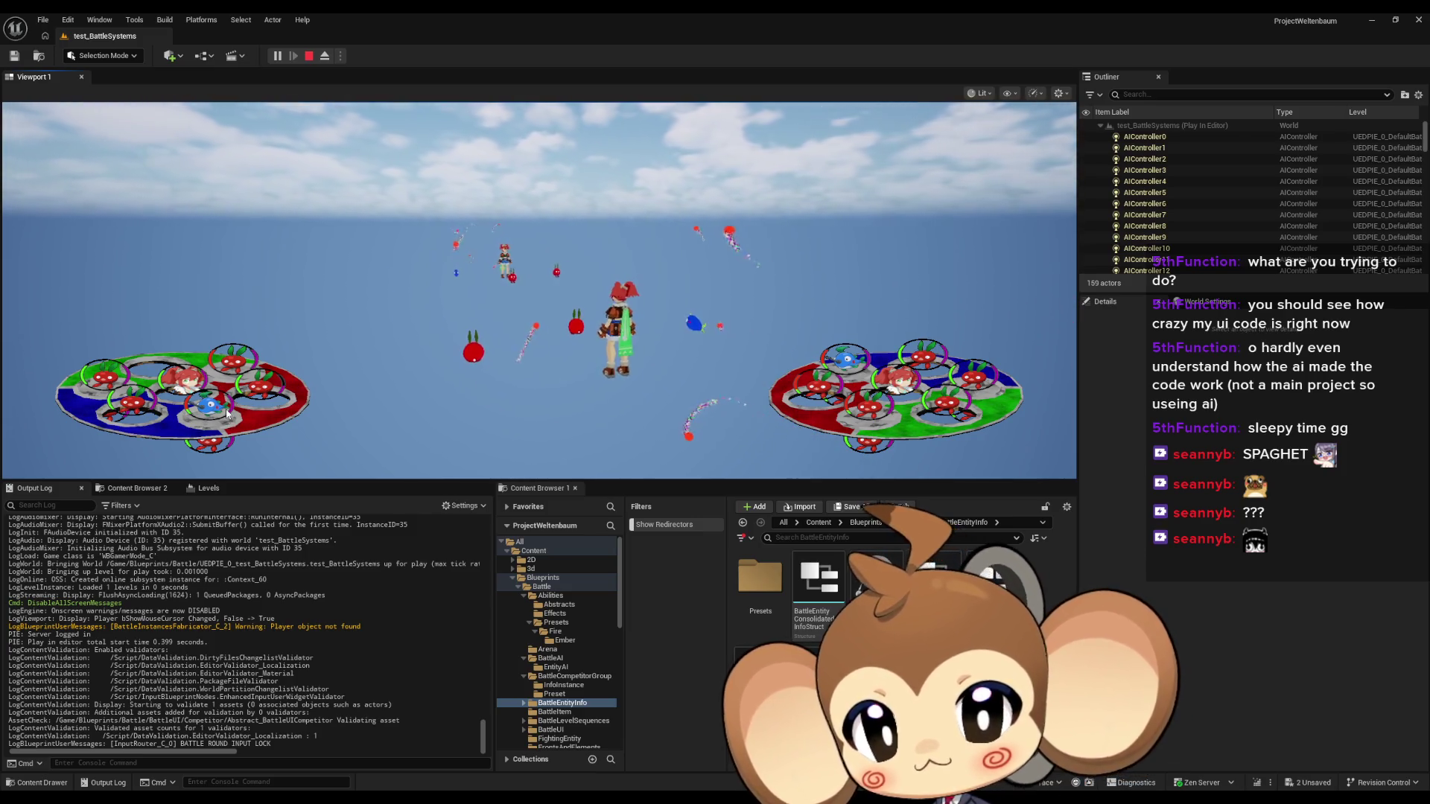
Stop play, review the competitor UI's interpolation graph, and return to the Abstract_AbilityInstance tab
left_click(309, 56)
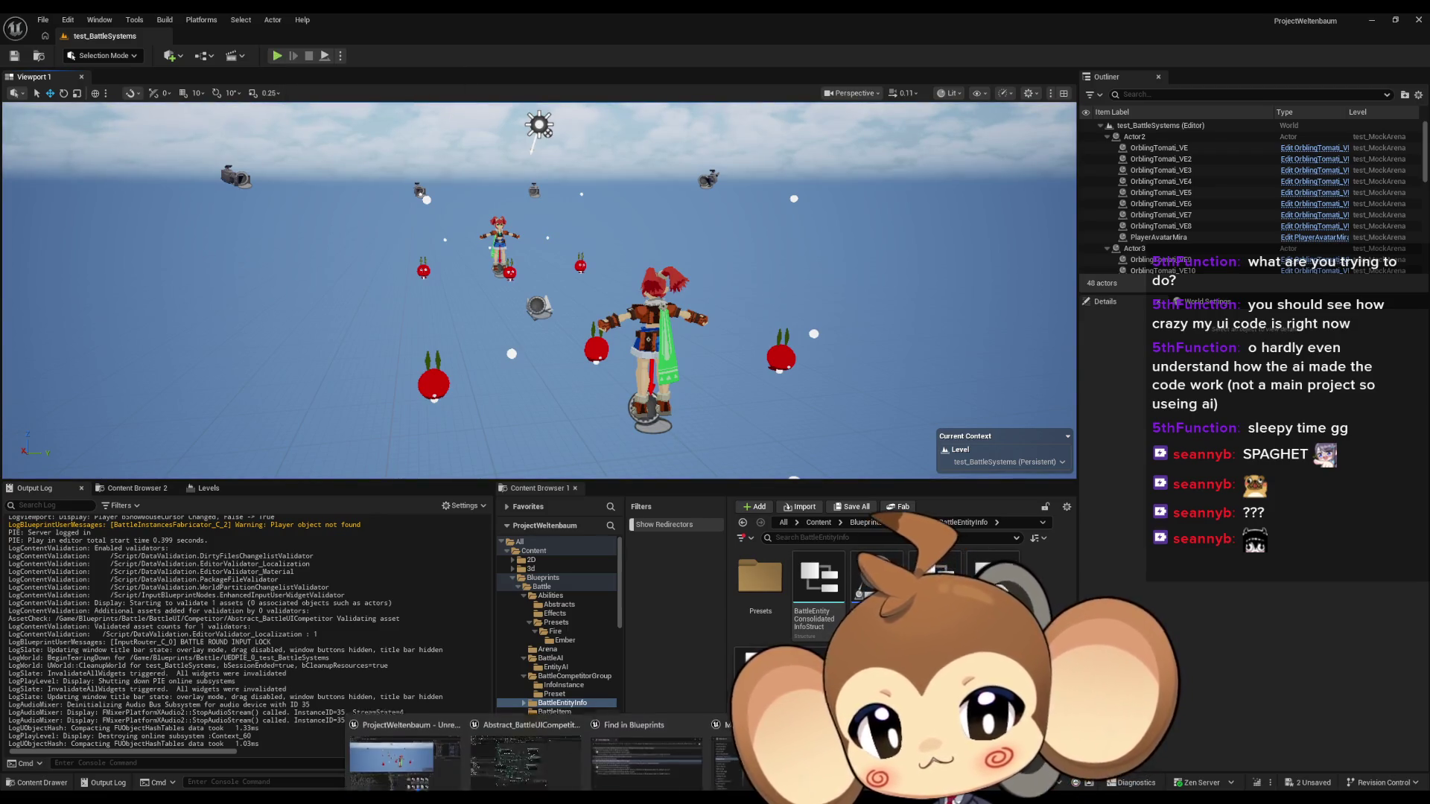
left_click(556, 755)
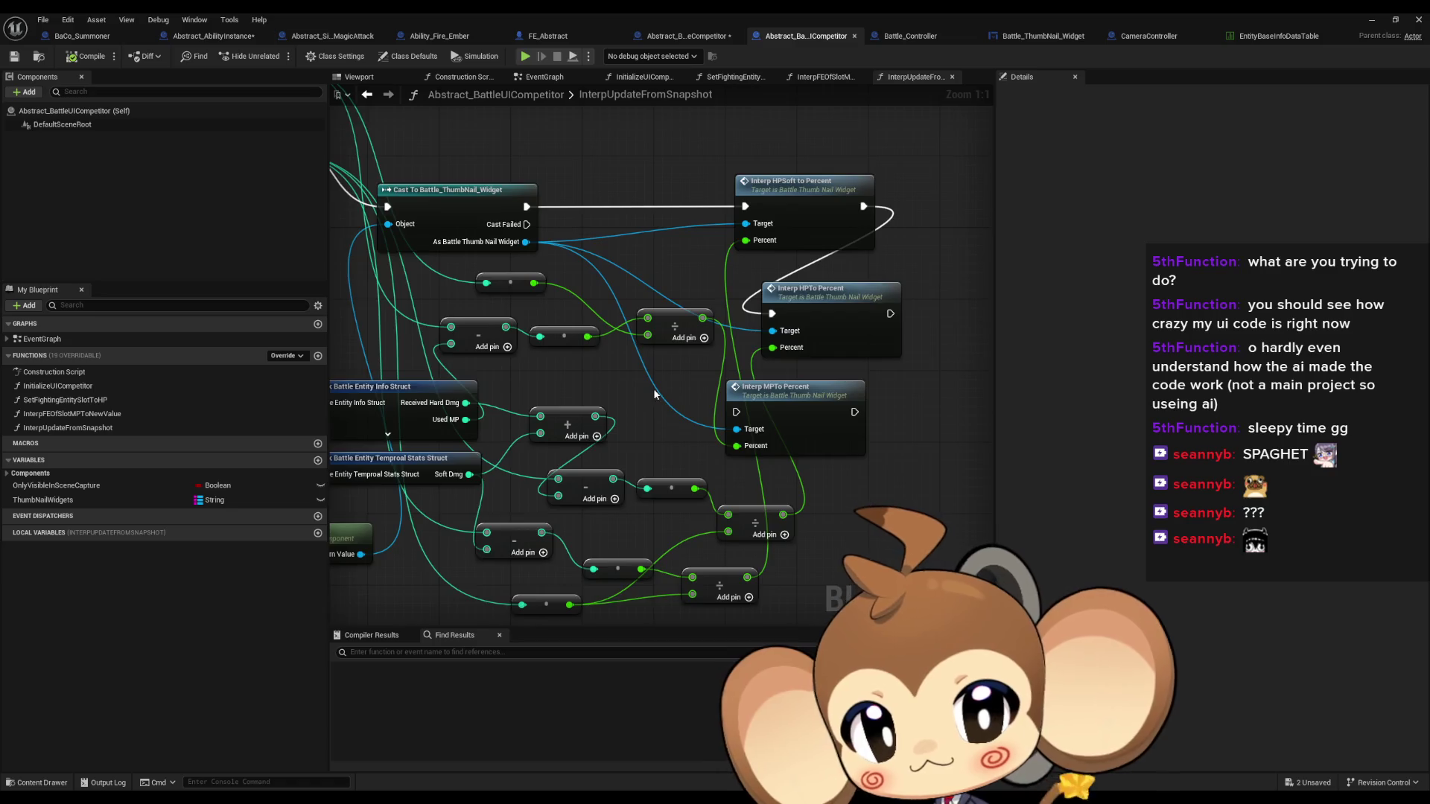
scroll(654, 387, "down", 4)
left_click_drag(883, 405, 823, 398)
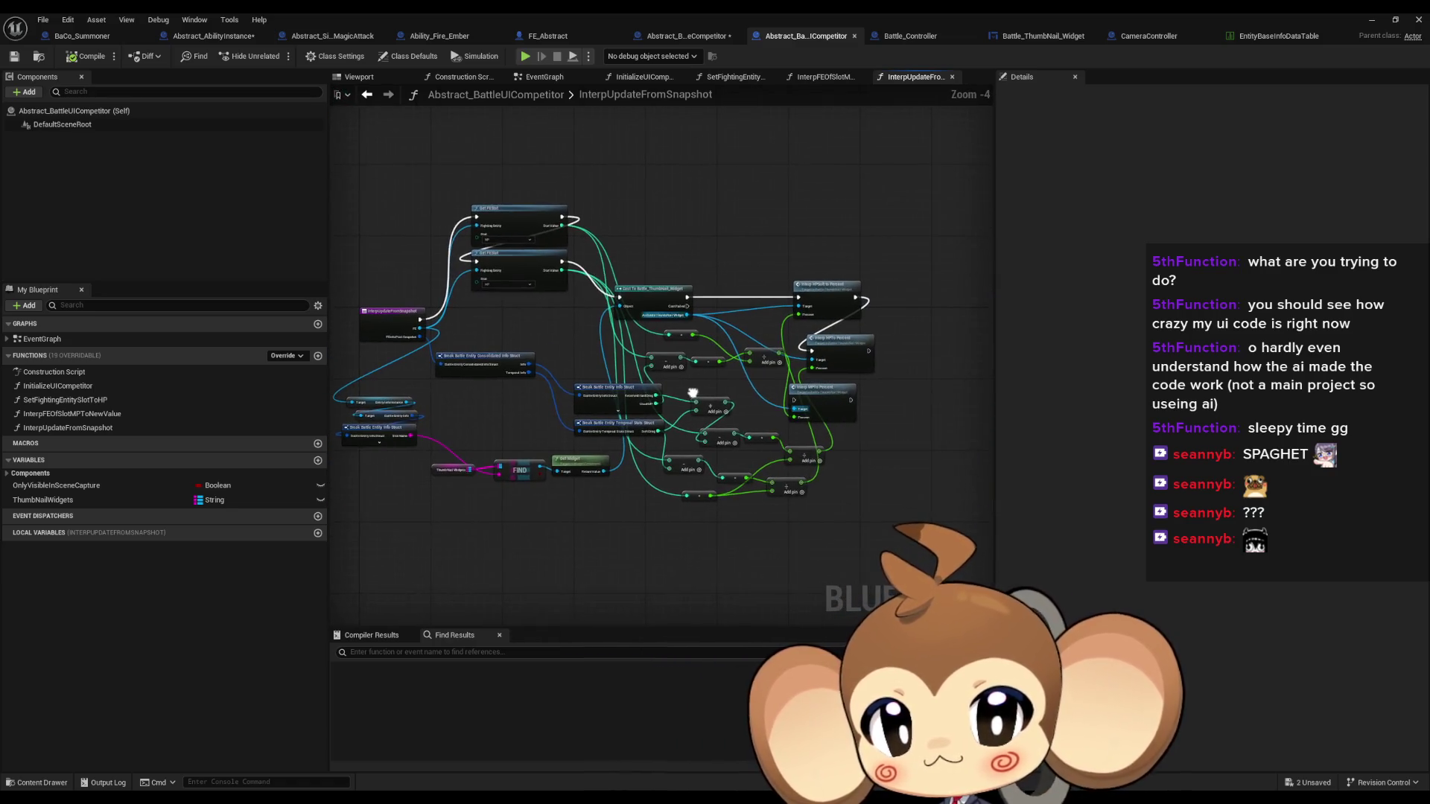
scroll(700, 374, "up", 1)
left_click_drag(667, 373, 739, 363)
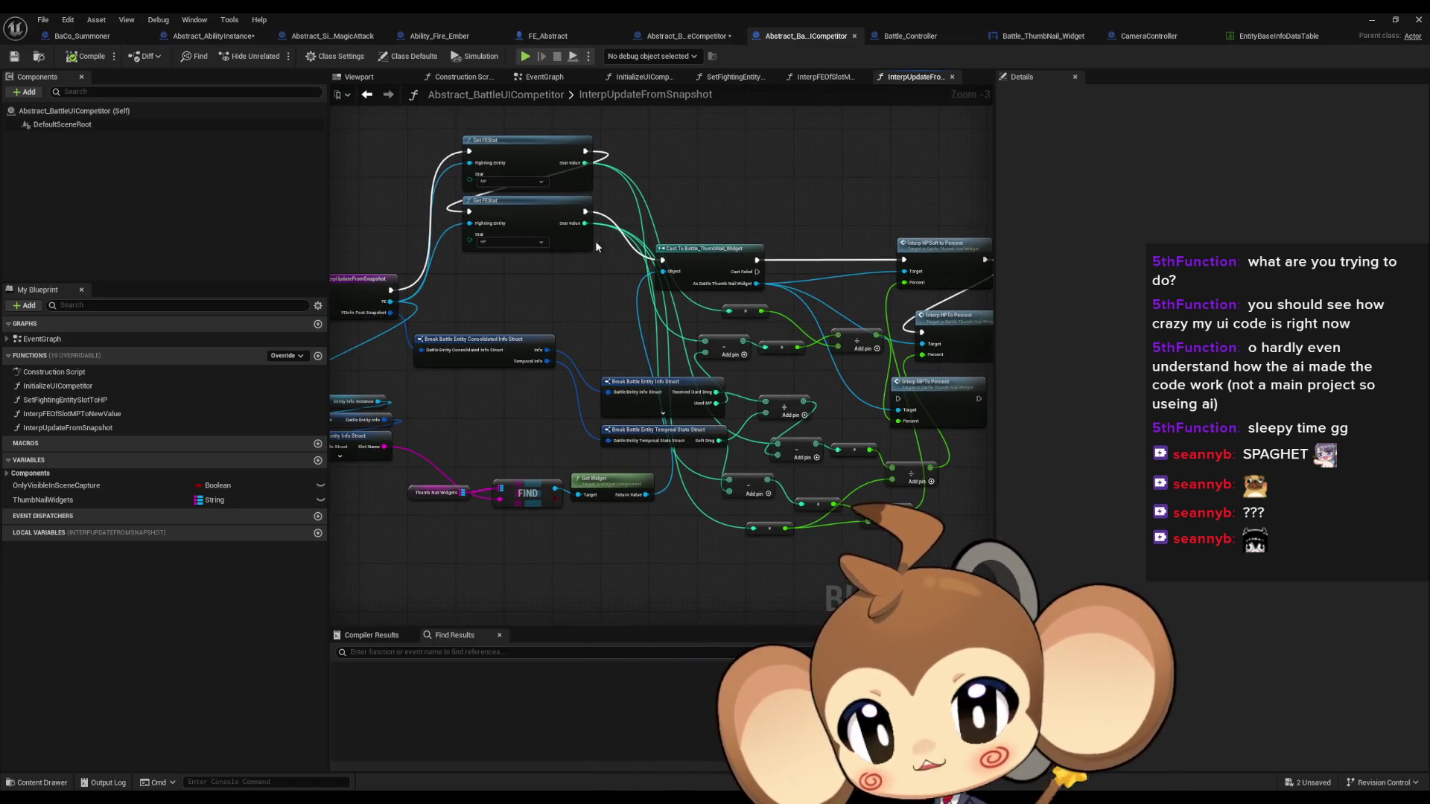
left_click(228, 38)
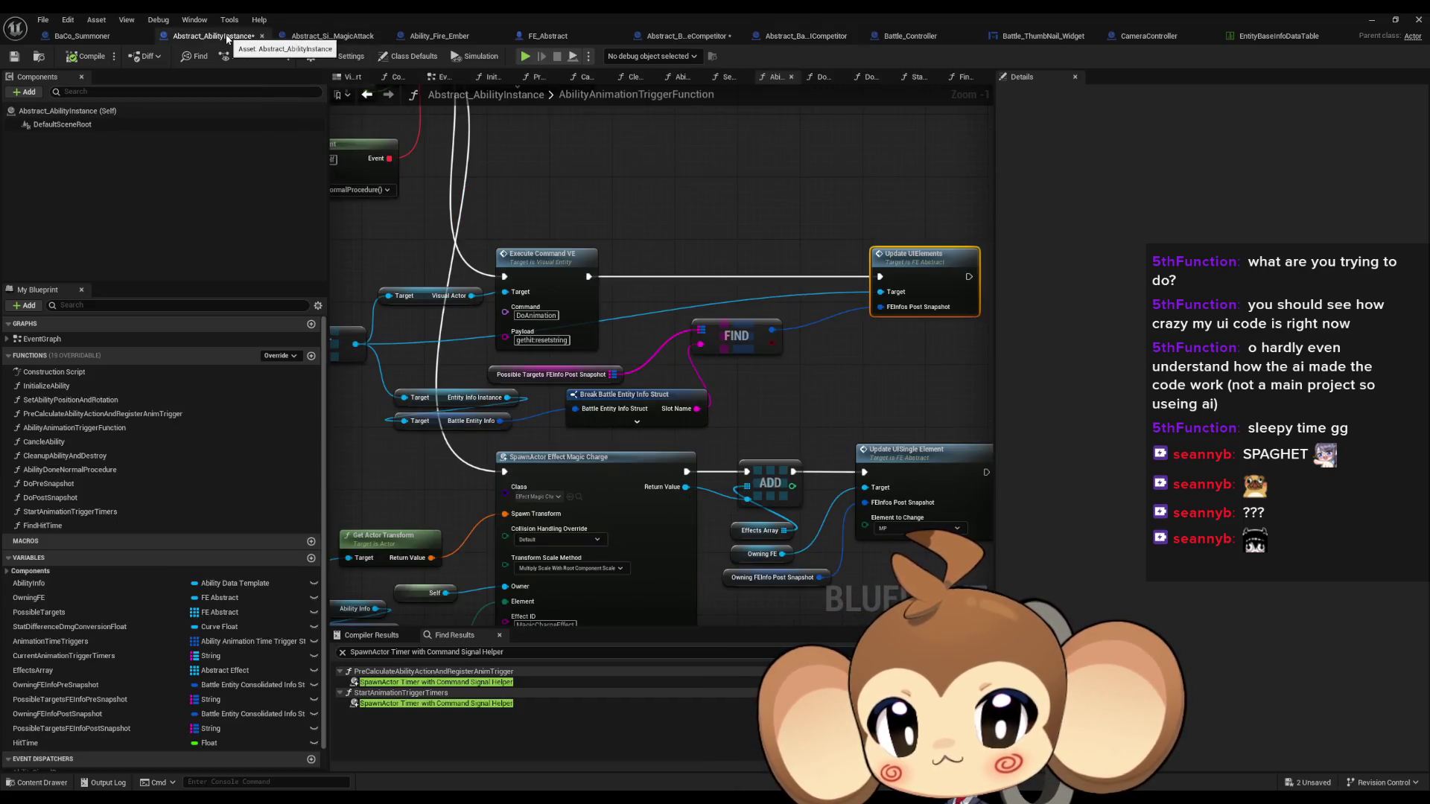
Open PreCalculateAbilityActionAndRegisterAnimTrigger and select its Do Pre Snapshot node
scroll(668, 390, "down", 1)
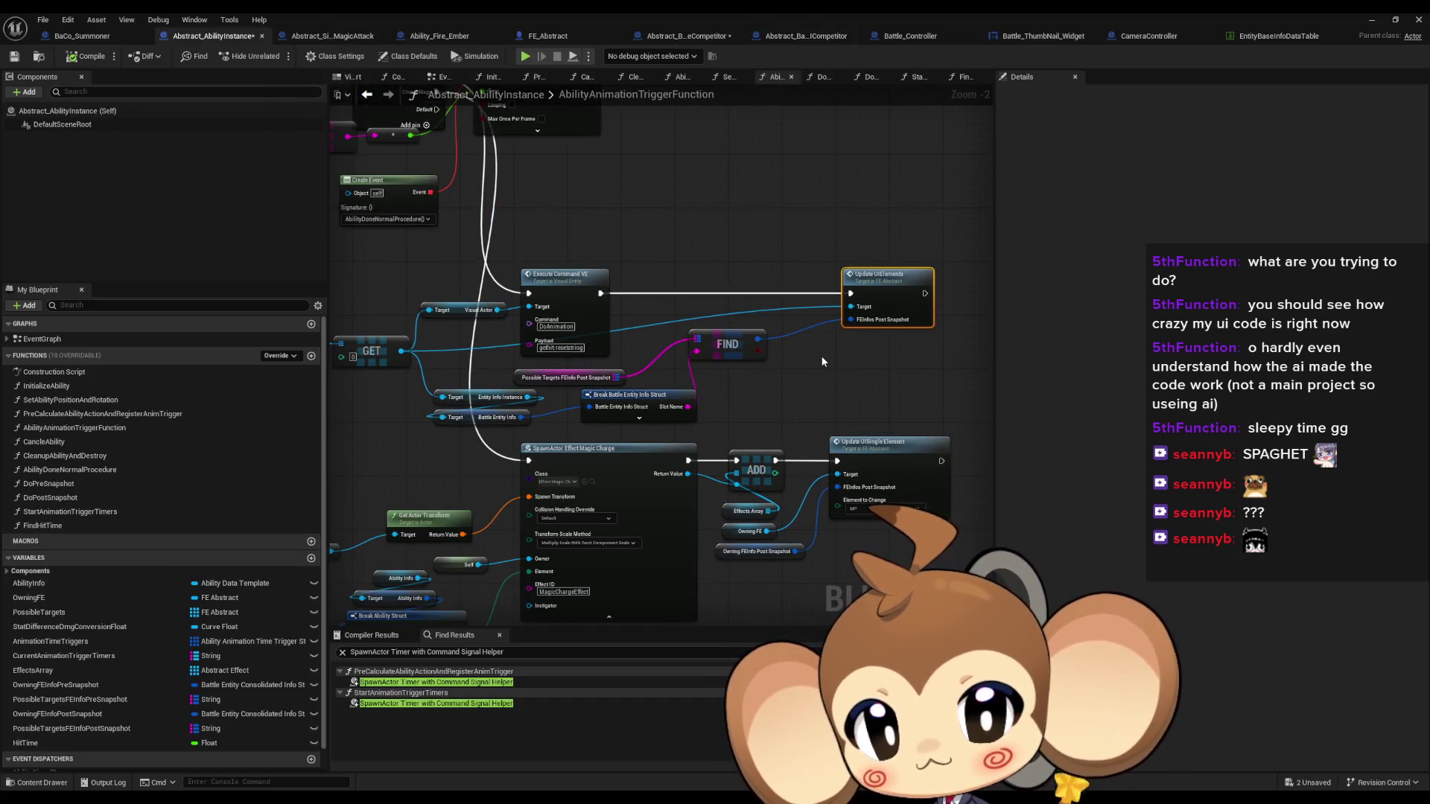
left_click_drag(828, 354, 874, 346)
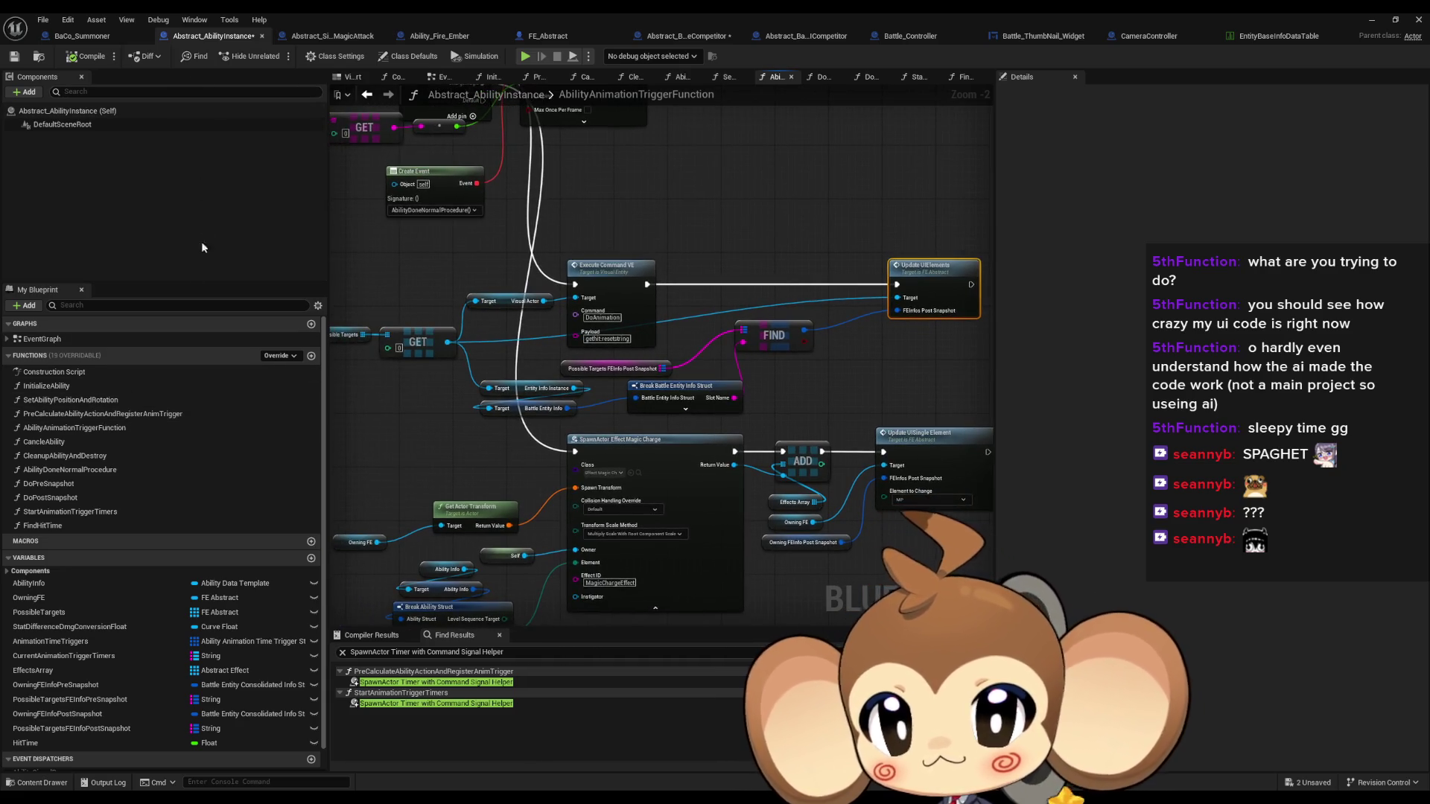
double_click(140, 415)
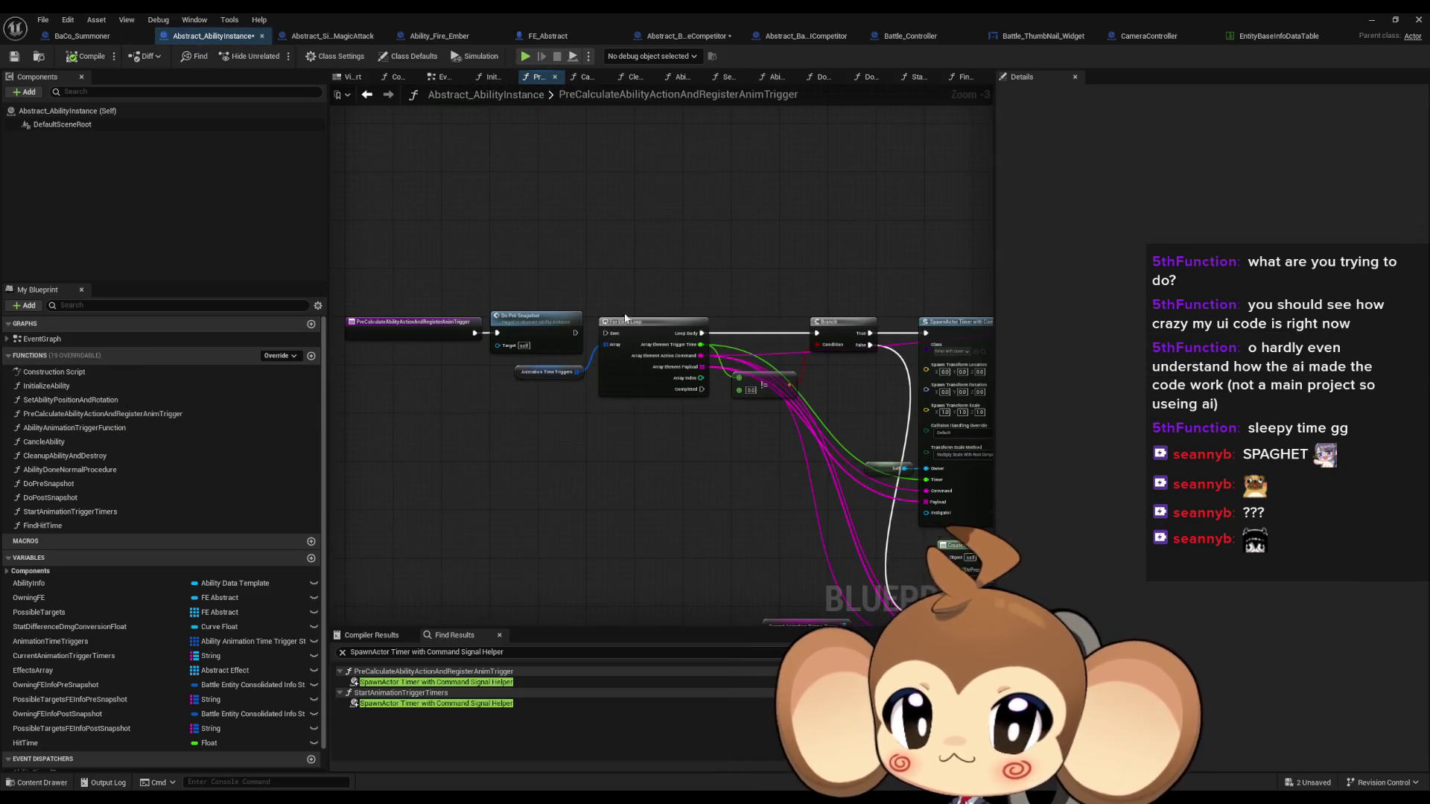
left_click(542, 337)
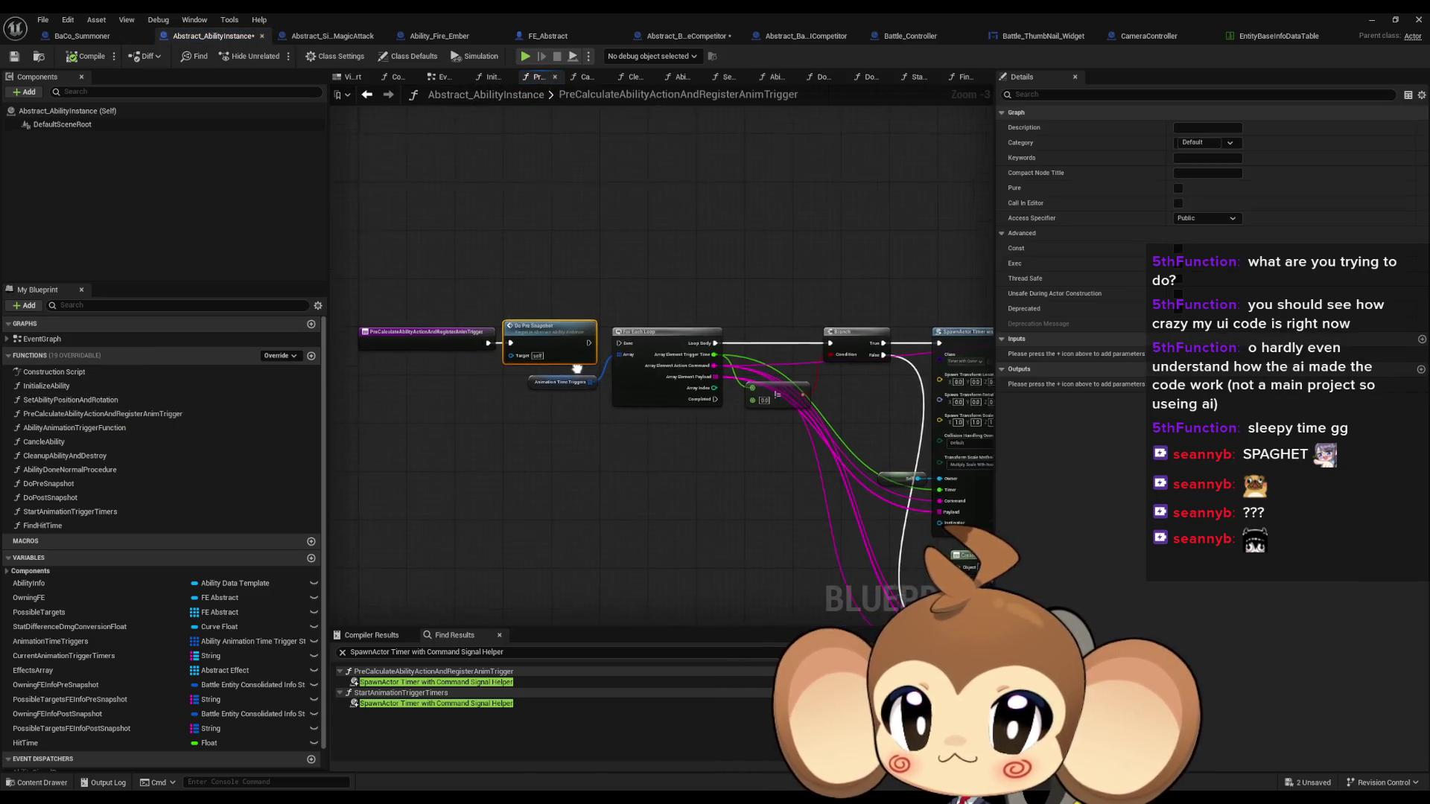
In Ability_Fire_Ember, view the parent AbilityAnimationTriggerFunction, then reopen PreCalculateAbilityActionAndRegisterAnimTrigger
left_click(432, 39)
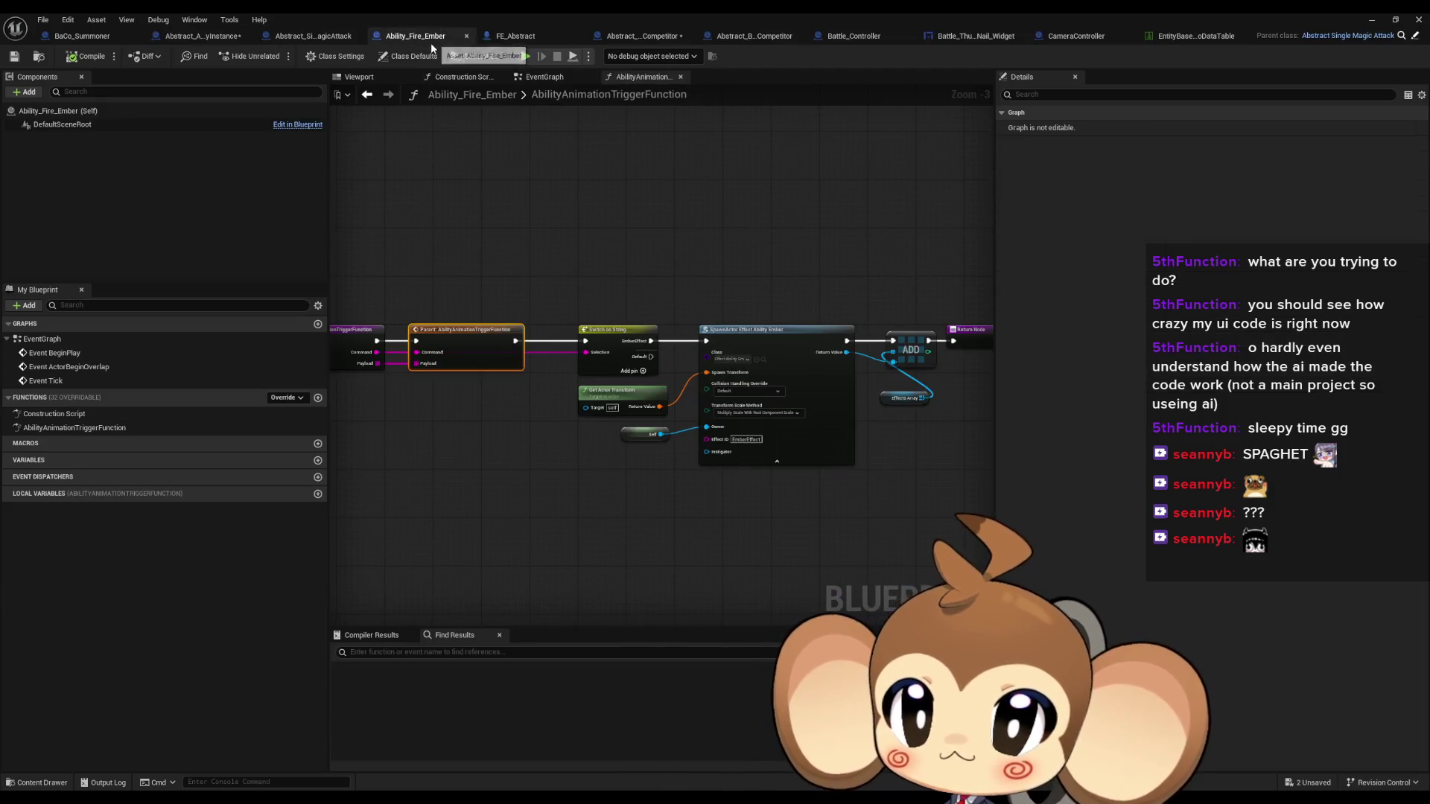
double_click(456, 337)
scroll(467, 345, "down", 3)
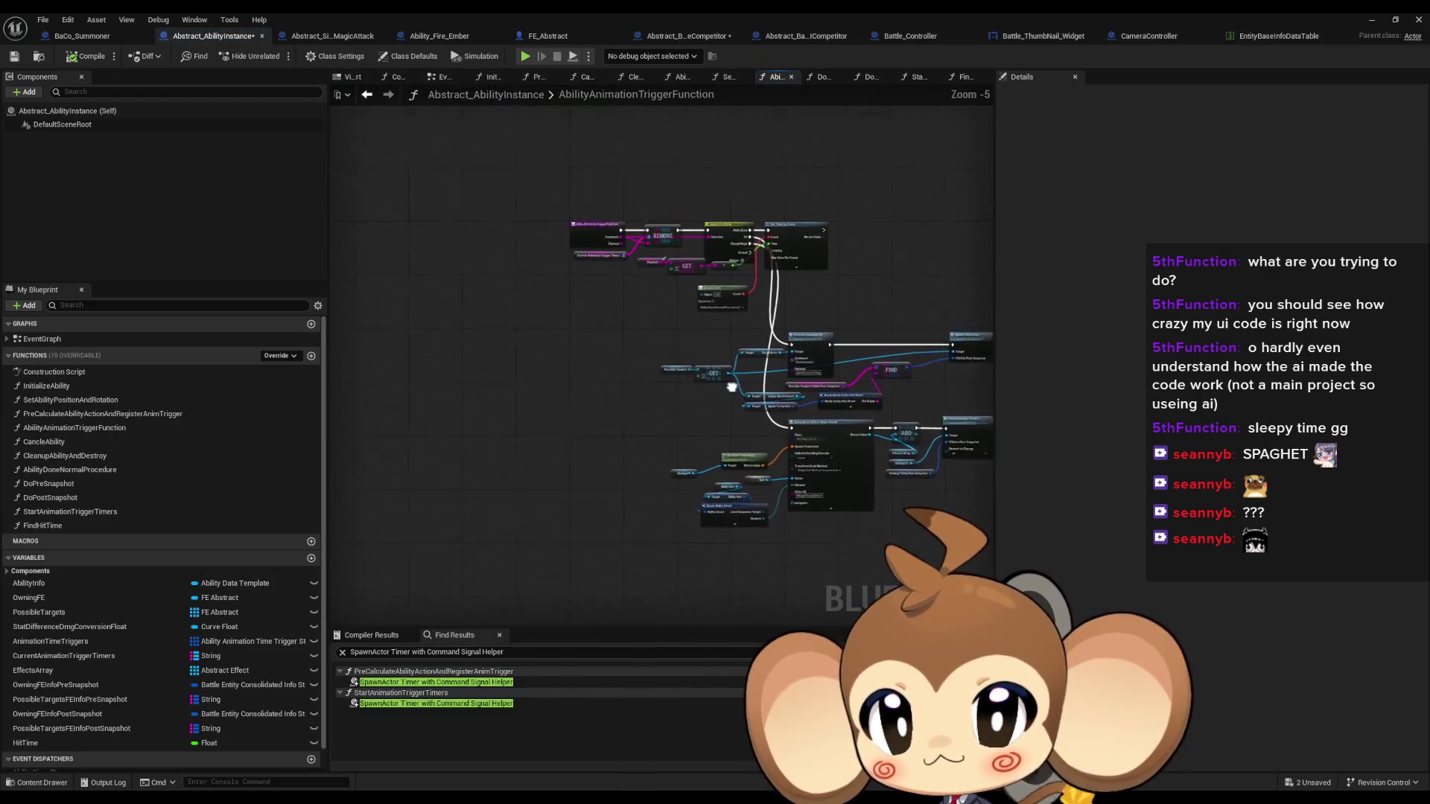
double_click(127, 413)
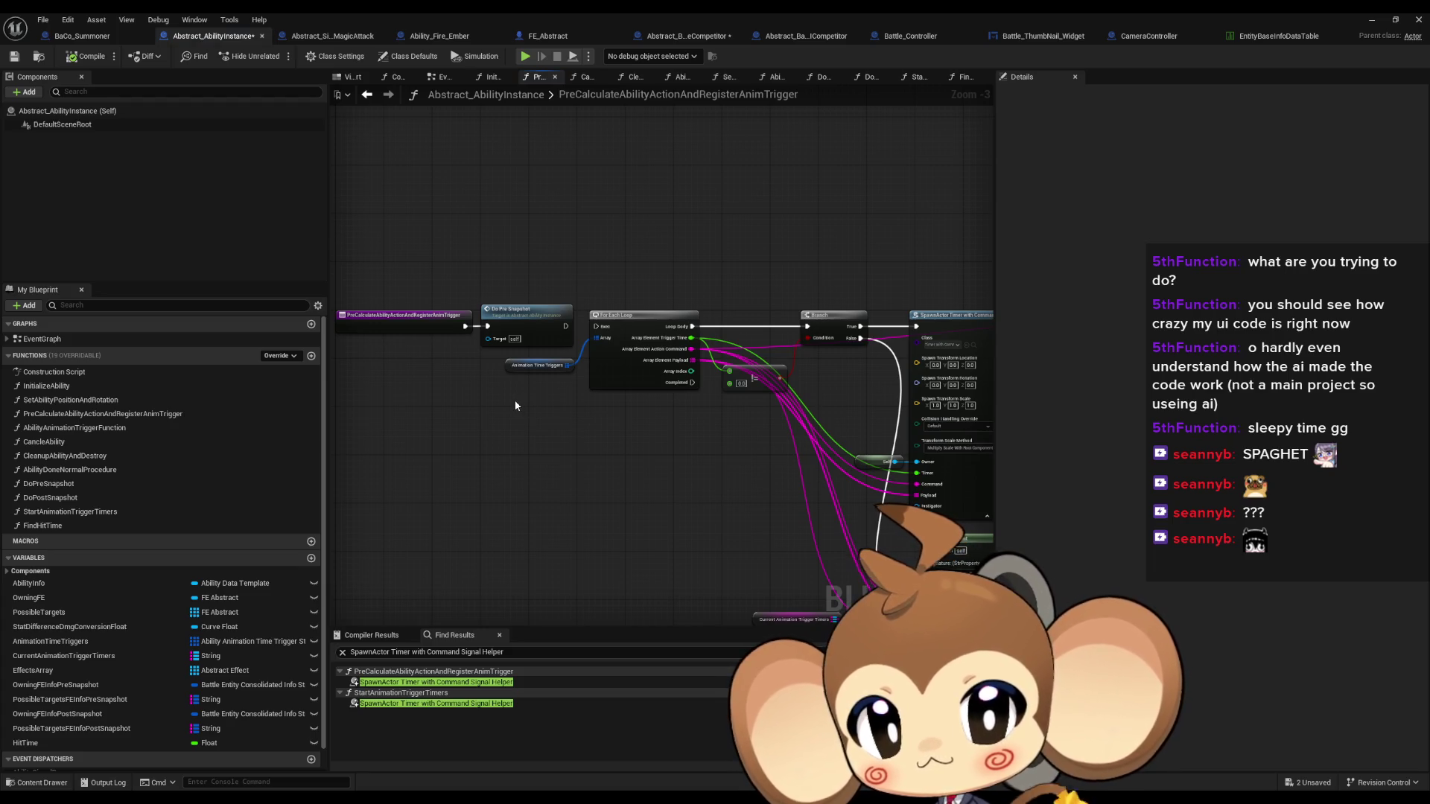
Move to Abstract_SingleMagicAttack and open DoPostSnapshot from its Do Post Snapshot call
left_click(439, 38)
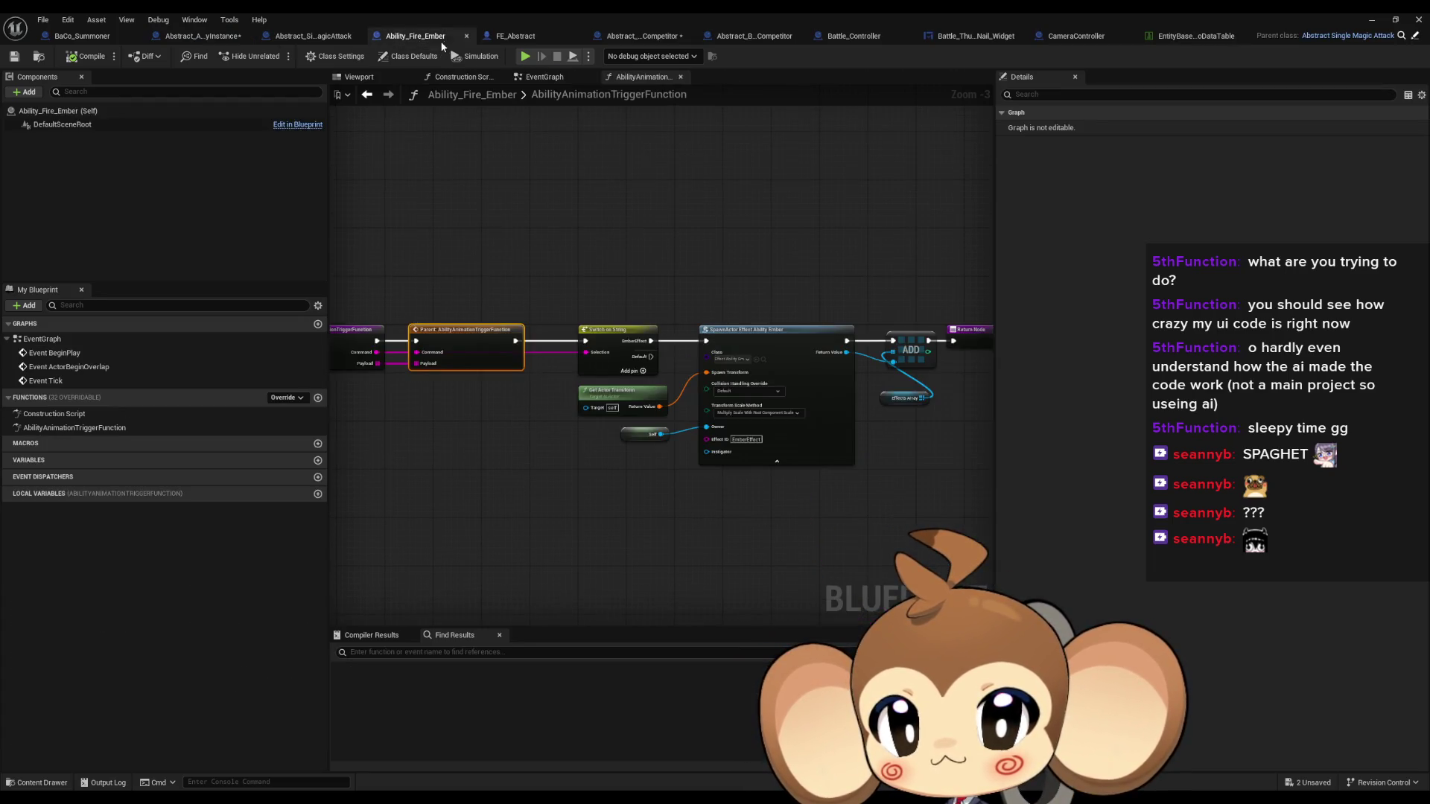
left_click(308, 43)
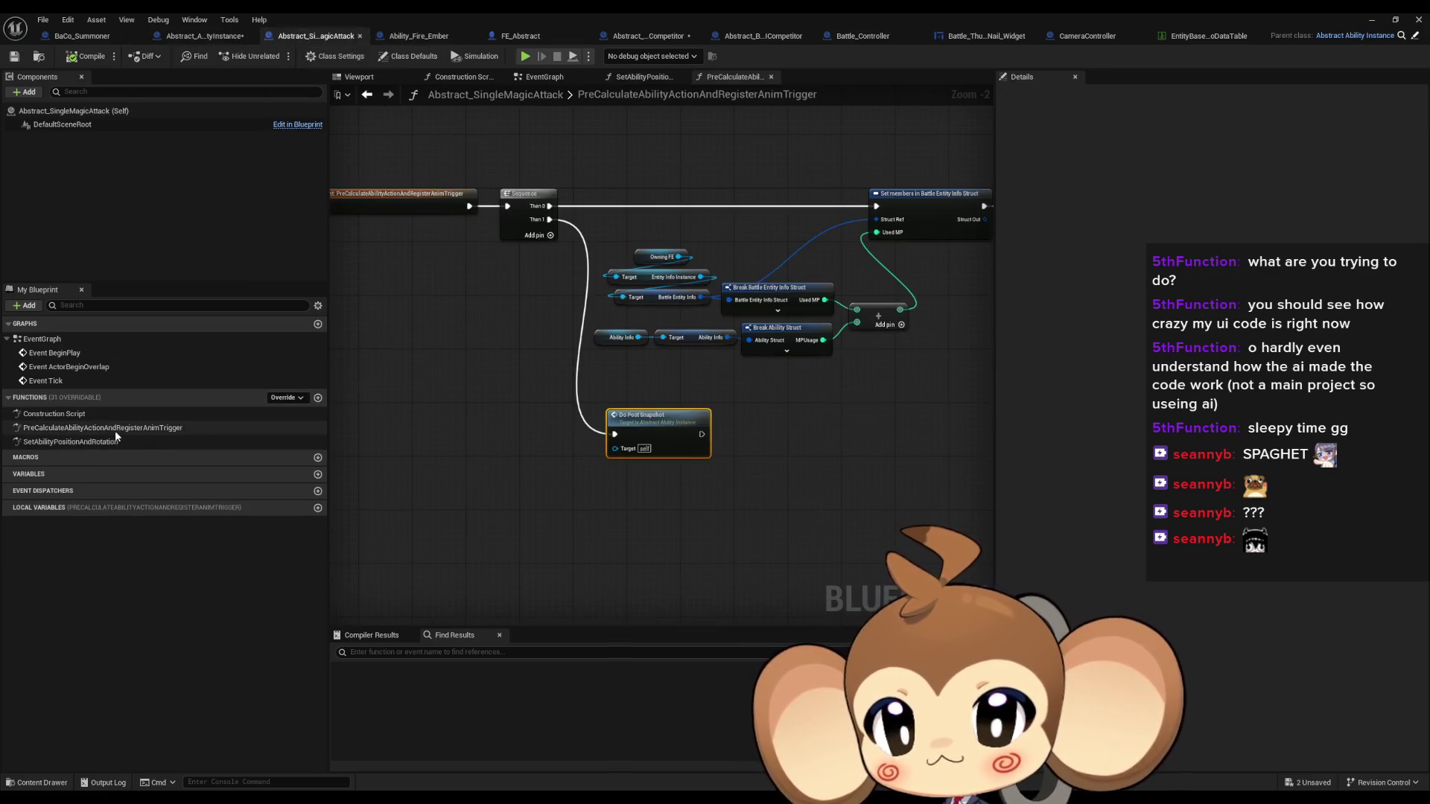
left_click_drag(487, 368, 581, 433)
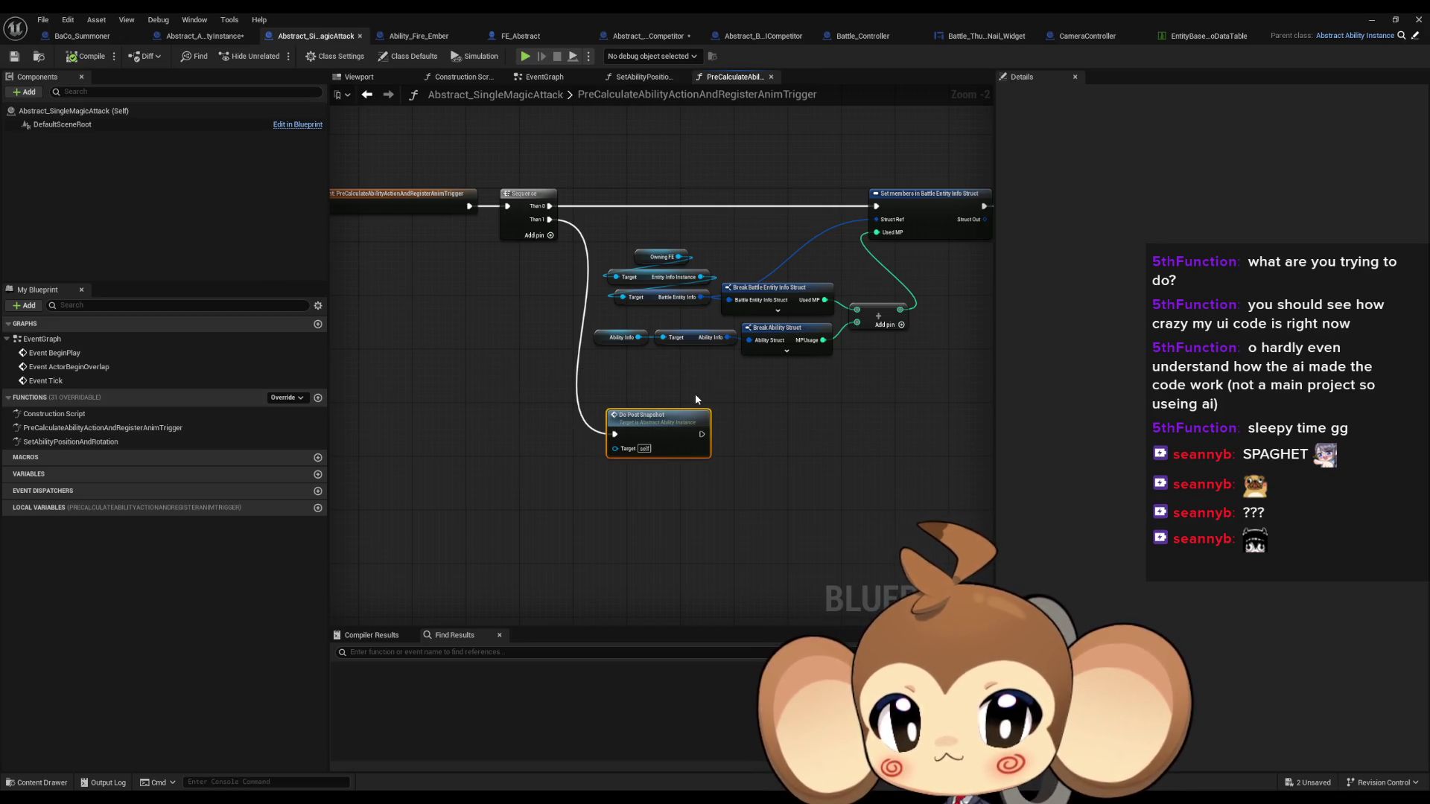
double_click(677, 417)
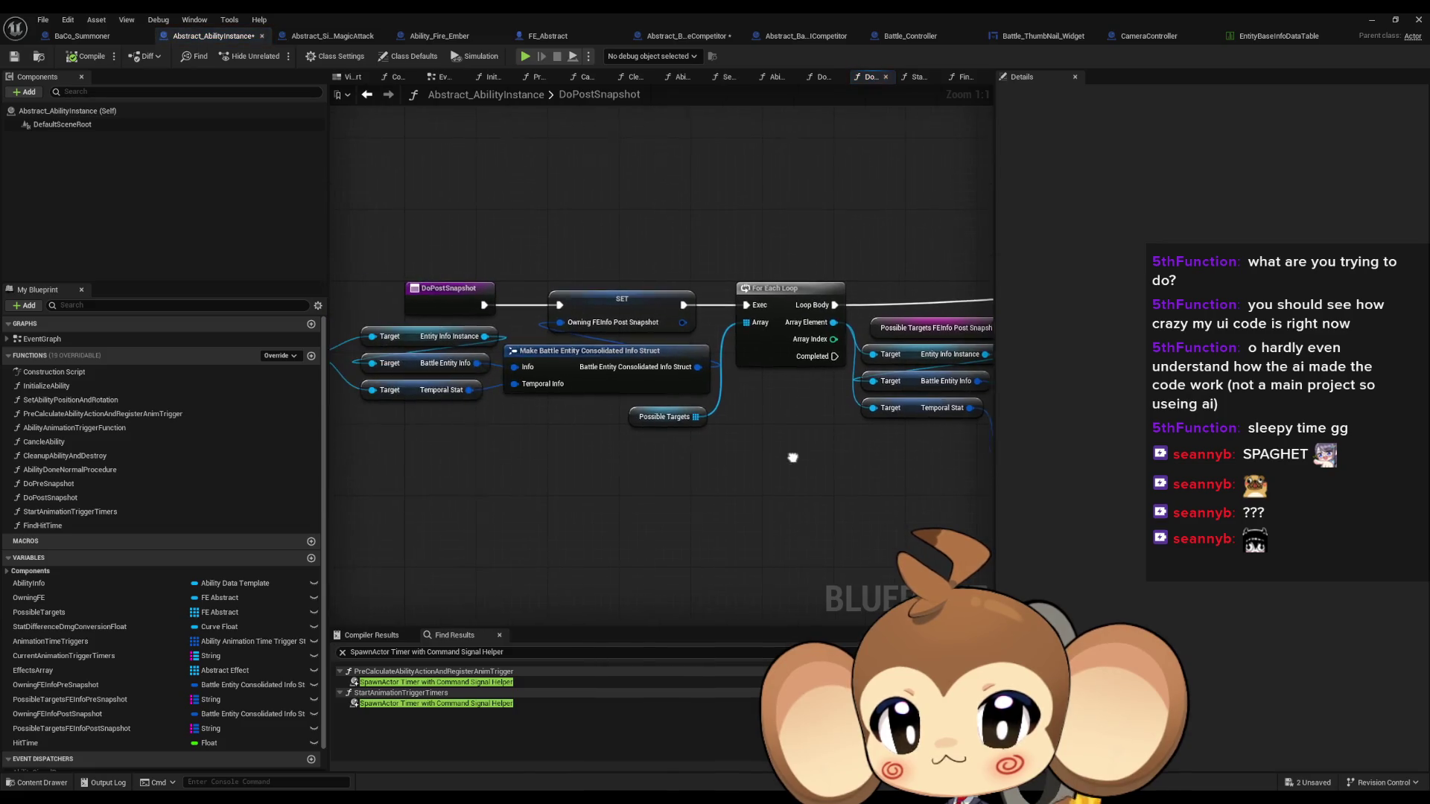
Review the DoPostSnapshot ADD and break struct nodes, then open the DoPreSnapshot function
scroll(700, 441, "down", 1)
left_click_drag(700, 440, 403, 407)
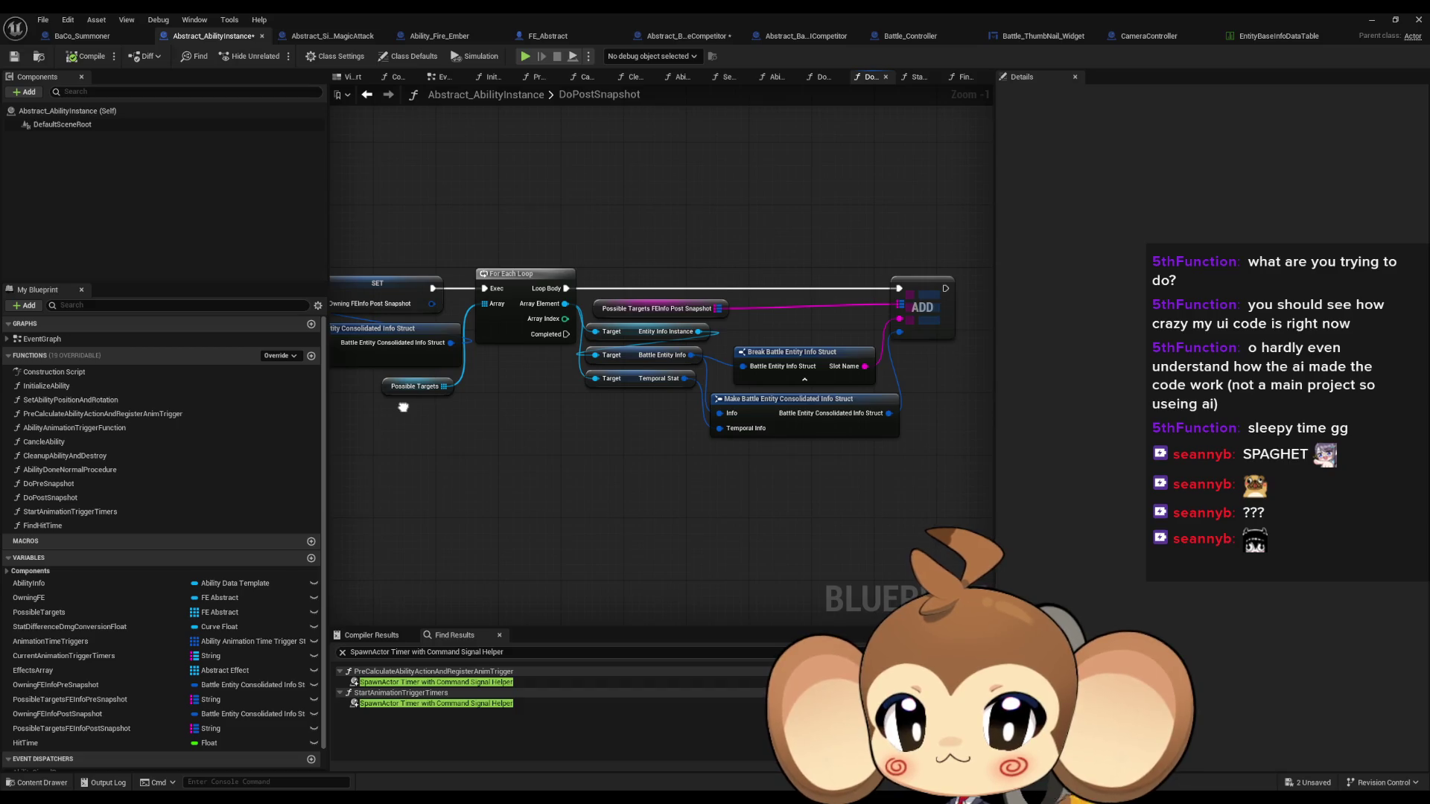
left_click_drag(403, 407, 398, 408)
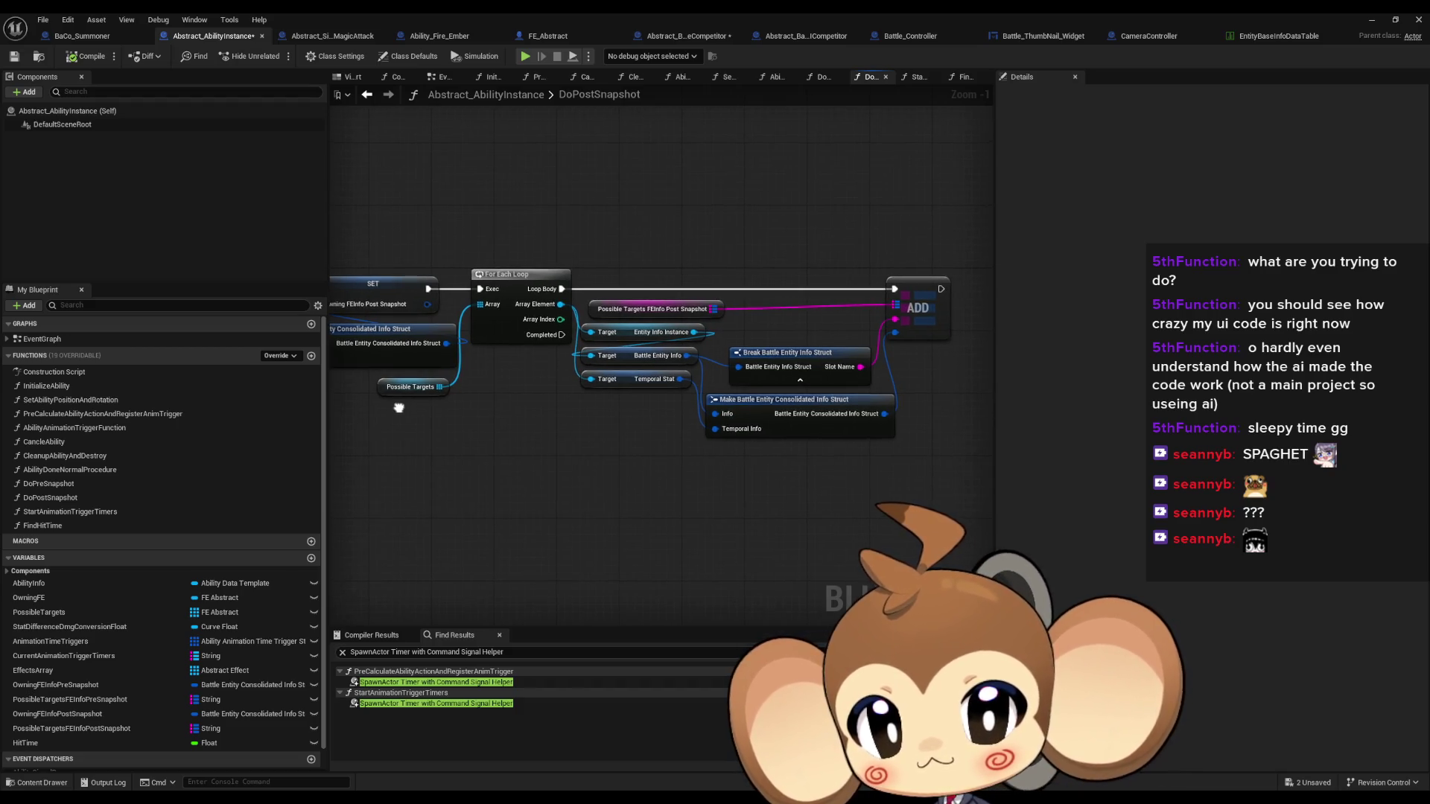
left_click(99, 486)
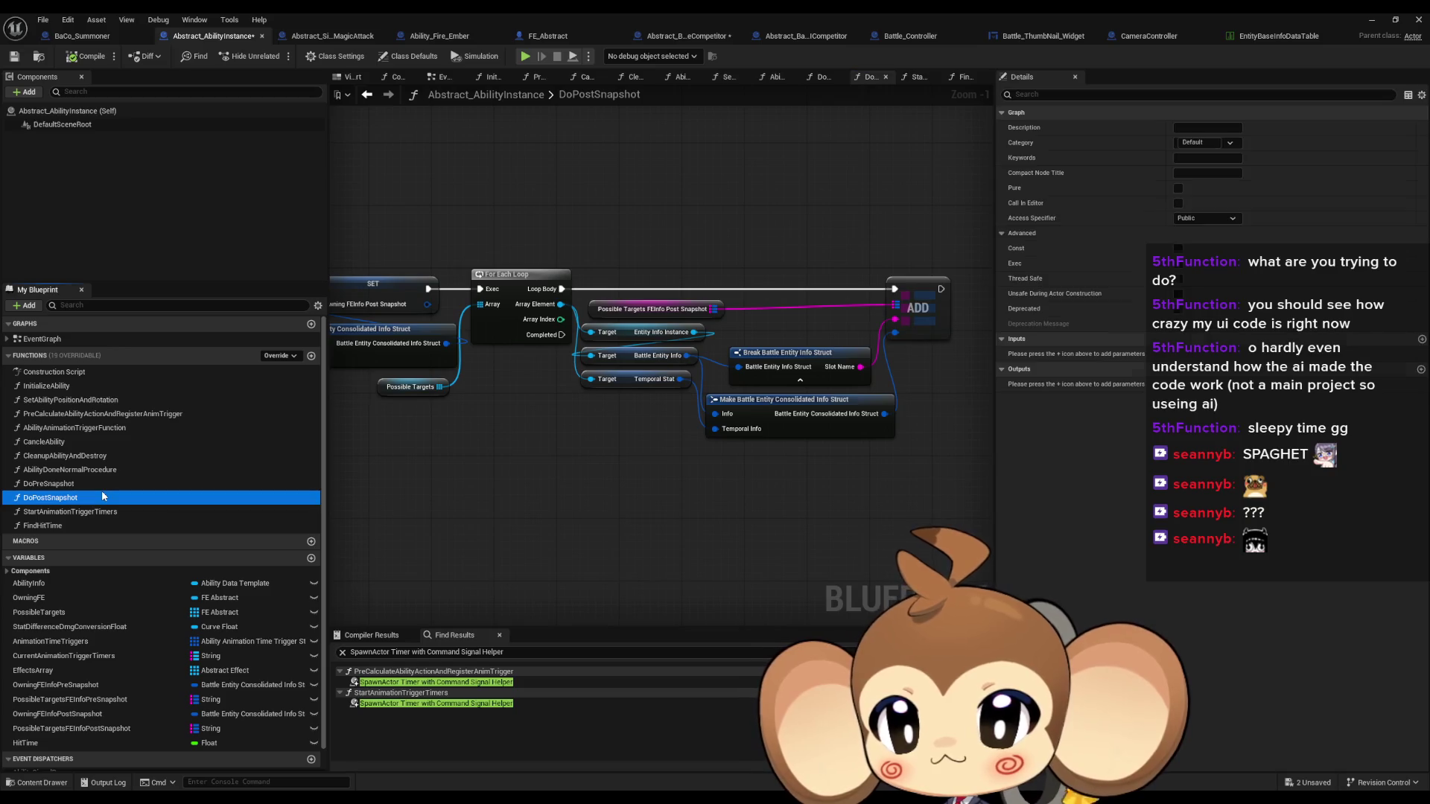
double_click(99, 486)
Find DoPreSnapshot references by name and jump to its call site
right_click(83, 487)
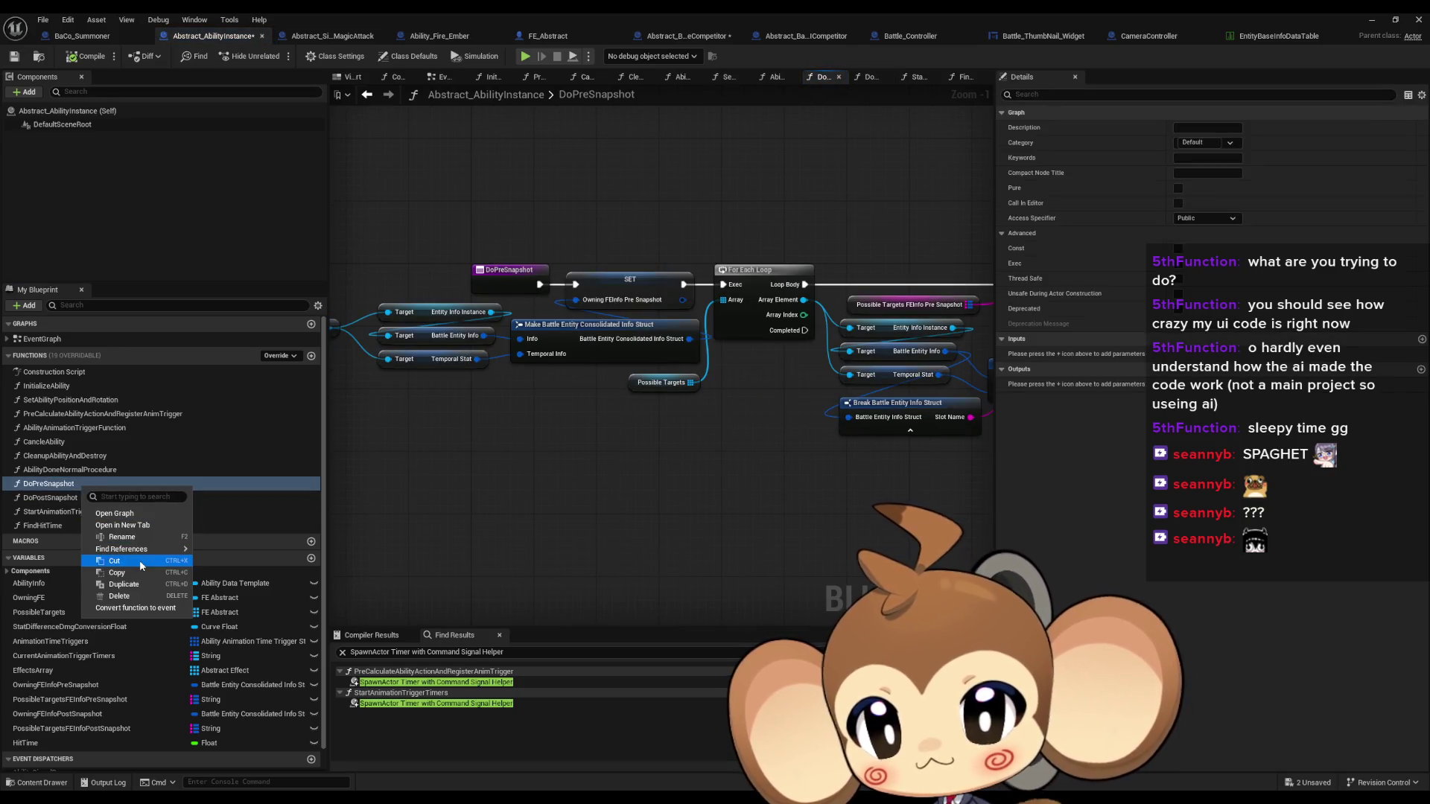
mouse_move(149, 549)
left_click(223, 578)
left_click(385, 683)
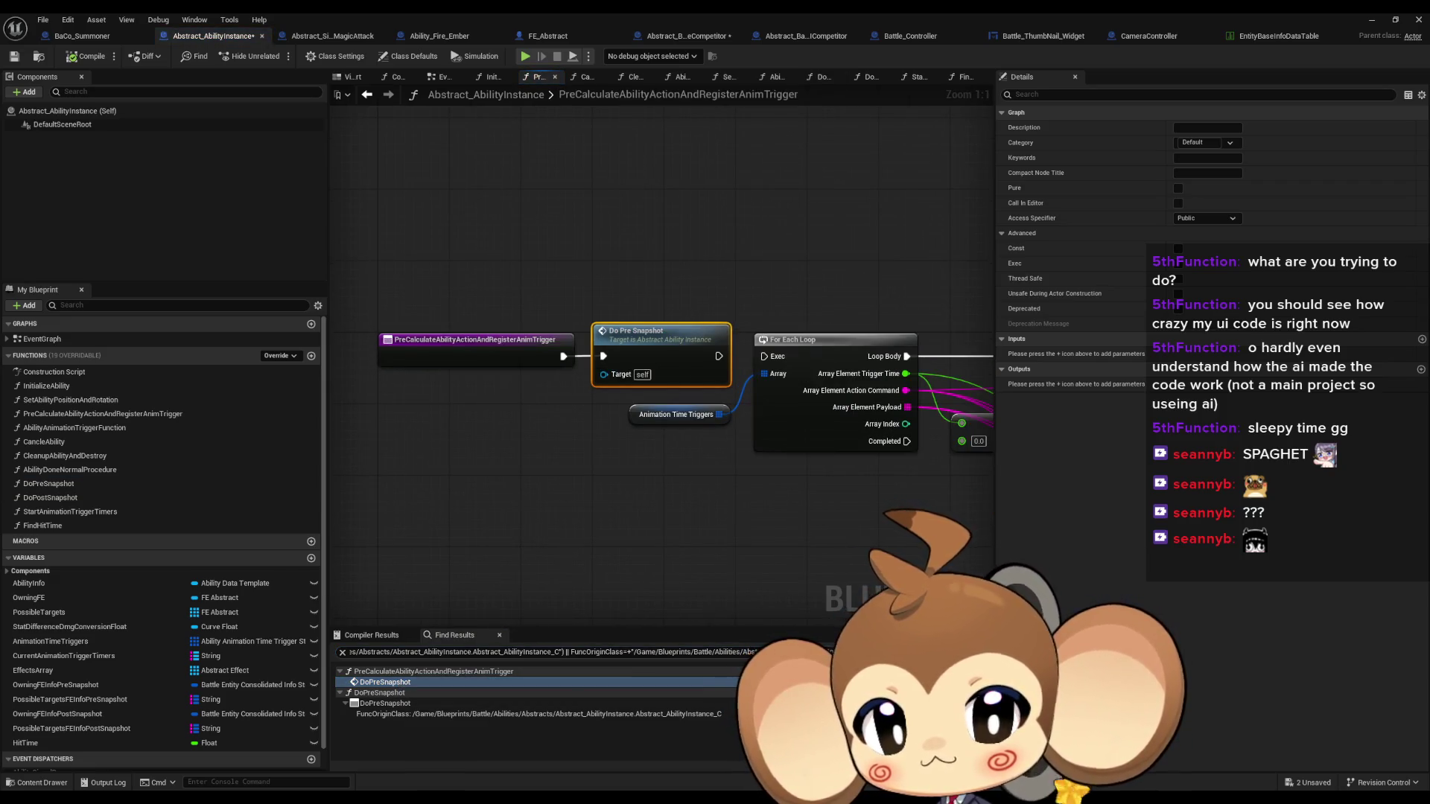
List class-member references to the OwningFEInfoPreSnapshot variable
scroll(62, 585, "down", 1)
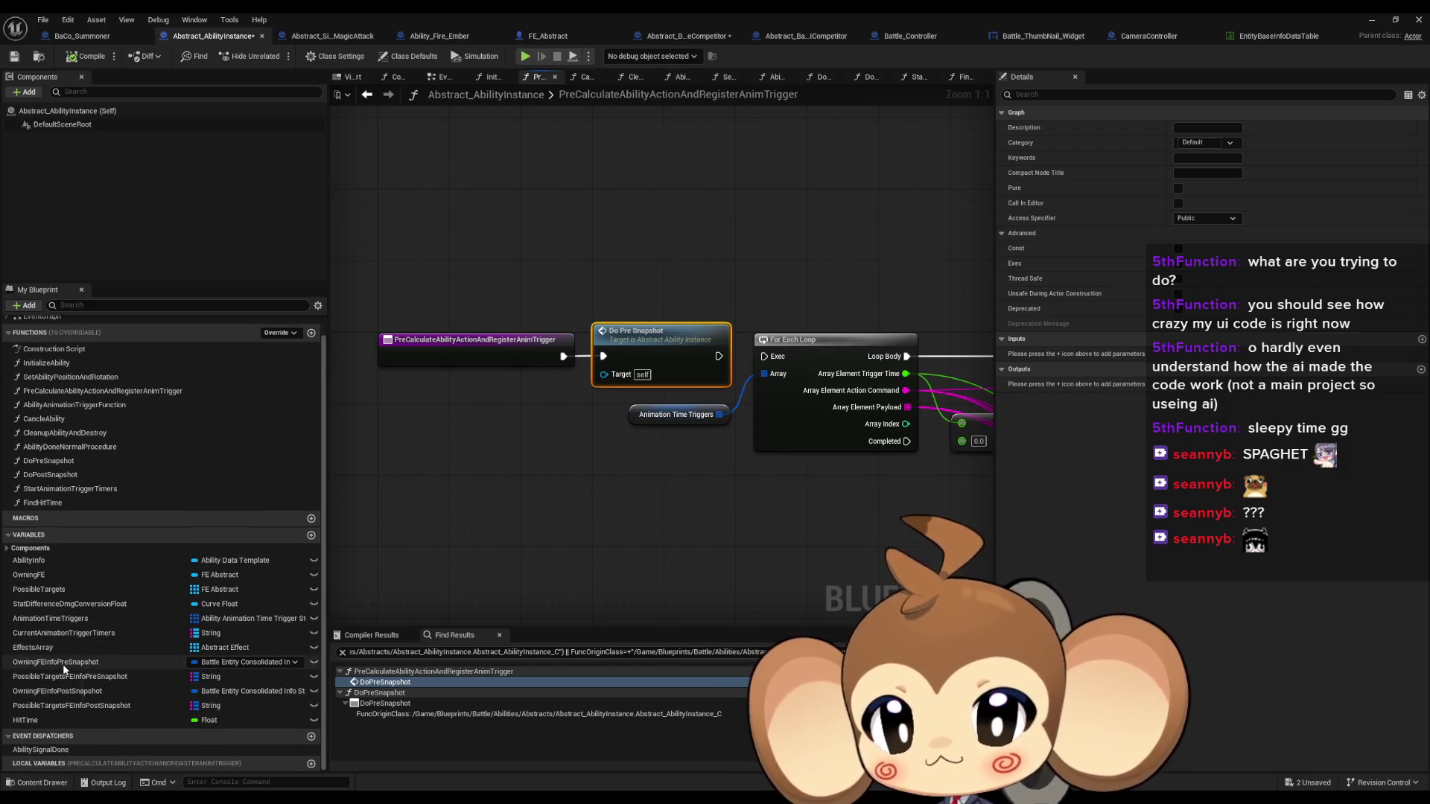
right_click(100, 667)
mouse_move(156, 706)
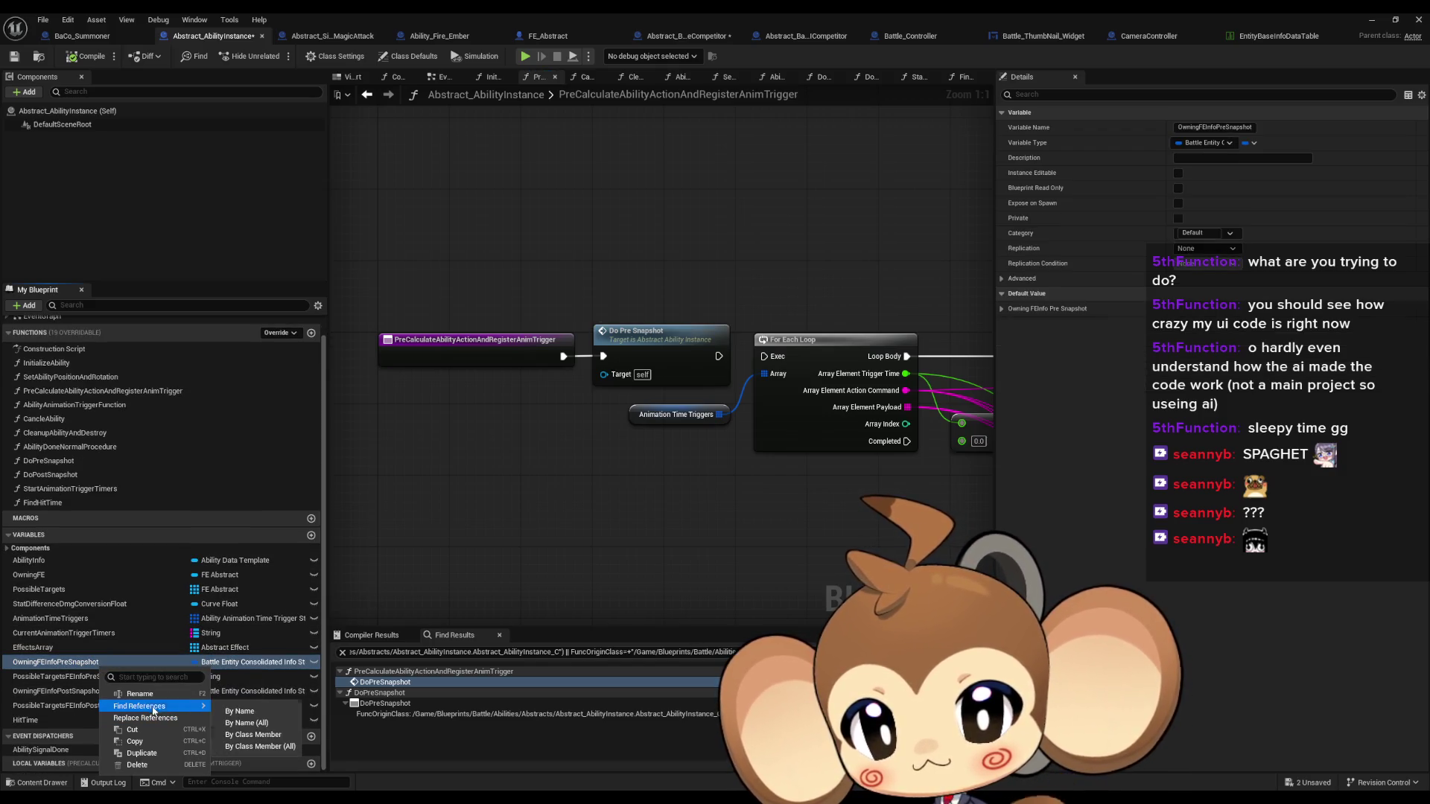
left_click(258, 735)
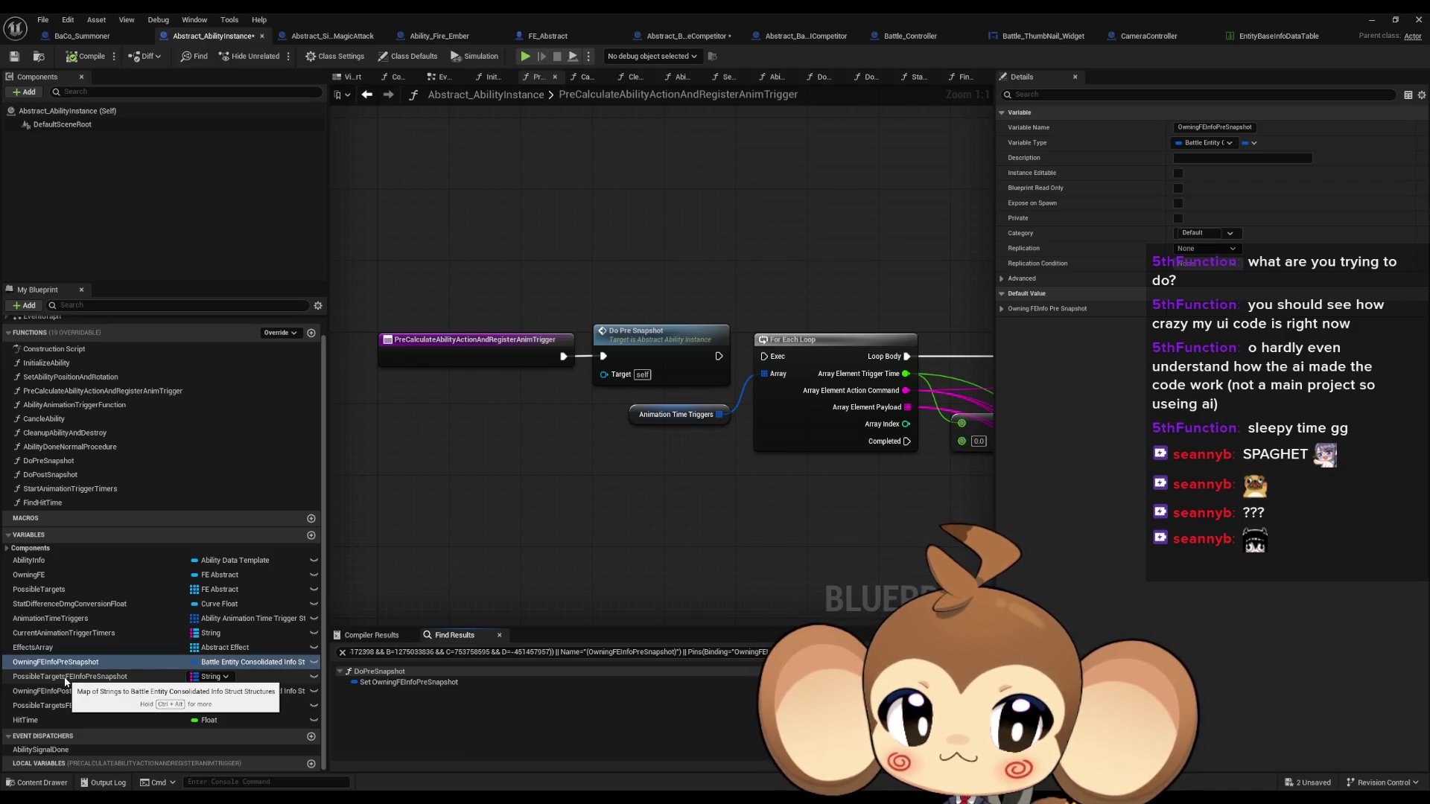
Find references to PossibleTargetsFEInfoPreSnapshot and jump to its use in DoPreSnapshot
right_click(66, 681)
mouse_move(123, 717)
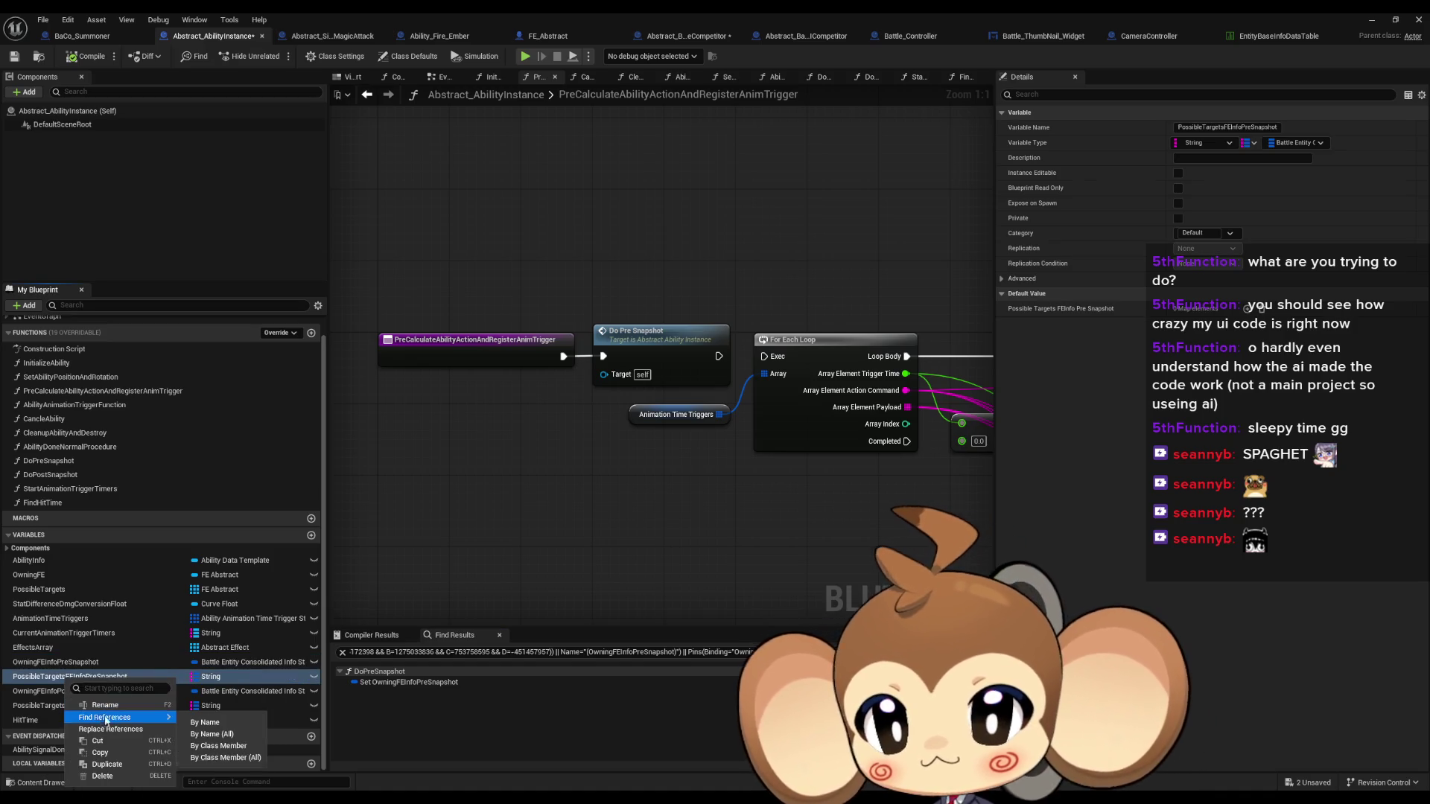
left_click(236, 747)
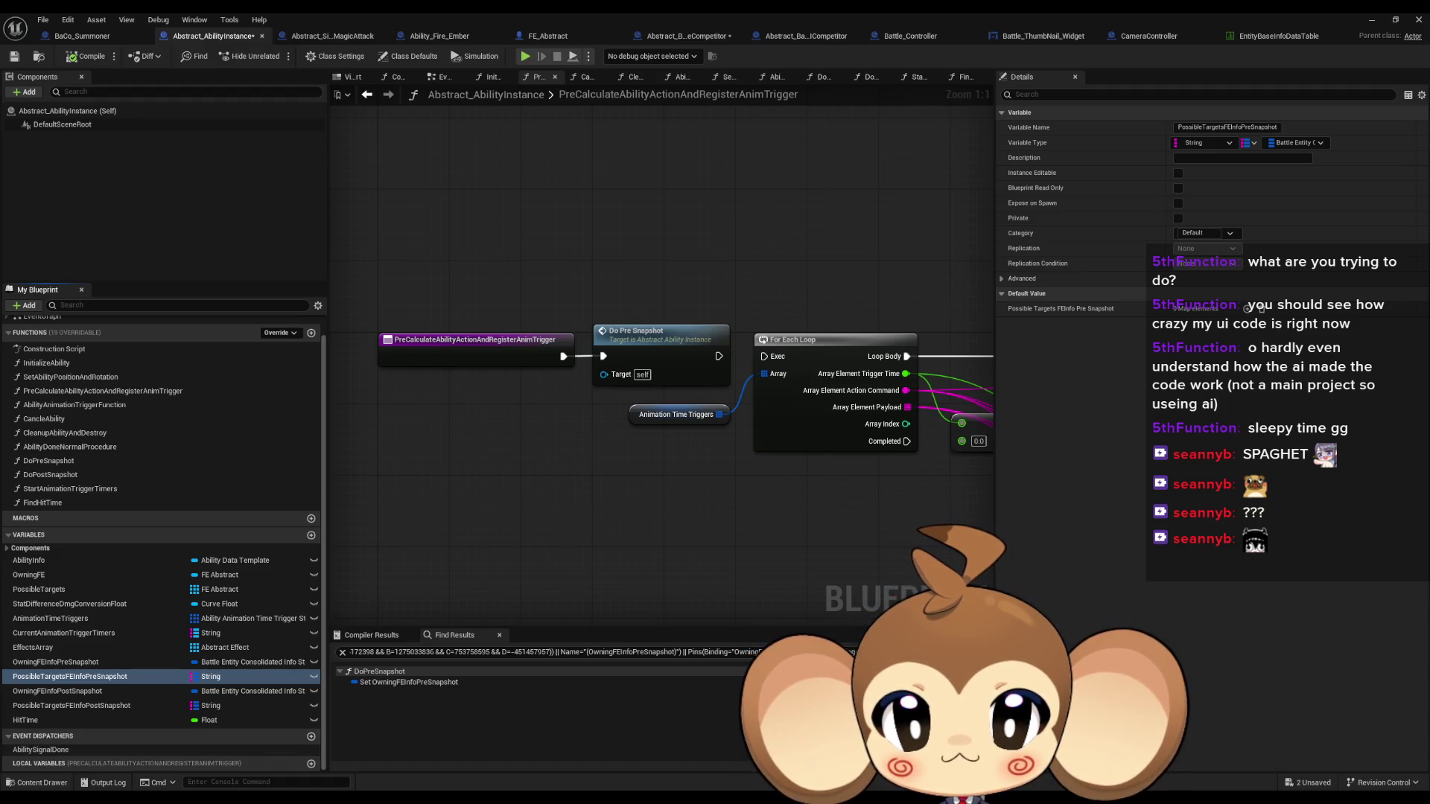
left_click(408, 682)
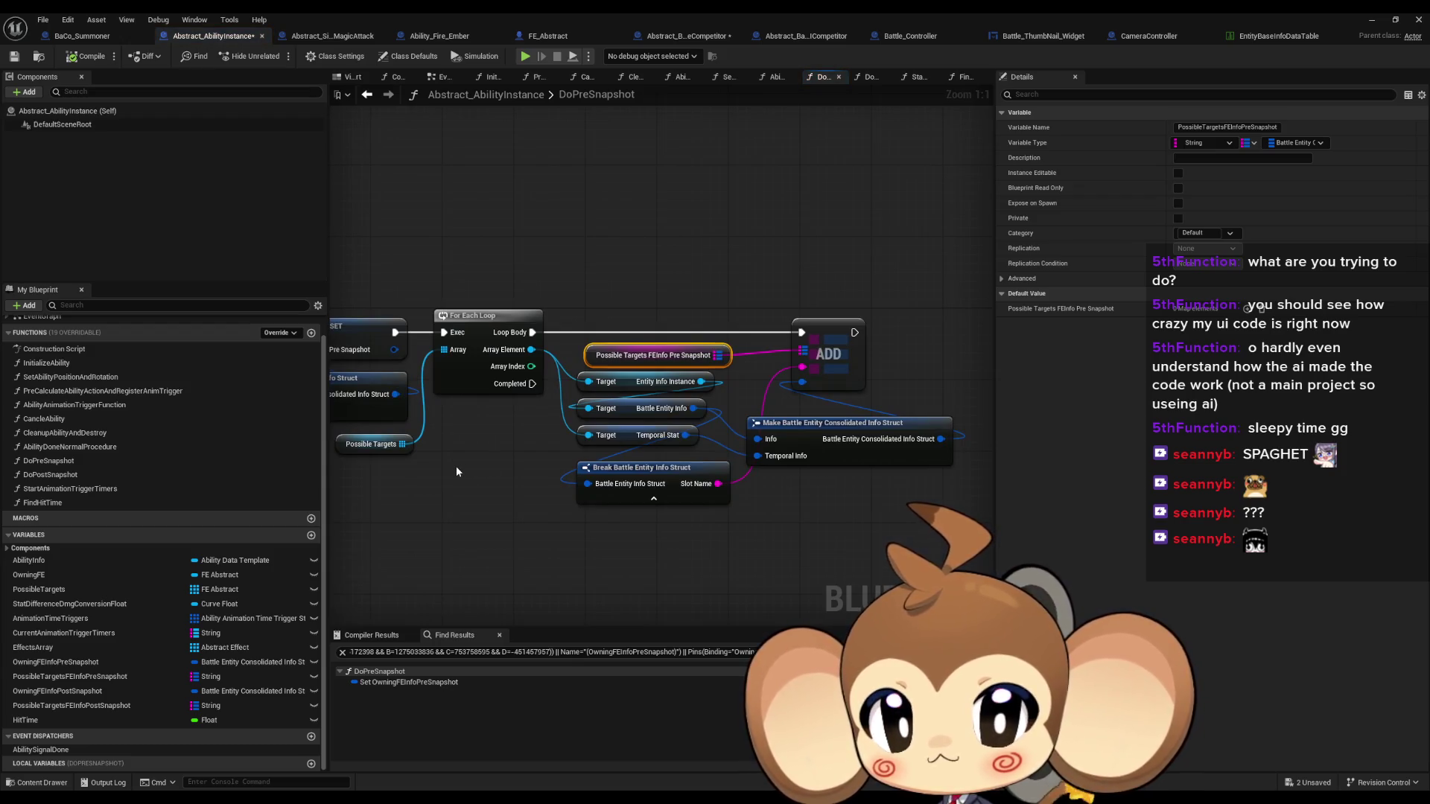
Pan the DoPreSnapshot graph to bring its entry node into view
mouse_move(431, 472)
left_mouse_down()
mouse_move(598, 506)
mouse_move(644, 496)
left_mouse_up()
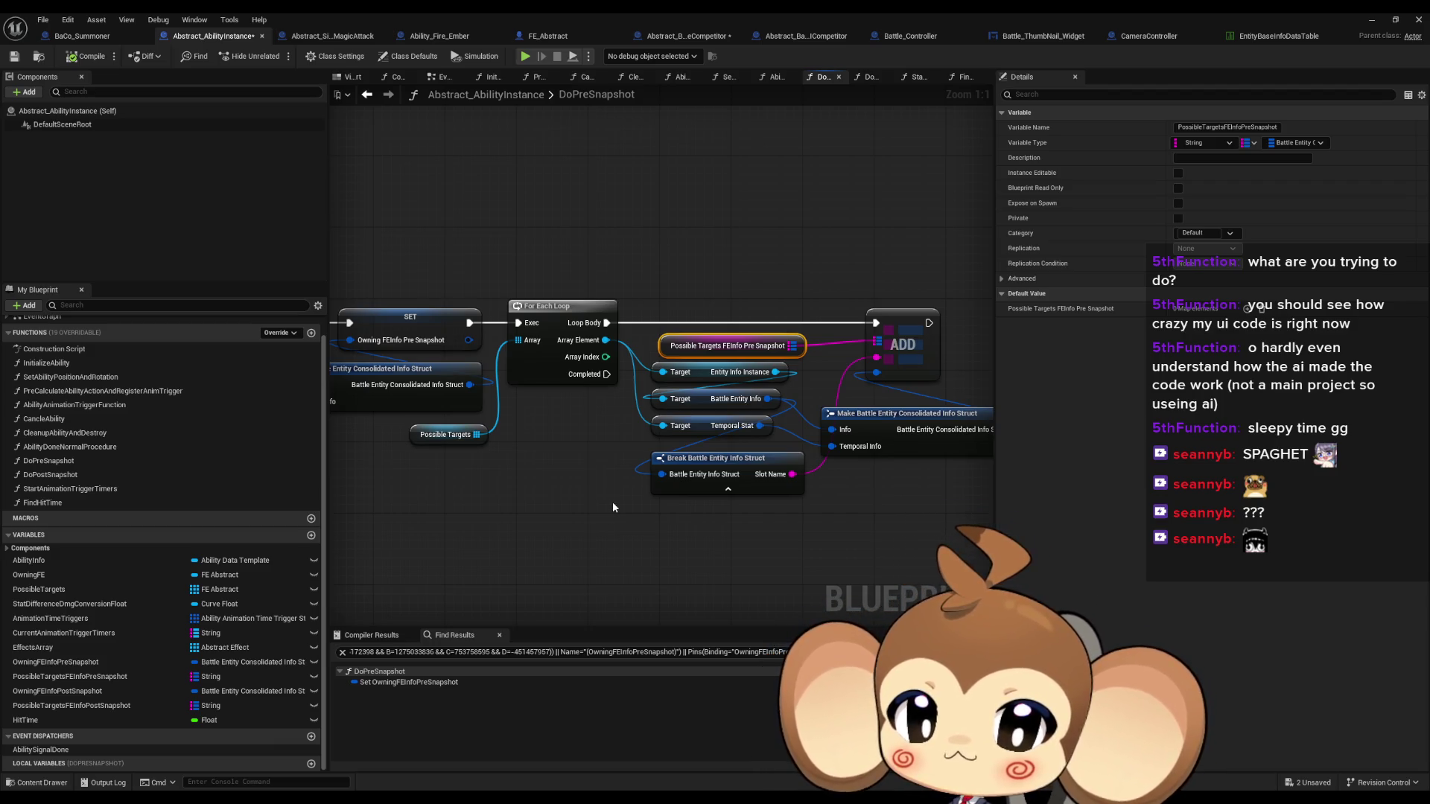
mouse_move(726, 525)
left_mouse_down()
mouse_move(614, 534)
mouse_move(734, 543)
left_mouse_up()
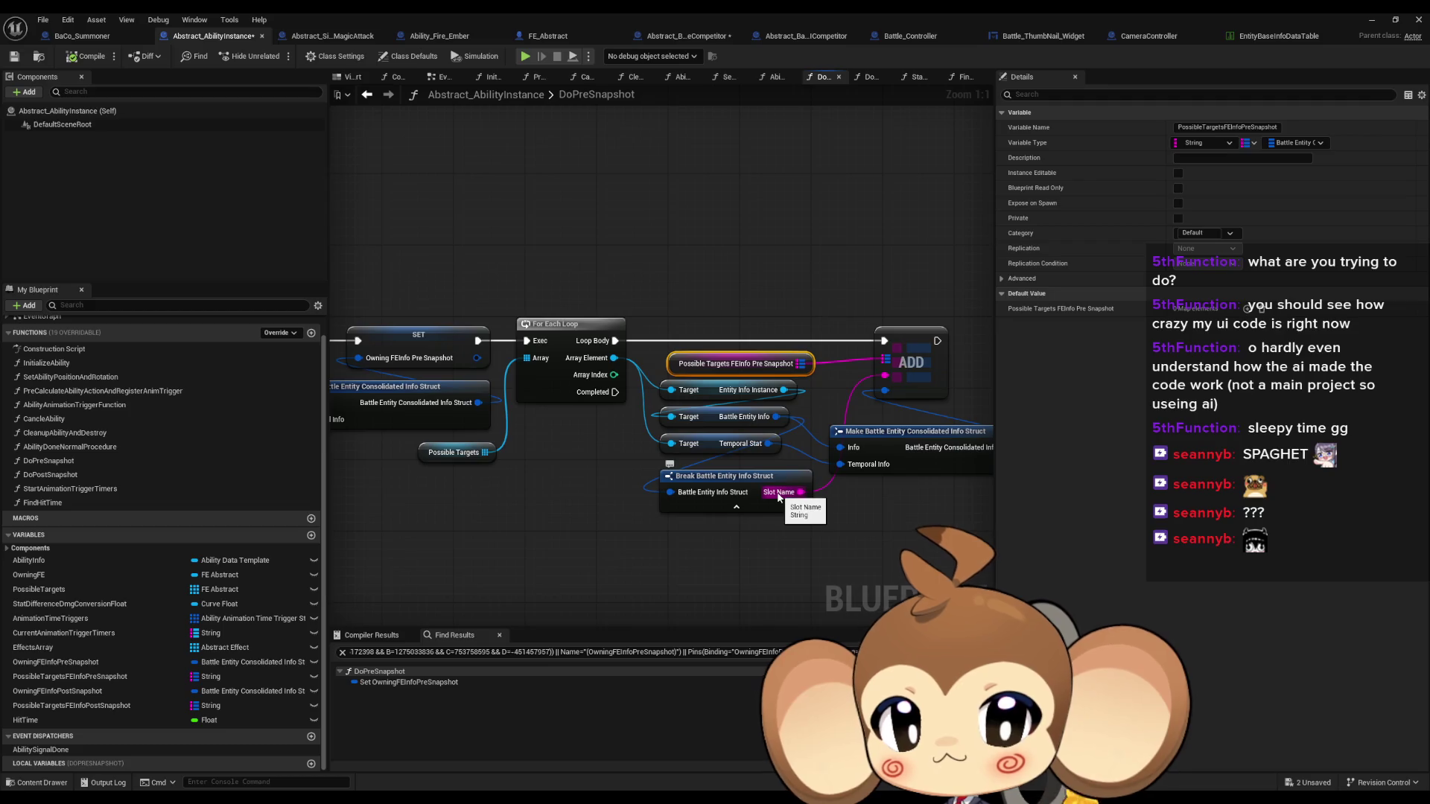
left_click_drag(778, 495, 985, 486)
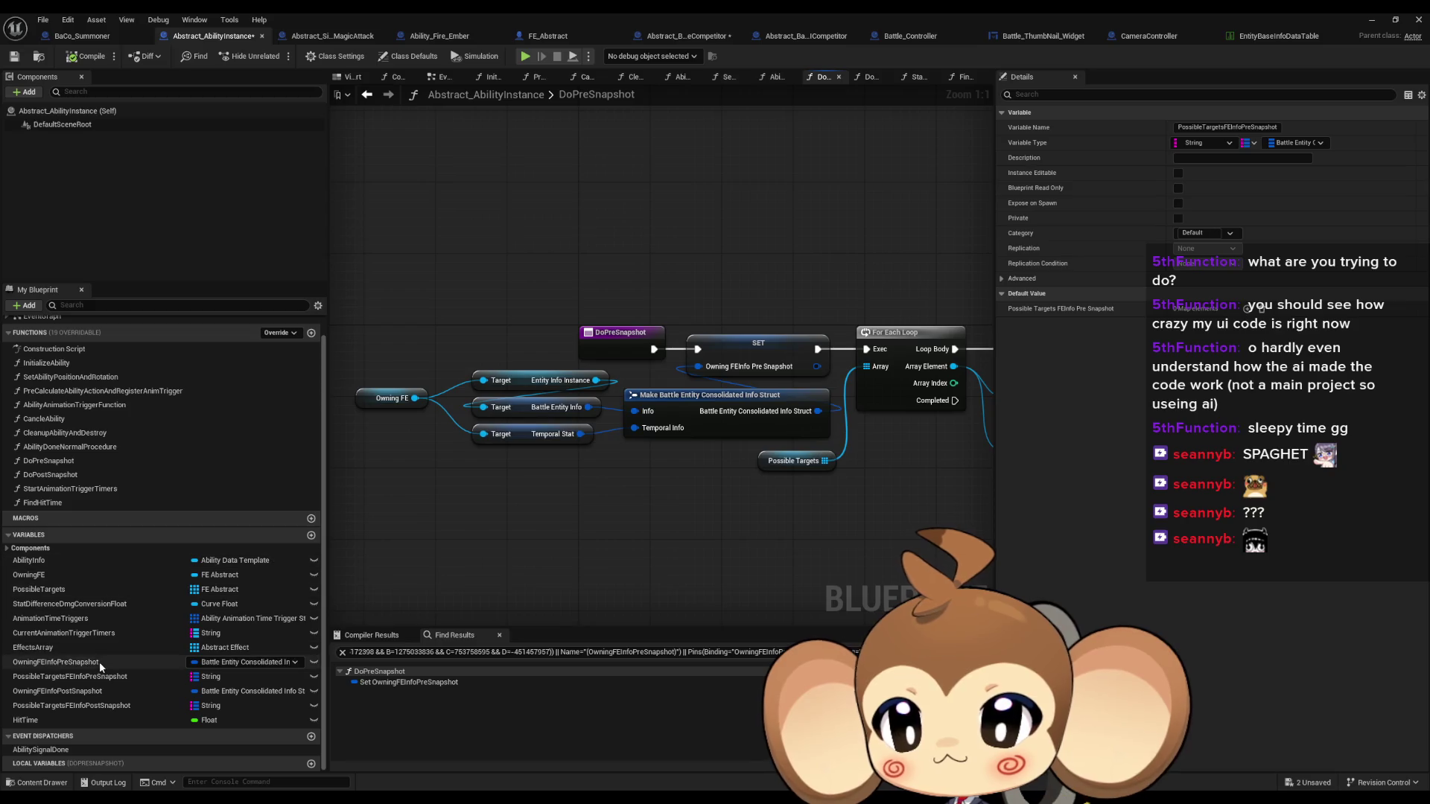
Open DoPostSnapshot and inspect its Possible Targets FEInfo Post Snapshot, Entity Info Instance and Possible Targets getters
double_click(50, 474)
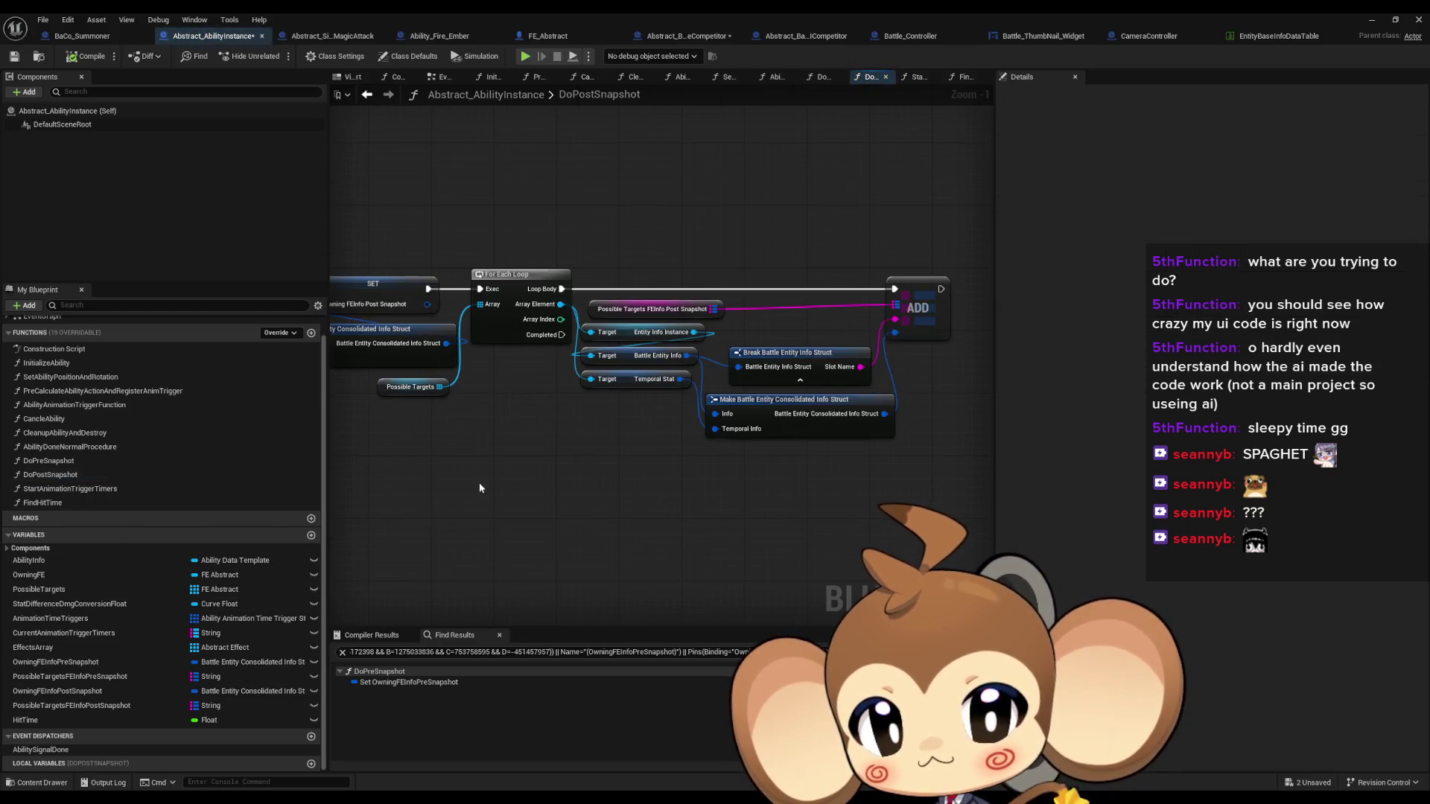
left_click(649, 309)
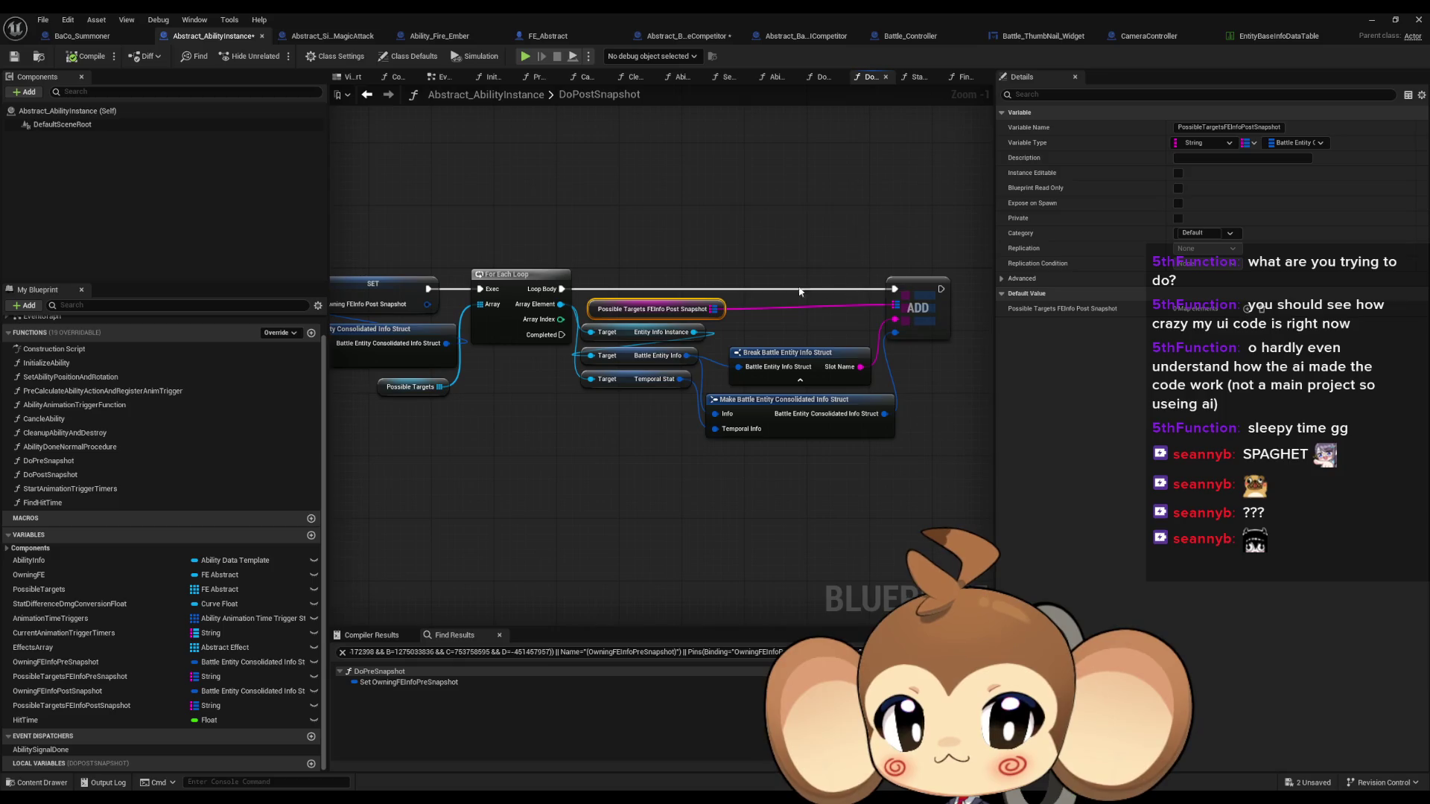
left_click(640, 332)
left_click_drag(557, 364, 782, 418)
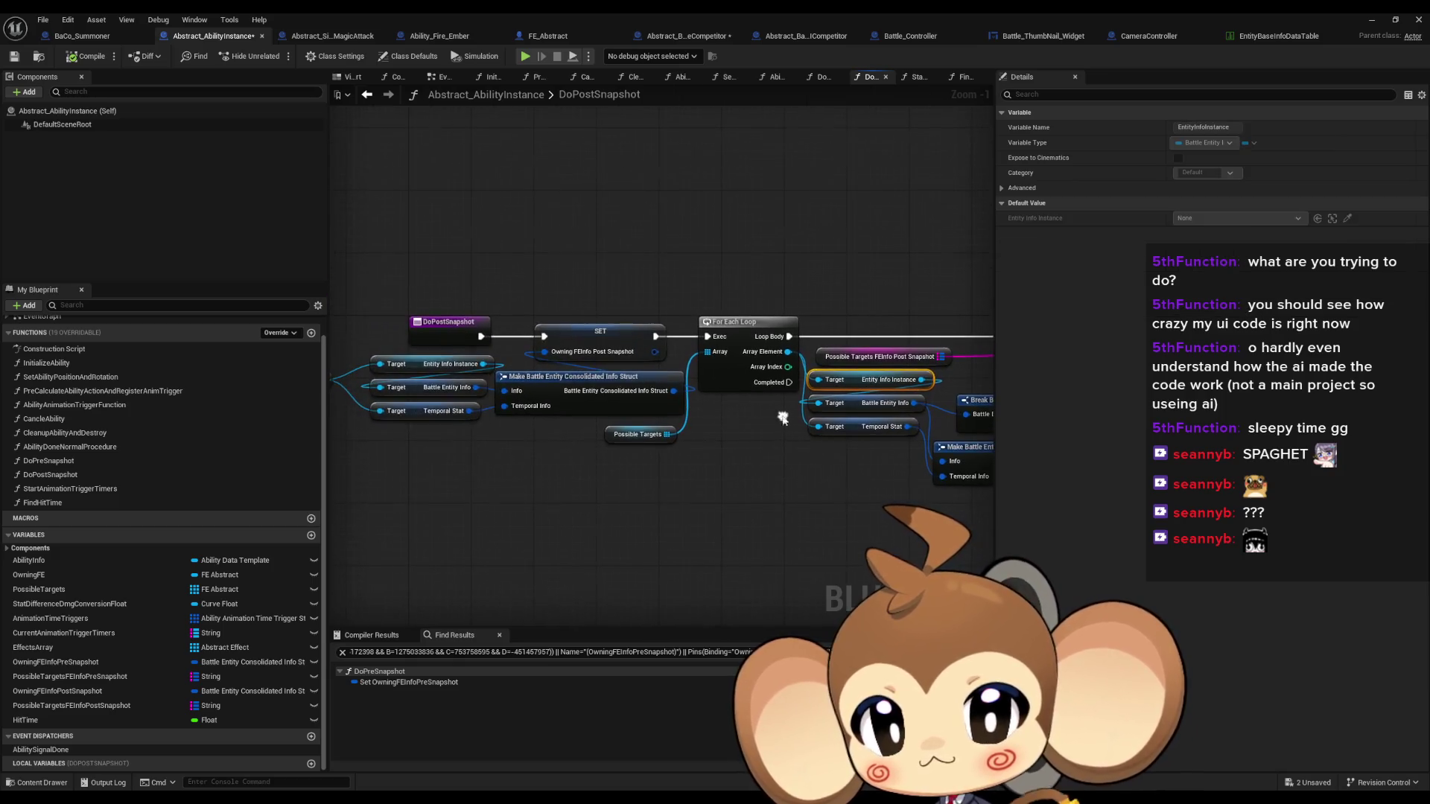
left_click(639, 434)
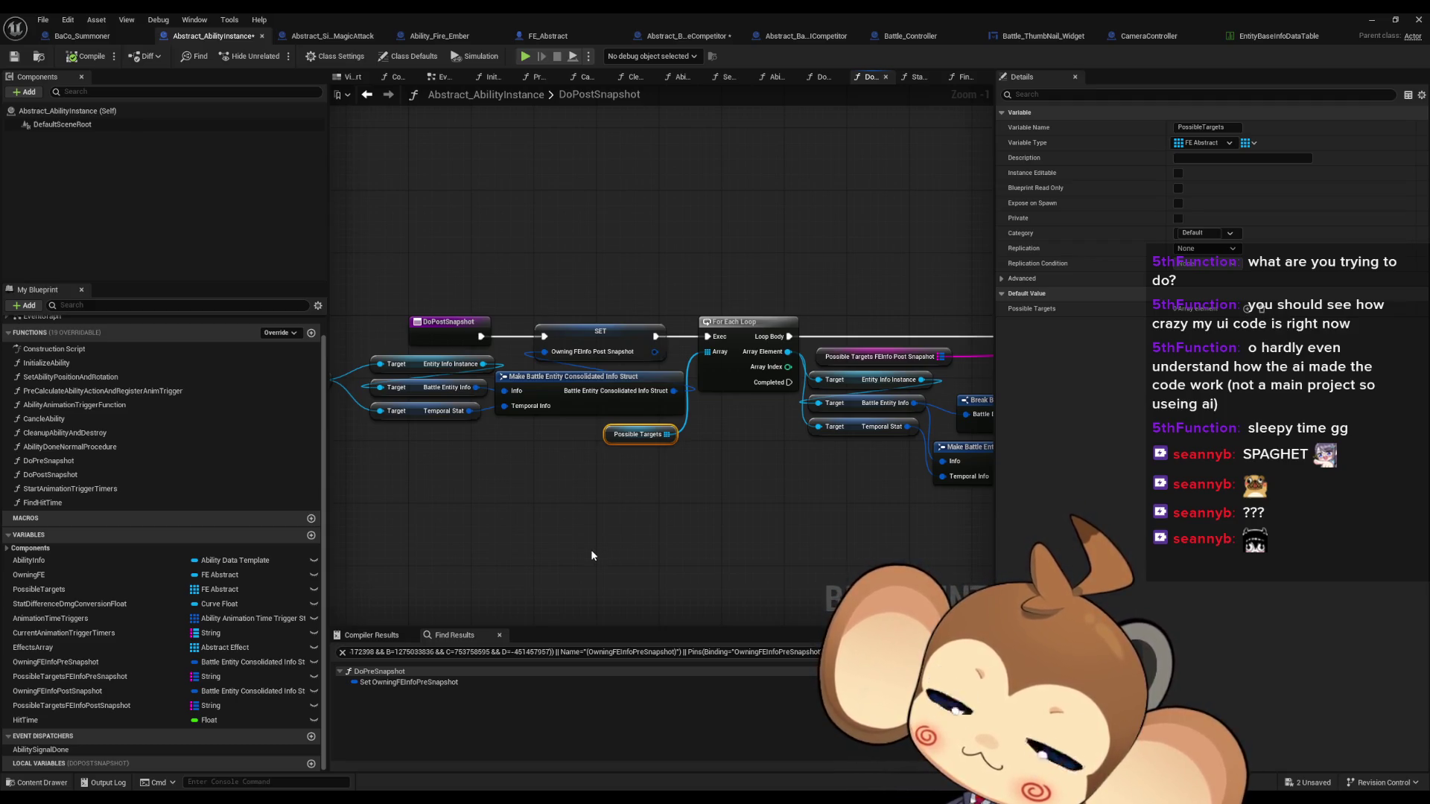
mouse_move(591, 548)
left_mouse_down()
mouse_move(638, 533)
mouse_move(417, 529)
left_mouse_up()
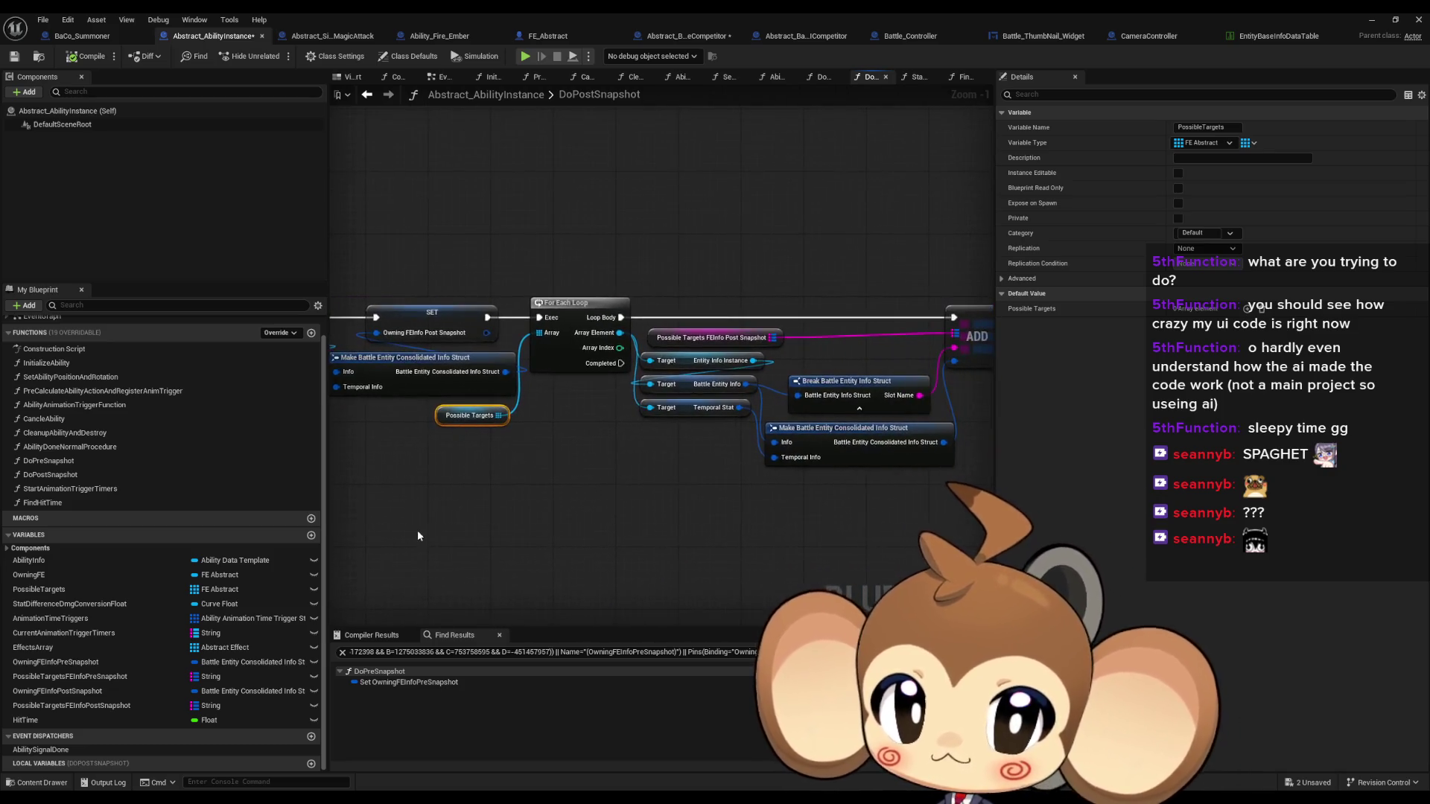
mouse_move(601, 524)
left_mouse_down()
mouse_move(893, 546)
mouse_move(736, 526)
left_mouse_up()
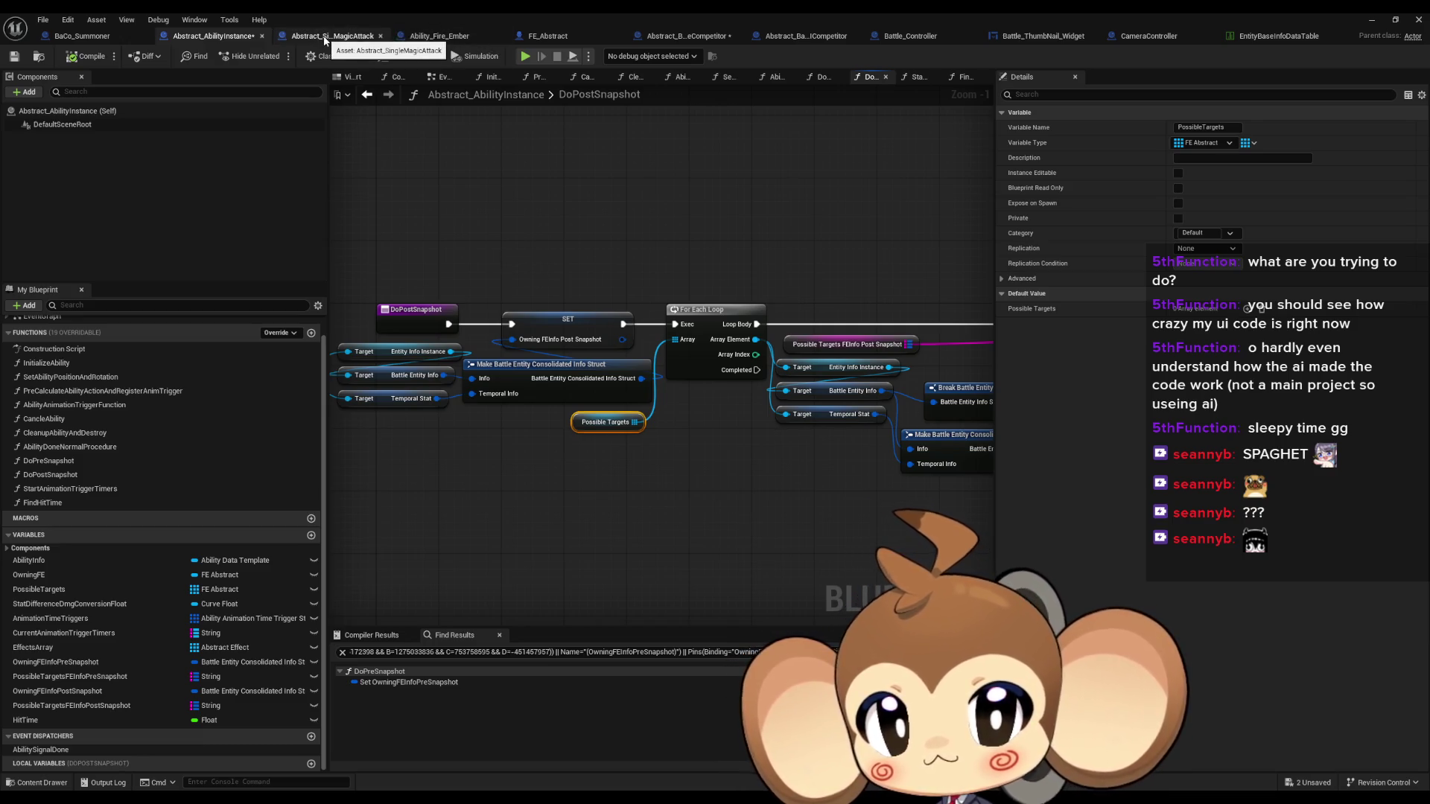
left_click(1026, 33)
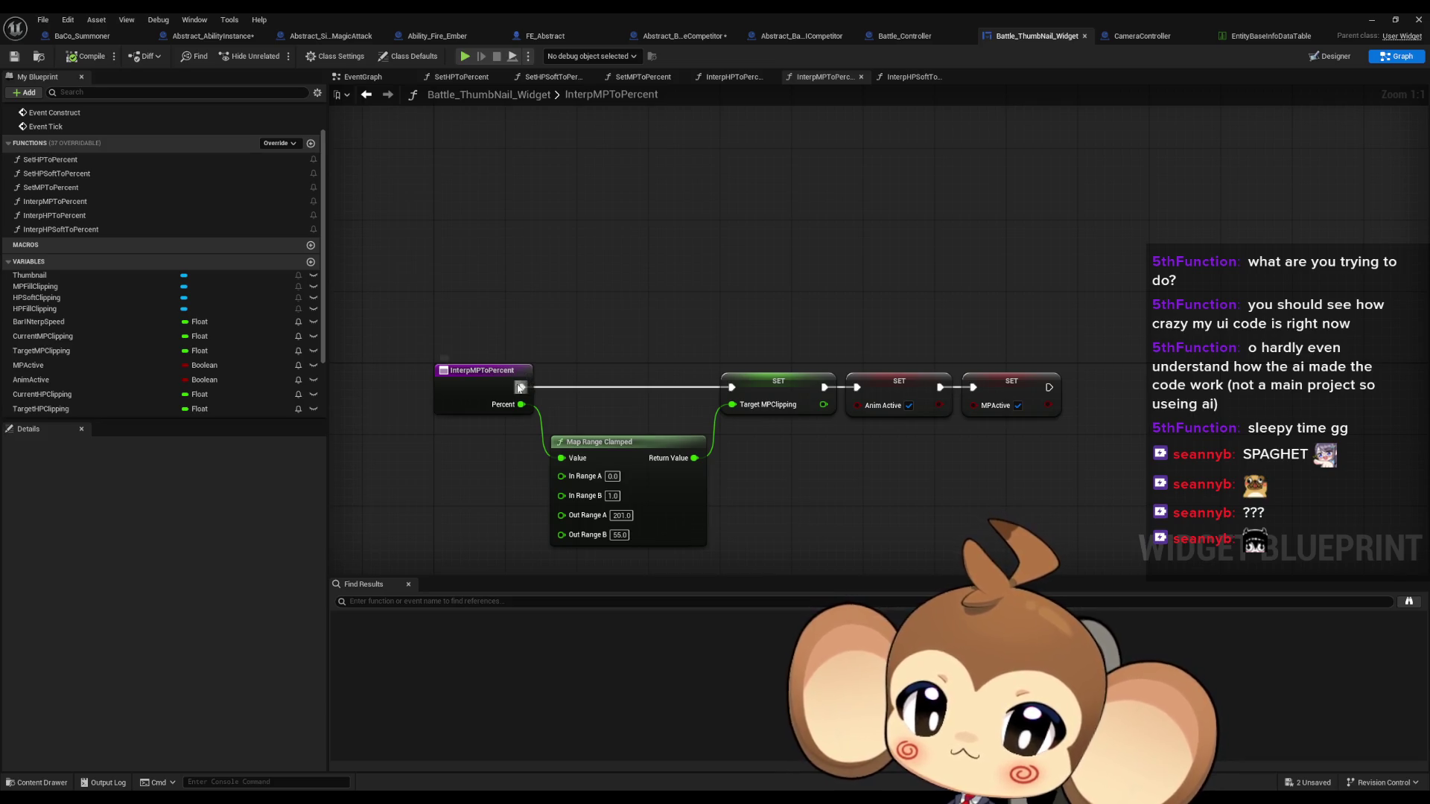
Add a Print String after InterpMPToPercent that prints Percent, then start playing the battle level
left_click_drag(519, 388, 564, 319)
type("print")
key("Return")
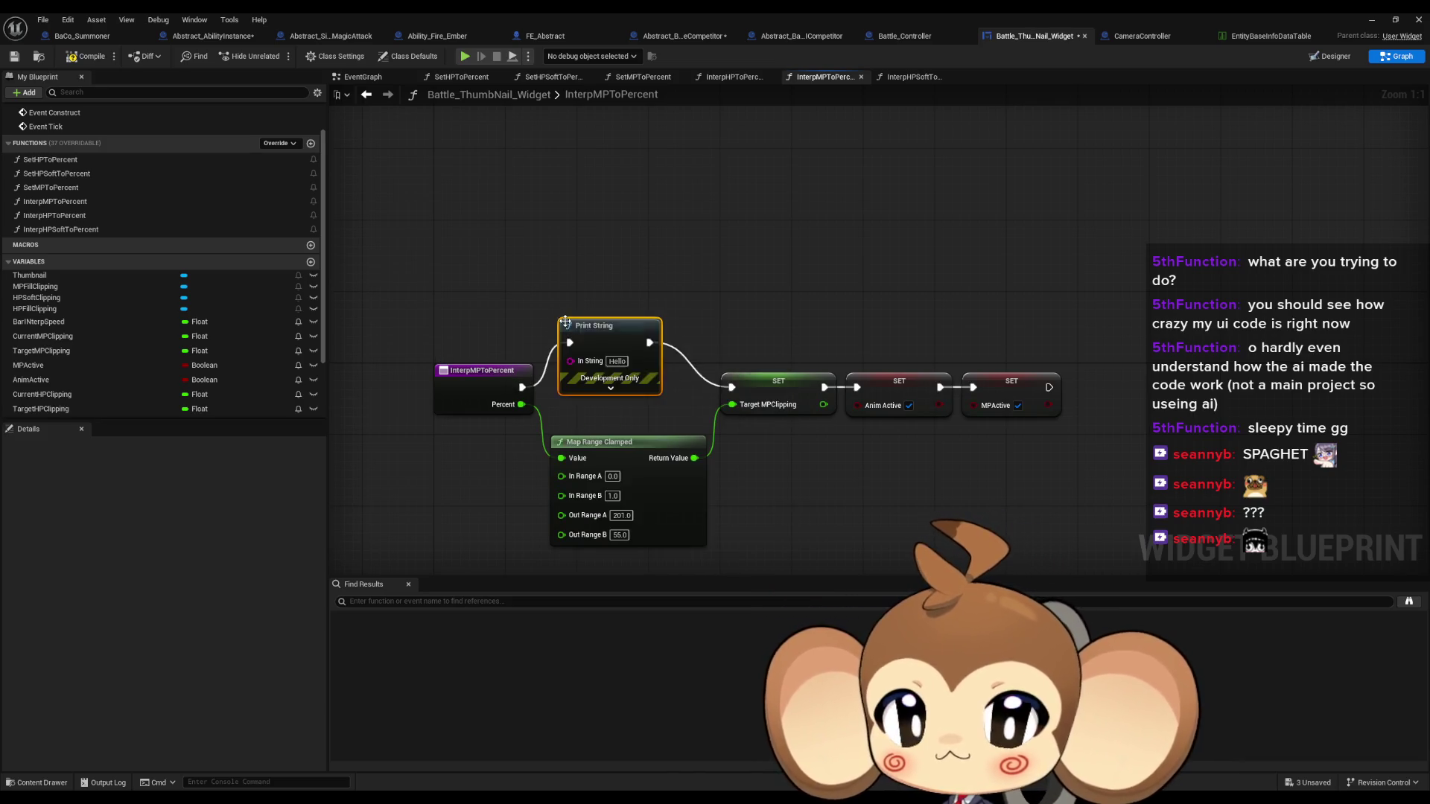
left_click_drag(521, 405, 637, 273)
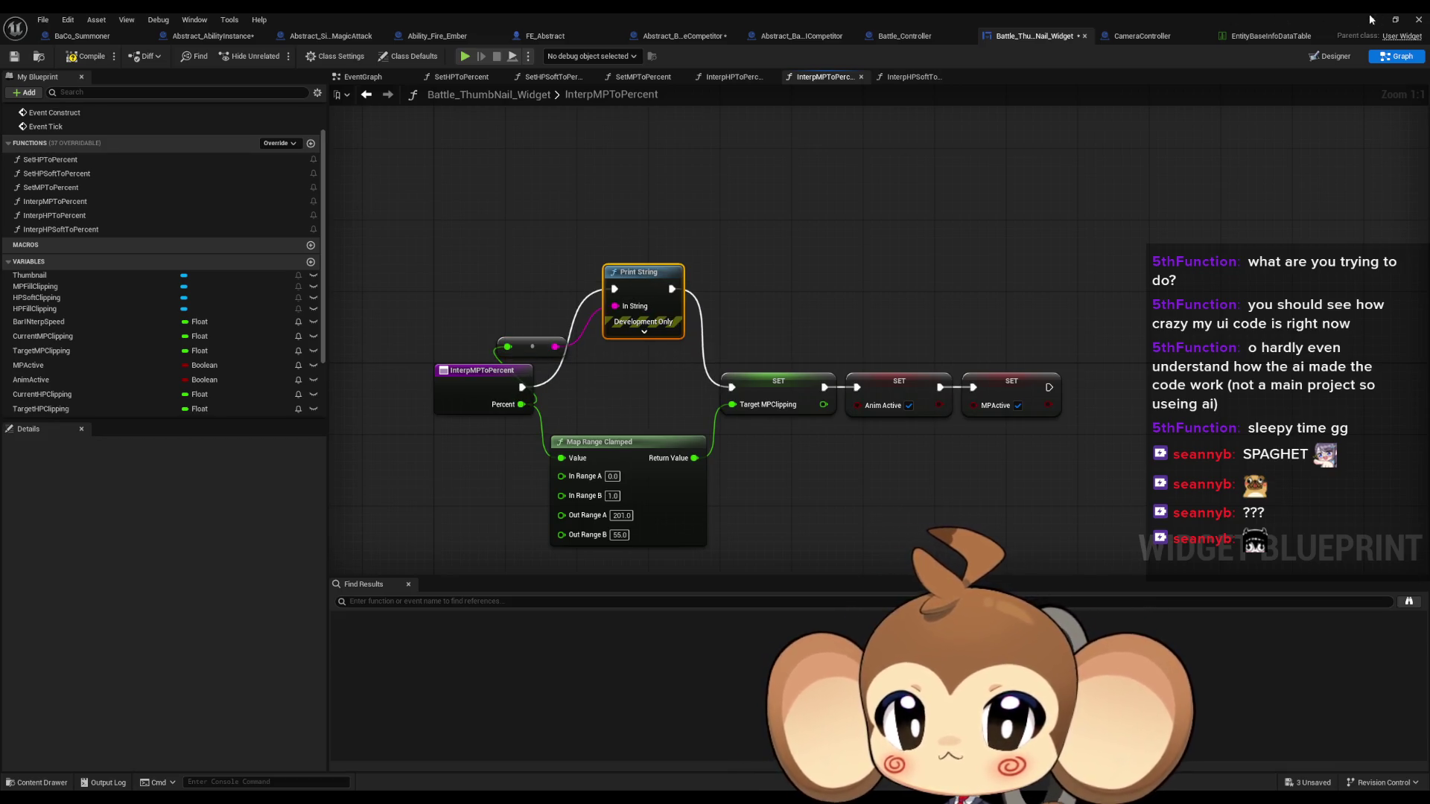
left_click(1371, 20)
left_click(275, 56)
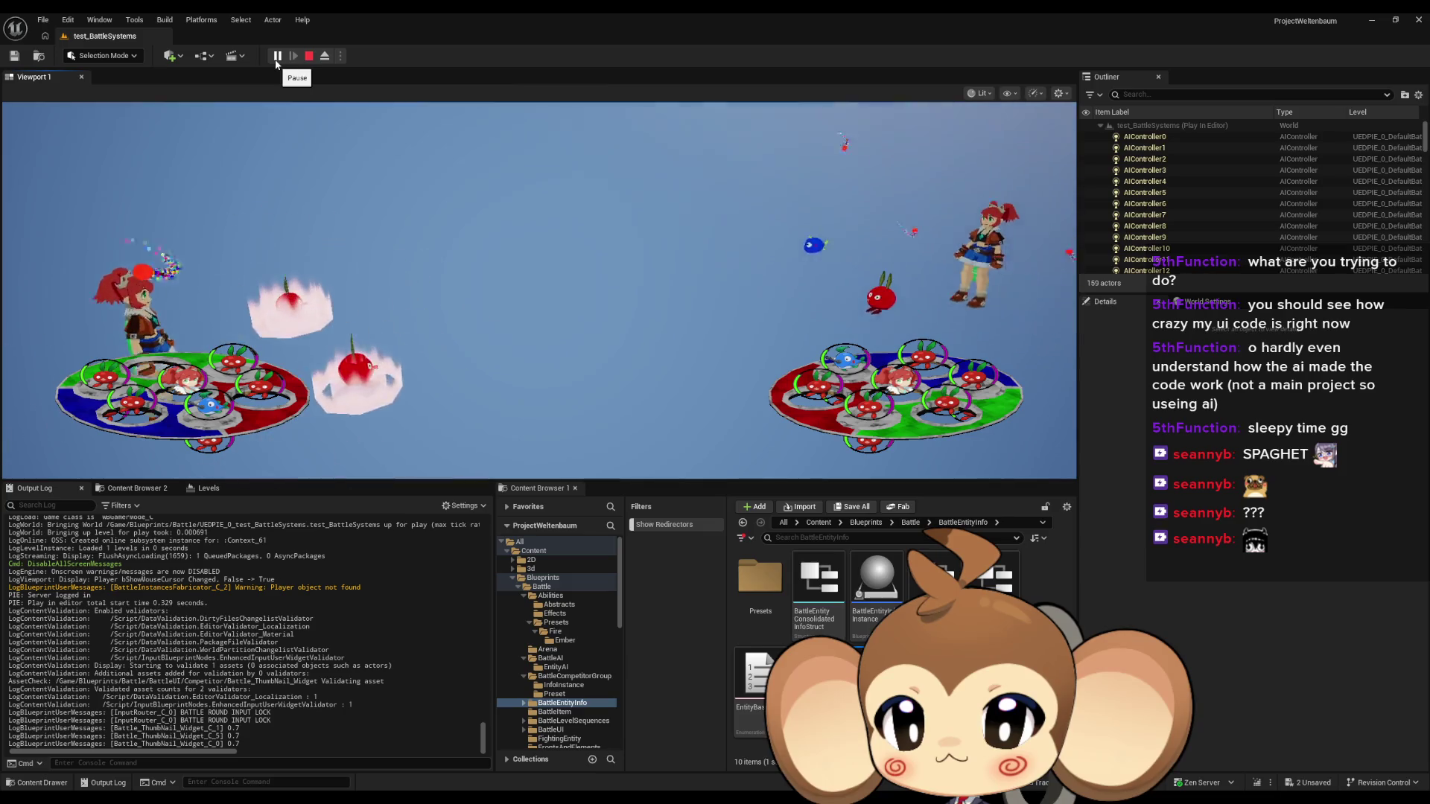
Pause and resume the battle while Percent drops from 0.7 to 0.4 in the log, then stop with Esc
left_click(276, 62)
left_click(275, 63)
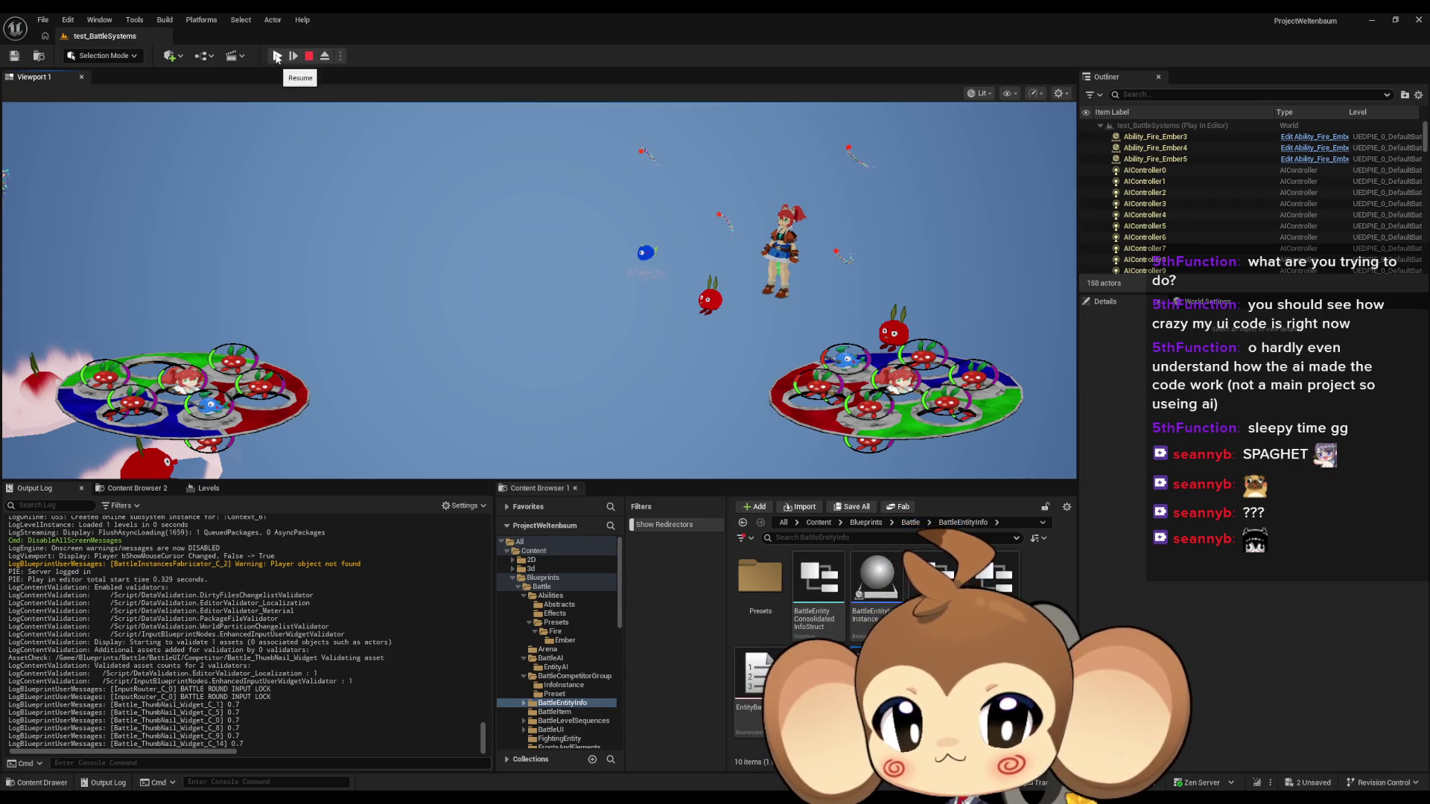
left_click(277, 57)
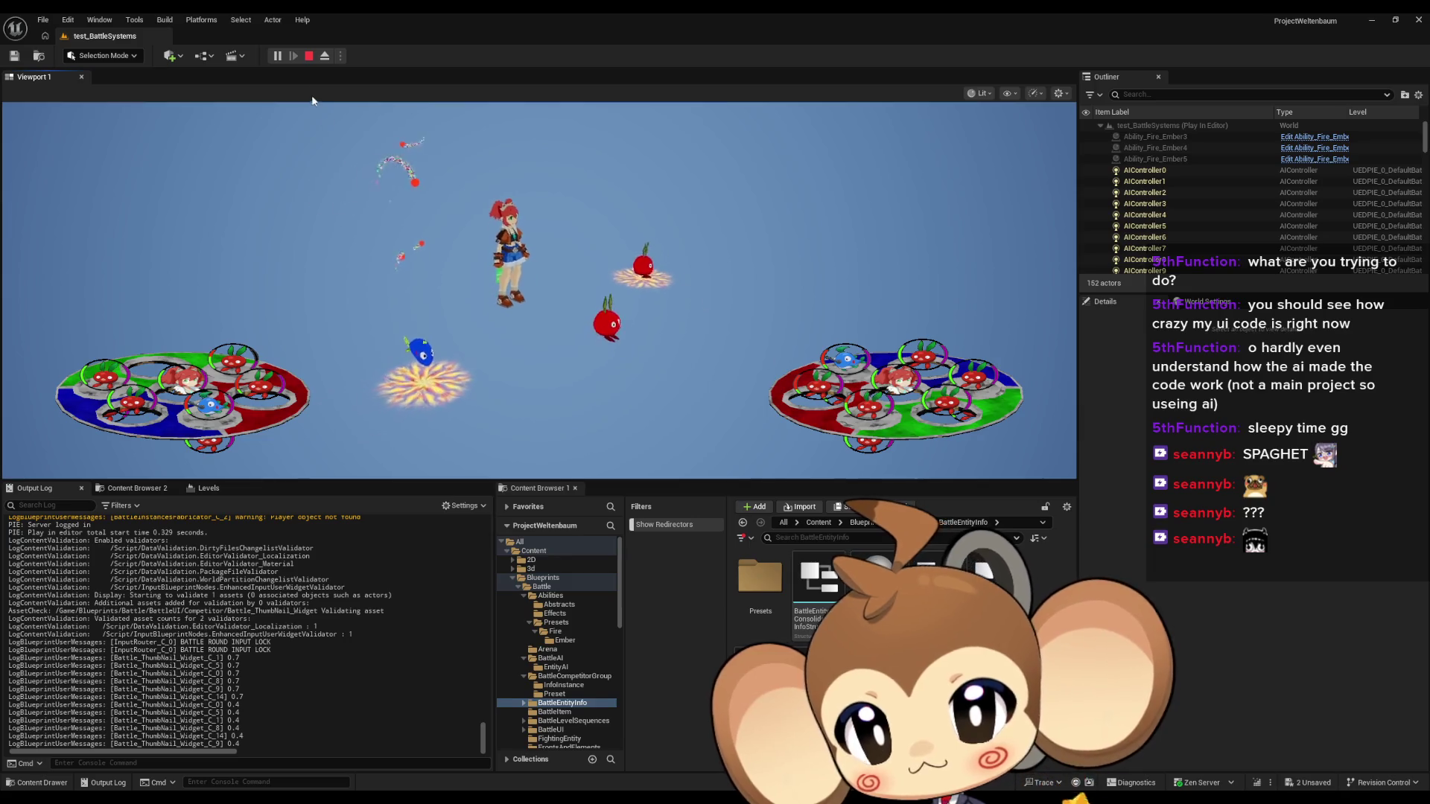
key("Escape")
Wire InterpMPToPercent's exec directly into SET TargetMPClipping, skipping the Print String
mouse_move(512, 796)
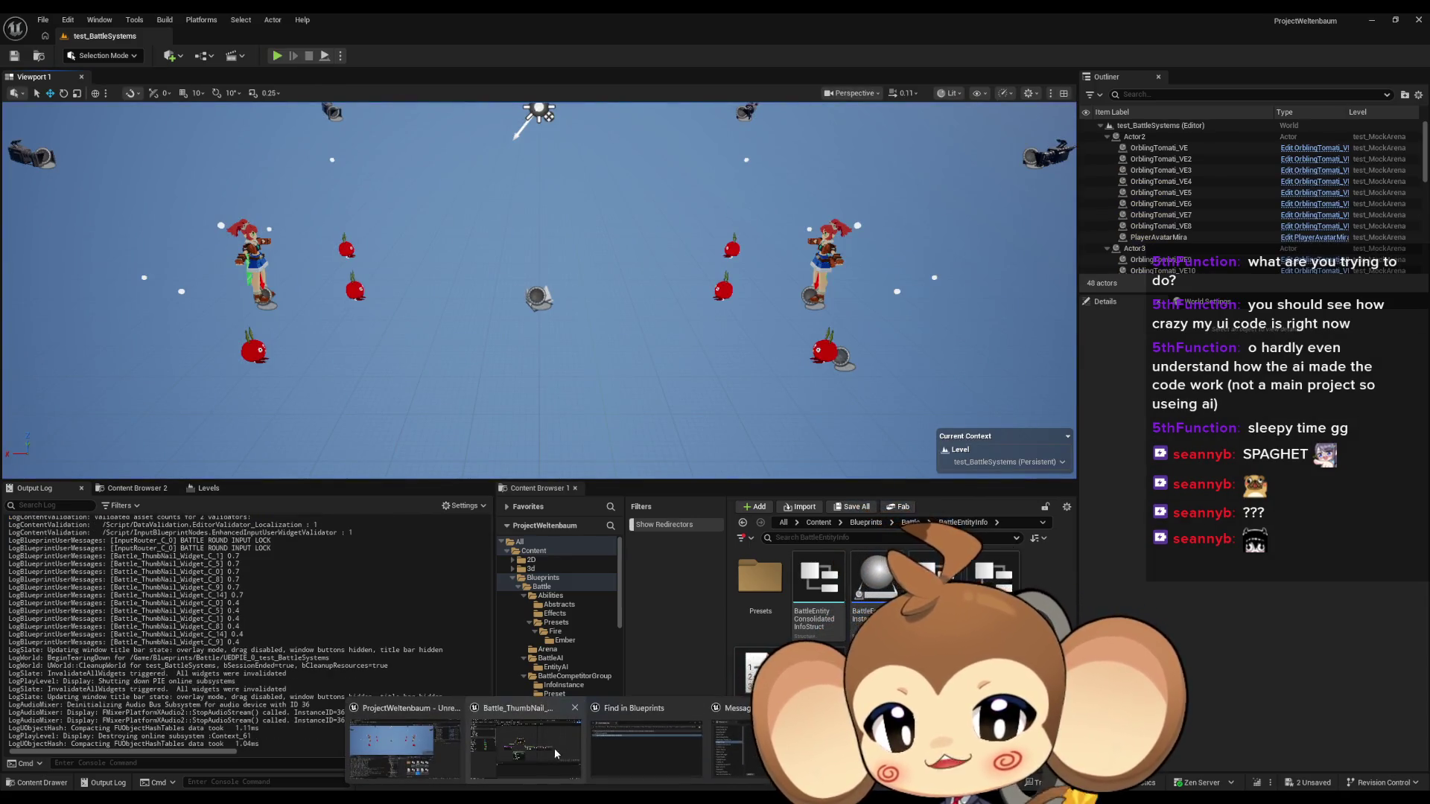
left_click(542, 748)
left_click_drag(521, 388, 732, 387)
left_click(778, 409)
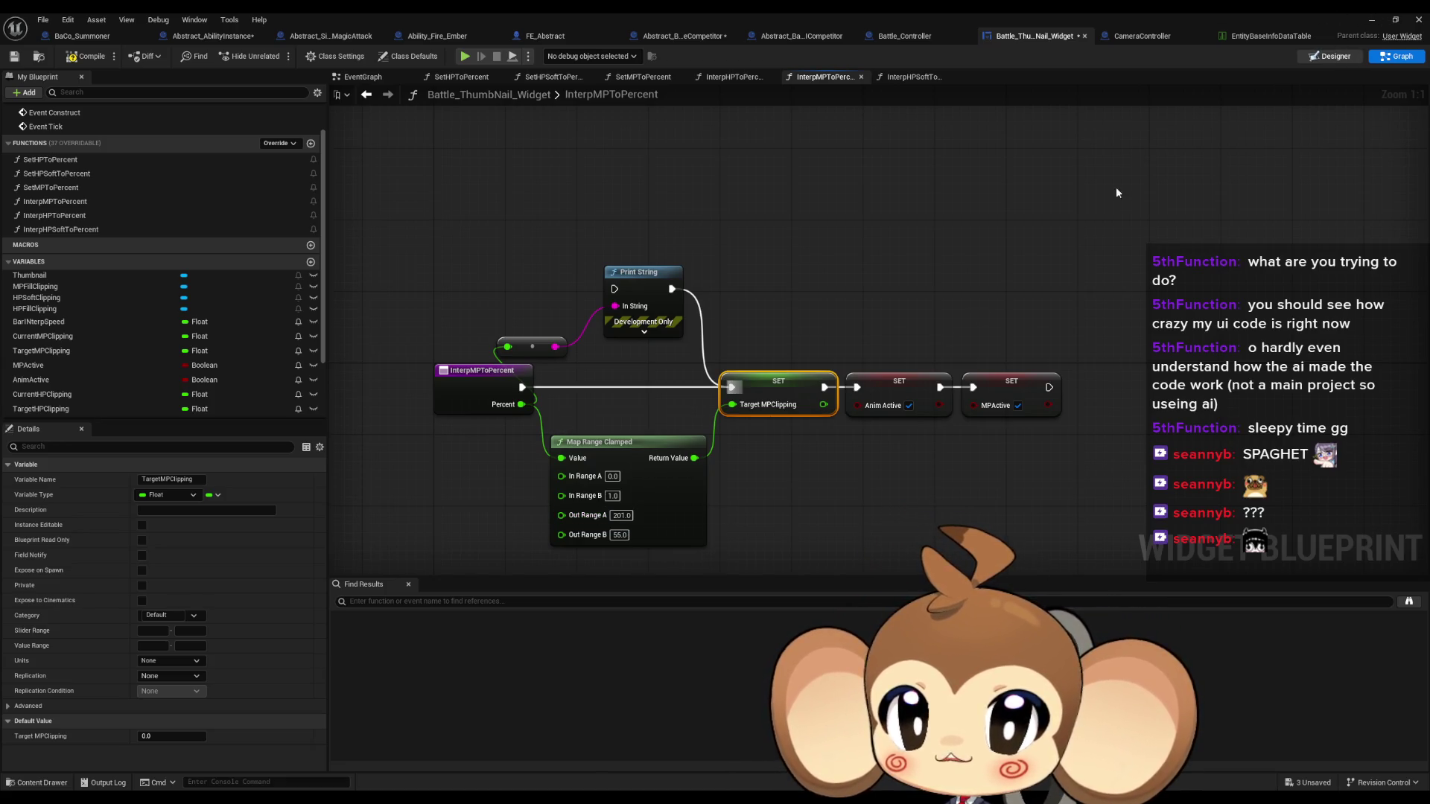
Check the Designer layout, reselect TargetMPClipping in the graph, and open the widget's EventGraph
left_click(1330, 56)
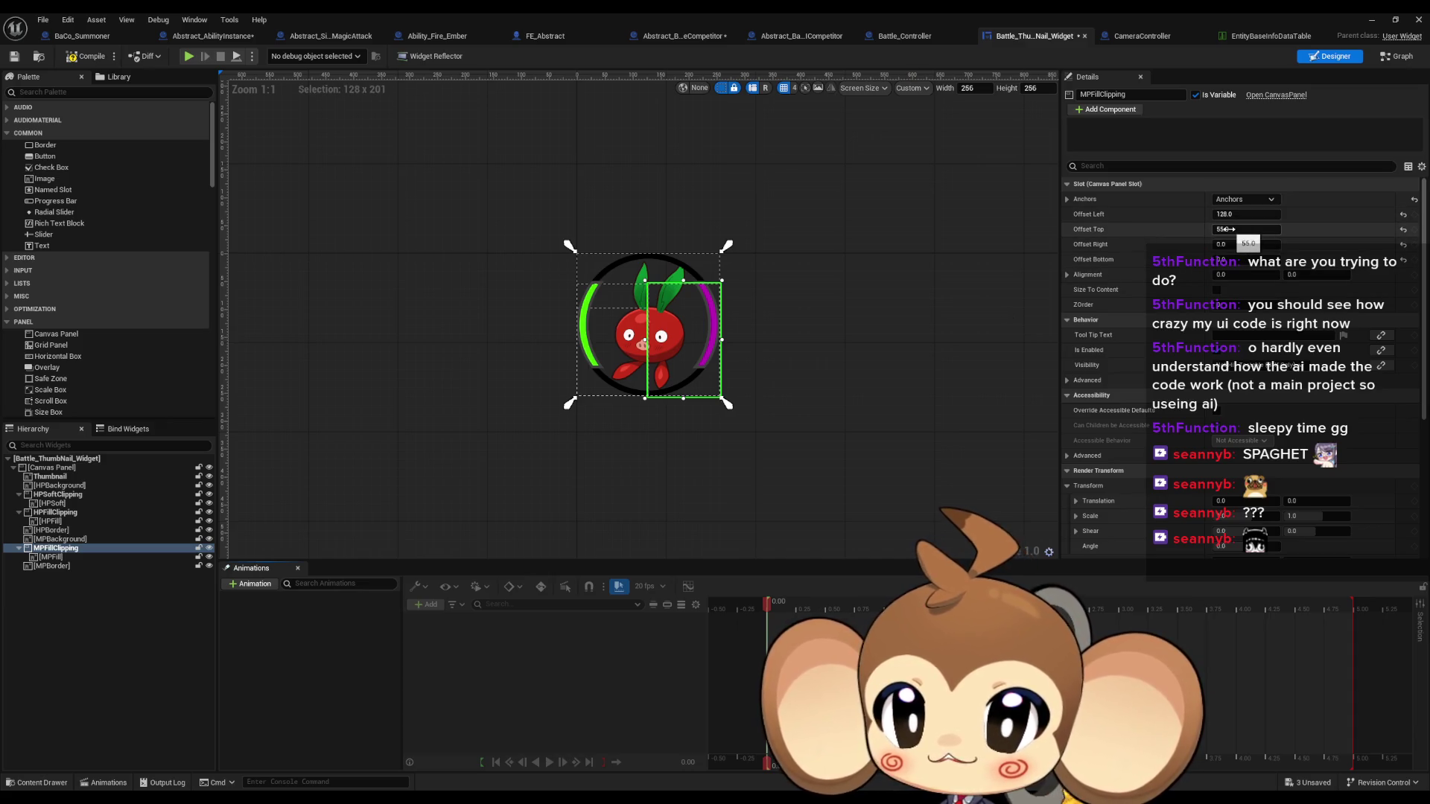
left_click(1400, 63)
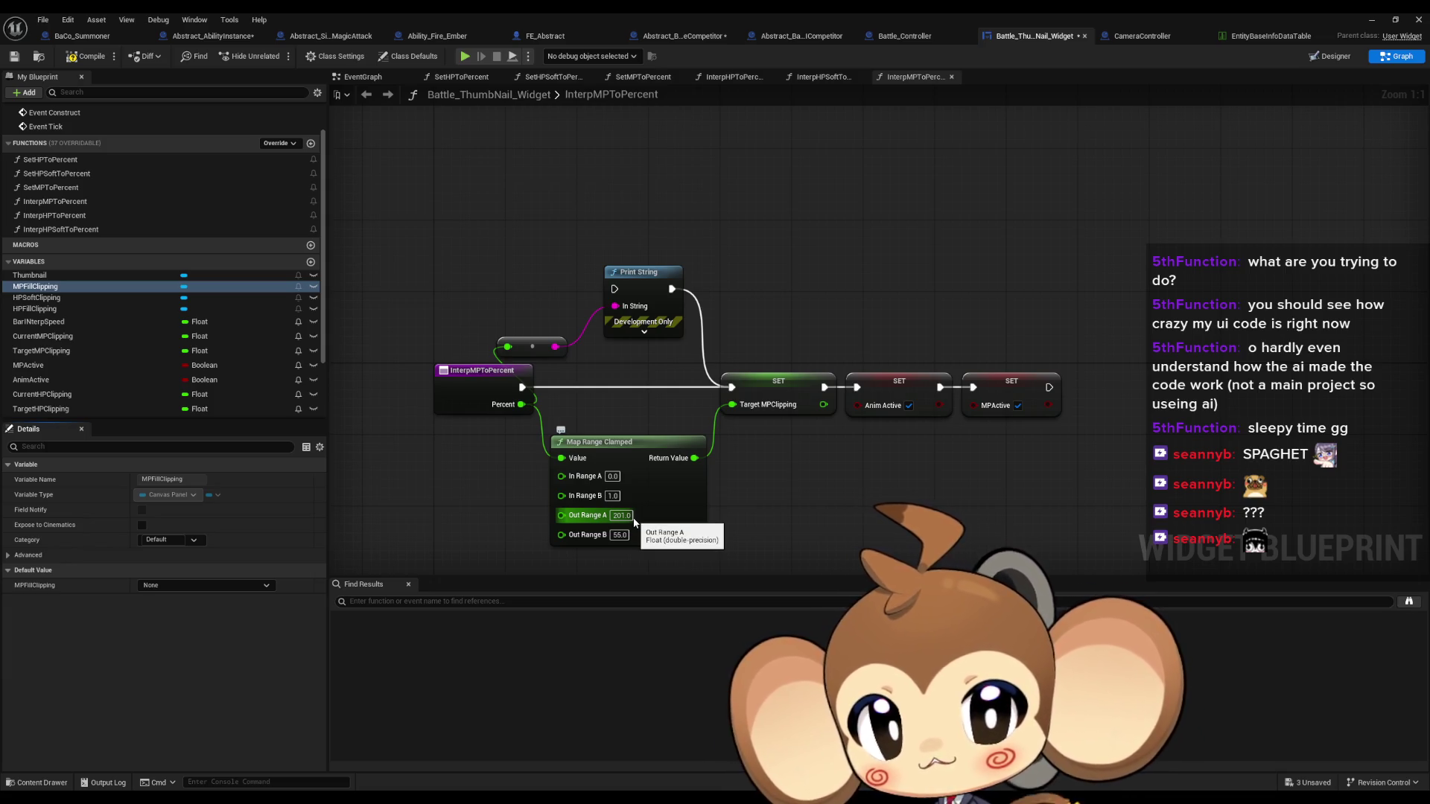
left_click(778, 393)
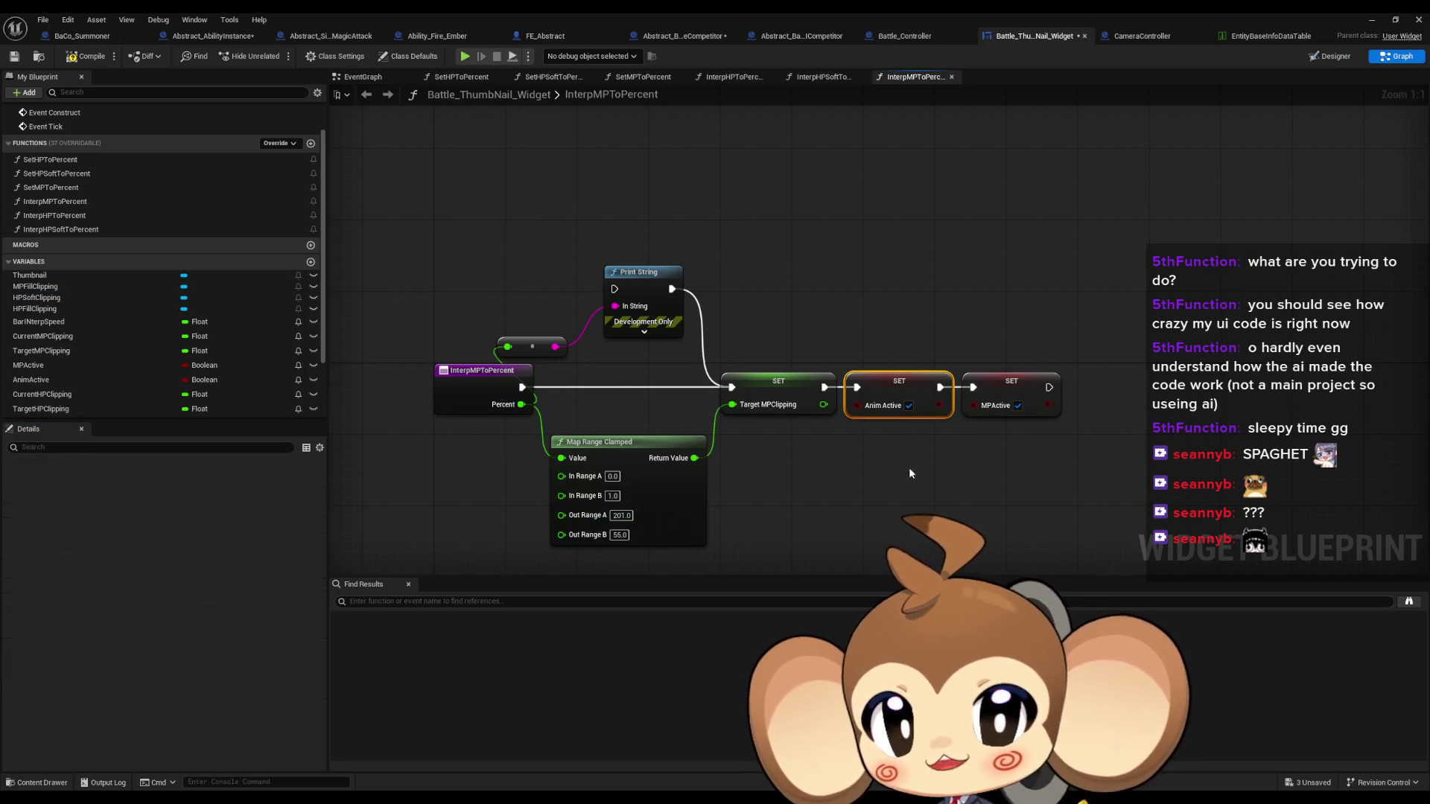
scroll(89, 186, "up", 2)
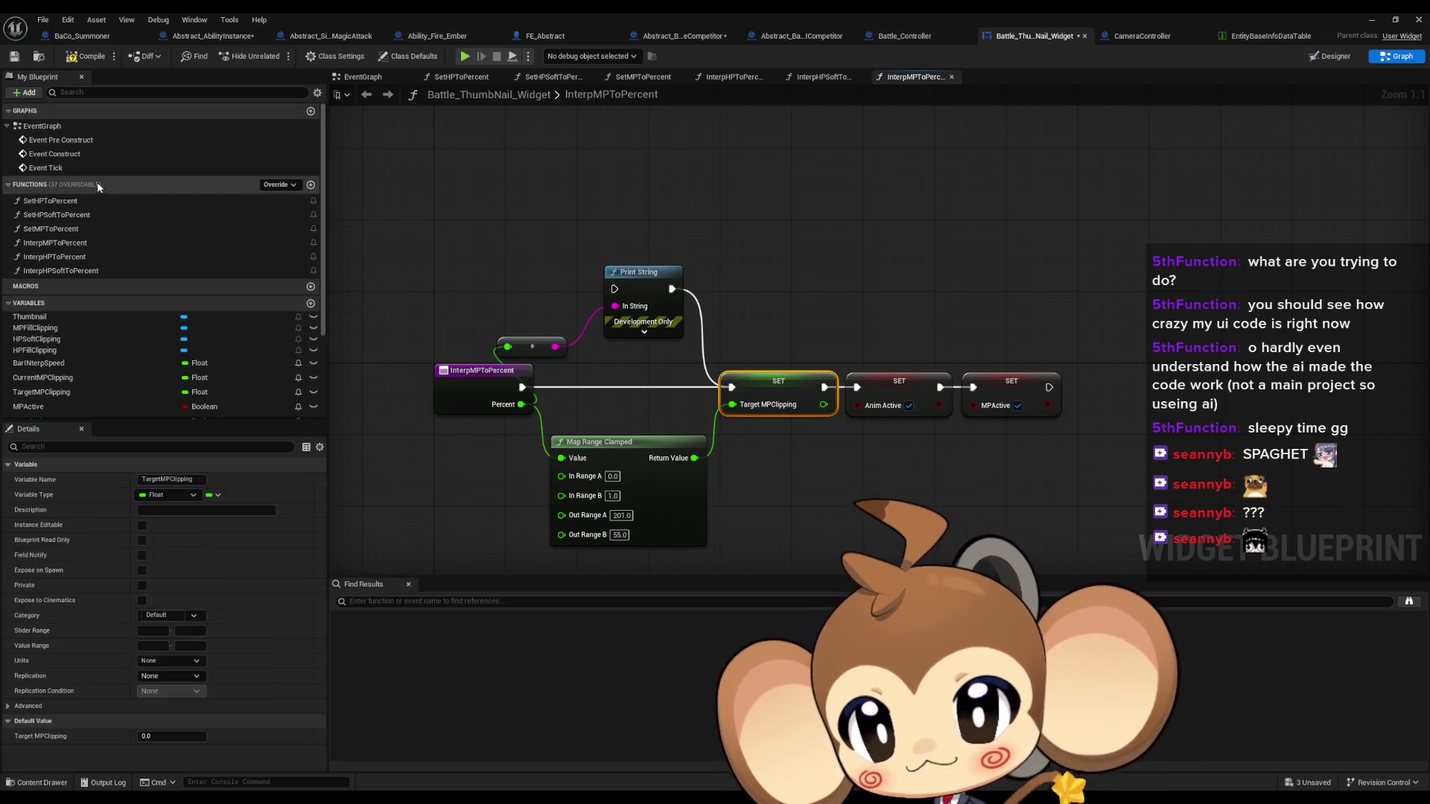
double_click(55, 127)
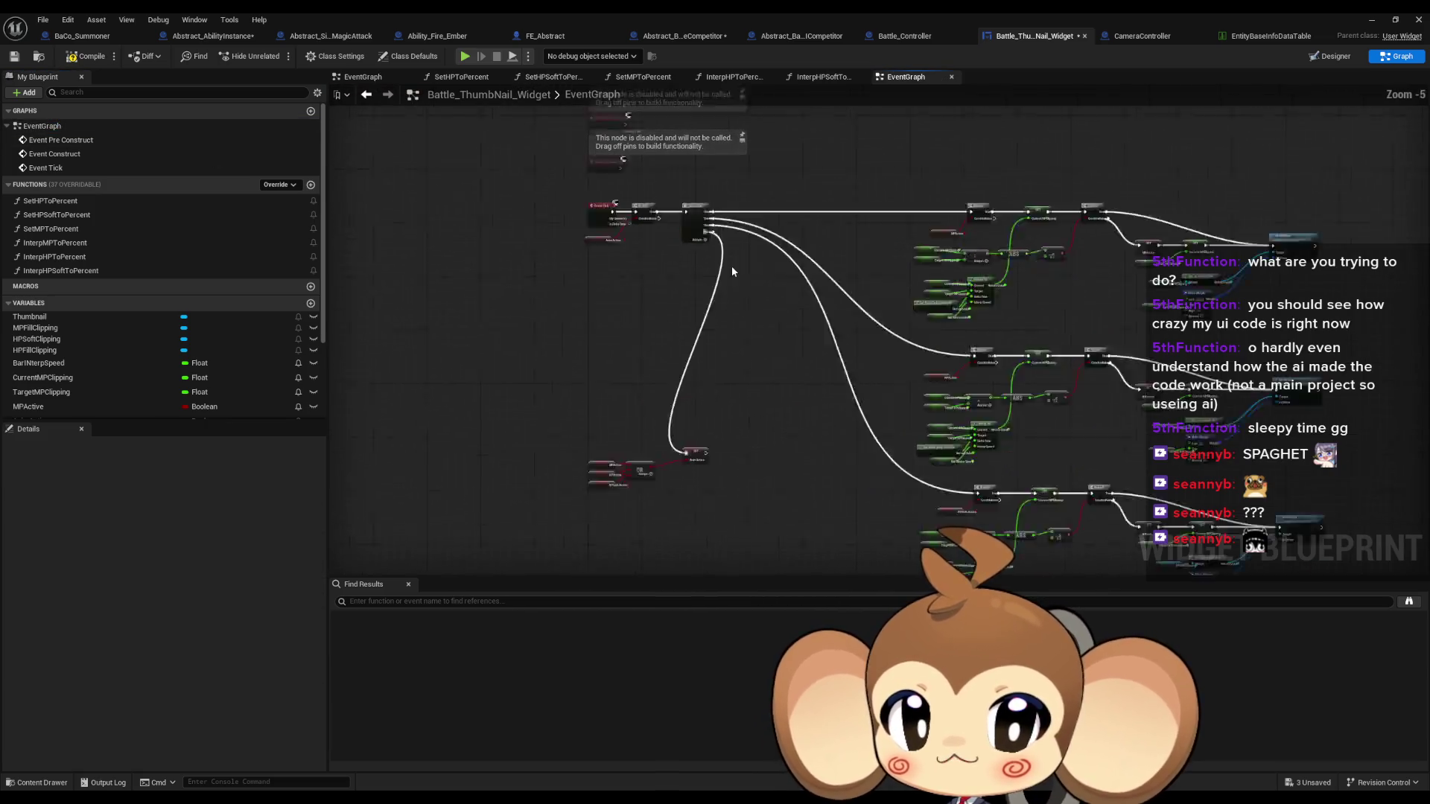
scroll(427, 560, "down", 1)
left_click_drag(1173, 172, 896, 268)
scroll(951, 297, "up", 1)
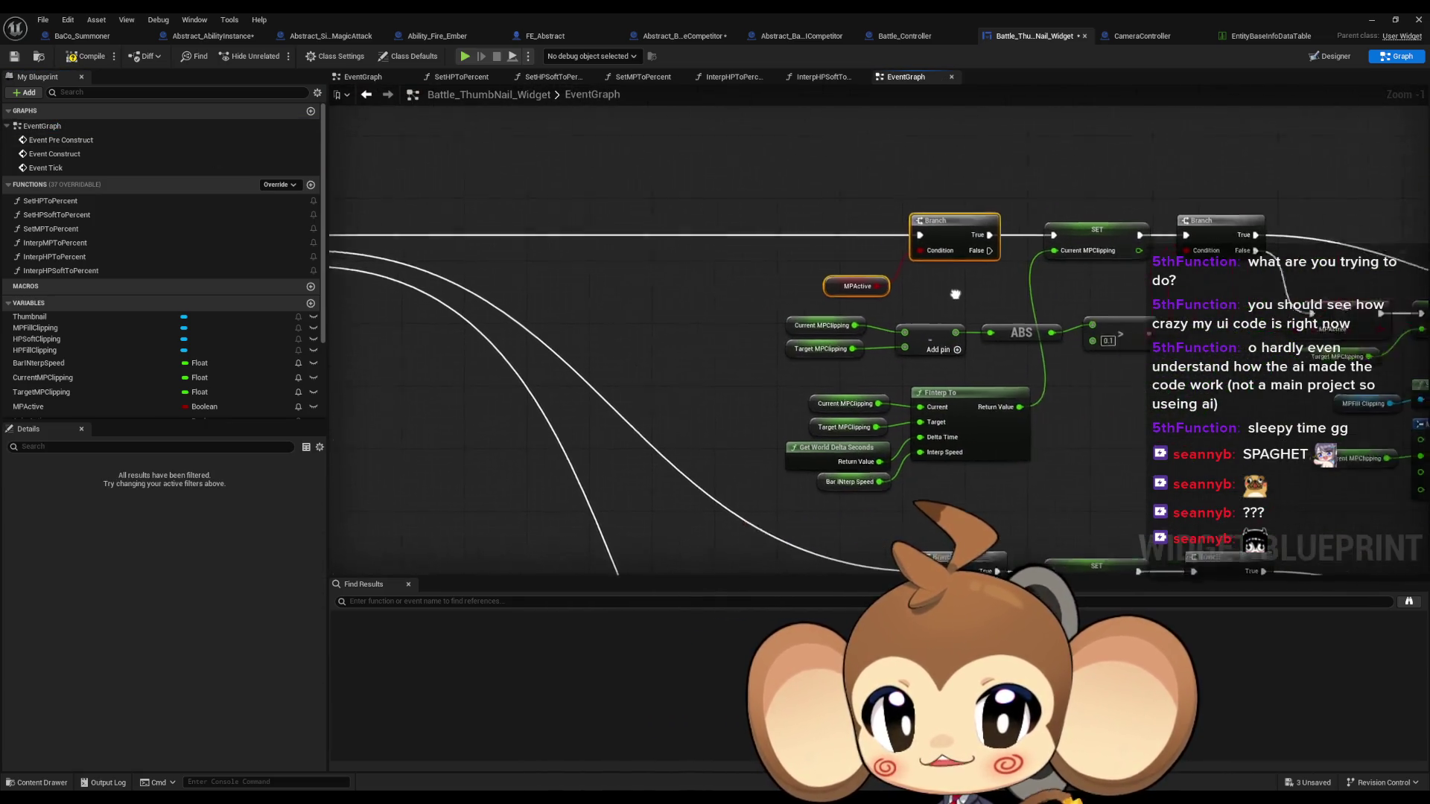
left_click_drag(718, 325, 771, 352)
left_click(1065, 333)
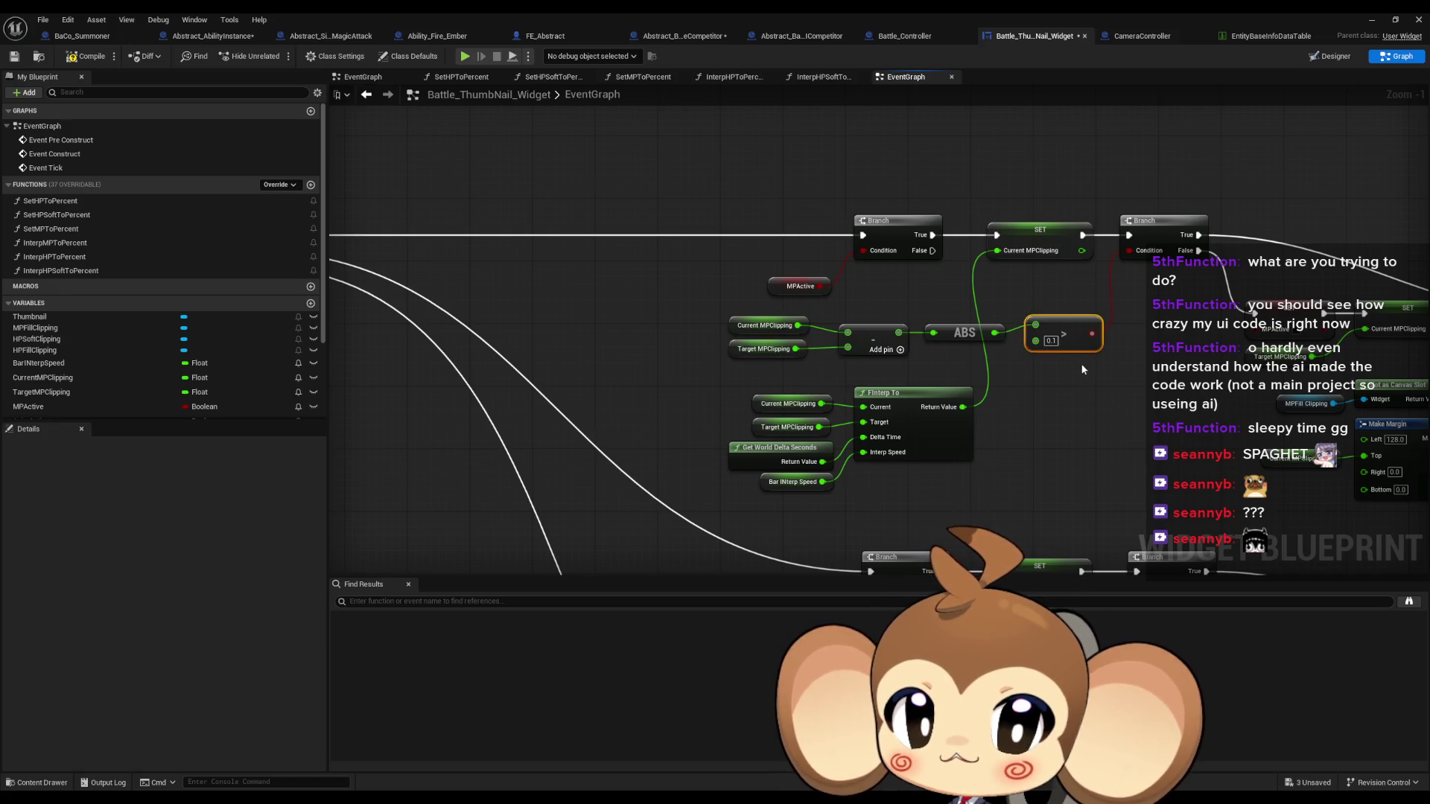
key("f")
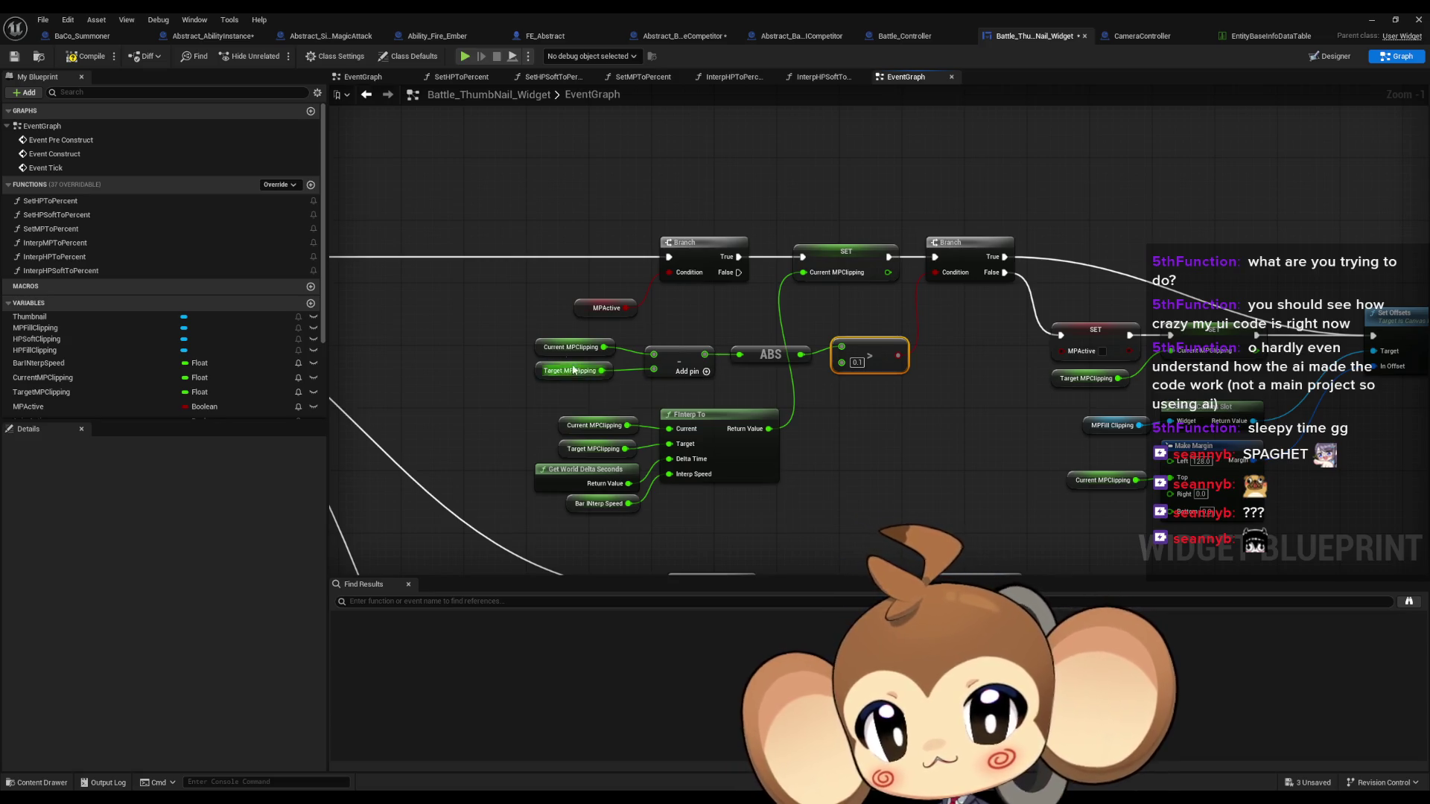
left_click(570, 347)
left_click(569, 371)
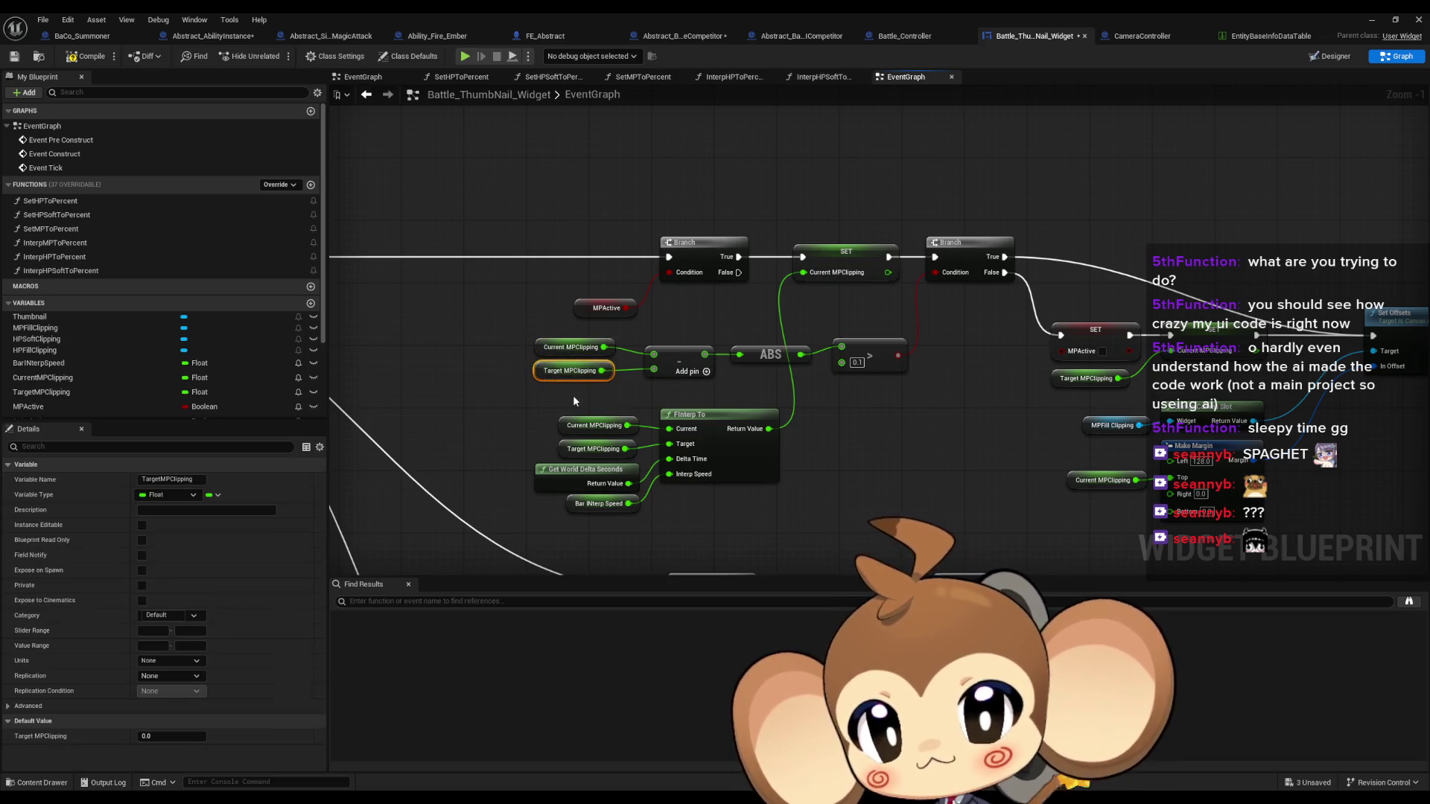
left_click(771, 355)
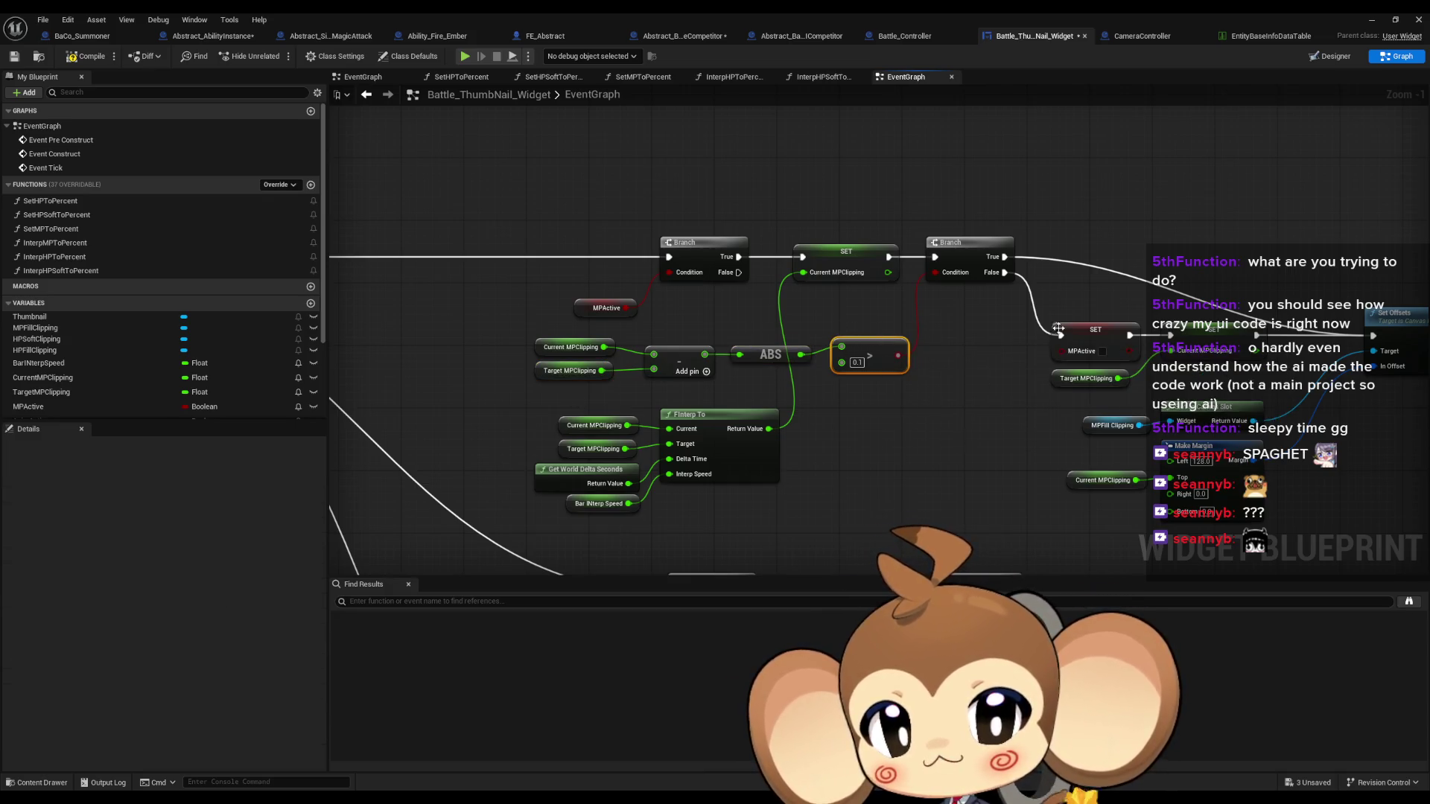
left_click_drag(1093, 294, 1249, 391)
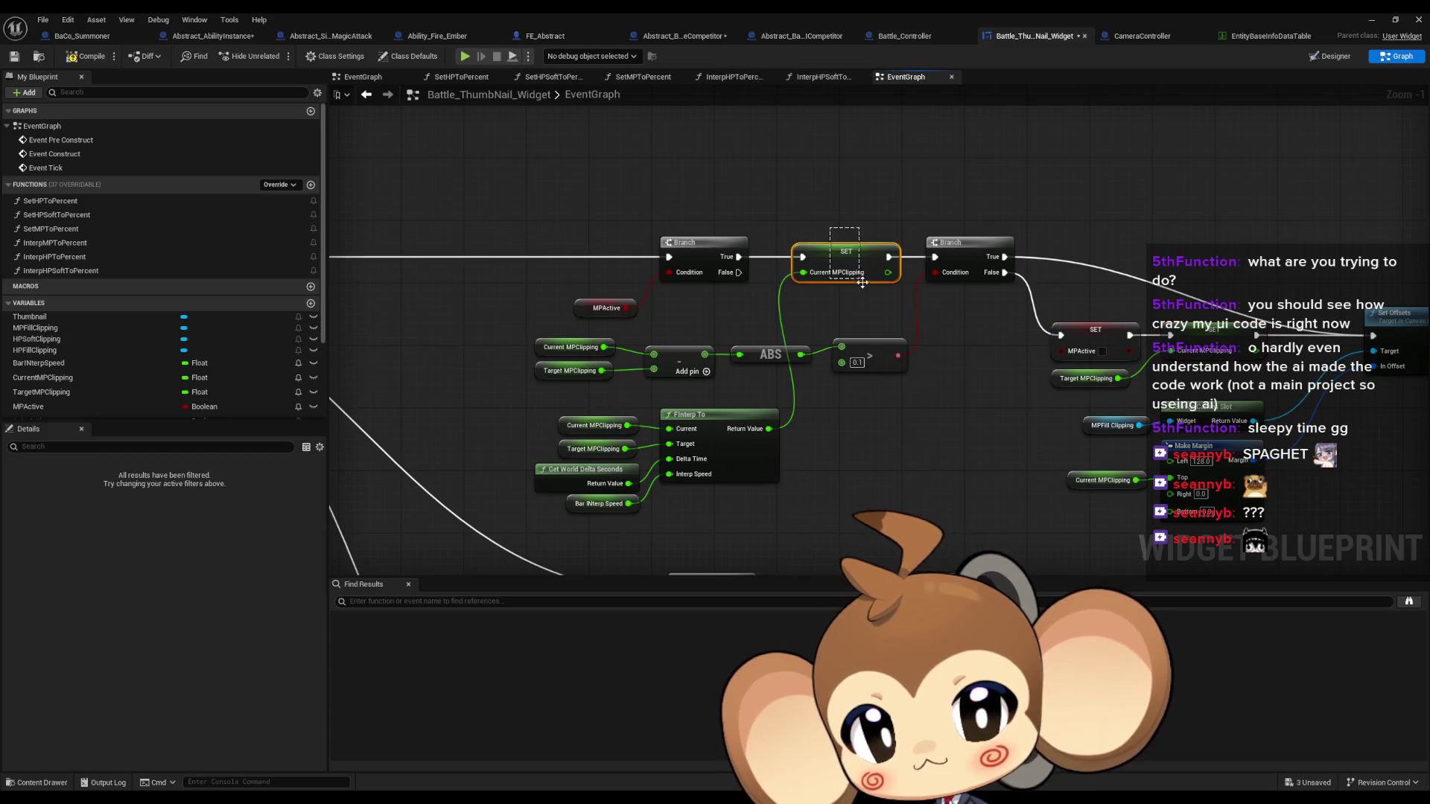
left_click_drag(534, 406, 608, 423)
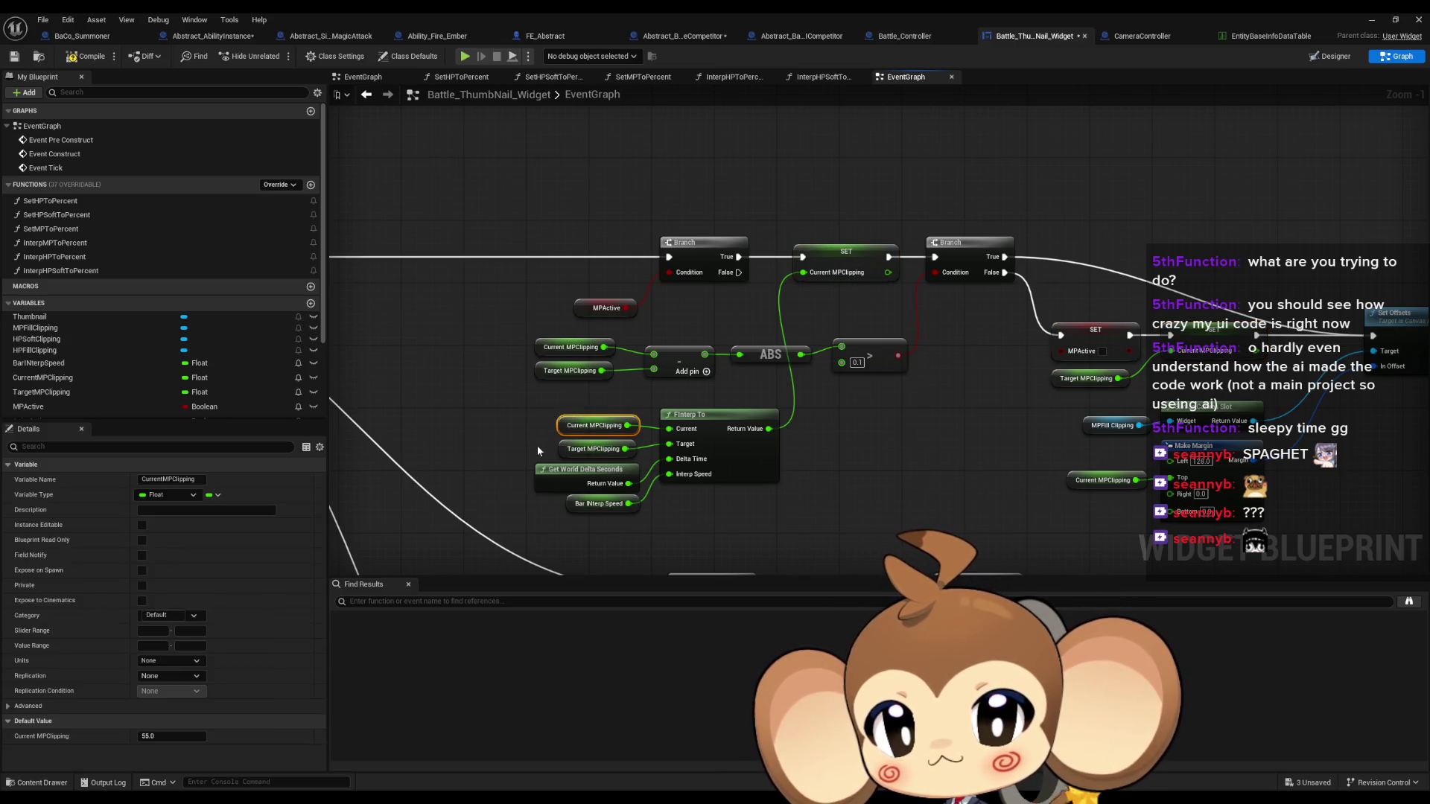
left_click(592, 448)
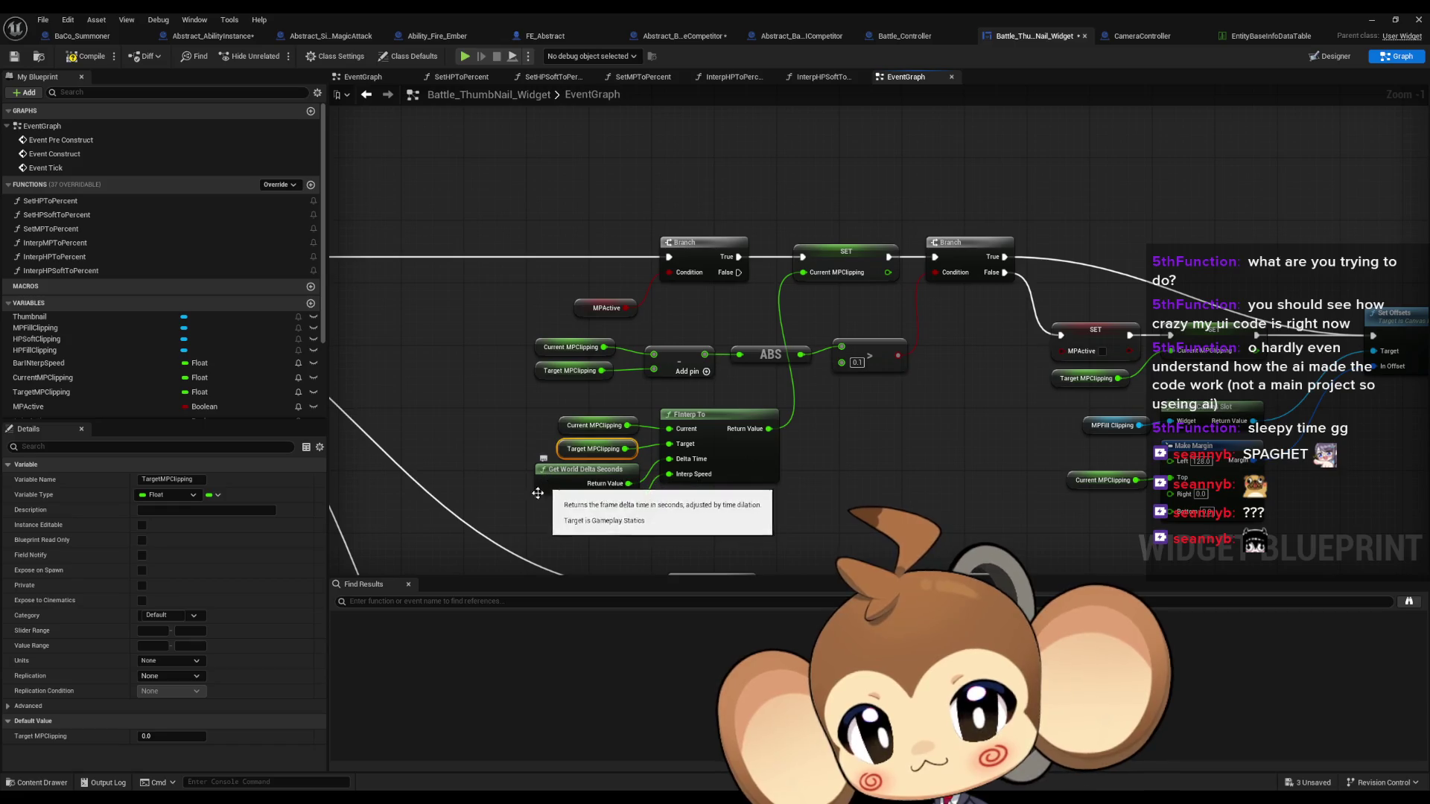
left_click(598, 504)
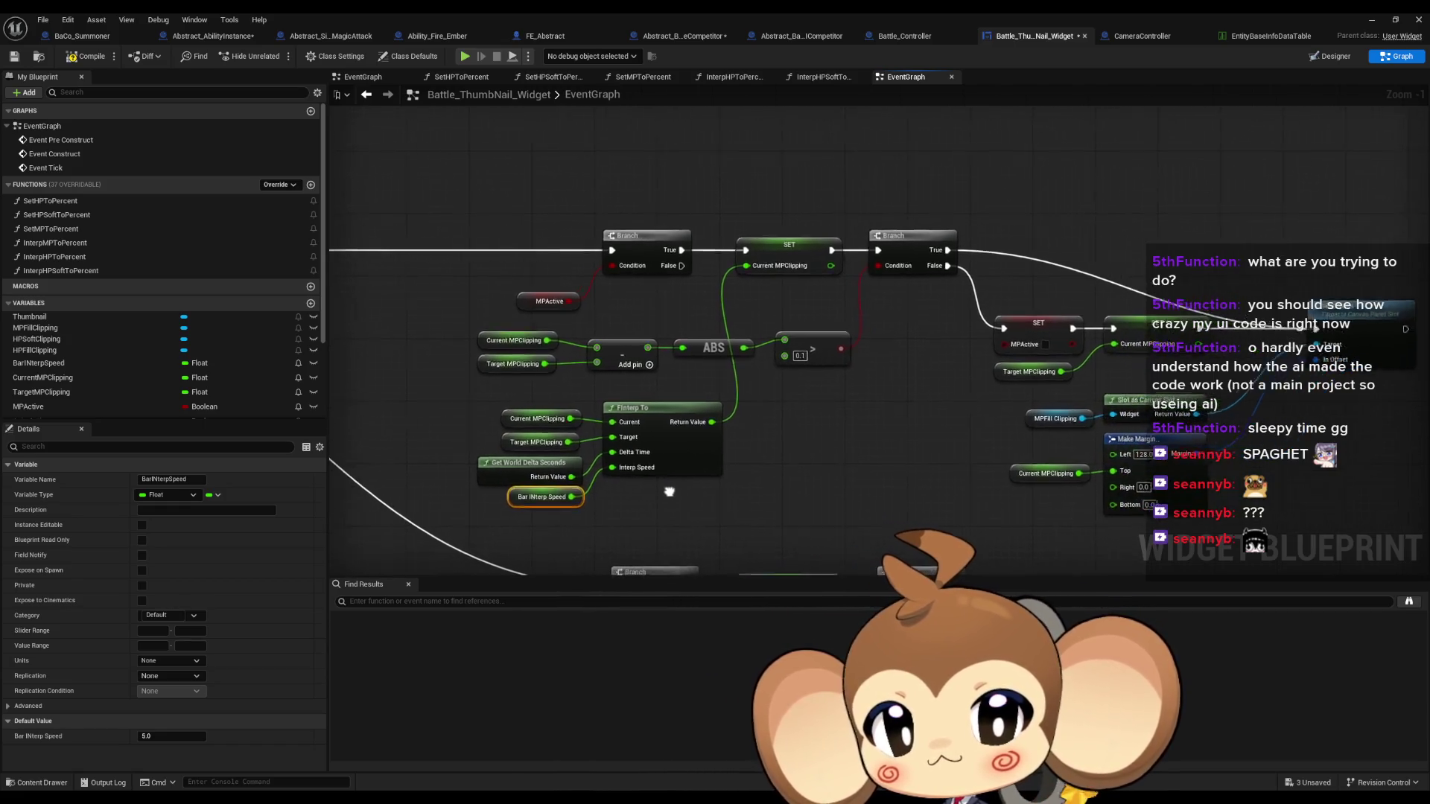
left_click_drag(957, 439, 1002, 474)
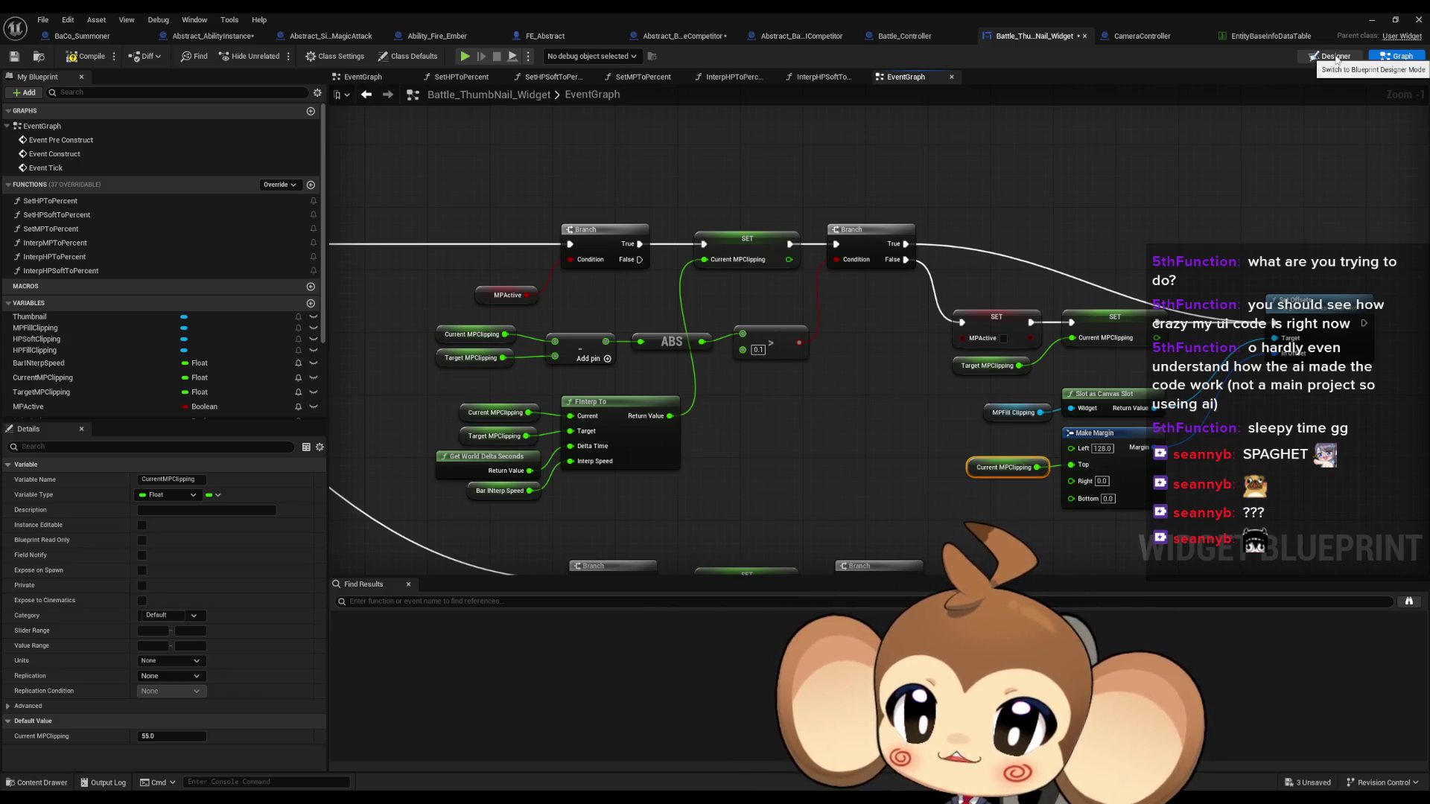
left_click(1334, 57)
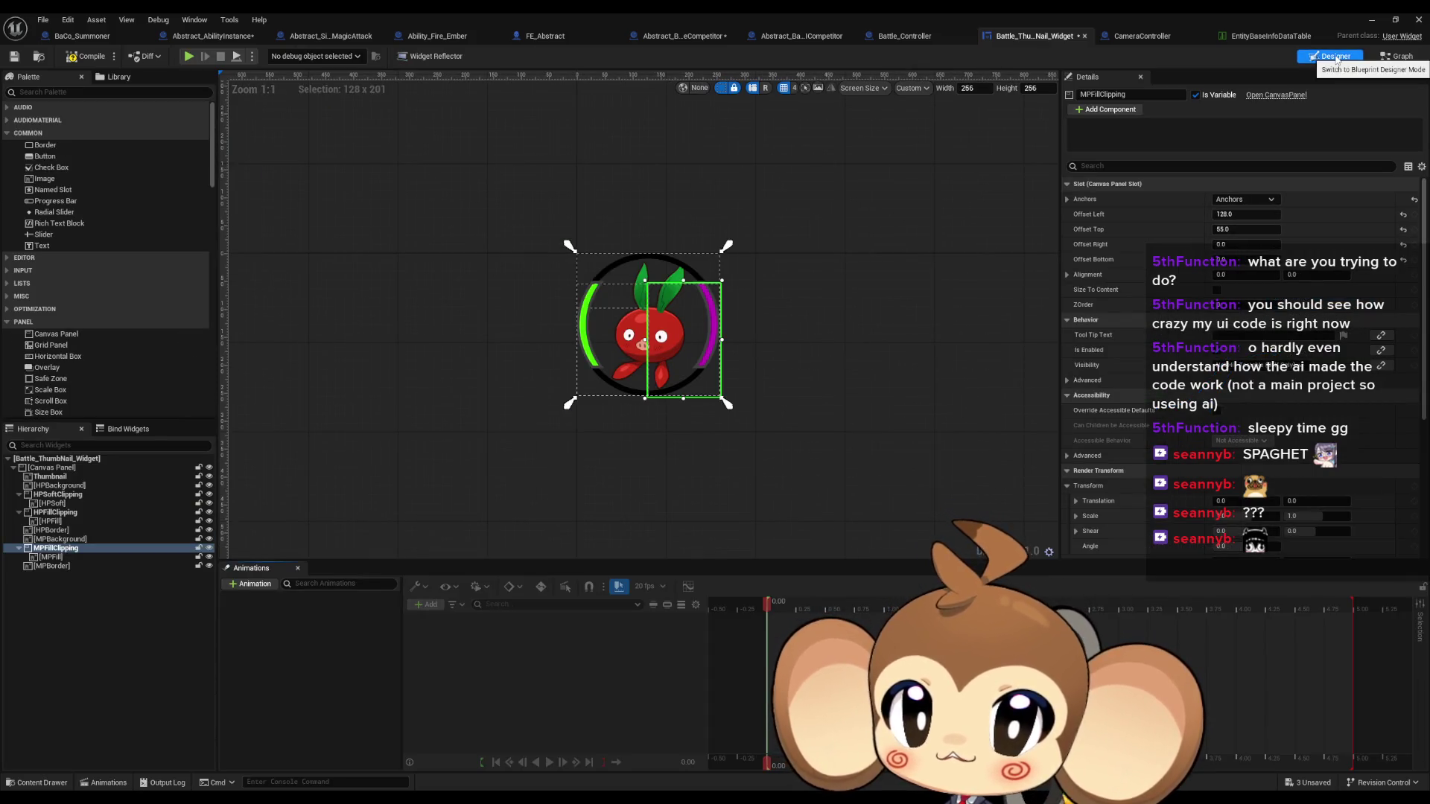
left_click(1400, 56)
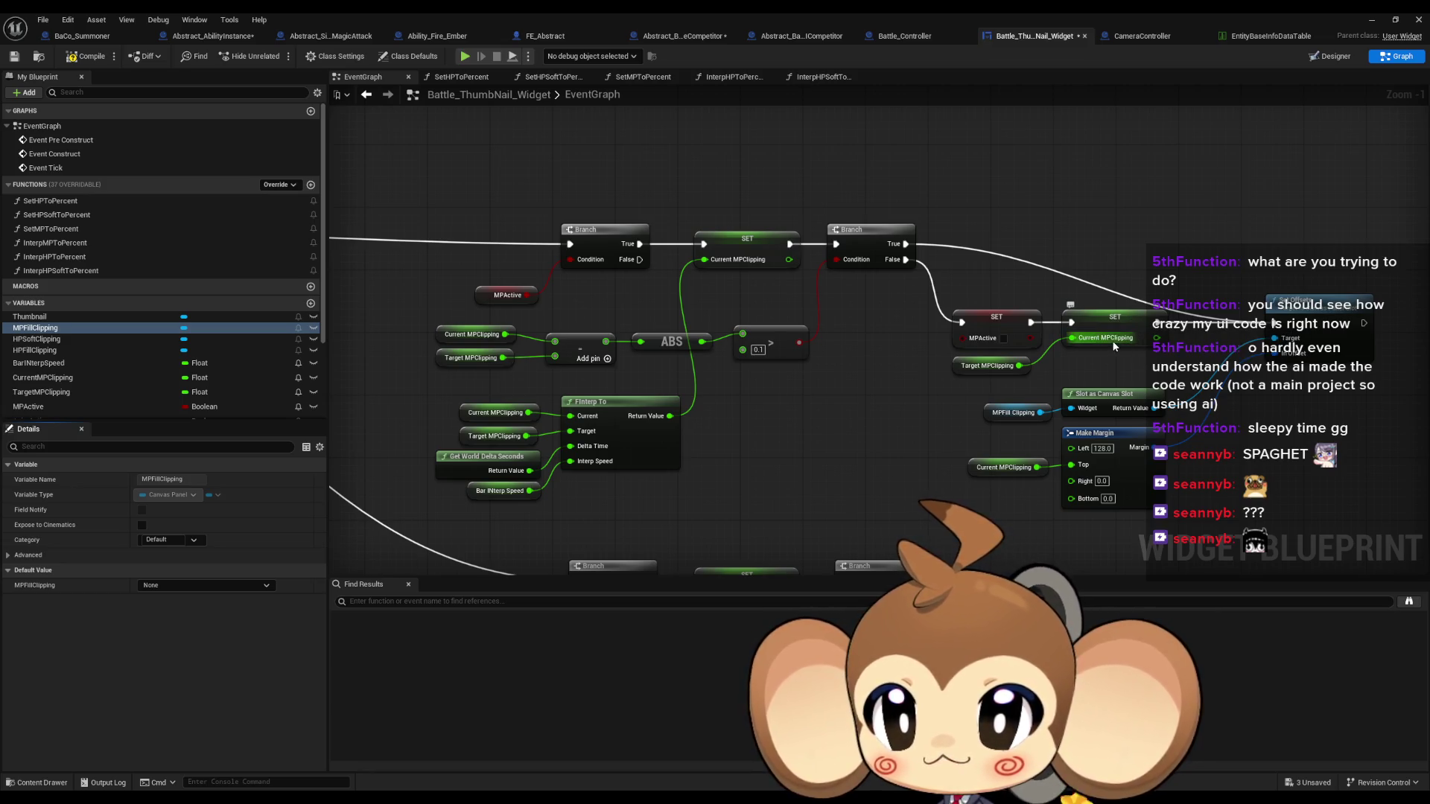
scroll(1099, 350, "down", 5)
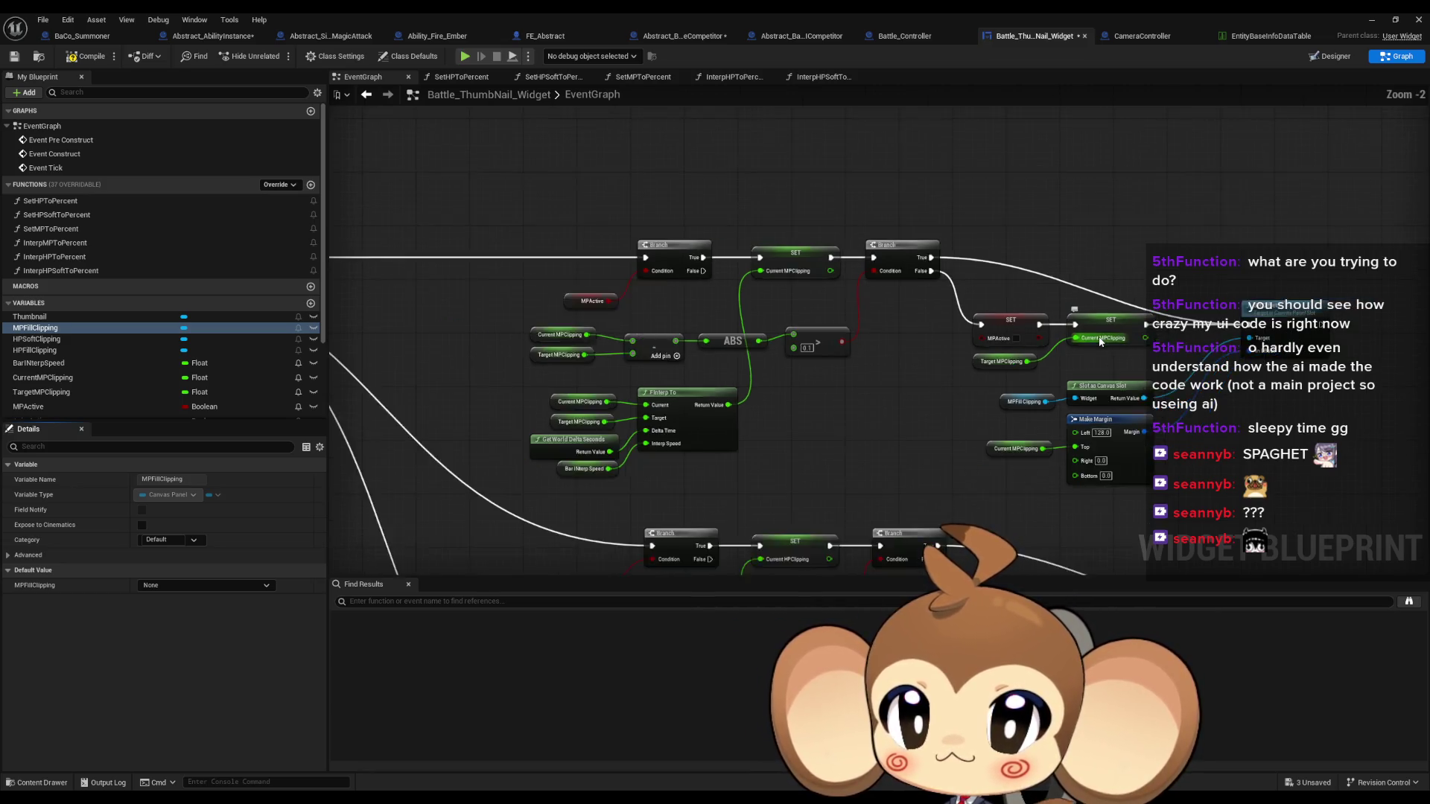
scroll(1053, 402, "up", 3)
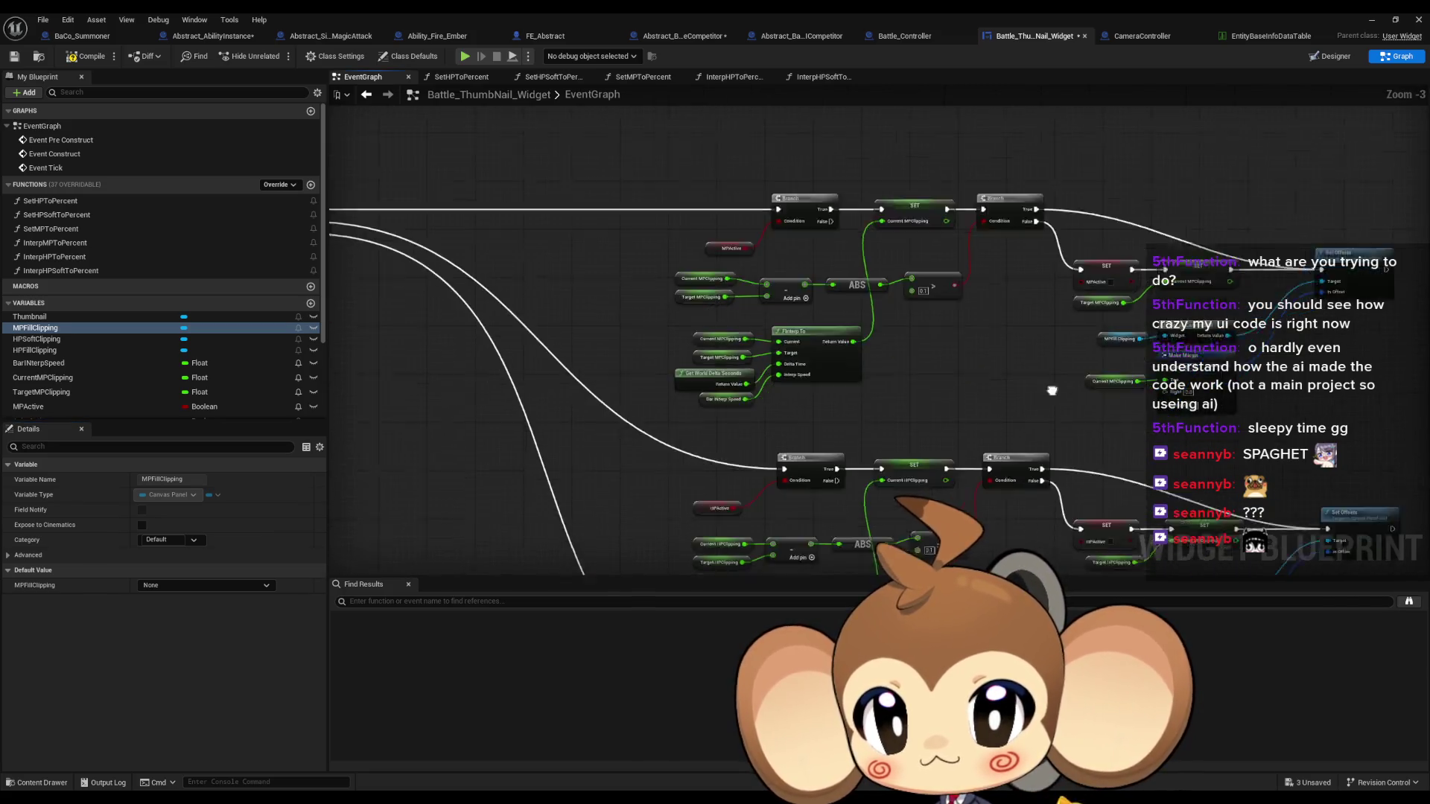
scroll(771, 357, "up", 2)
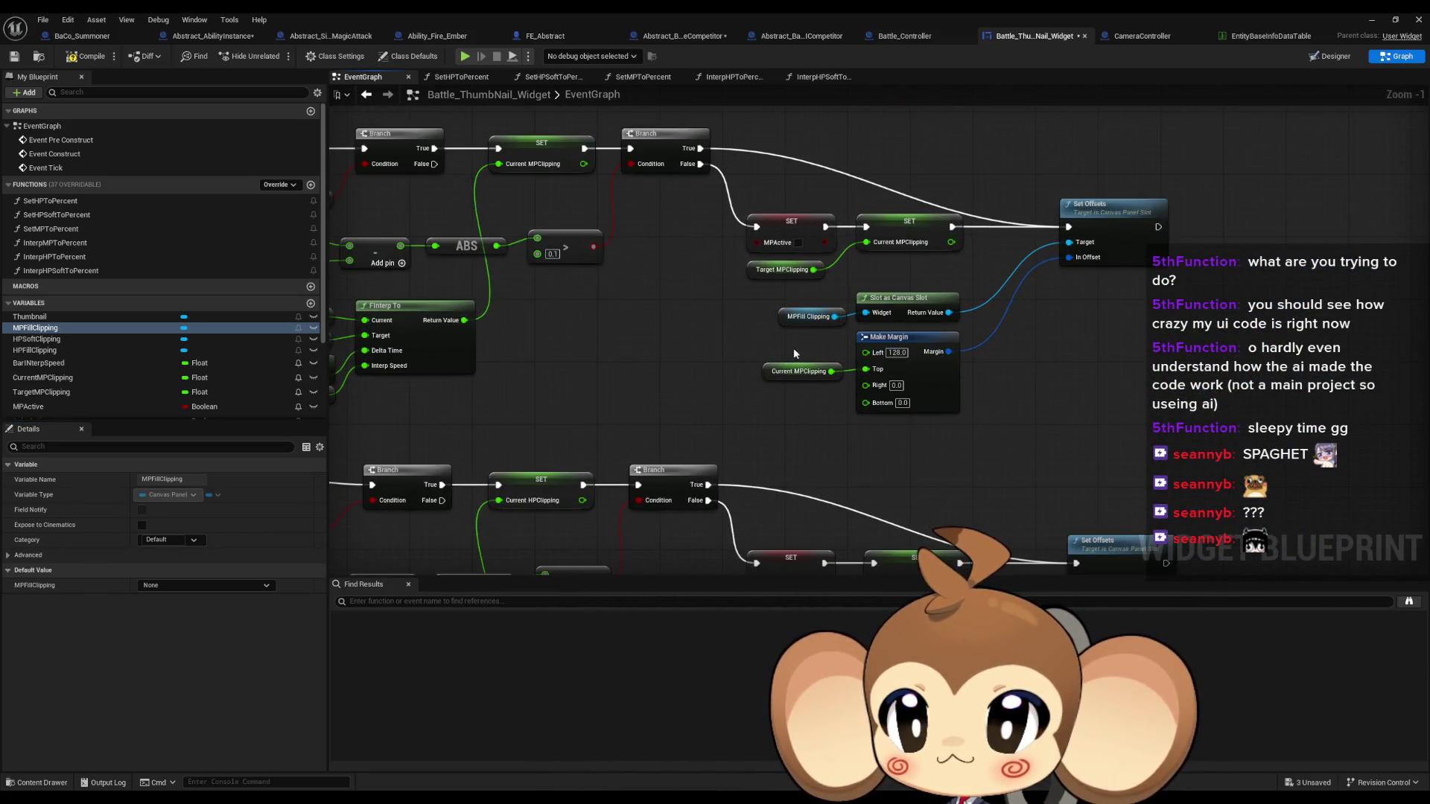
Find references to MPFillClipping and jump to its use in SetMPToPercent
right_click(39, 331)
mouse_move(101, 372)
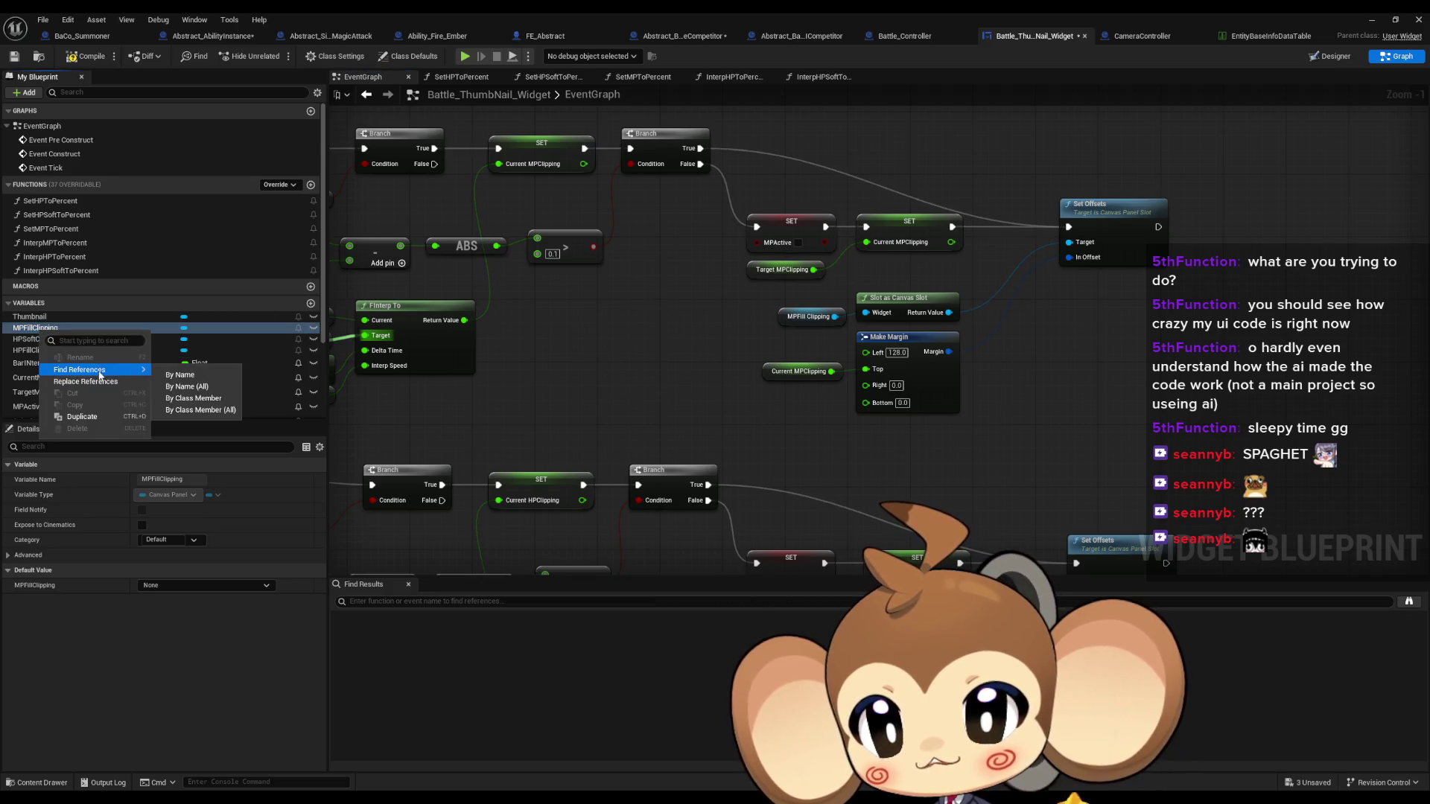
left_click(191, 399)
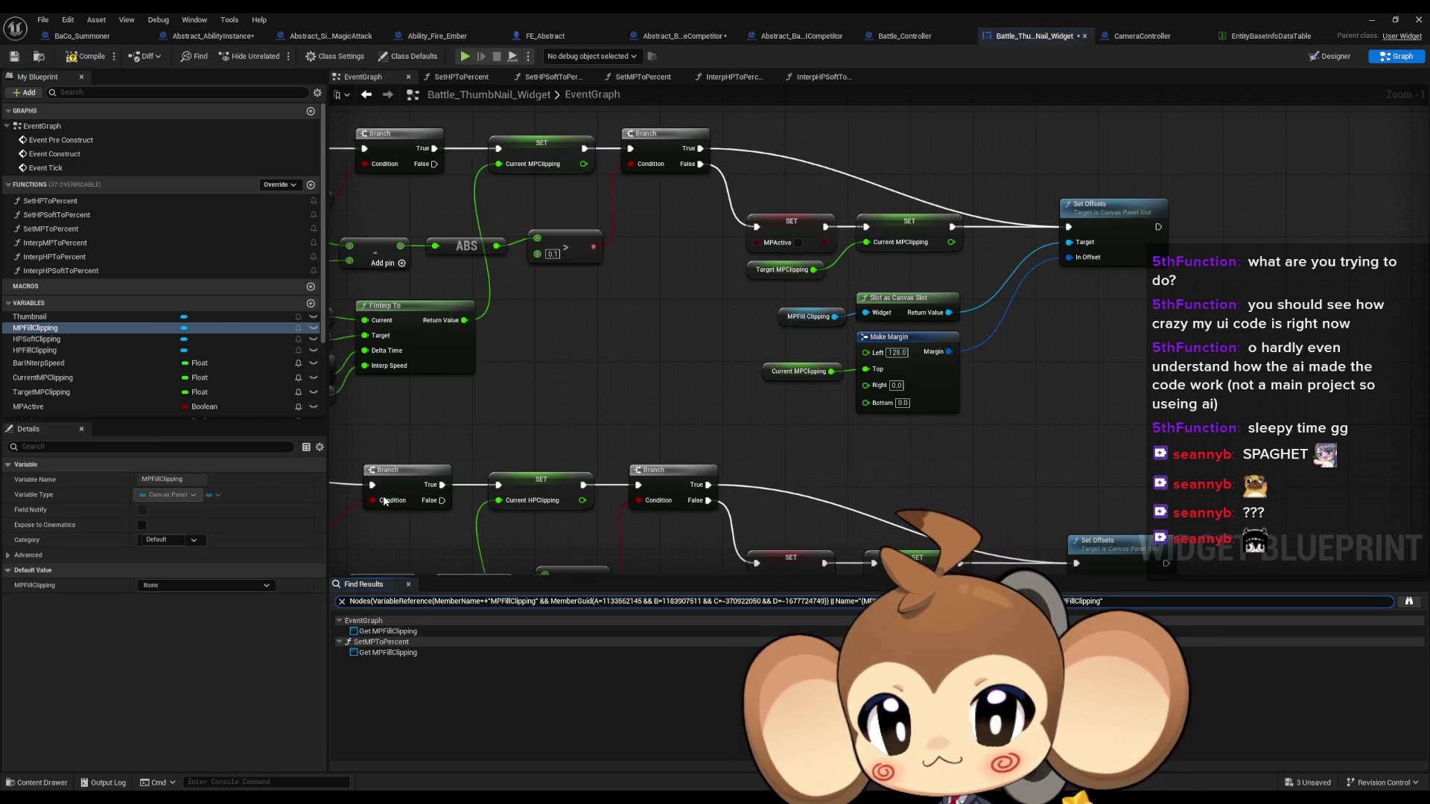
left_click(409, 653)
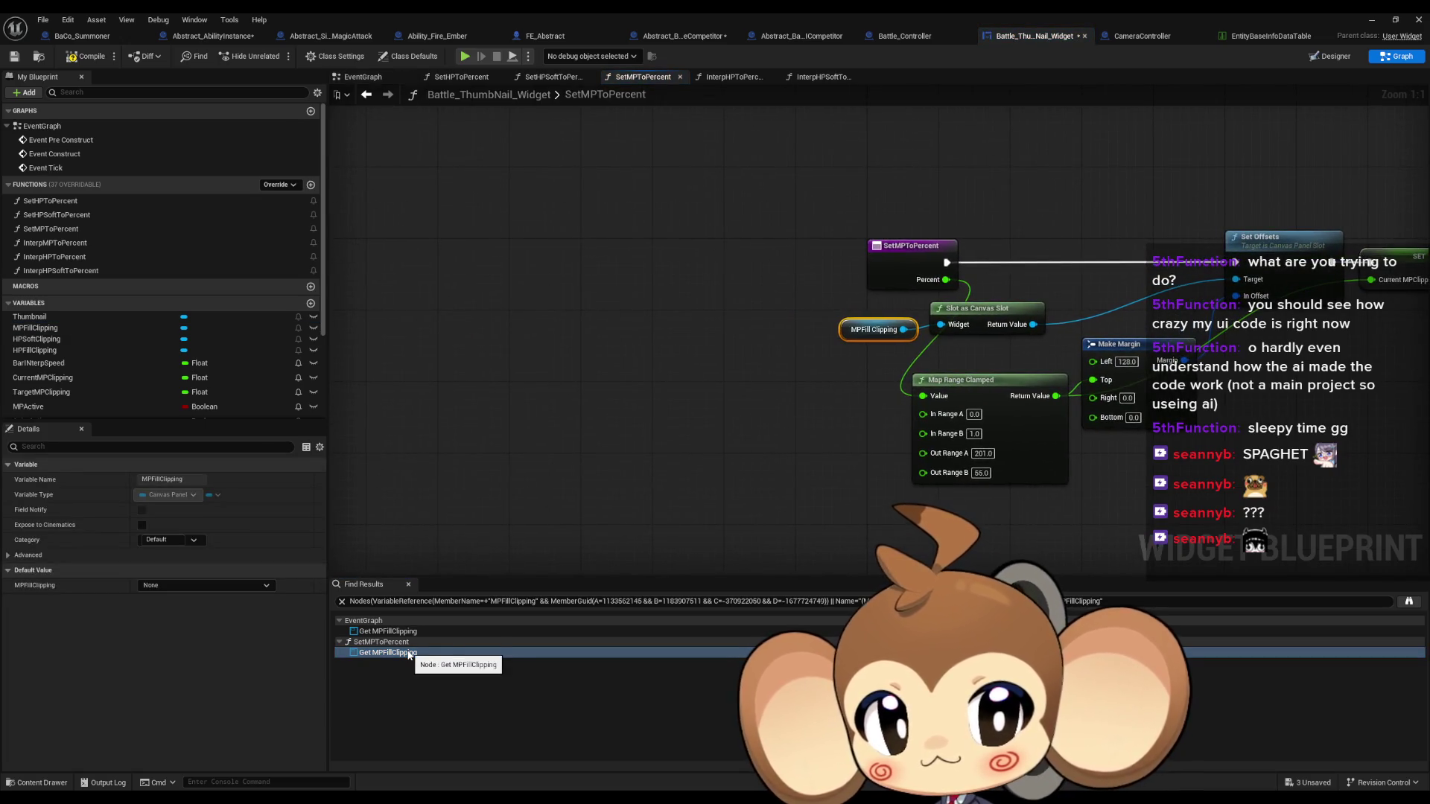
Find where SetMPToPercent is used by class member, then return to the EventGraph's Set Offsets nodes
right_click(907, 259)
mouse_move(967, 376)
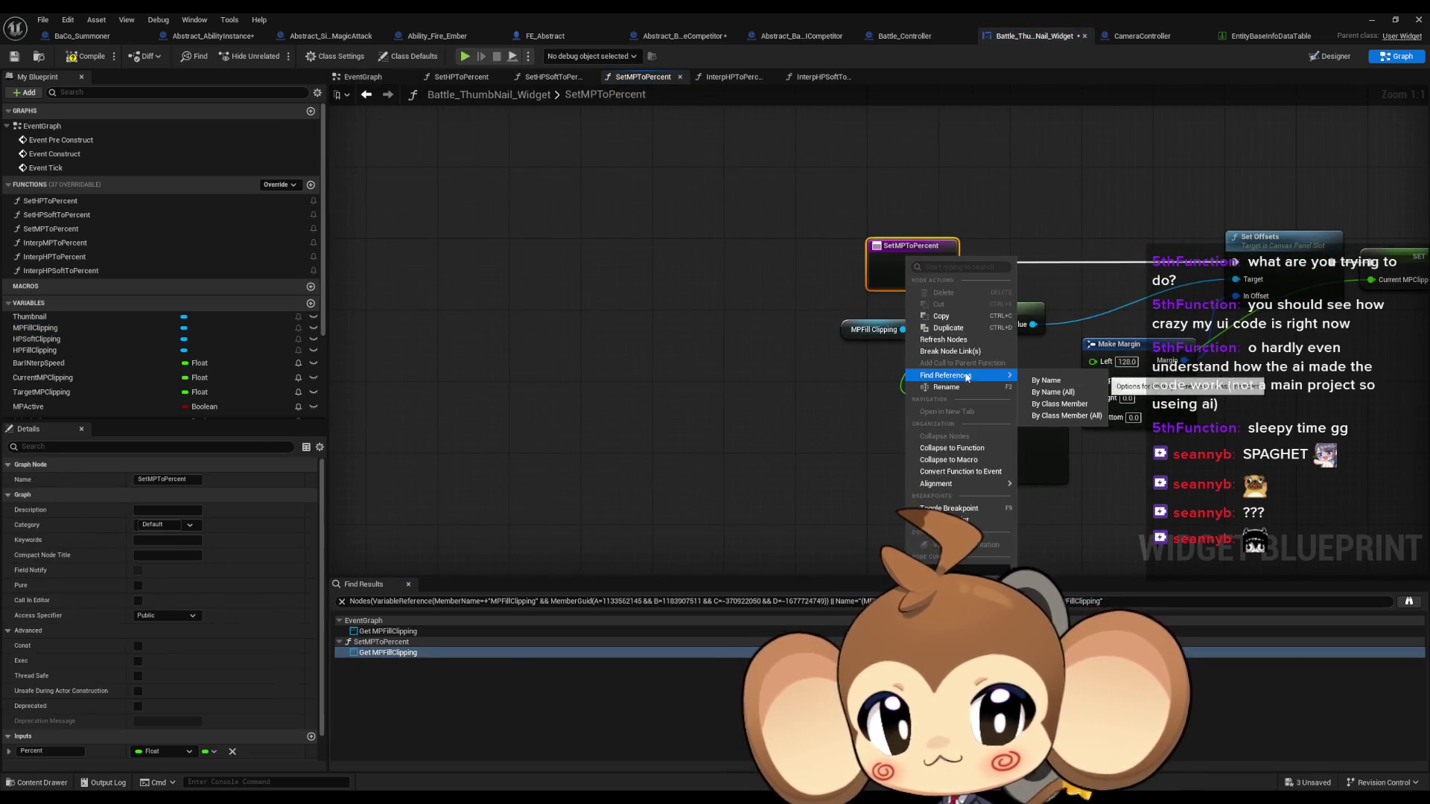
left_click(1059, 404)
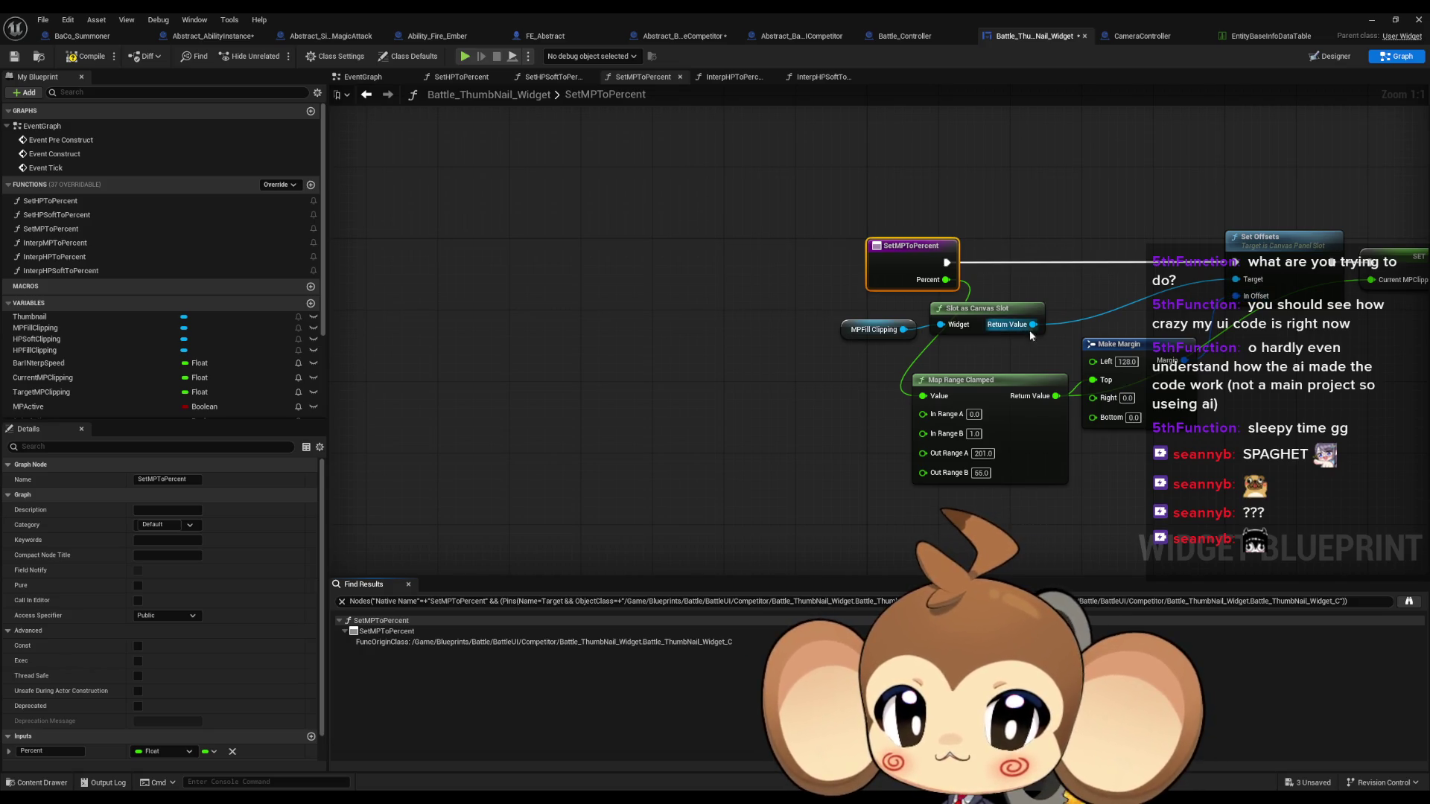
left_click_drag(1031, 335, 783, 337)
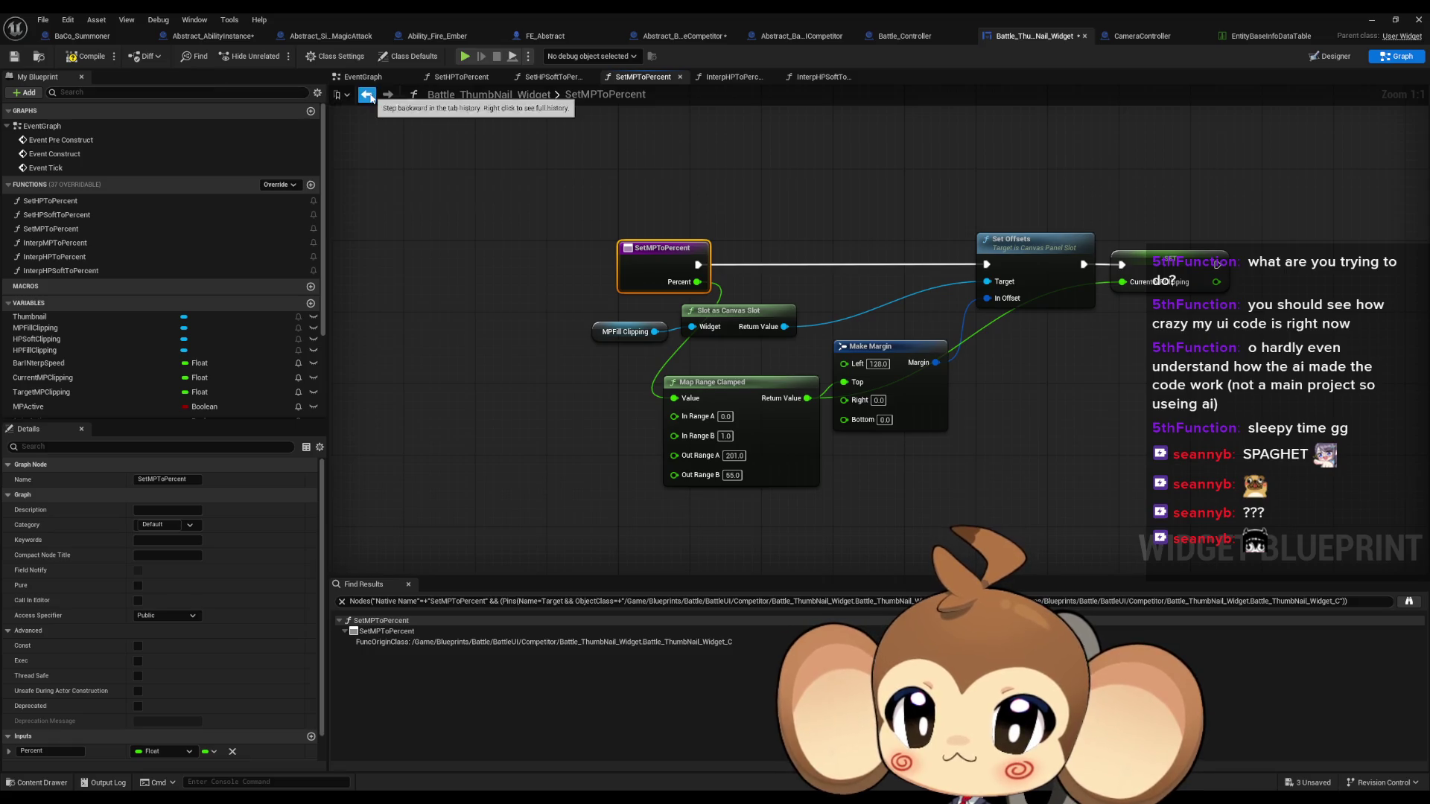
left_click(365, 93)
mouse_move(1132, 385)
left_mouse_down()
mouse_move(1046, 428)
mouse_move(976, 489)
left_mouse_up()
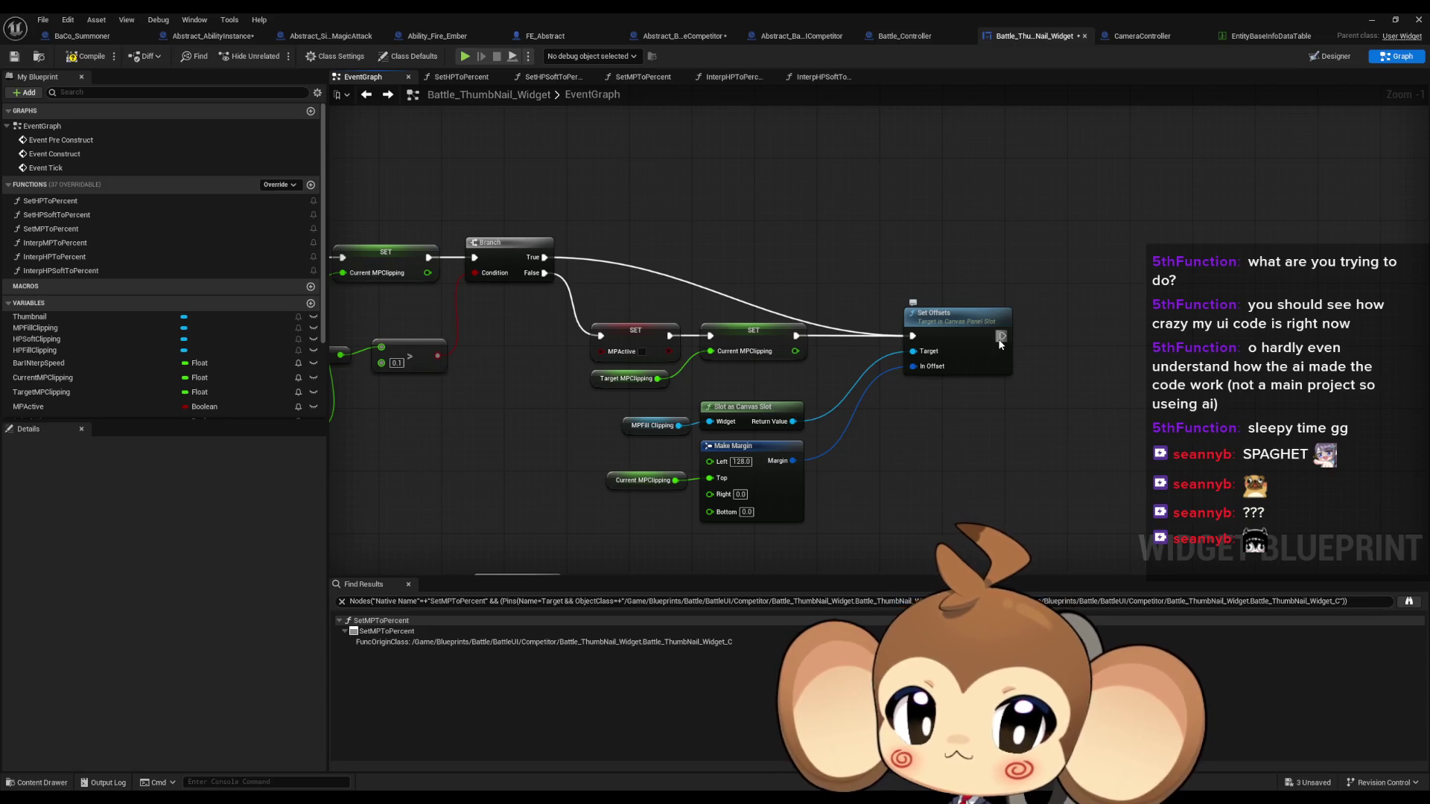
Print Current MPClipping after Set Offsets and launch a new play test with Alt+P
left_click_drag(1000, 343, 1306, 315)
mouse_move(1237, 383)
left_mouse_down()
mouse_move(1031, 412)
mouse_move(1012, 428)
mouse_move(949, 382)
left_mouse_up()
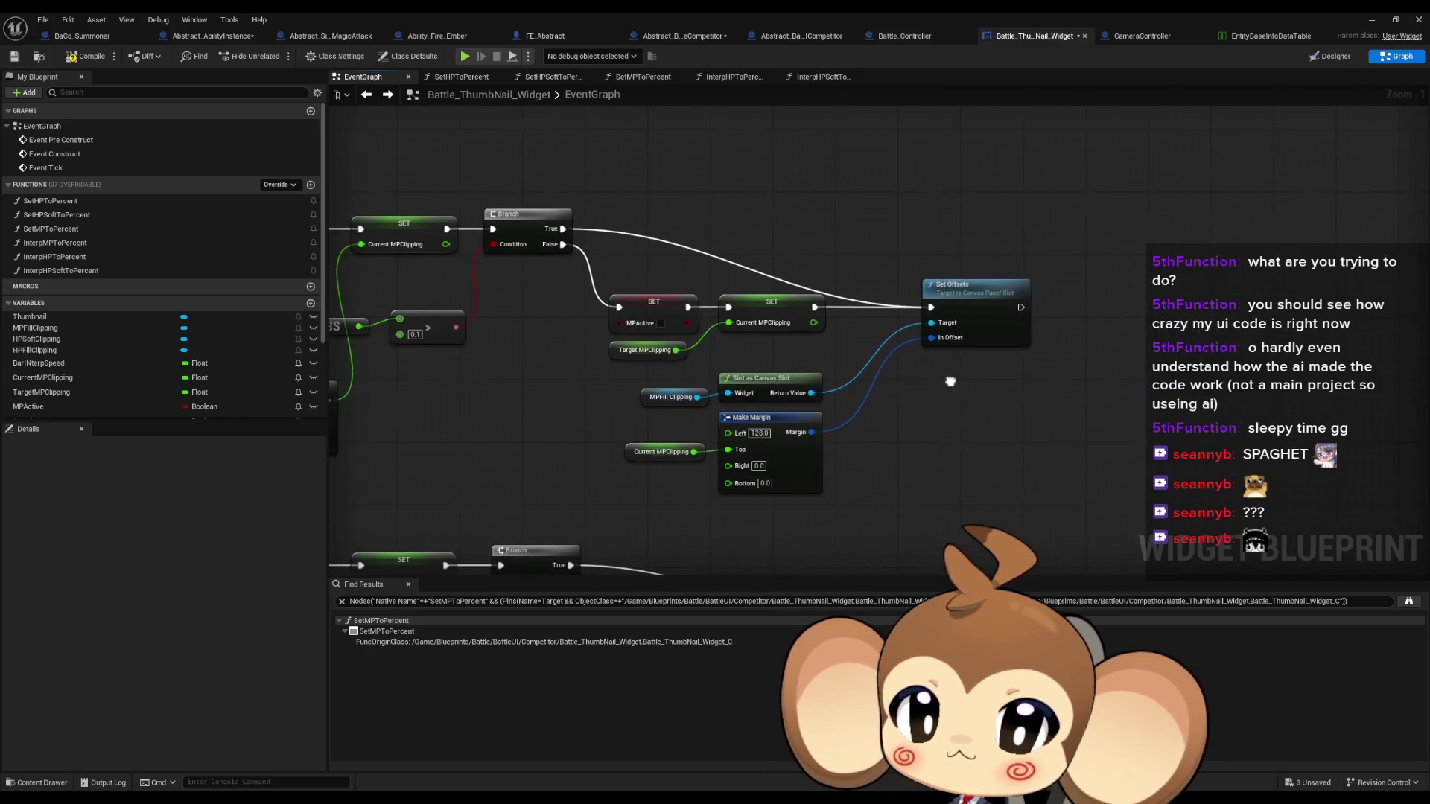
left_click_drag(1017, 308, 1049, 379)
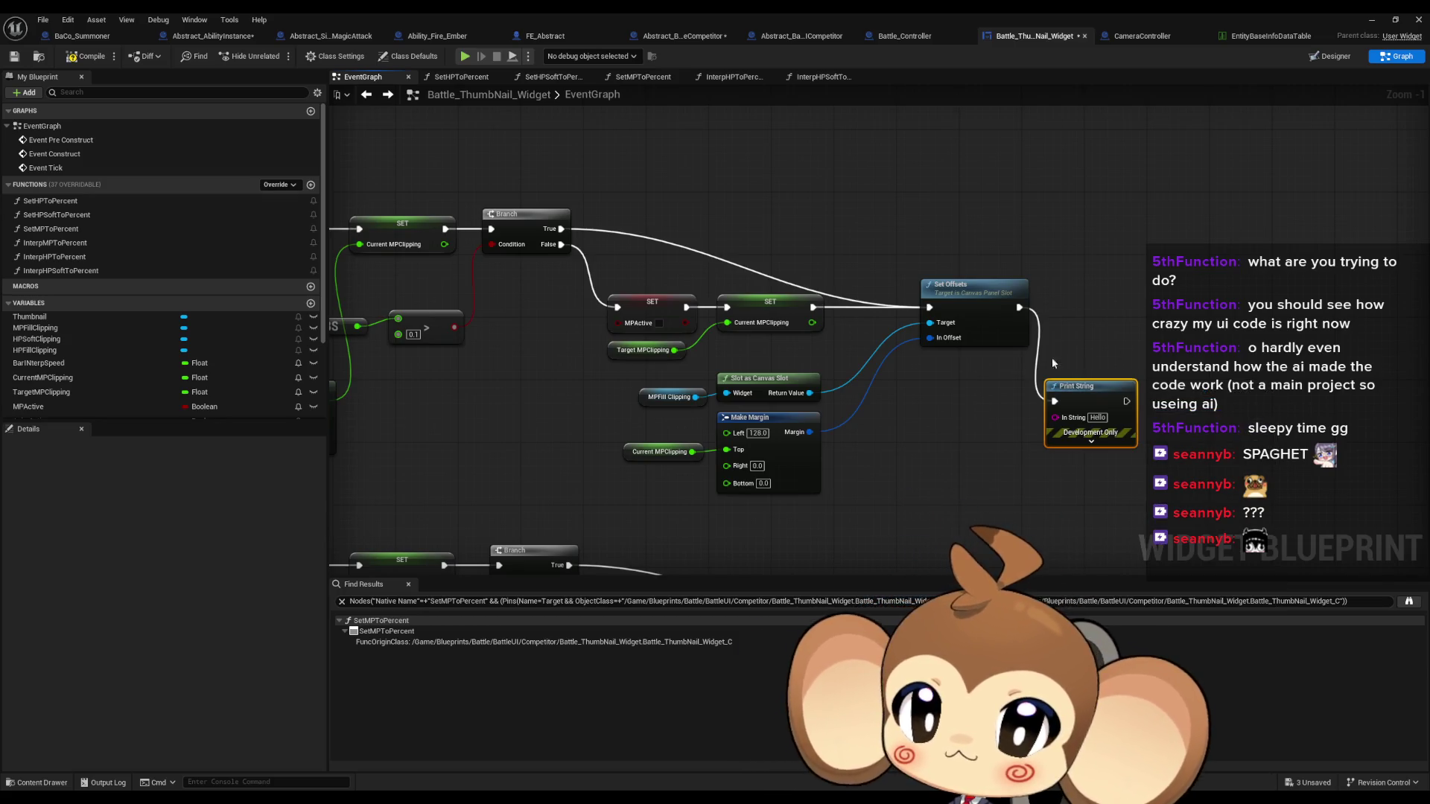
left_click_drag(646, 461, 648, 460)
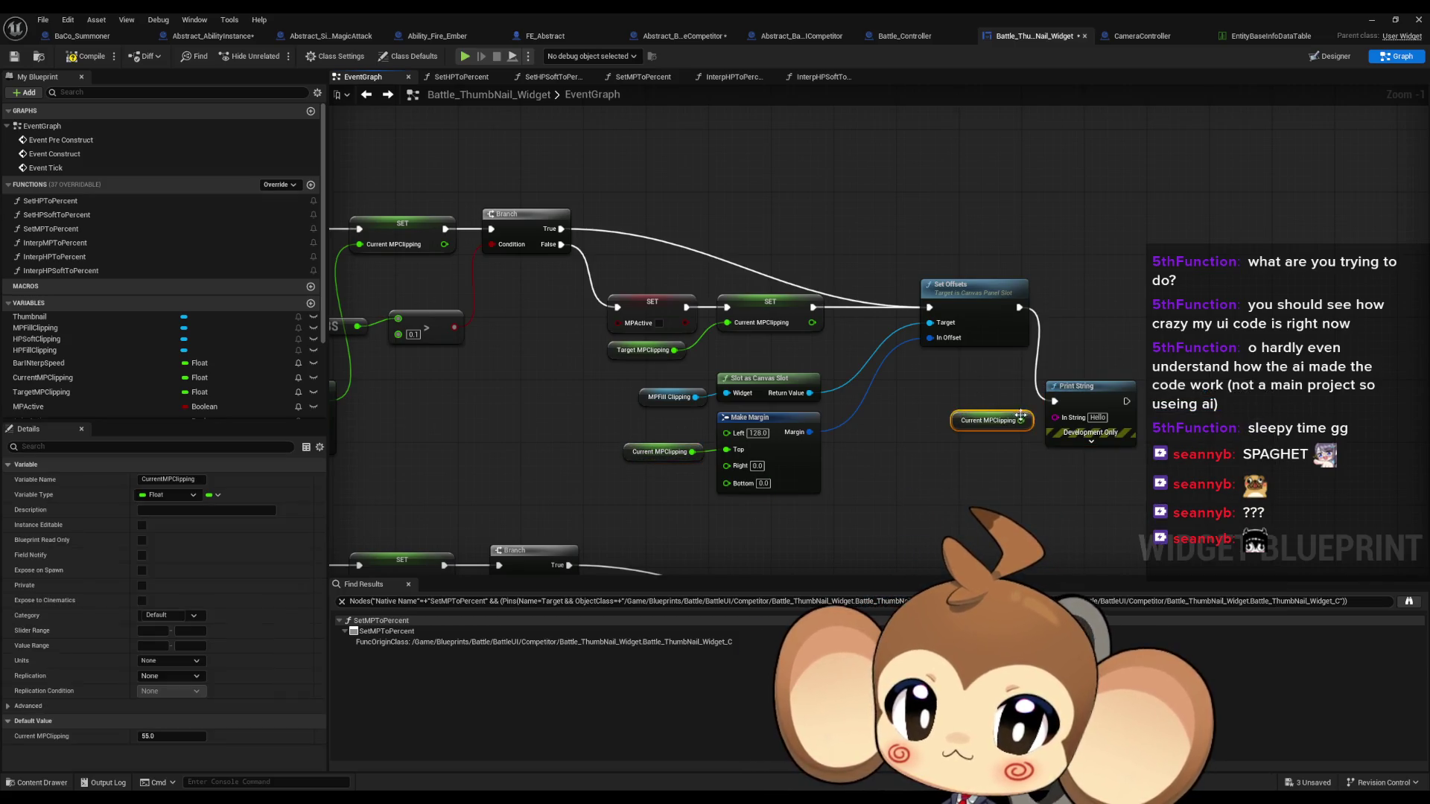
left_click_drag(1021, 421, 1054, 418)
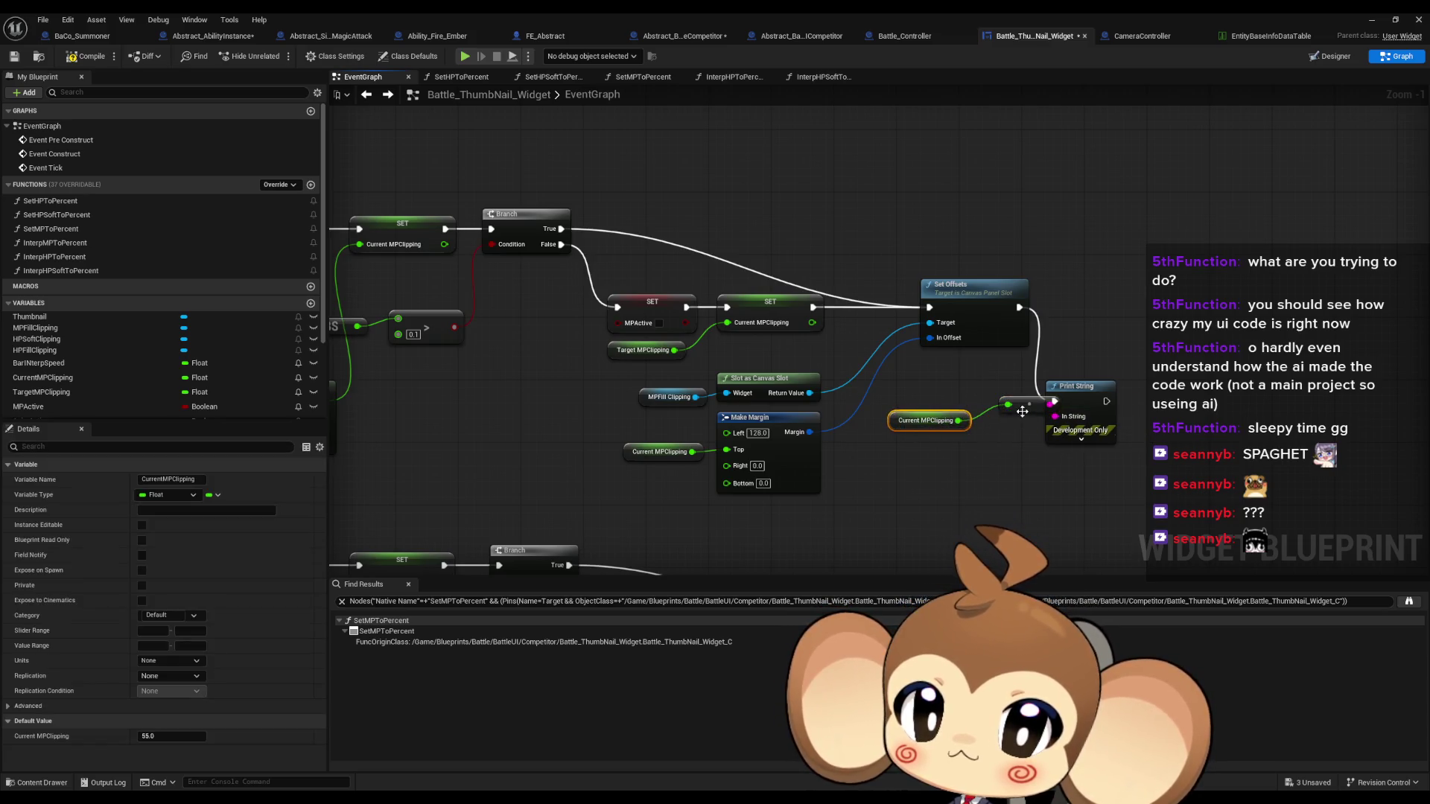
left_click(1371, 19)
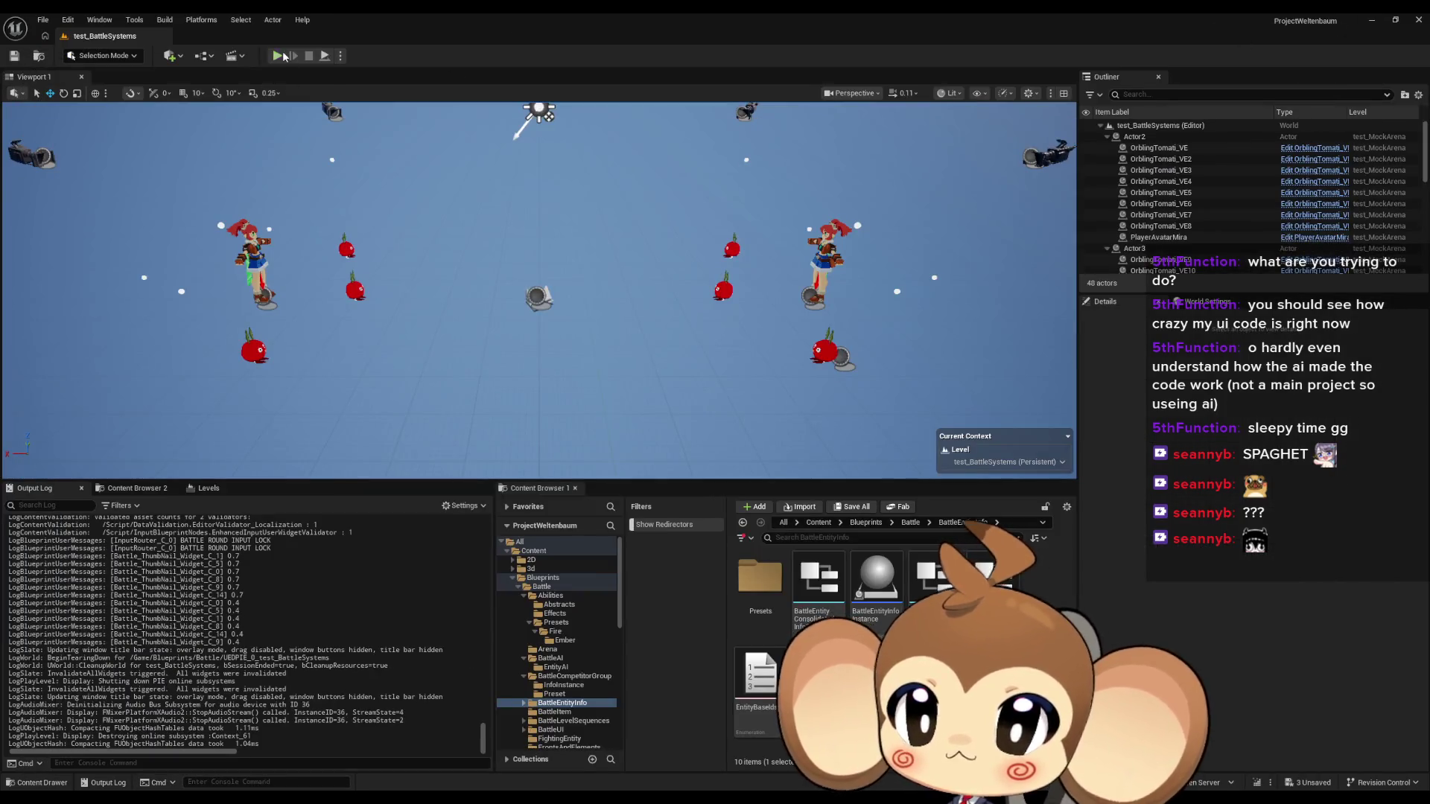
key("alt+p")
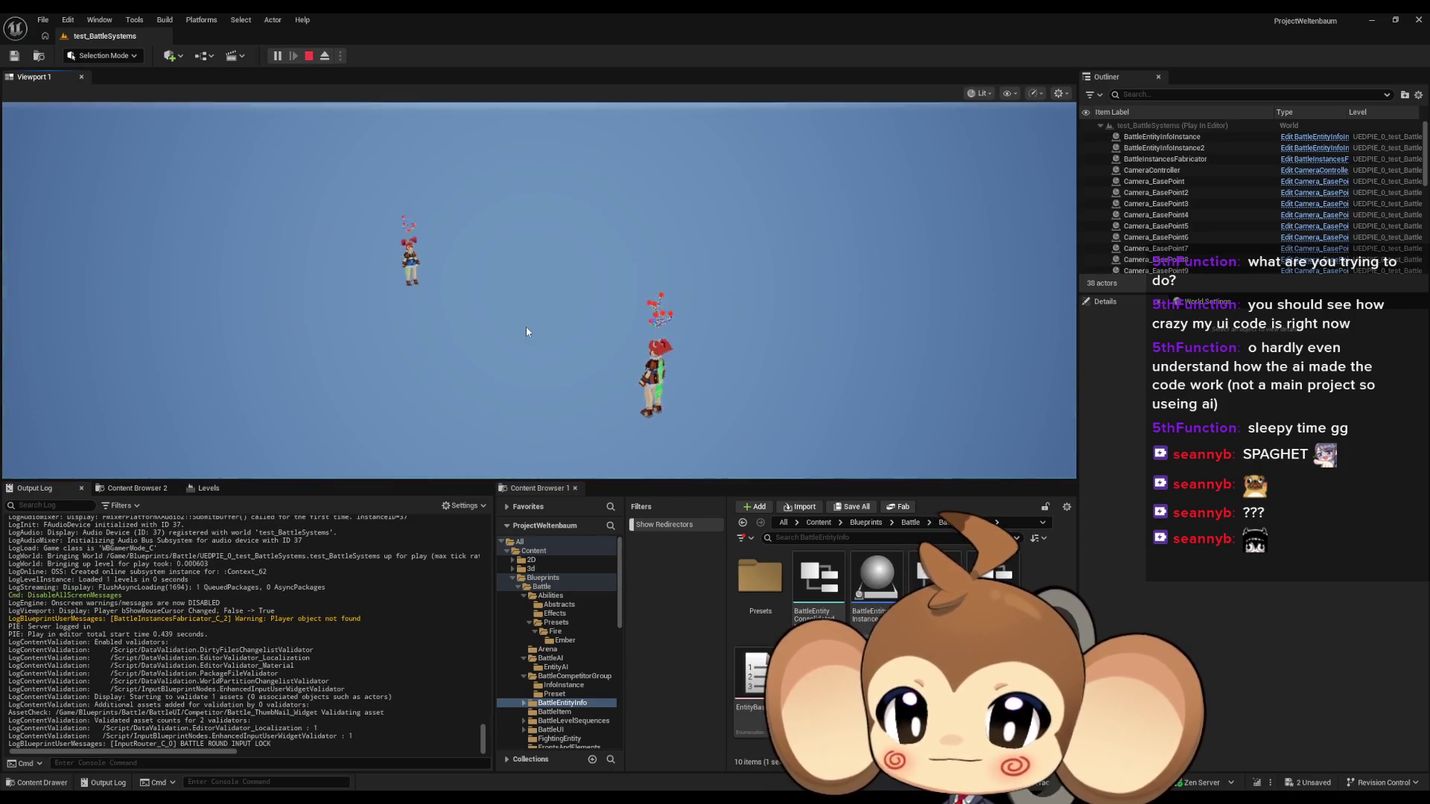
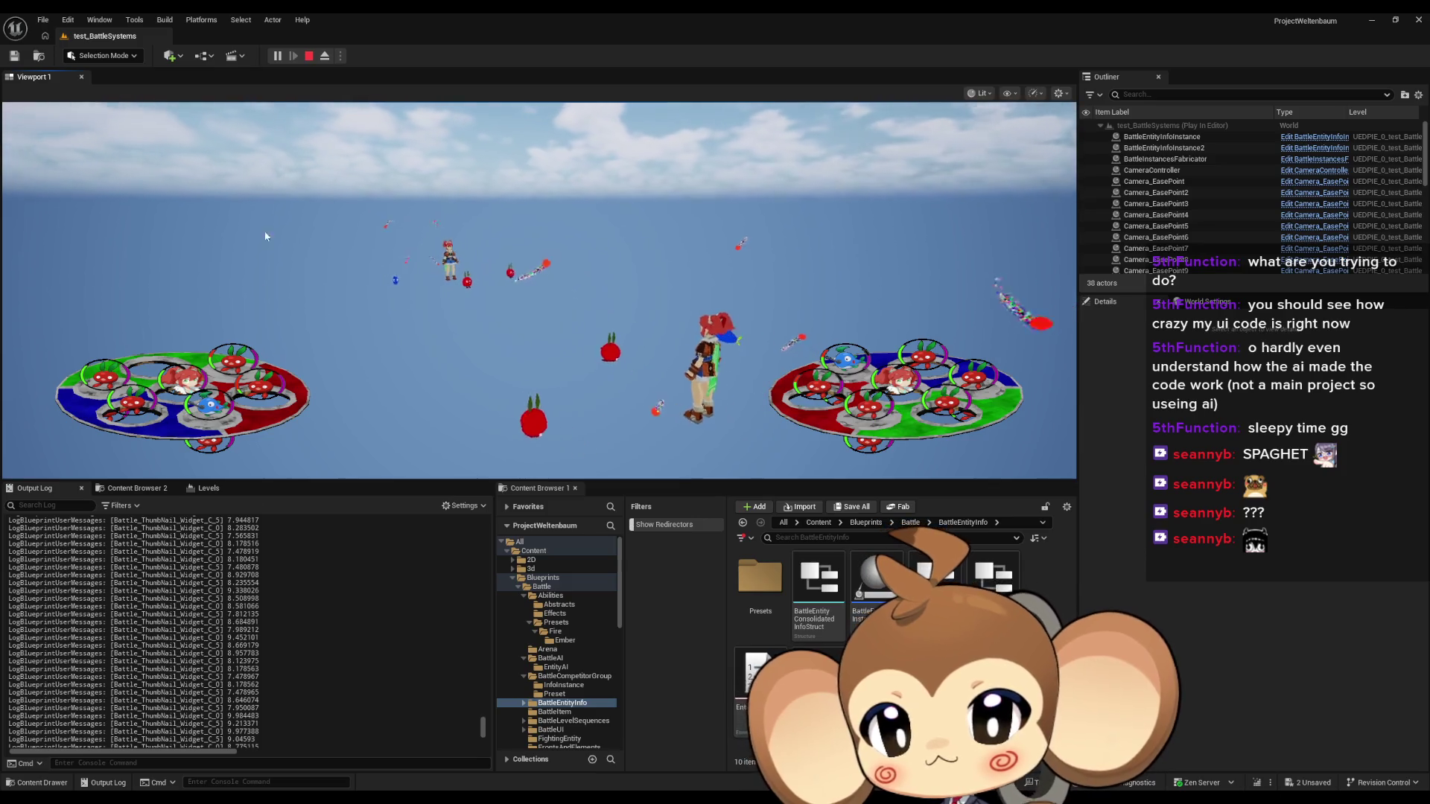
Stop the play-test, frame the widget graph's MP clipping nodes, and start a simulation
left_click(310, 59)
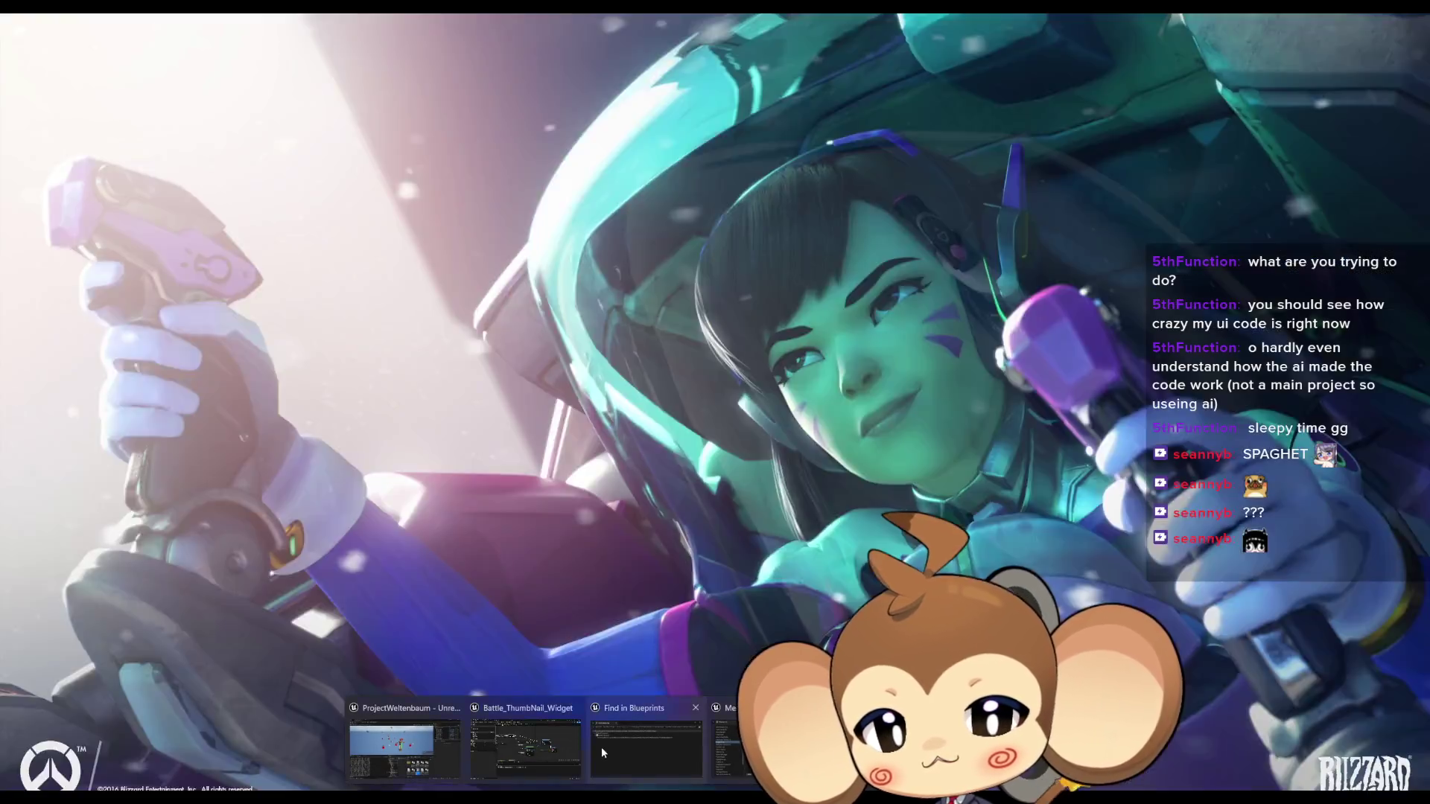
left_click(601, 747)
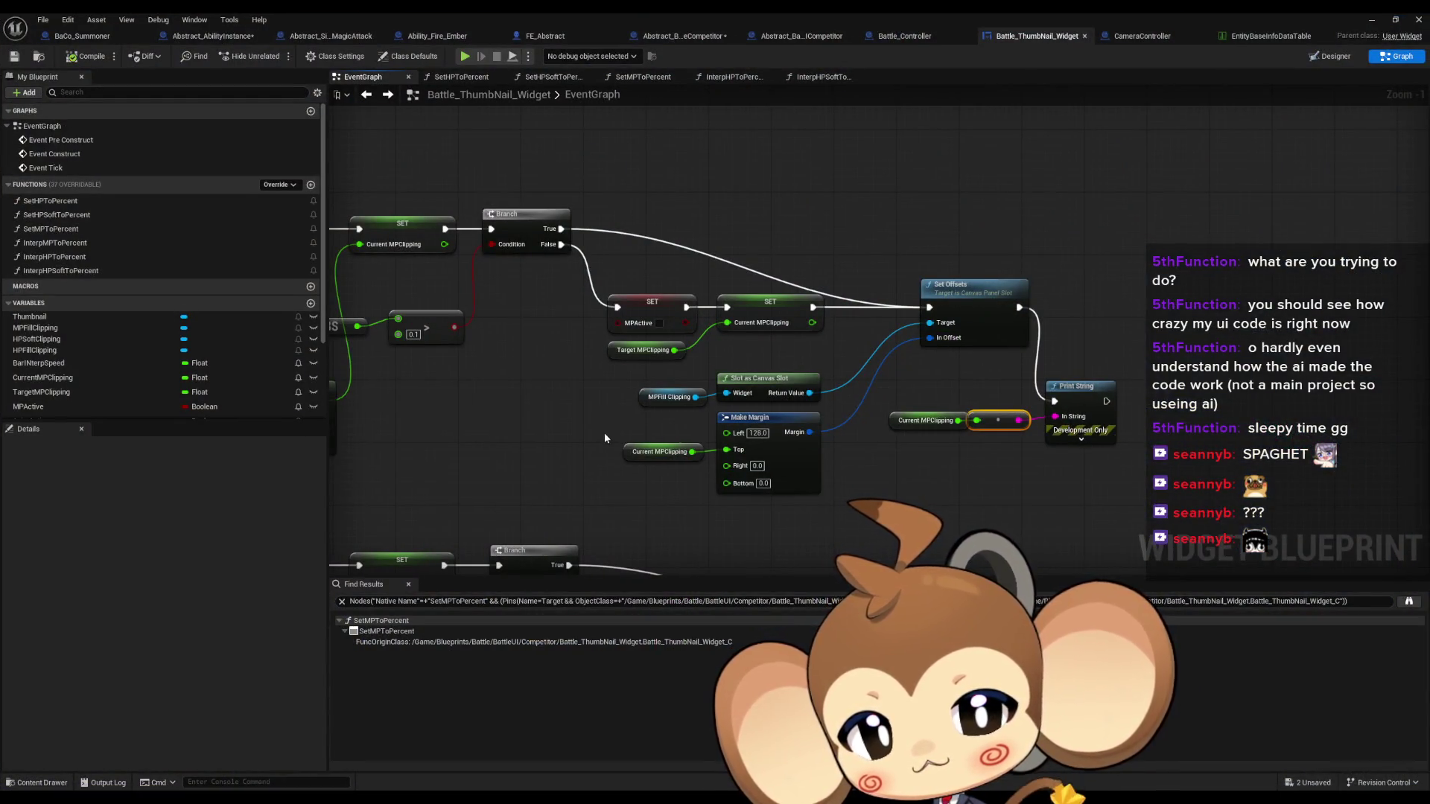
left_click_drag(604, 432, 744, 494)
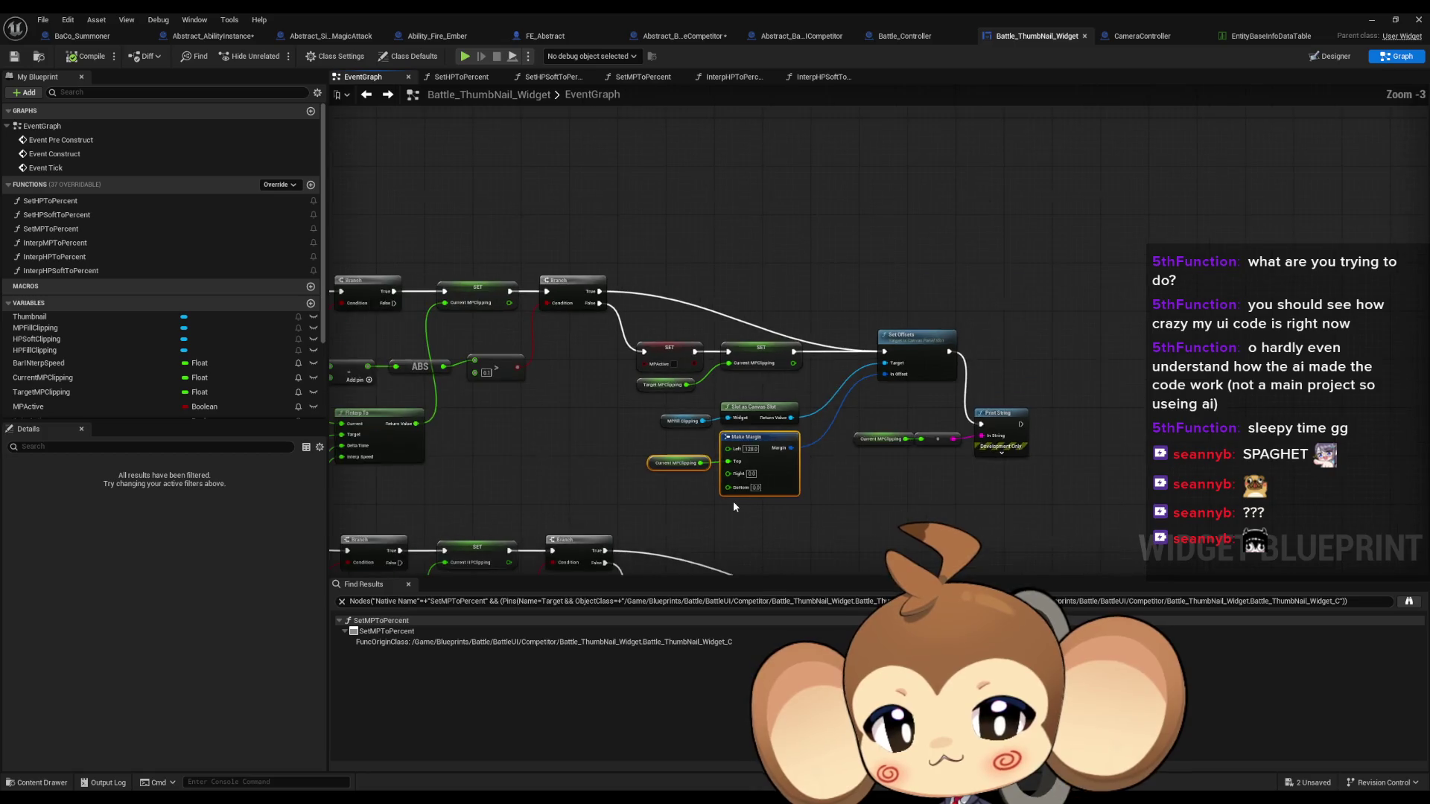
scroll(733, 501, "down", 2)
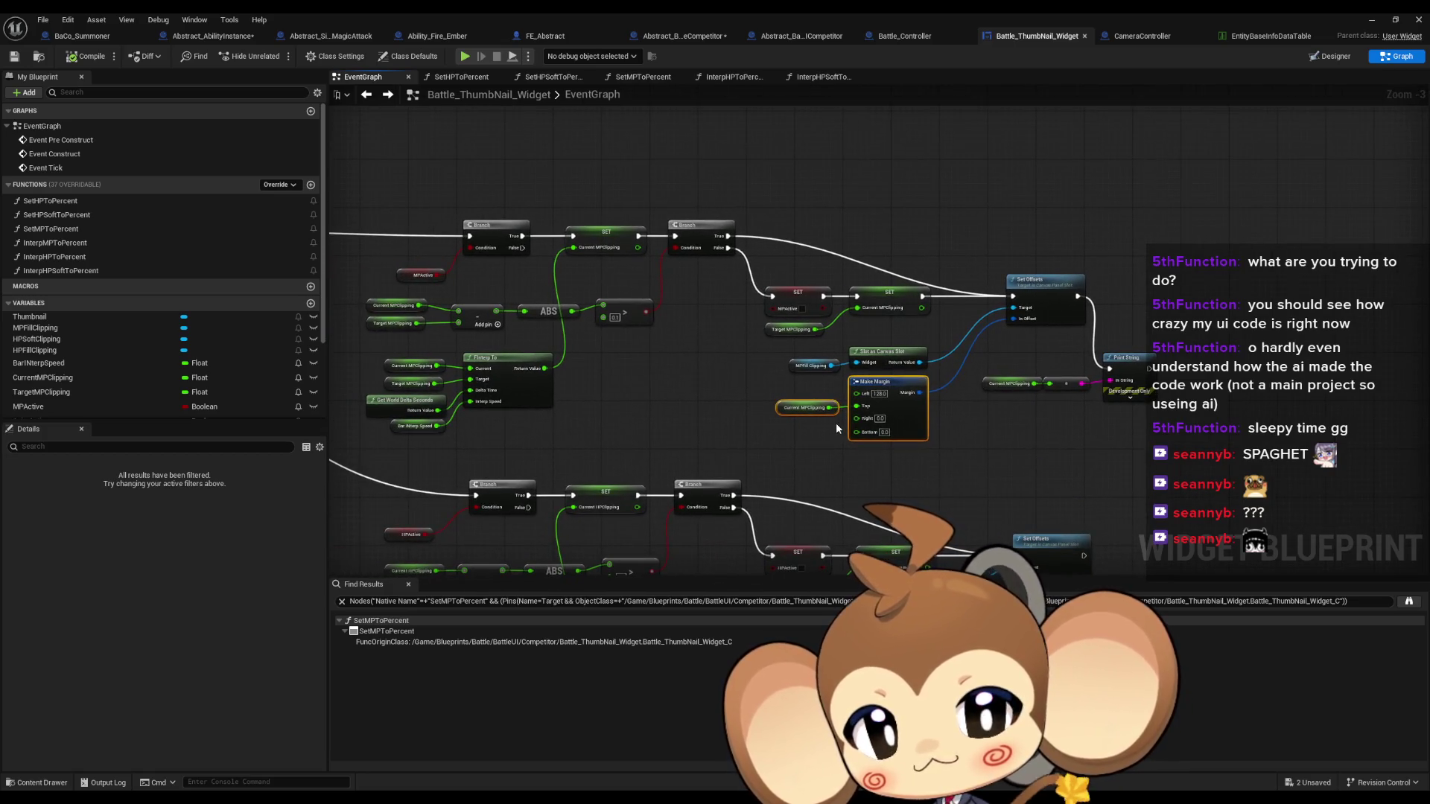
left_click_drag(836, 422, 940, 432)
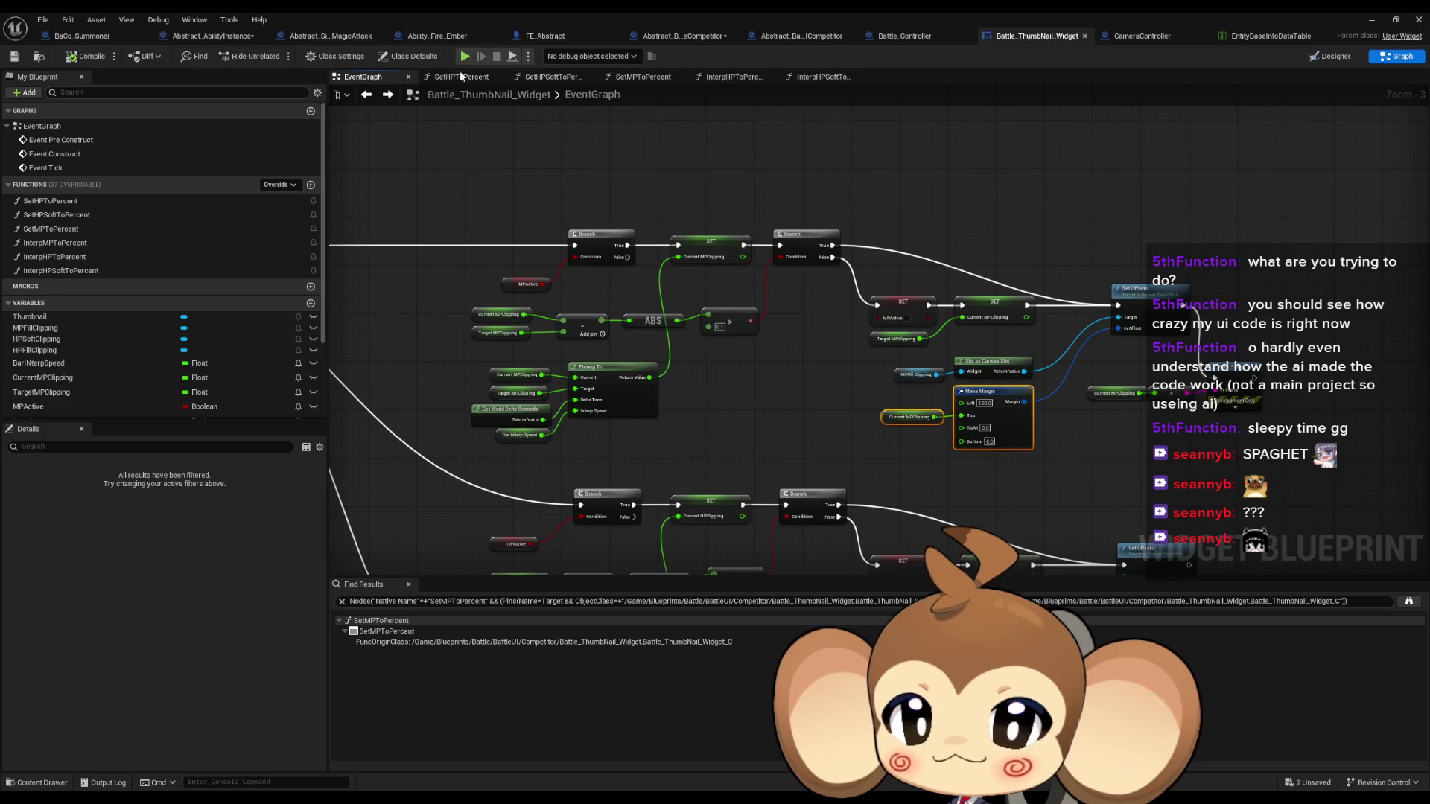
left_click(466, 55)
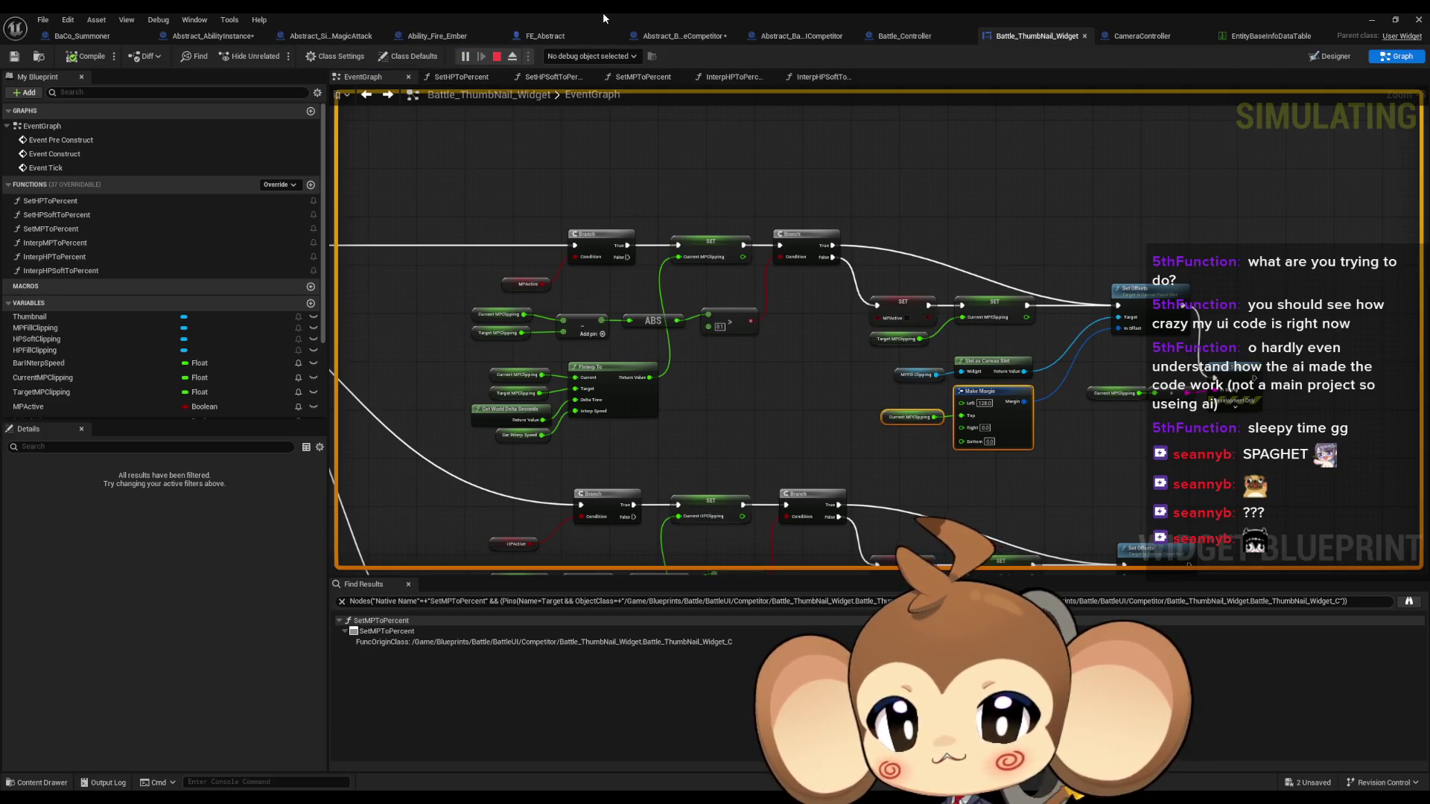
Clear the Output Log and set the widget graph's debug target to Battle_ThumbNail_Widget_C_1
mouse_move(602, 12)
left_mouse_down()
mouse_move(584, 135)
mouse_move(594, 433)
left_mouse_up()
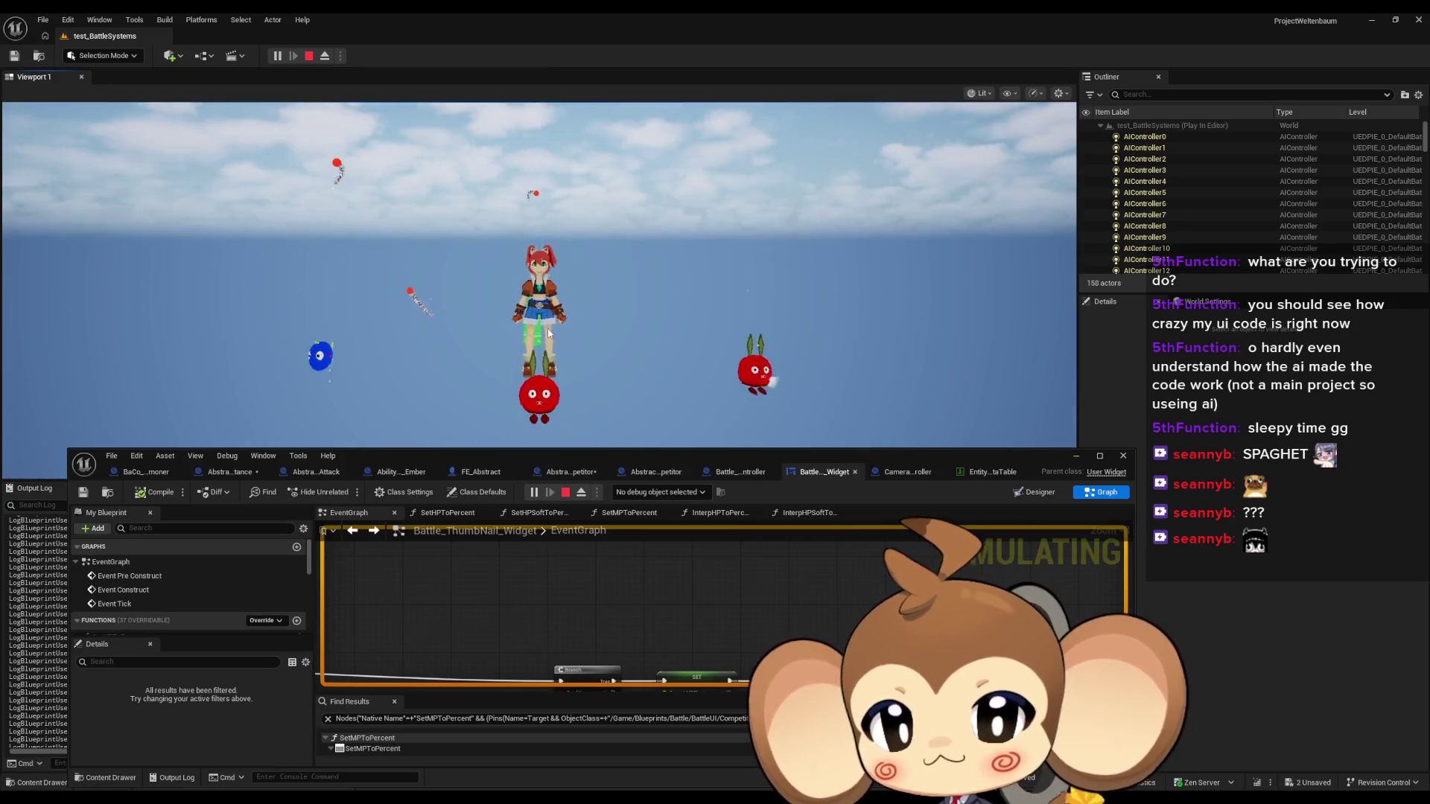
right_click(56, 584)
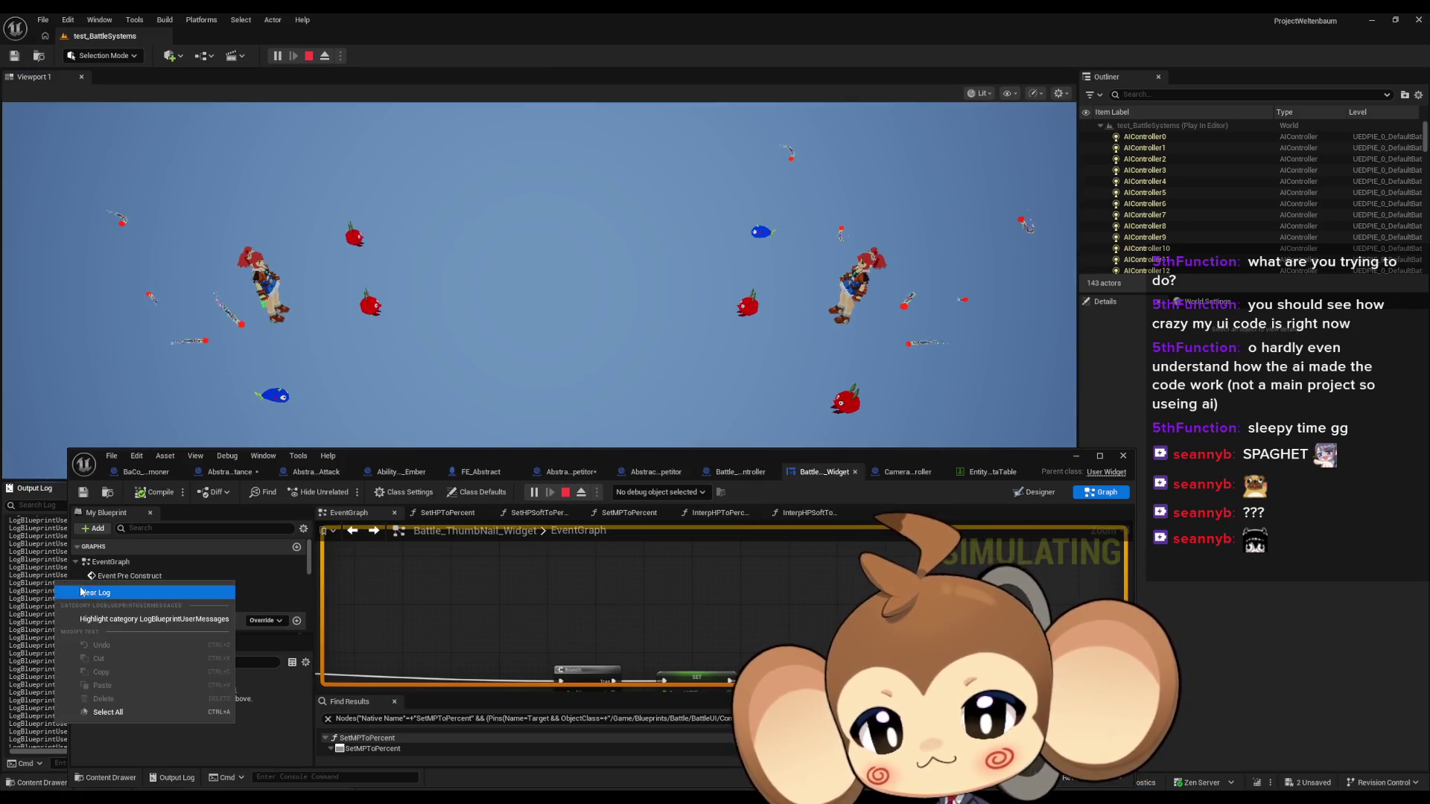
left_click(81, 592)
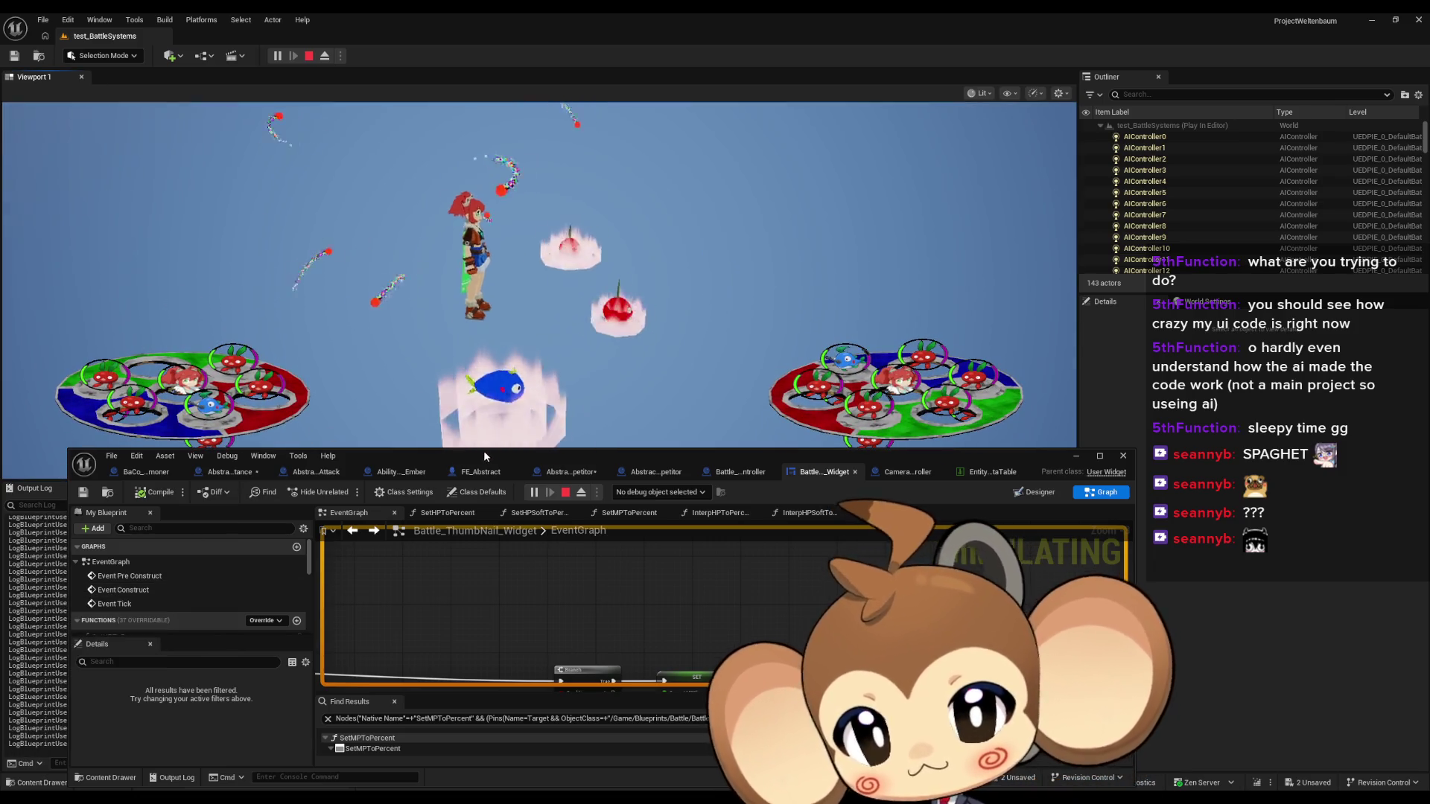
mouse_move(484, 453)
left_mouse_down()
mouse_move(720, 223)
mouse_move(661, 201)
left_mouse_up()
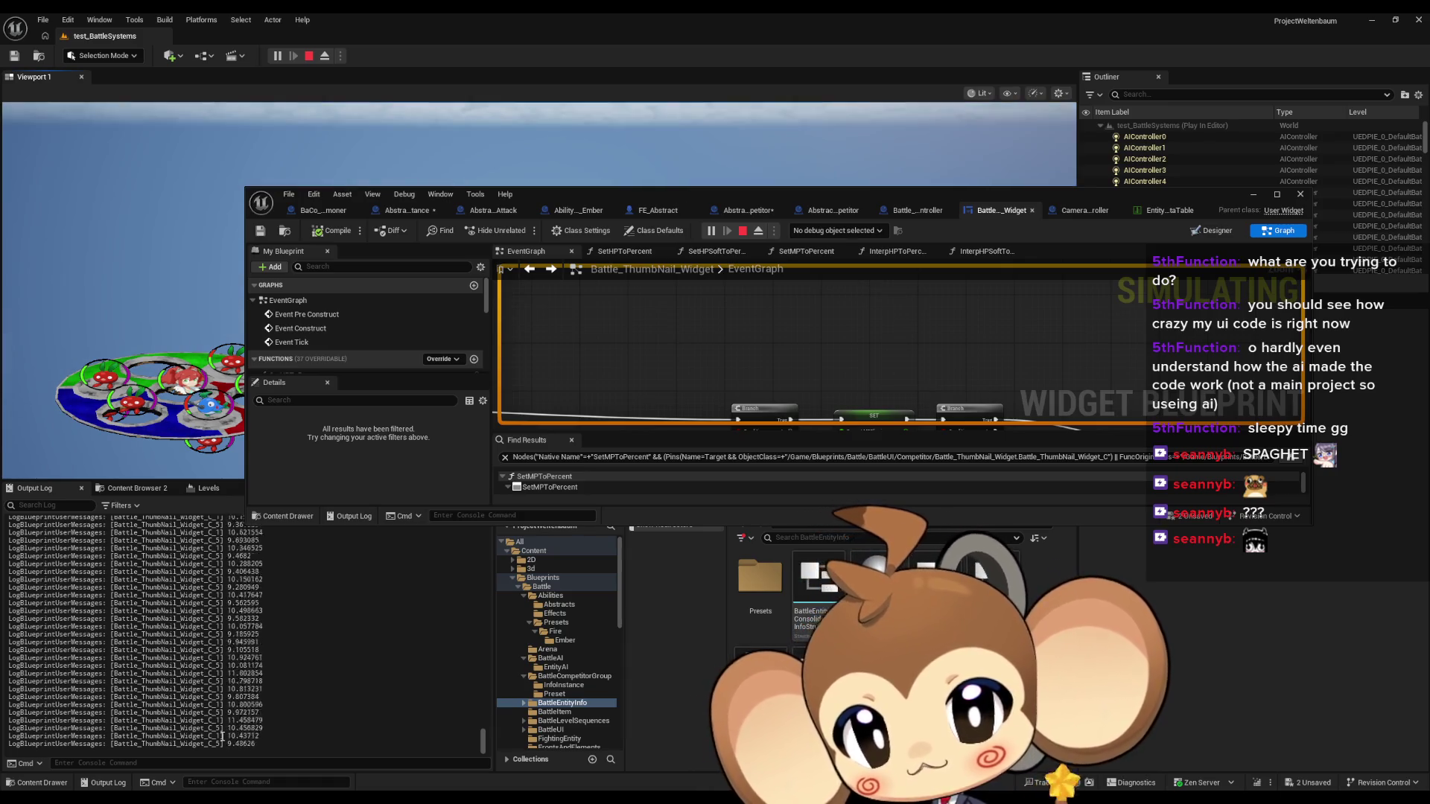
left_click(824, 231)
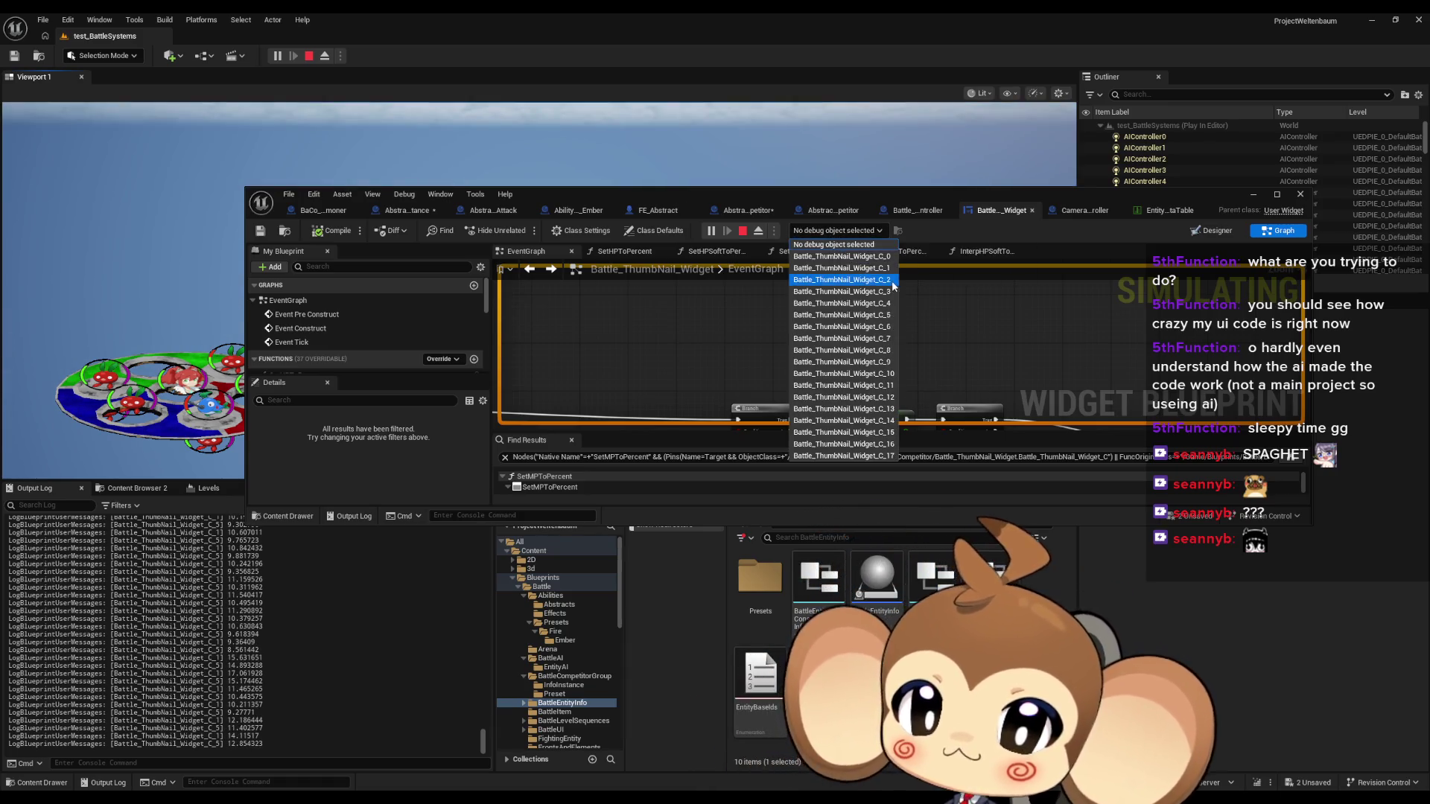
Debug the Battle_ThumbNail_Widget_C_1 instance with the Blueprint editor maximized
left_click(834, 283)
scroll(895, 369, "down", 5)
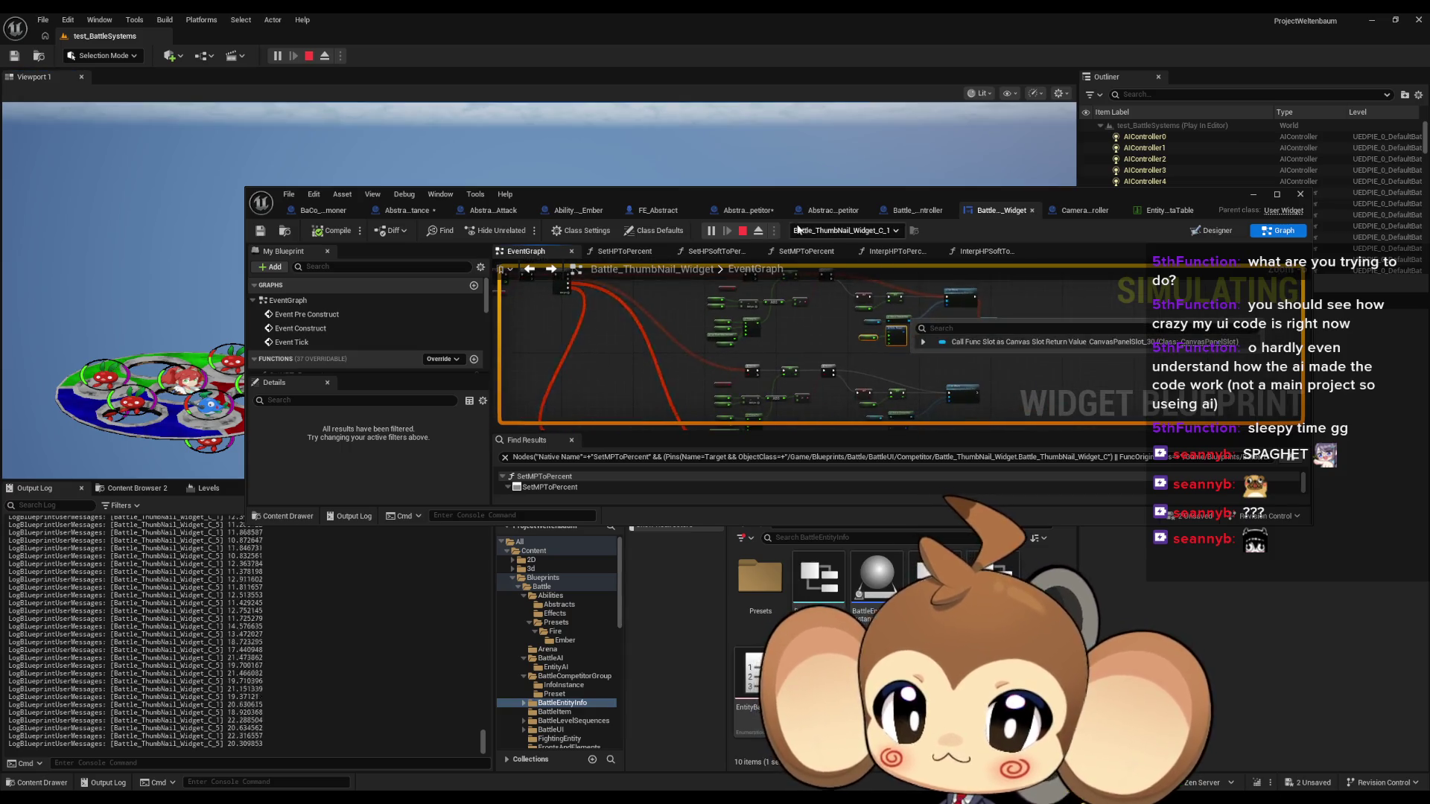
double_click(785, 195)
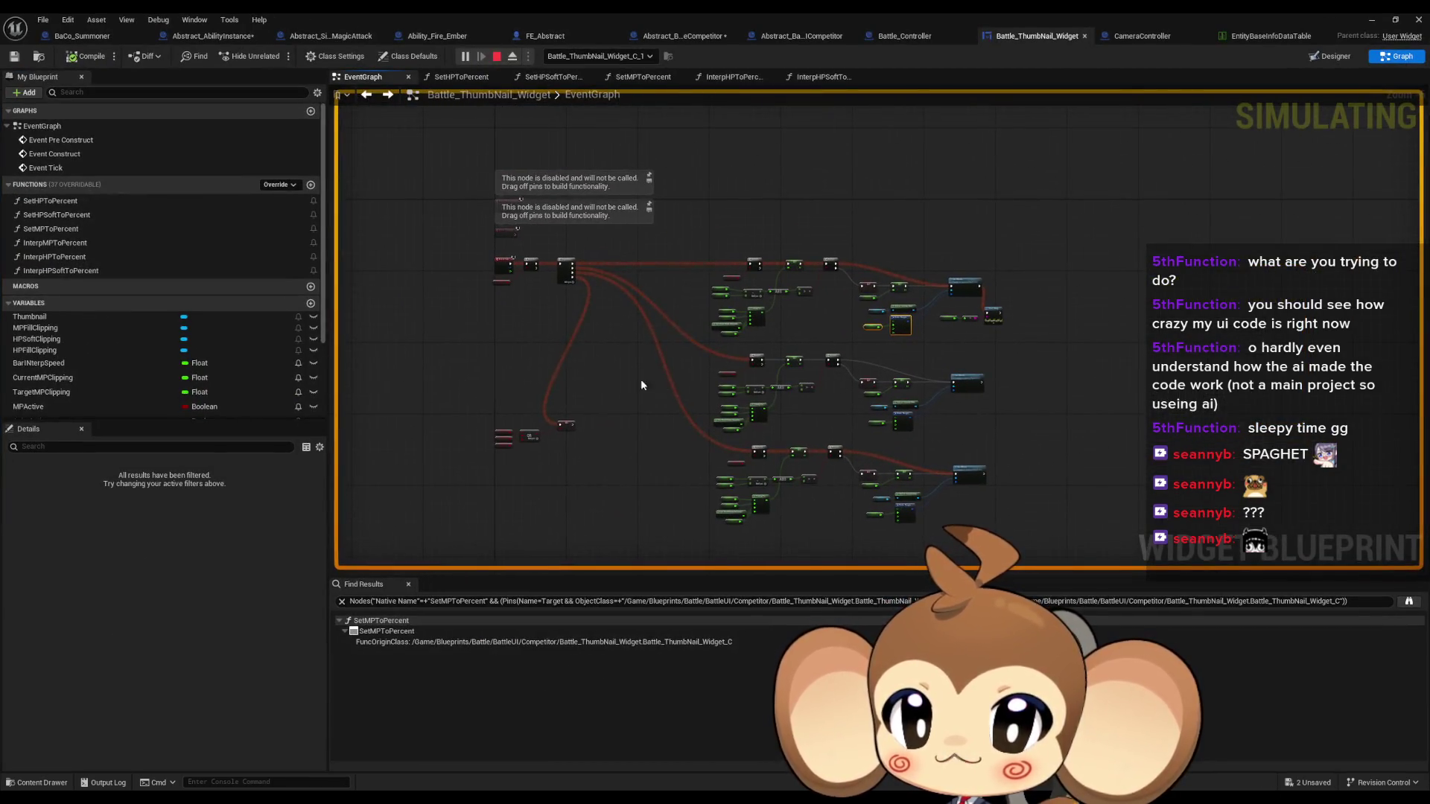
scroll(534, 419, "up", 6)
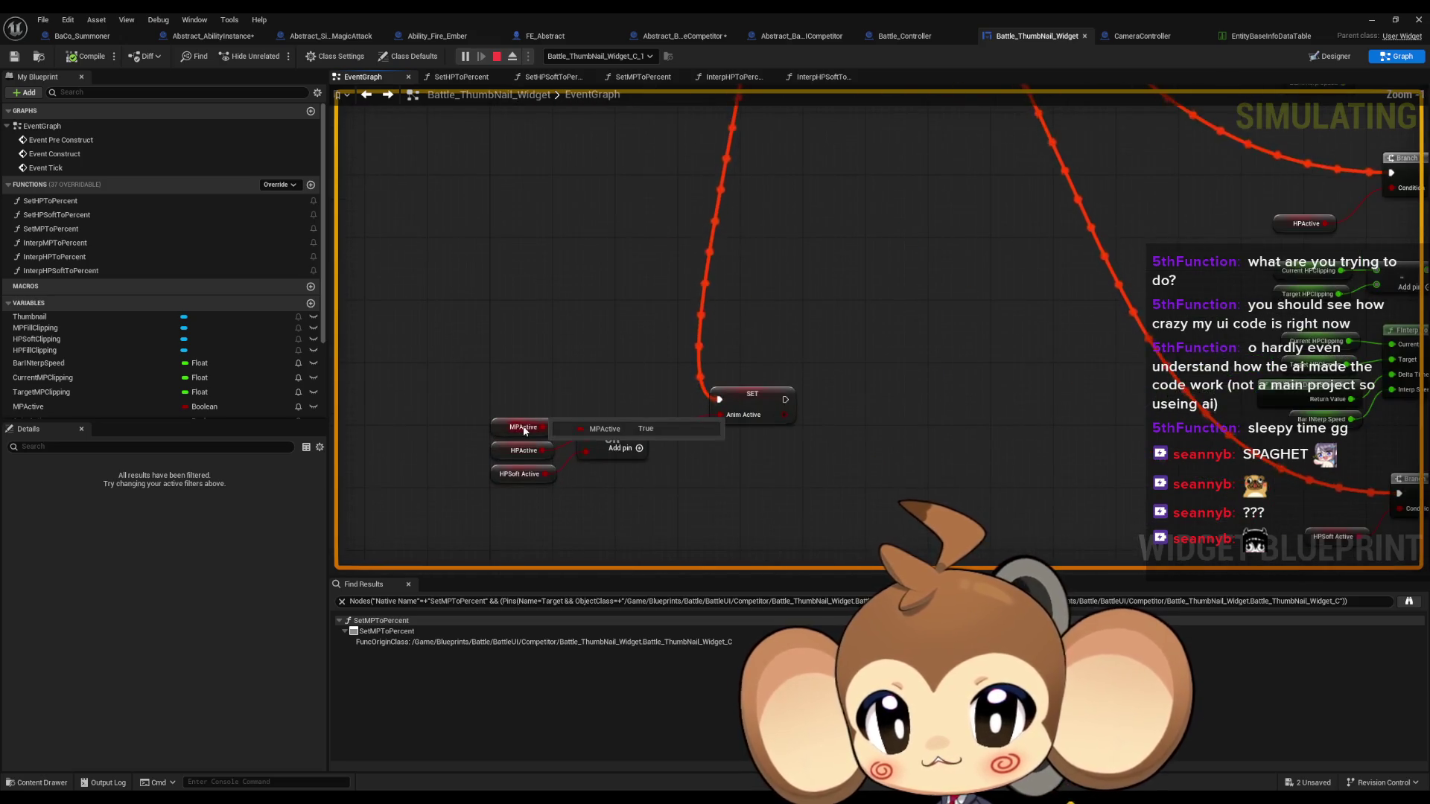
mouse_move(520, 456)
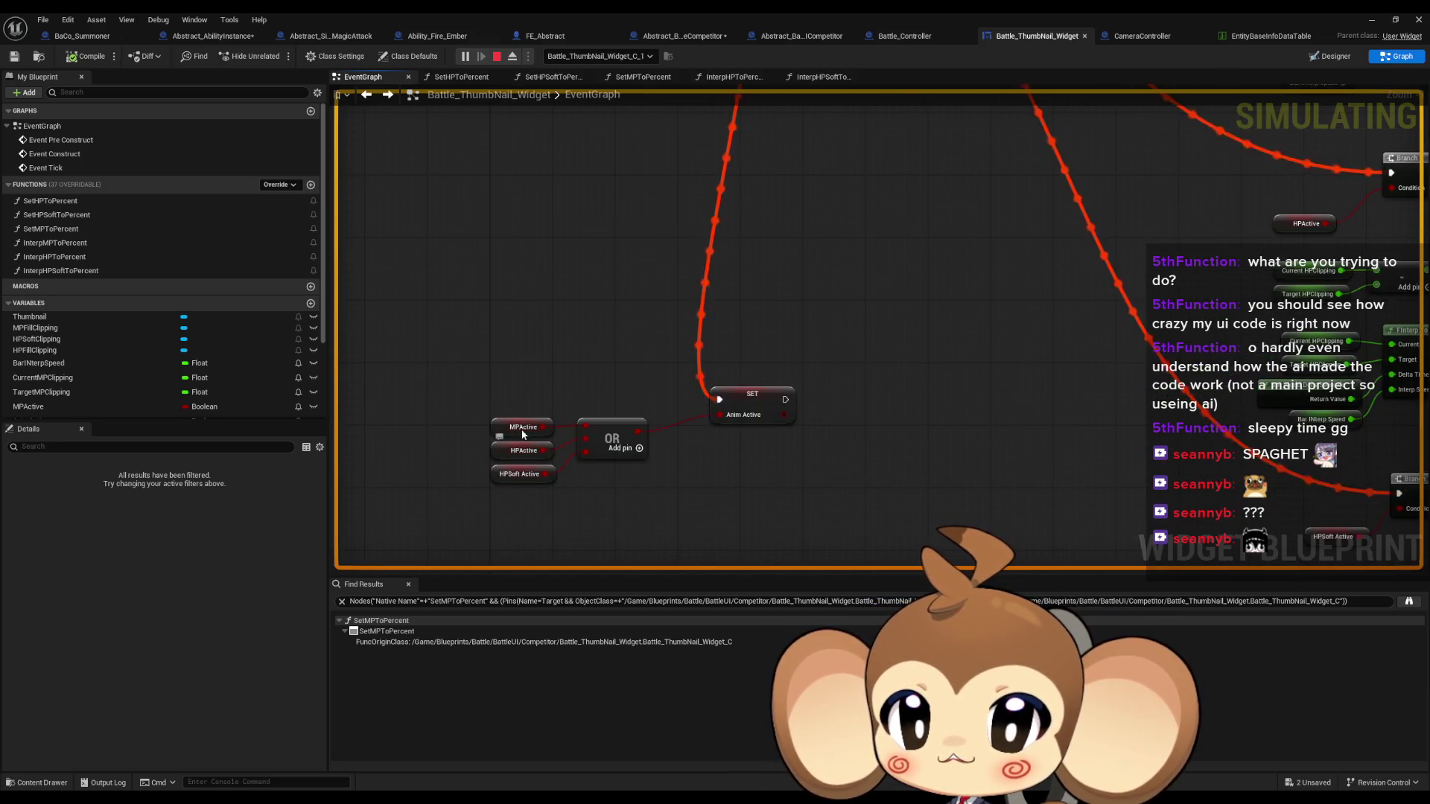
mouse_move(516, 483)
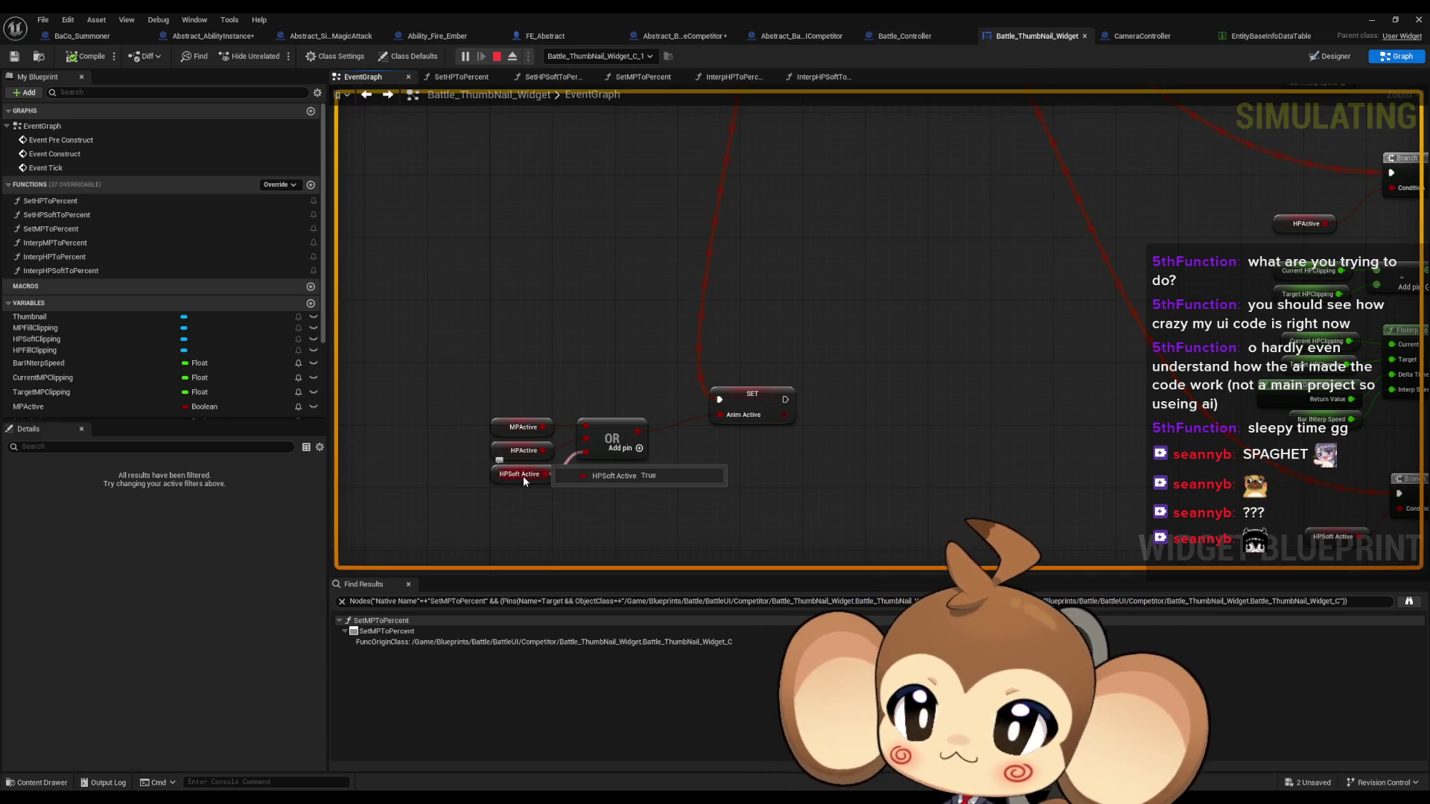
scroll(523, 476, "down", 3)
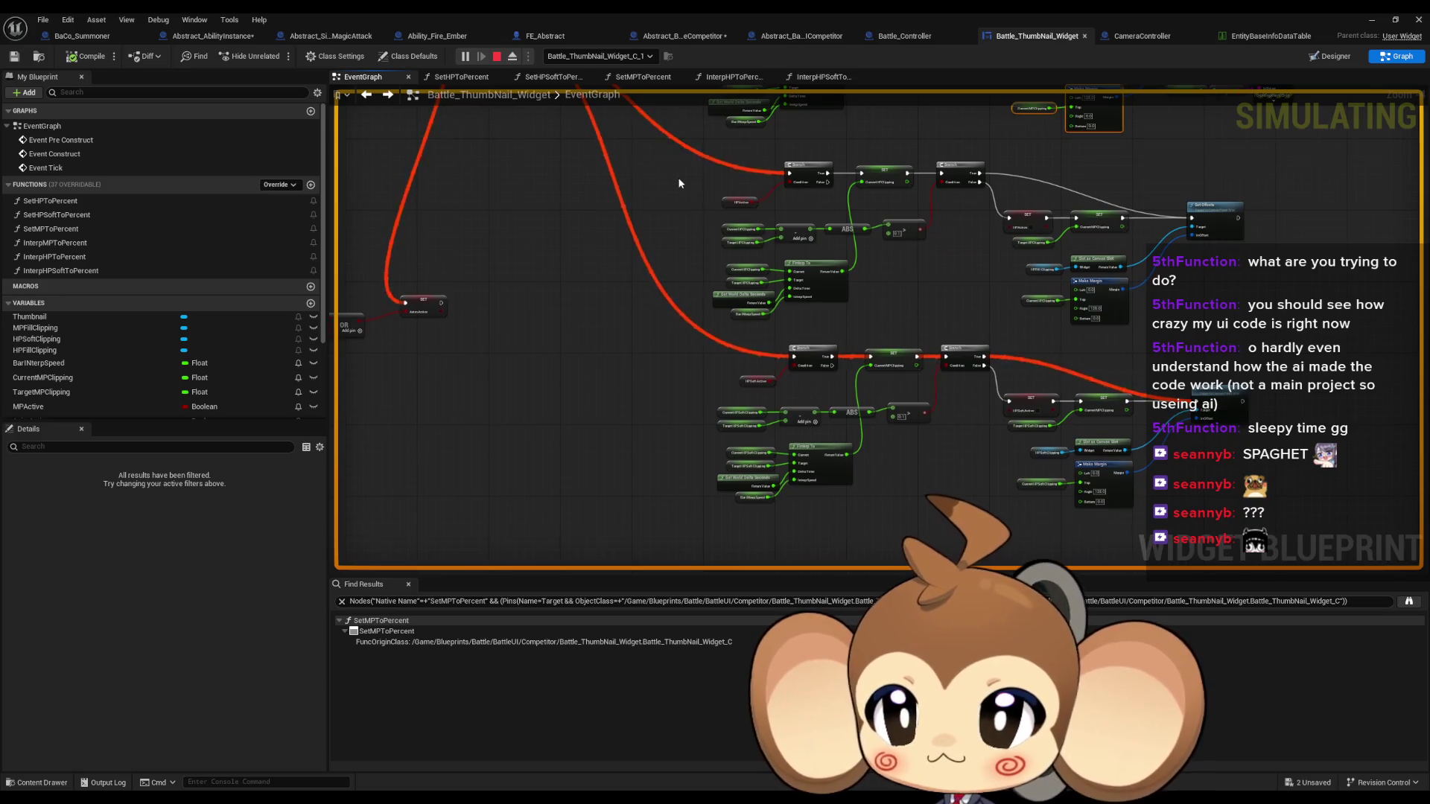
scroll(679, 183, "up", 4)
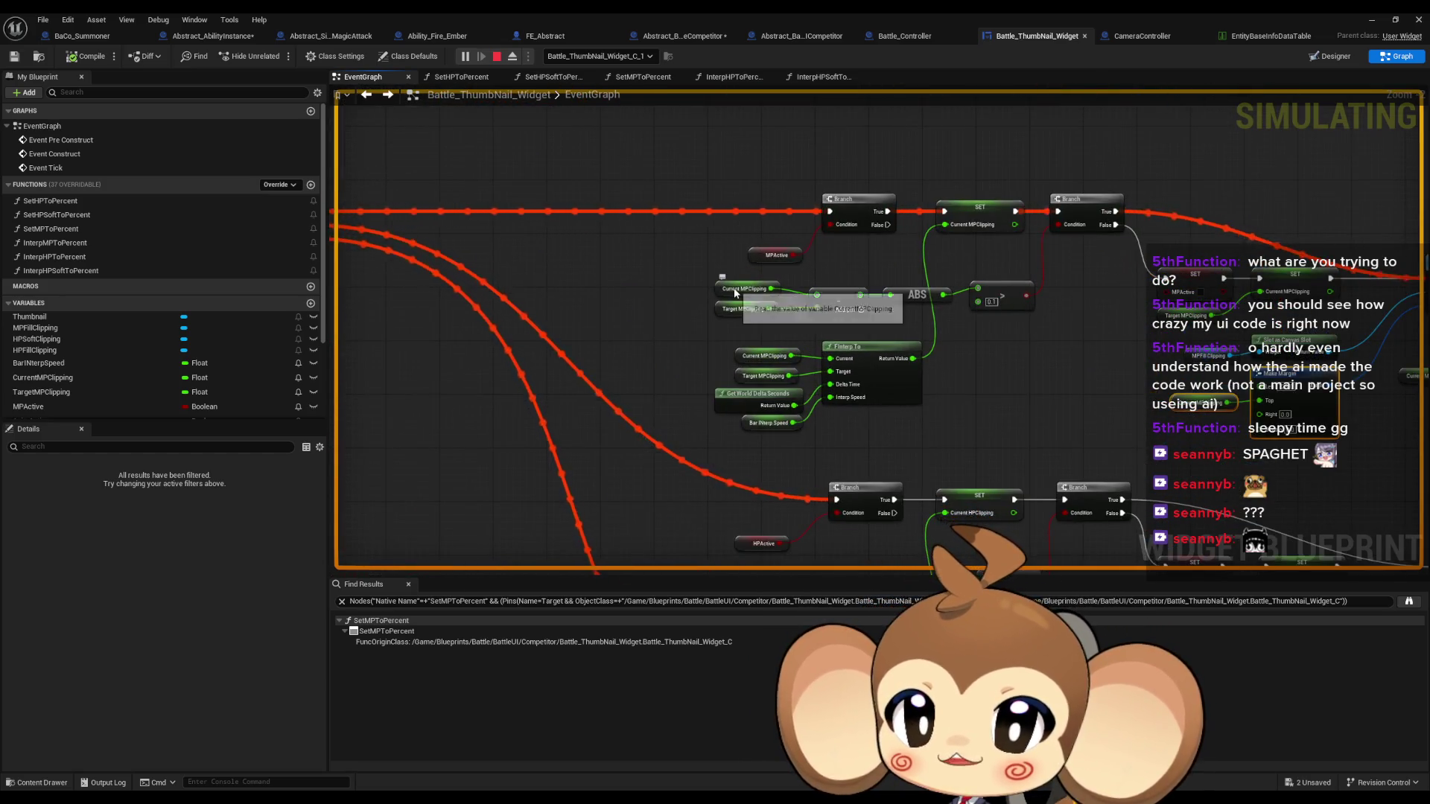
mouse_move(744, 312)
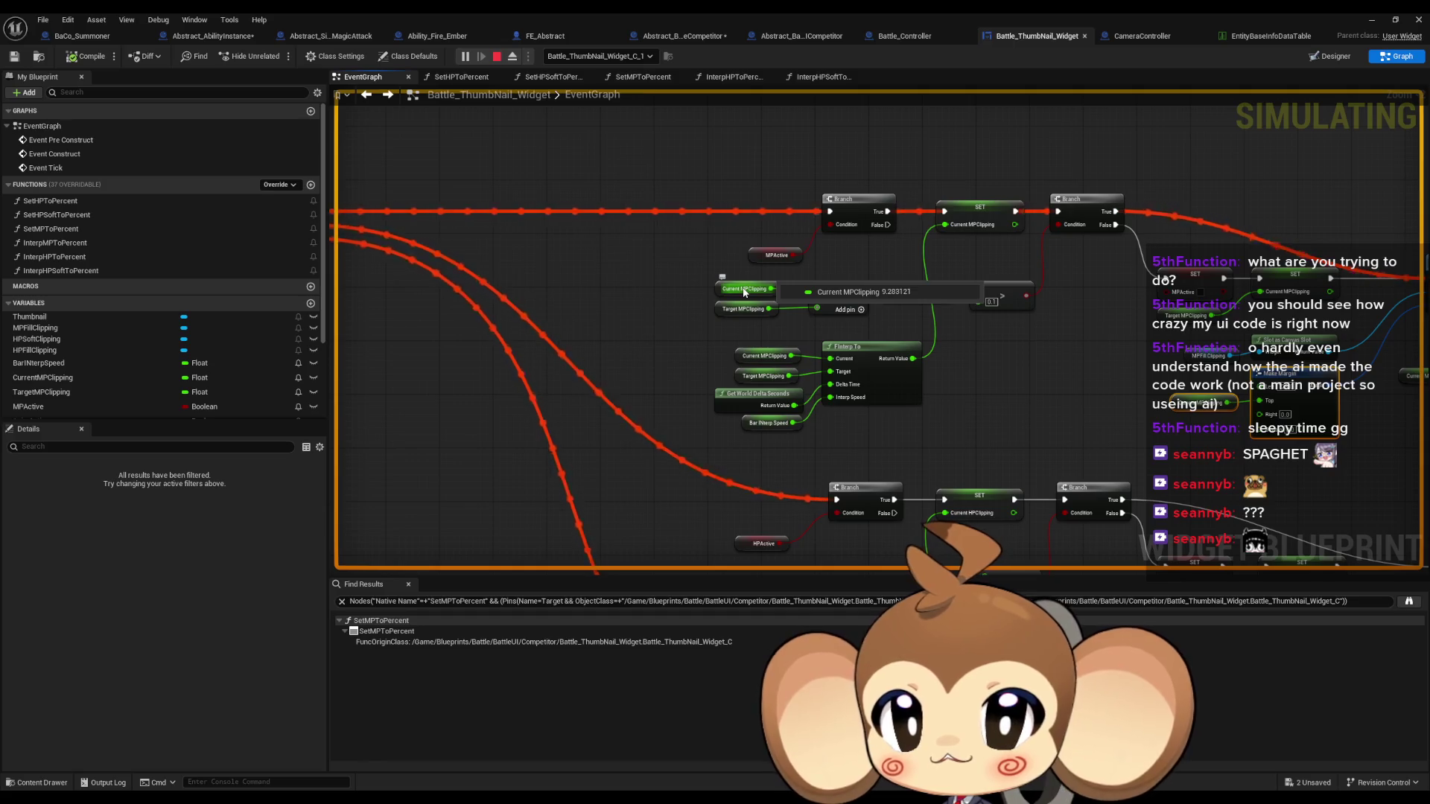
Watch the live MP interpolation and upper MP clipping nodes during simulation
left_click_drag(846, 291, 758, 301)
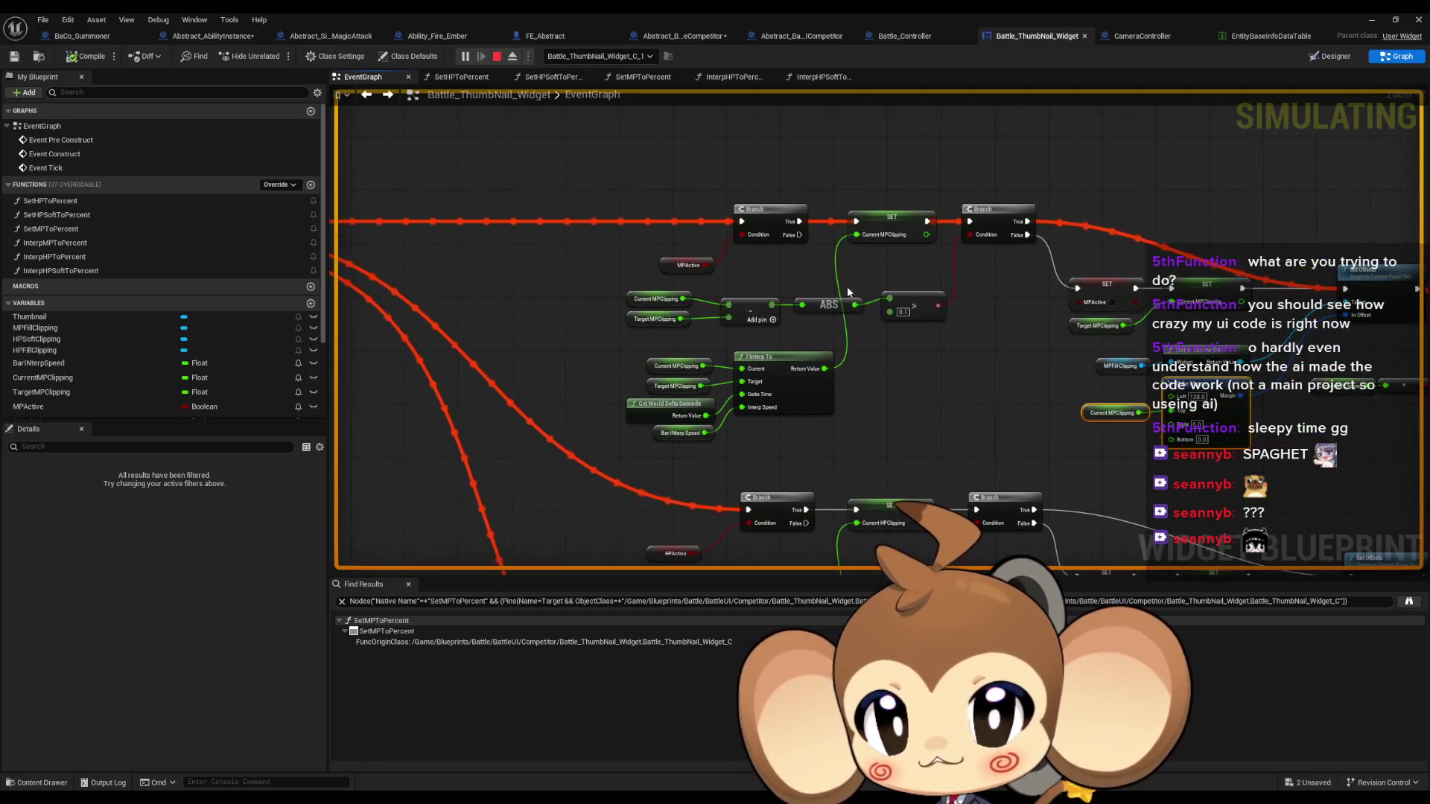
mouse_move(680, 371)
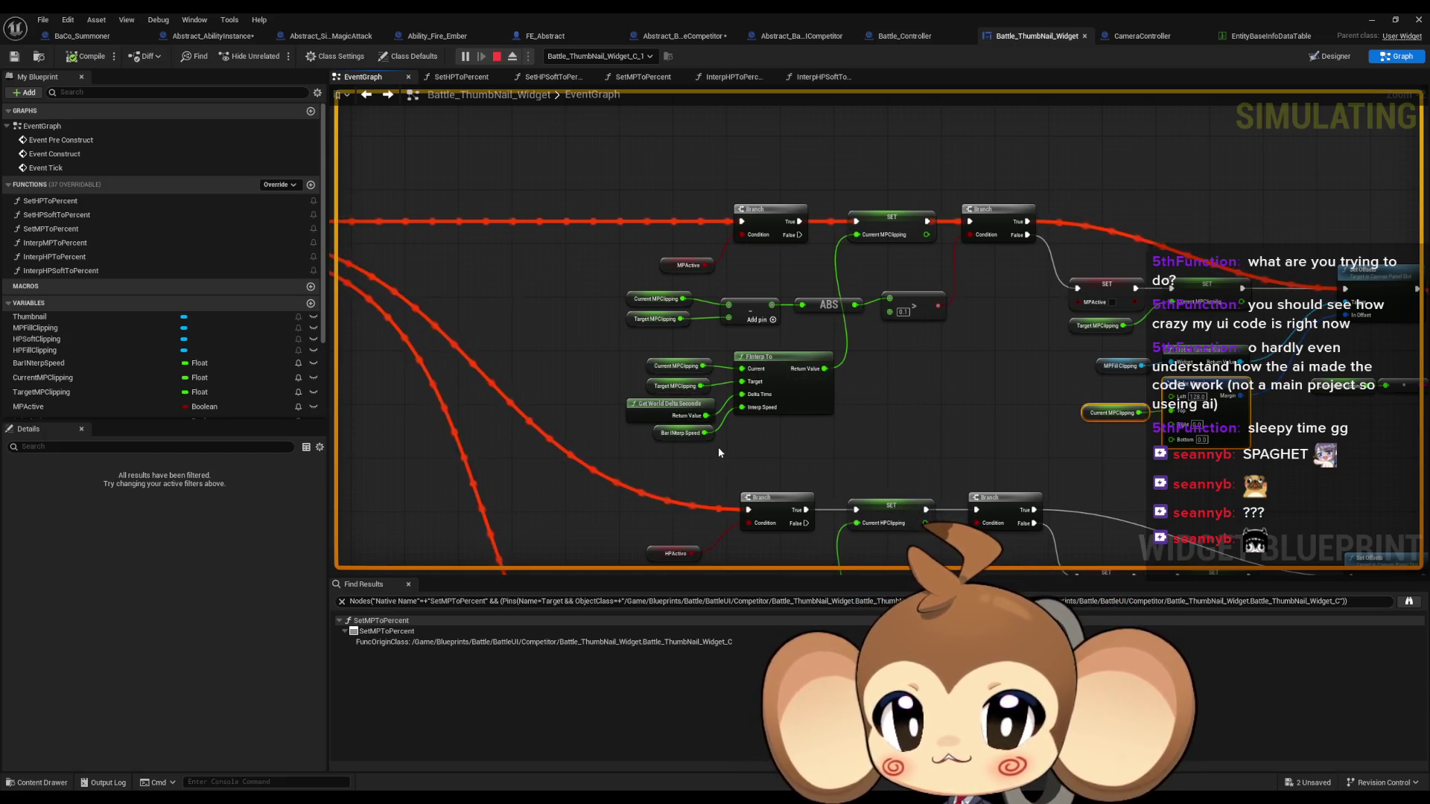
mouse_move(805, 376)
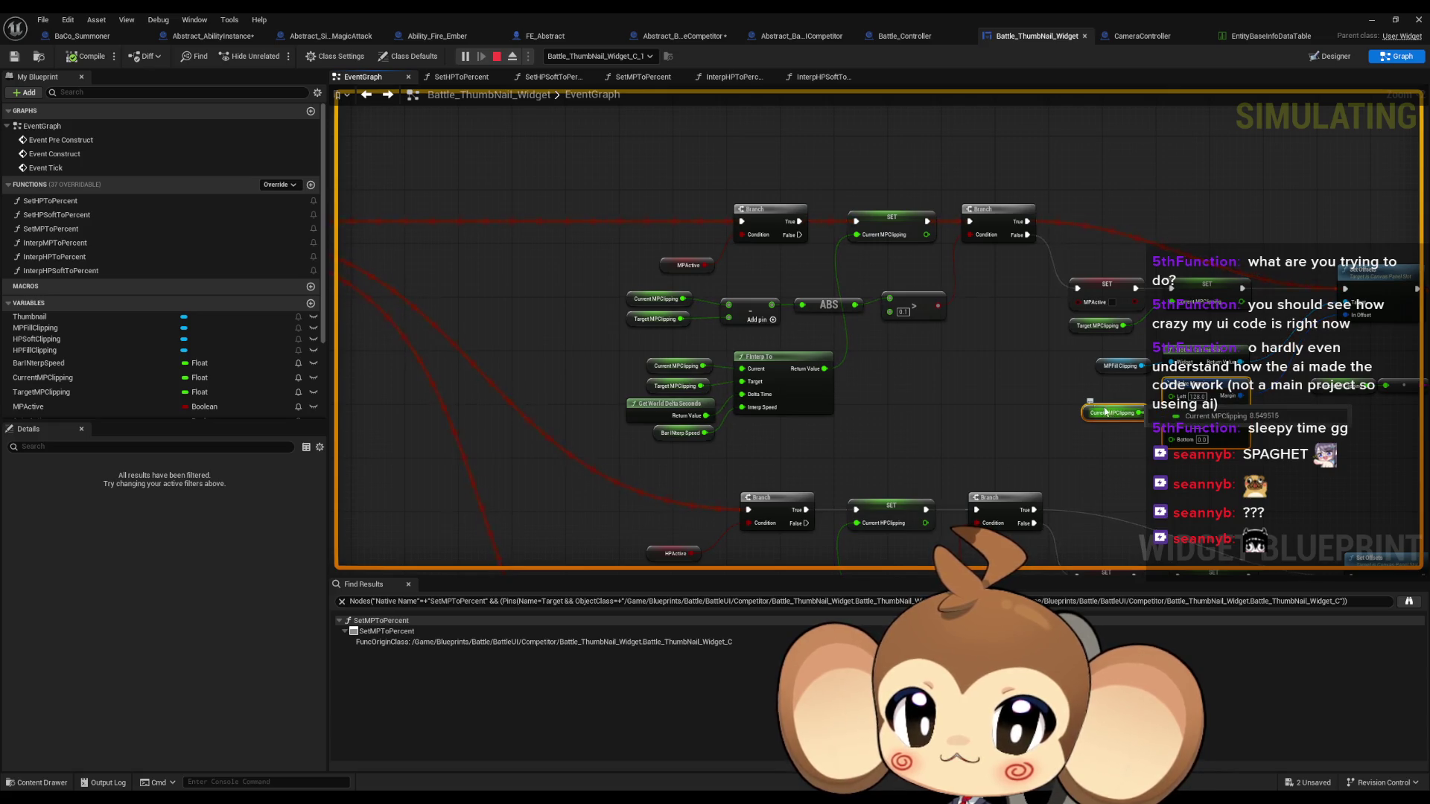
mouse_move(886, 241)
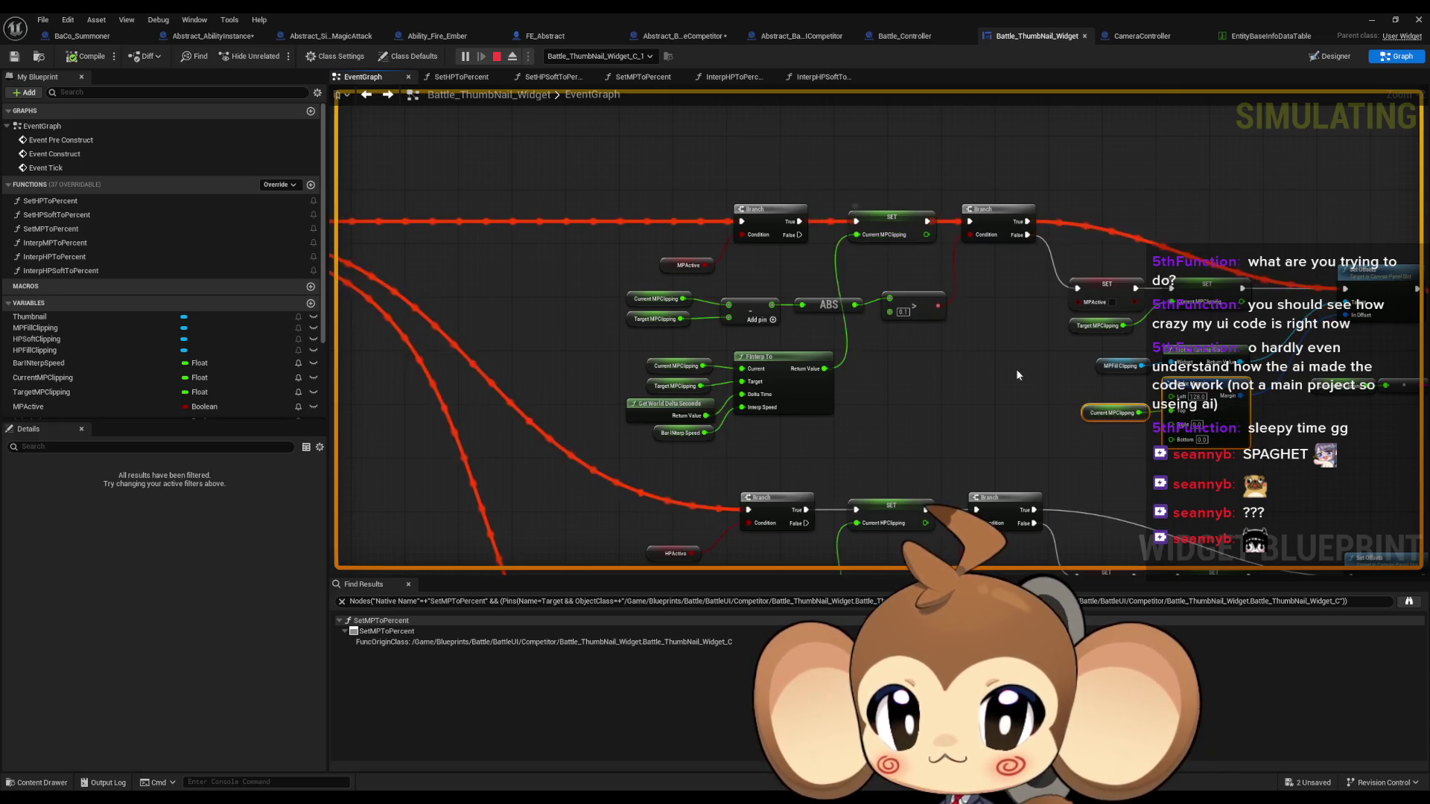
left_click_drag(1024, 384, 821, 354)
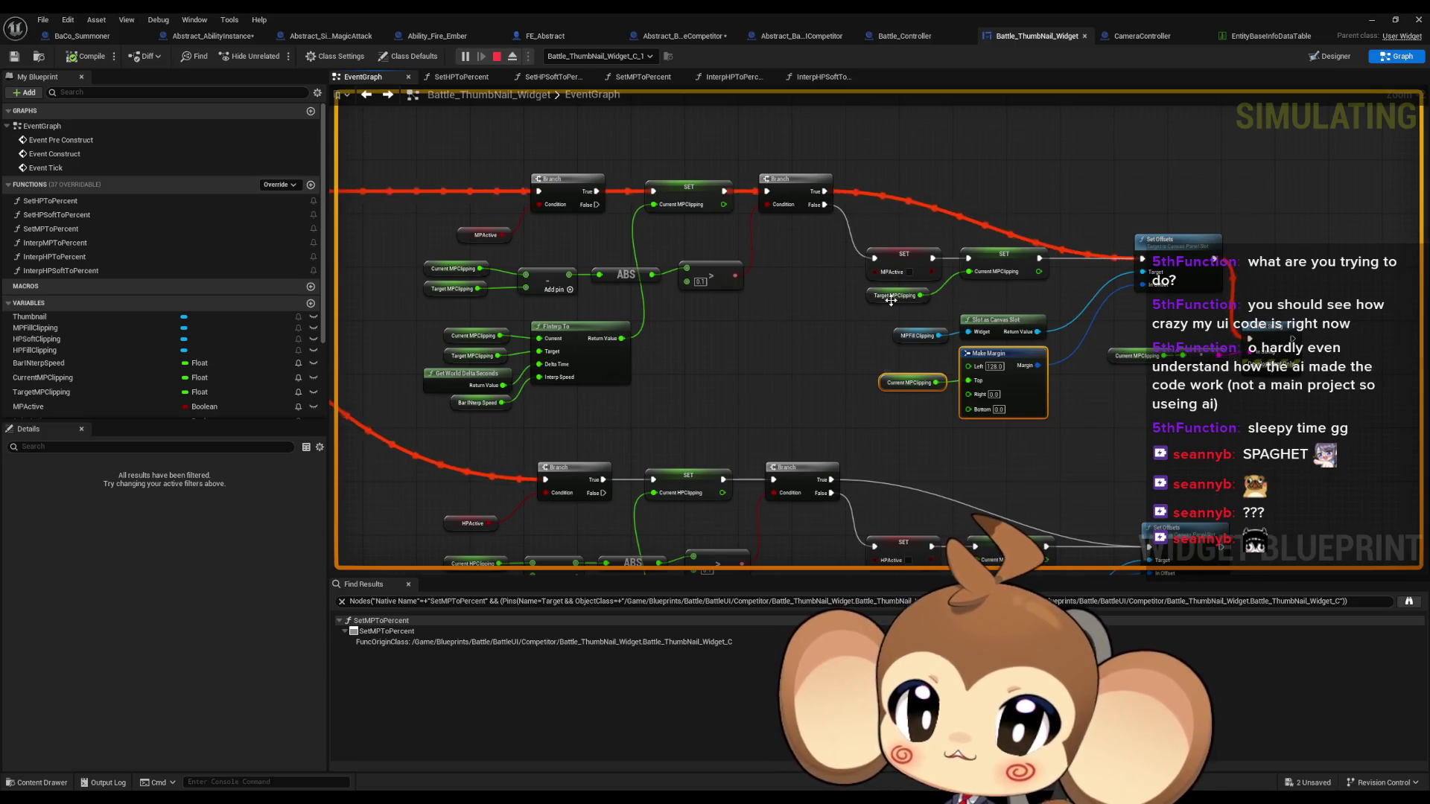
mouse_move(683, 211)
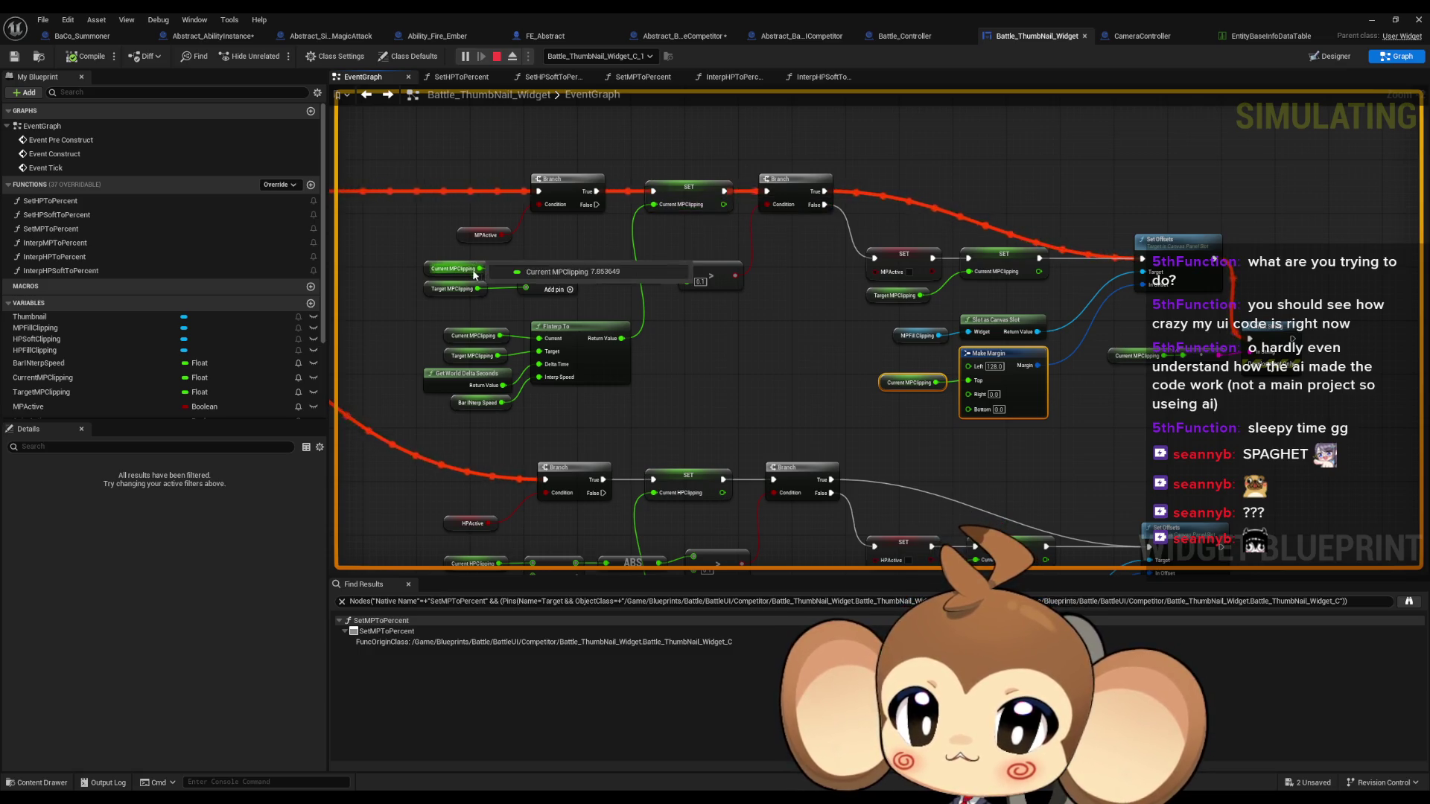
mouse_move(461, 291)
Check the interpolated MP clipping value (Target MPClipping 50.0) and select the SET Current MPClipping node
left_click_drag(596, 261, 627, 291)
mouse_move(663, 276)
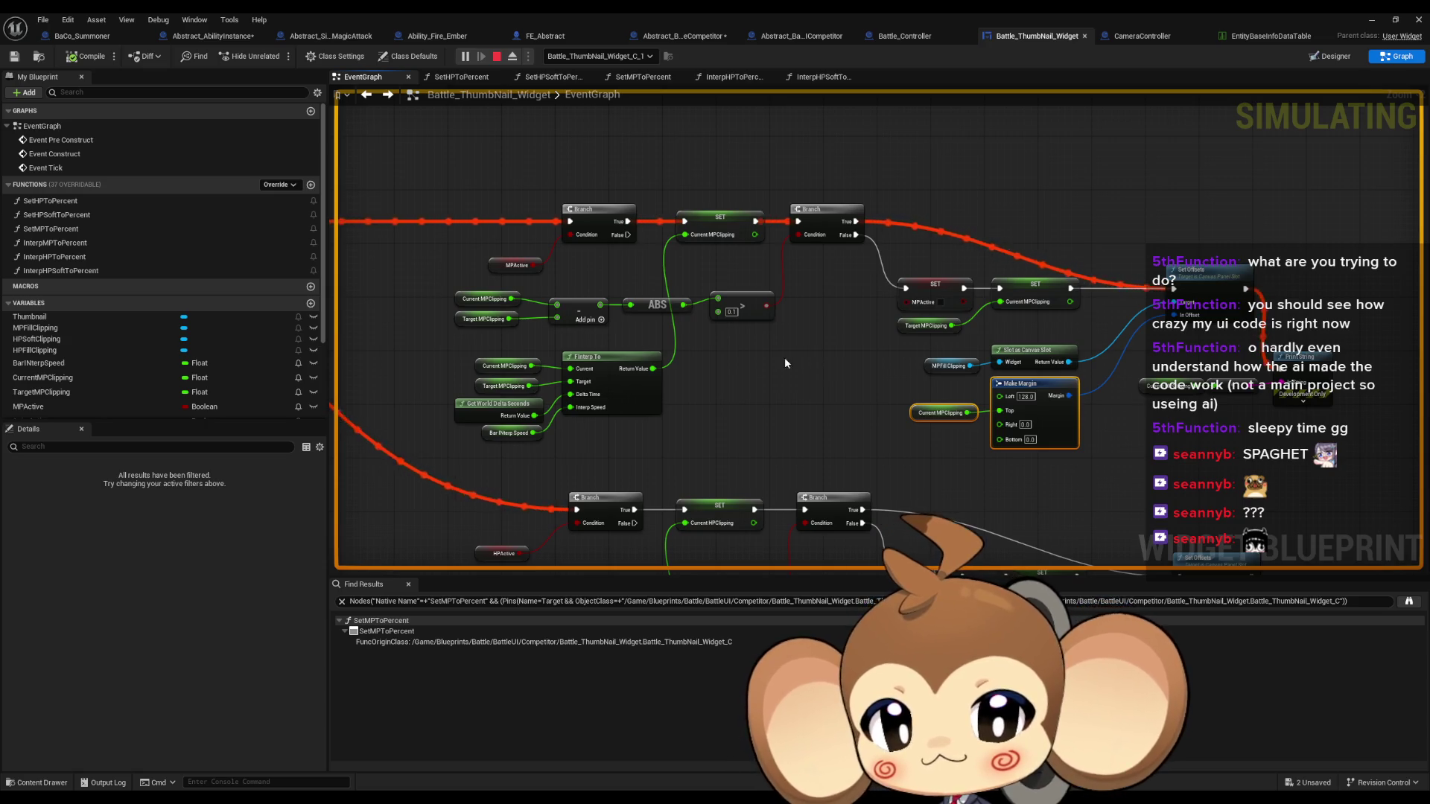
mouse_move(506, 391)
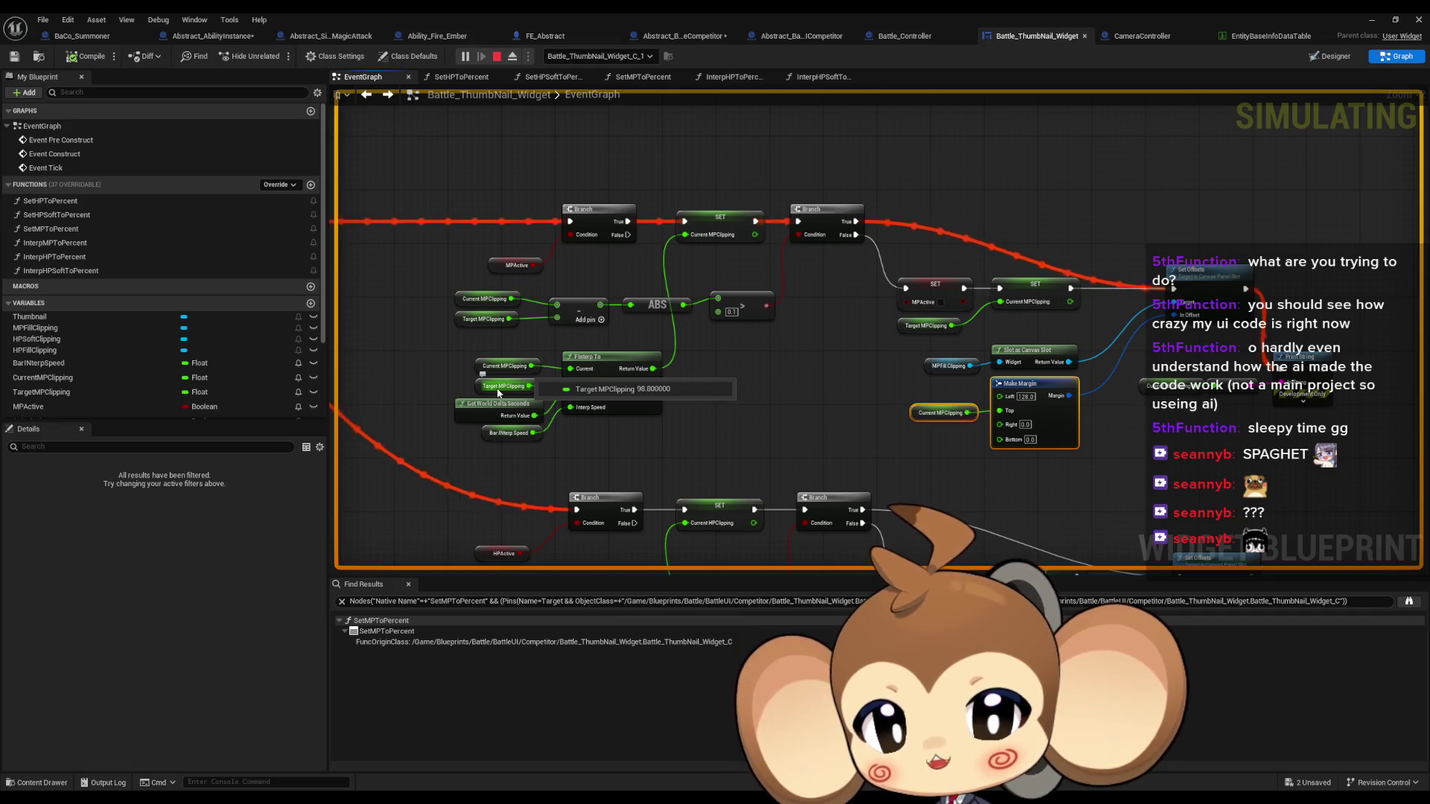
scroll(670, 417, "down", 3)
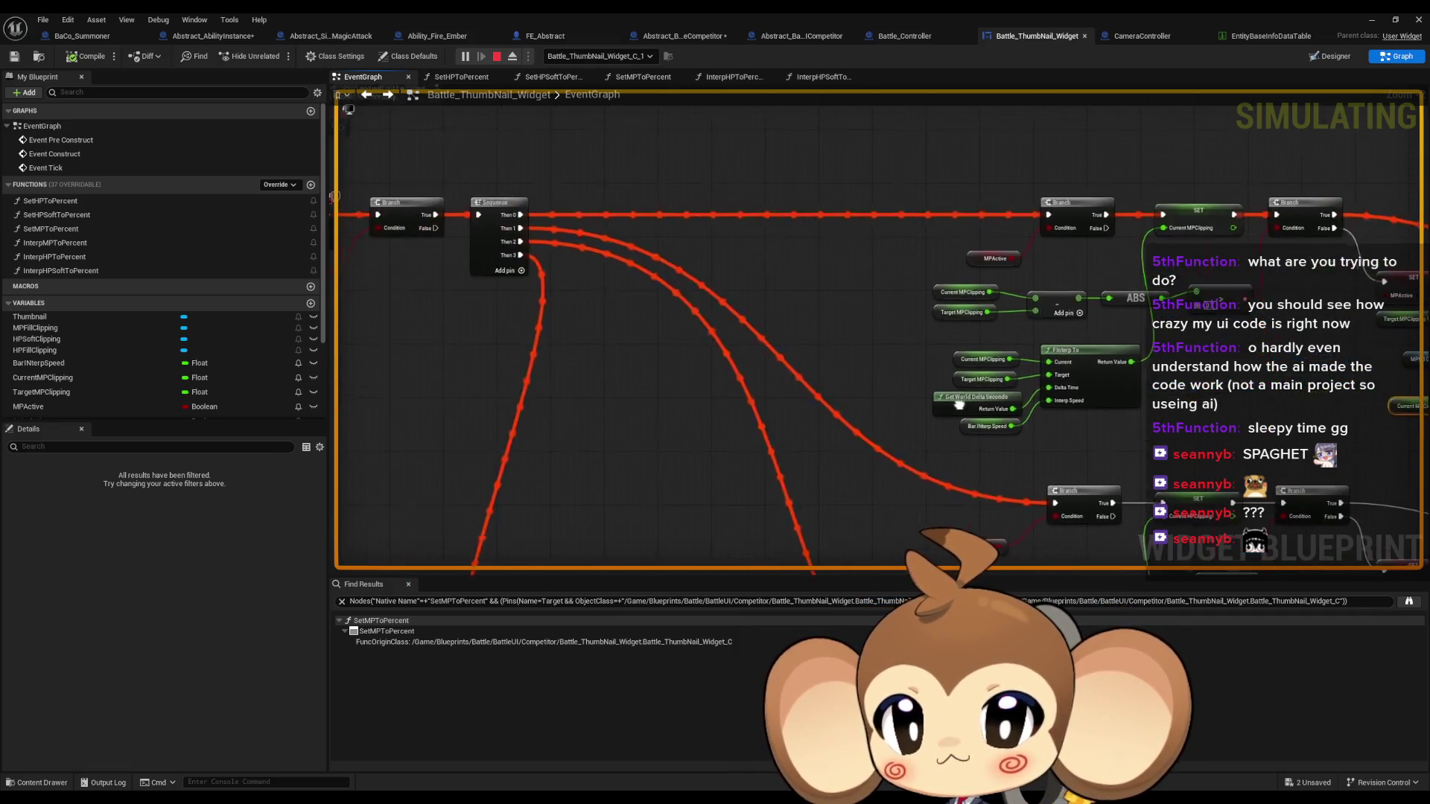
scroll(801, 439, "up", 4)
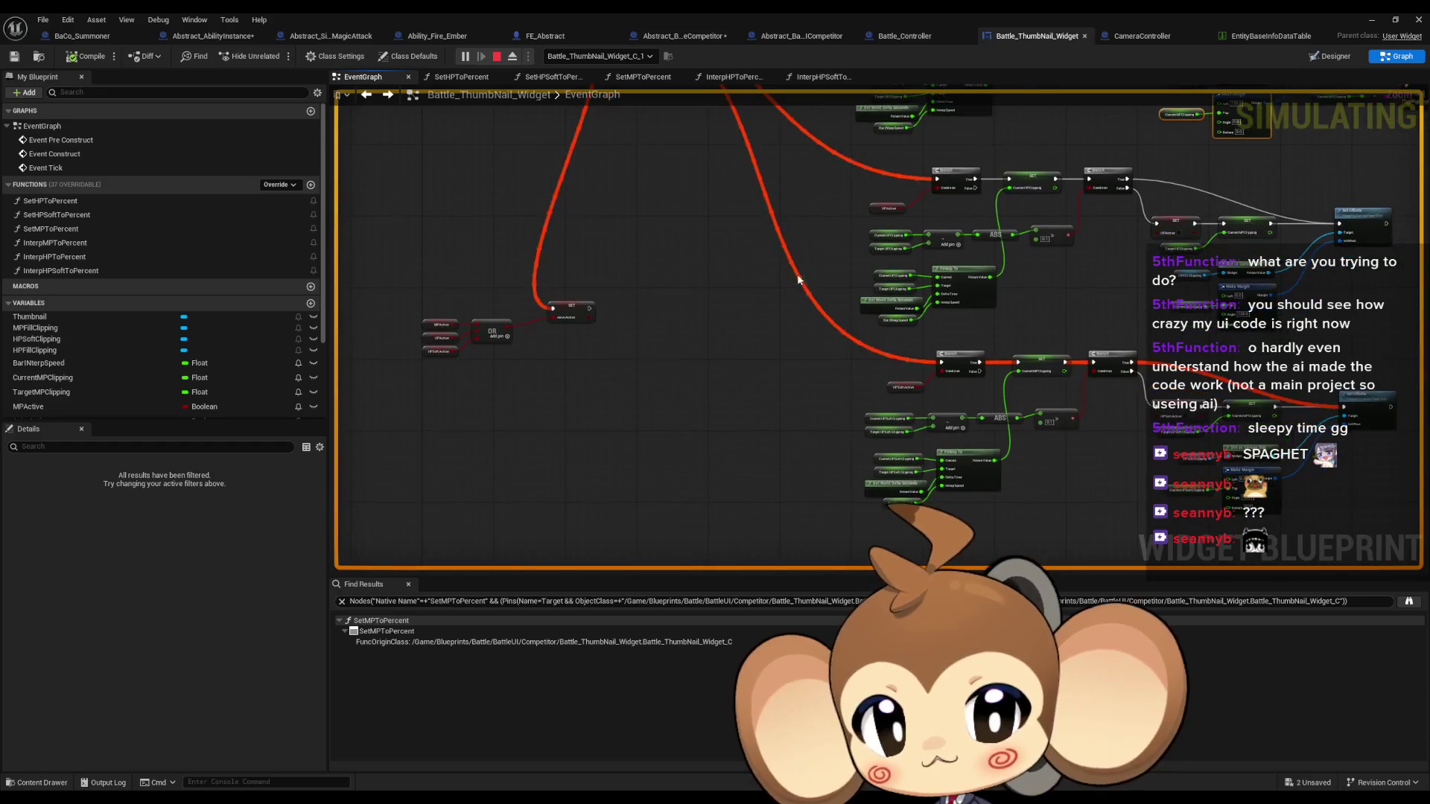
scroll(730, 380, "up", 1)
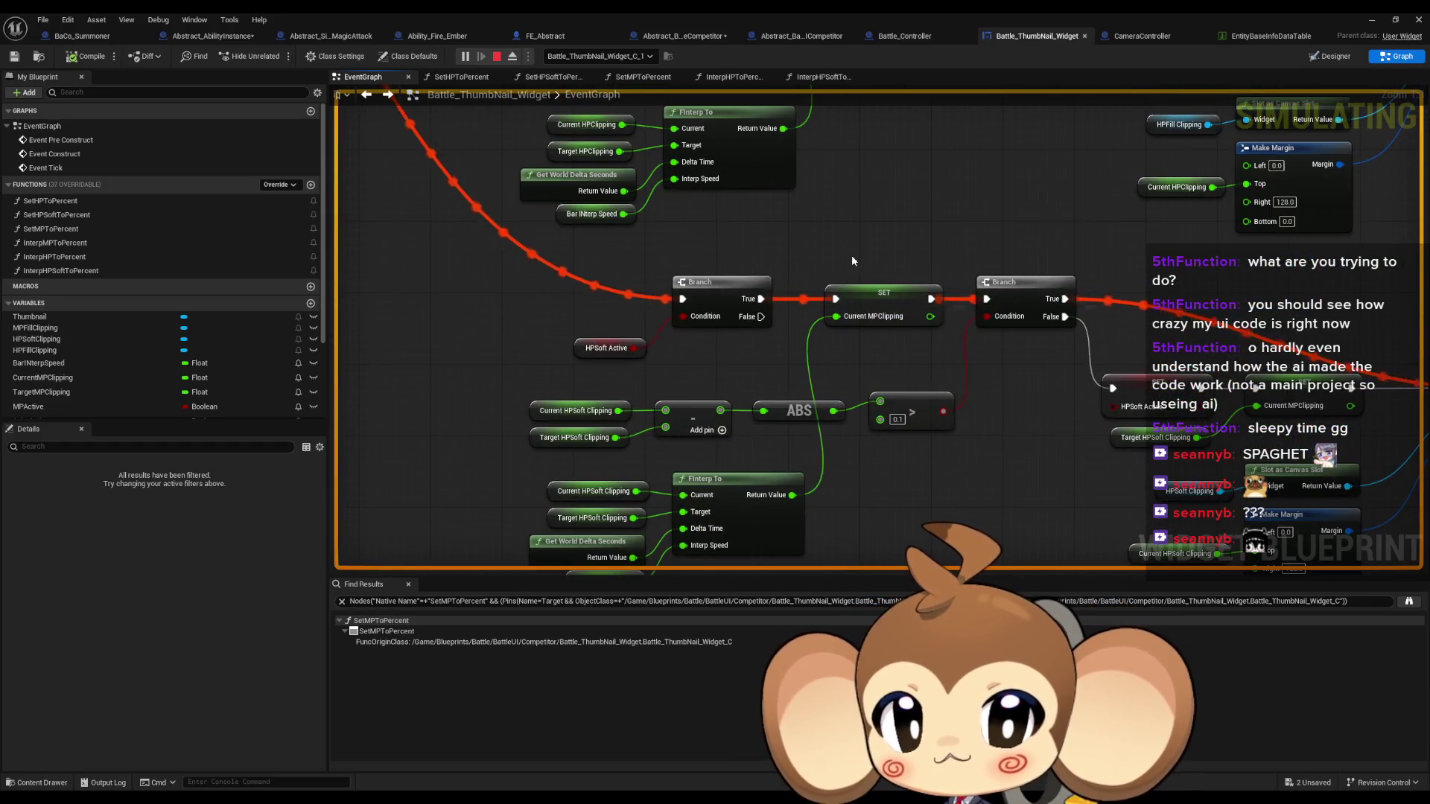
left_click(864, 294)
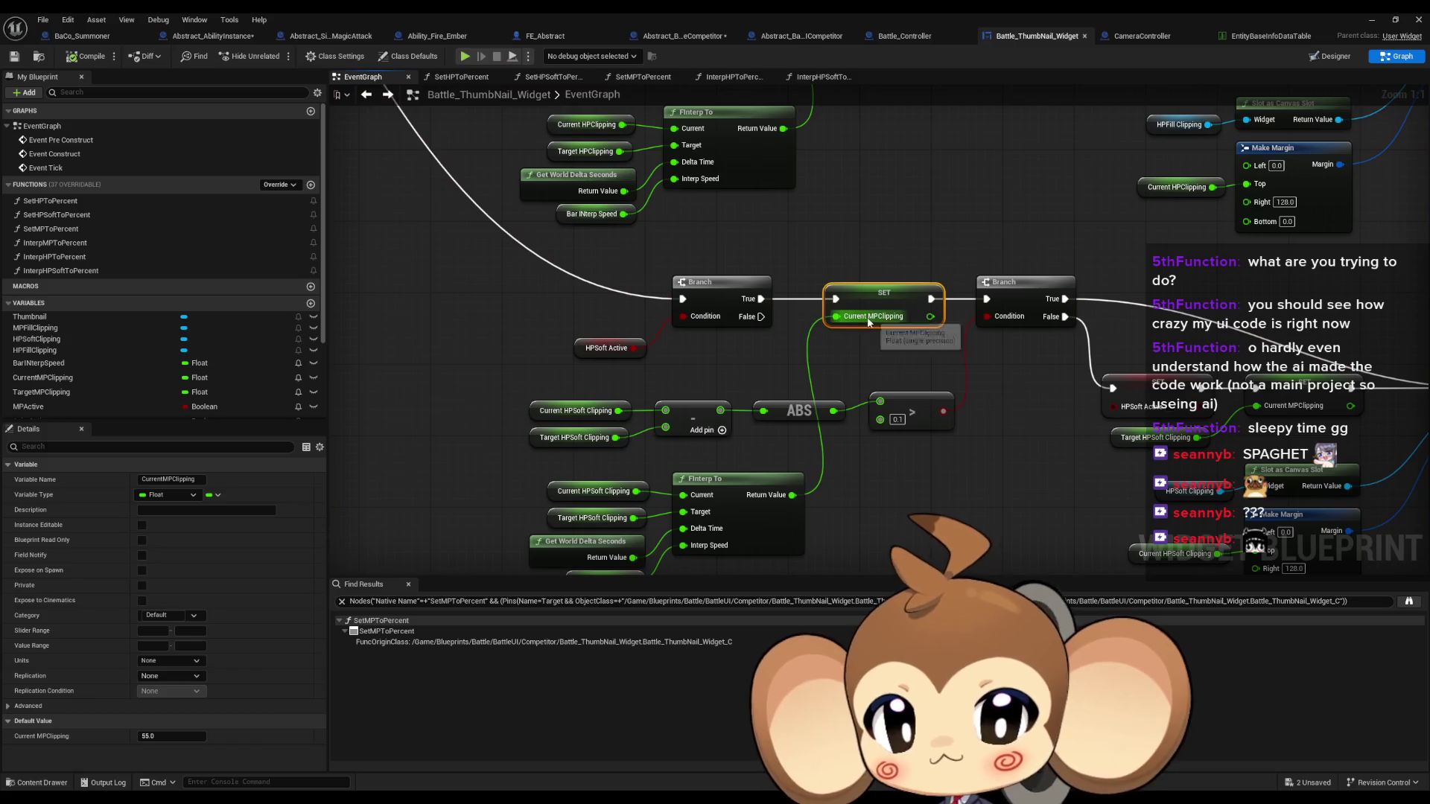
Stop the simulation and replace the misplaced MPClipping setter with a wired Set Current HPSoft Clipping node
key("Escape")
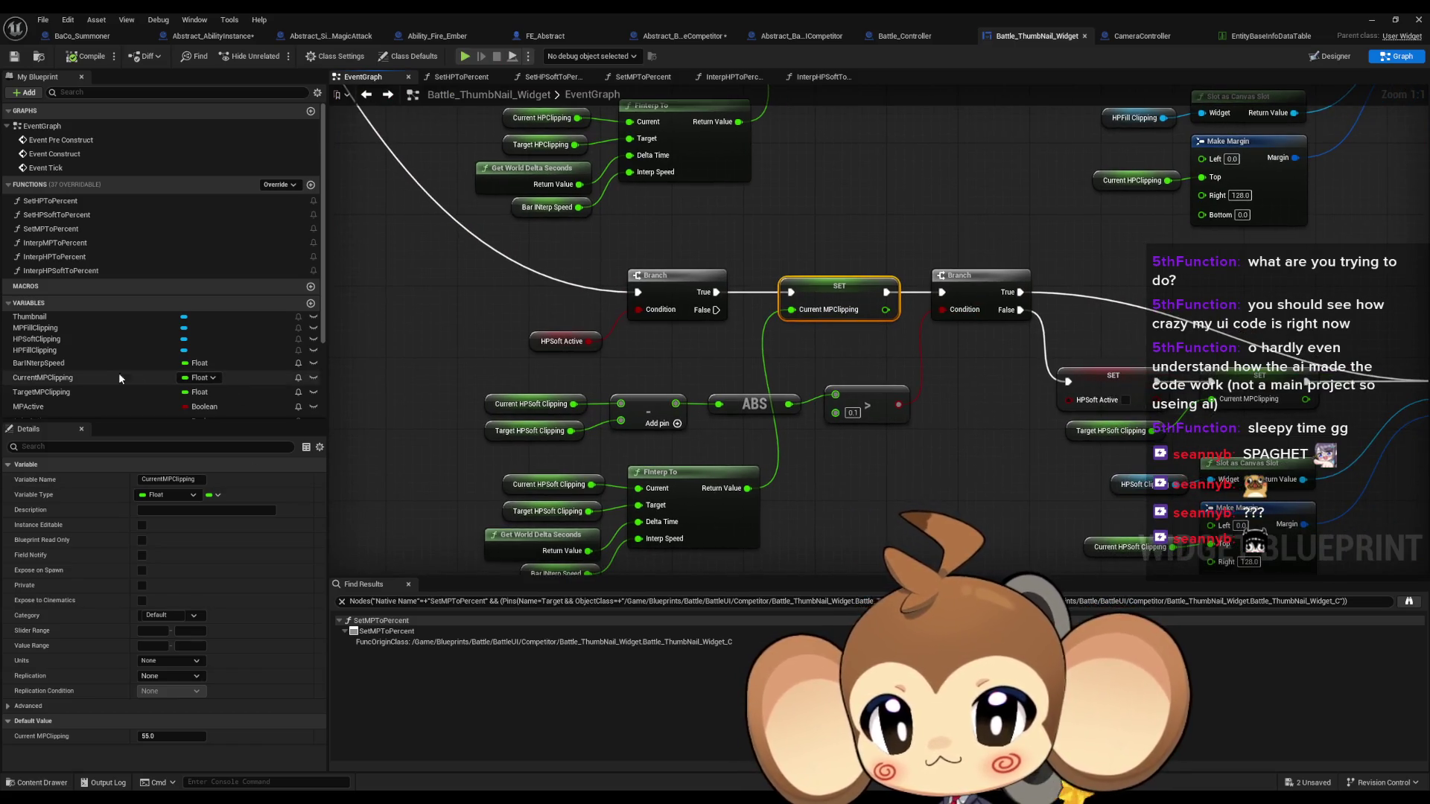
scroll(75, 384, "down", 3)
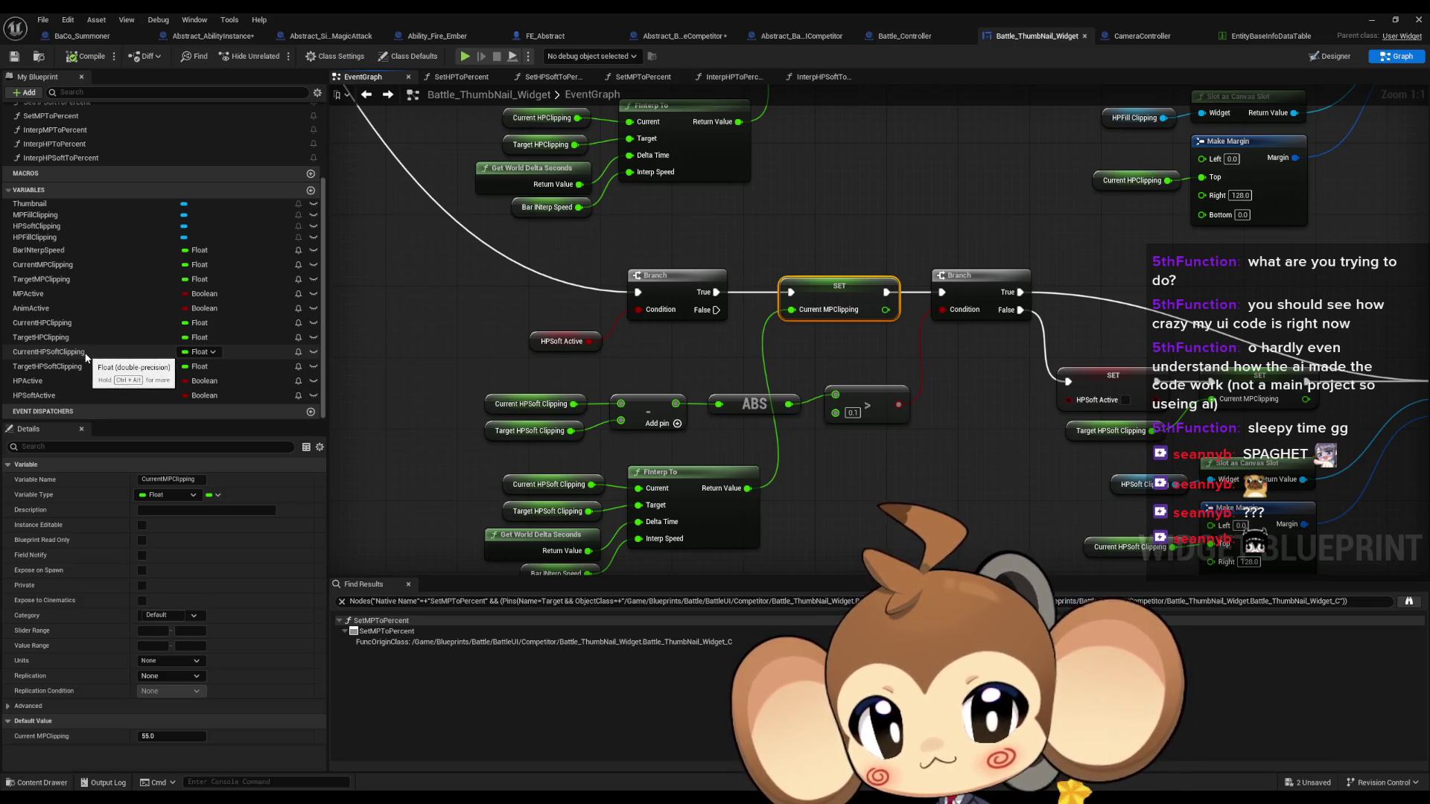
mouse_move(86, 359)
left_mouse_down()
mouse_move(935, 228)
mouse_move(800, 219)
left_mouse_up()
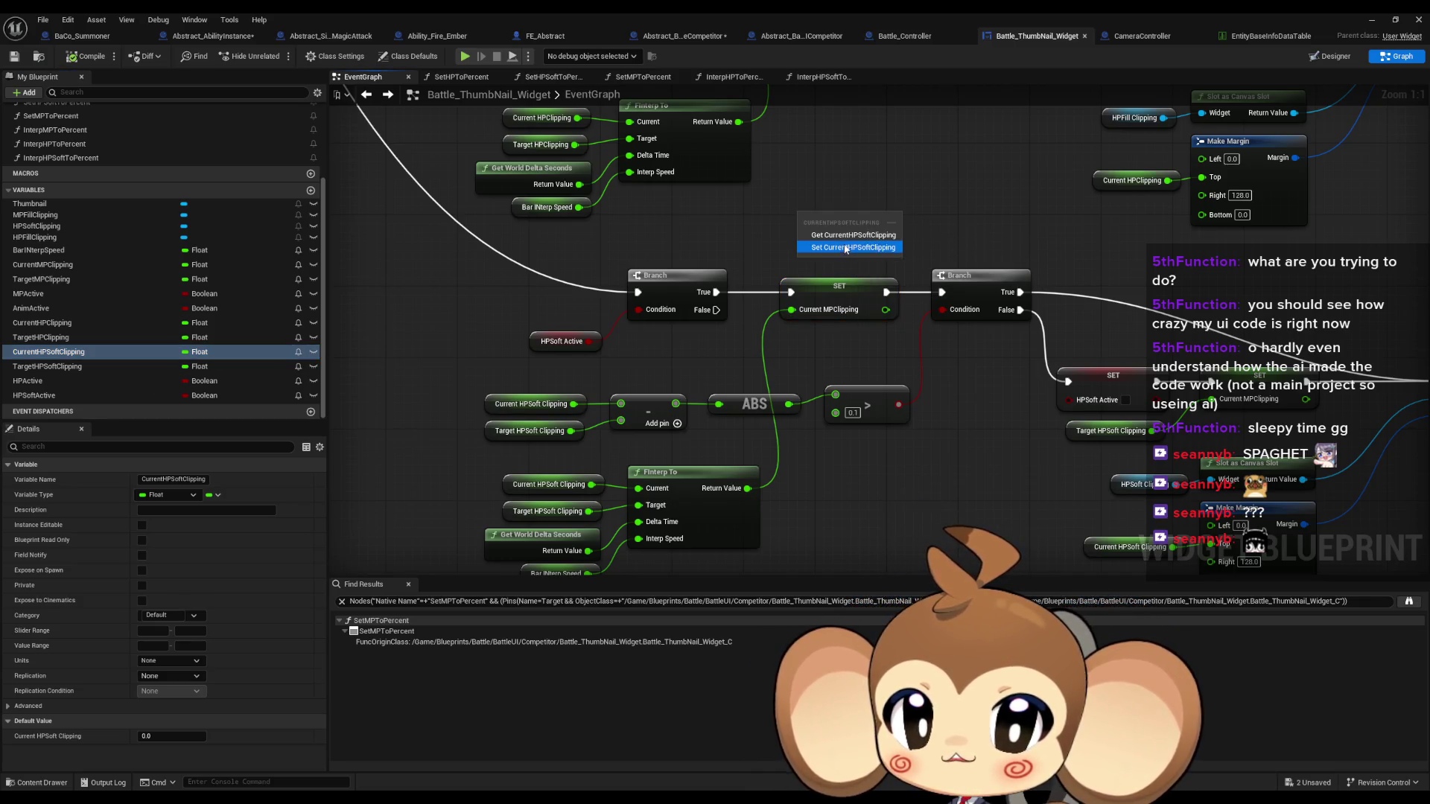
left_click(845, 247)
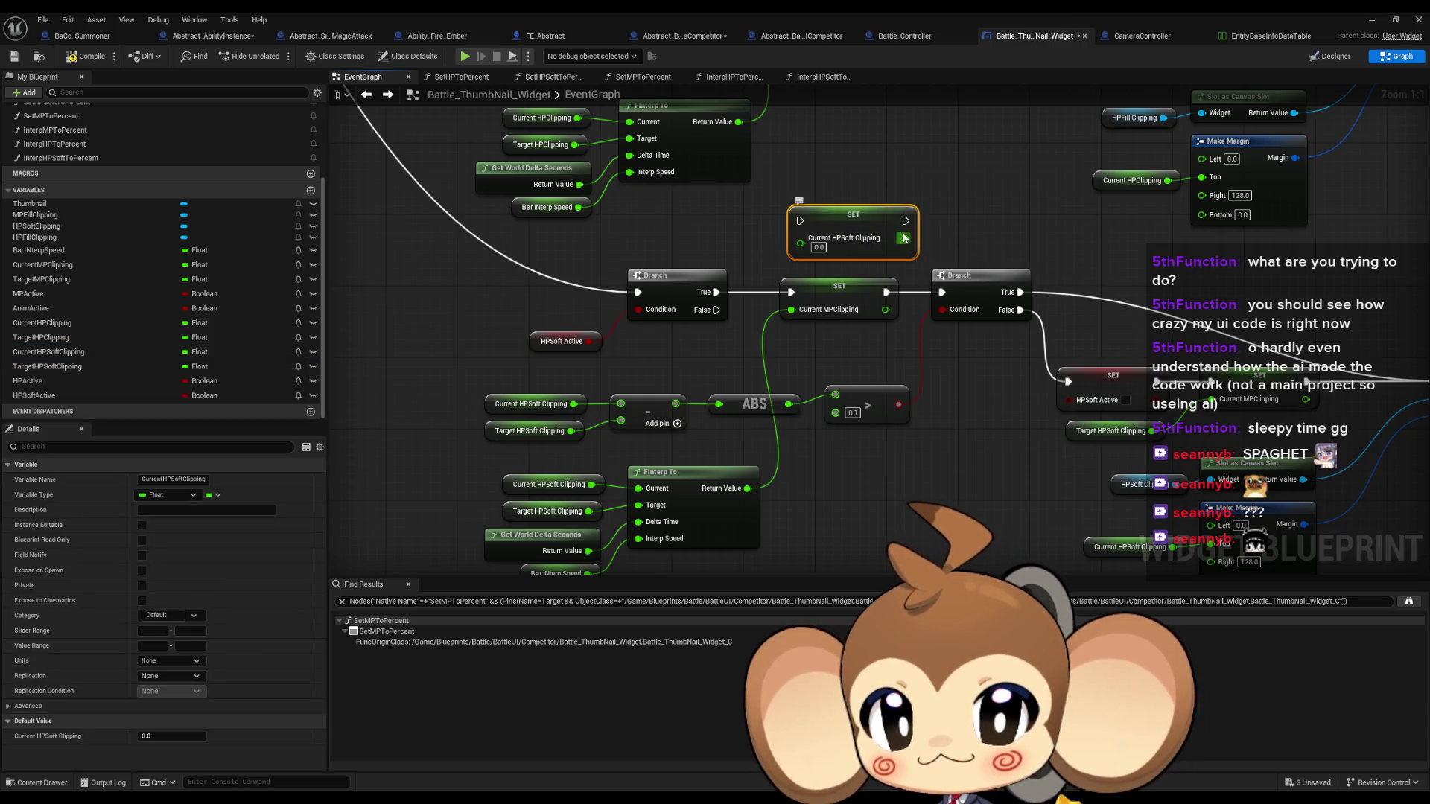
mouse_move(800, 257)
left_mouse_down()
mouse_move(788, 342)
mouse_move(771, 254)
mouse_move(790, 238)
mouse_move(776, 463)
mouse_move(747, 487)
left_mouse_up()
mouse_move(899, 203)
left_mouse_down()
mouse_move(940, 307)
mouse_move(942, 293)
left_mouse_up()
mouse_move(721, 293)
left_mouse_down()
mouse_move(791, 202)
mouse_move(825, 289)
left_mouse_up()
left_click(838, 314)
key("Delete")
left_click_drag(993, 318, 651, 210)
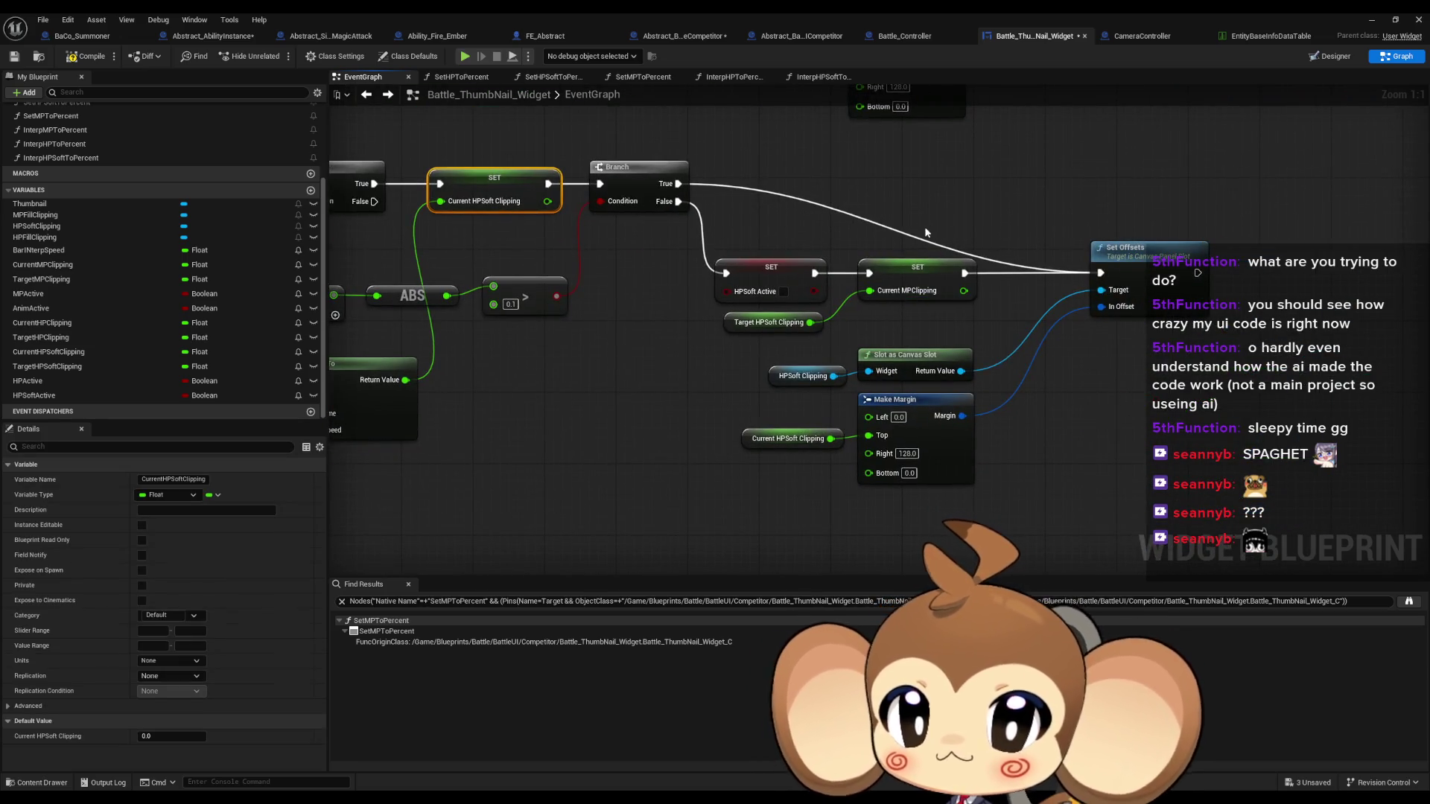
Paste a second Current HPSoft Clipping setter between the HPSoft Active setter and Set Offsets
scroll(609, 296, "down", 3)
left_click_drag(693, 326, 850, 530)
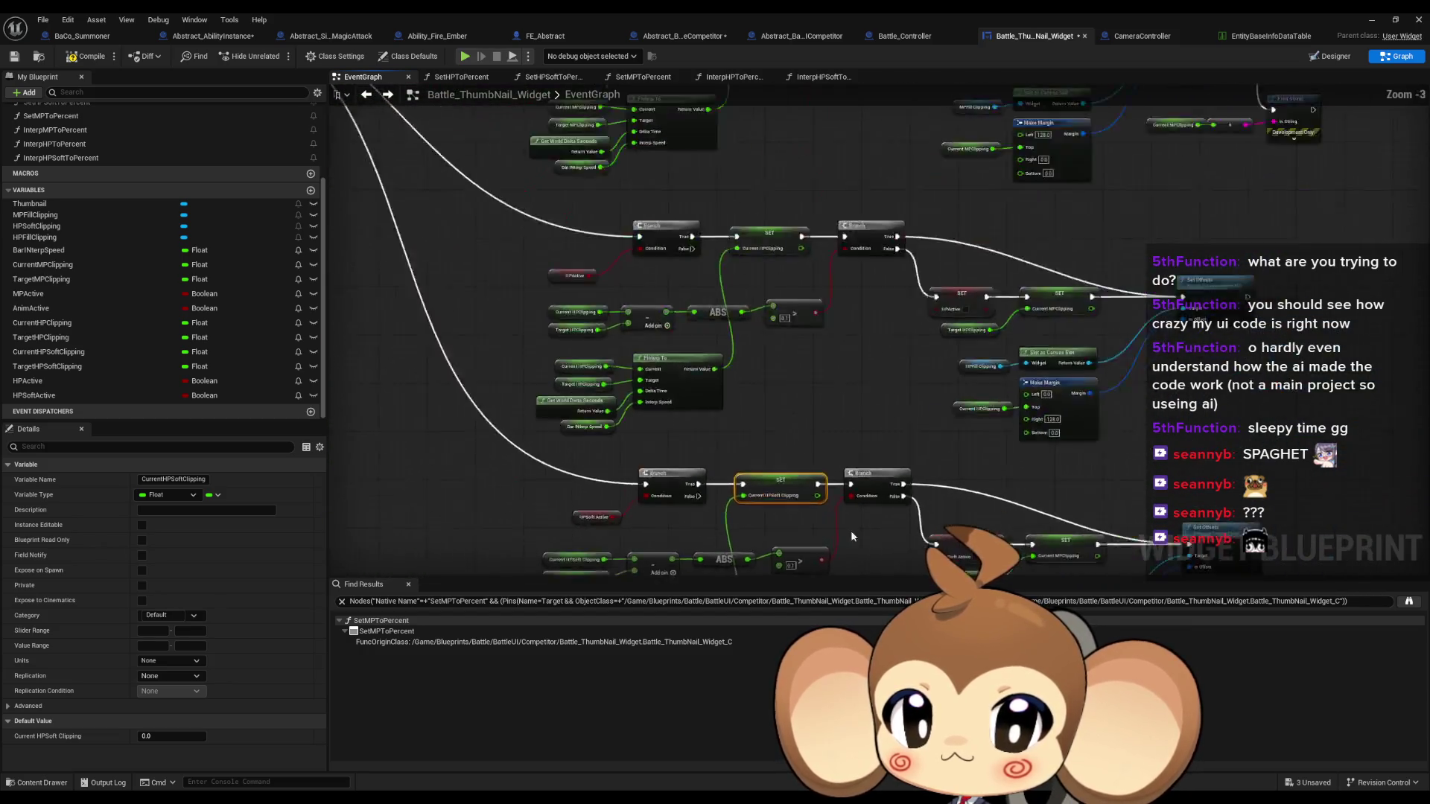
scroll(780, 319, "up", 3)
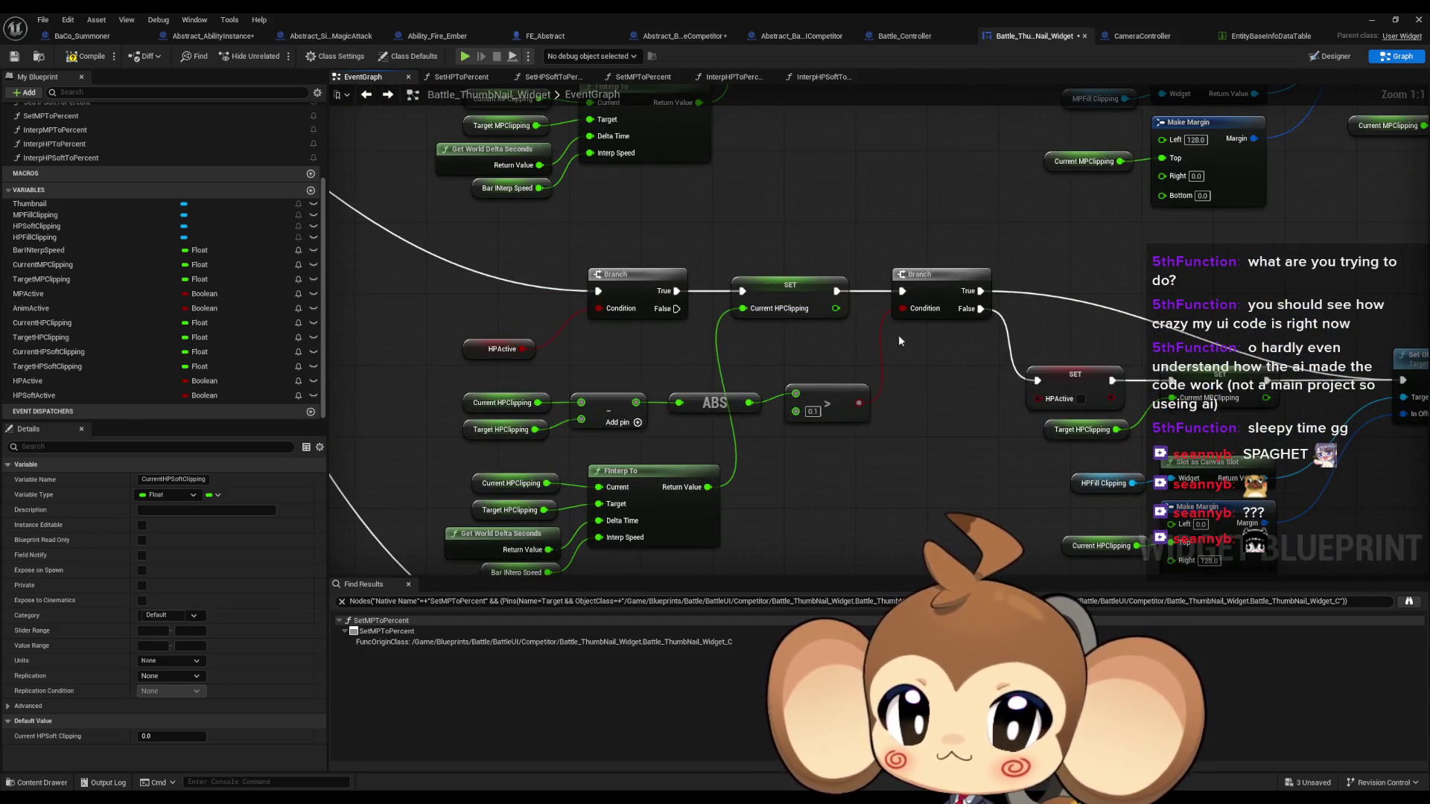
mouse_move(841, 376)
left_mouse_down()
mouse_move(834, 402)
mouse_move(812, 281)
left_mouse_up()
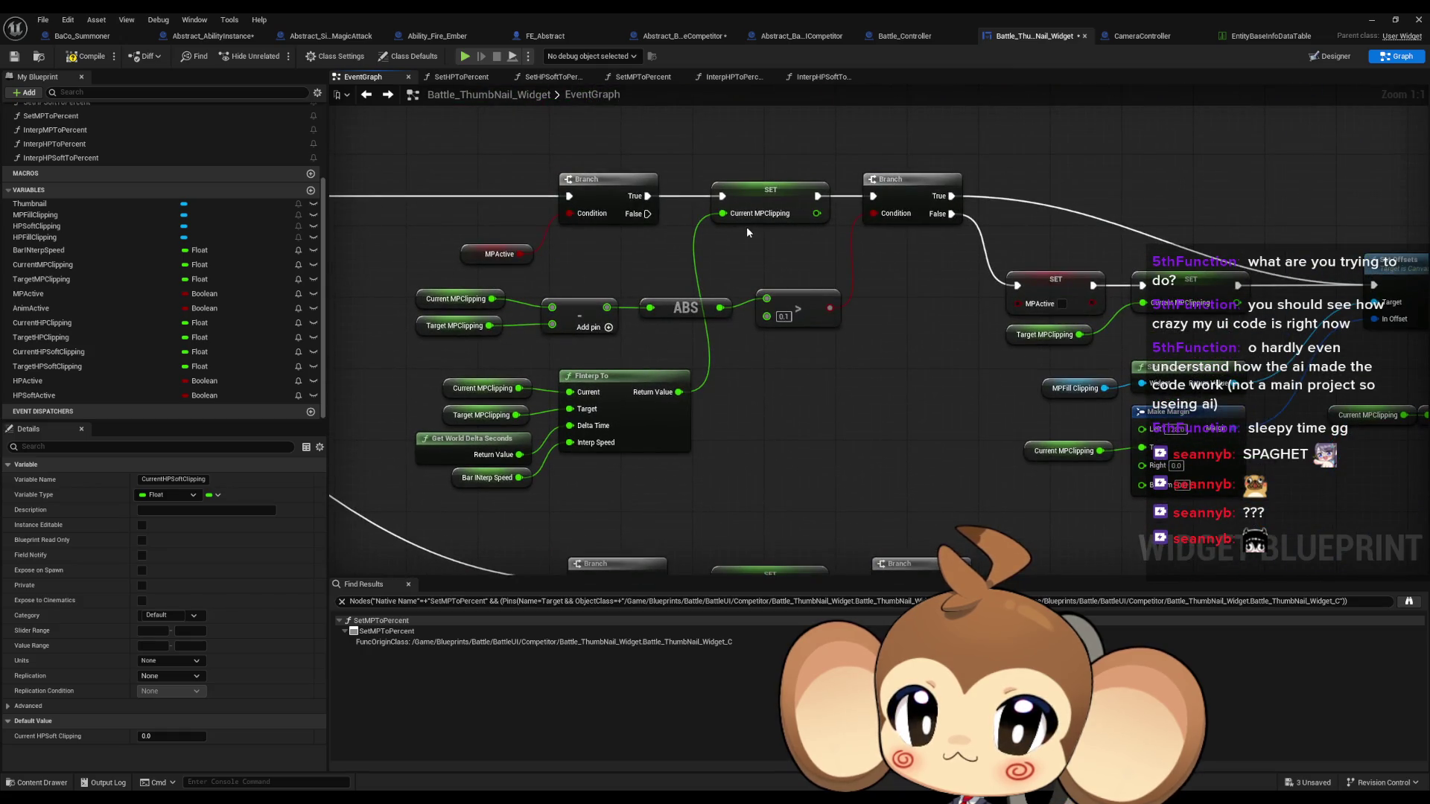
mouse_move(1200, 319)
left_mouse_down()
mouse_move(990, 186)
mouse_move(878, 291)
mouse_move(854, 275)
left_mouse_up()
key("ctrl+v")
left_click_drag(790, 353, 862, 281)
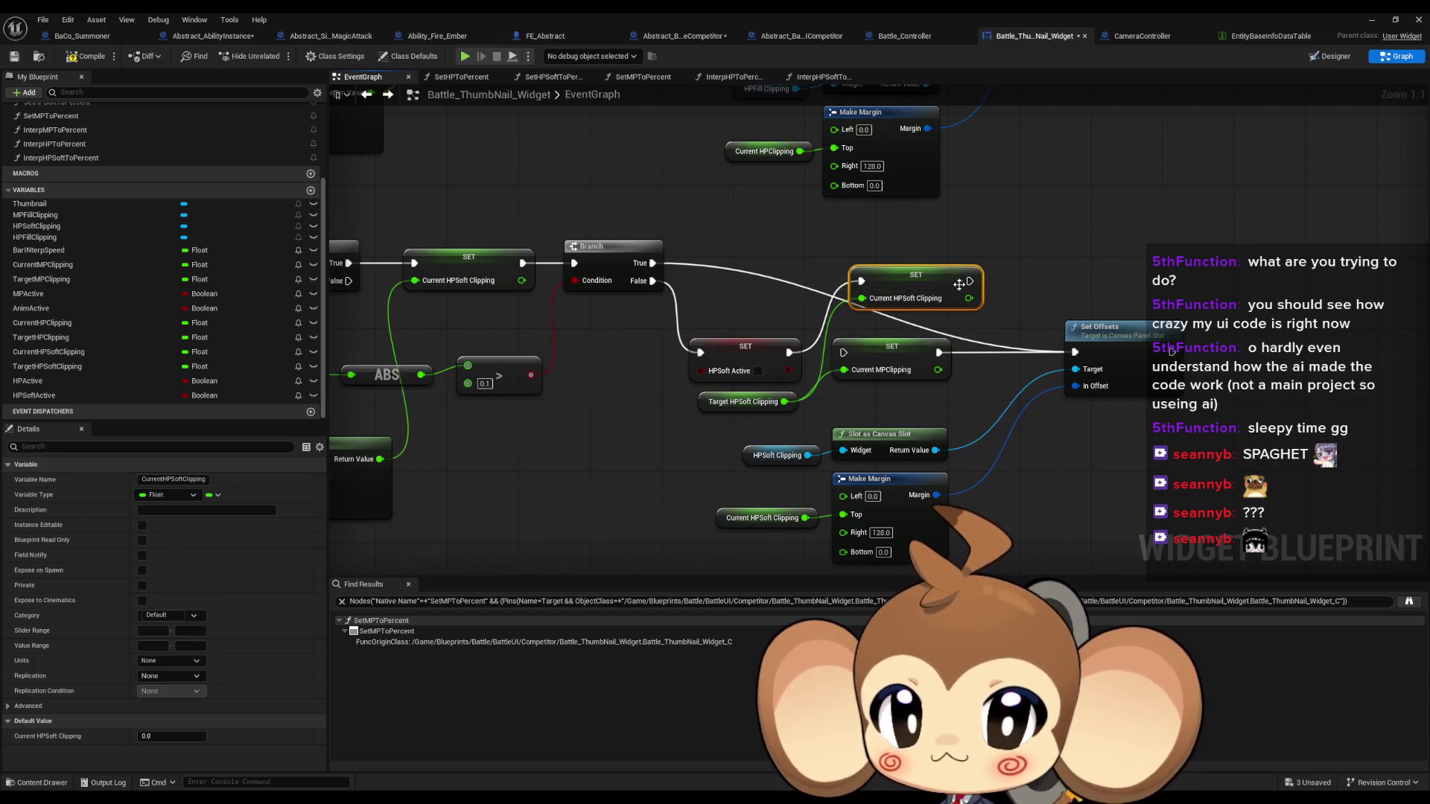
mouse_move(970, 281)
left_mouse_down()
mouse_move(1037, 328)
mouse_move(1069, 331)
mouse_move(1075, 352)
left_mouse_up()
Swap the HP chain's old MPClipping setter for a wired Set Current HPClipping node
mouse_move(910, 324)
left_mouse_down()
mouse_move(927, 355)
mouse_move(428, 560)
left_mouse_up()
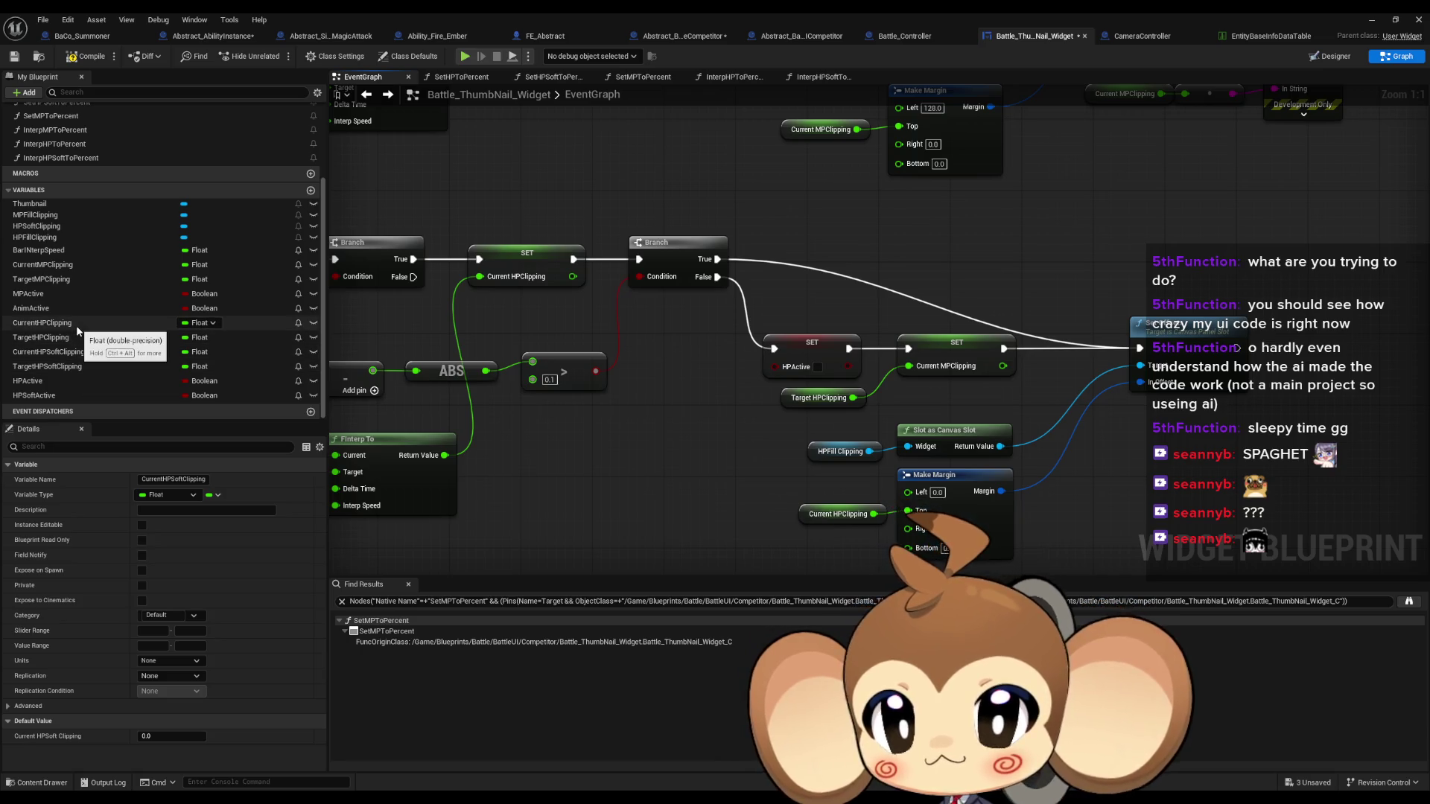
mouse_move(44, 323)
left_mouse_down()
mouse_move(296, 342)
mouse_move(924, 259)
left_mouse_up()
left_click(953, 294)
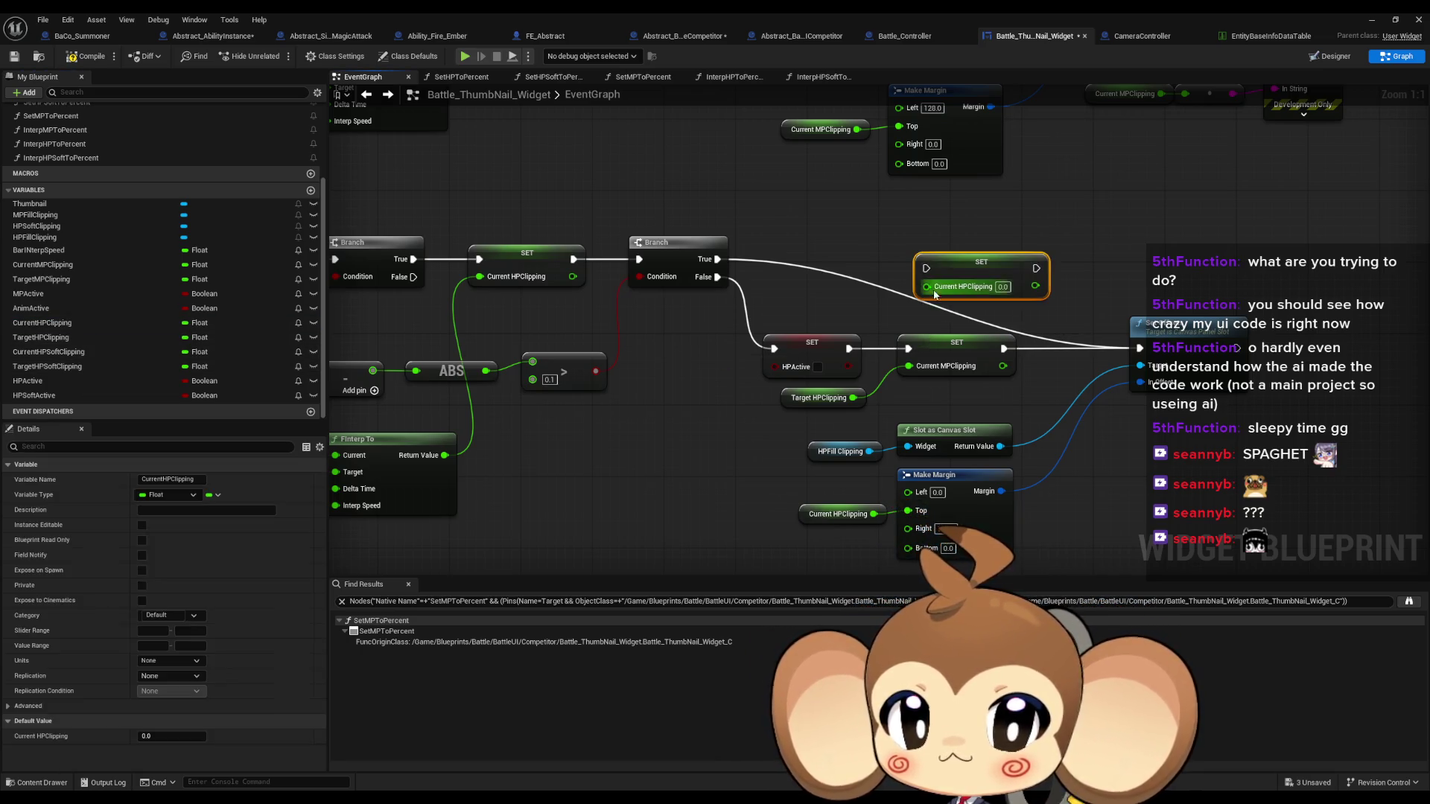
mouse_move(850, 348)
left_mouse_down()
mouse_move(949, 306)
mouse_move(926, 268)
left_mouse_up()
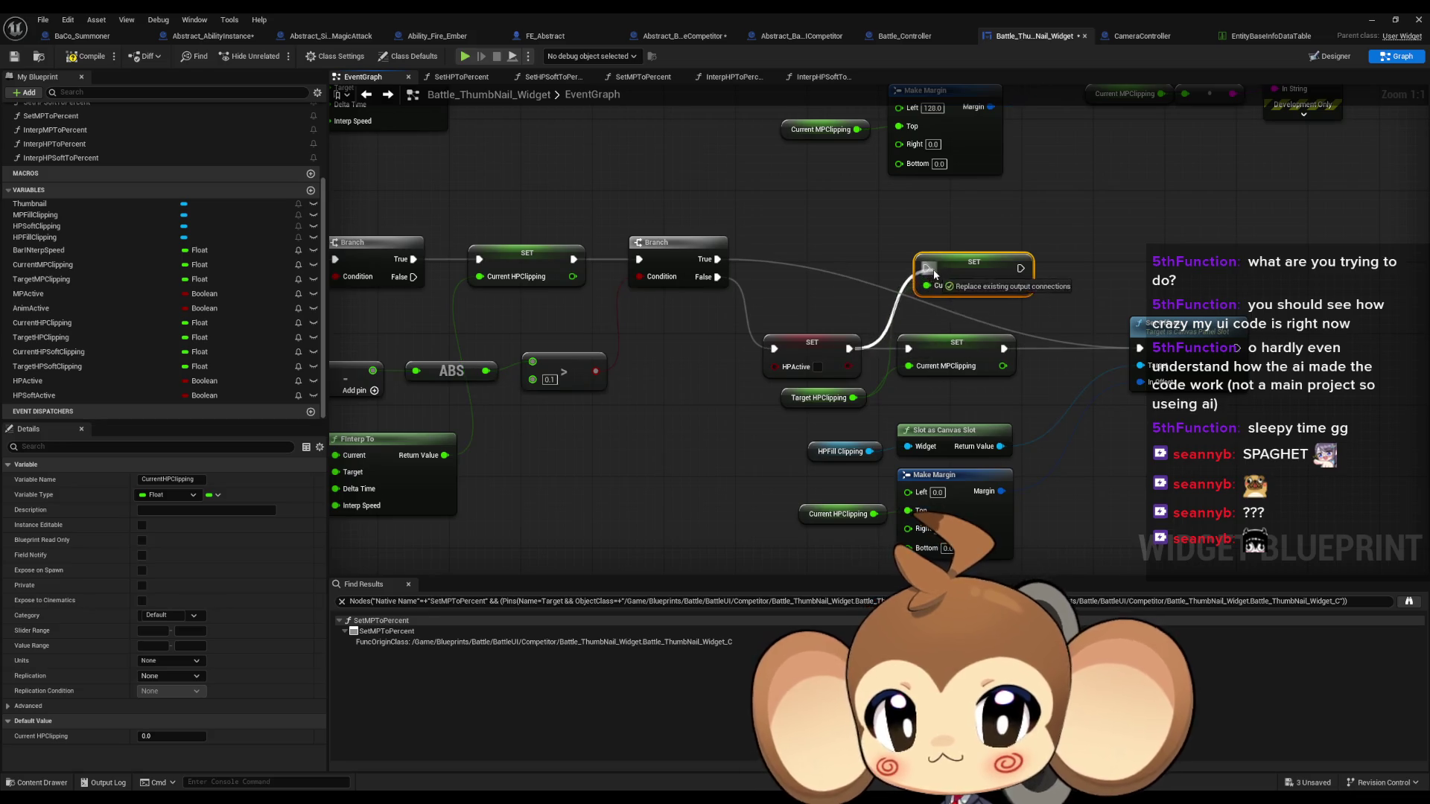
left_click_drag(1020, 268, 1139, 348)
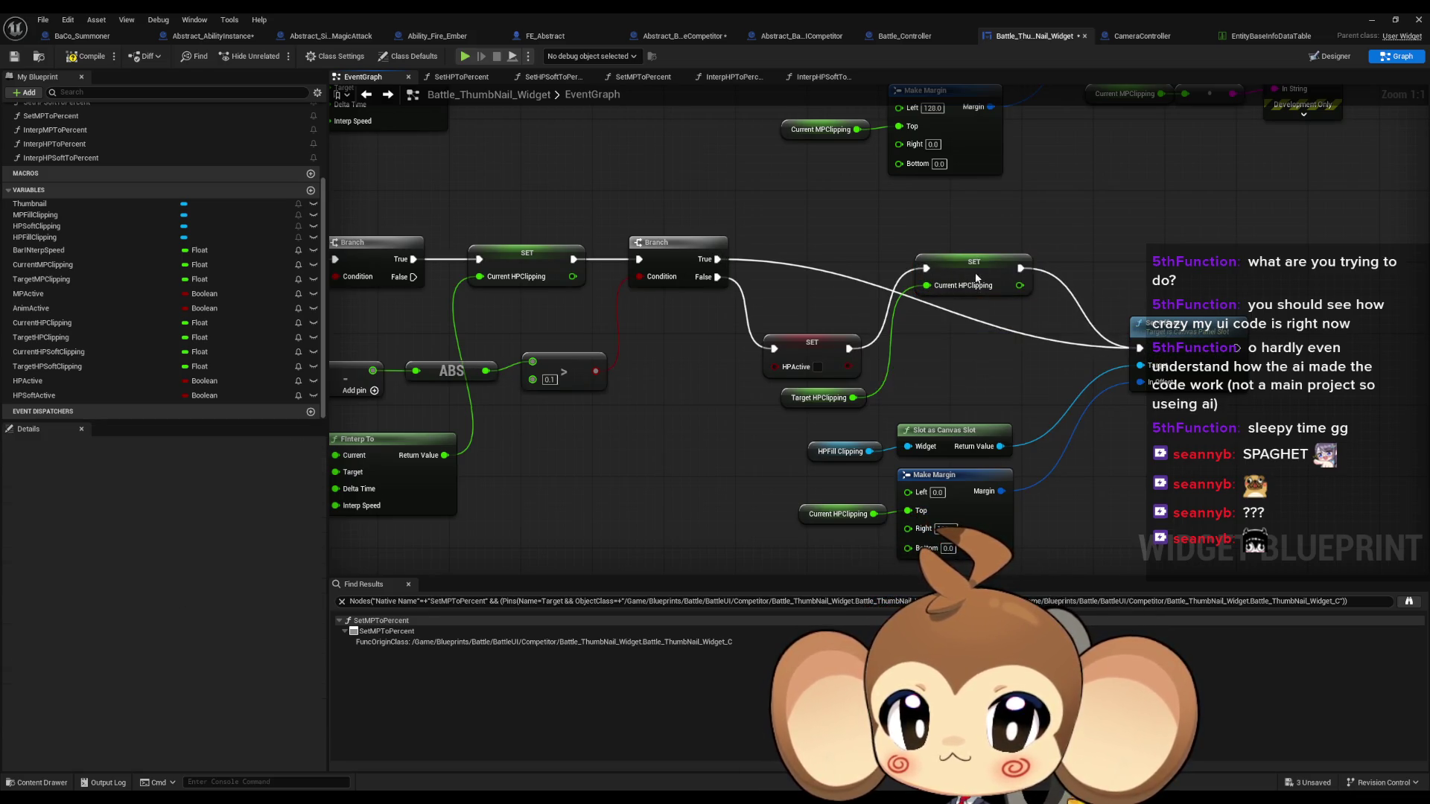
mouse_move(973, 262)
left_mouse_down()
mouse_move(954, 346)
mouse_move(1047, 350)
mouse_move(978, 306)
left_mouse_up()
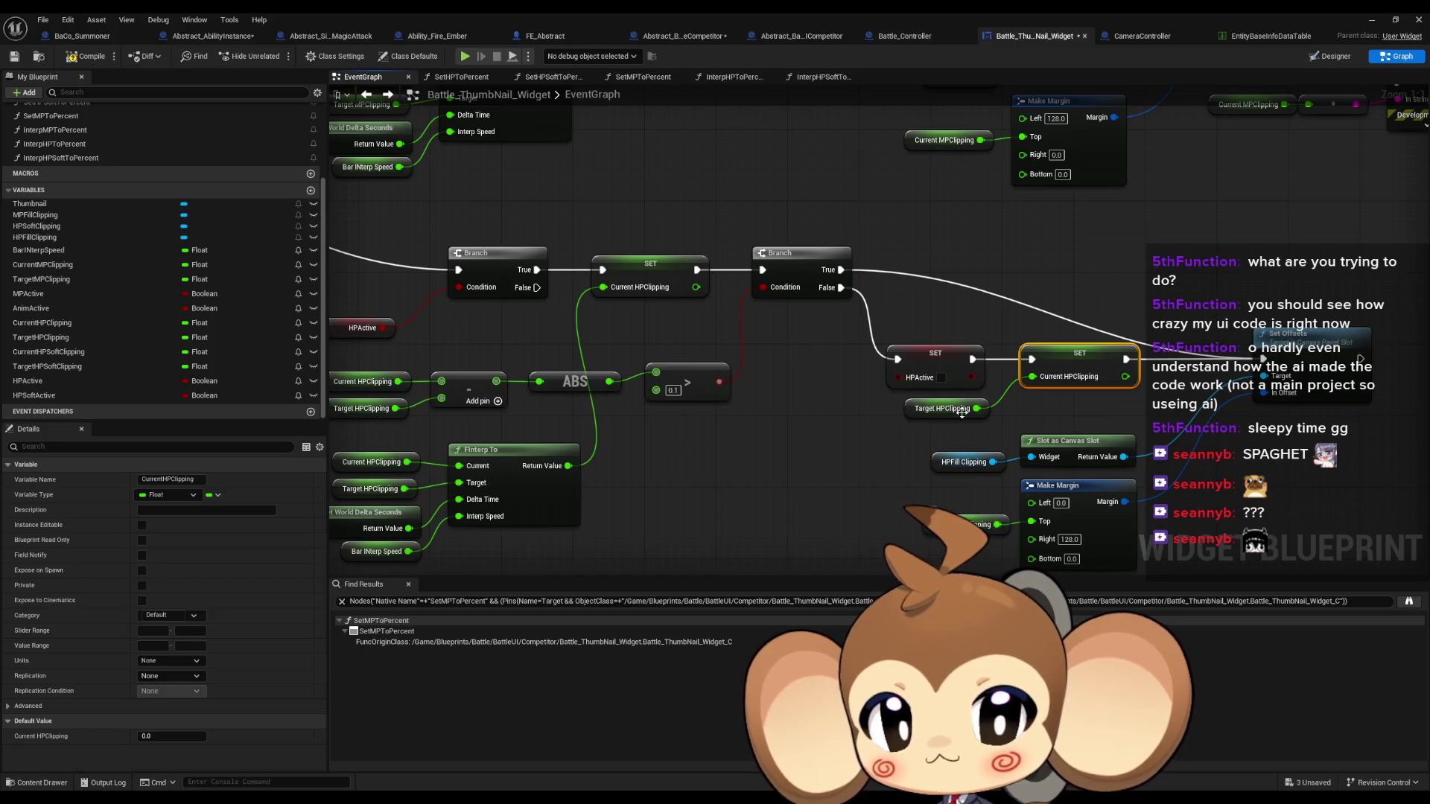
Pan across the HPSoft, HP and MP chains to review the new clipping branches
left_click_drag(651, 290, 786, 283)
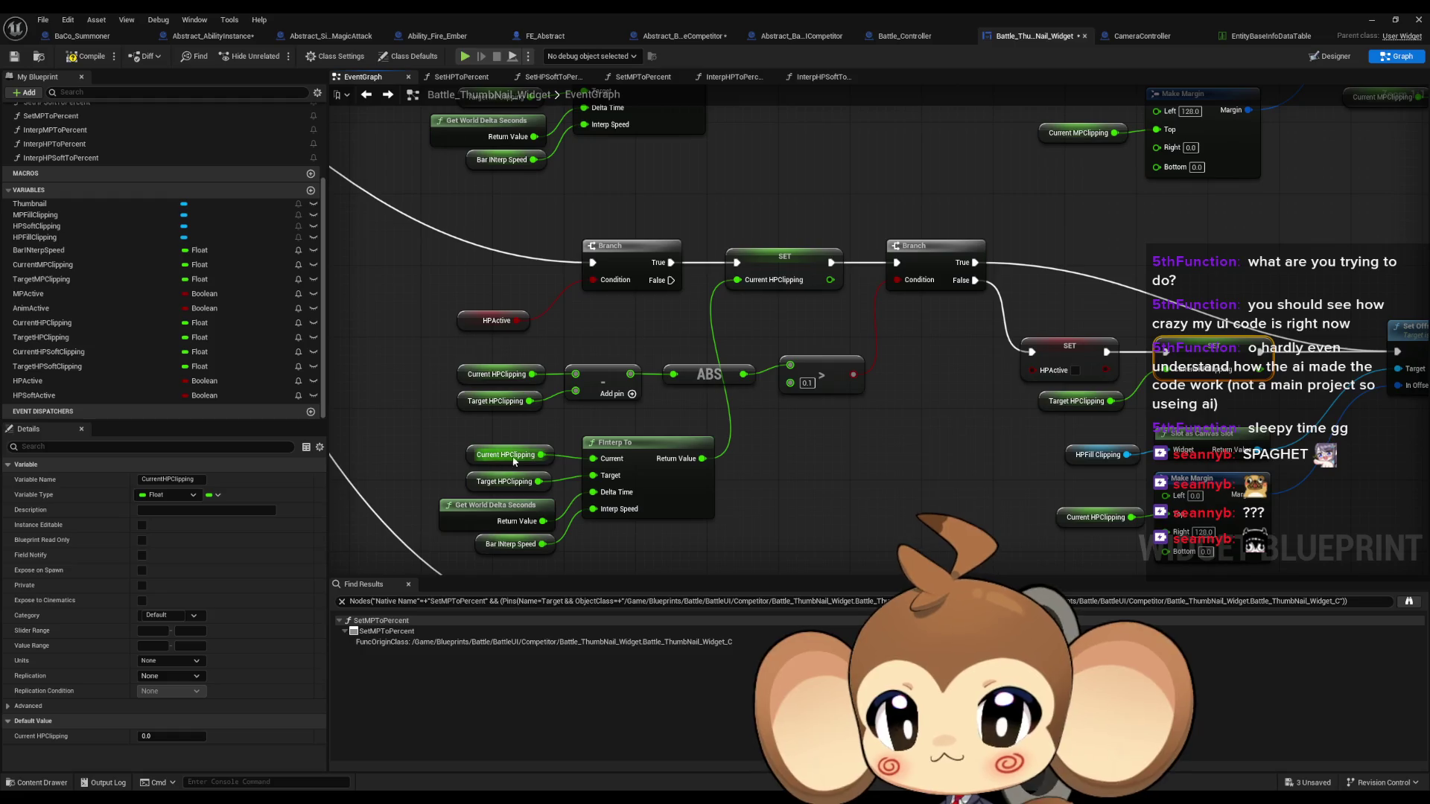
left_click_drag(644, 532, 698, 123)
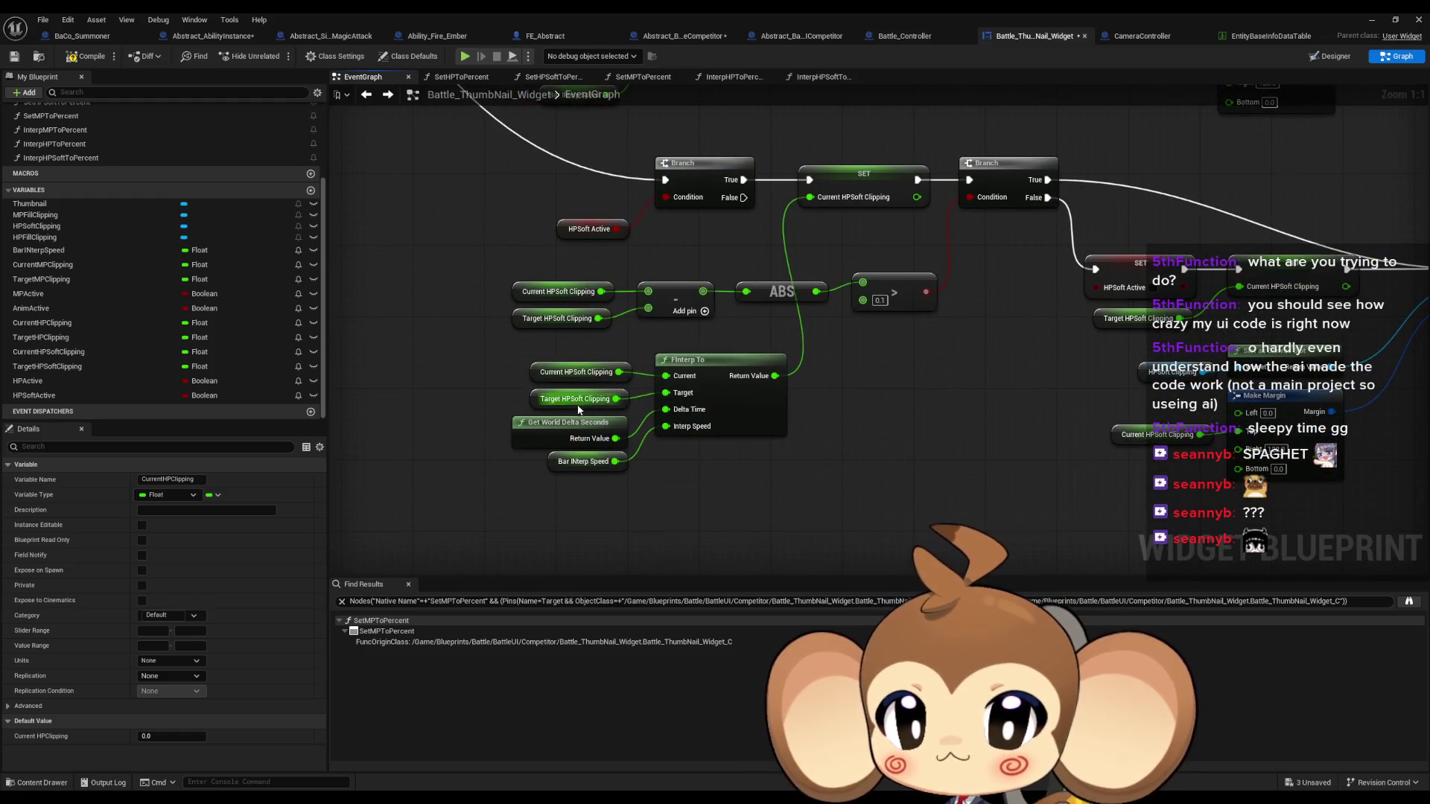
left_click_drag(792, 219, 632, 280)
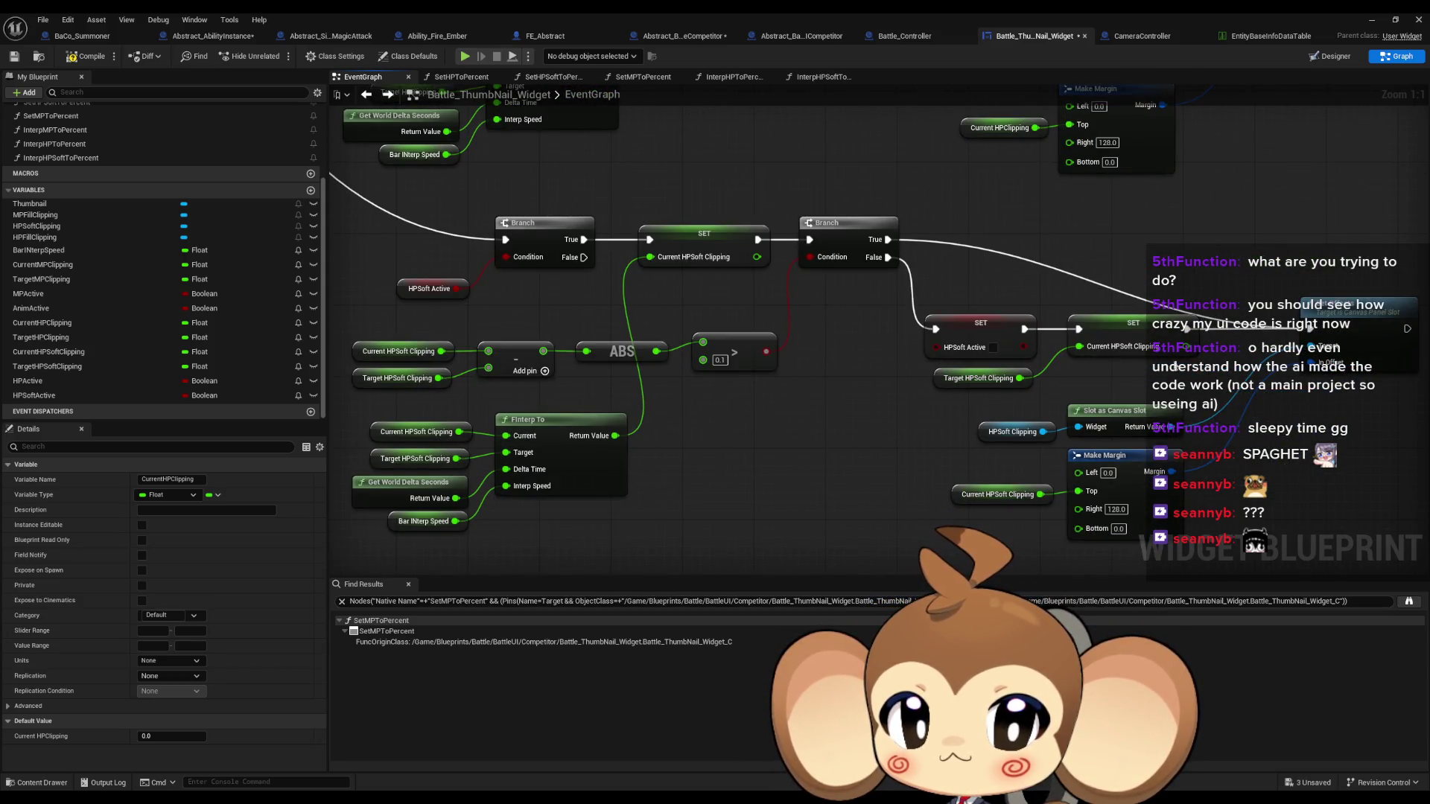
scroll(1012, 447, "down", 1)
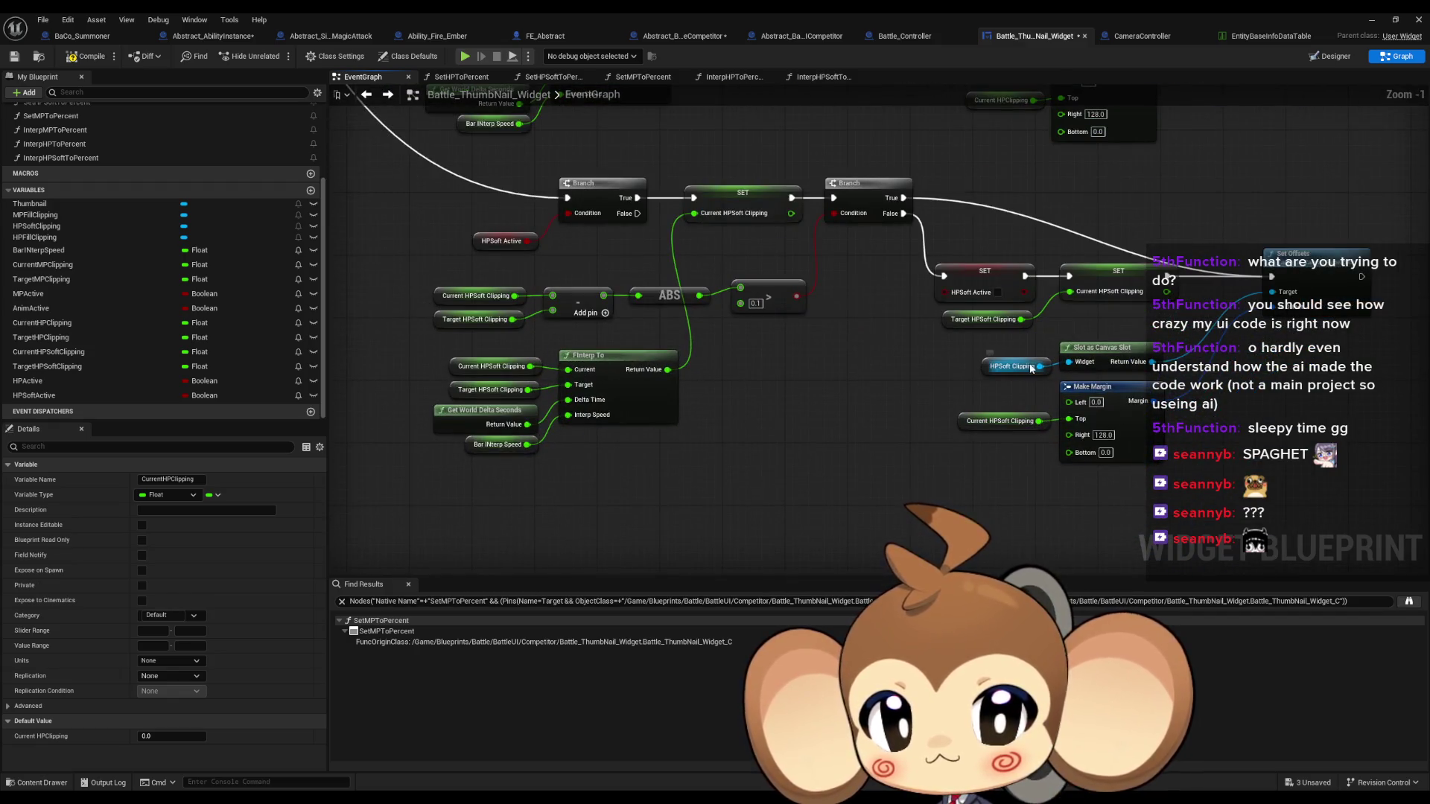
mouse_move(990, 351)
left_mouse_down()
mouse_move(980, 264)
mouse_move(930, 278)
left_mouse_up()
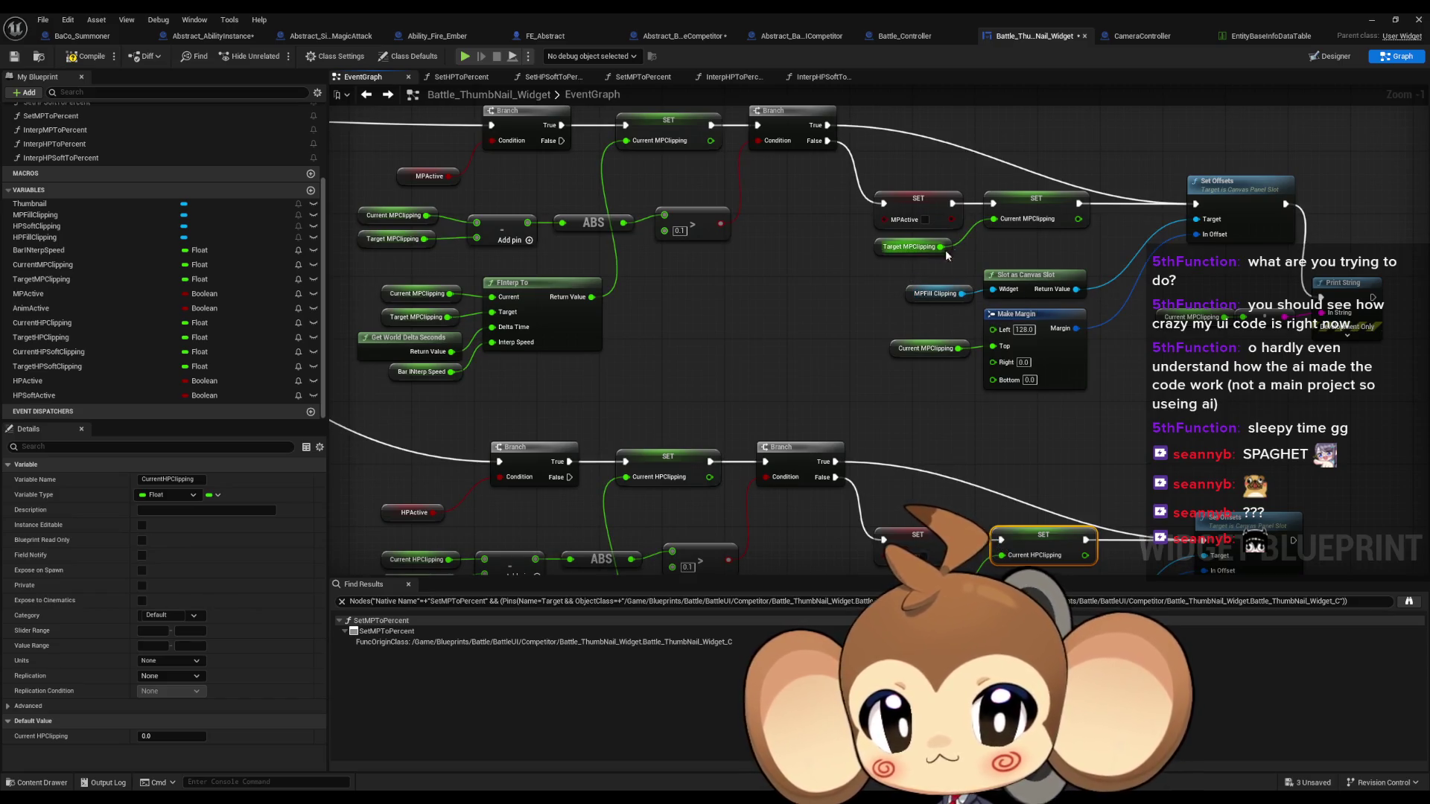
left_click_drag(1225, 333, 1261, 409)
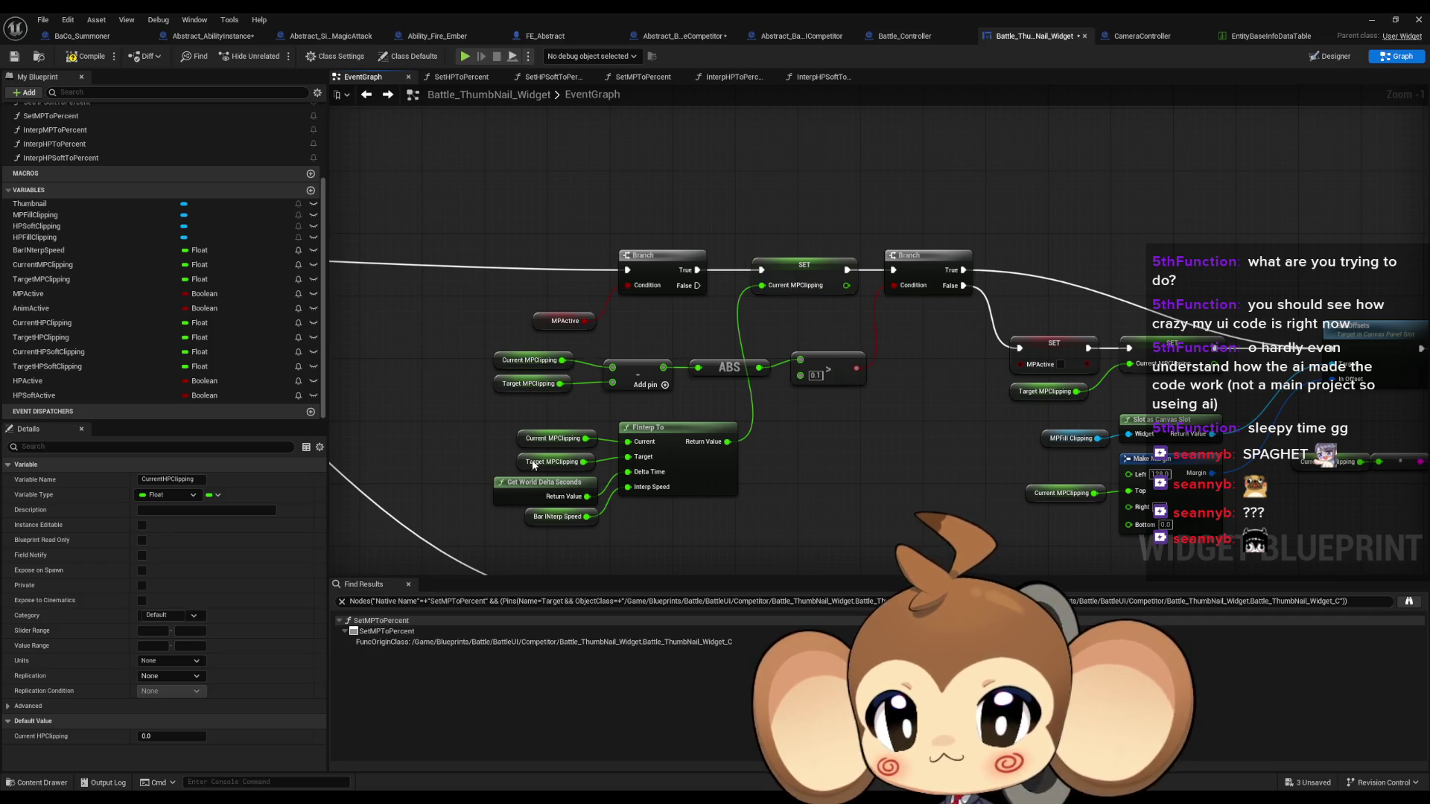
left_click_drag(670, 454, 691, 130)
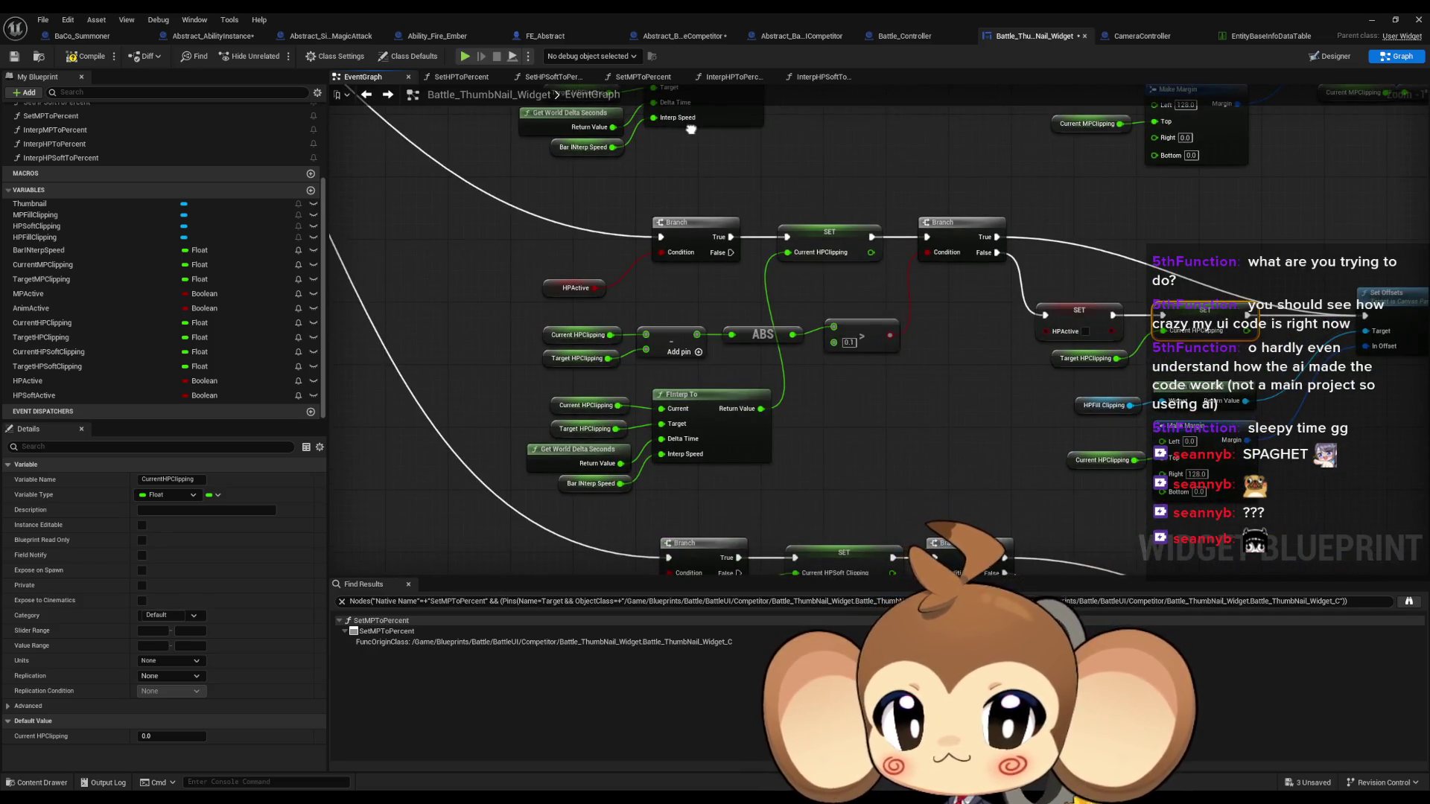
scroll(584, 210, "down", 5)
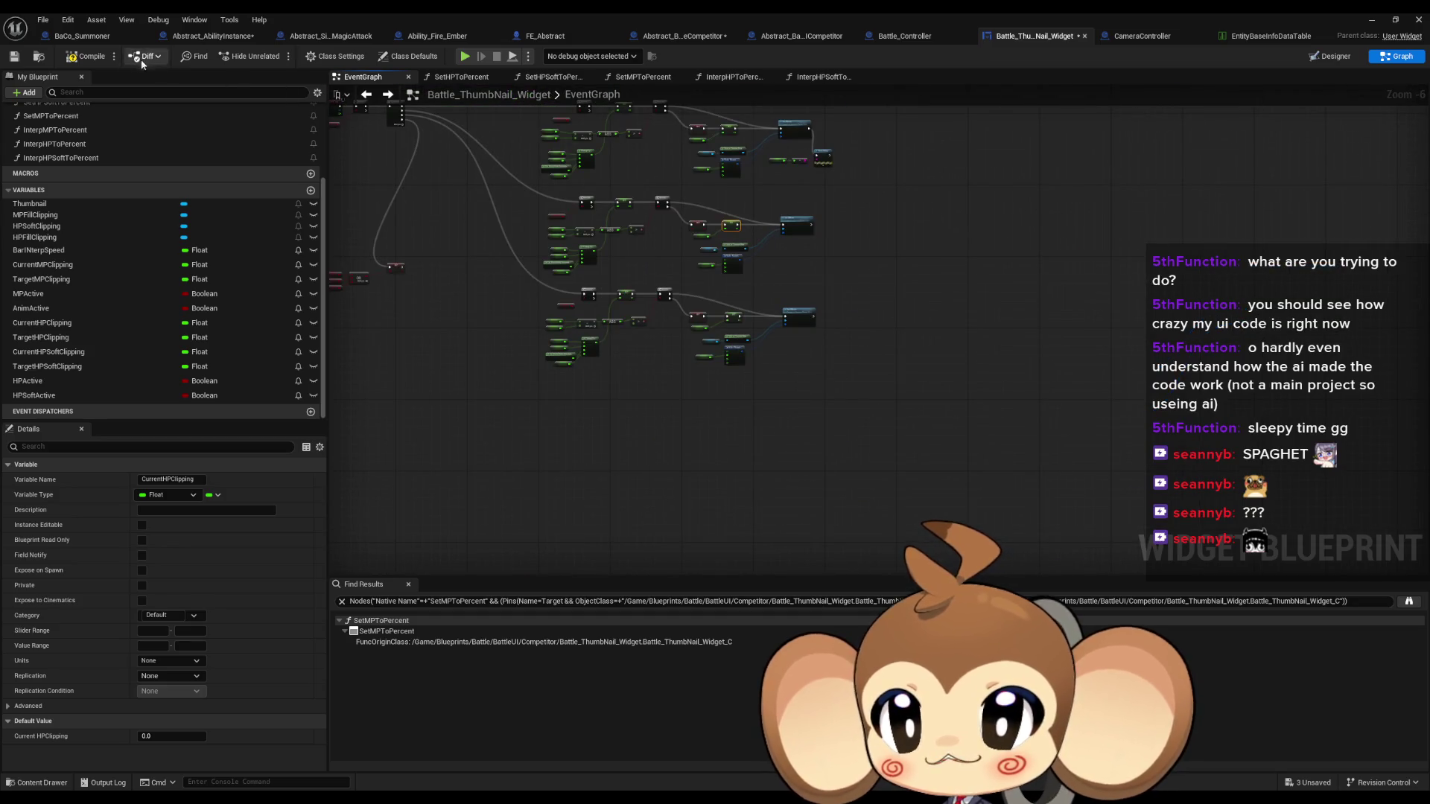
scroll(650, 321, "up", 7)
mouse_move(650, 321)
left_mouse_down()
mouse_move(842, 320)
mouse_move(691, 298)
mouse_move(654, 274)
mouse_move(744, 346)
mouse_move(765, 266)
left_mouse_up()
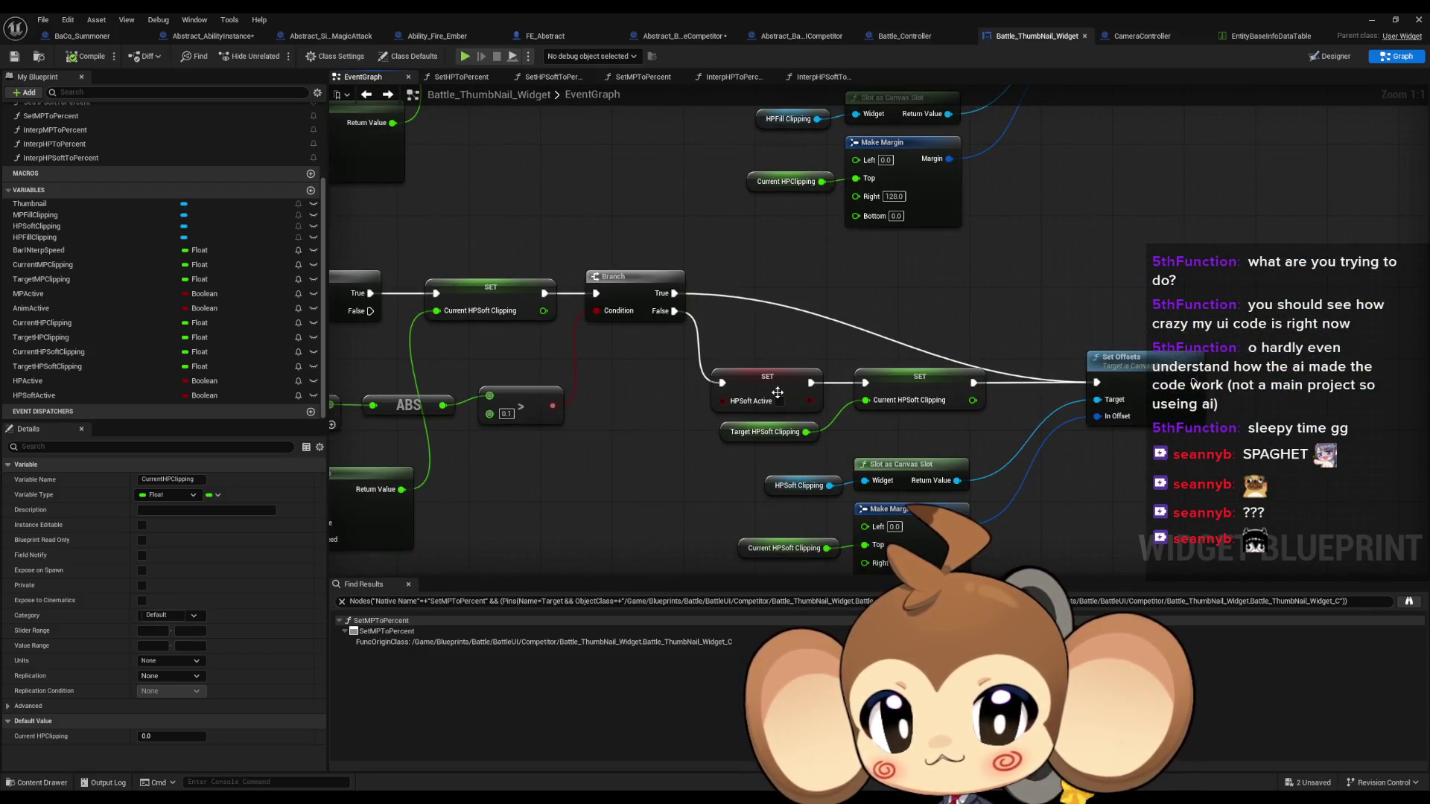
scroll(776, 392, "down", 6)
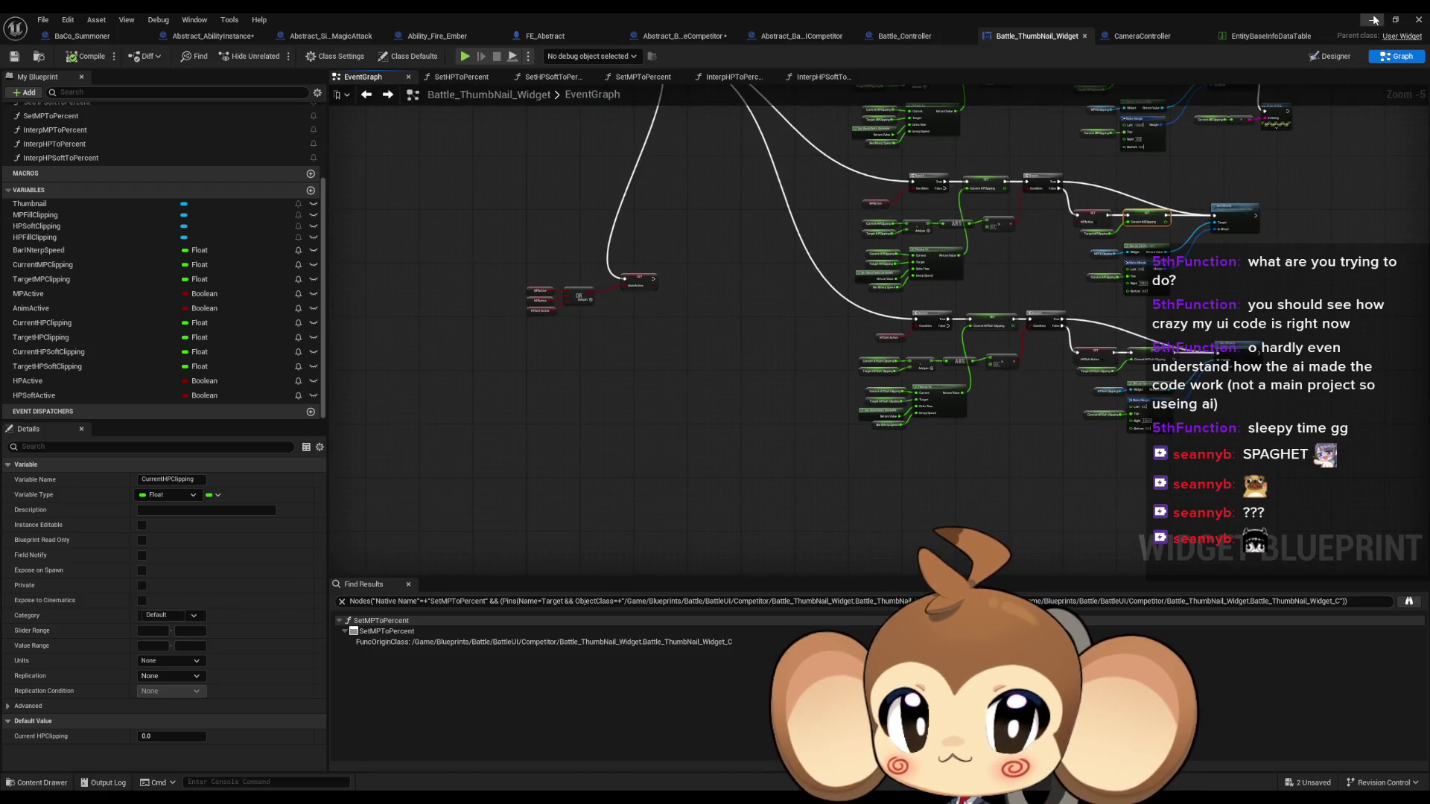
Delete the debug Print String node and its getter from the widget graph
left_click(1374, 20)
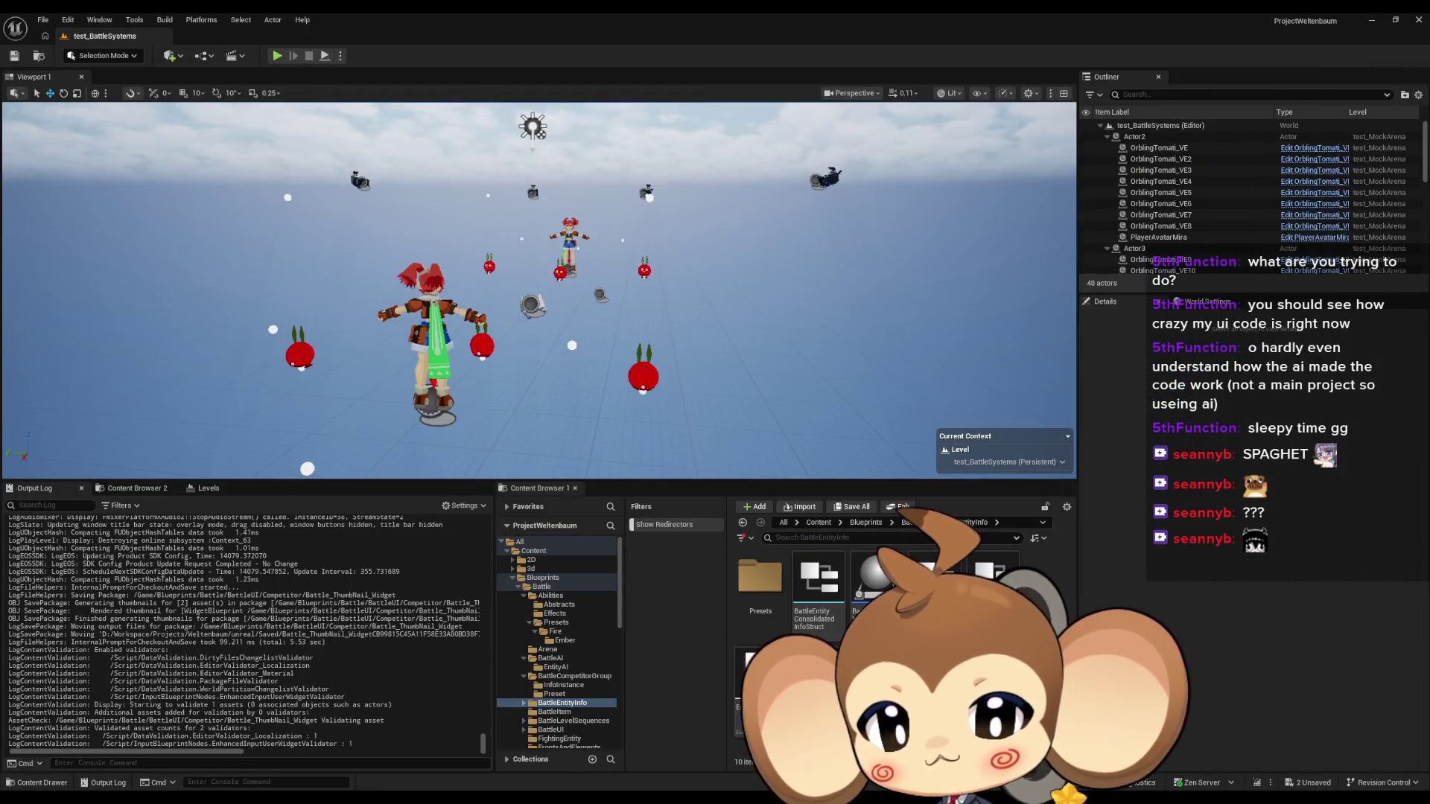
left_click(548, 757)
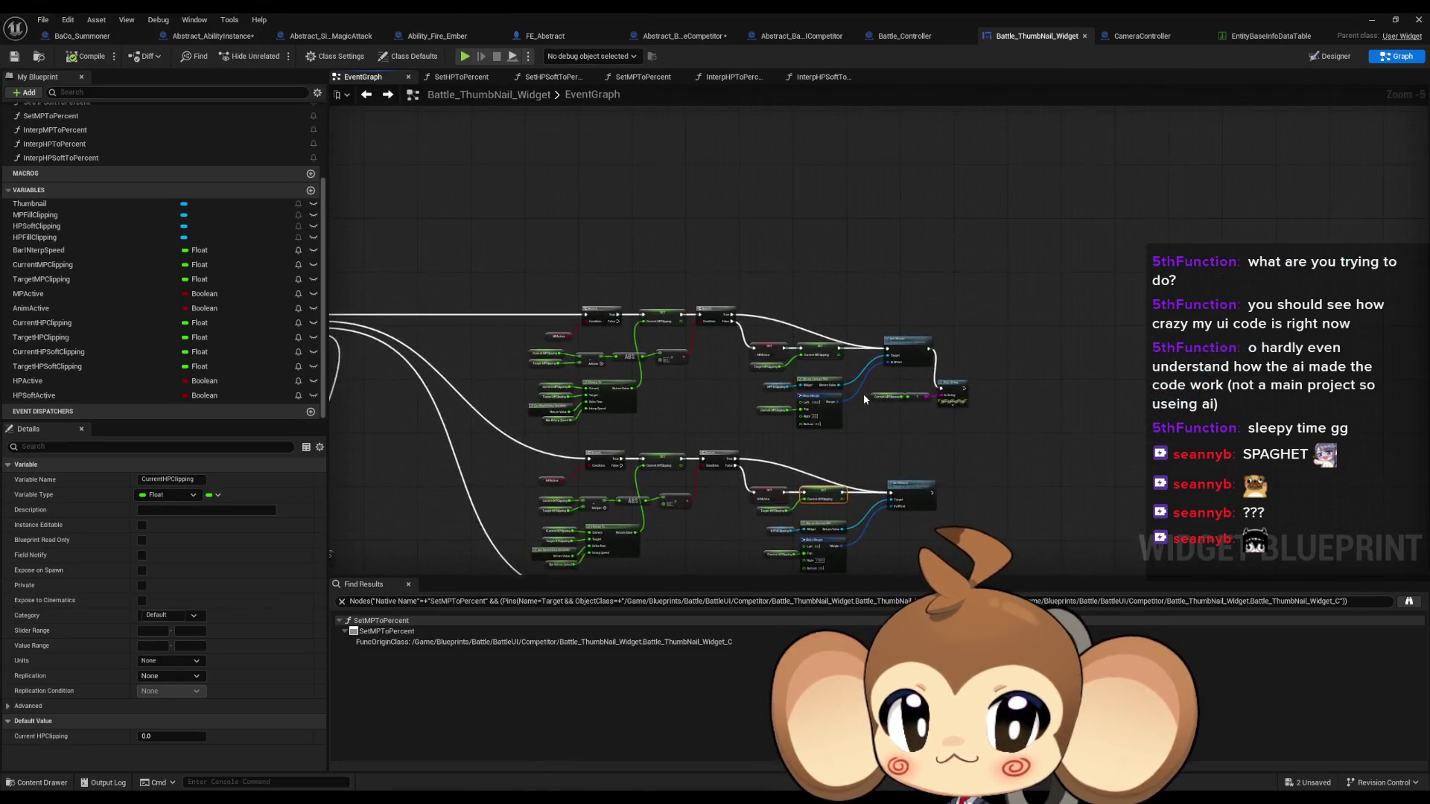
scroll(864, 400, "up", 3)
left_click(1038, 405)
key("Delete")
scroll(1038, 405, "down", 2)
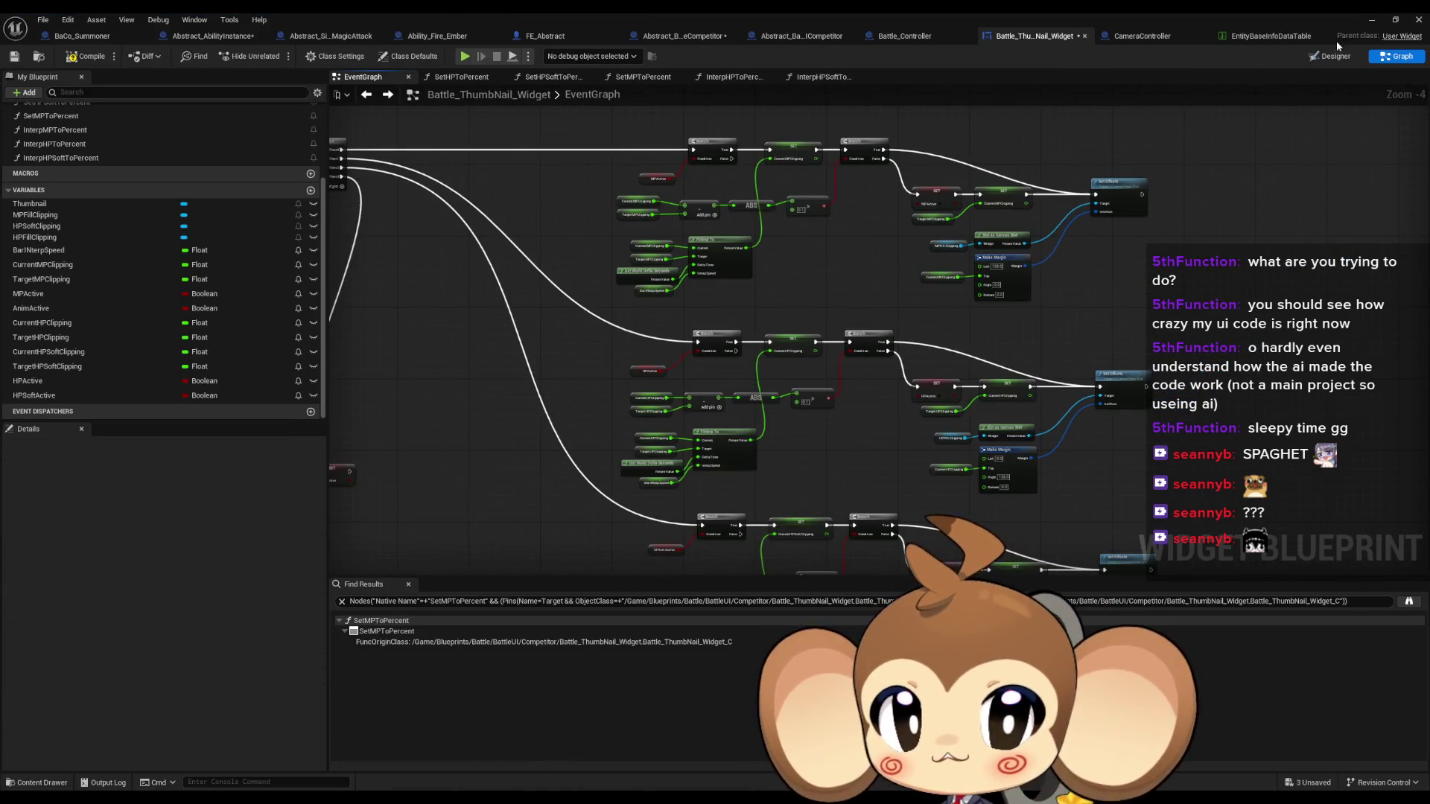
left_click_drag(380, 139, 525, 135)
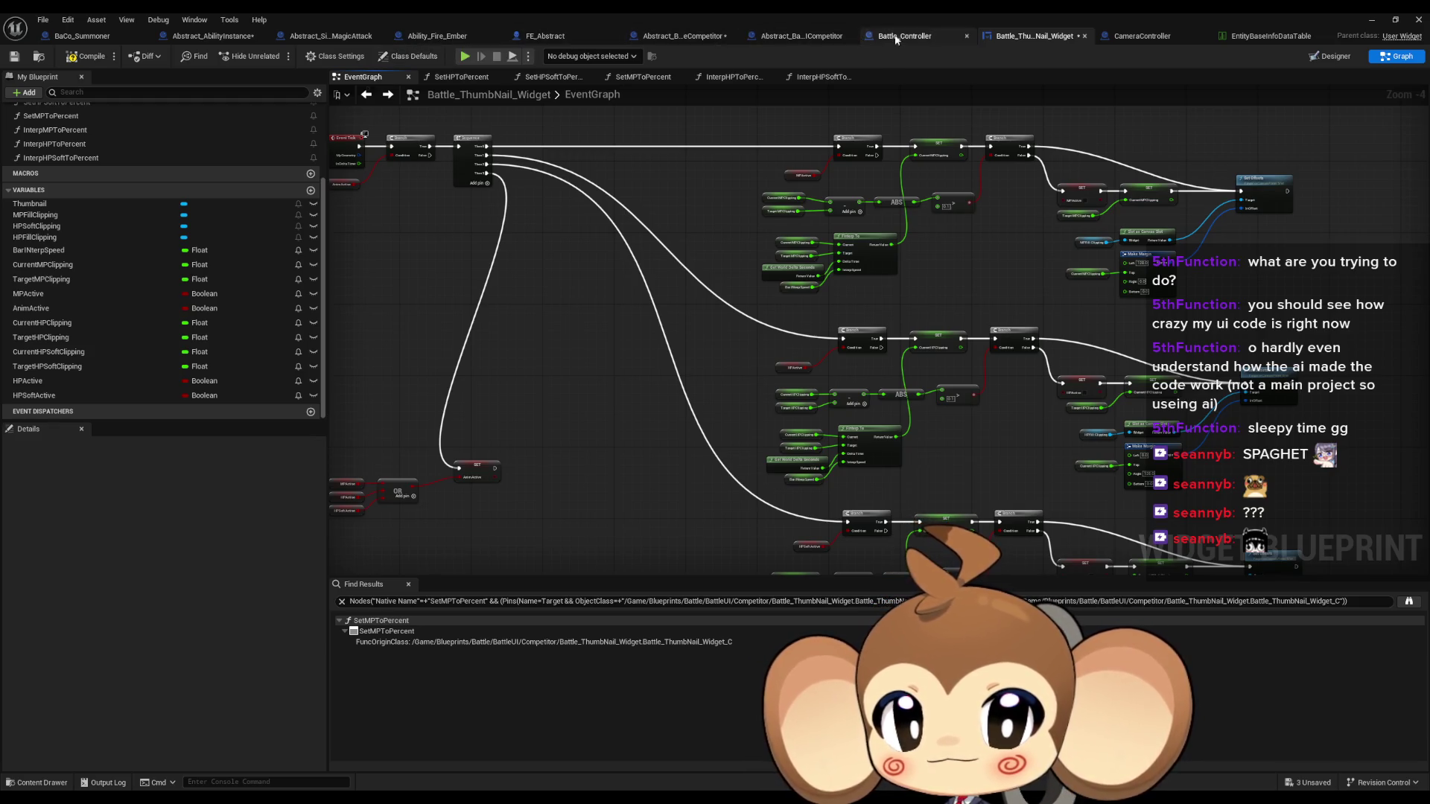
Cycle through the open battle blueprint tabs, from Abstract_BattleCompetitor to Ability_Fire_Ember
left_click(672, 35)
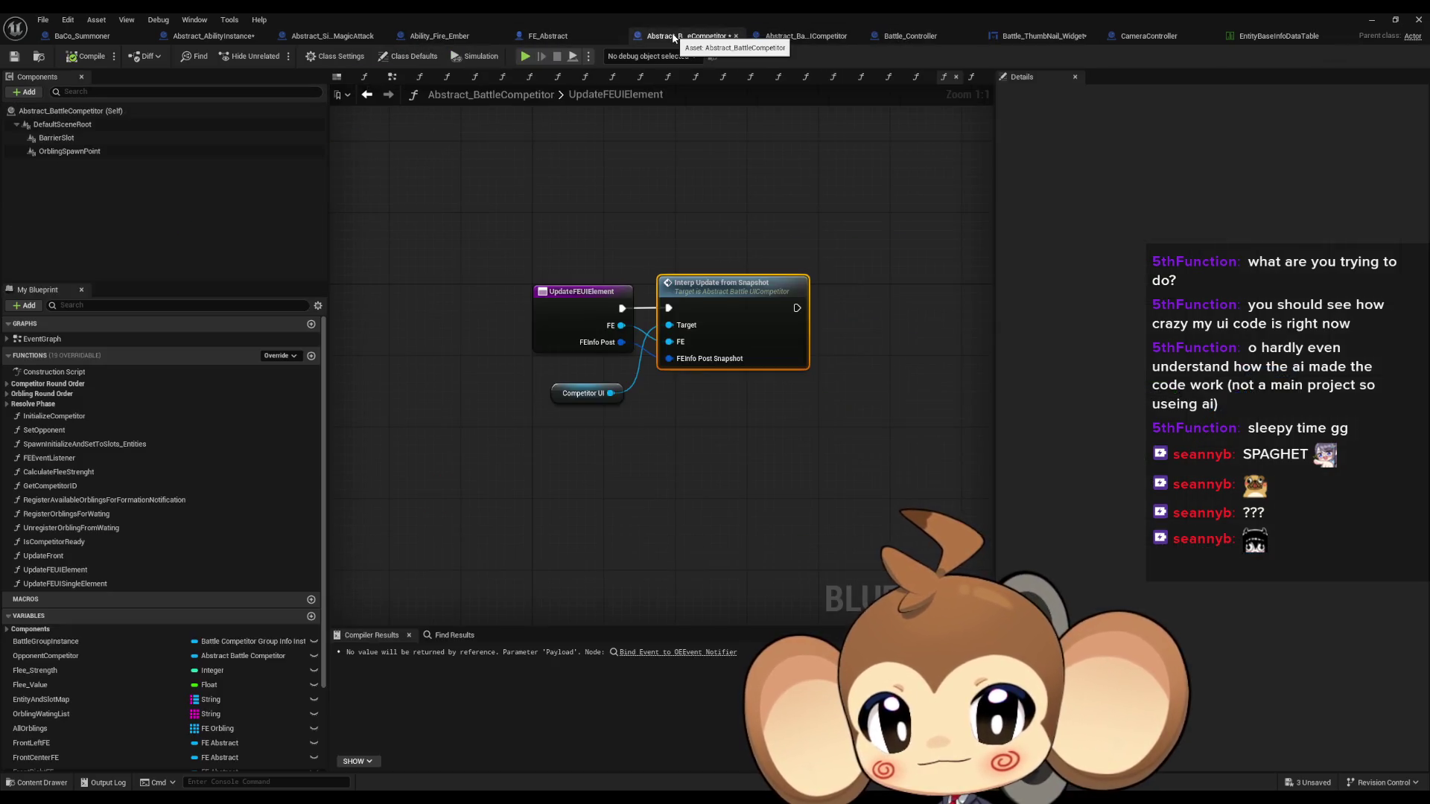
left_click(217, 41)
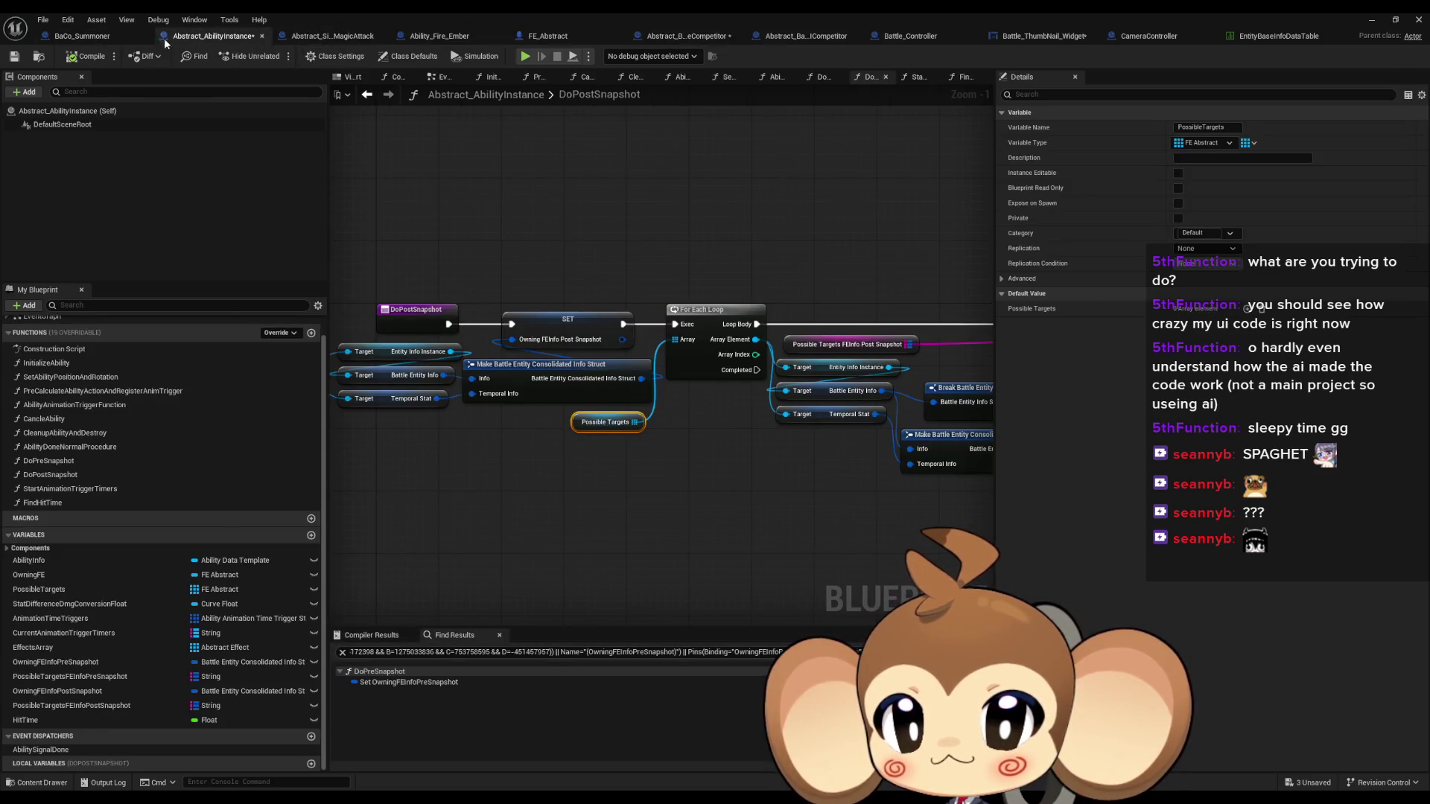
left_click(126, 36)
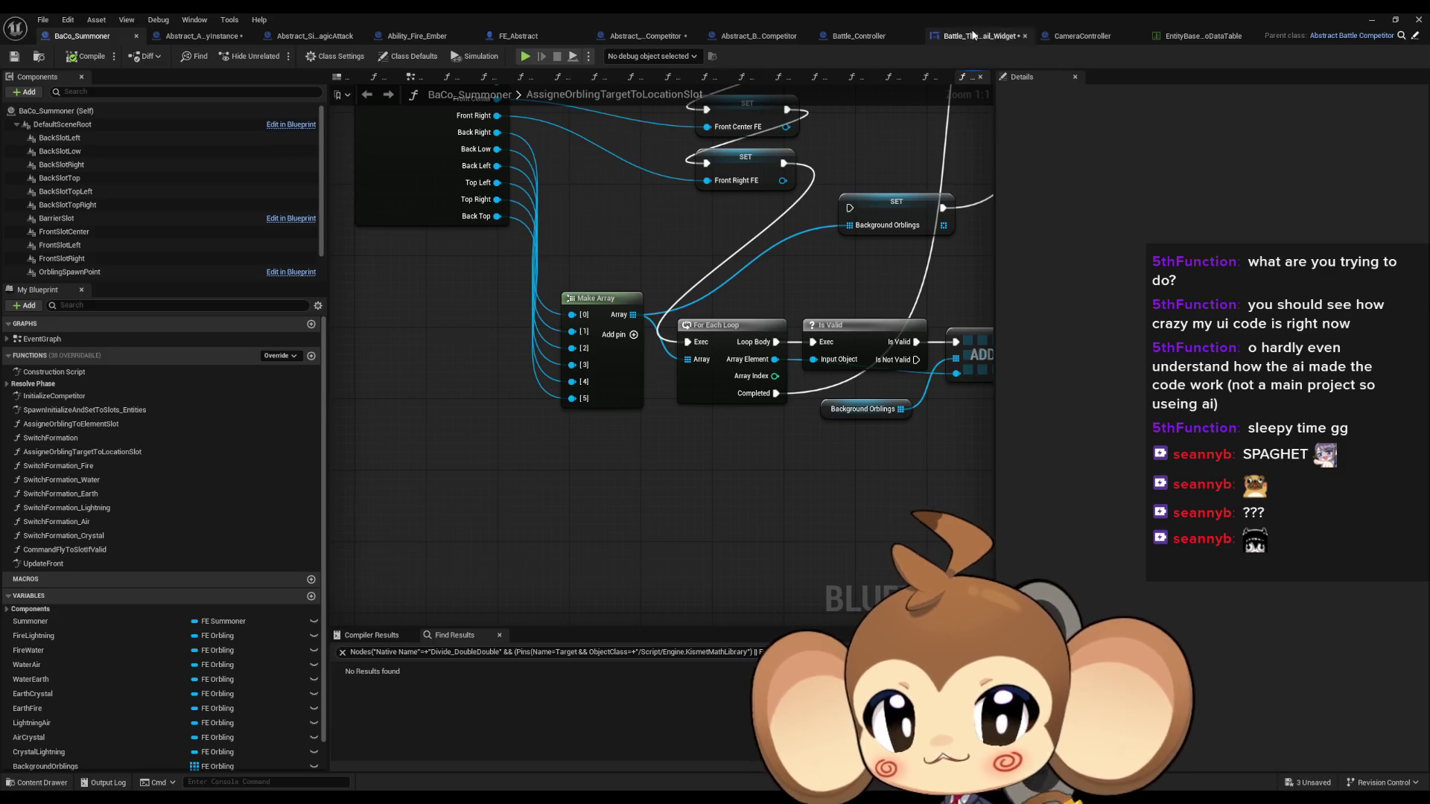
left_click(971, 35)
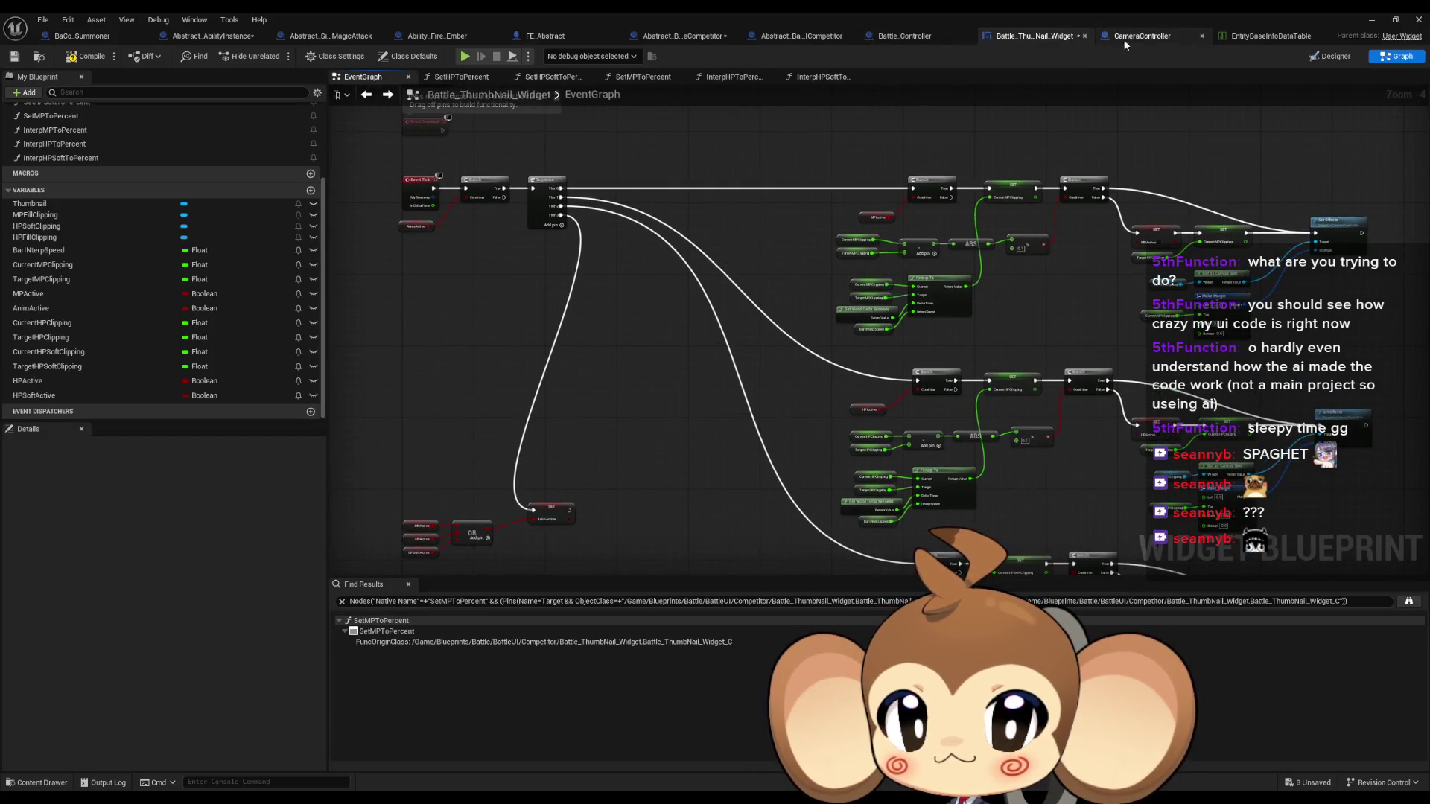
left_click(1141, 36)
left_click(926, 38)
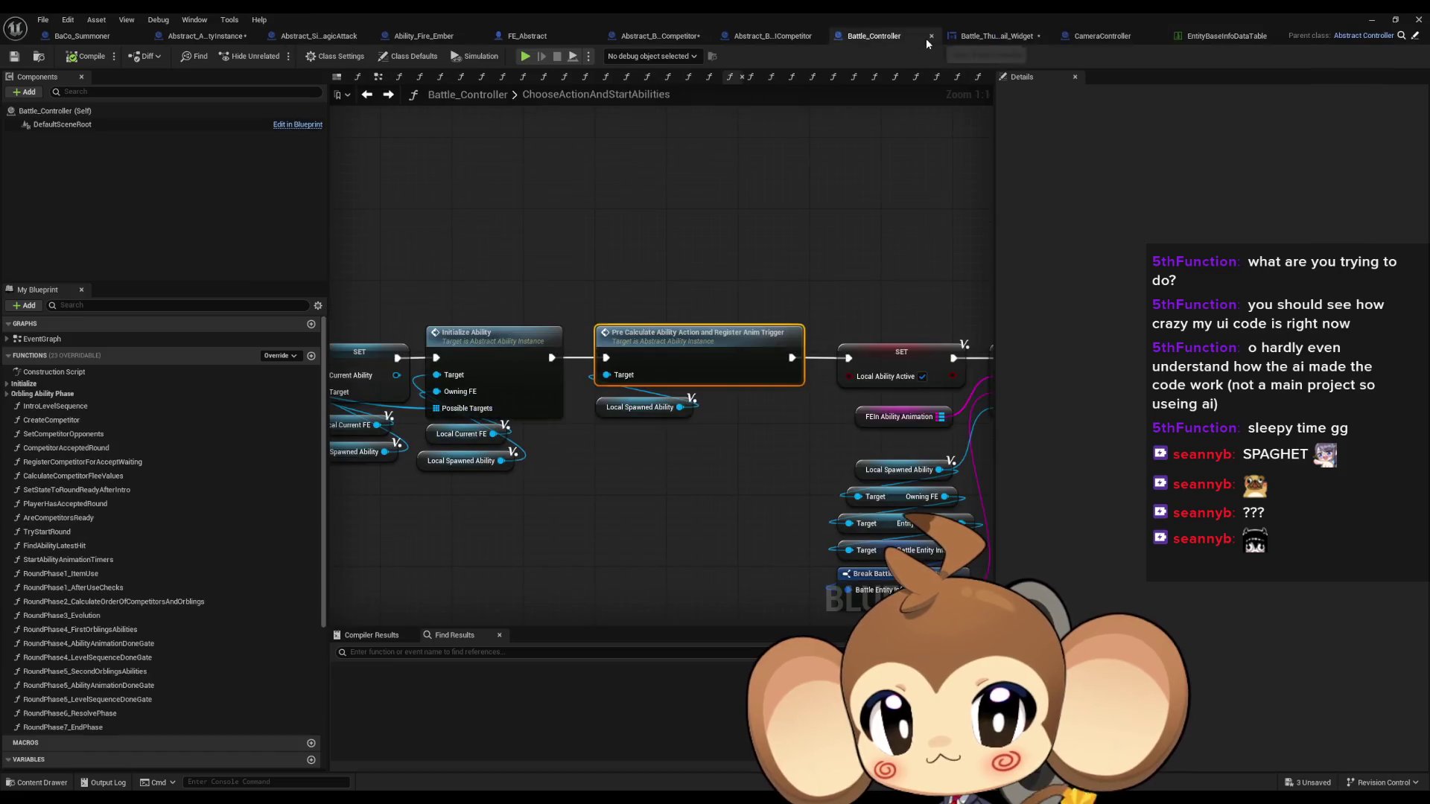
left_click(806, 36)
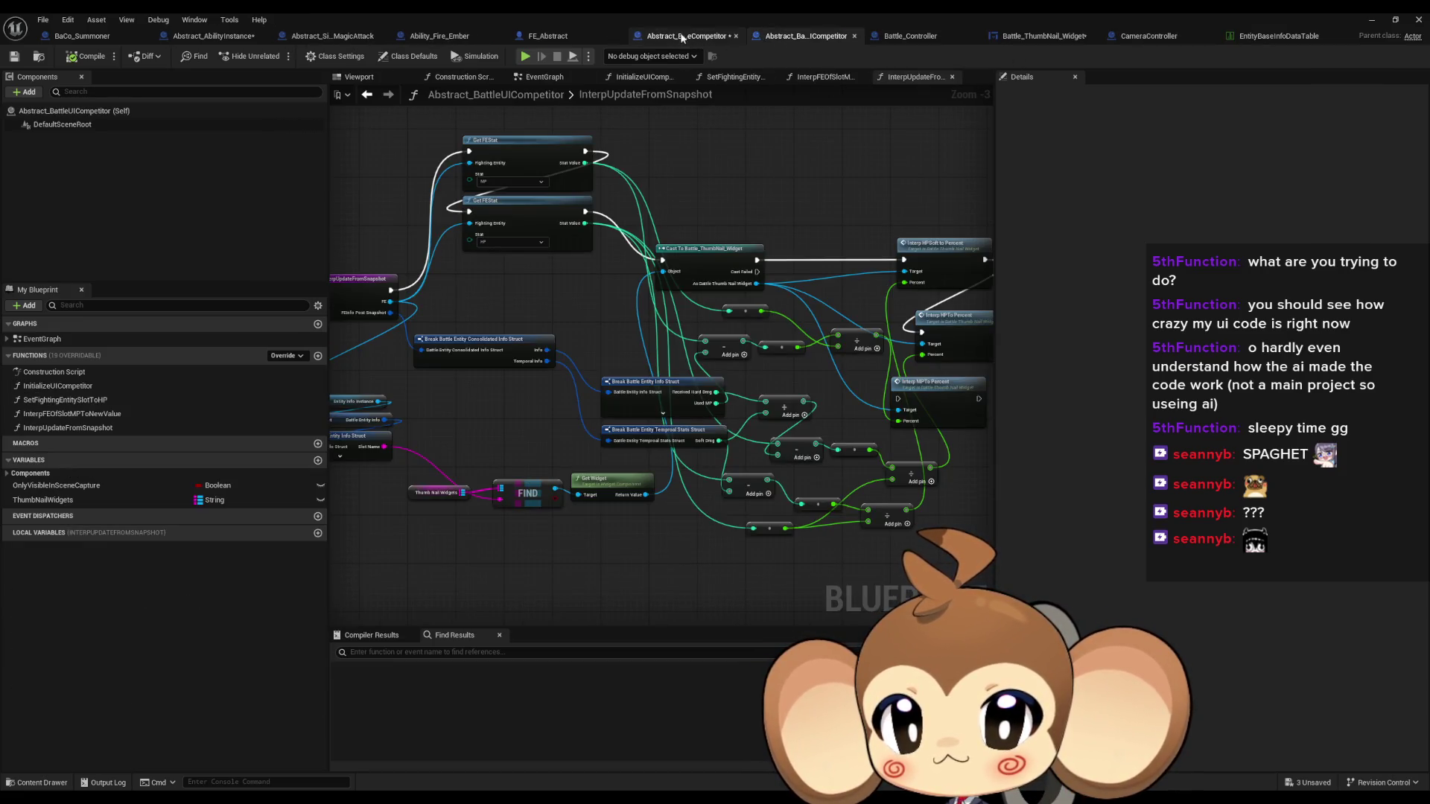
left_click(567, 36)
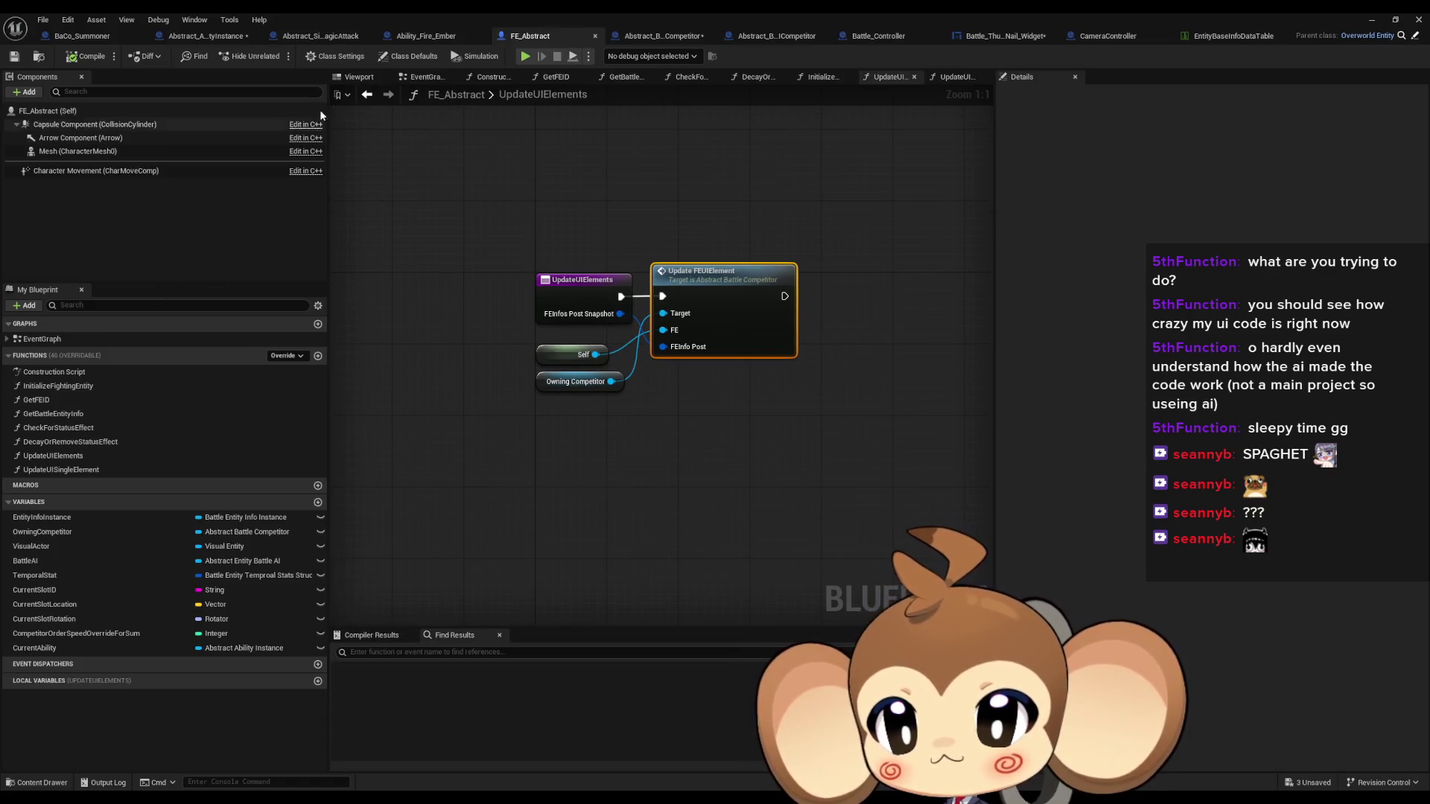
left_click(428, 36)
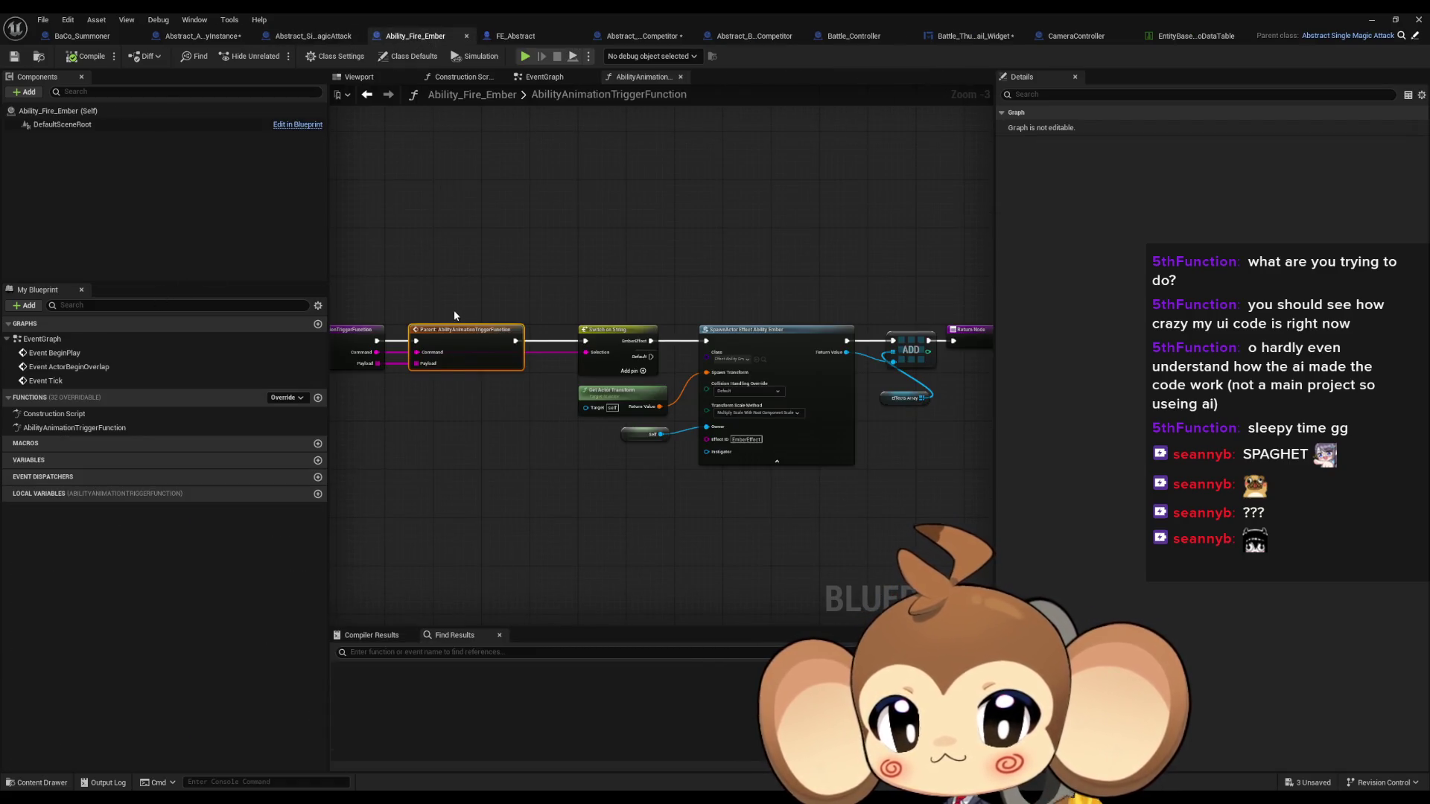
Inspect the AbilityAnimationTriggerFunction, PreCalculateAbilityActionAndRegisterAnimTrigger and Do Post Snapshot function graphs
double_click(466, 357)
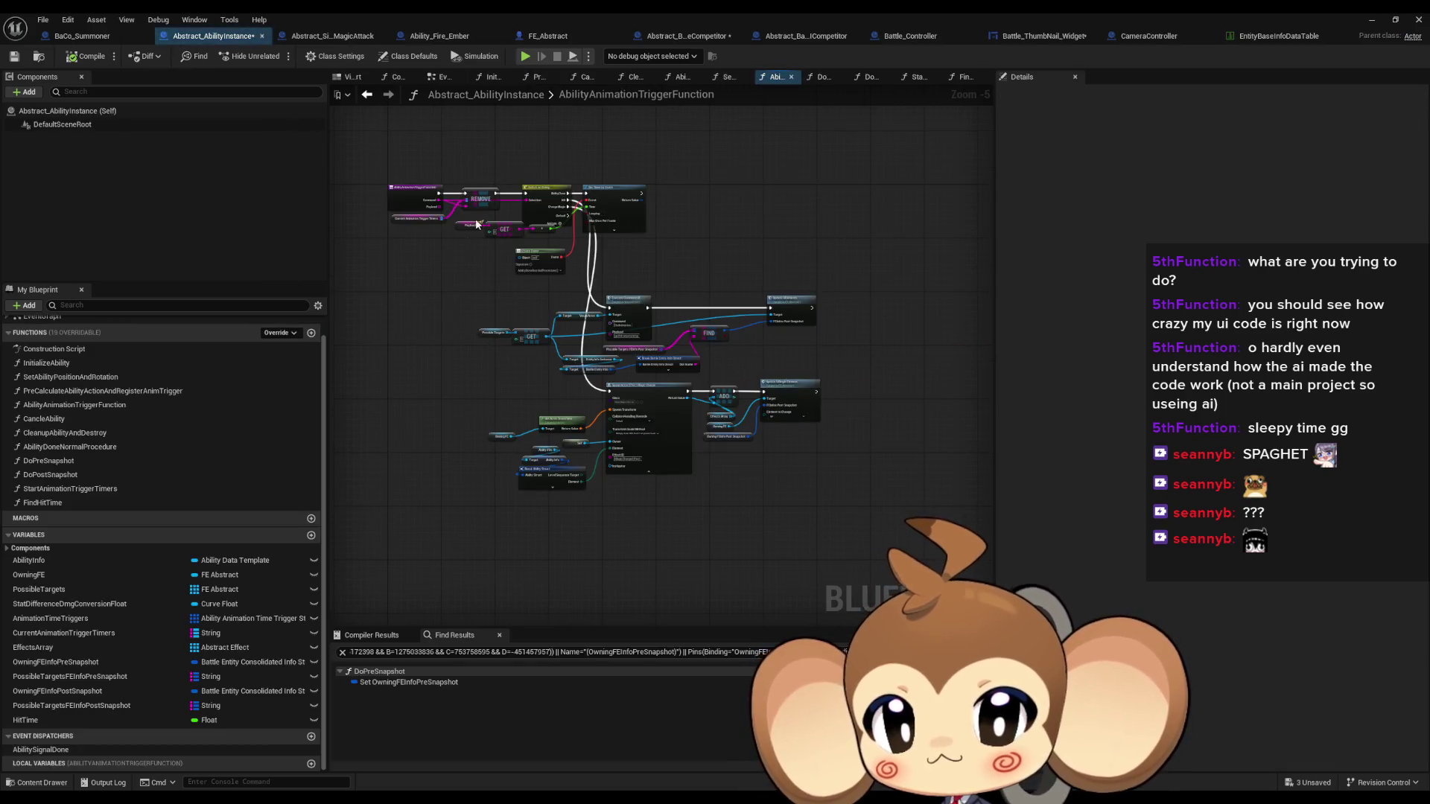
double_click(97, 392)
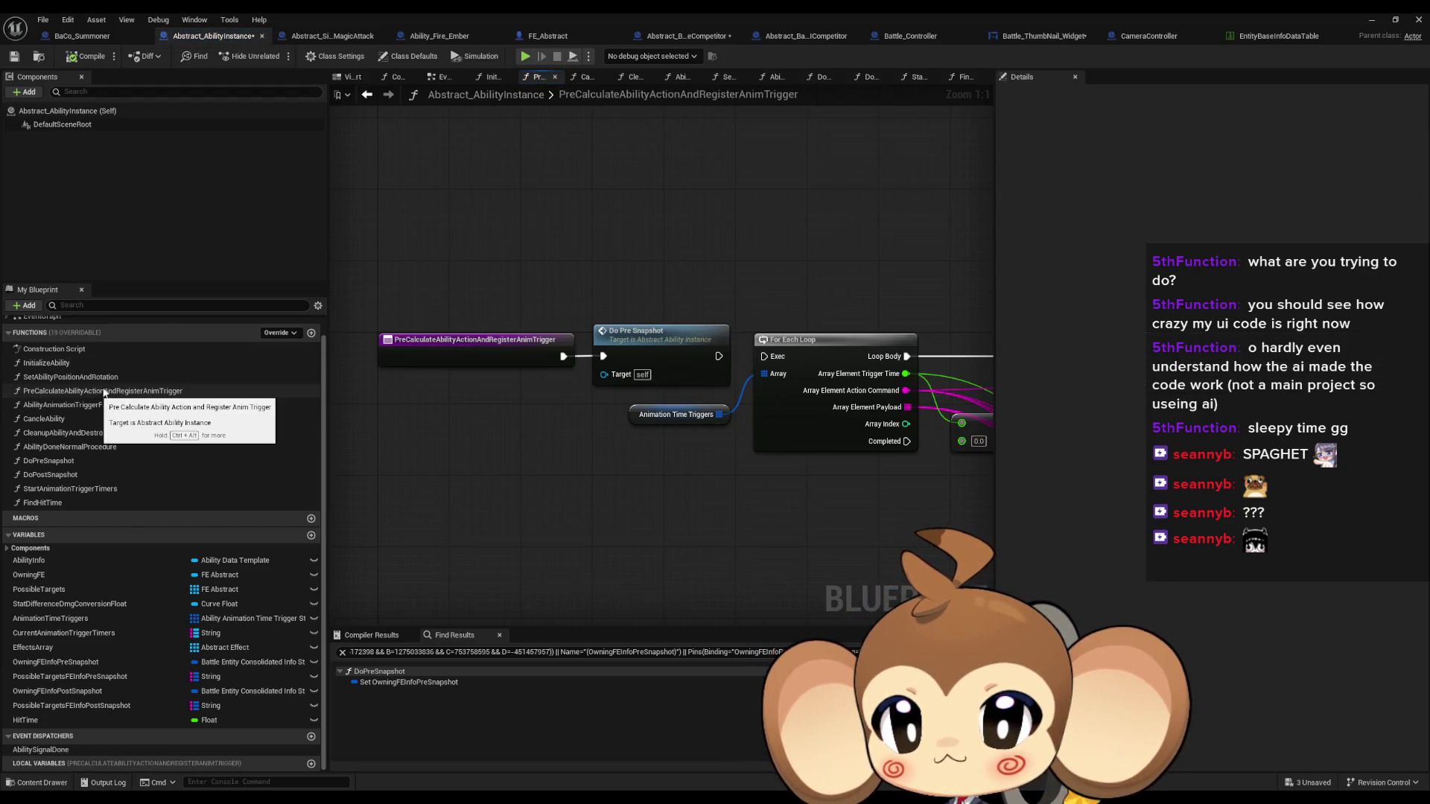
left_click(438, 37)
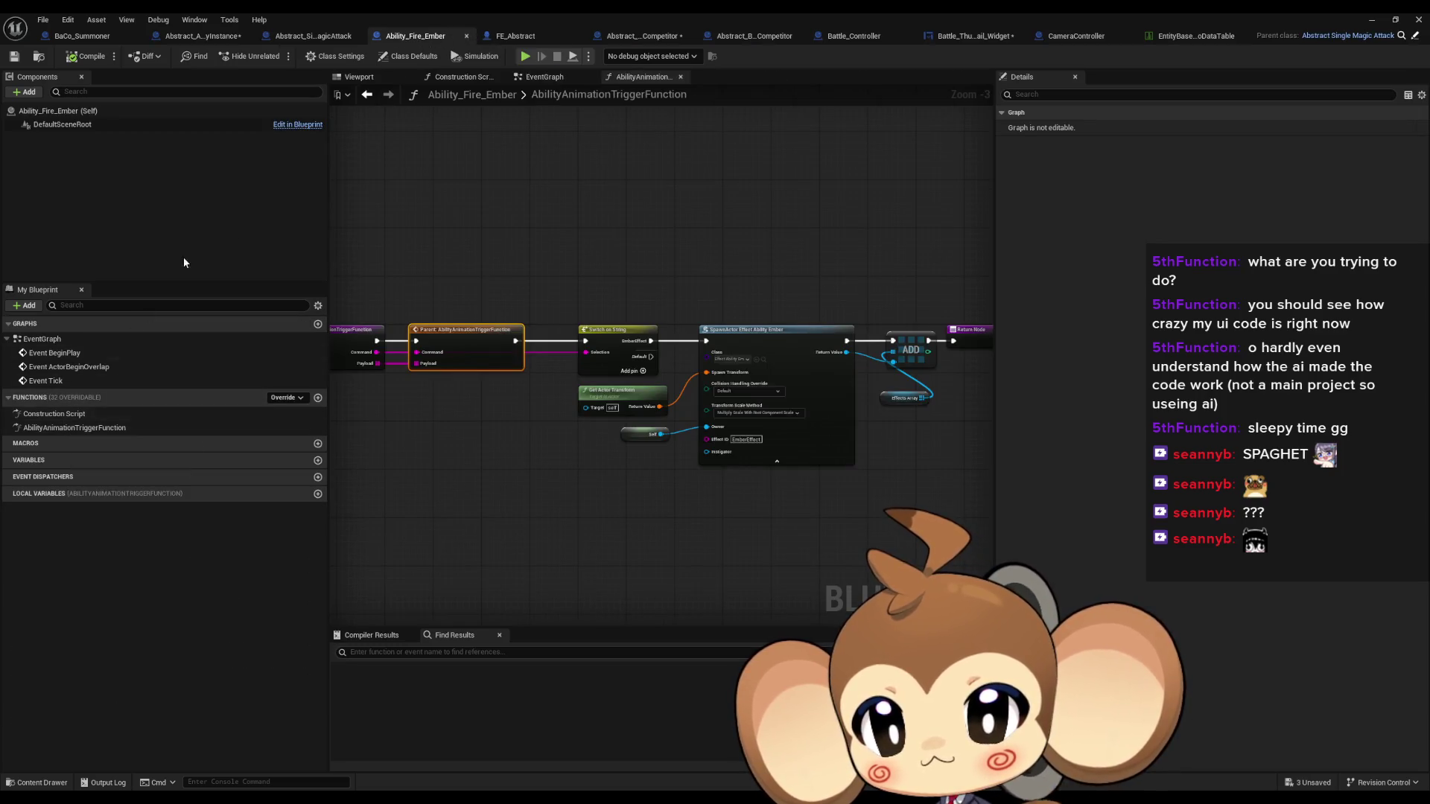
left_click(323, 36)
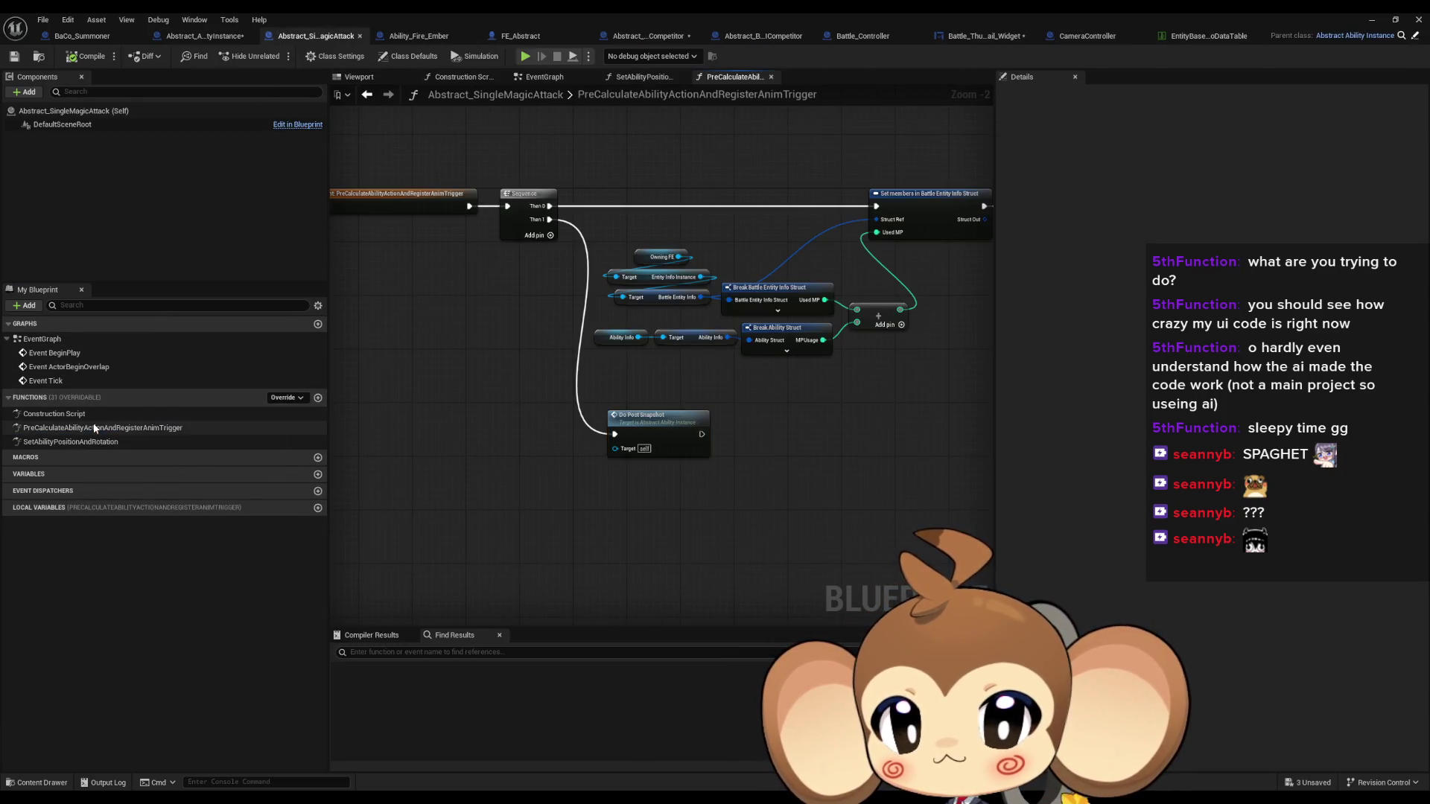
double_click(660, 426)
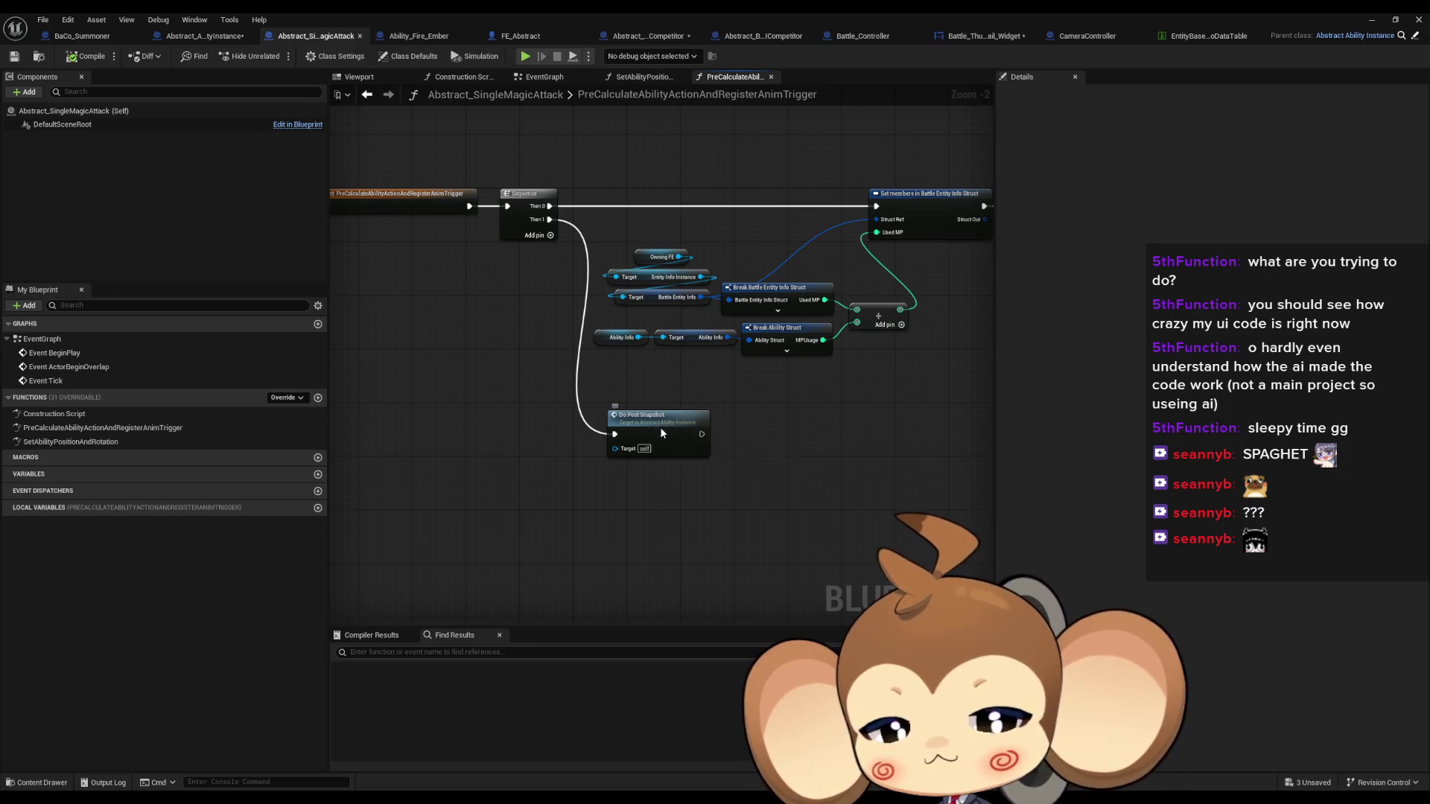
scroll(660, 432, "down", 3)
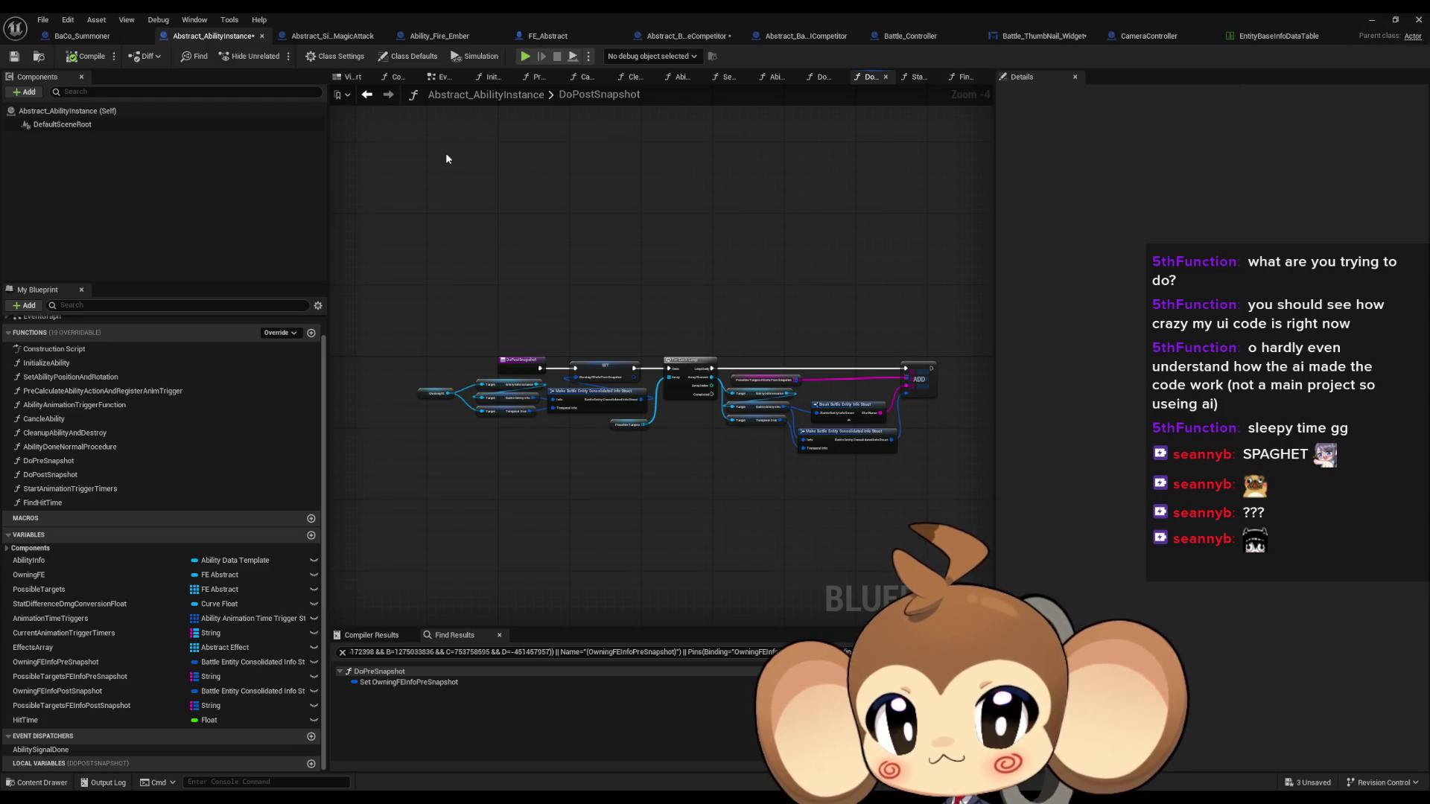
Revisit the AbilityAnimationTriggerFunction graph, then minimize the Blueprint editor
left_click(676, 36)
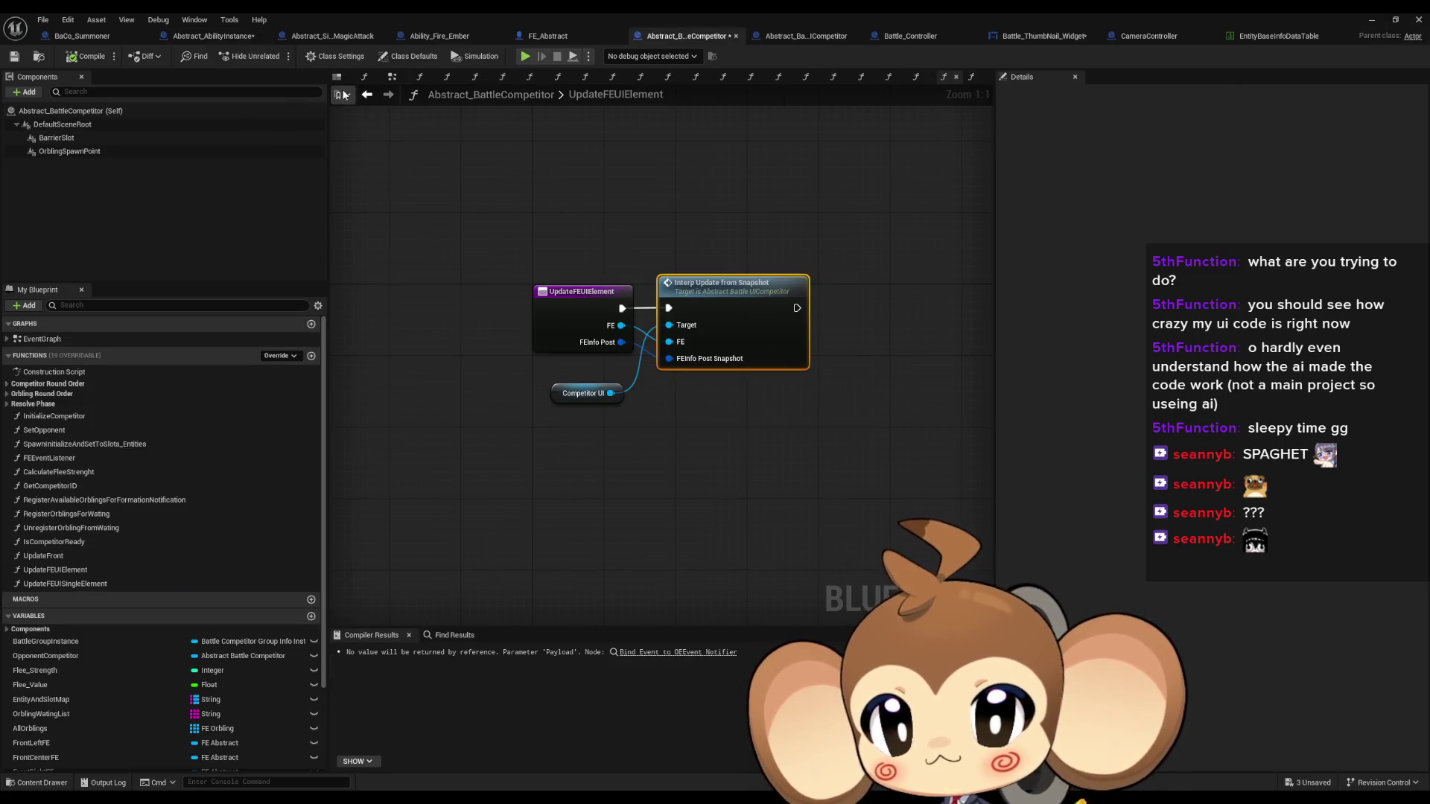
left_click(207, 34)
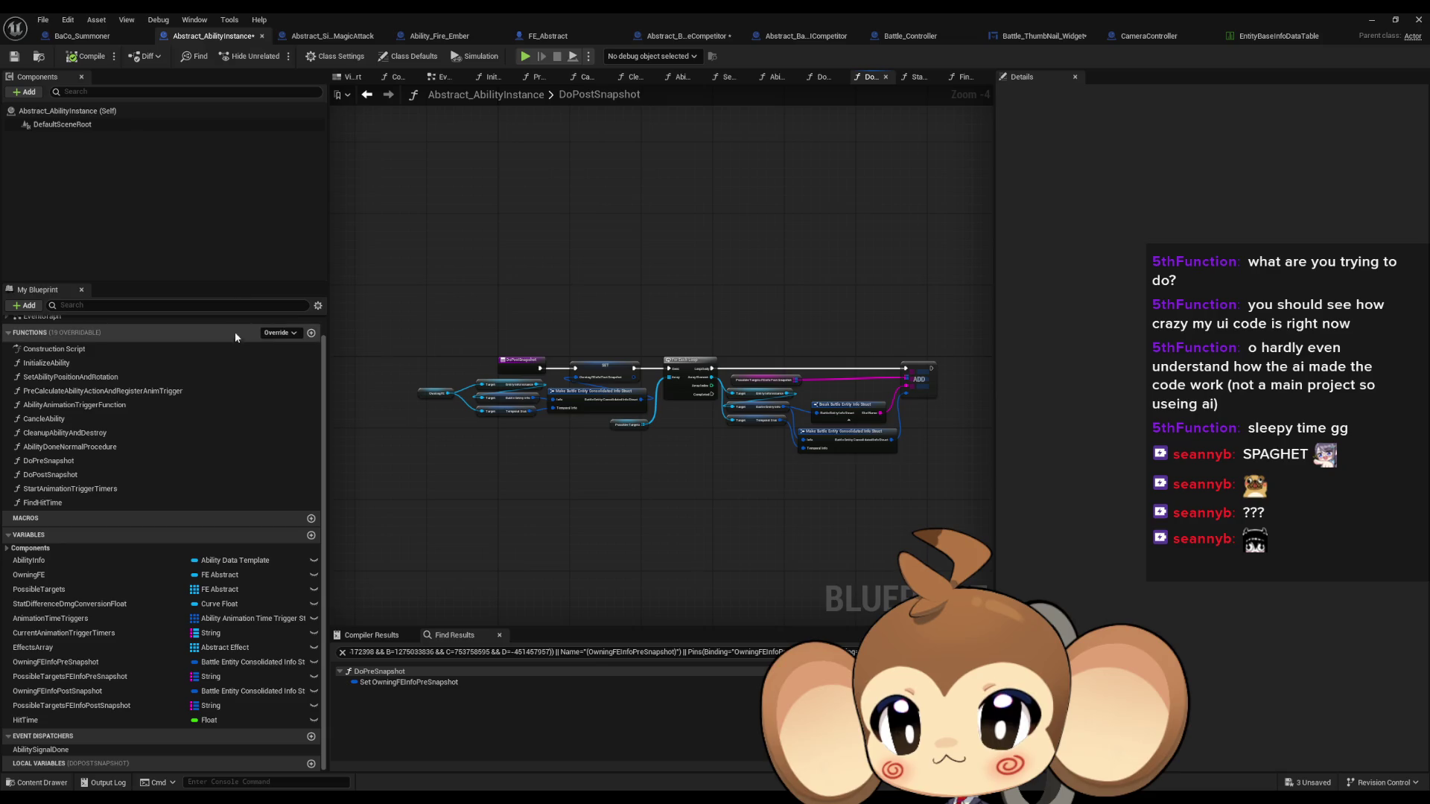
double_click(73, 404)
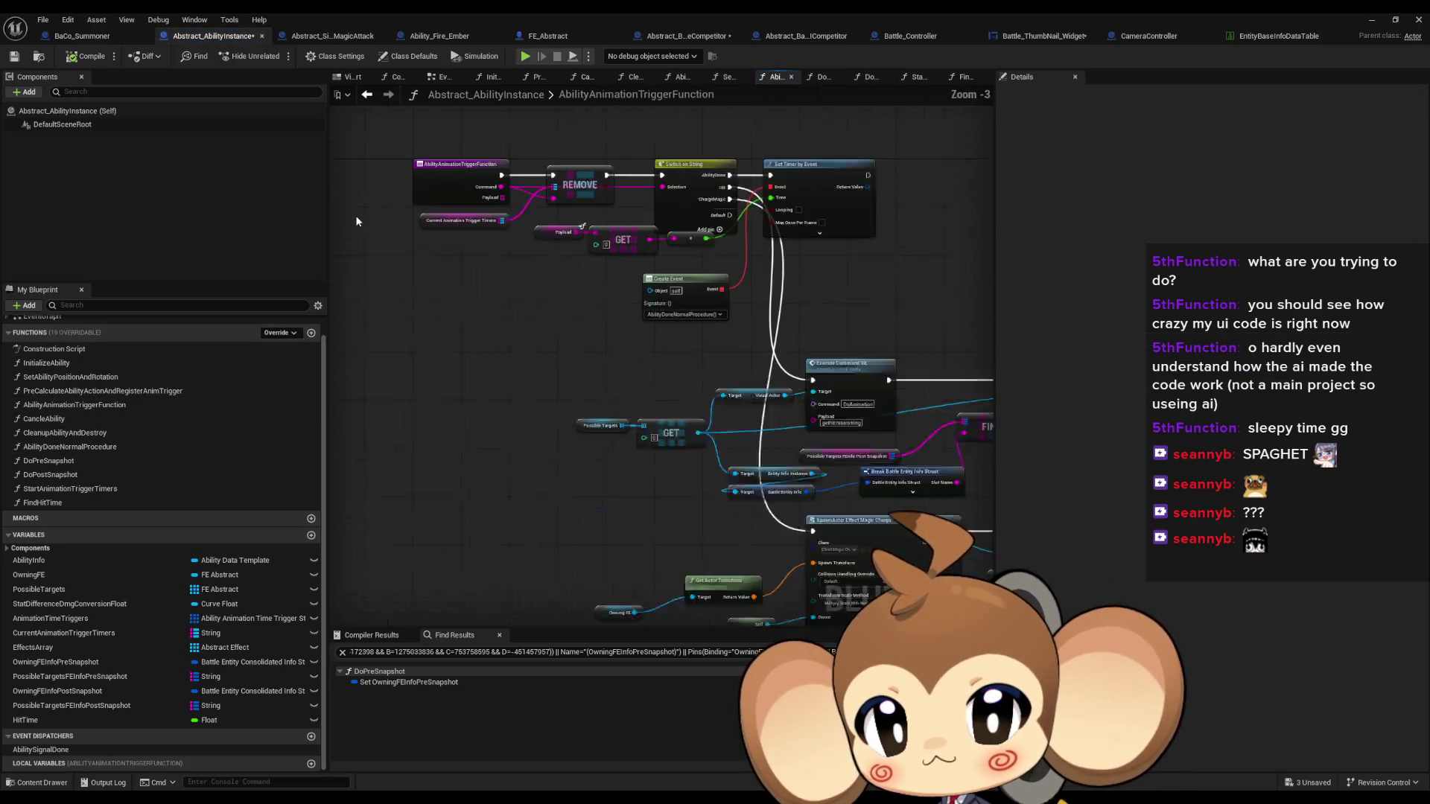
left_click(1371, 22)
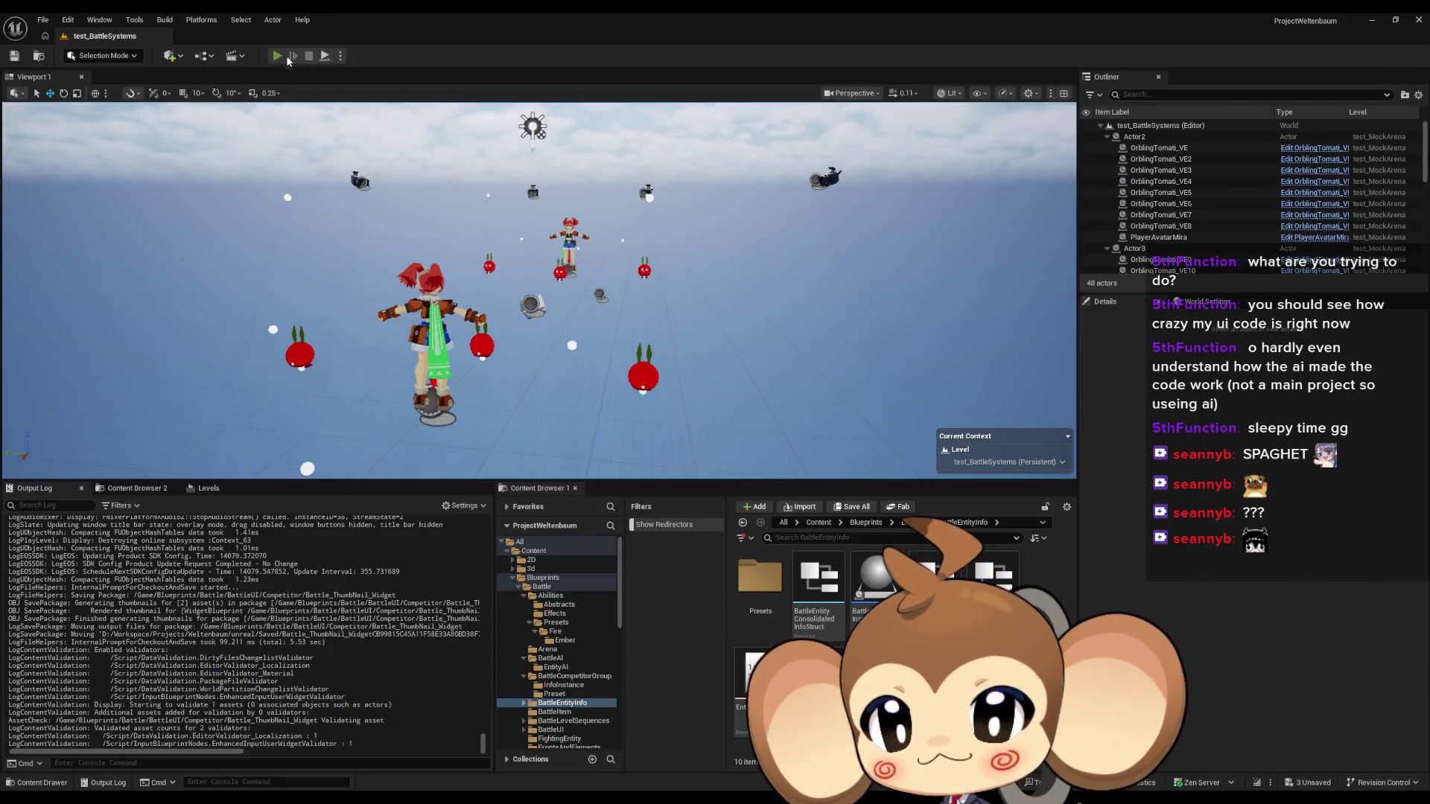
Play-test the test_BattleSystems battle, restarting it once, then stop the session
left_click(277, 56)
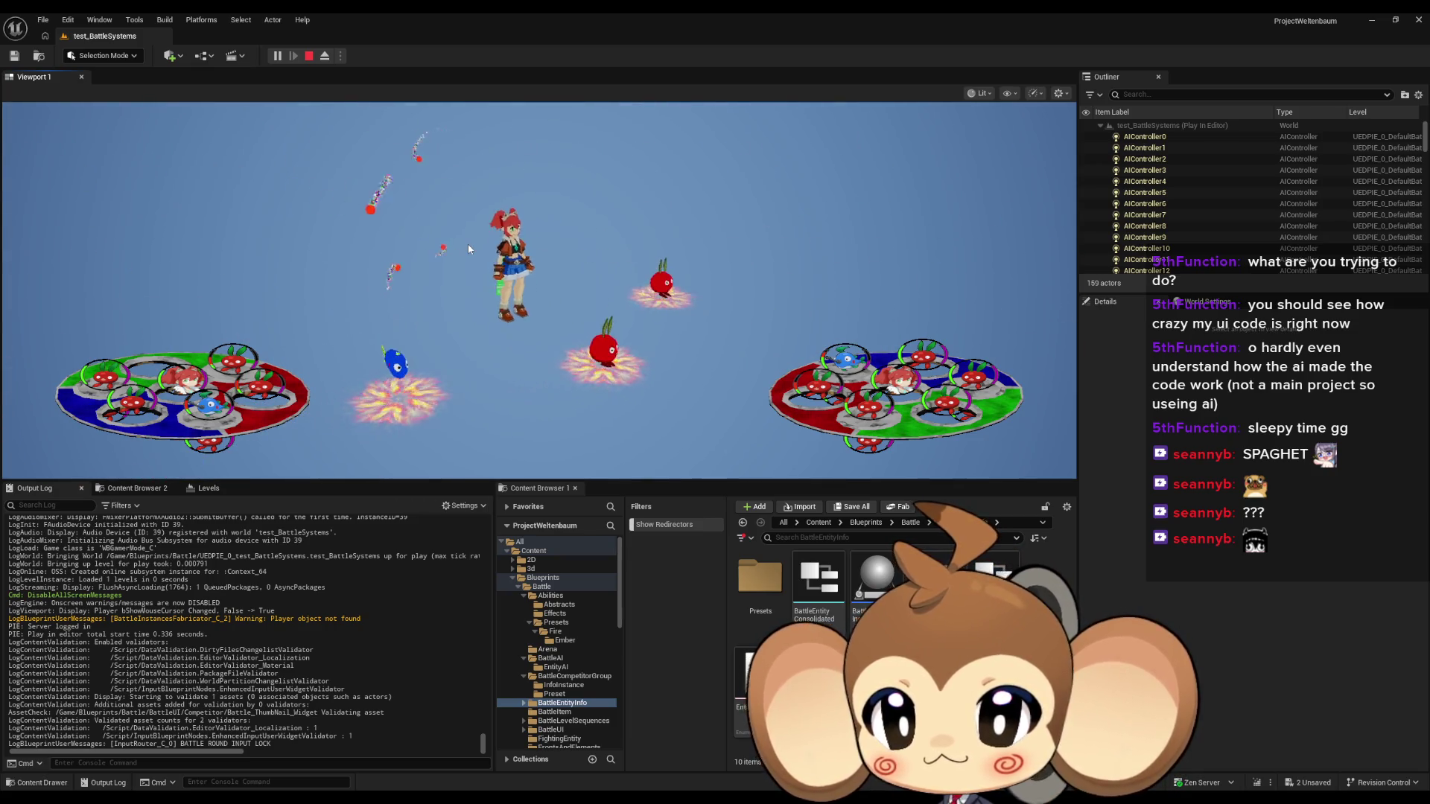
left_click(309, 56)
left_click(277, 56)
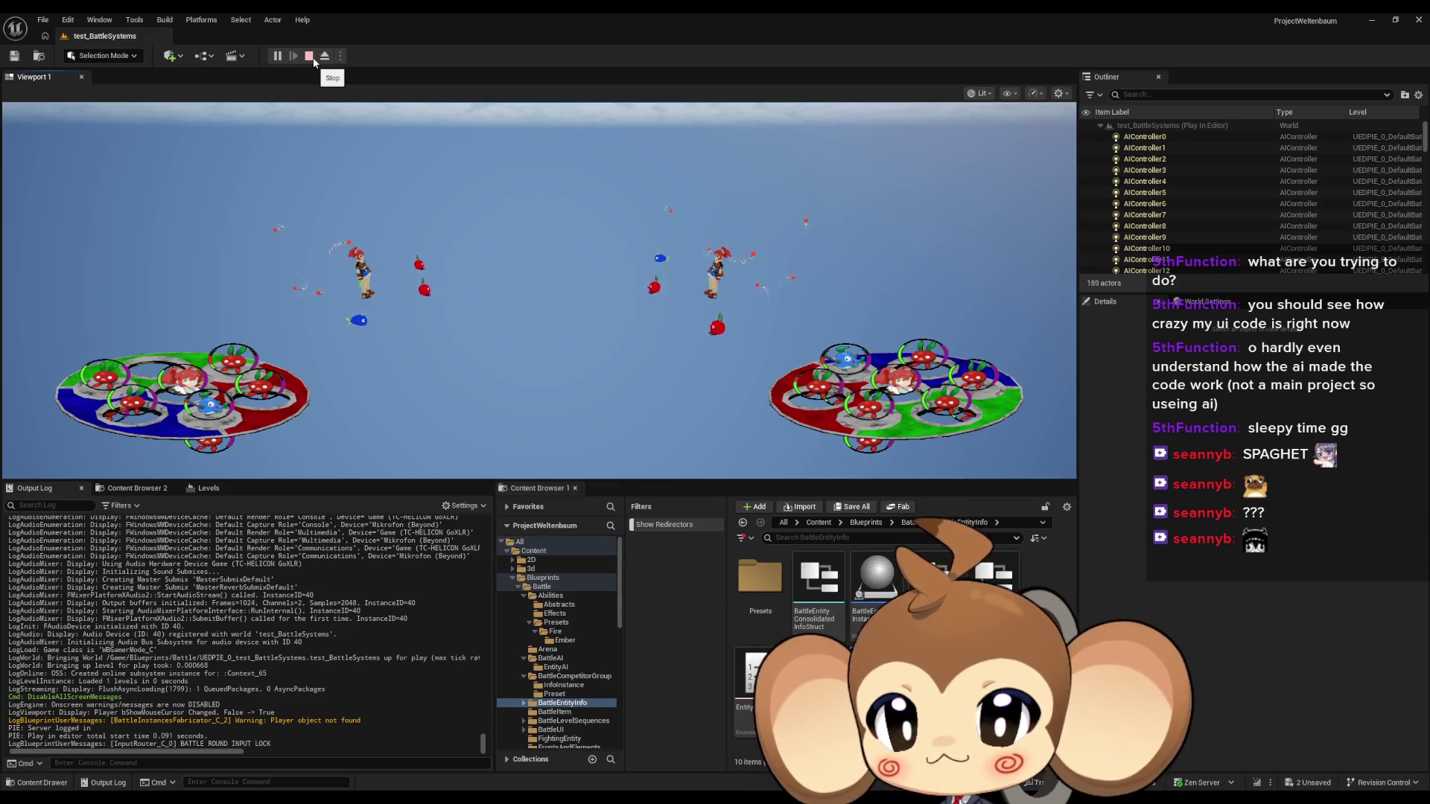
left_click(313, 58)
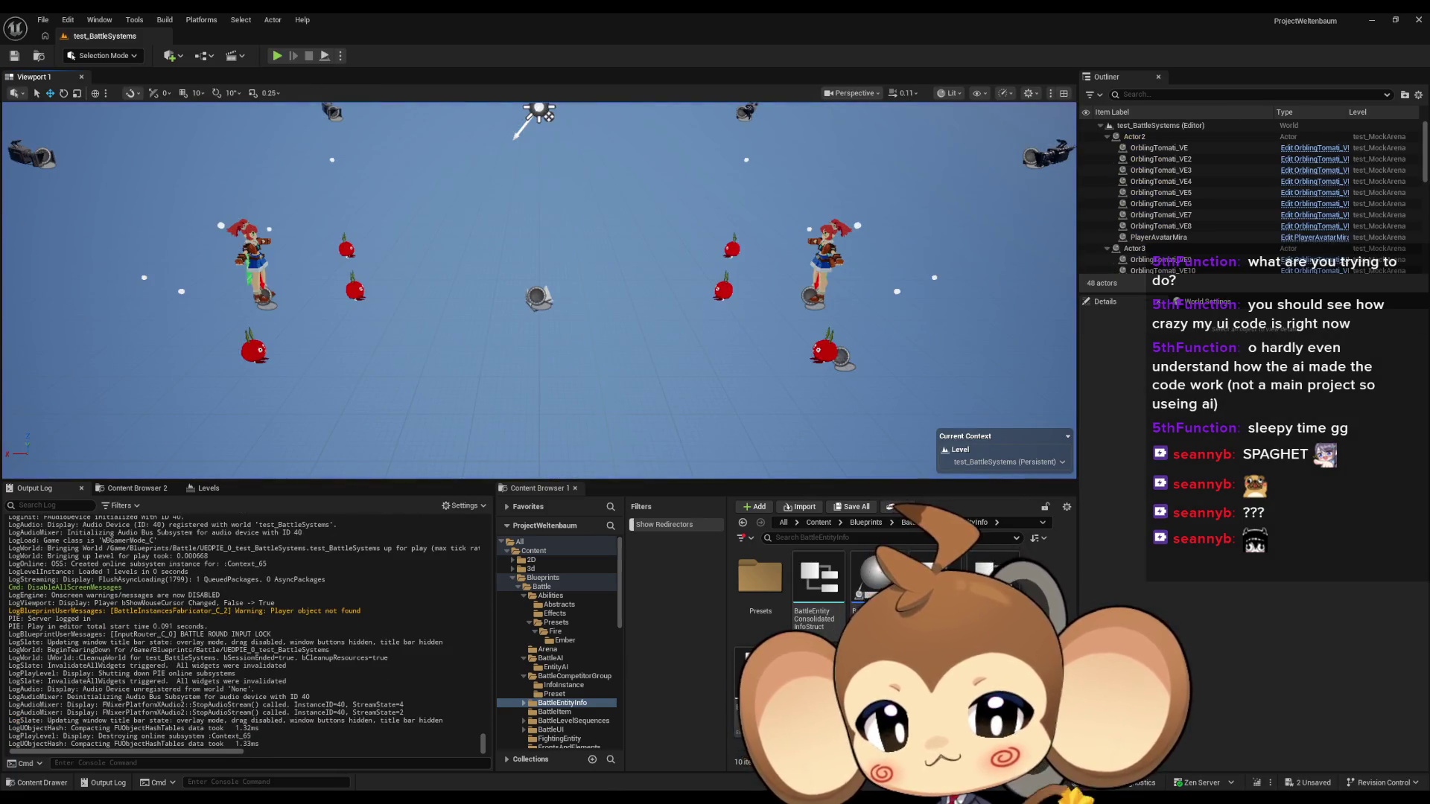
left_click(525, 726)
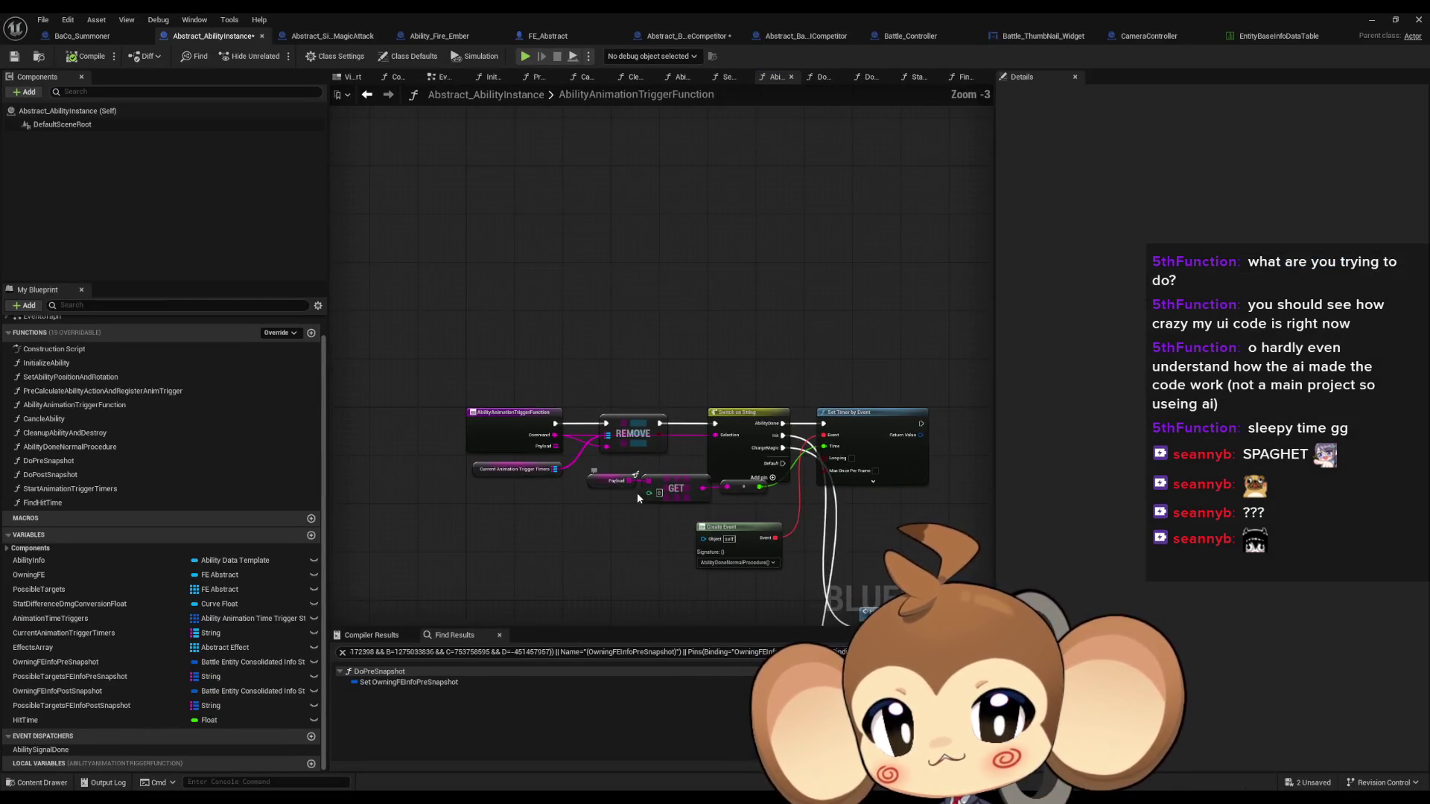
scroll(636, 493, "down", 2)
left_click_drag(476, 386, 616, 403)
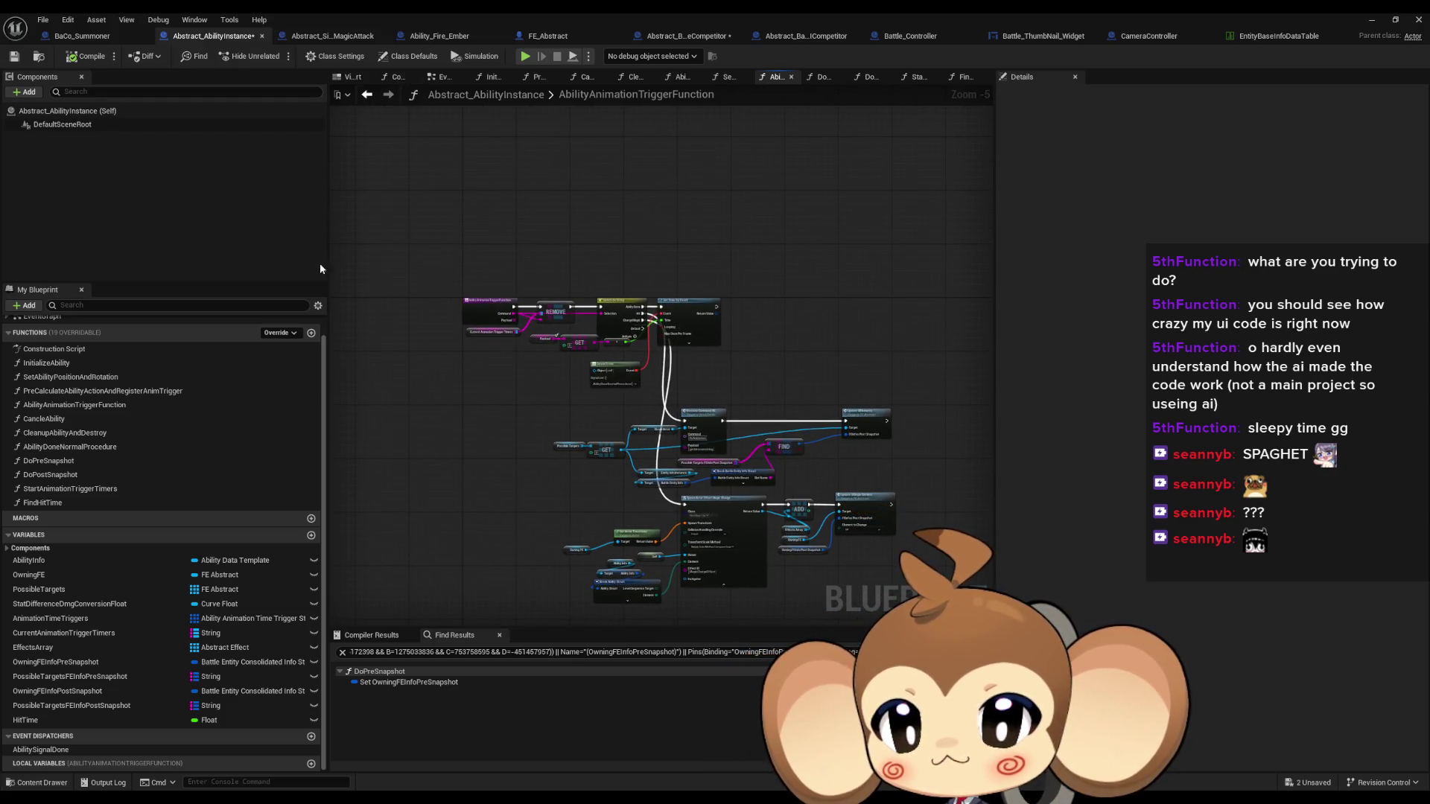
scroll(409, 338, "up", 2)
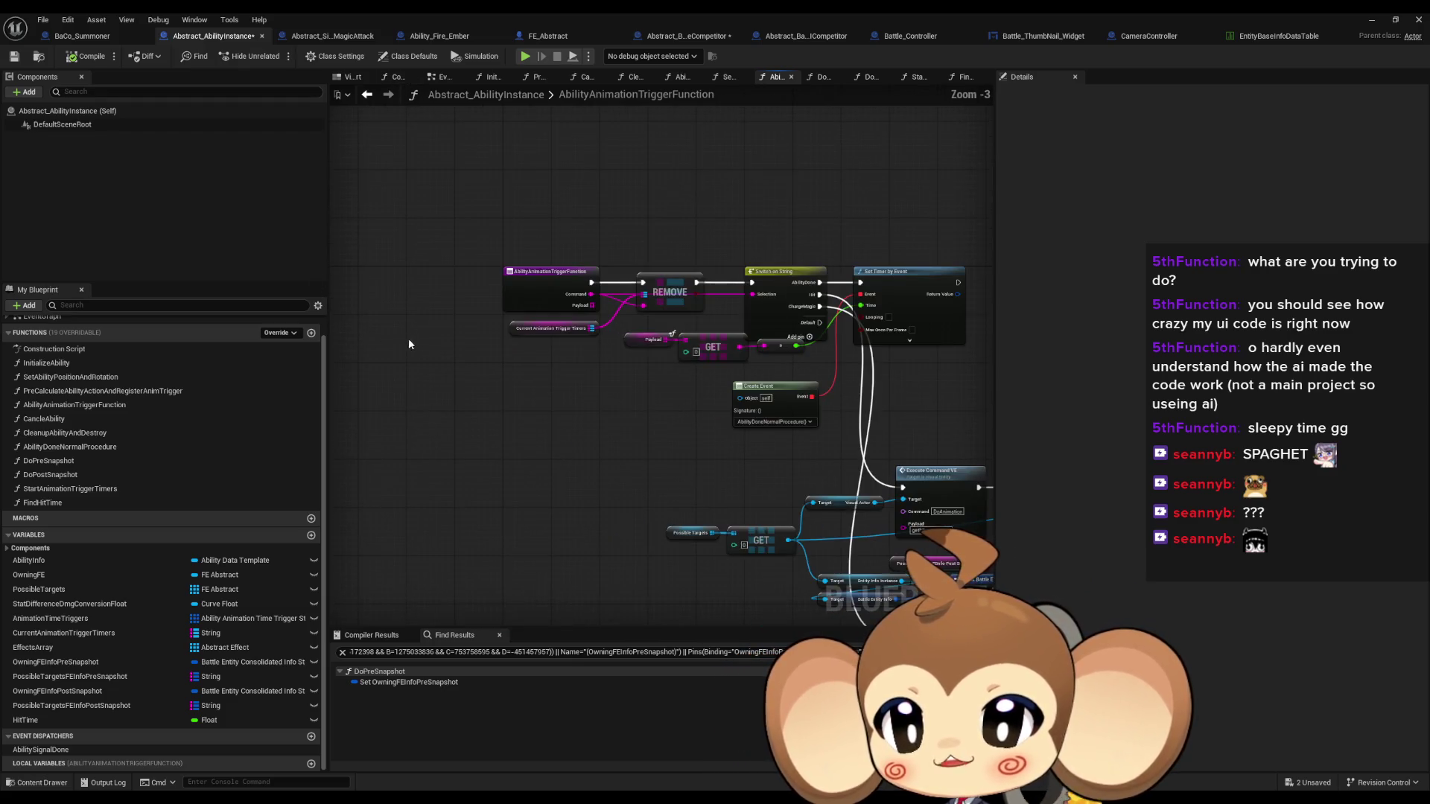
double_click(67, 391)
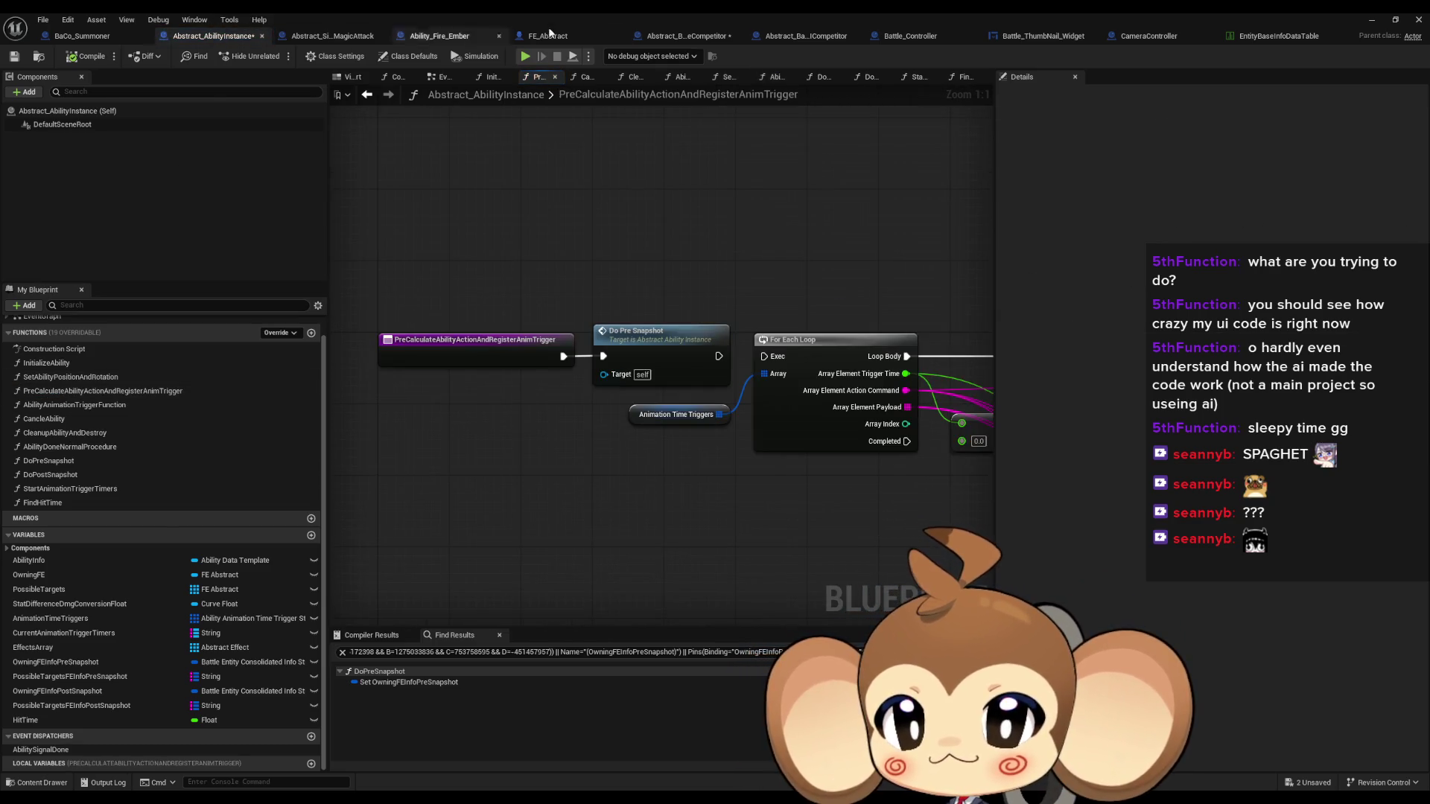
left_click(901, 37)
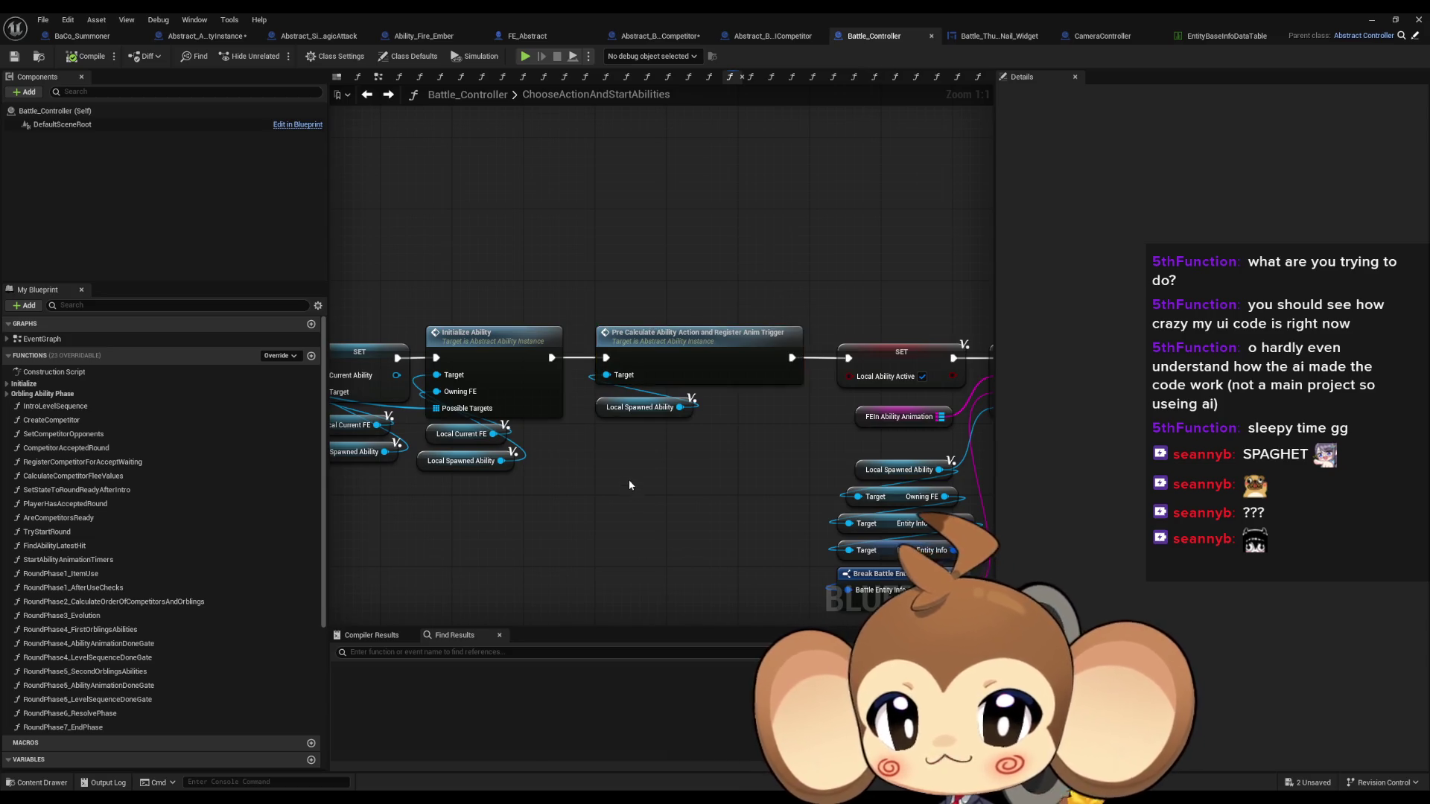
scroll(630, 477, "down", 5)
scroll(707, 469, "up", 4)
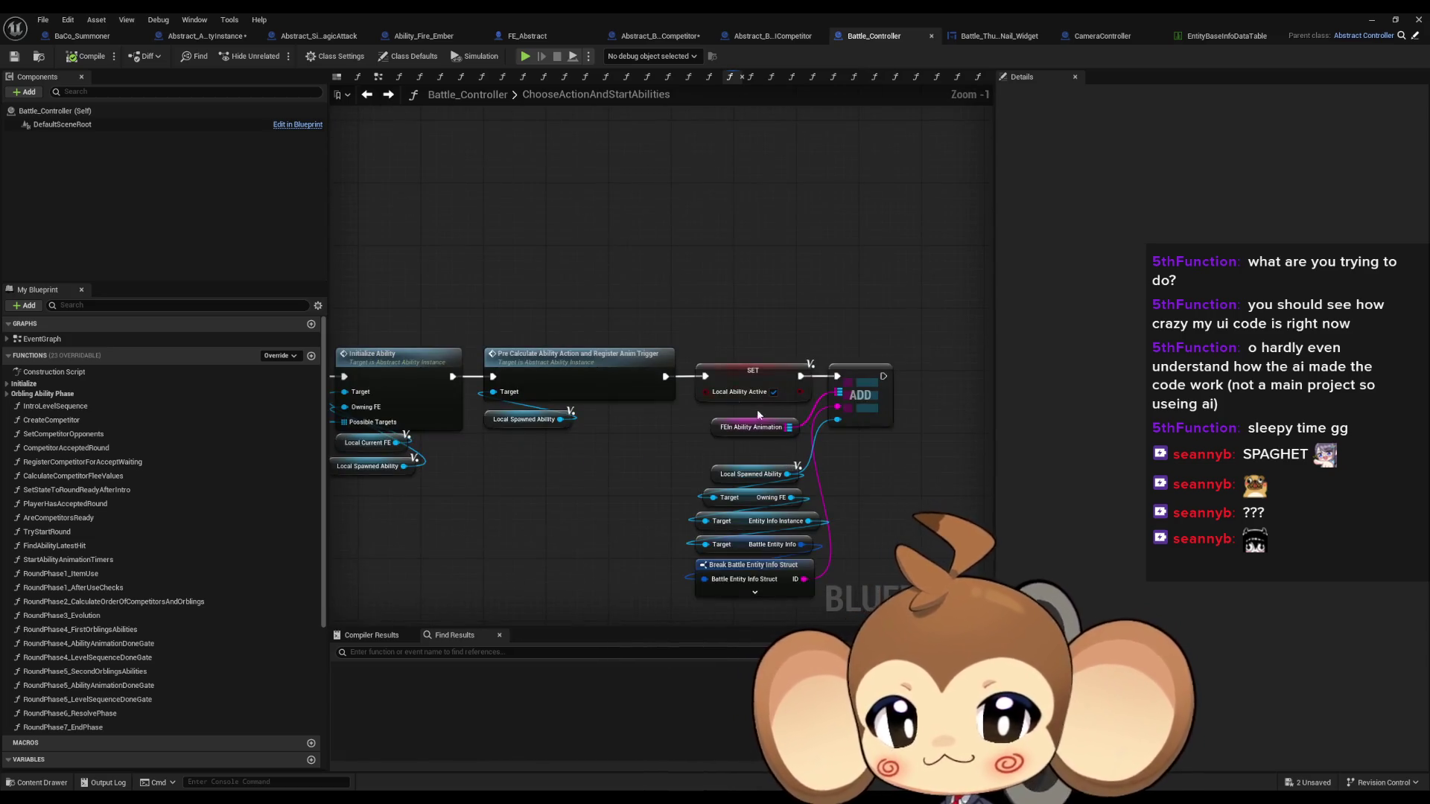
left_click_drag(691, 403, 878, 452)
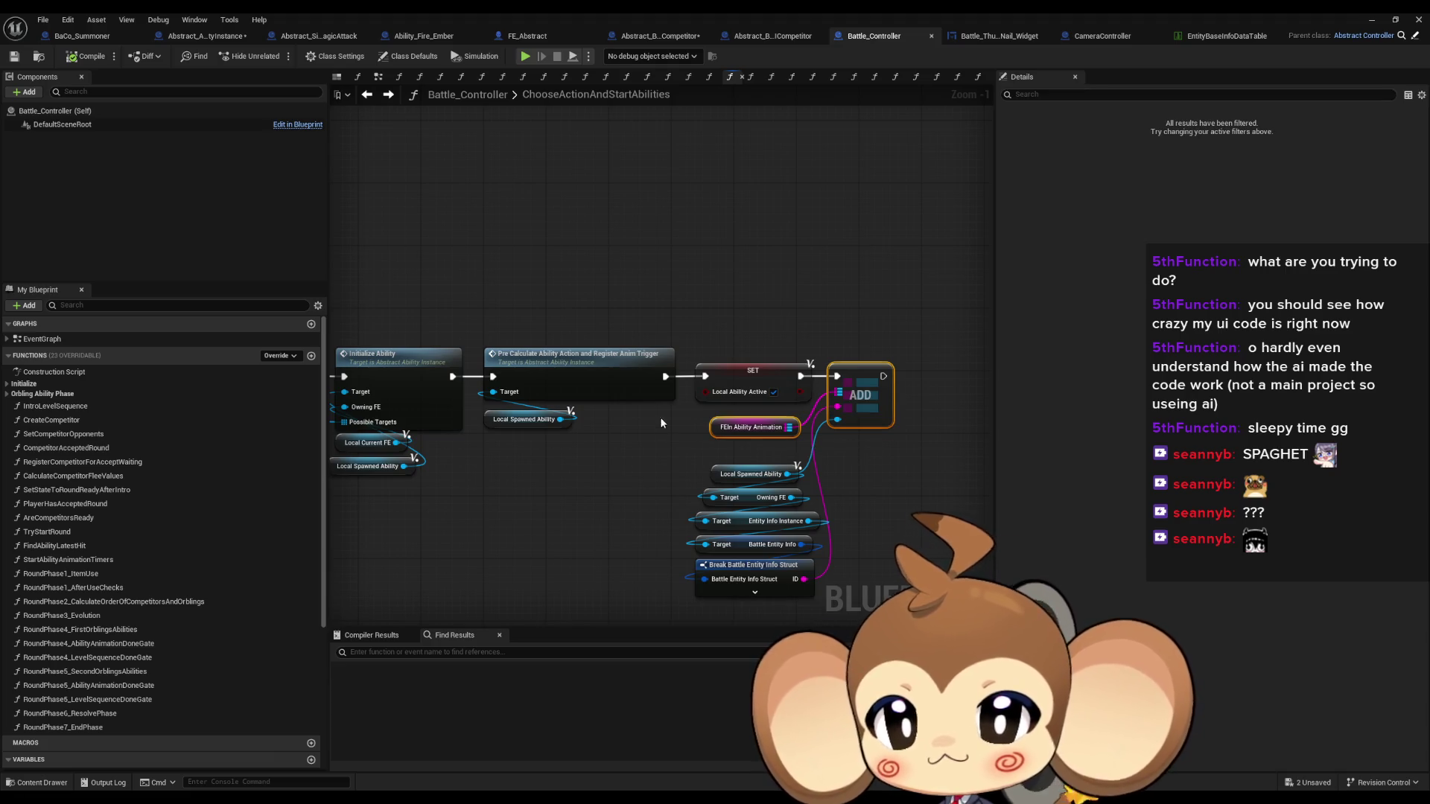
scroll(729, 444, "down", 3)
scroll(728, 440, "up", 3)
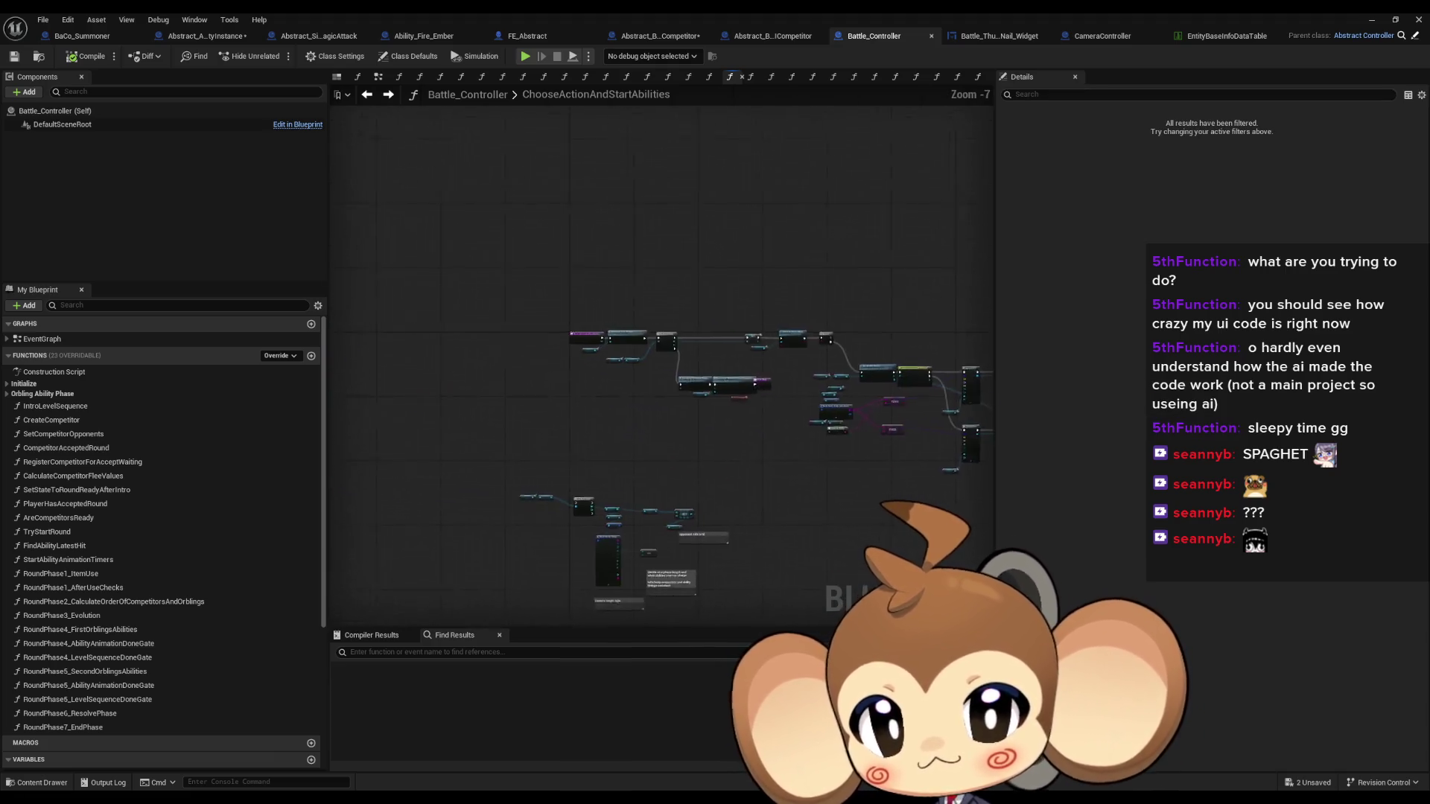
left_click(505, 309)
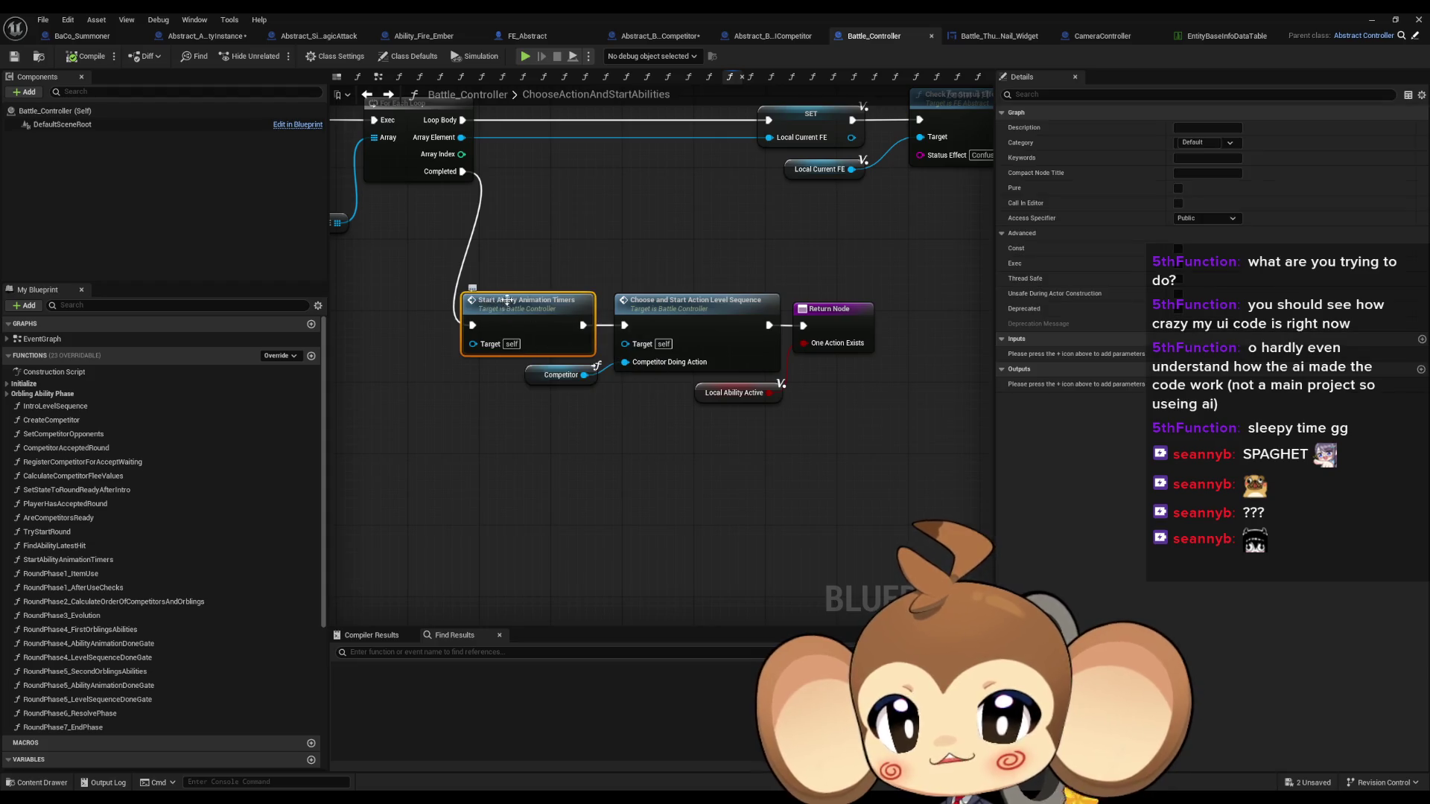
double_click(507, 300)
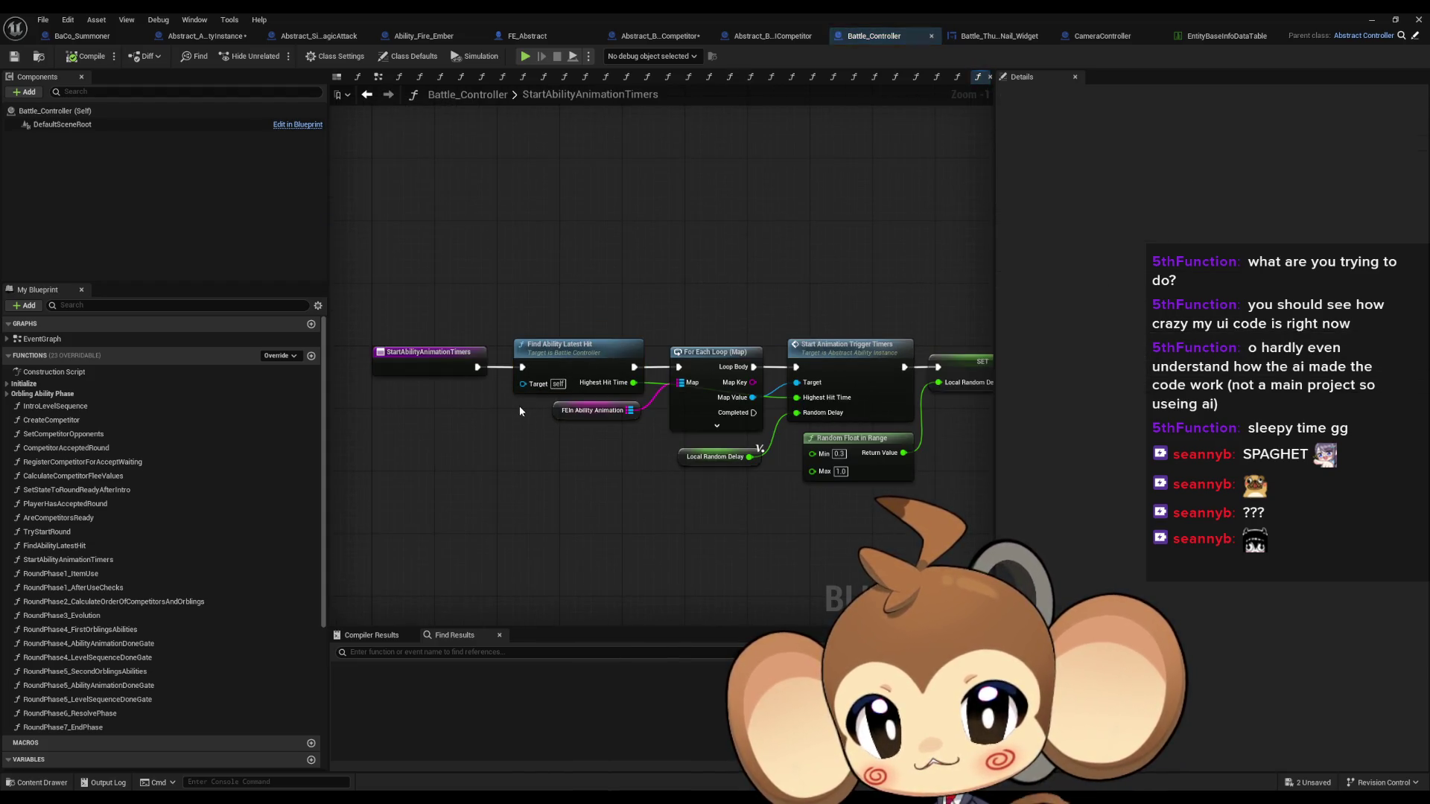
left_click(624, 411)
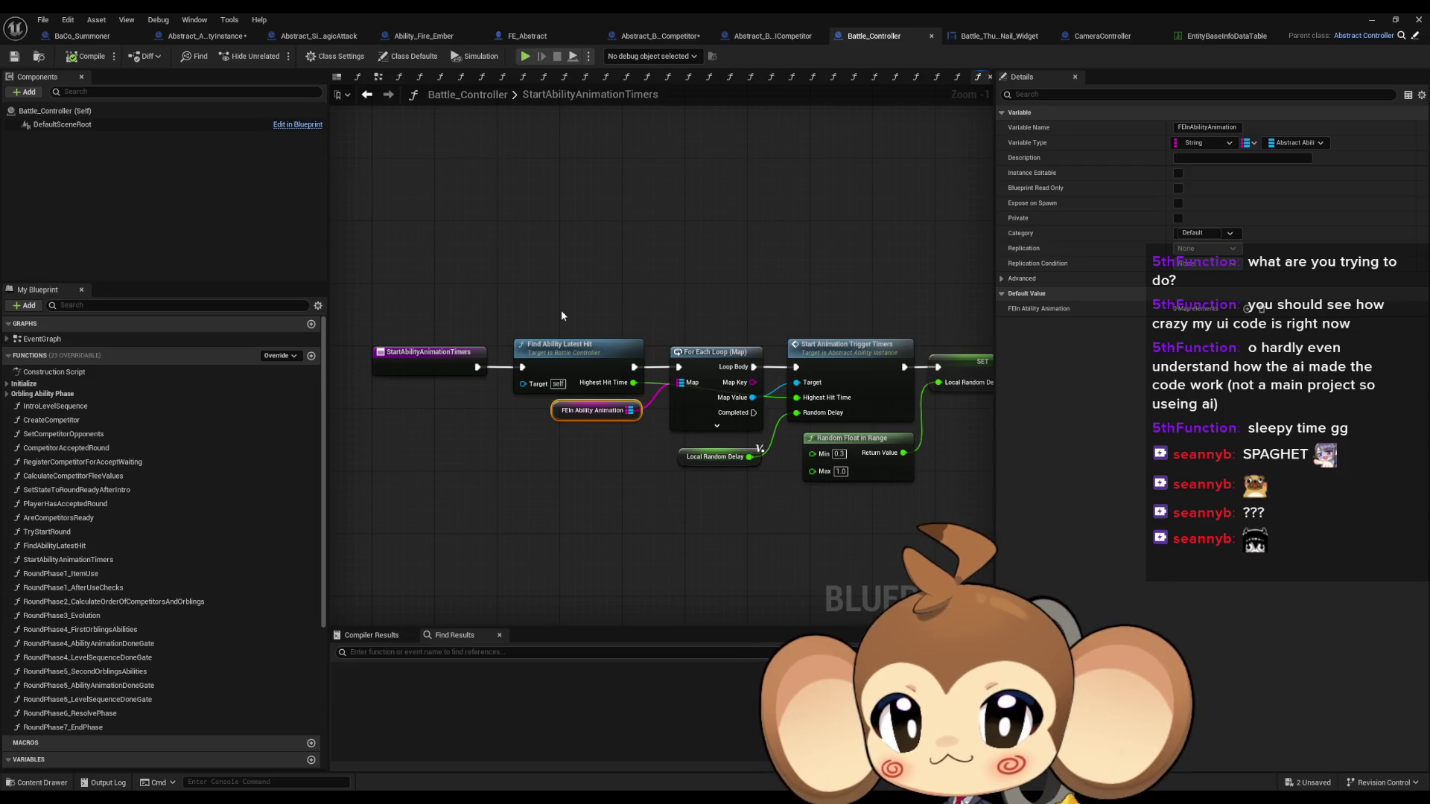
scroll(562, 315, "up", 1)
left_click(581, 354)
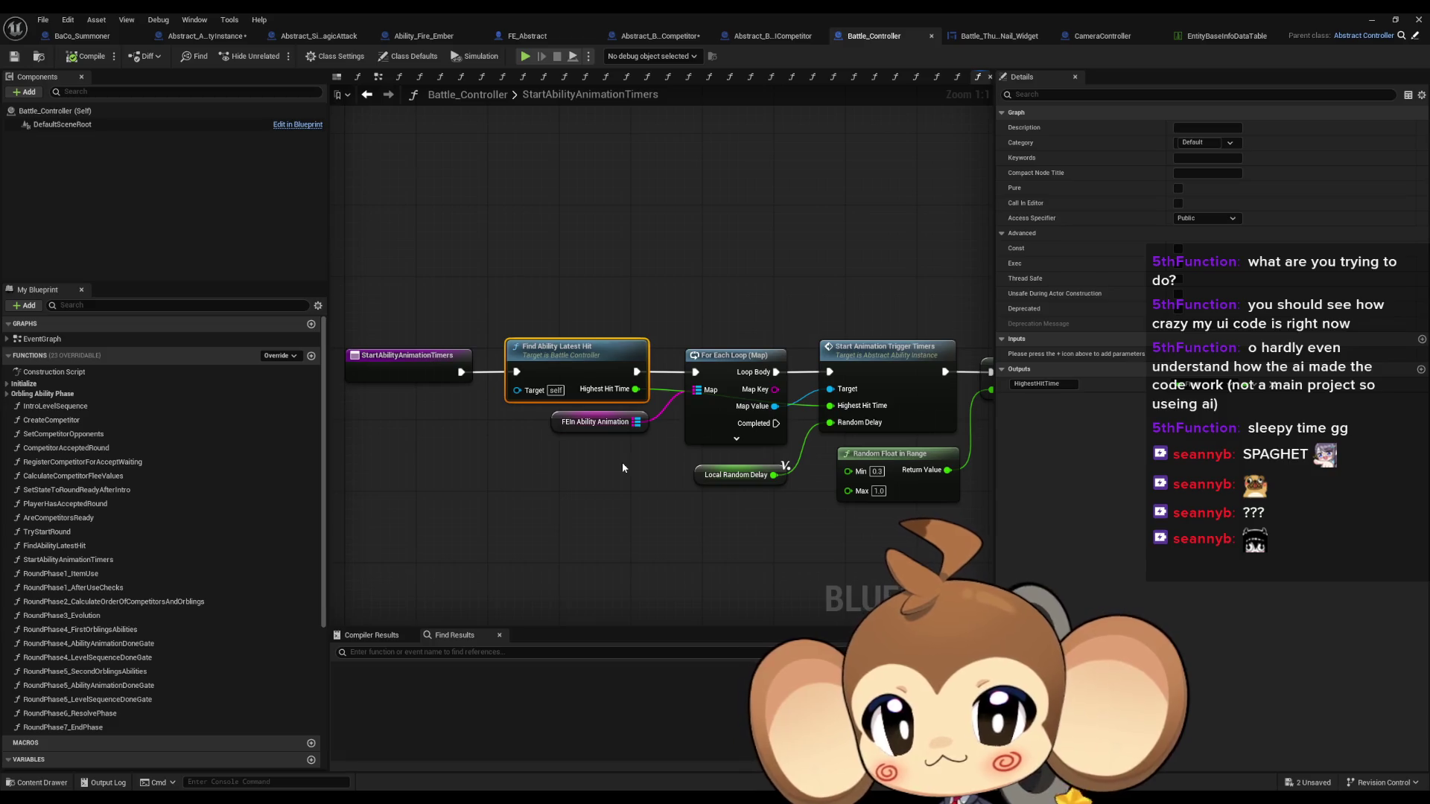
double_click(588, 372)
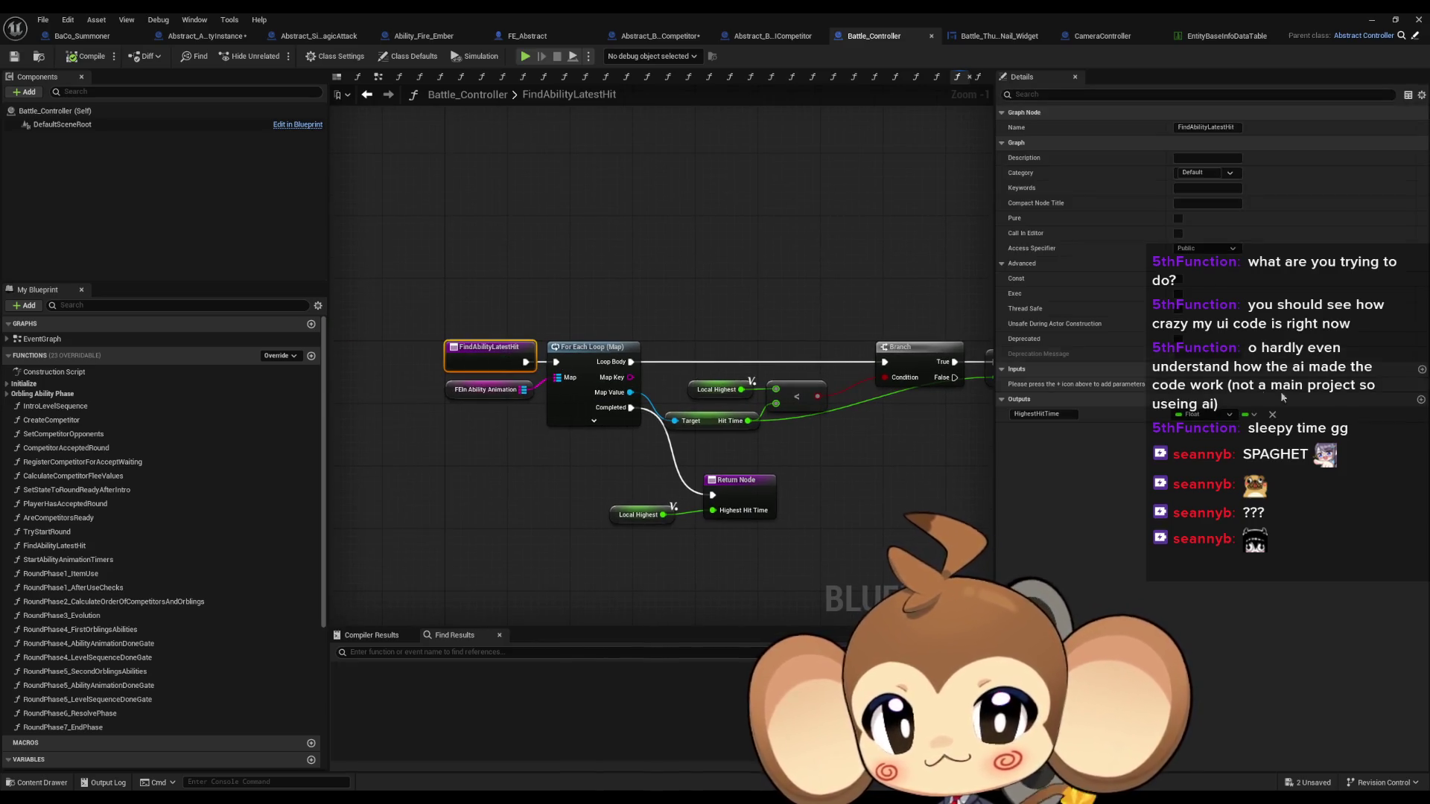
Edit the FindAbilityLatestHit function name and inspect its Local Highest SET and getter nodes
left_click(60, 546)
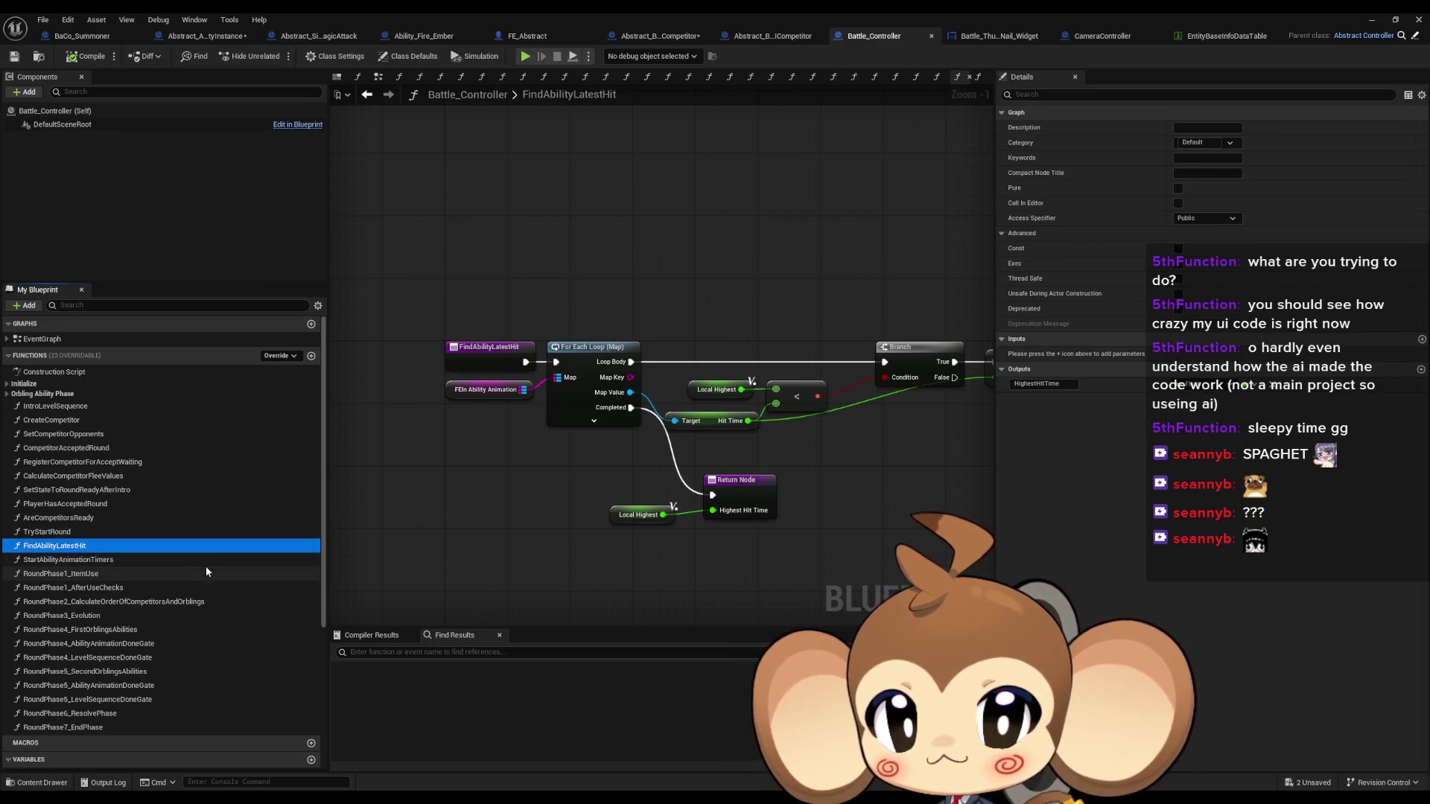
key("F2")
key("End")
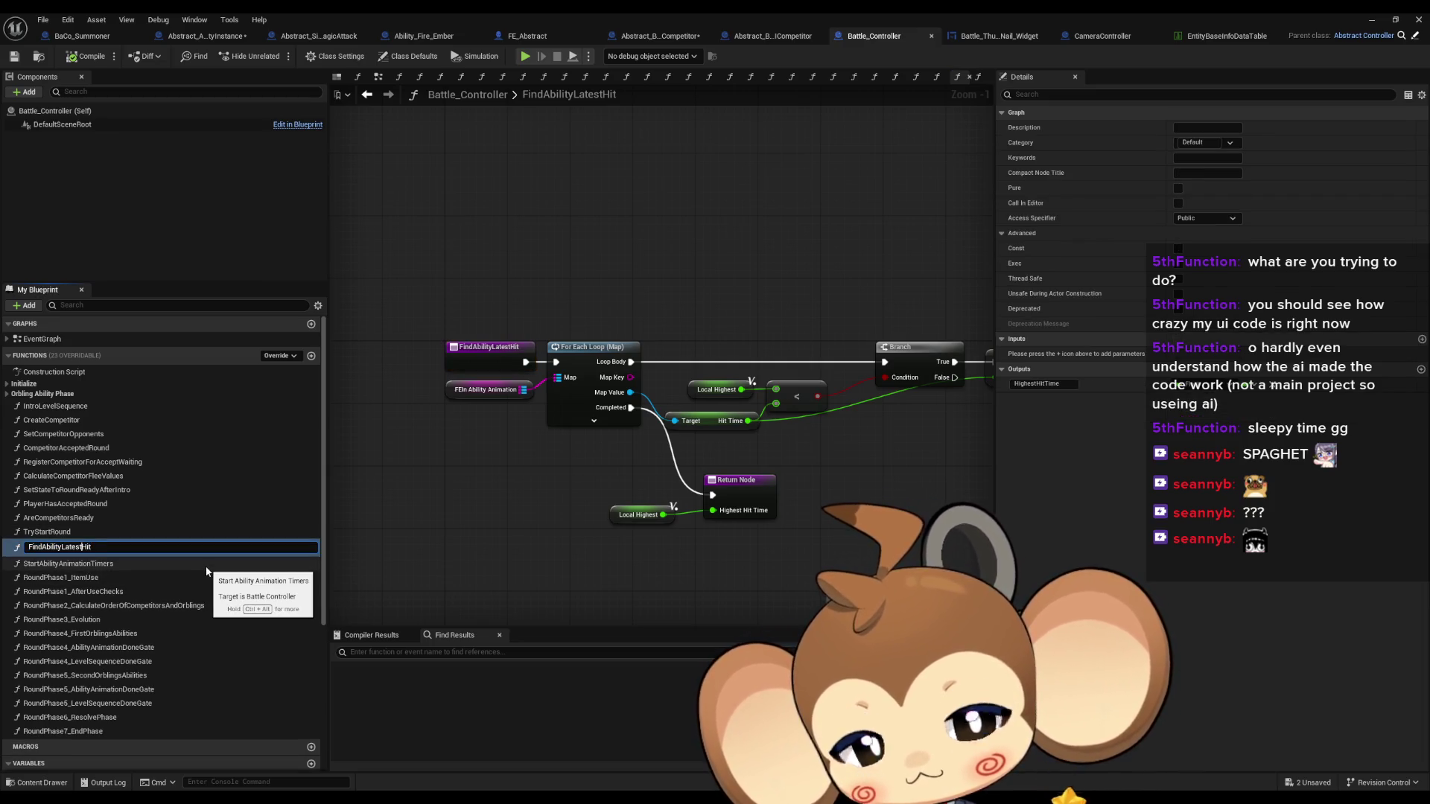
key("Left")
key("Left")
key("Left")
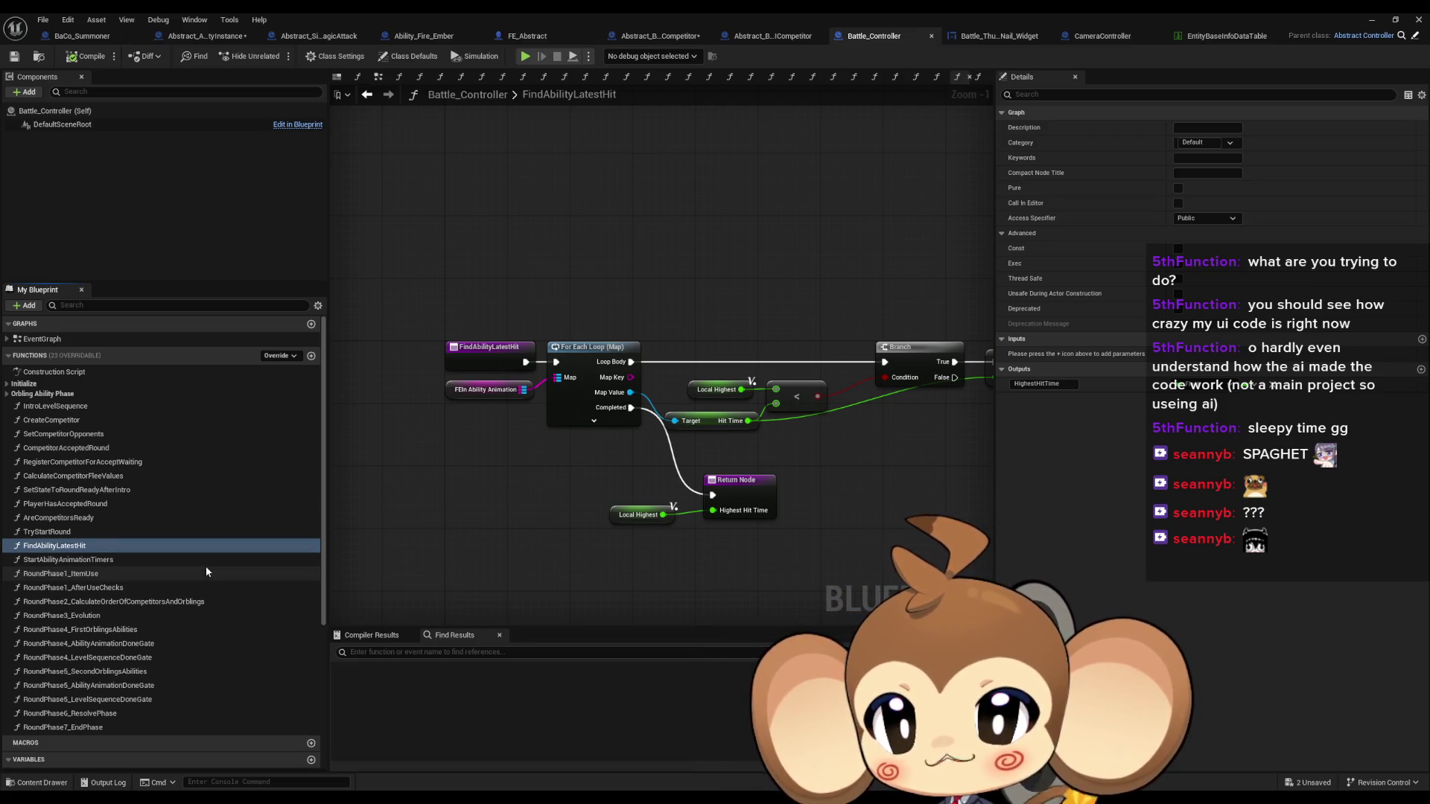
key("Return")
left_click_drag(648, 407, 468, 347)
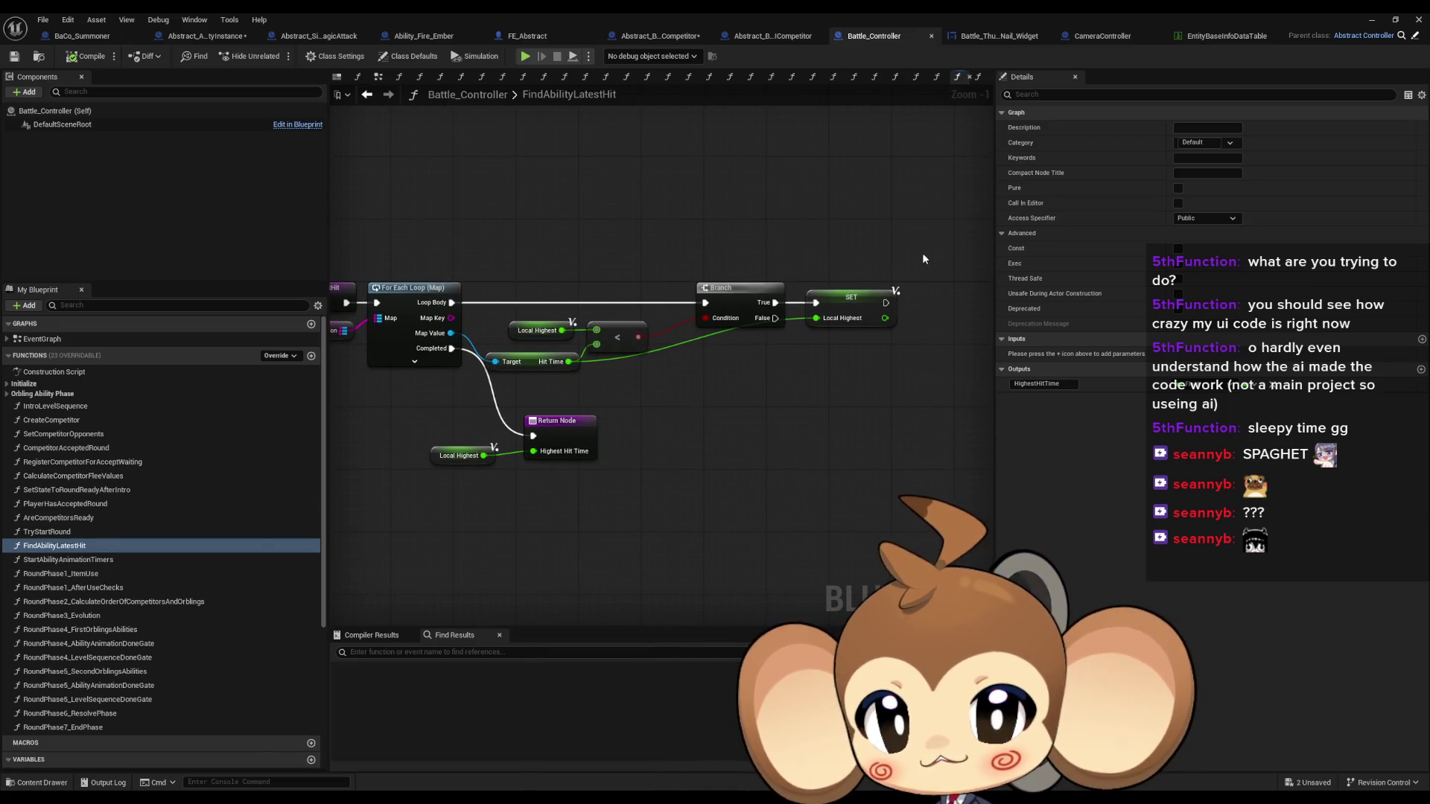
left_click(850, 298)
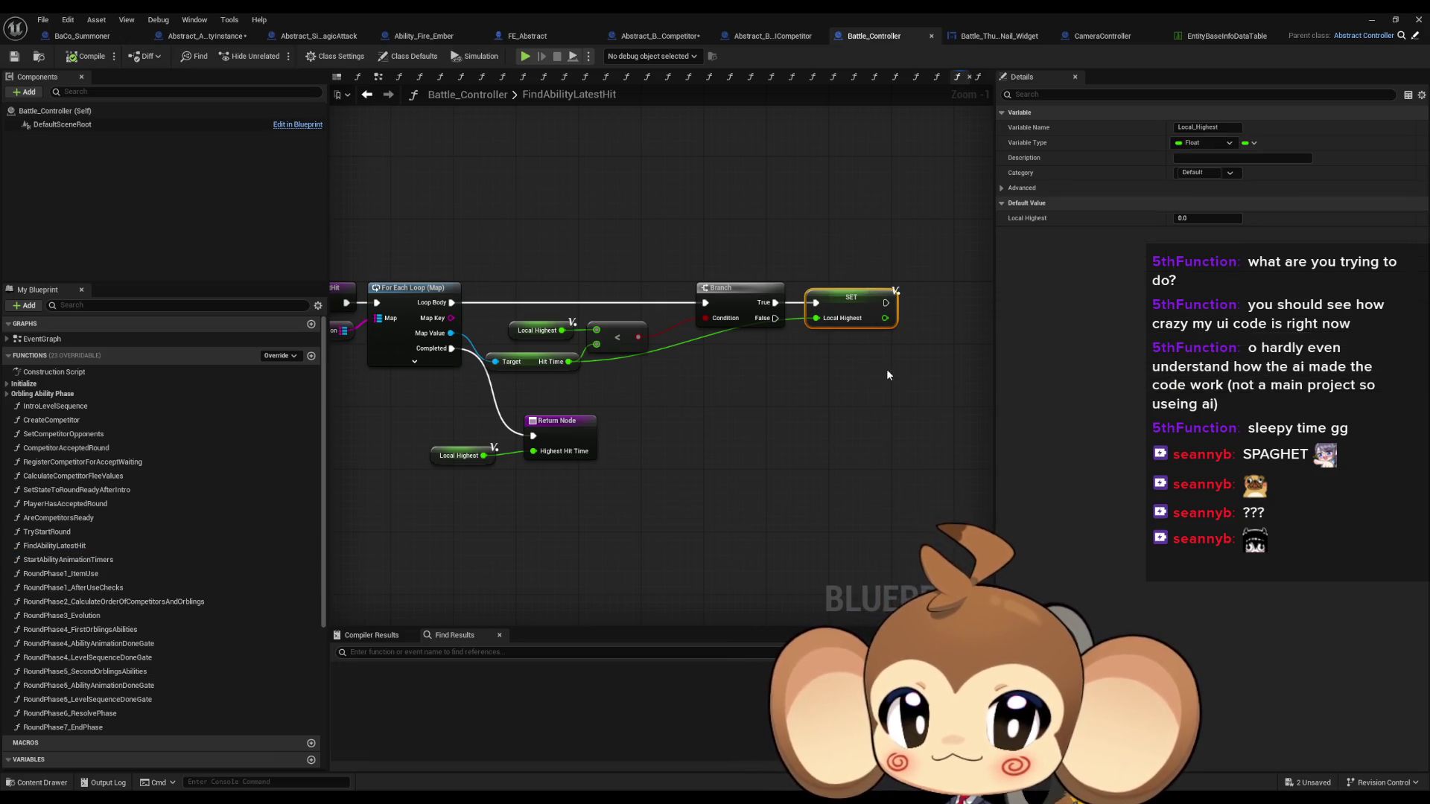
left_click_drag(516, 295, 673, 278)
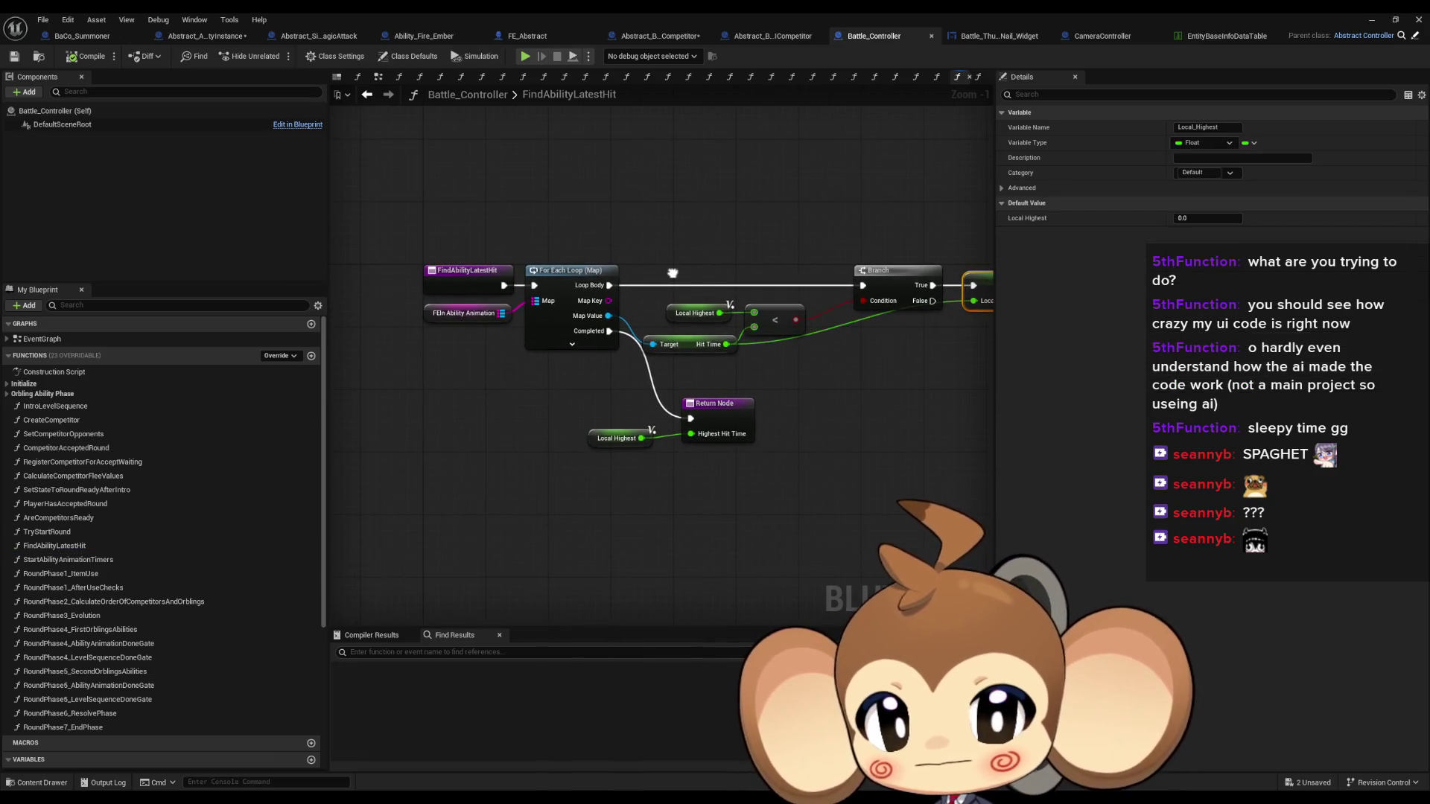
left_click(696, 313)
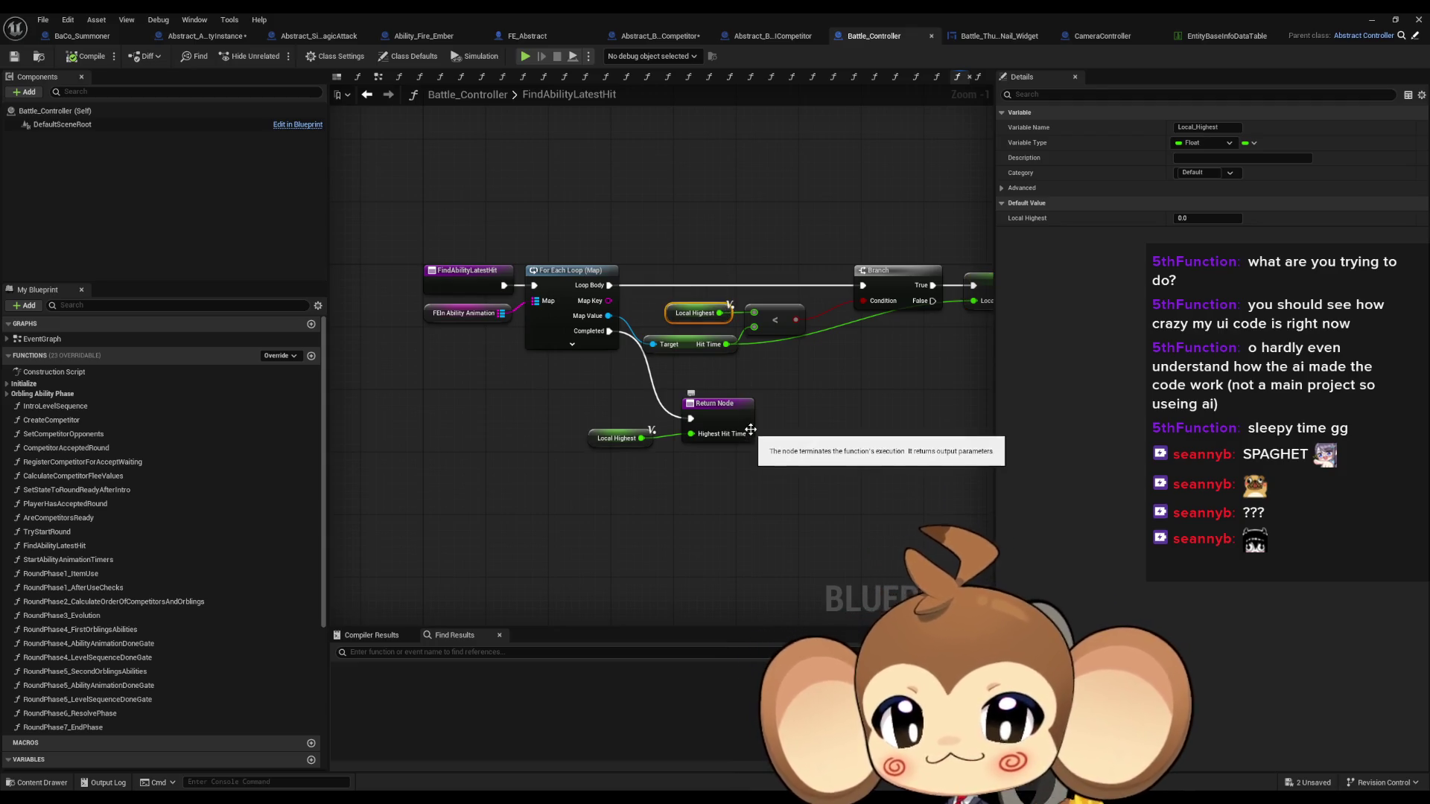
Rename the Return Node's HighestHitTime output to LatestHitTime
left_click(713, 405)
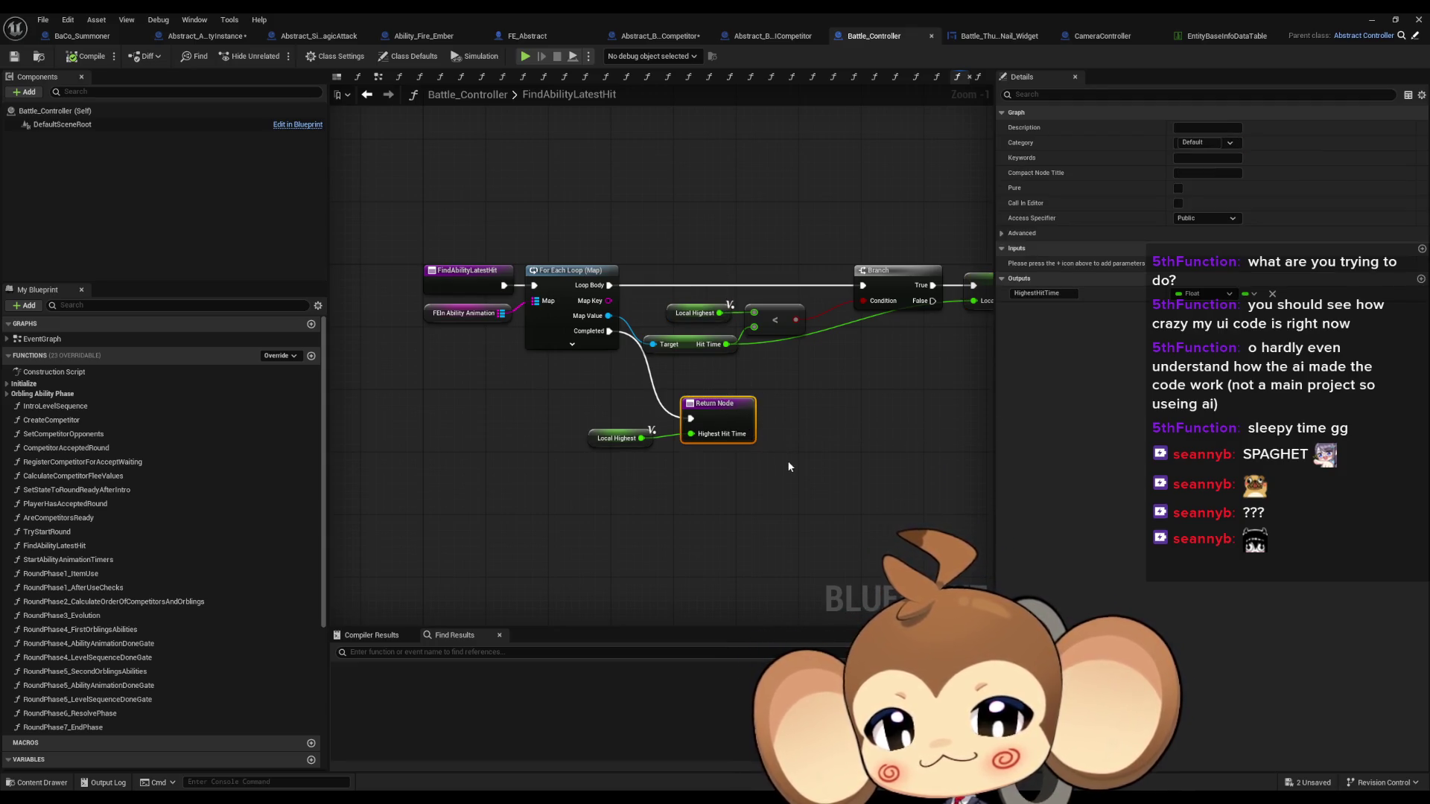
left_click(1031, 293)
key("BackSpace")
key("BackSpace")
key("BackSpace")
type("Lat")
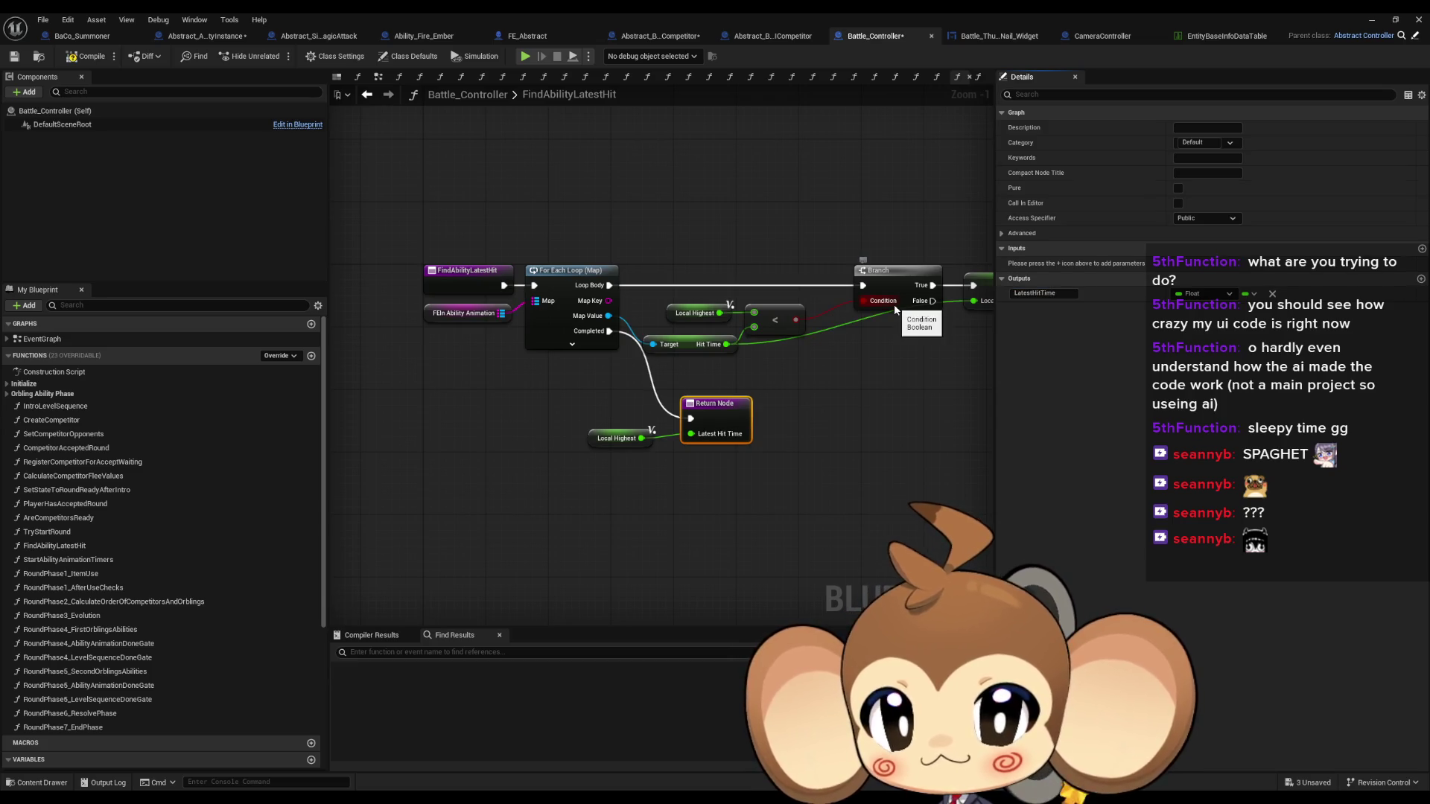
left_click_drag(748, 376, 619, 419)
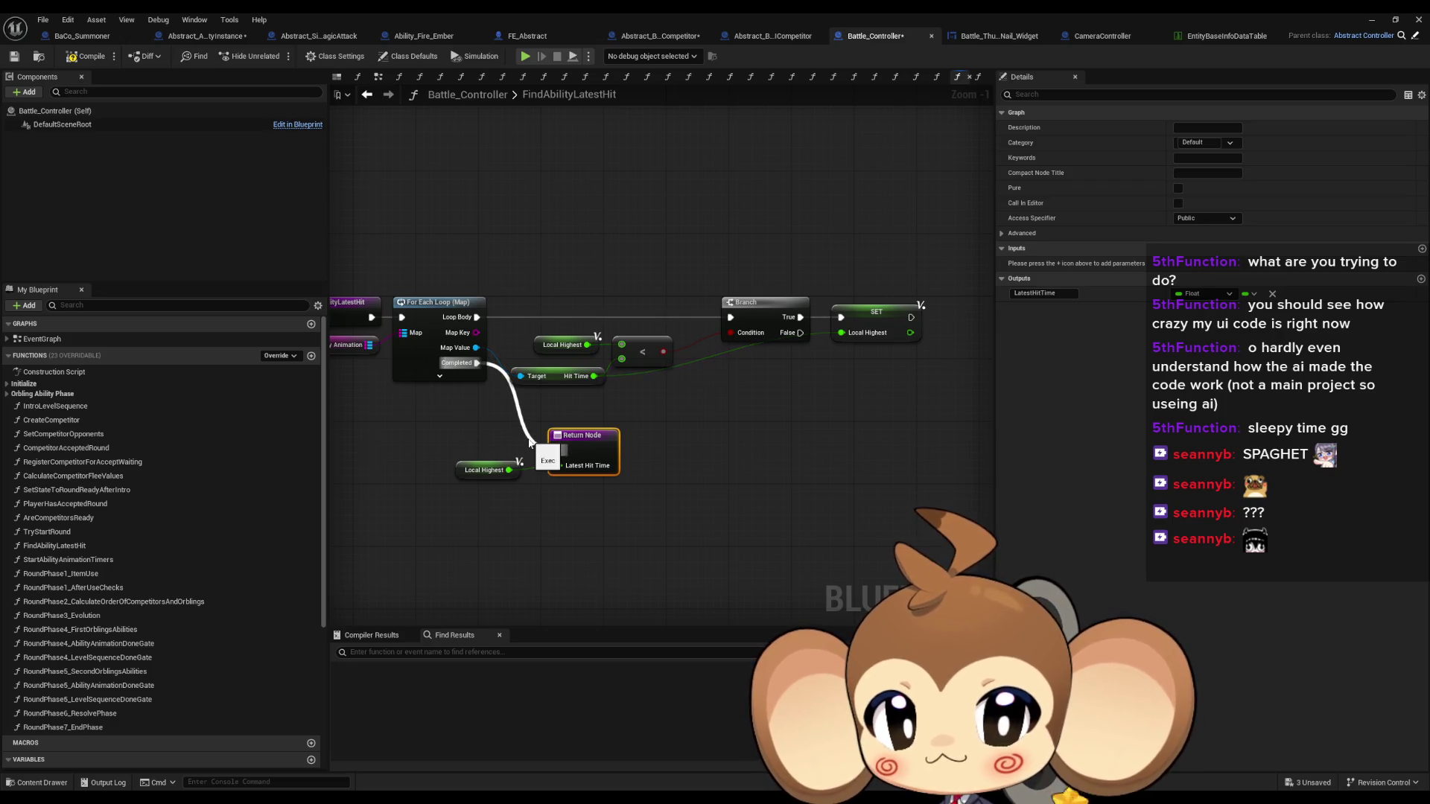
left_click_drag(458, 462, 559, 452)
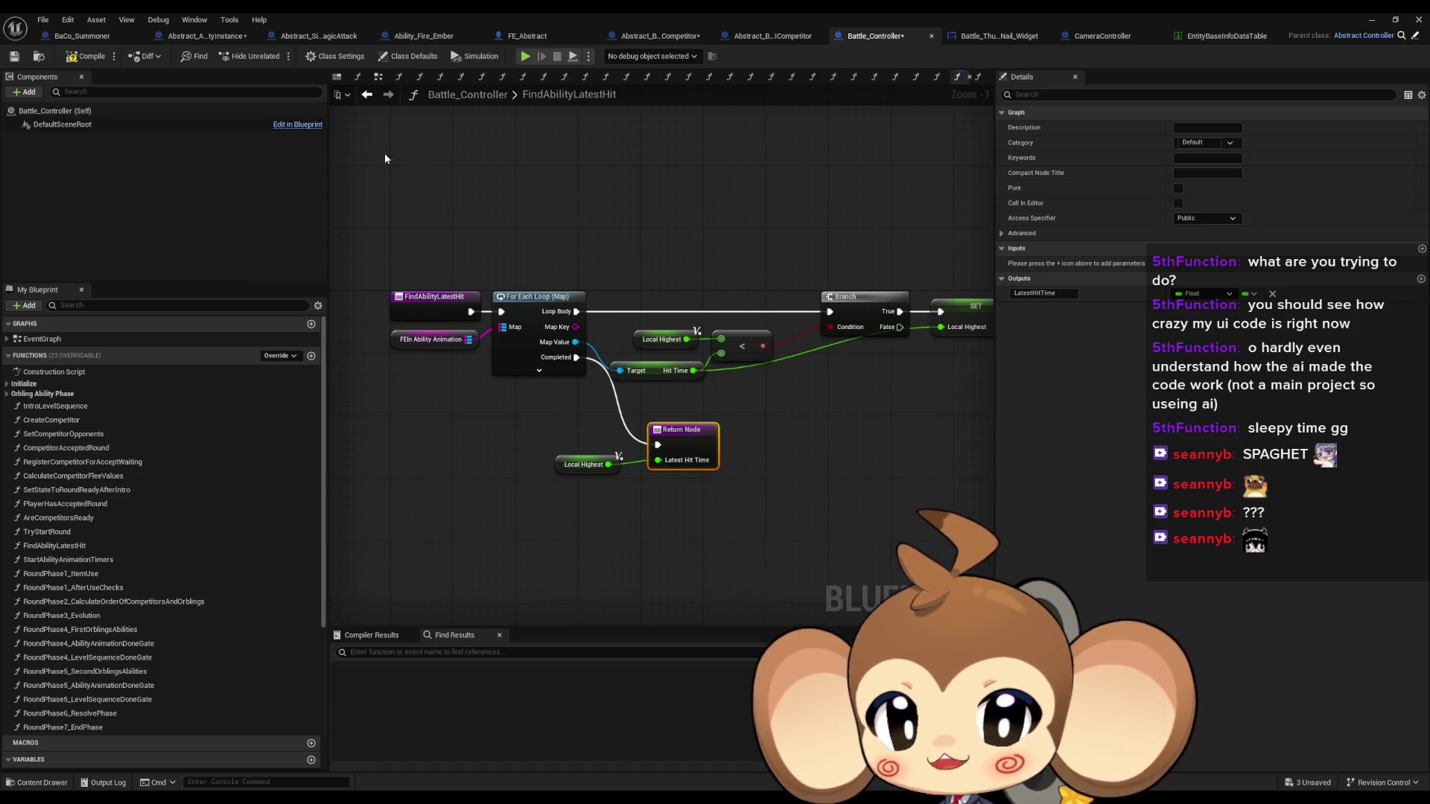
Jump from StartAbilityAnimationTimers into the StartAnimationTriggerTimers function definition
left_click(368, 96)
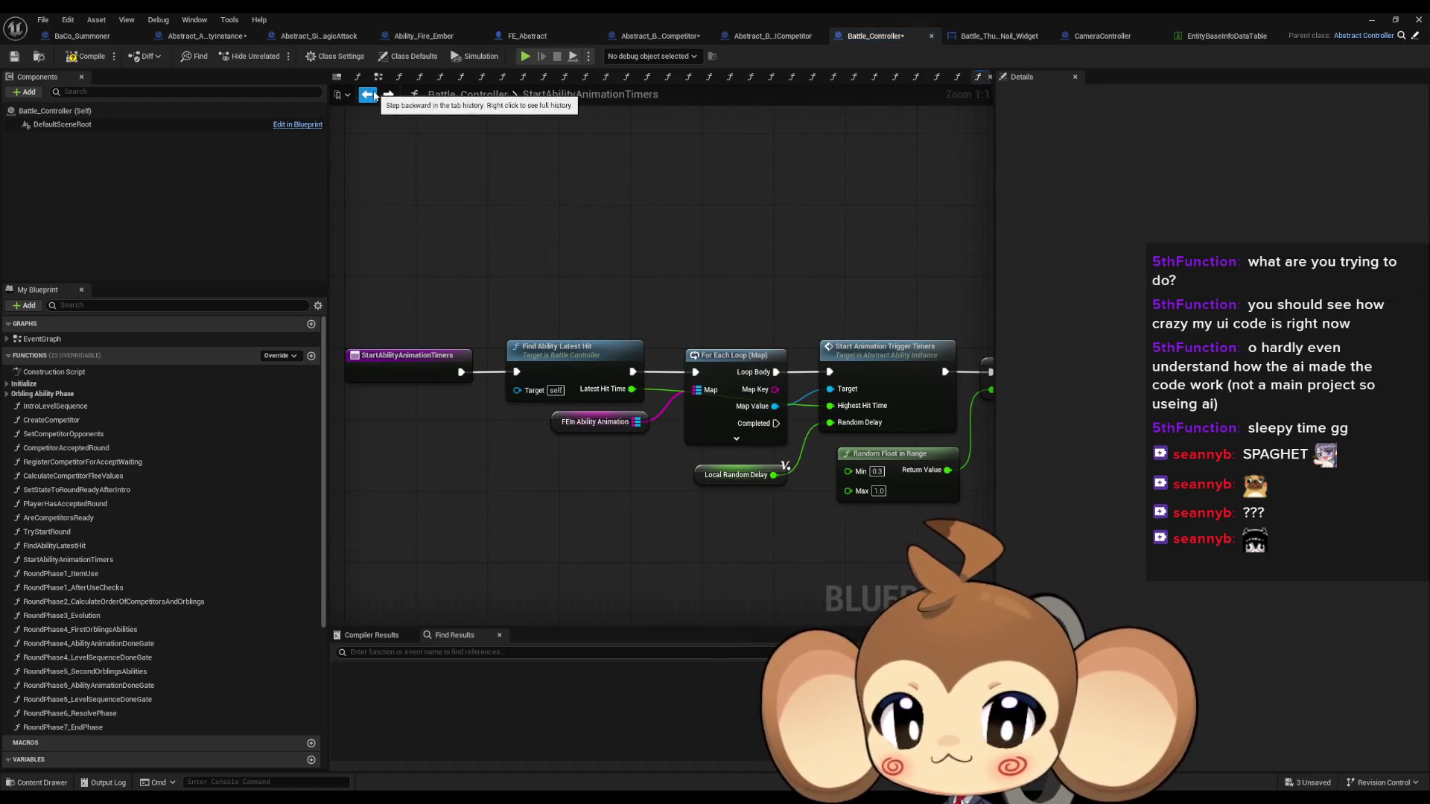
left_click(389, 94)
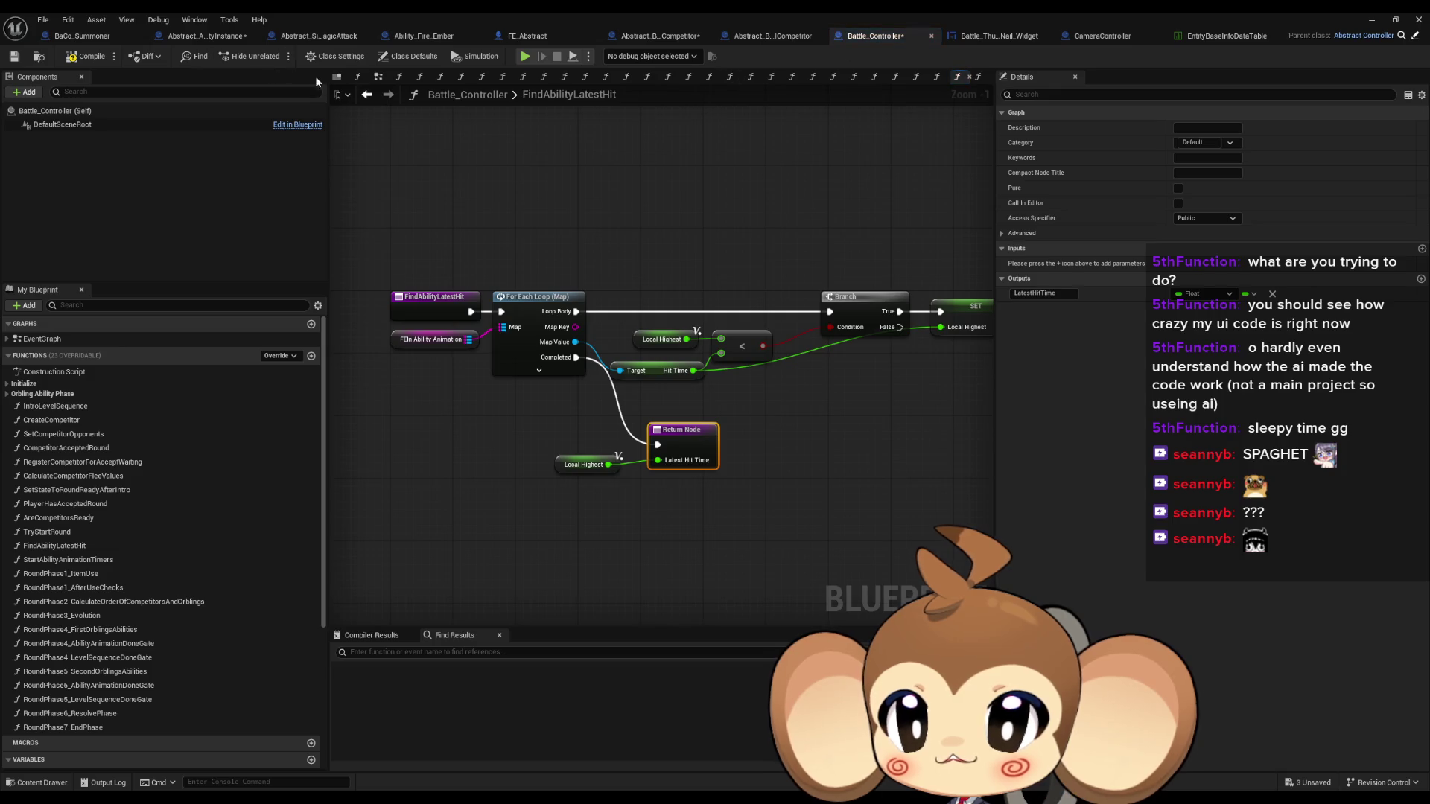
left_click(365, 94)
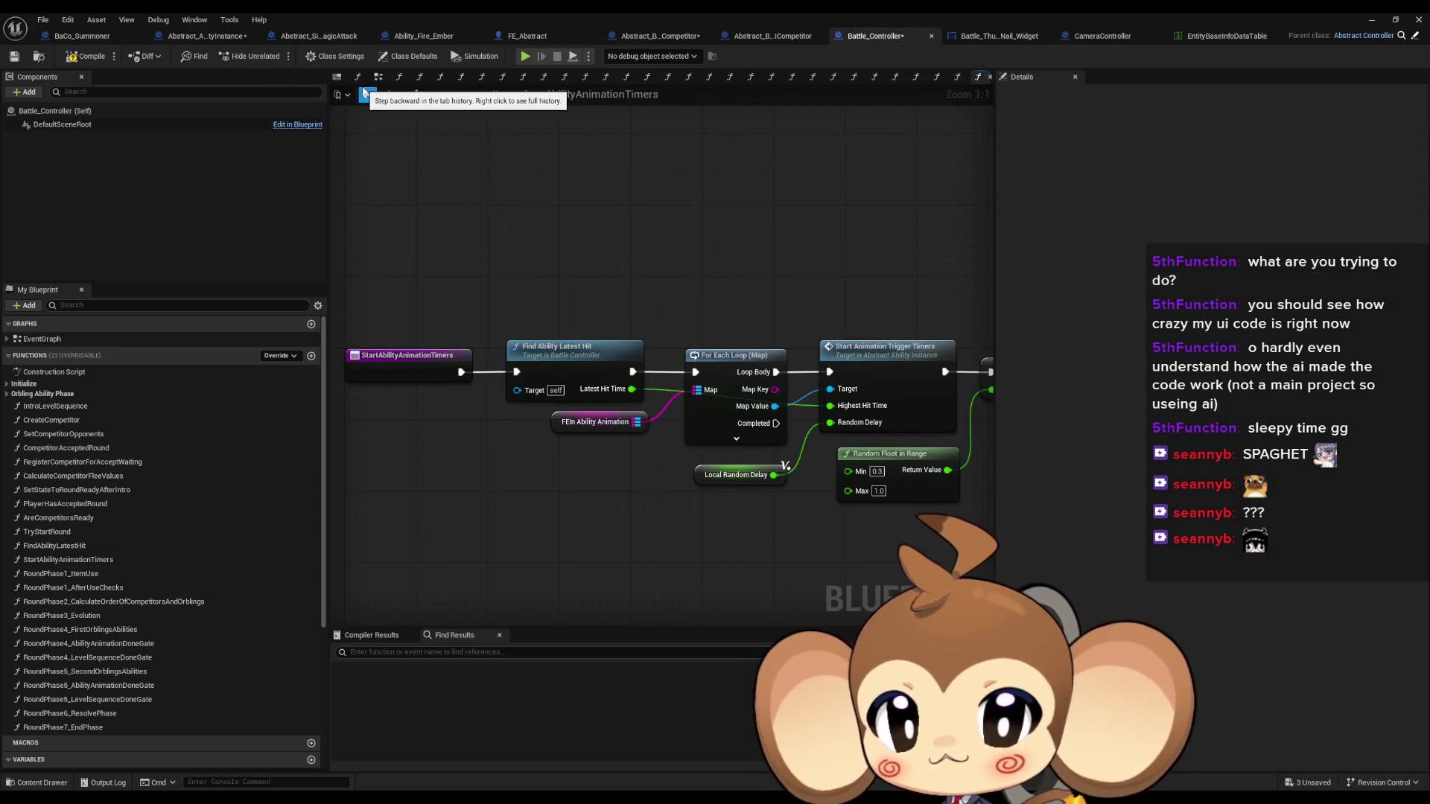
left_click(805, 388)
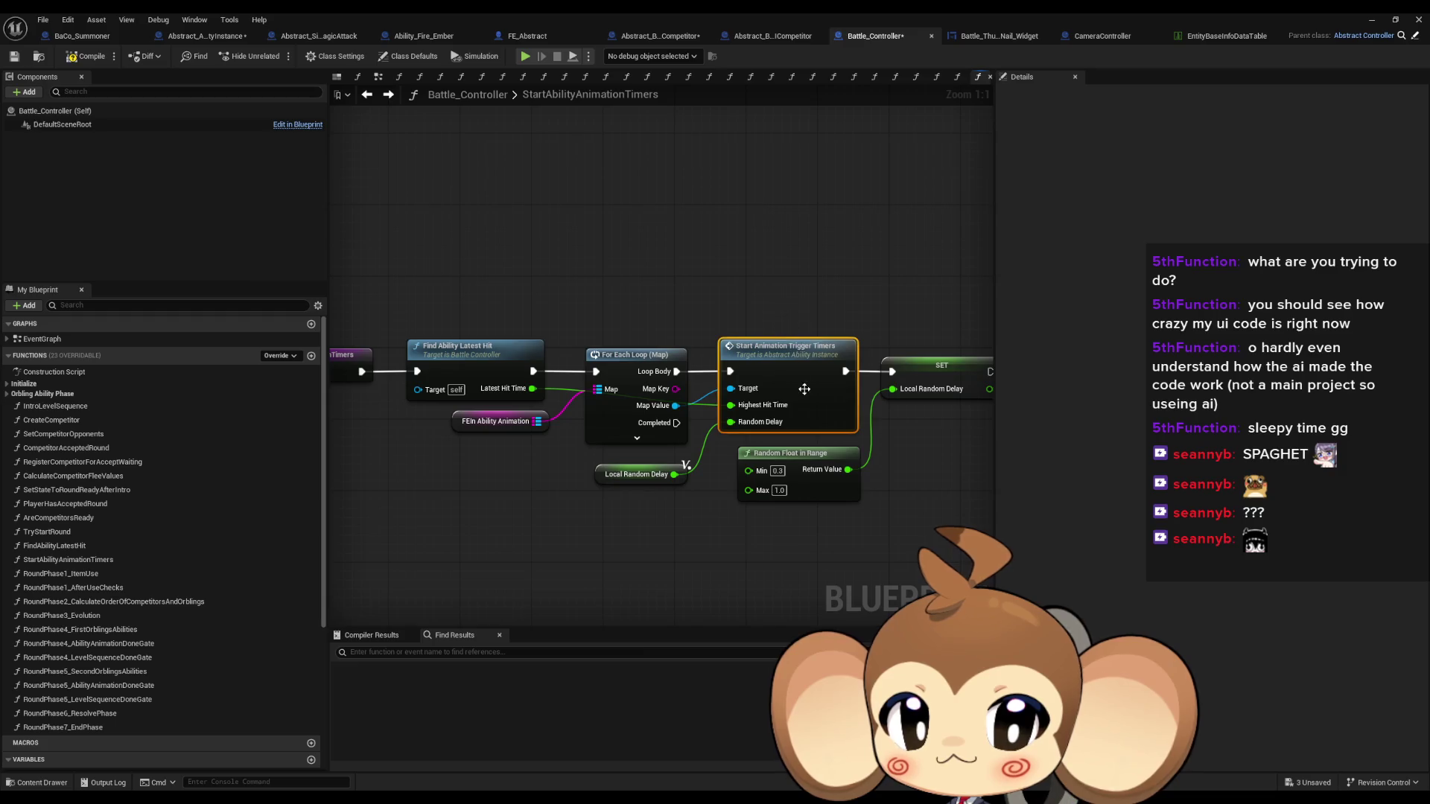
double_click(804, 389)
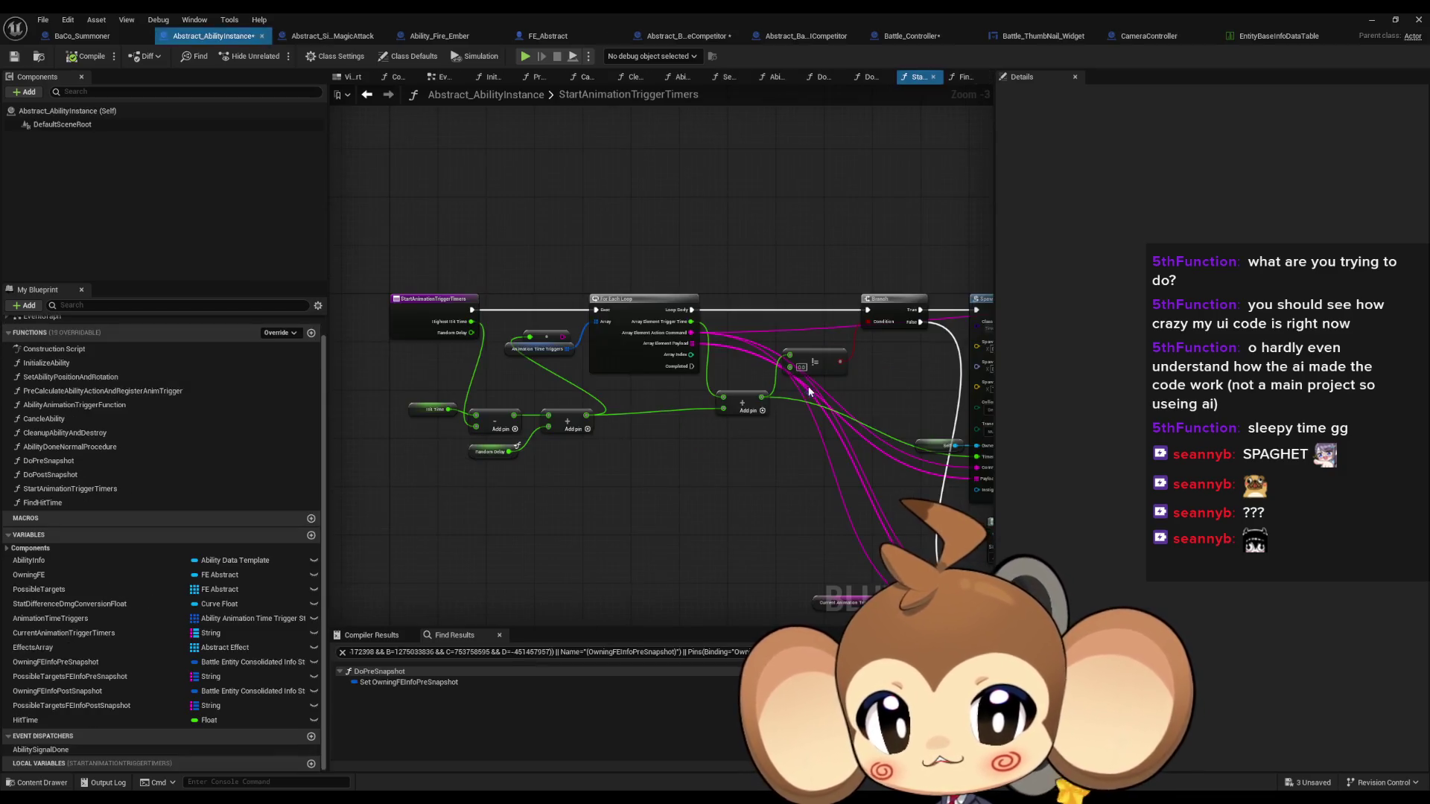
Rename the StartAnimationTriggerTimers entry input HighestHitTime to LatestHitTime
left_click(440, 309)
double_click(1063, 385)
type("LatestHitT")
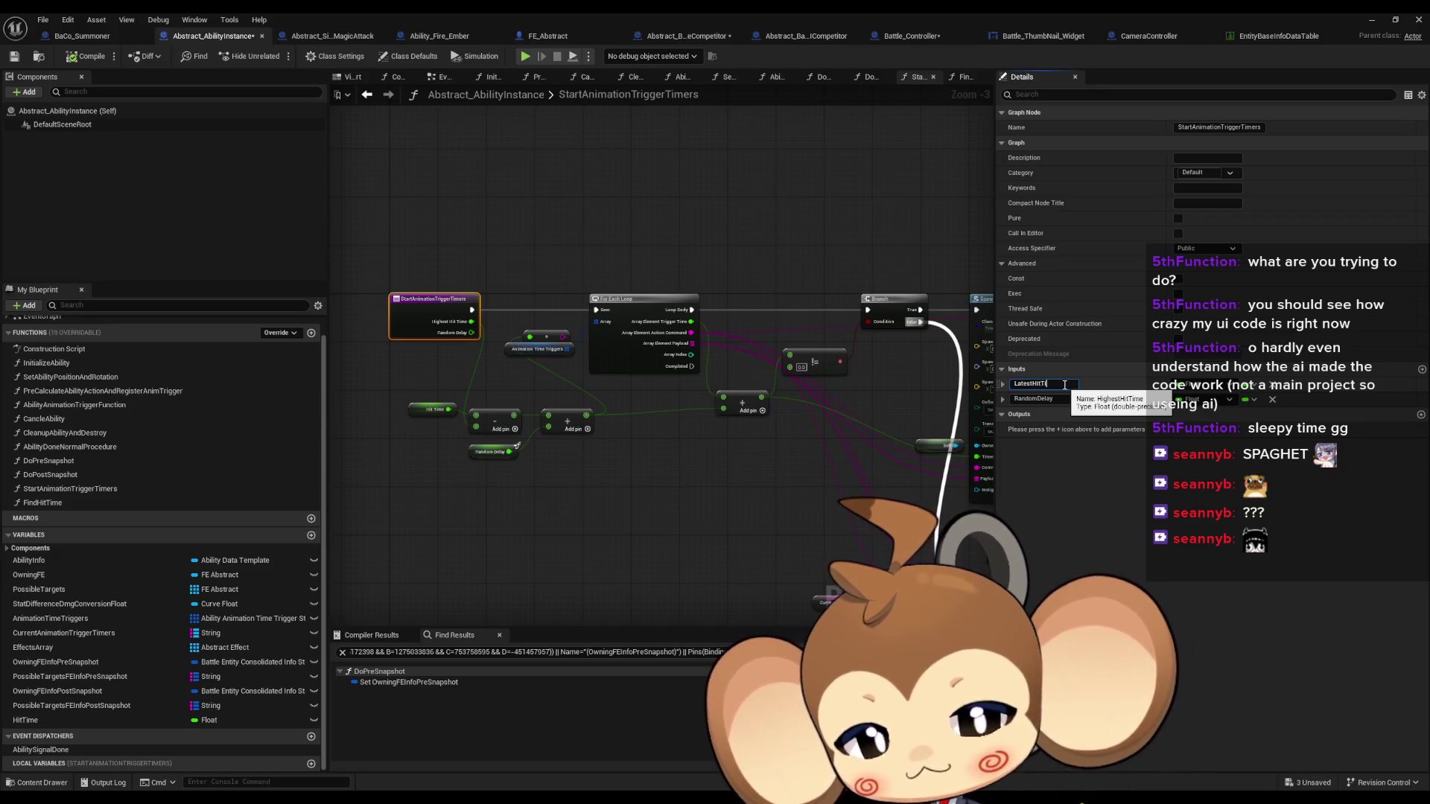
type("me")
key("Return")
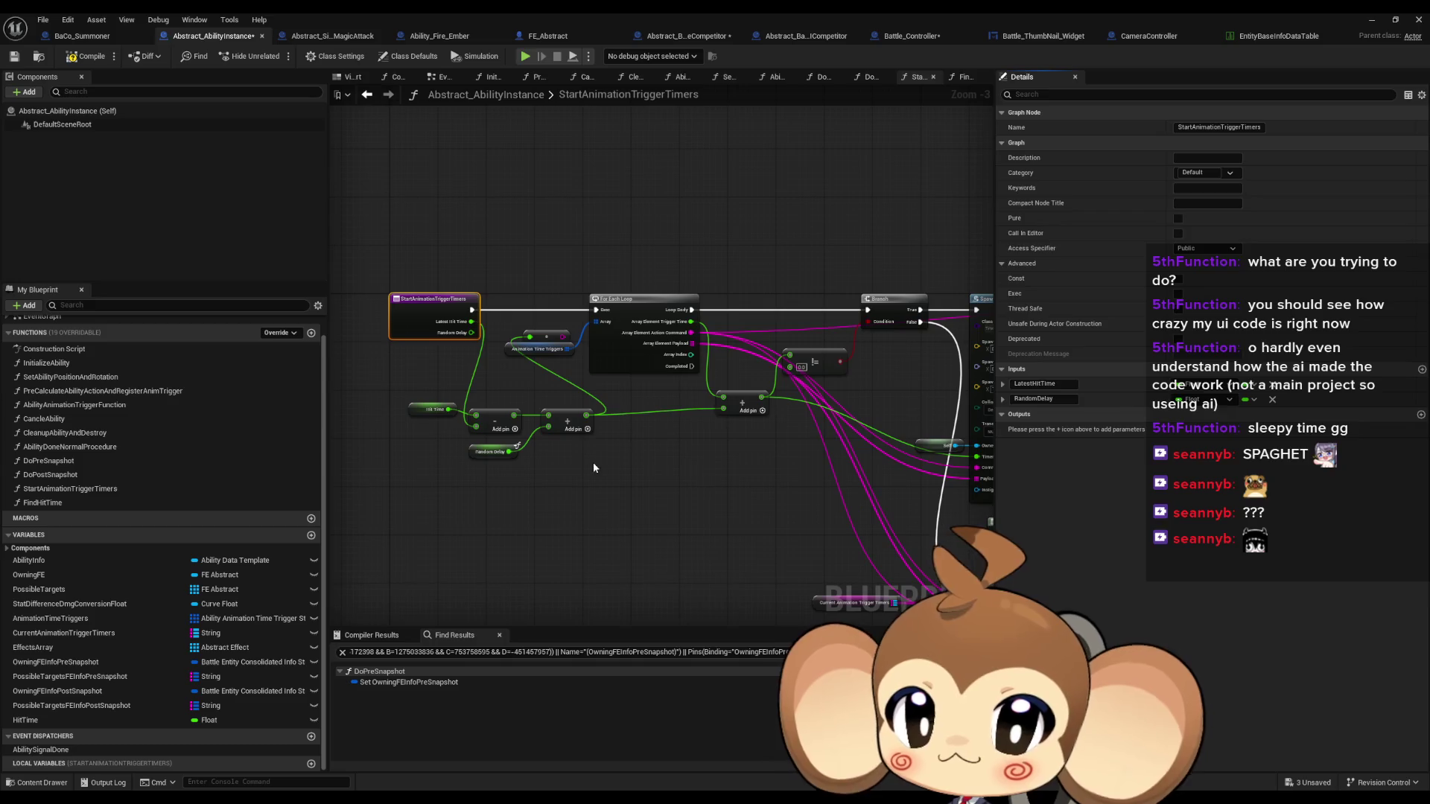
left_click(593, 462)
scroll(566, 424, "up", 2)
scroll(566, 424, "up", 1)
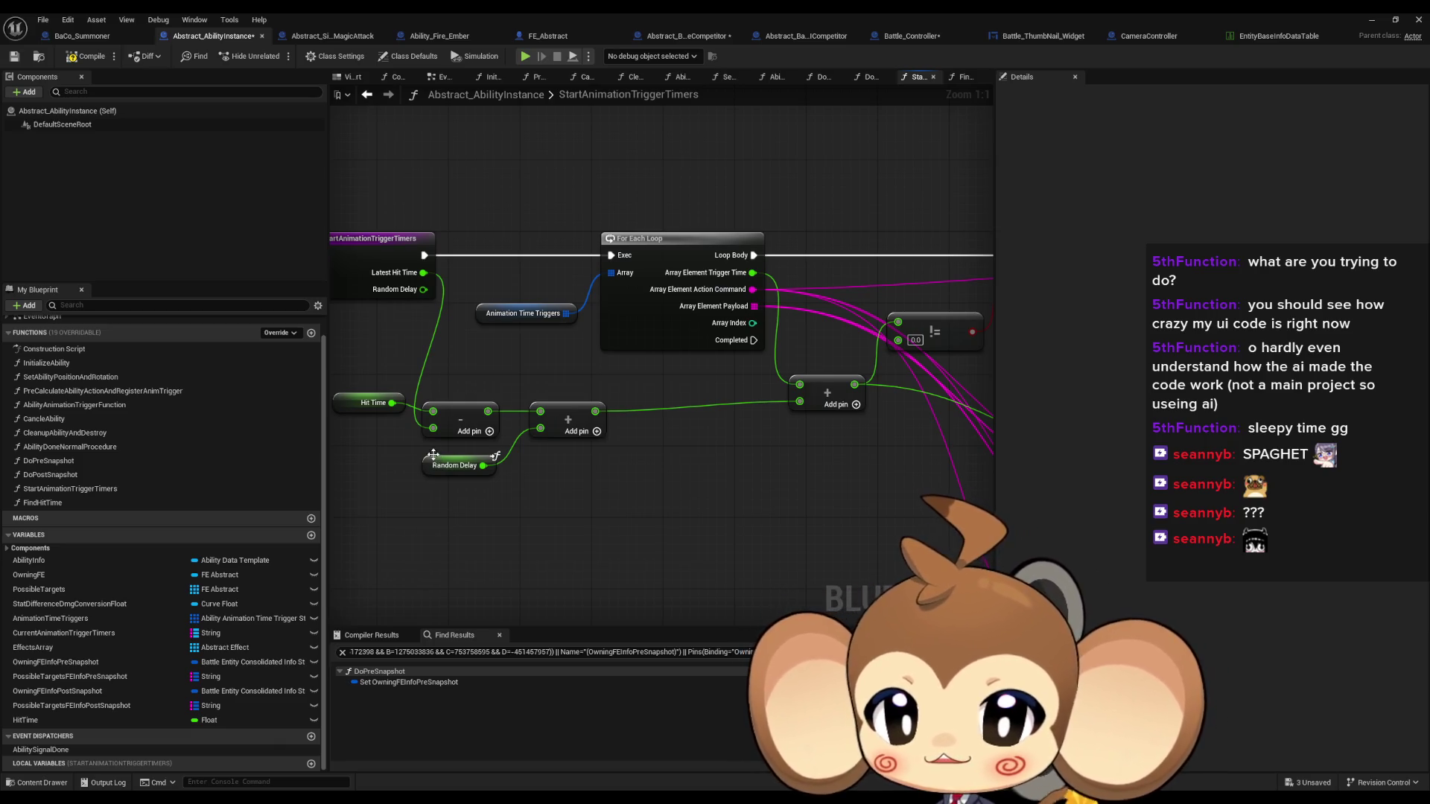
Check the Hit Time and Random Delay variables, then return to the Battle_Controller graph
left_click(373, 402)
left_click_drag(446, 523, 498, 524)
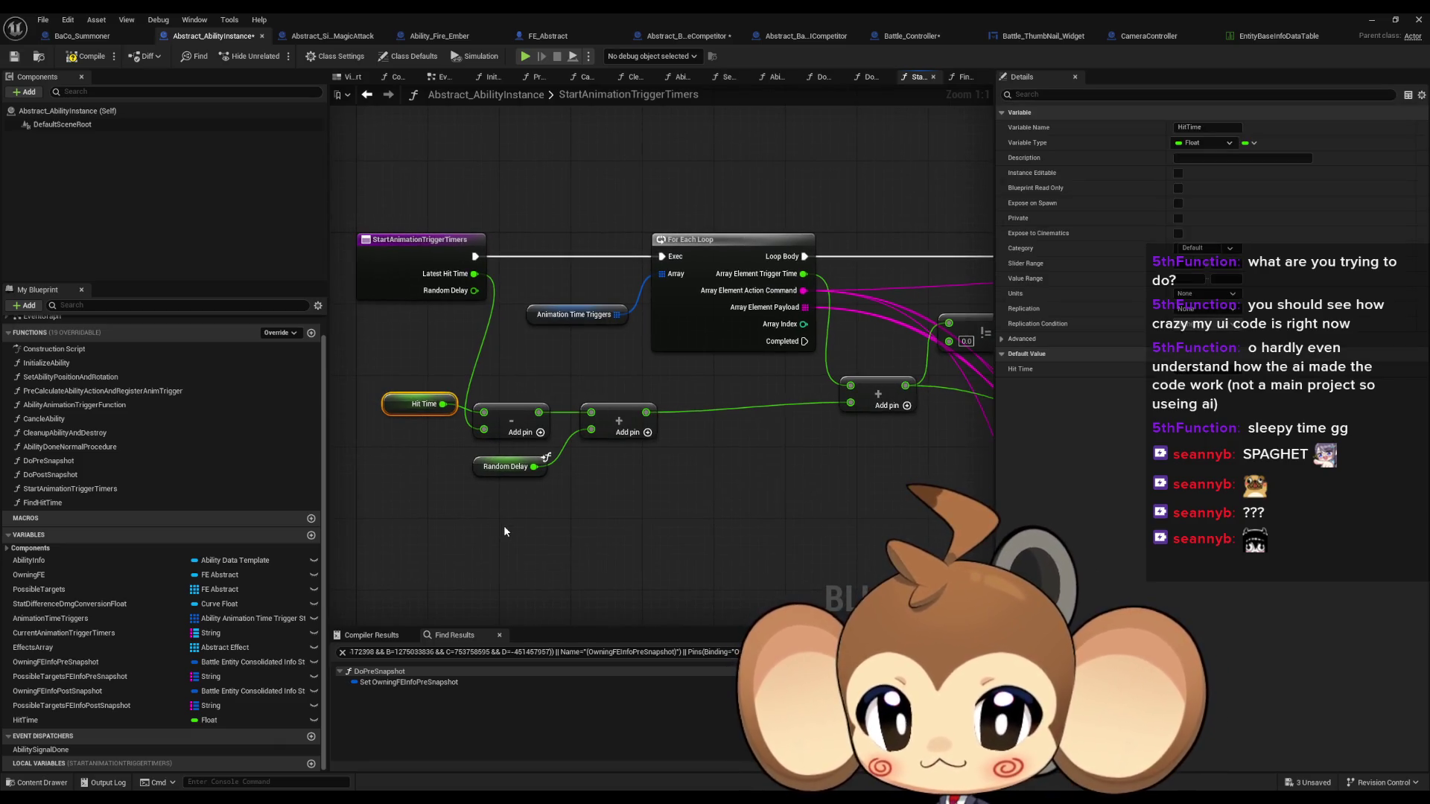
left_click(501, 466)
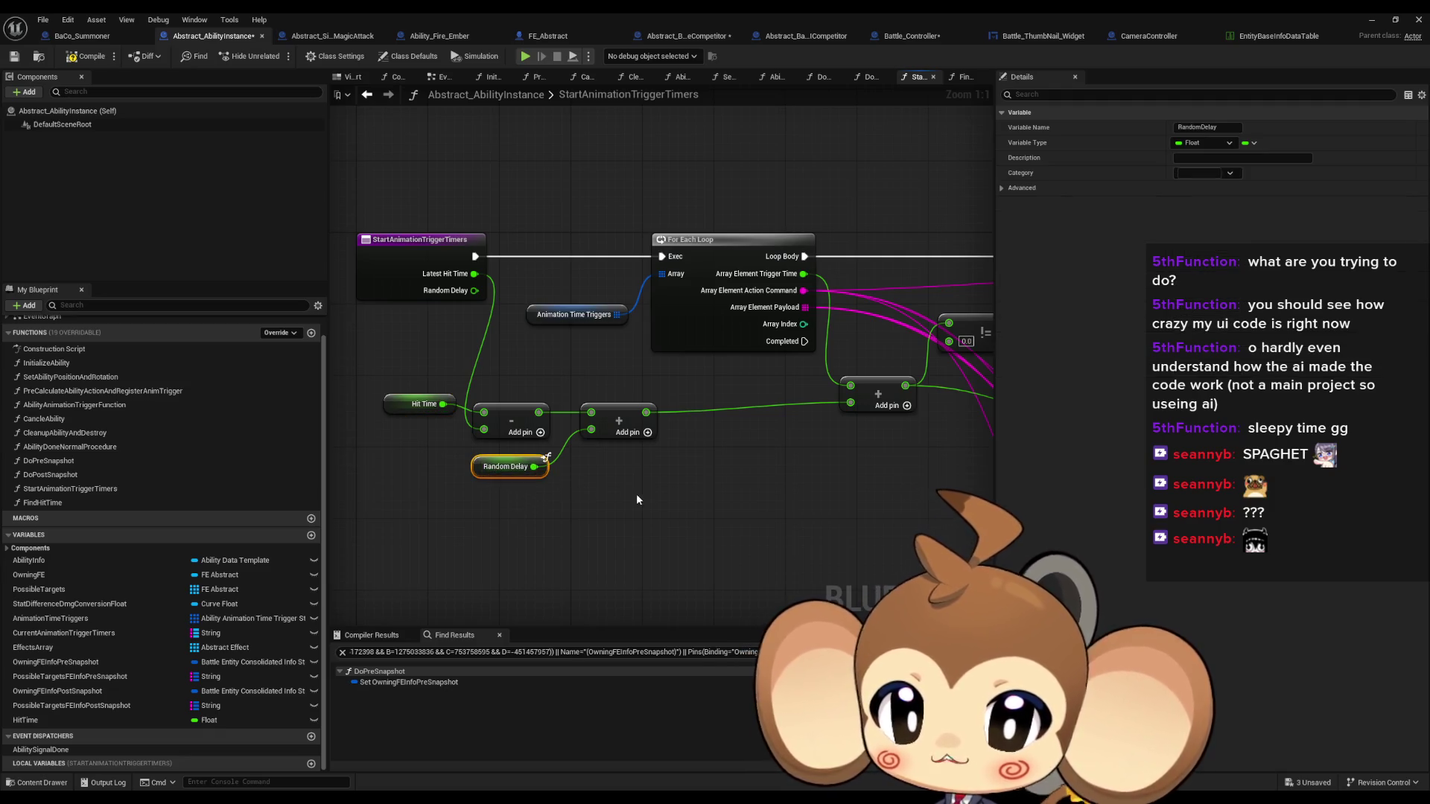
left_click_drag(714, 490, 519, 467)
scroll(519, 467, "down", 2)
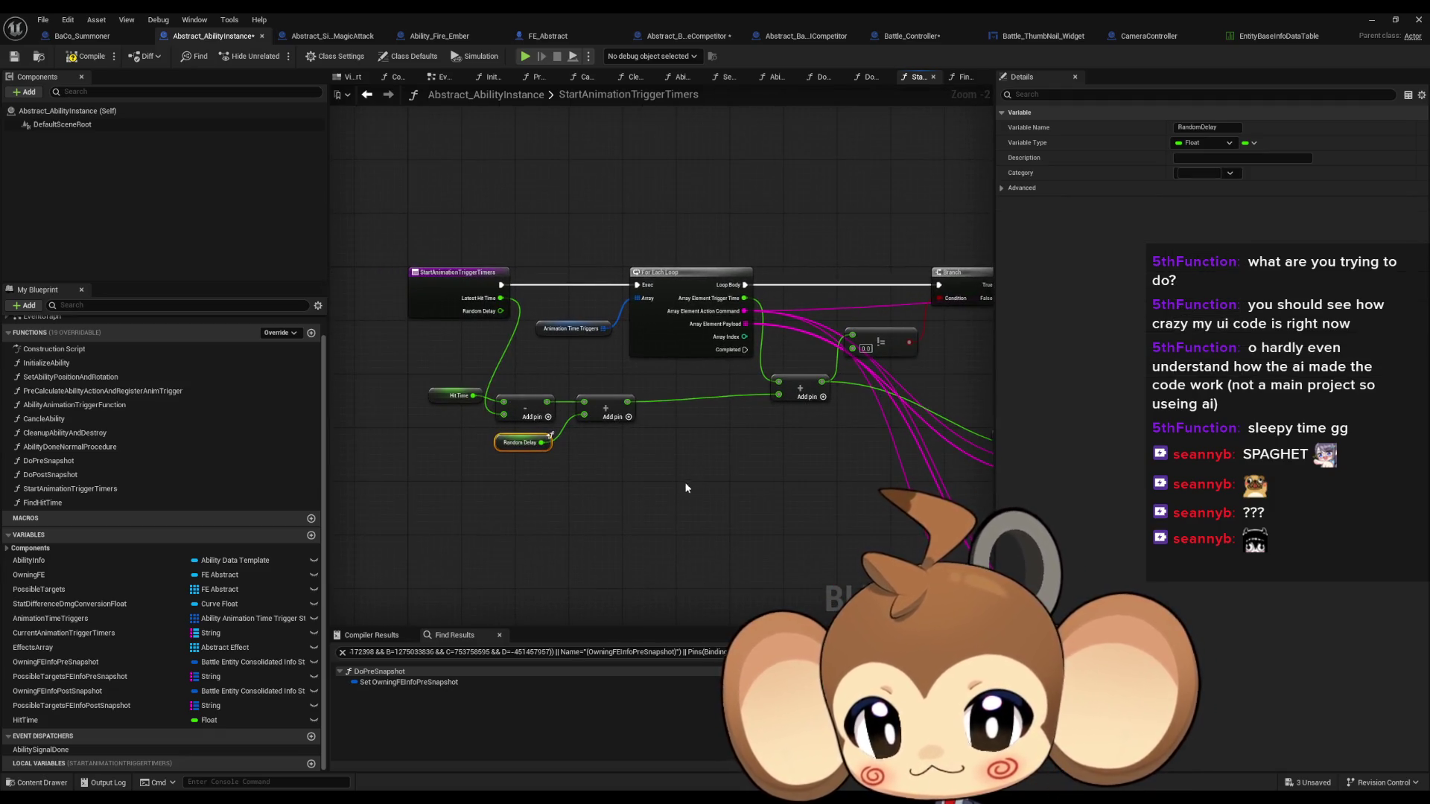
mouse_move(685, 481)
left_mouse_down()
mouse_move(700, 445)
mouse_move(650, 433)
mouse_move(681, 458)
left_mouse_up()
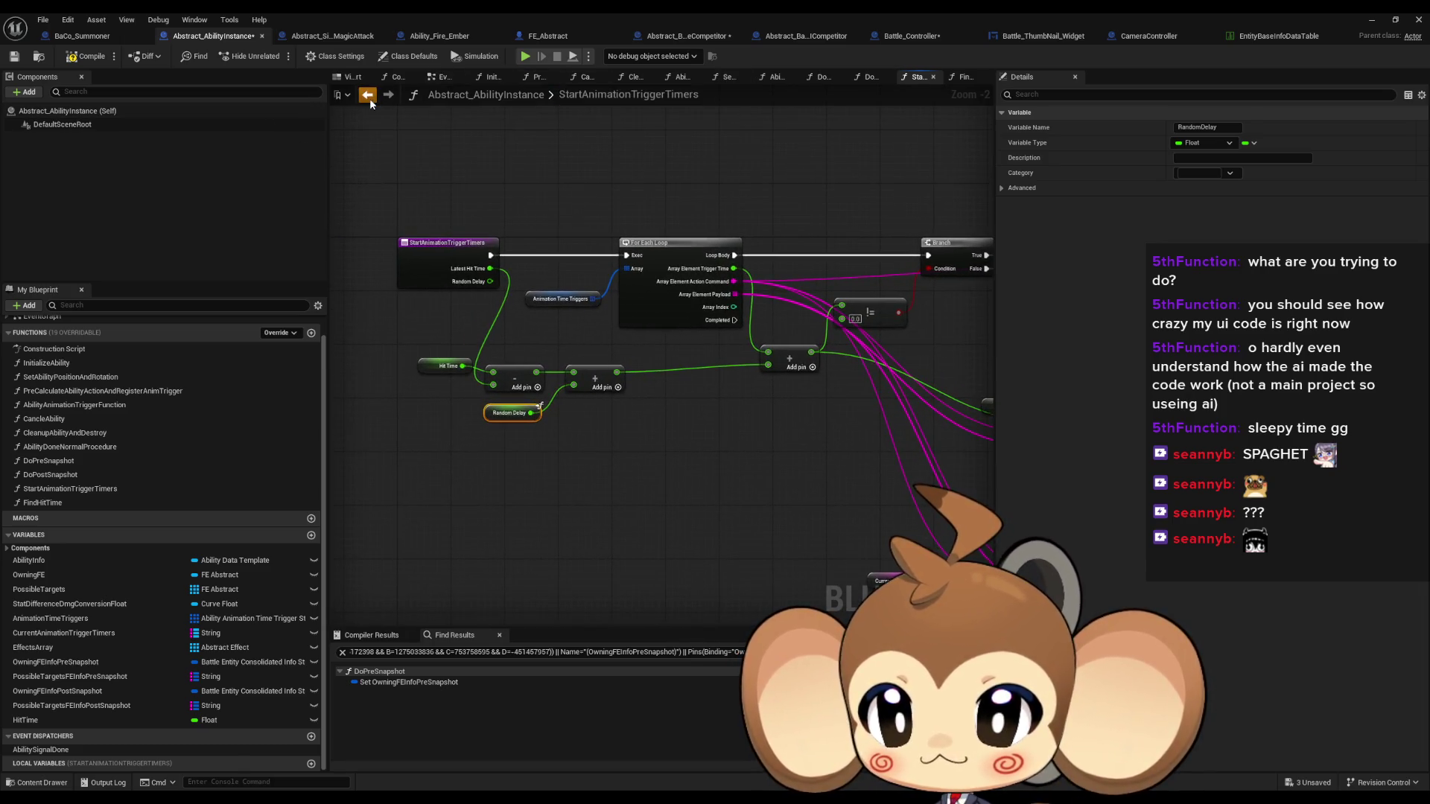
left_click(367, 96)
left_click_drag(431, 249, 633, 272)
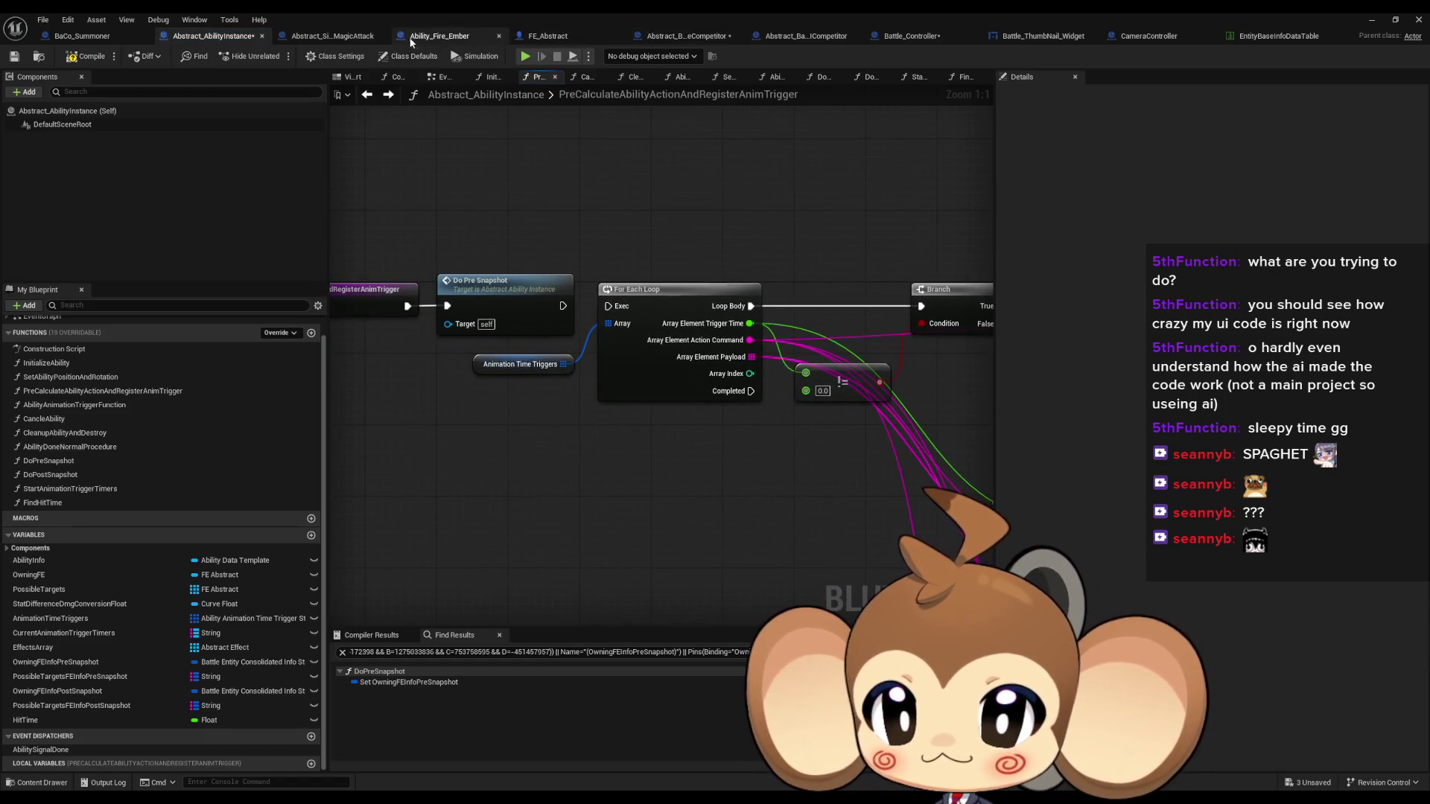
left_click(895, 37)
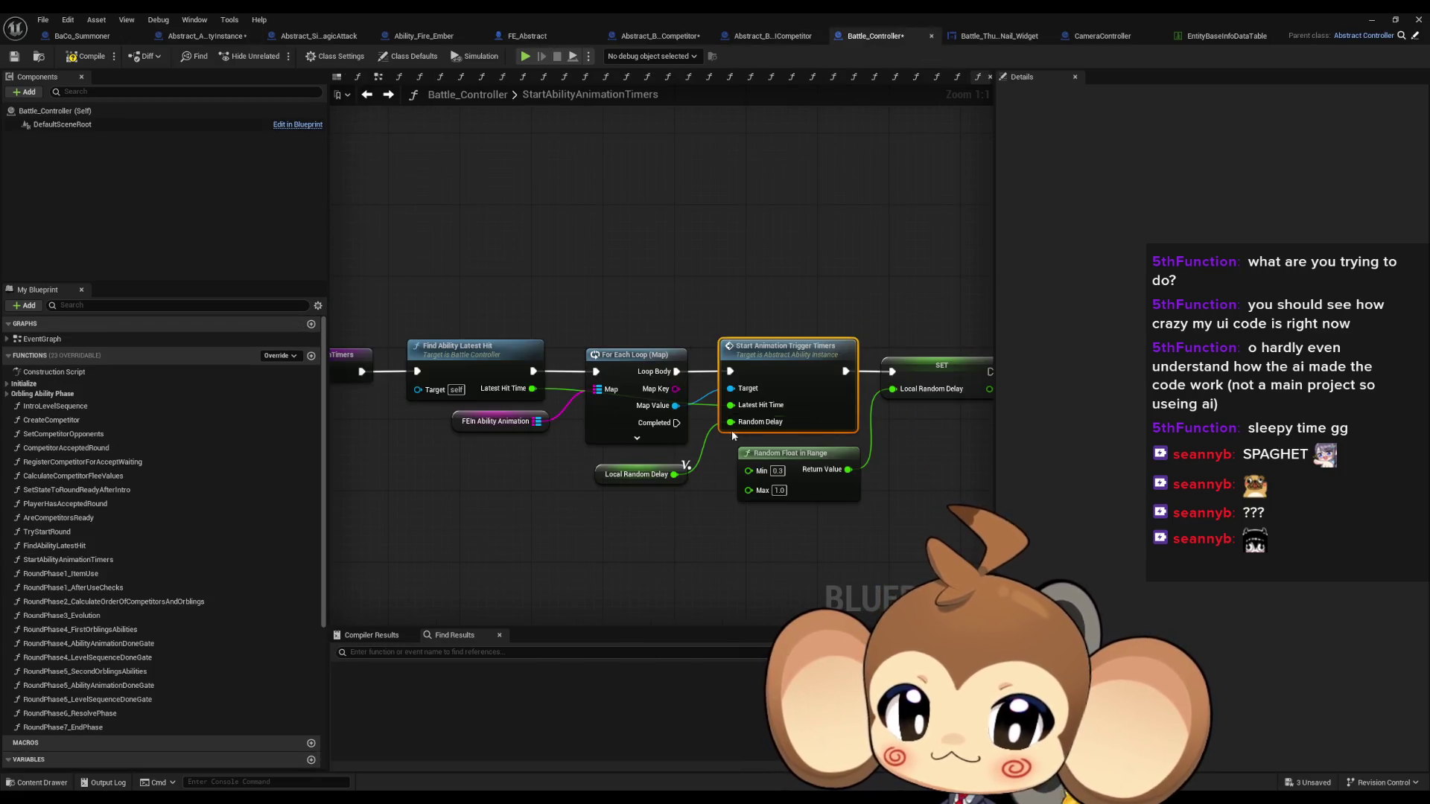
Inspect the Random Float in Range (Min 0.3) feeding Local Random Delay, then open Start Animation Trigger Timers' definition
mouse_move(662, 507)
left_mouse_down()
mouse_move(609, 478)
mouse_move(641, 455)
mouse_move(610, 417)
left_mouse_up()
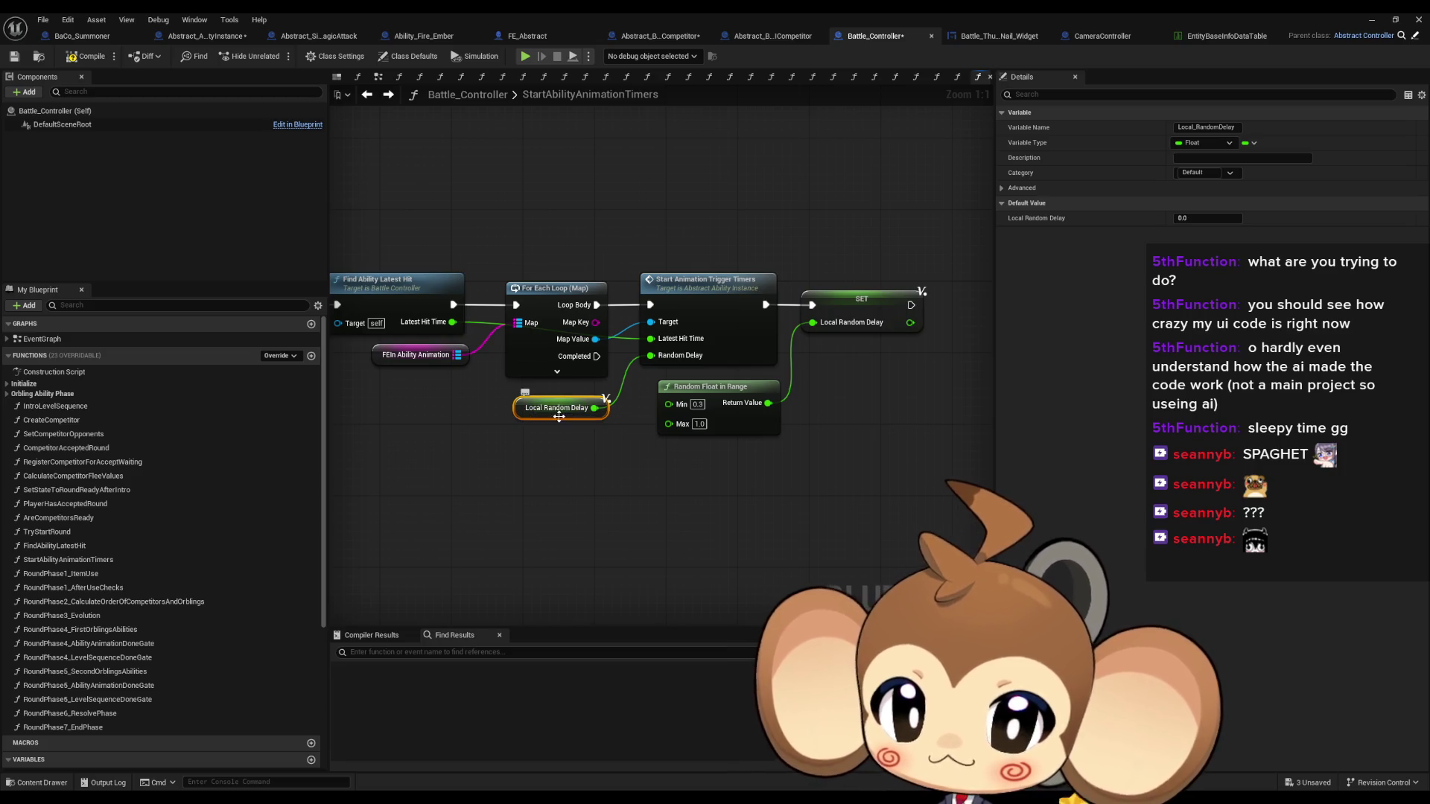
left_click(701, 406)
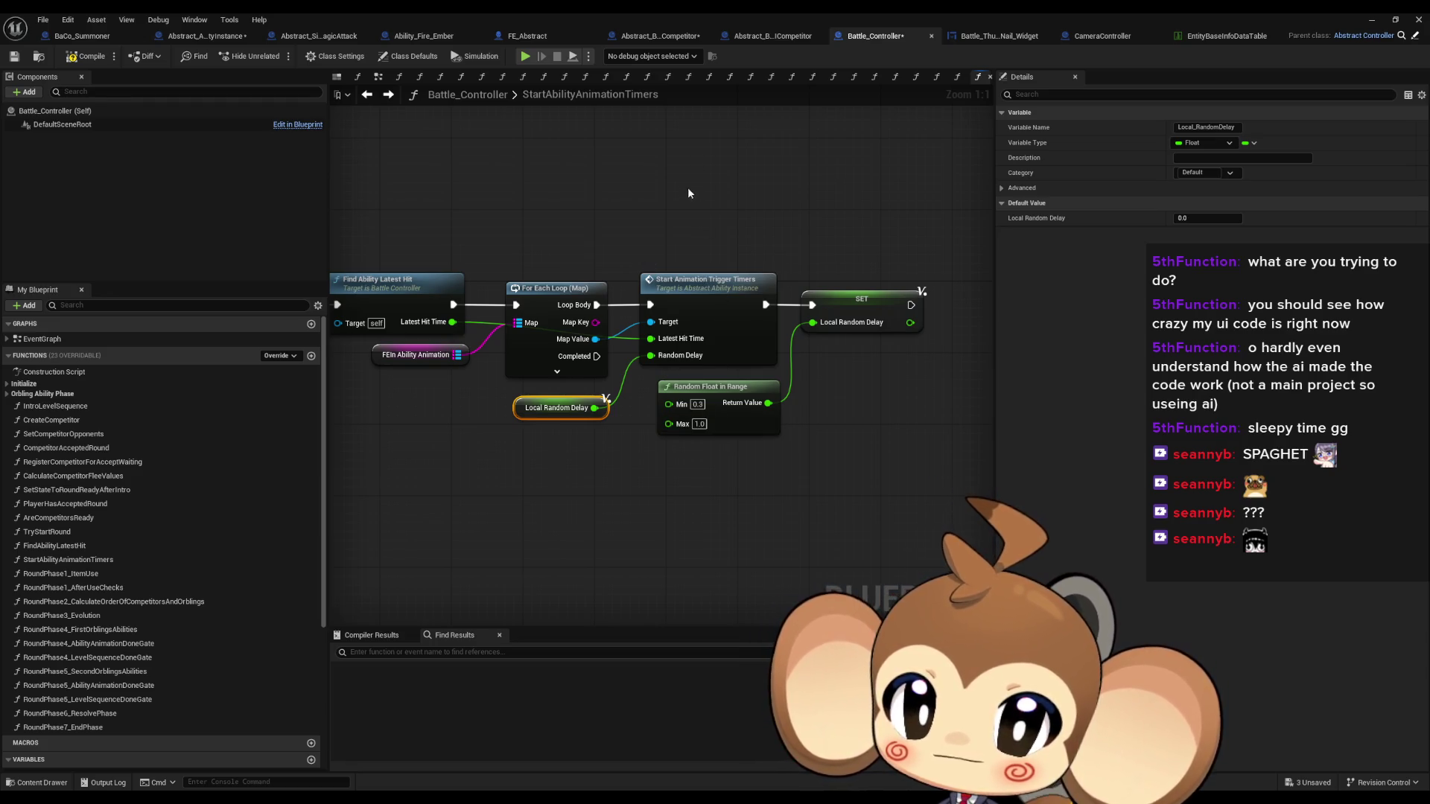
double_click(710, 301)
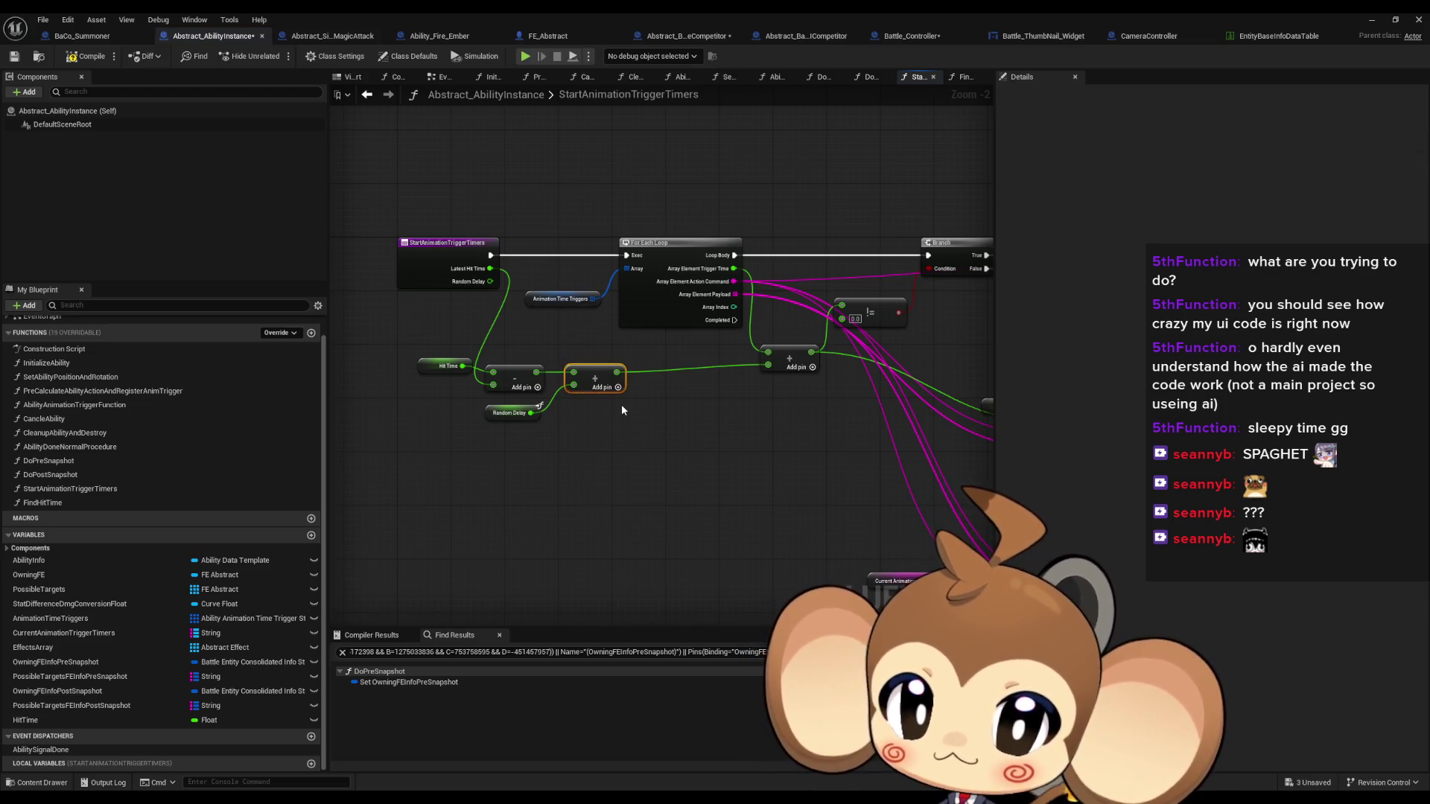
Inspect the StartAnimationTriggerTimers loop, not-equal compare and SpawnActor timer nodes
left_click_drag(708, 376, 665, 369)
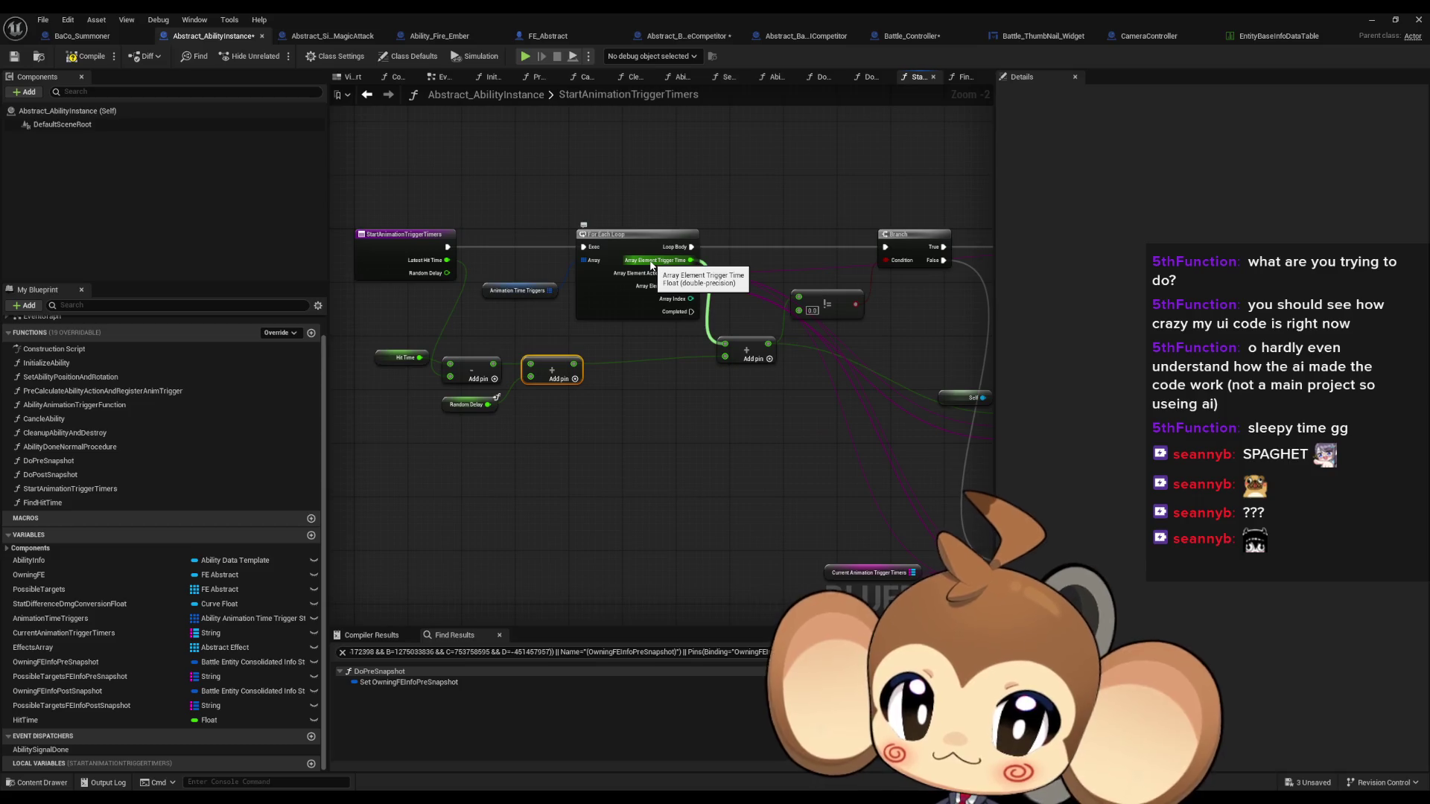
mouse_move(819, 280)
left_mouse_down()
mouse_move(866, 319)
mouse_move(781, 333)
mouse_move(595, 320)
mouse_move(609, 296)
left_mouse_up()
left_click(795, 308)
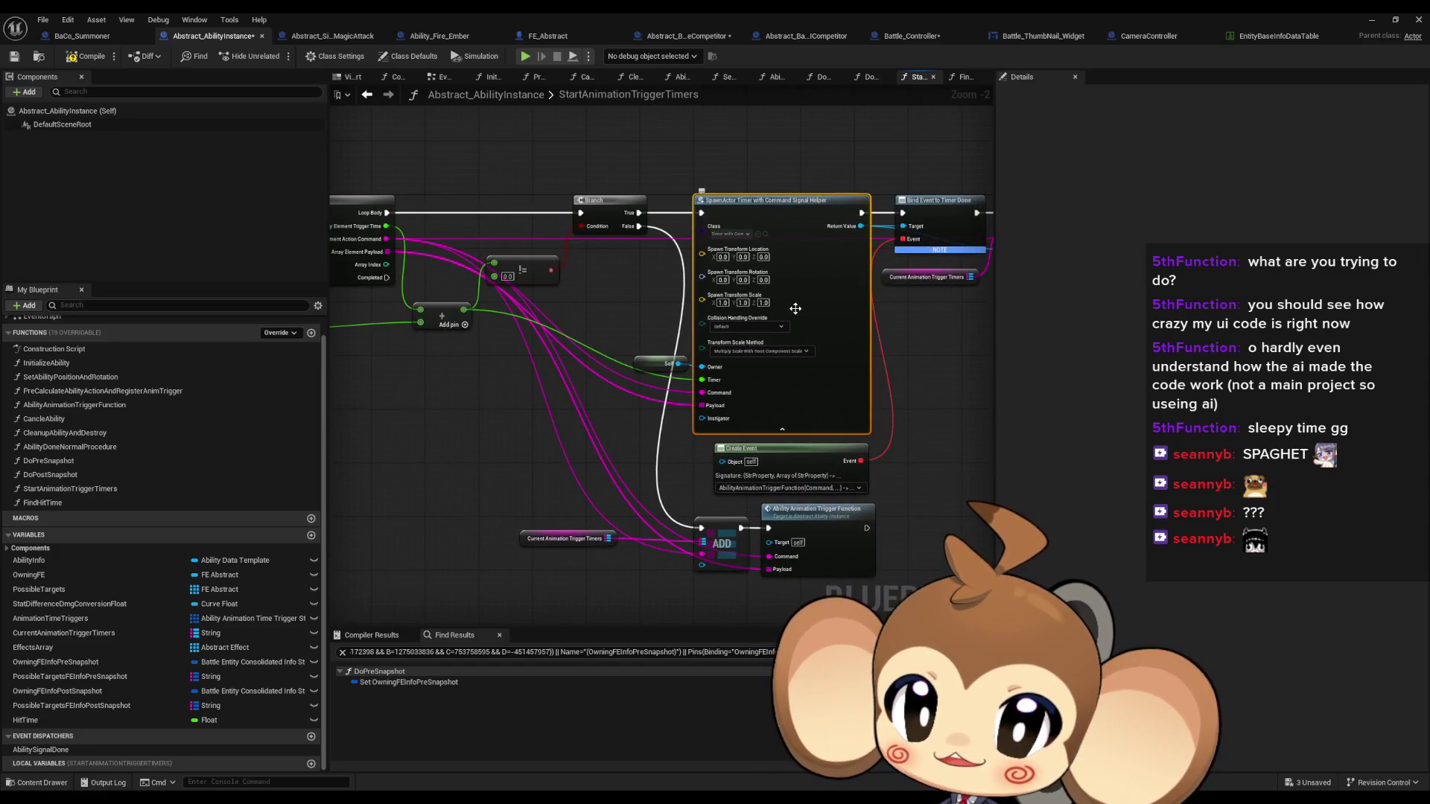
left_click_drag(410, 326, 704, 348)
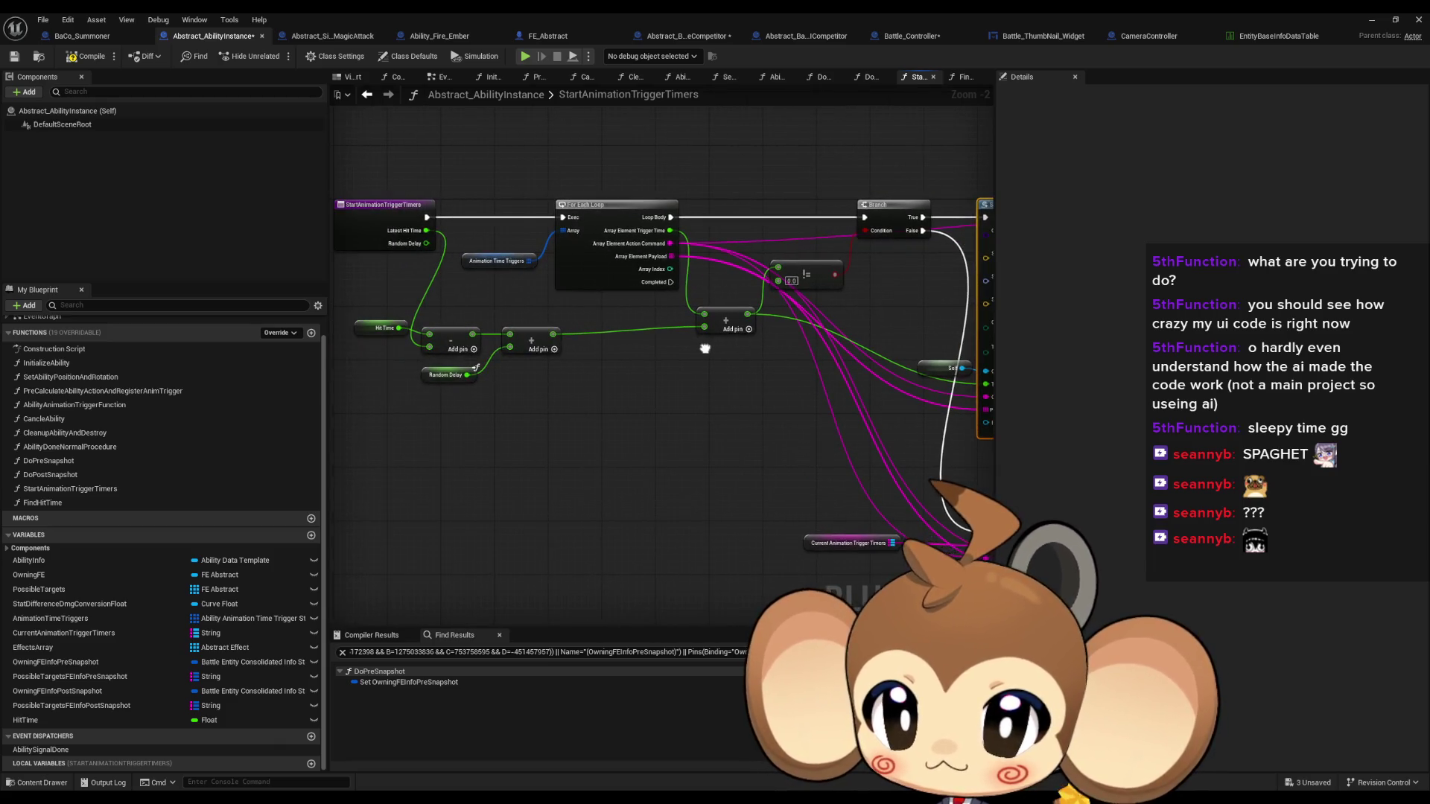
left_click(665, 444)
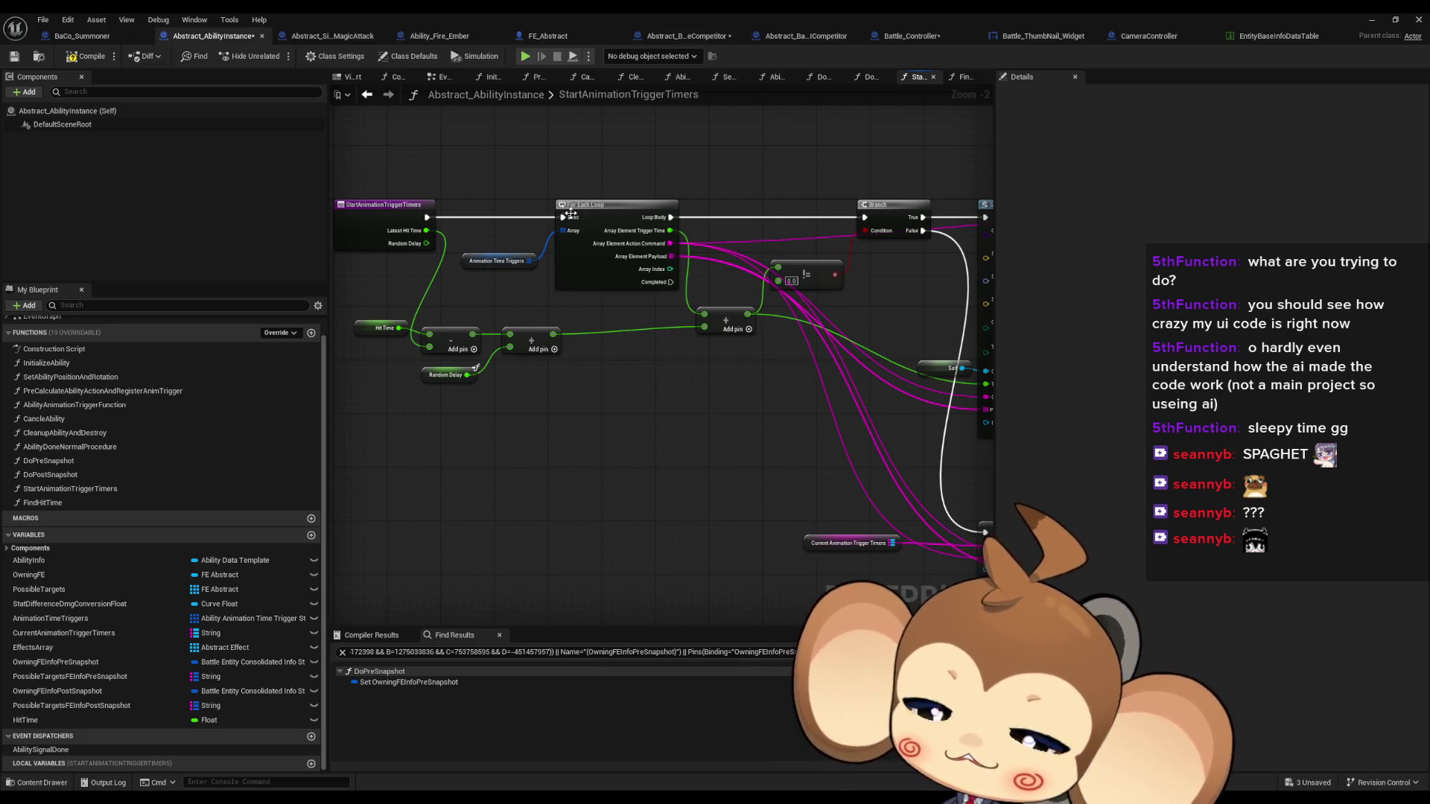
Review the PreCalculateAbilityActionAndRegisterAnimTrigger graph's Do Pre Snapshot node, then view Abstract_SingleMagicAttack's override
scroll(190, 414, "up", 1)
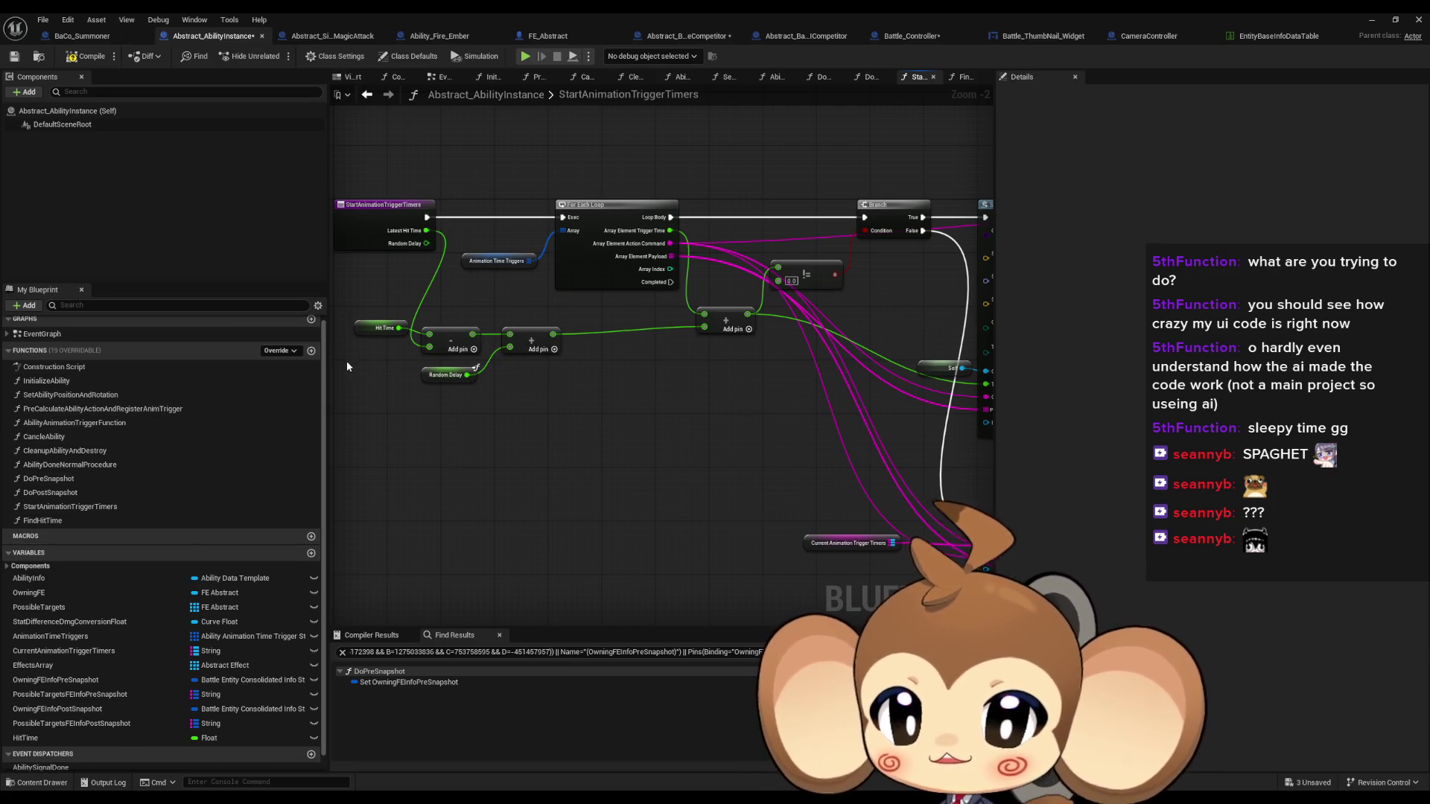
double_click(105, 409)
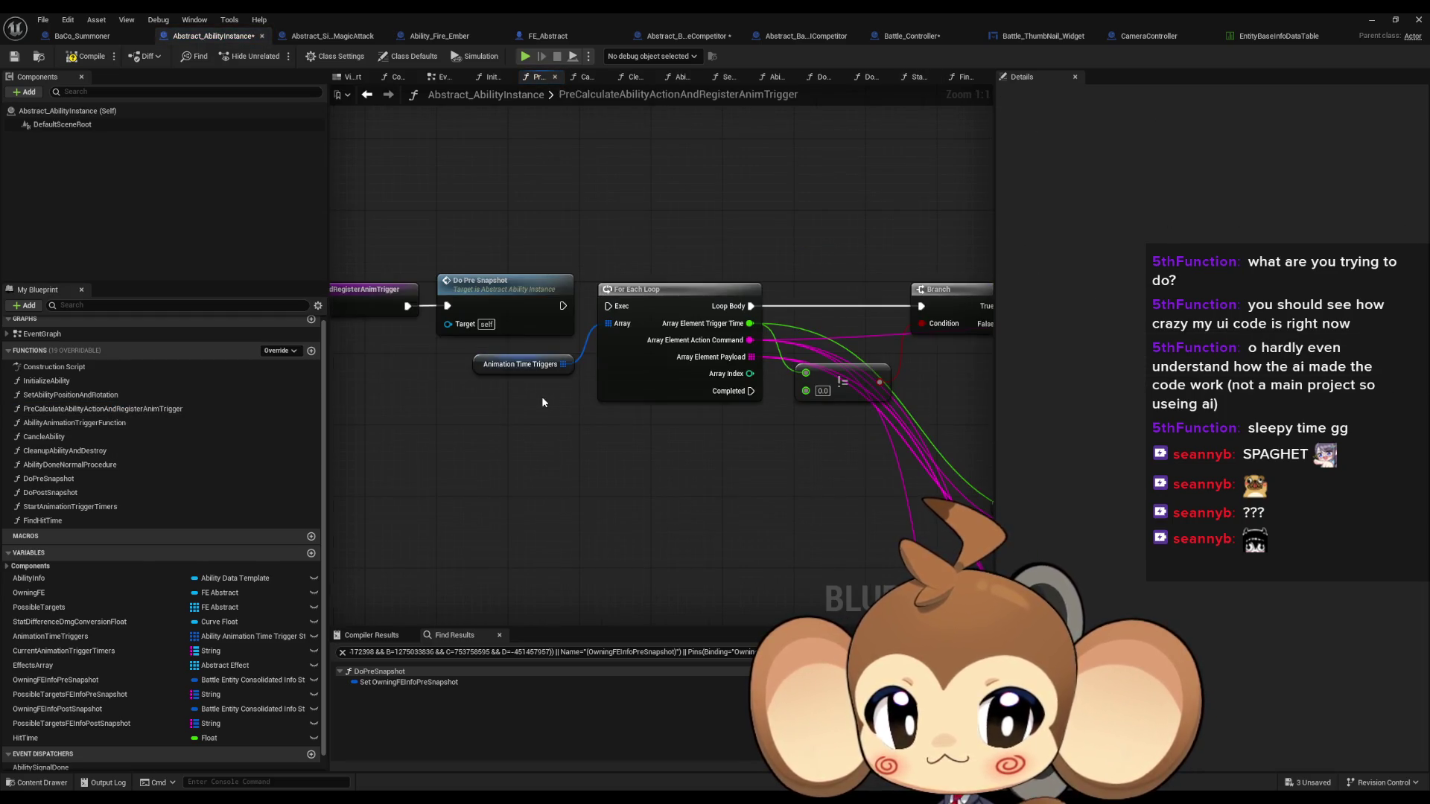
scroll(542, 396, "down", 4)
scroll(543, 406, "up", 2)
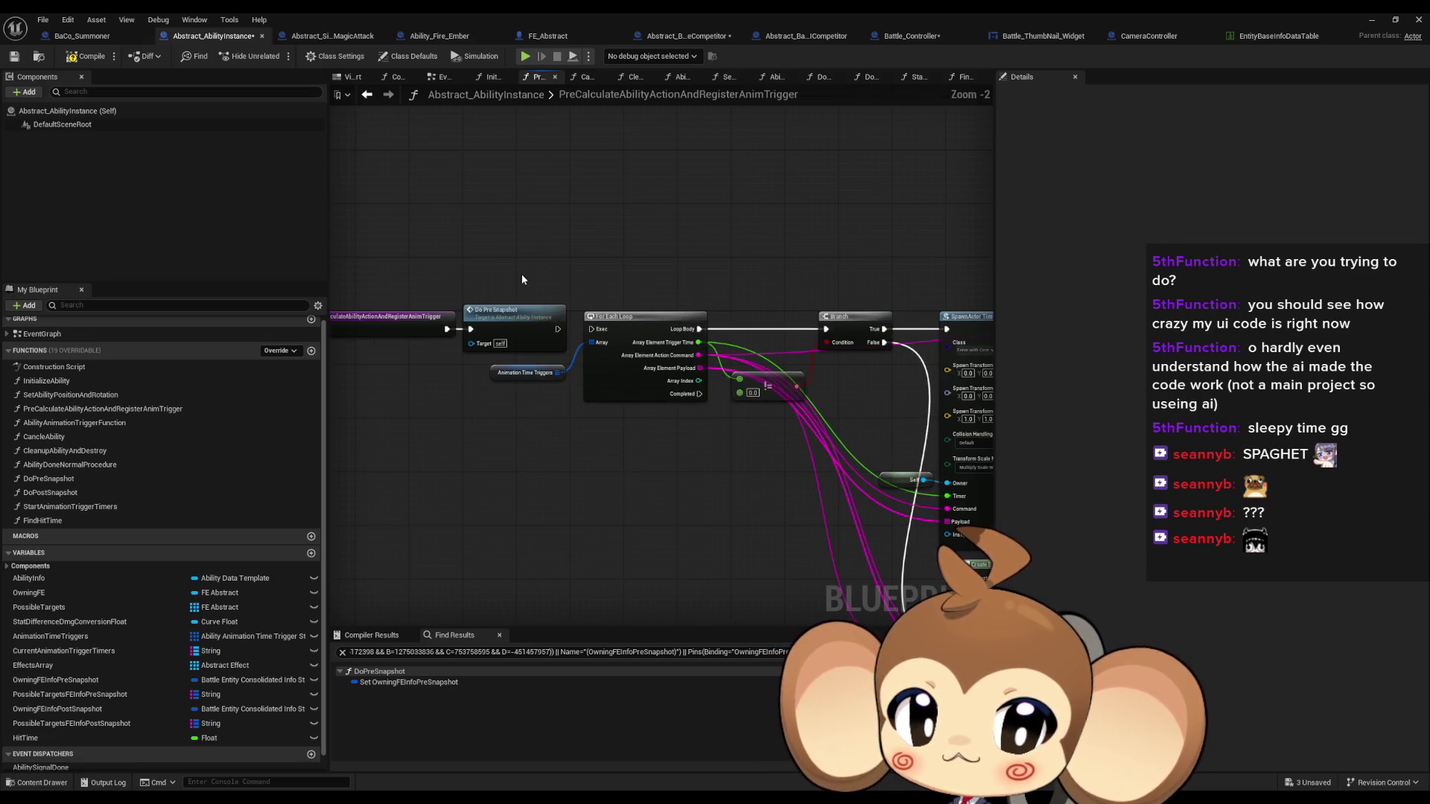
left_click(525, 323)
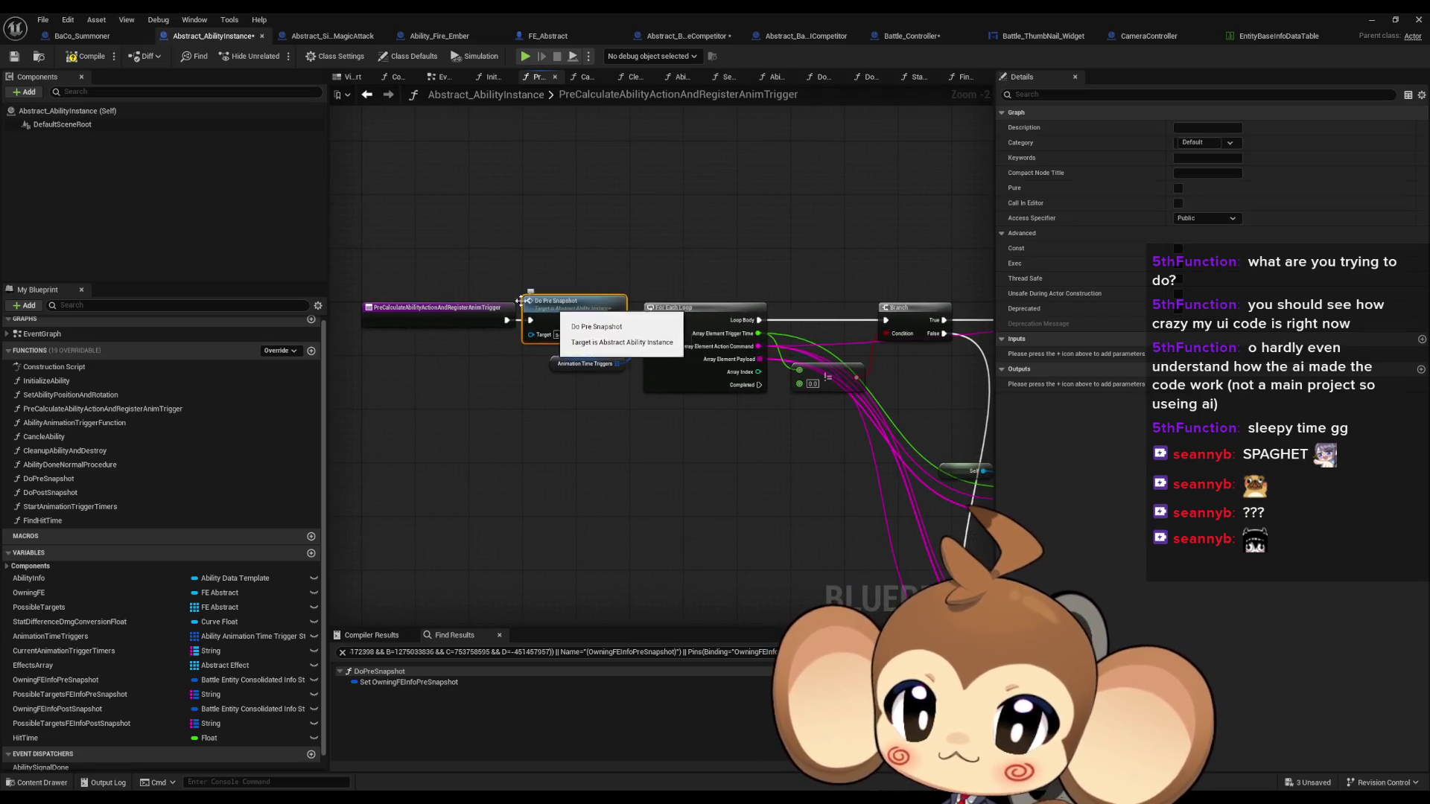
left_click(341, 37)
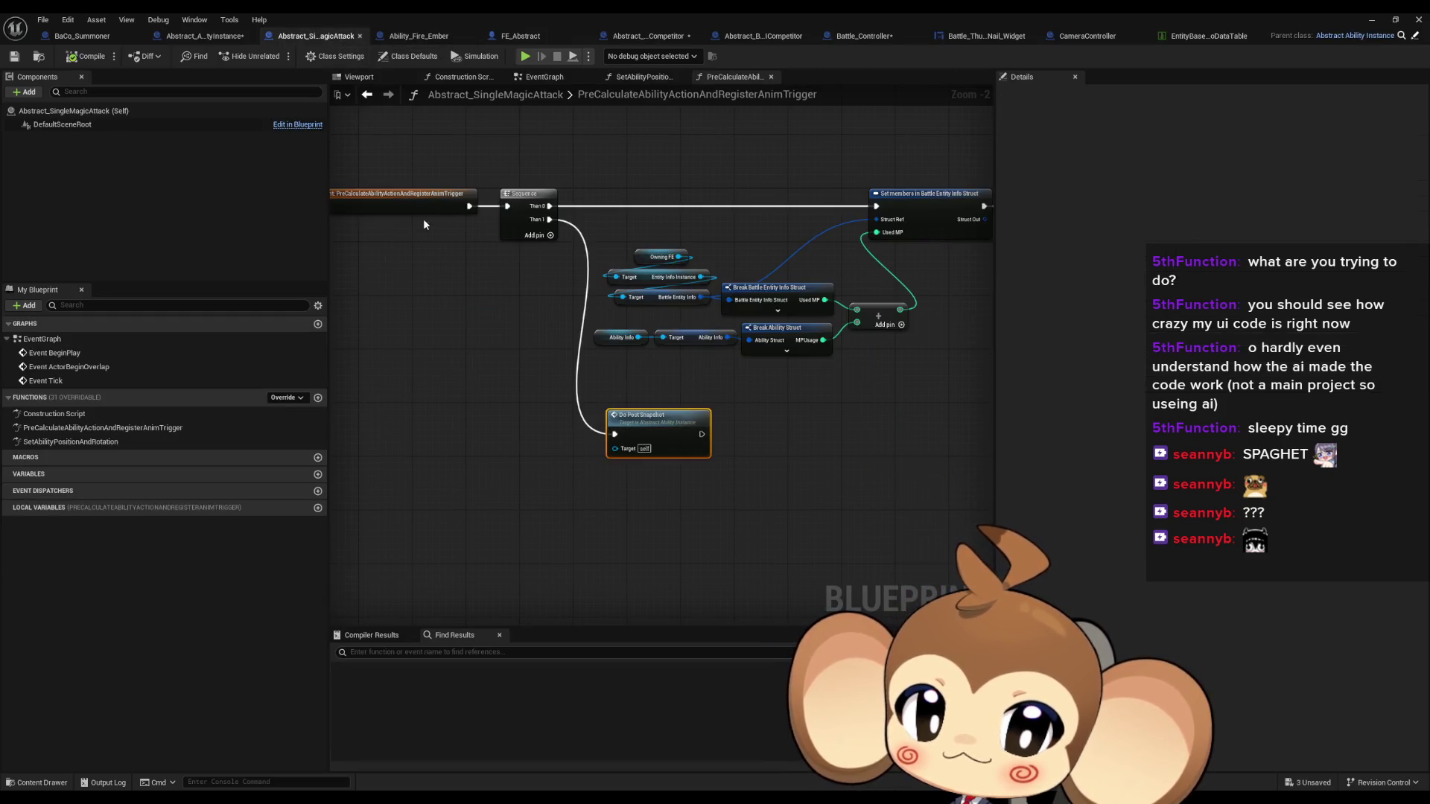
Open the parent PreCalculate function's definition from the override and check Ability_Fire_Ember
left_click_drag(425, 308, 487, 322)
left_click(90, 427)
left_click(372, 244)
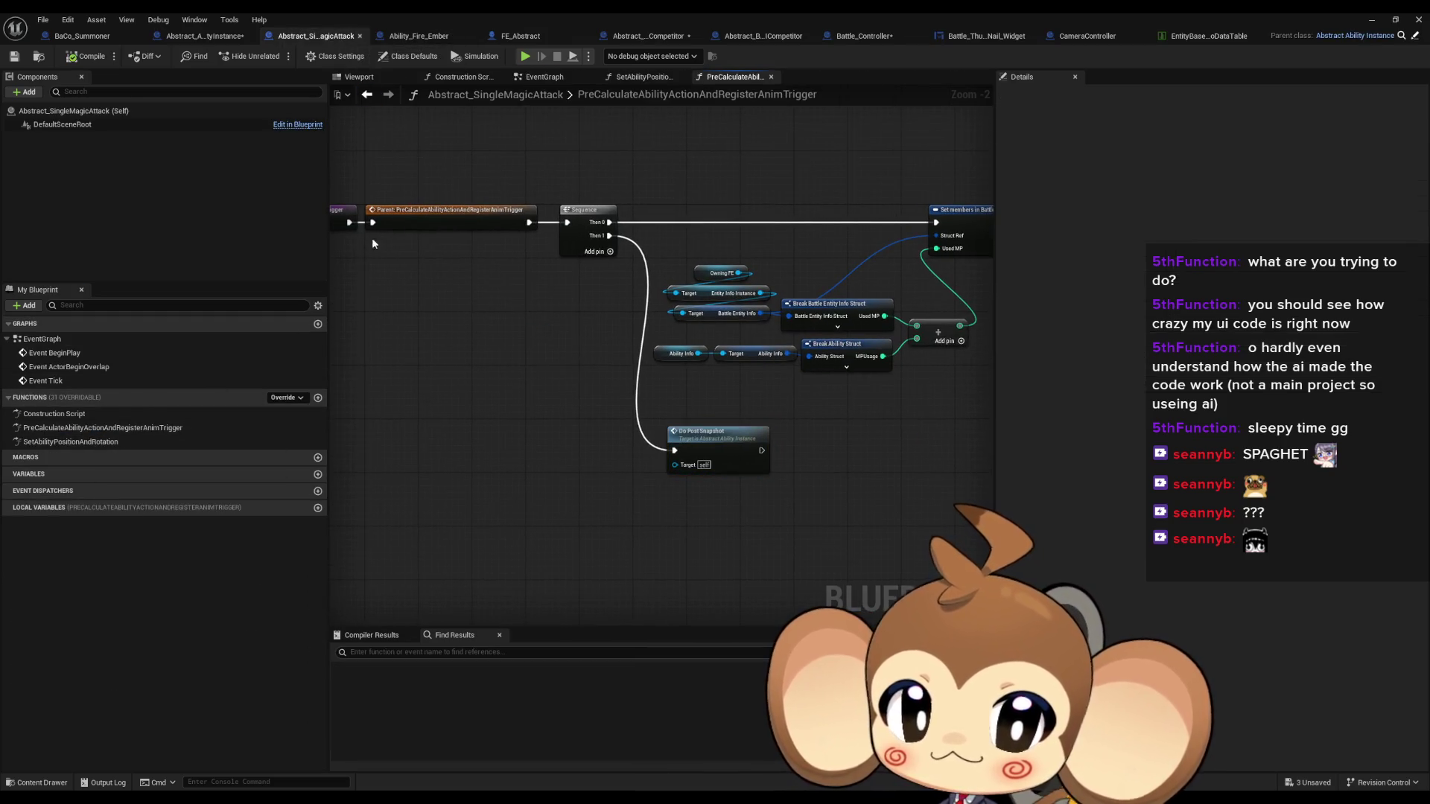
double_click(411, 222)
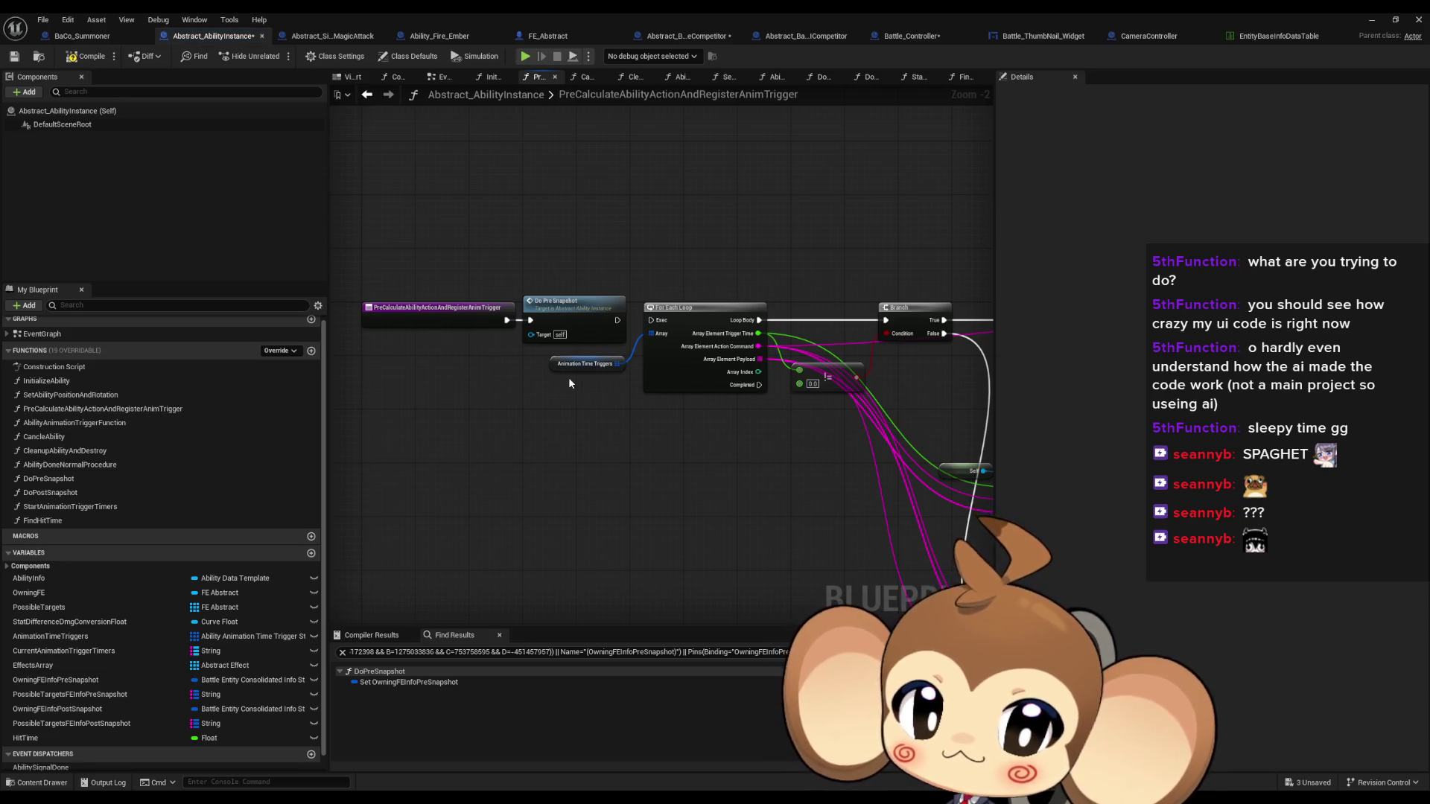
left_click(437, 39)
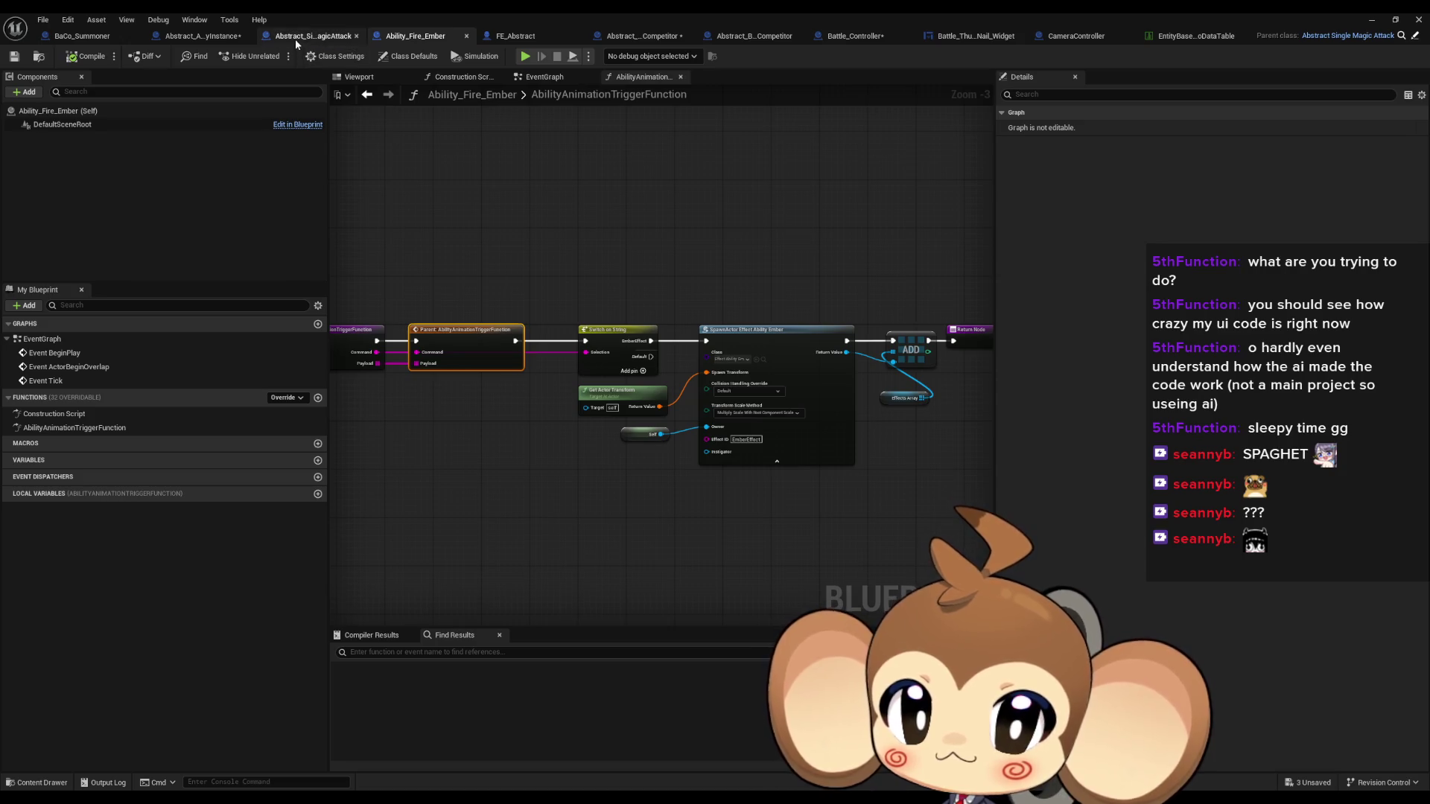
Inspect the function entry node of Abstract_AbilityInstance's PreCalculate graph
left_click(201, 35)
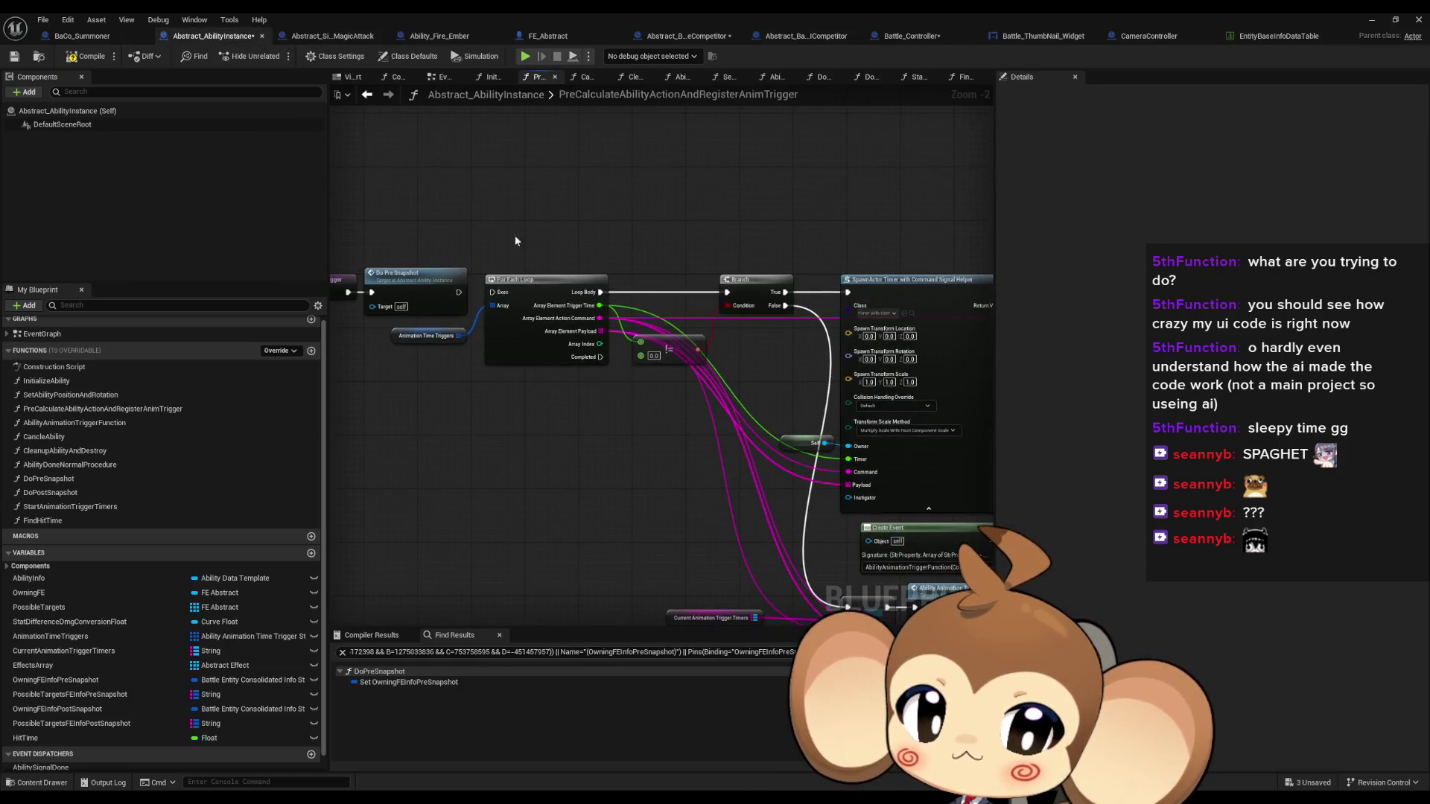
scroll(517, 244, "down", 1)
scroll(516, 243, "up", 1)
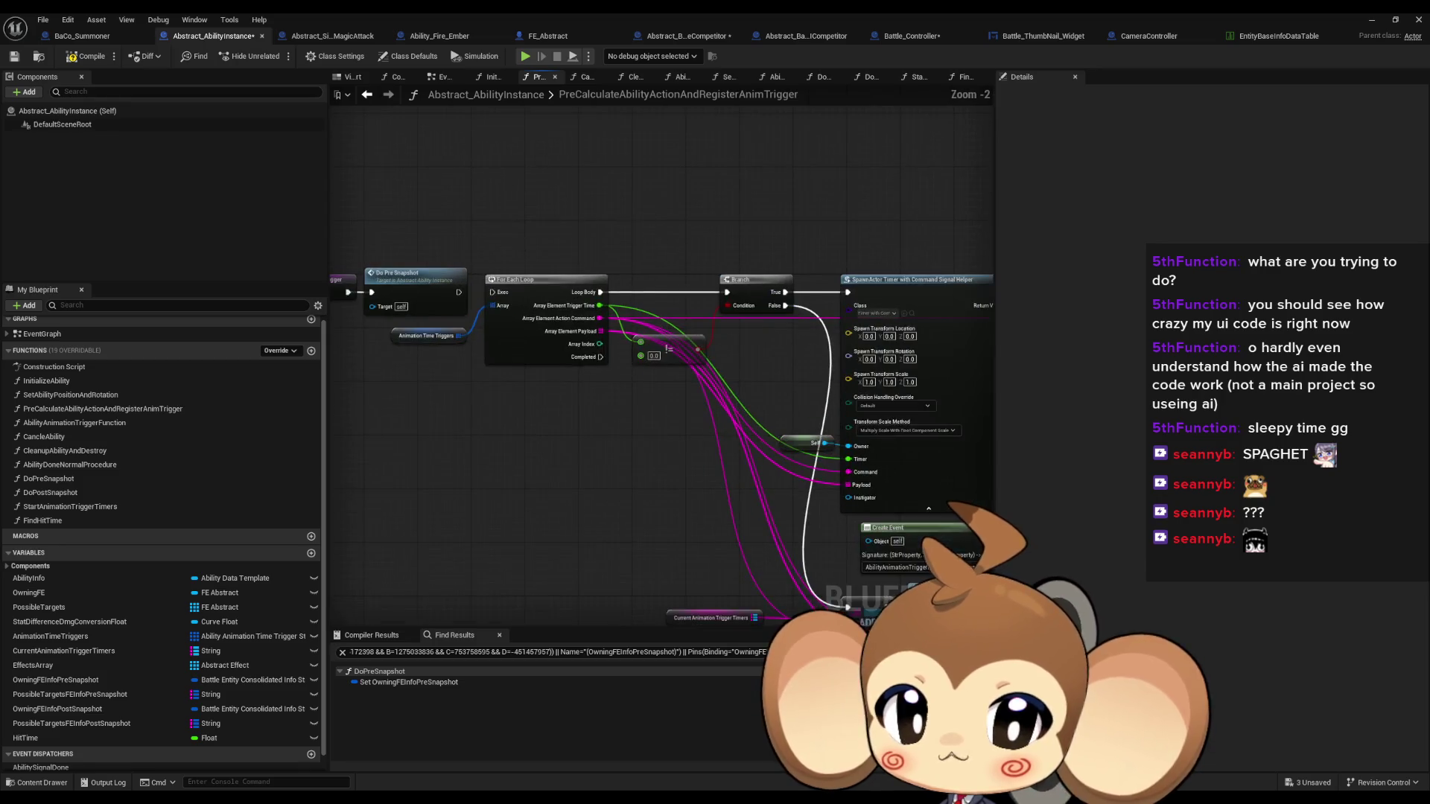
scroll(517, 244, "up", 2)
left_click(498, 319)
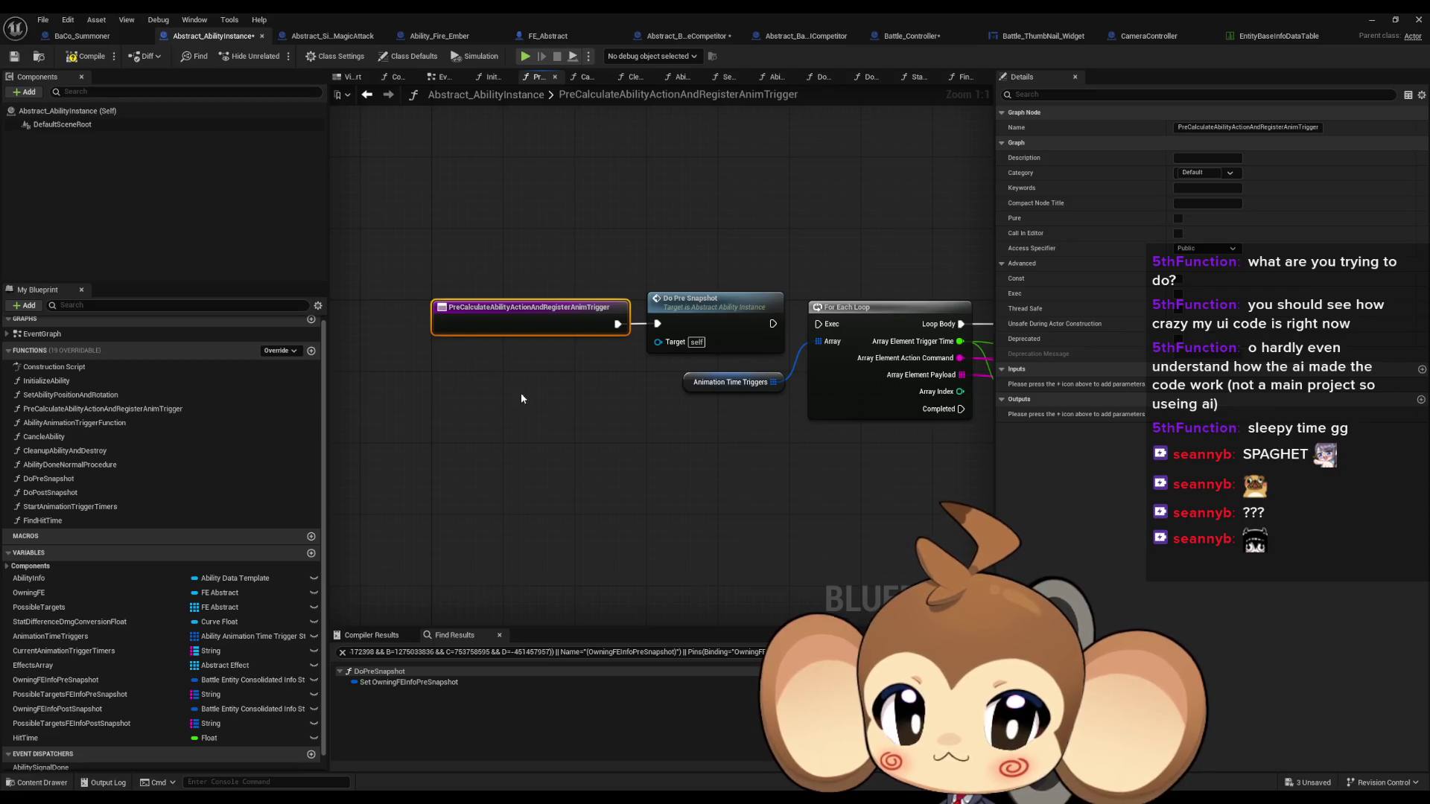
mouse_move(611, 378)
left_mouse_down()
mouse_move(523, 390)
mouse_move(580, 396)
left_mouse_up()
Recheck Abstract_SingleMagicAttack's override, then go back to Battle_Controller's StartAbilityAnimationTimers graph
left_click(332, 35)
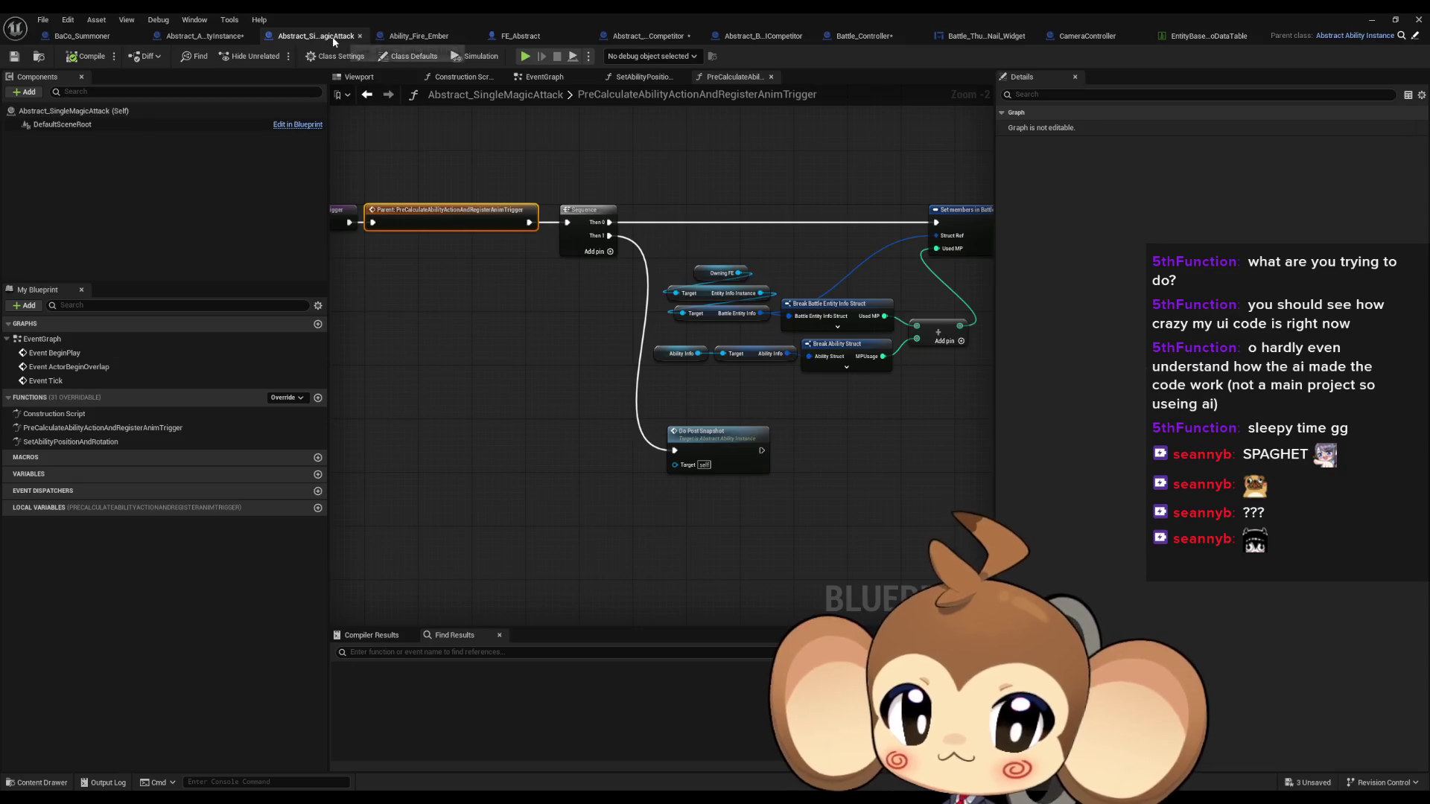
scroll(699, 312, "up", 3)
scroll(698, 319, "down", 2)
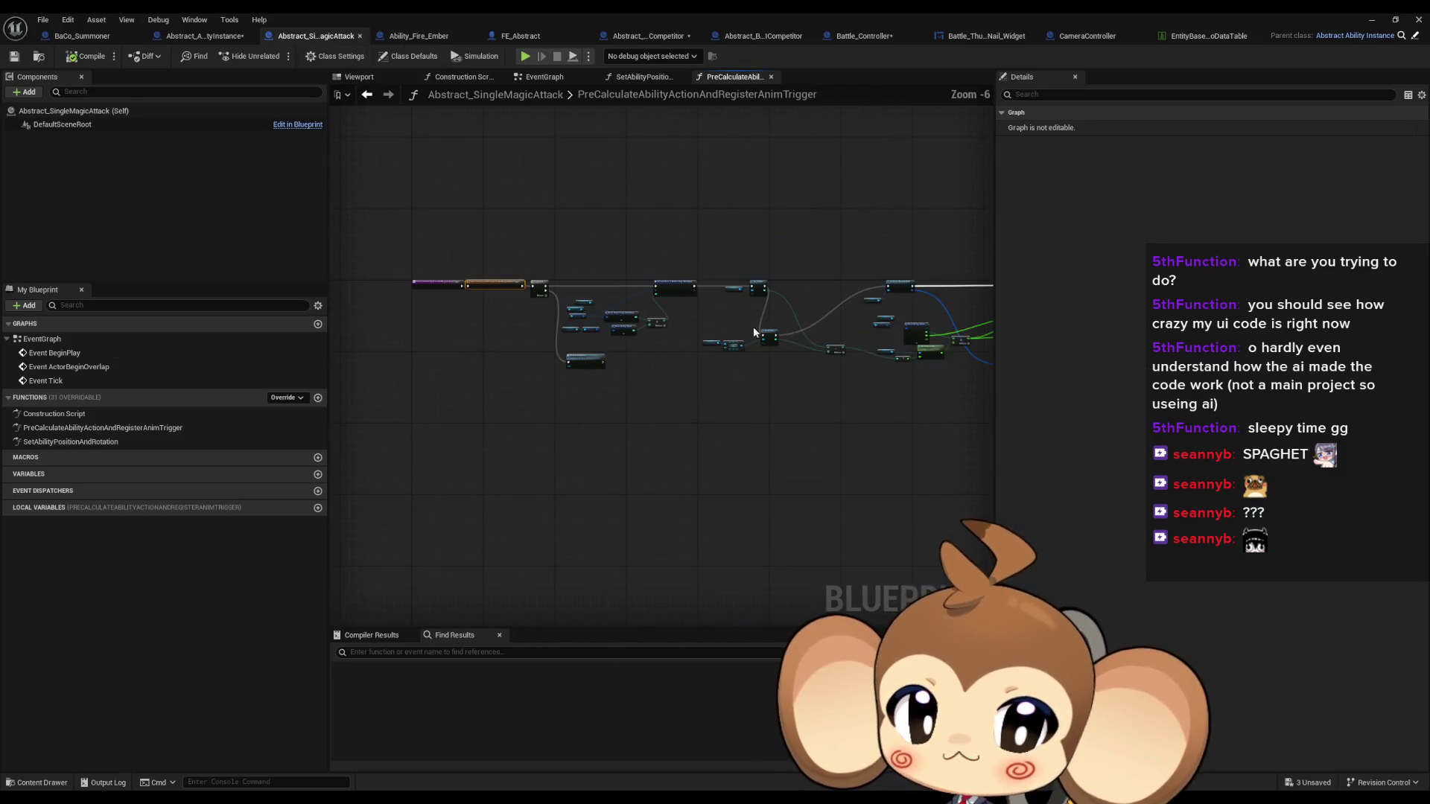
scroll(840, 322, "down", 2)
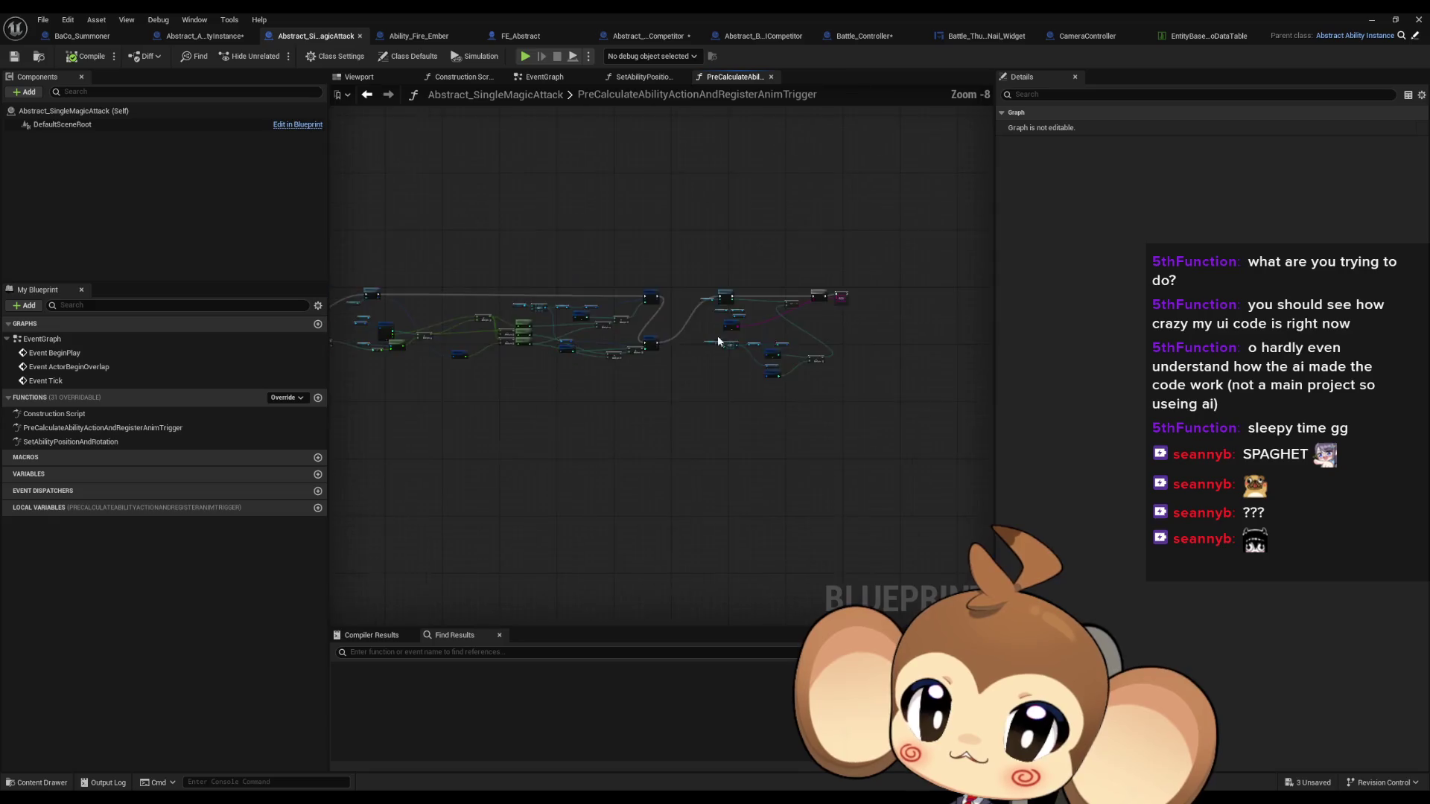
scroll(718, 352, "up", 3)
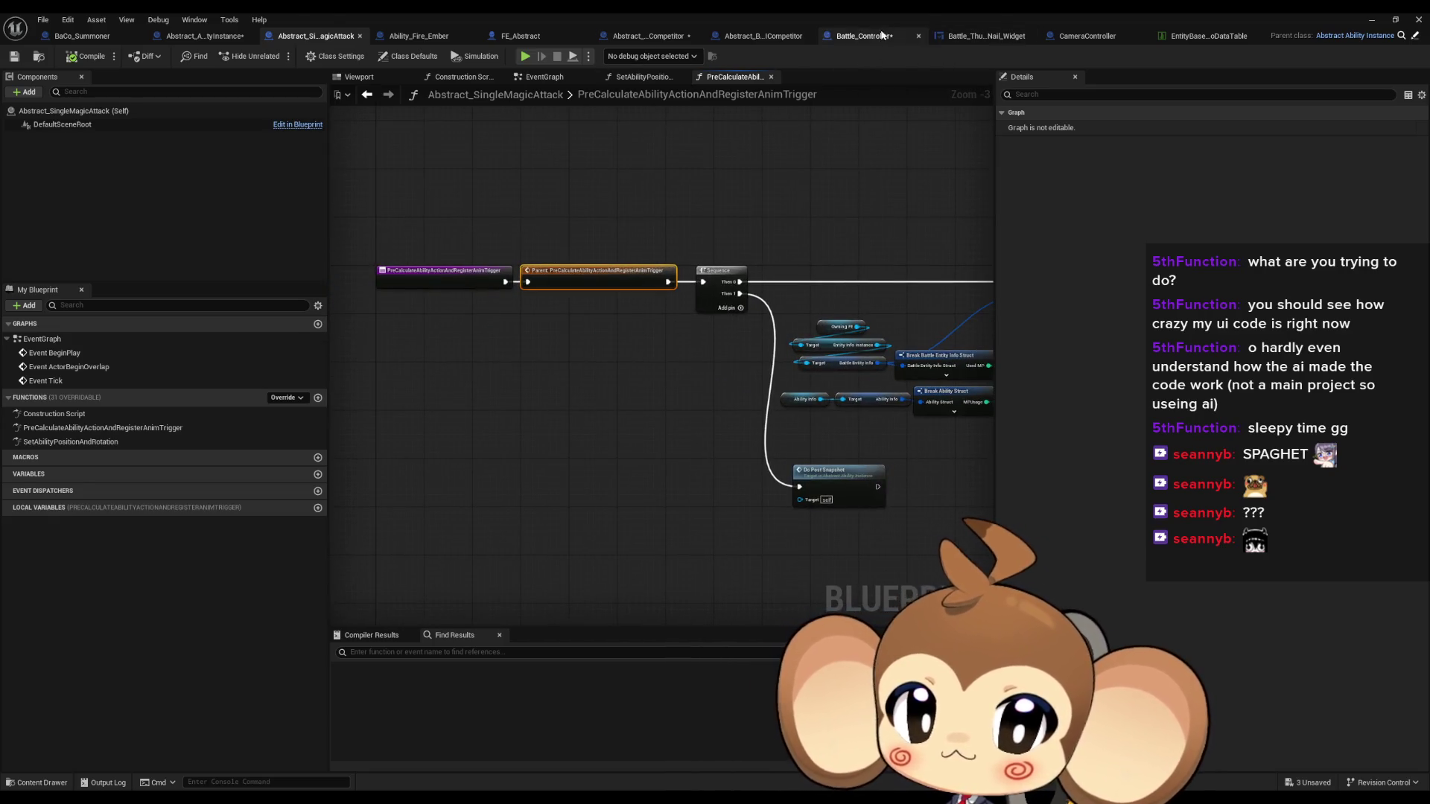
left_click(882, 36)
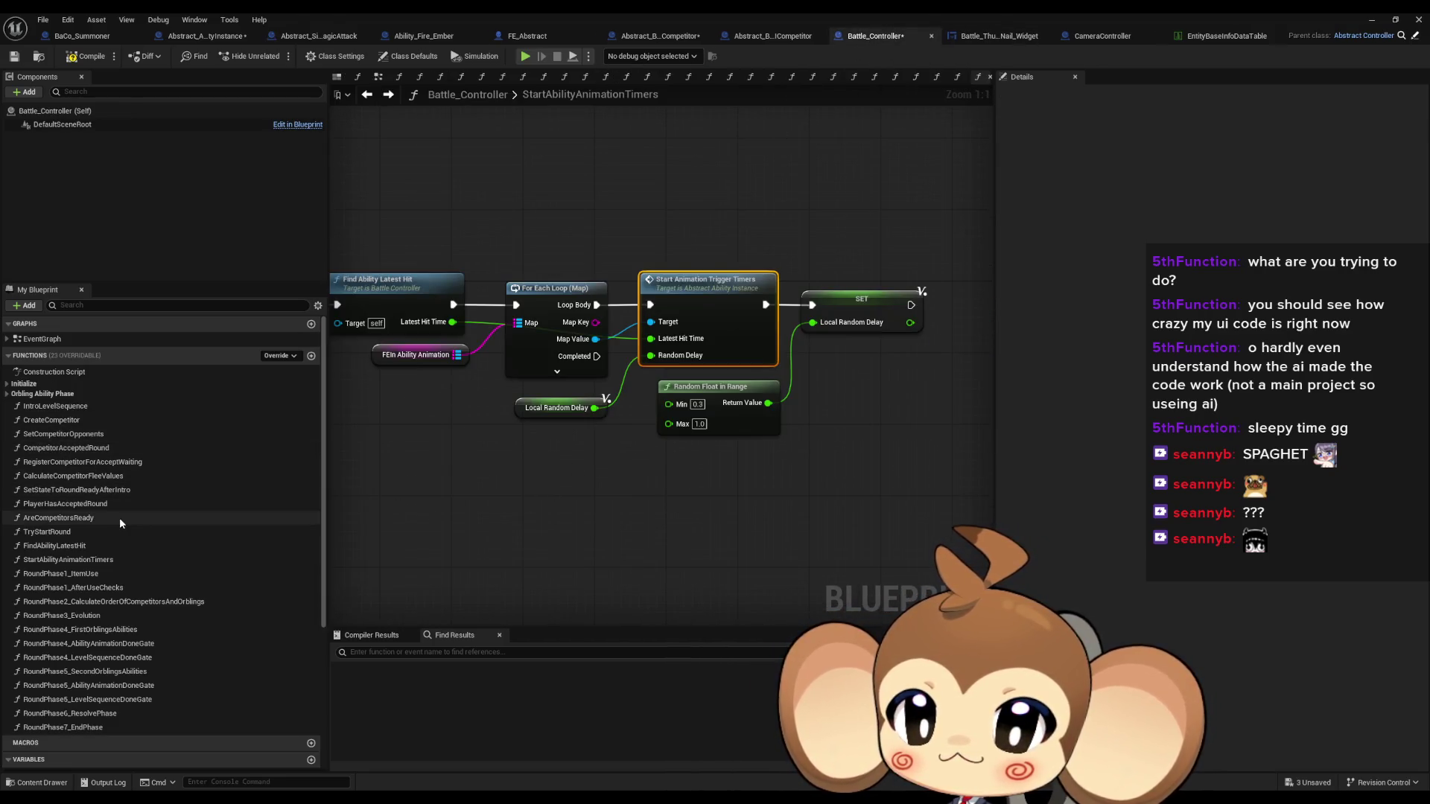
key("Home")
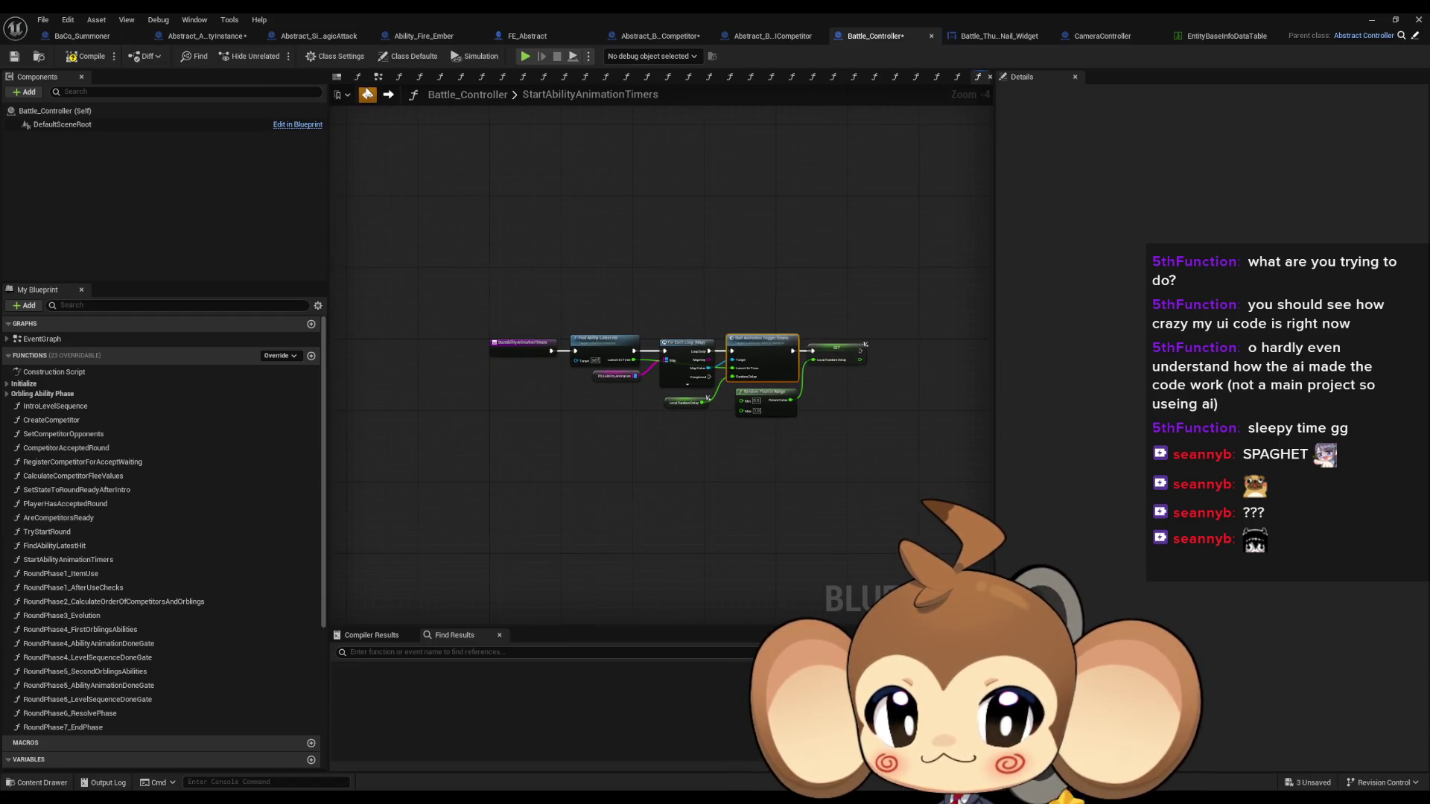
left_click(367, 94)
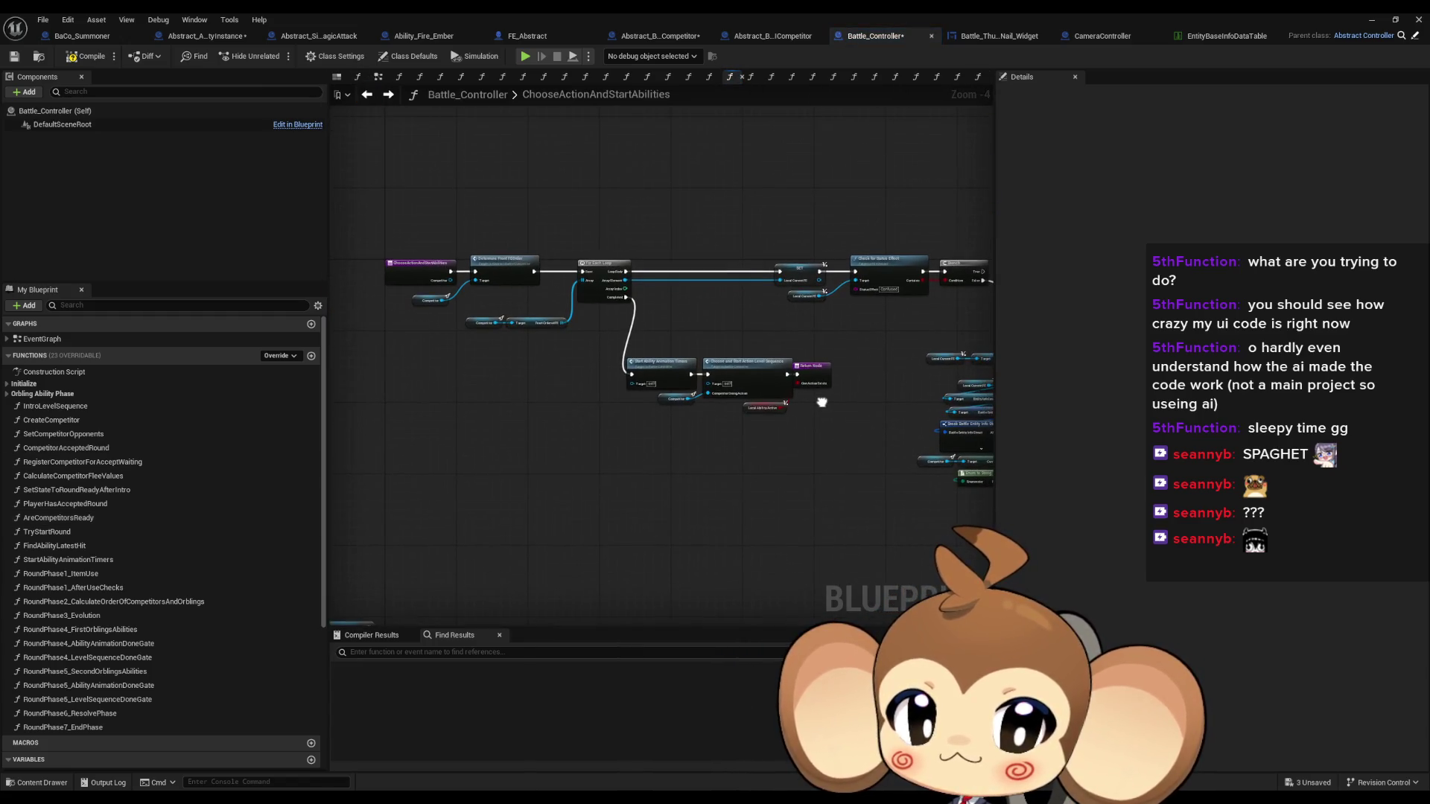
scroll(813, 399, "up", 2)
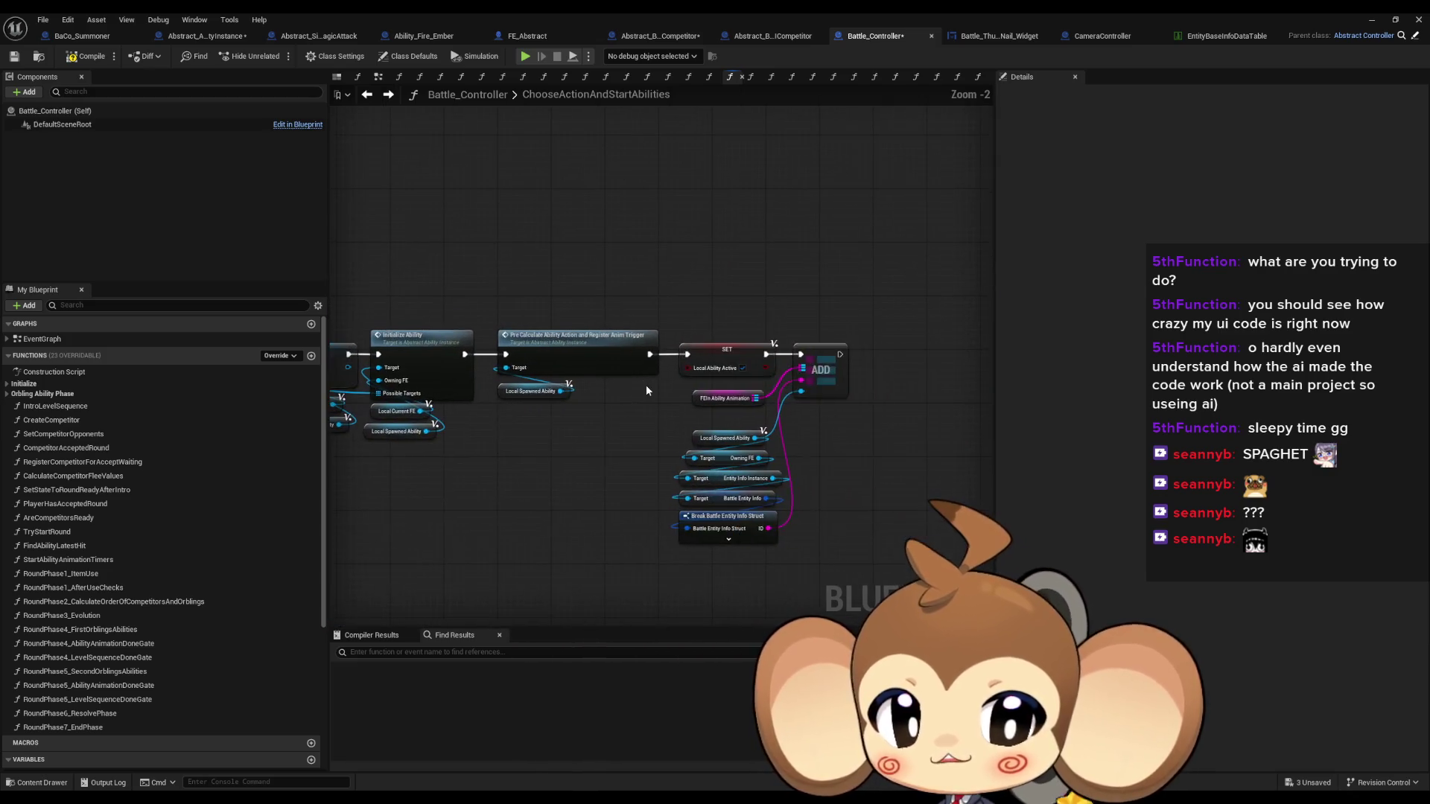
left_click(712, 399)
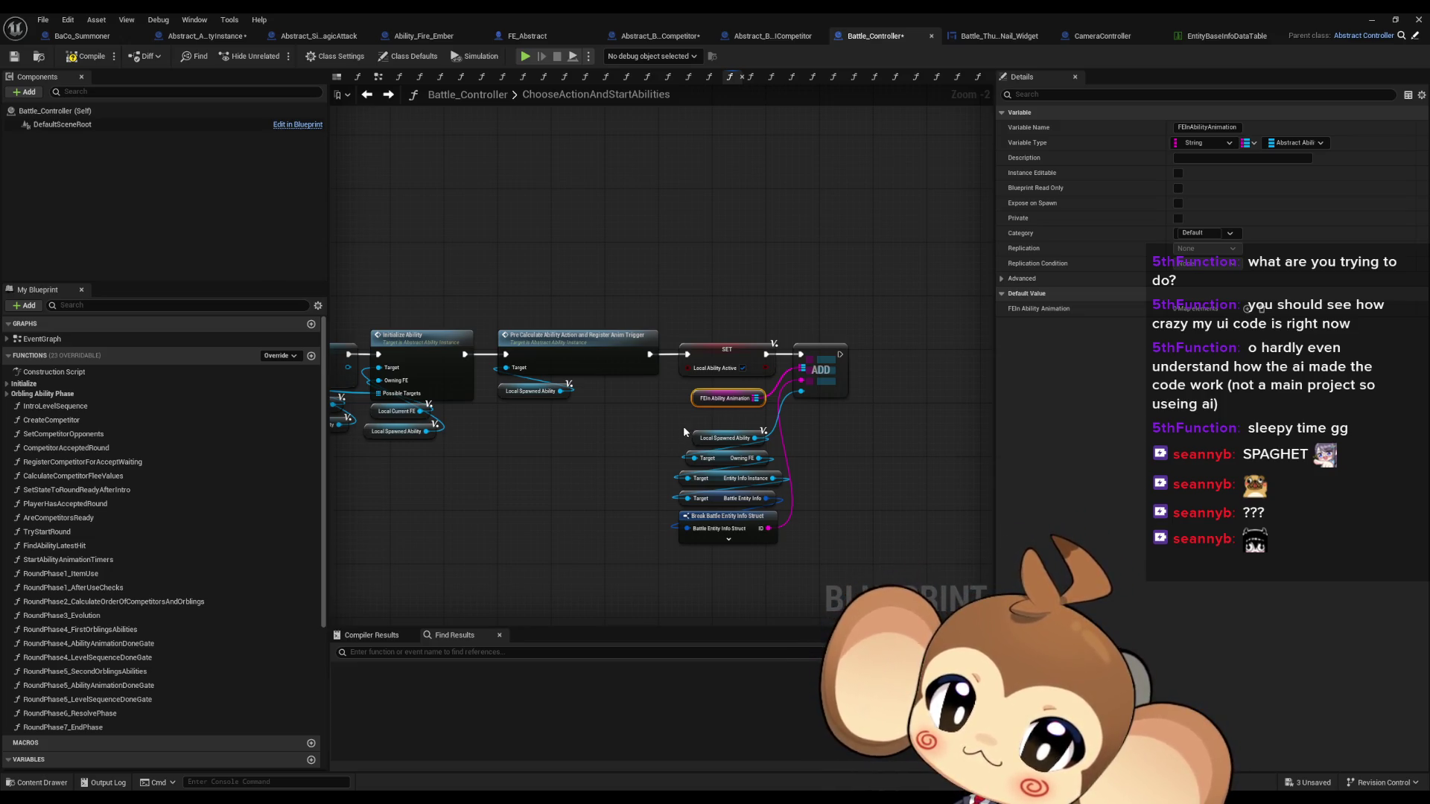
scroll(789, 462, "up", 2)
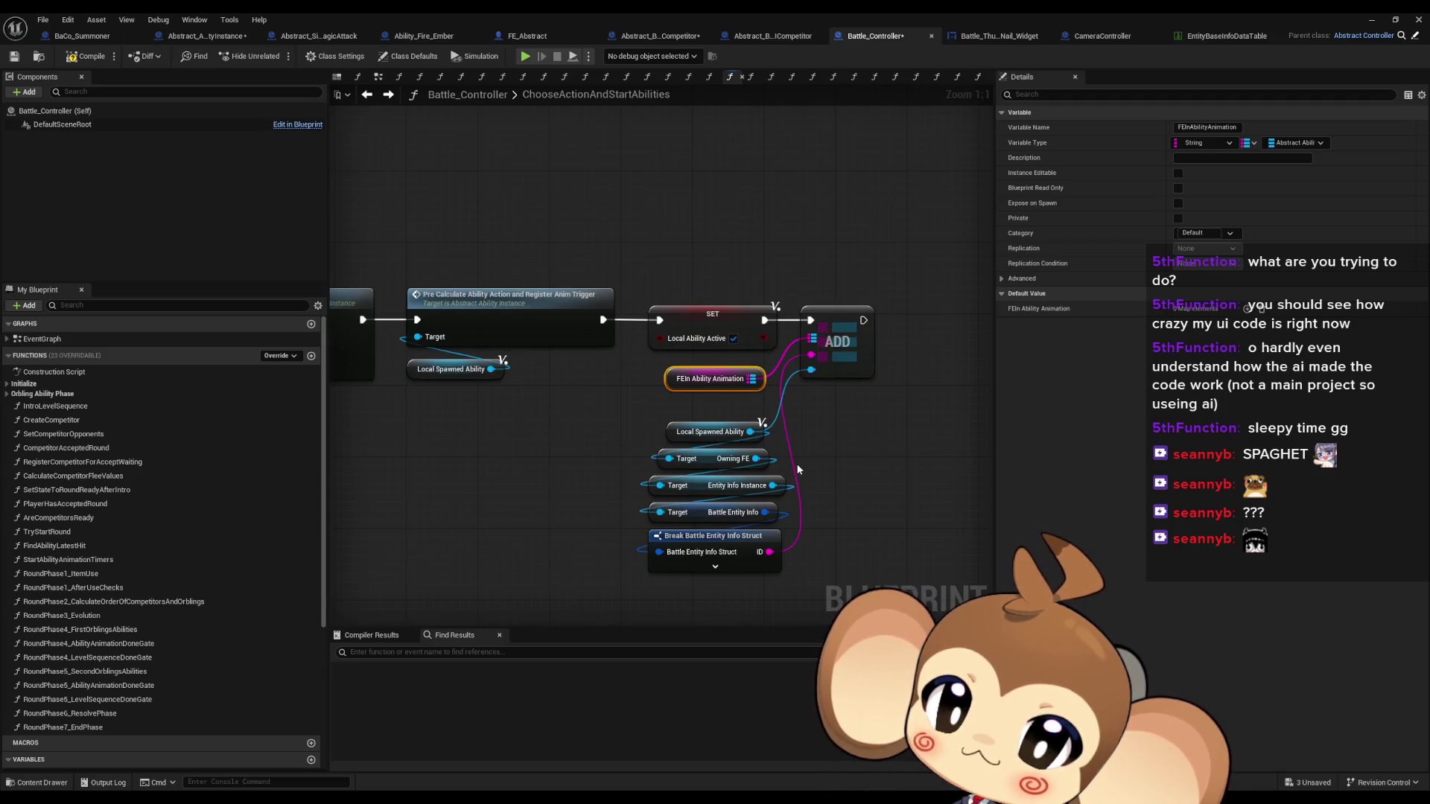
scroll(797, 464, "down", 5)
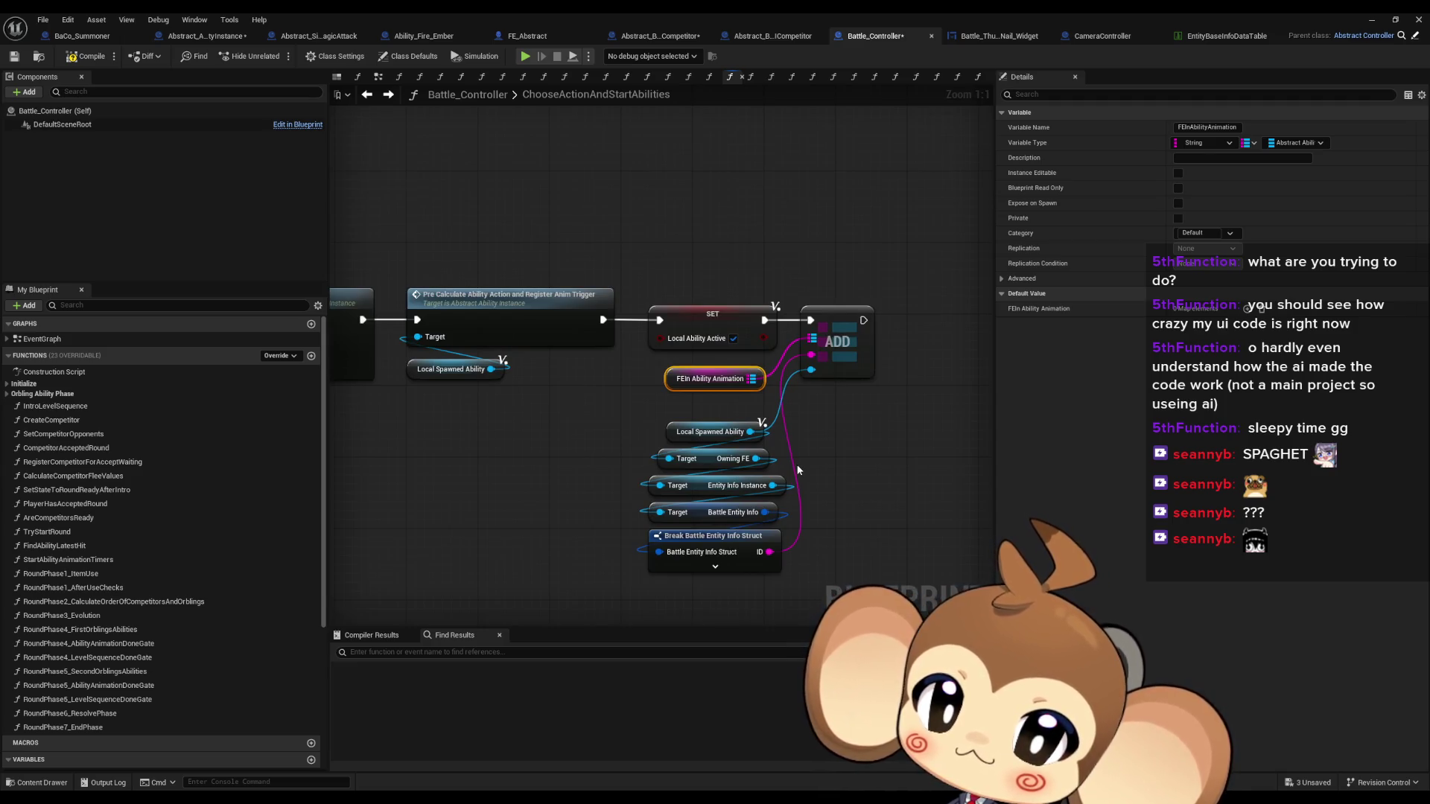
scroll(584, 449, "up", 3)
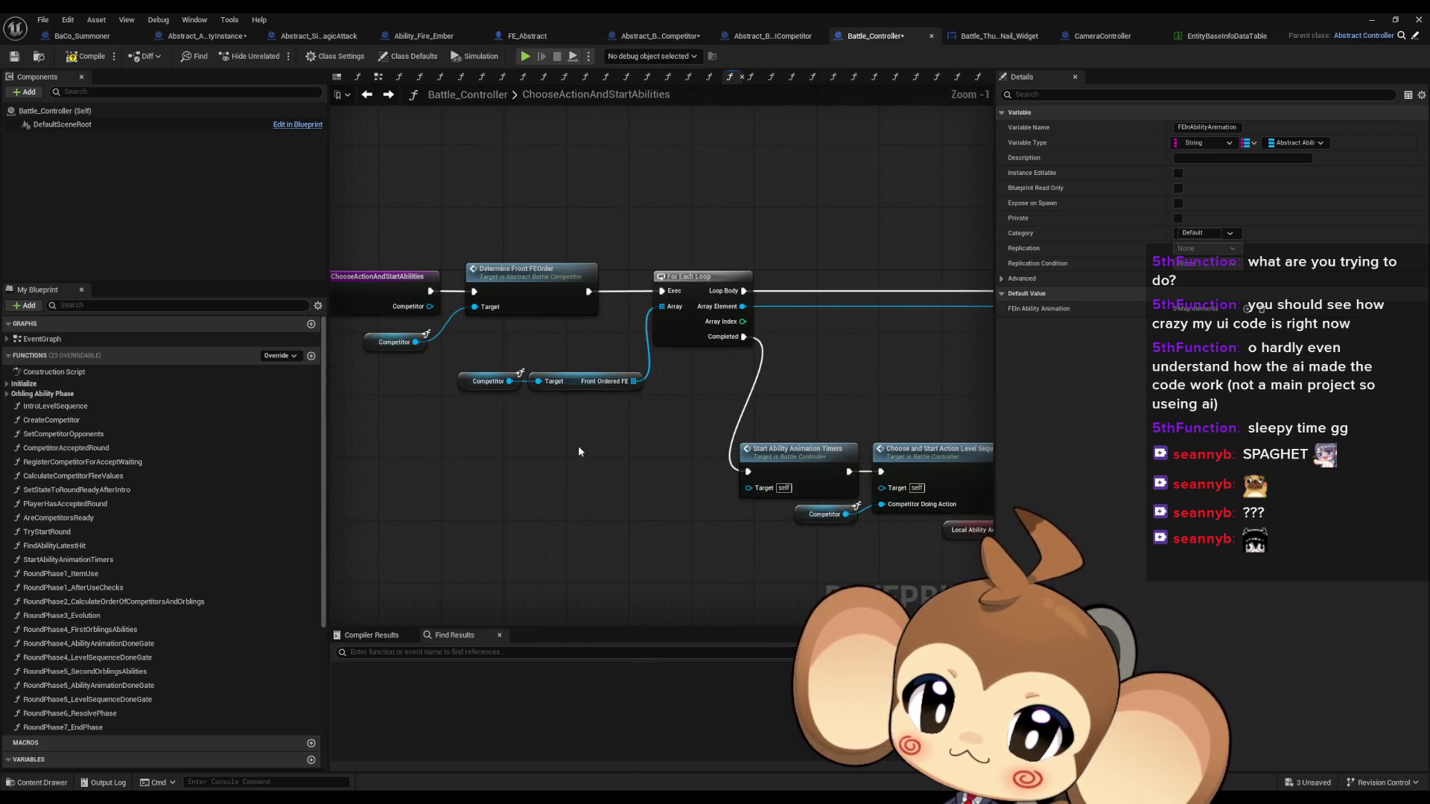
scroll(578, 452, "down", 2)
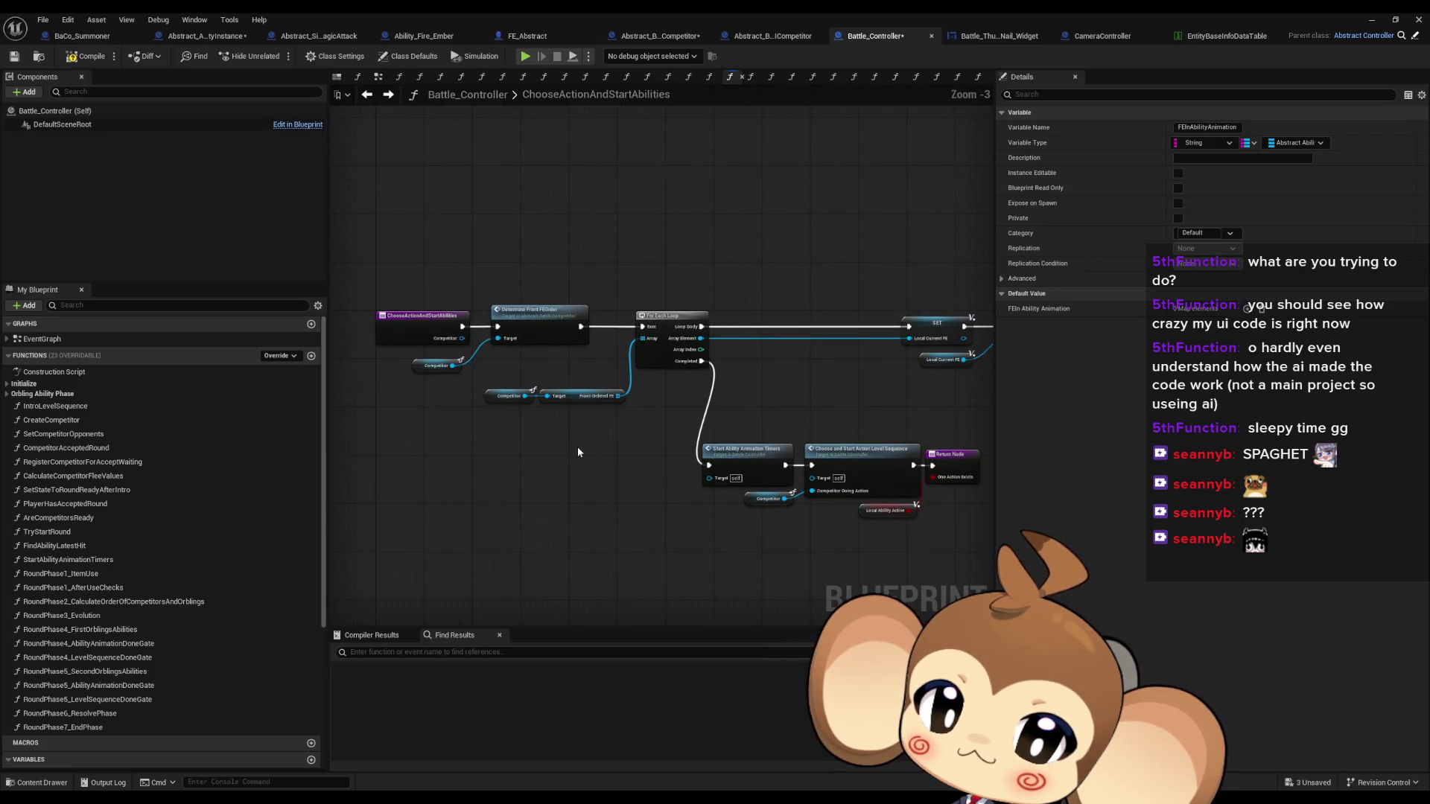
scroll(578, 451, "down", 3)
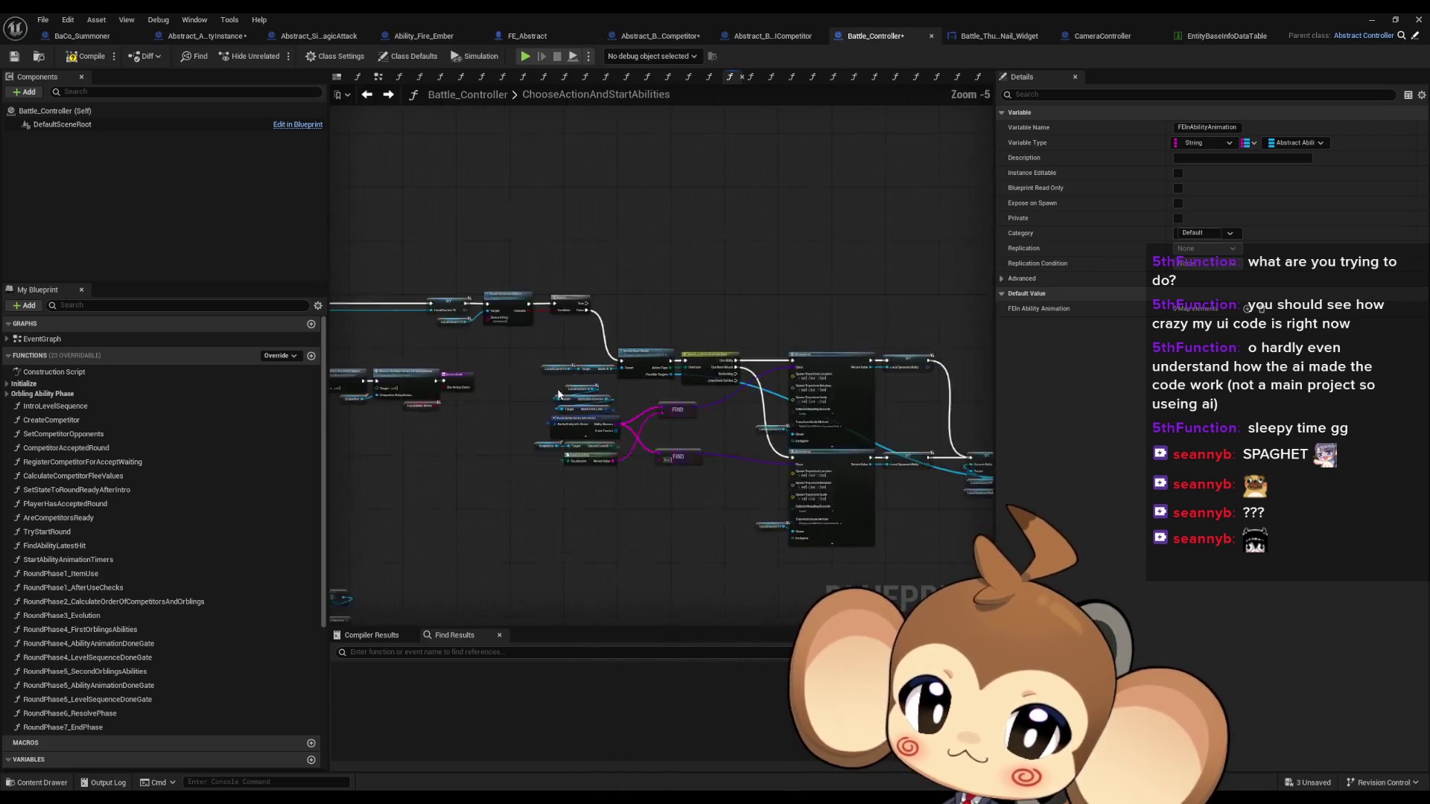
left_click_drag(578, 451, 402, 361)
scroll(559, 378, "up", 7)
left_click(670, 369)
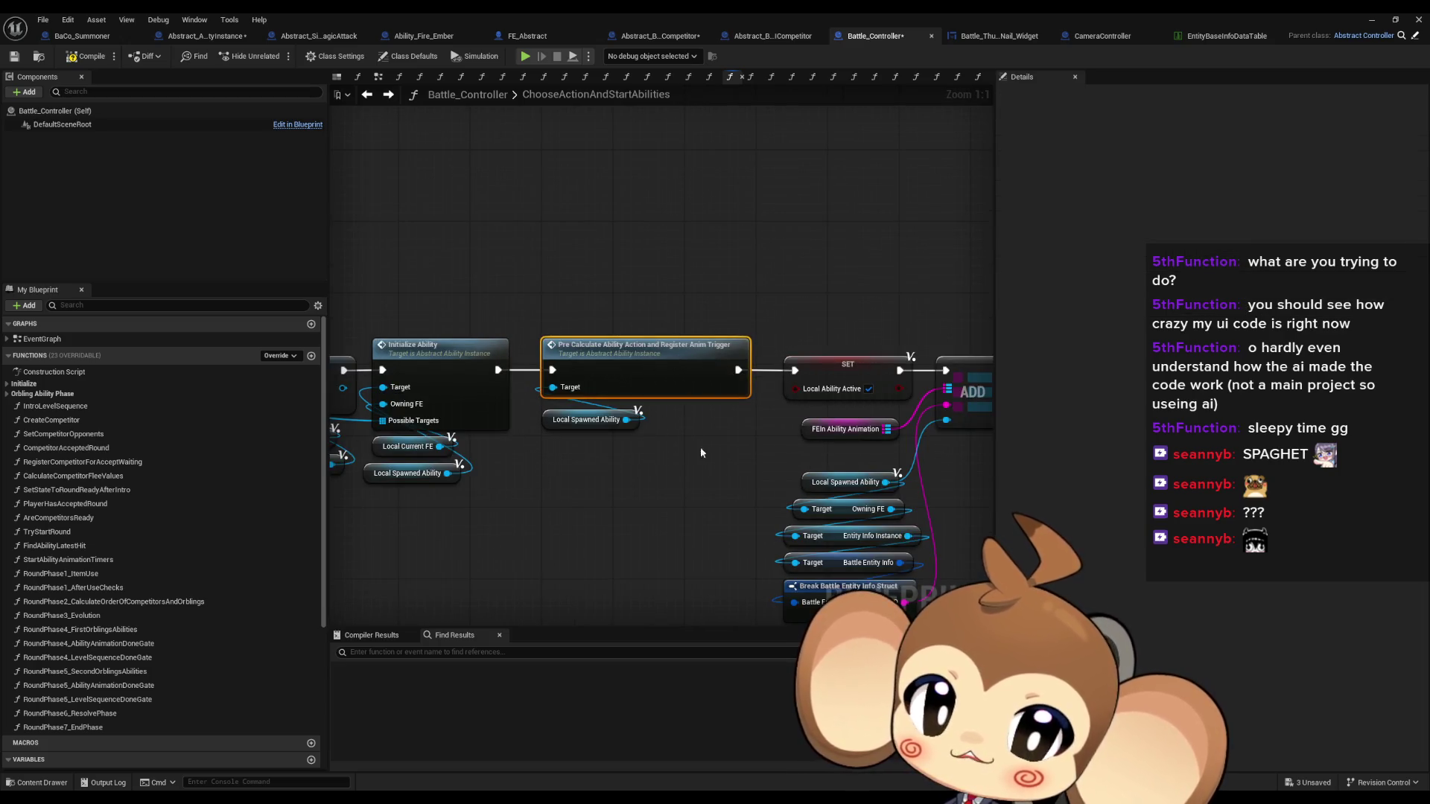
left_click(781, 429)
left_click(841, 429)
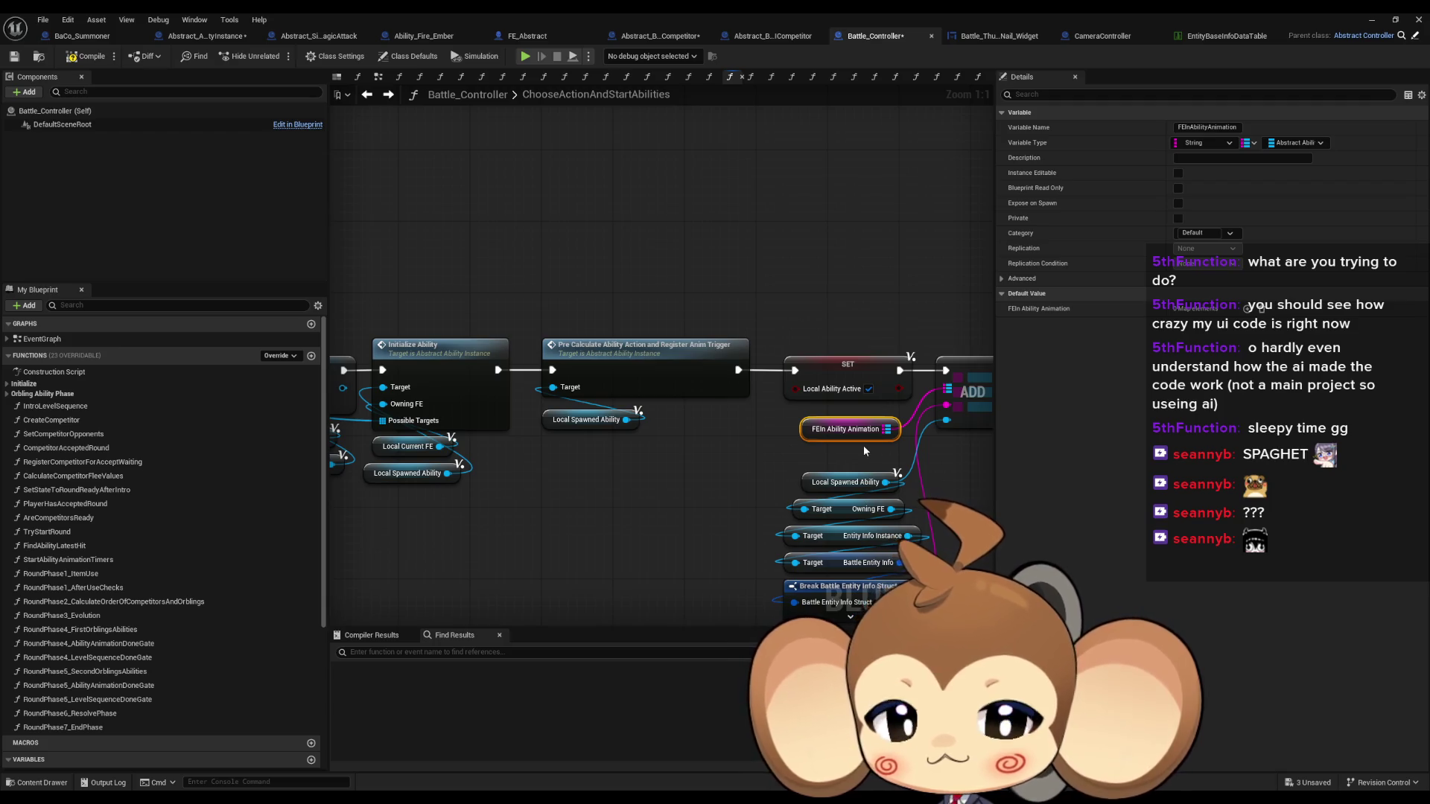
left_click_drag(864, 445, 714, 406)
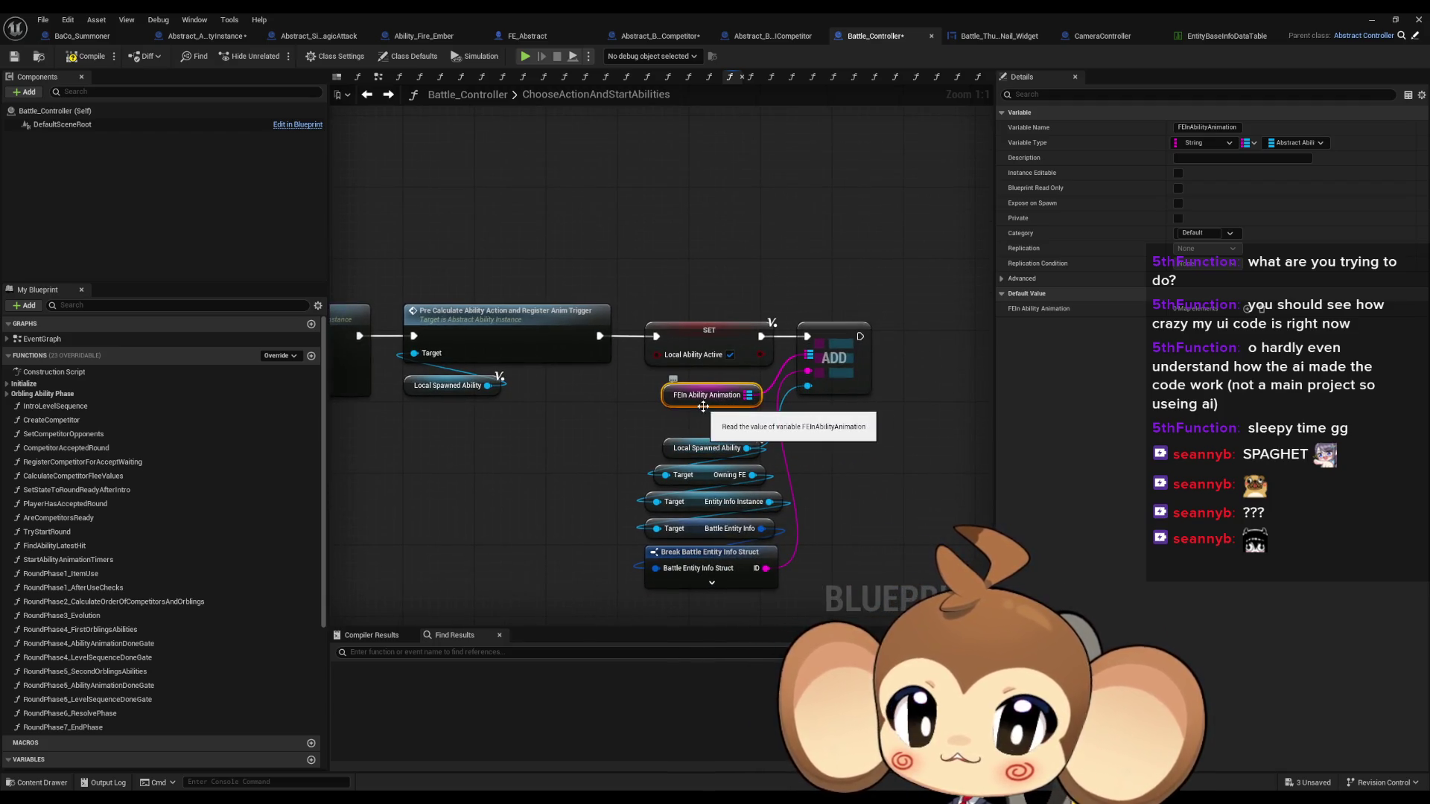
left_click(827, 432)
left_click_drag(826, 430, 754, 417)
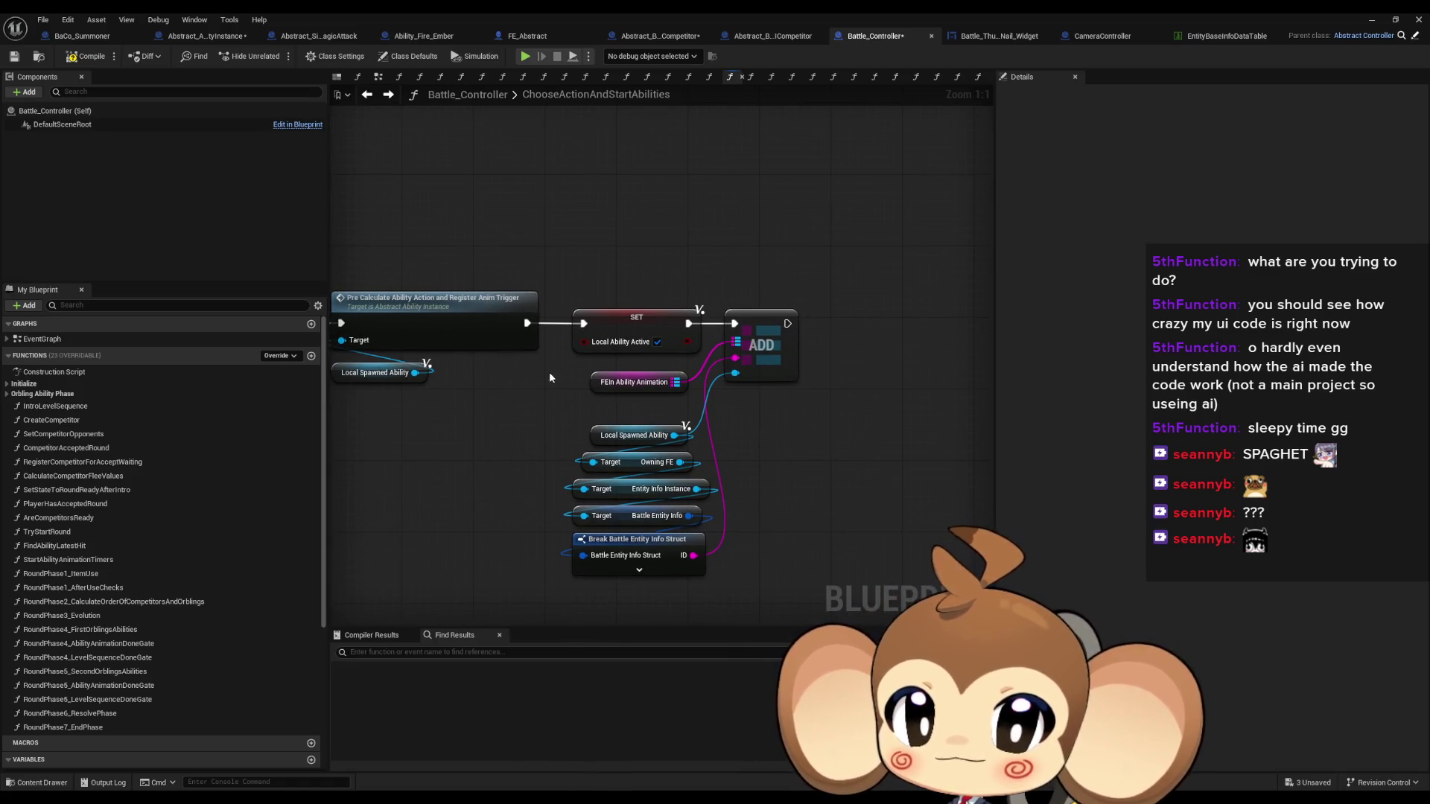
Duplicate the FEIn Ability Animation getter and loop over its Values with a For Each Loop
left_click(633, 382)
key("ctrl+c")
key("ctrl+v")
left_click_drag(774, 186, 839, 188)
type("values")
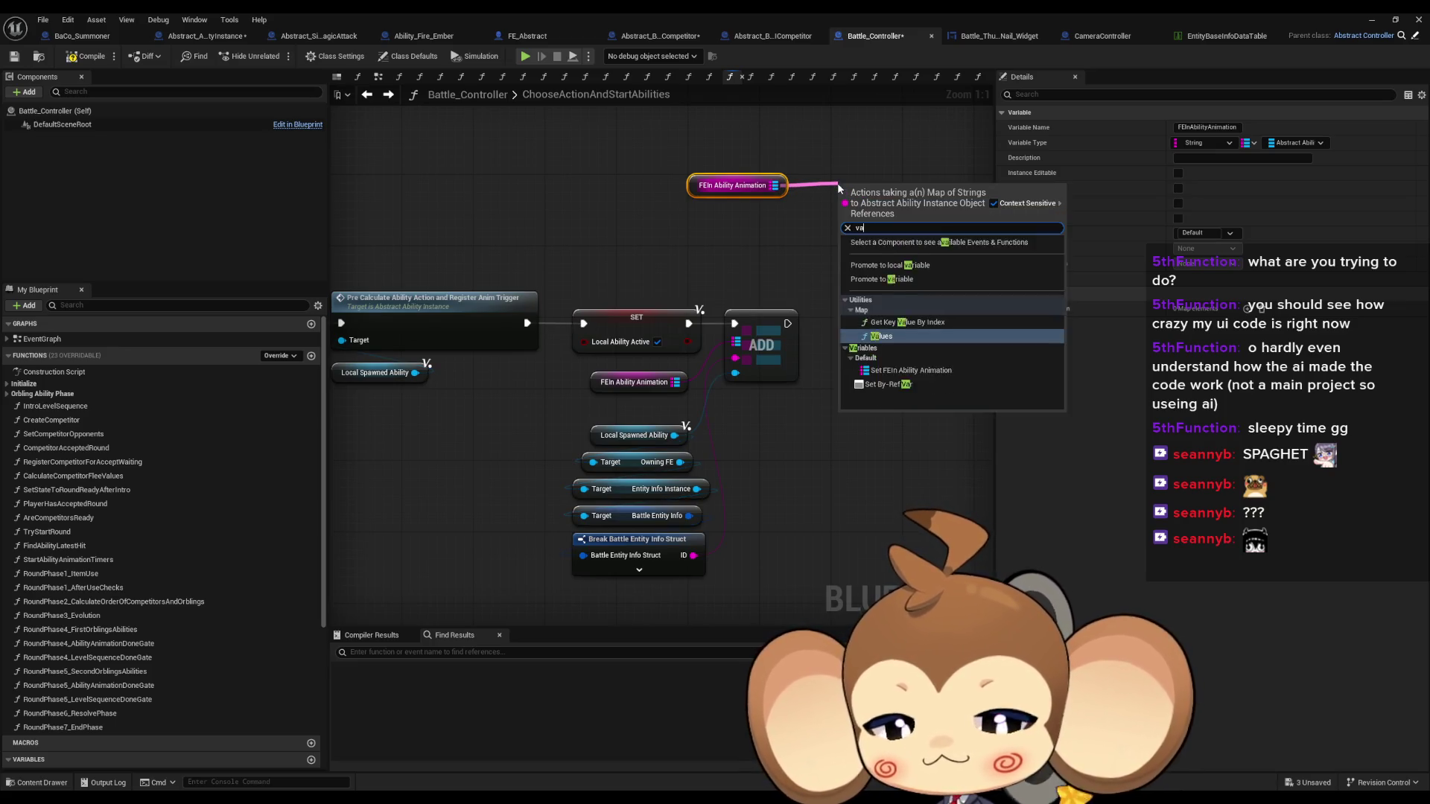
key("Return")
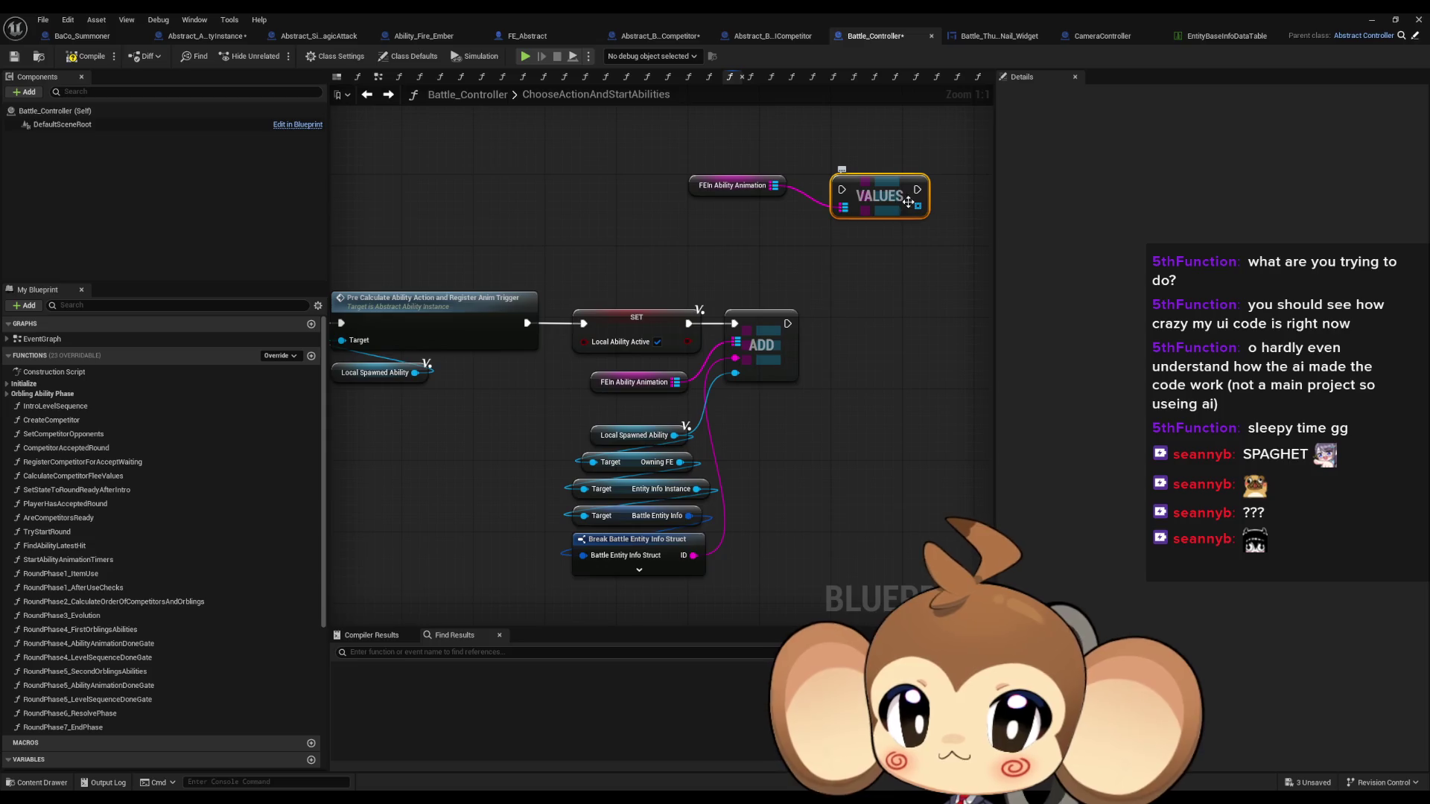
mouse_move(917, 205)
left_mouse_down()
mouse_move(960, 220)
mouse_move(900, 204)
mouse_move(774, 210)
left_mouse_up()
type("for each")
key("Return")
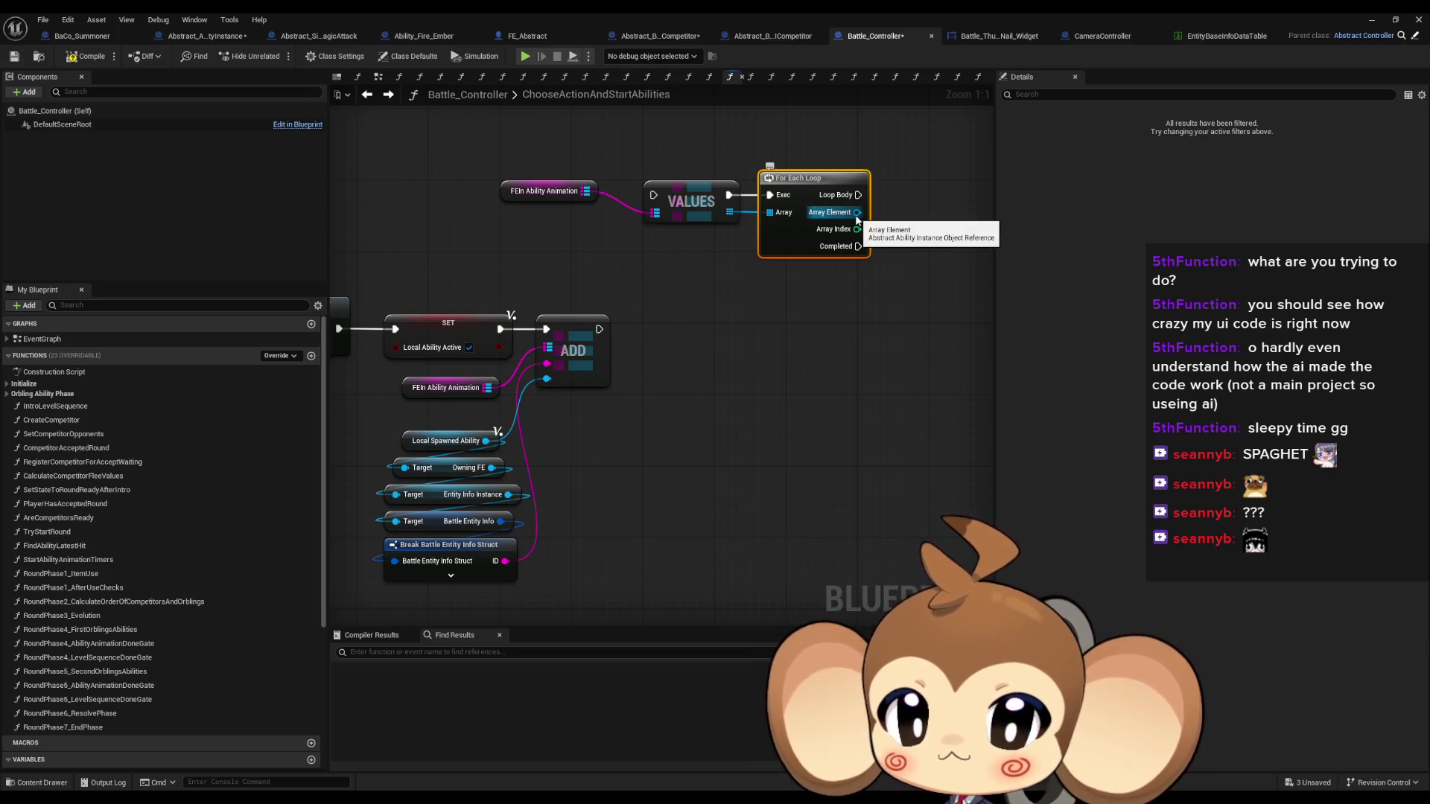
From each element, get Possible Targets FEInfo Post Snapshot, its Values, and a Get (a copy)
left_click_drag(857, 212, 899, 227)
type("pos")
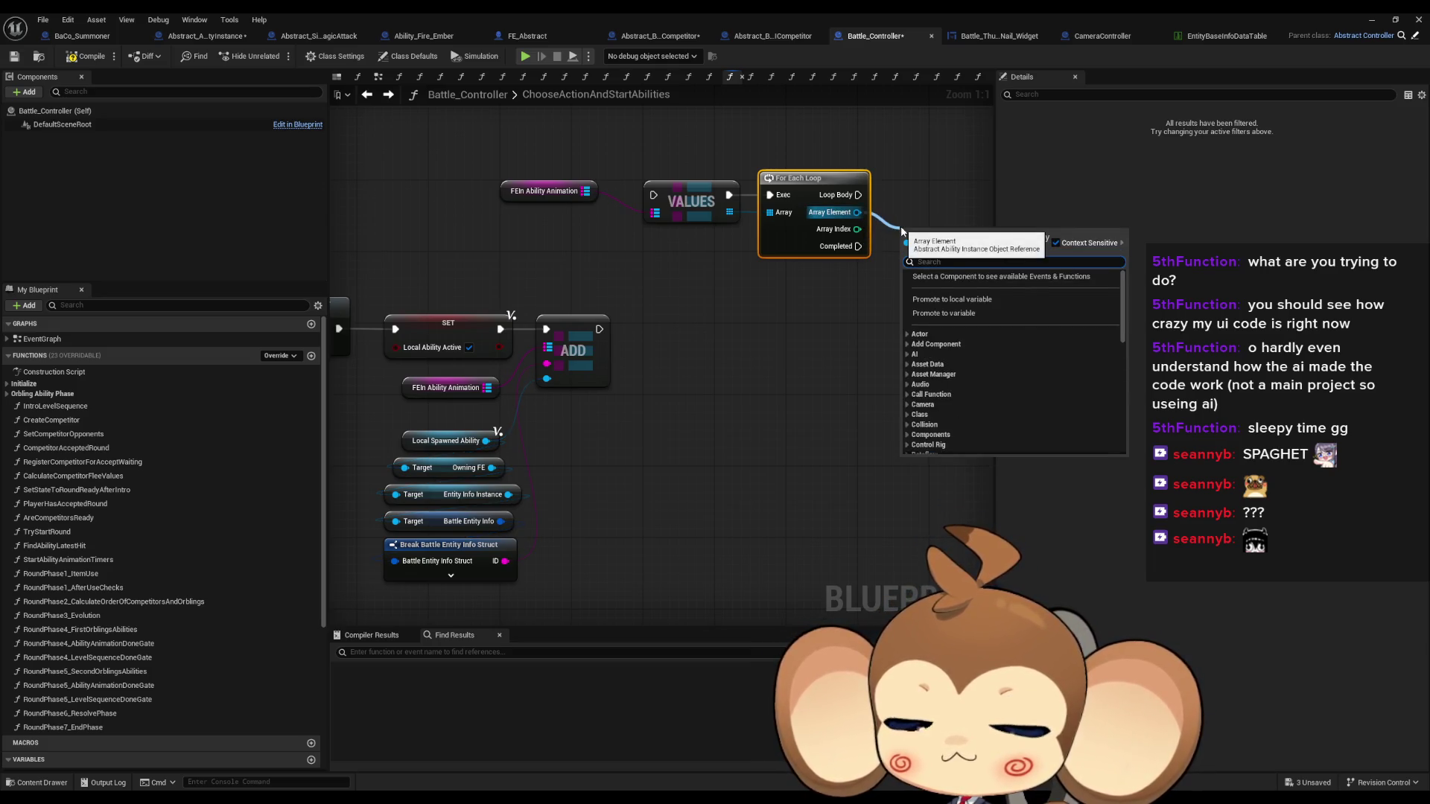
type("t")
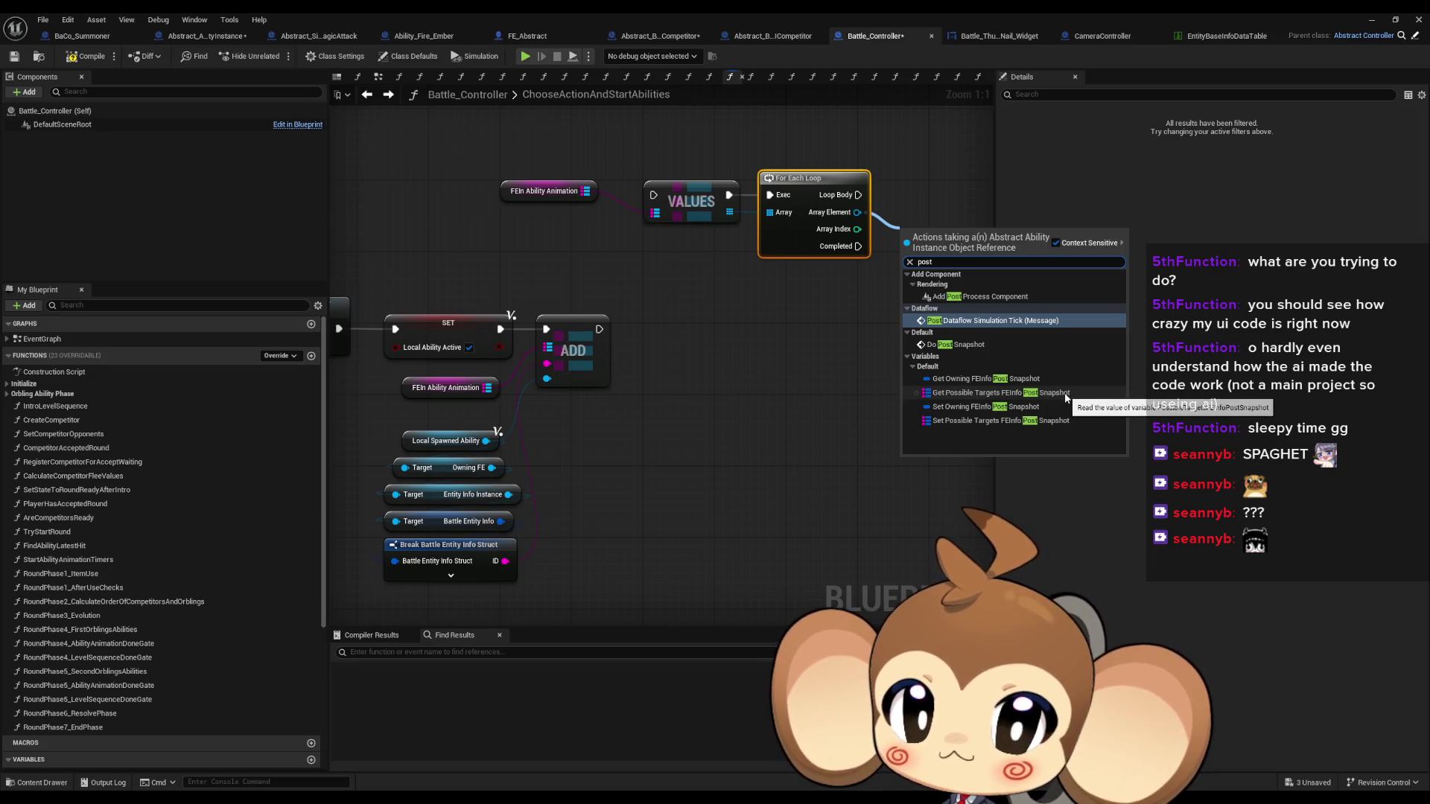
left_click(1065, 392)
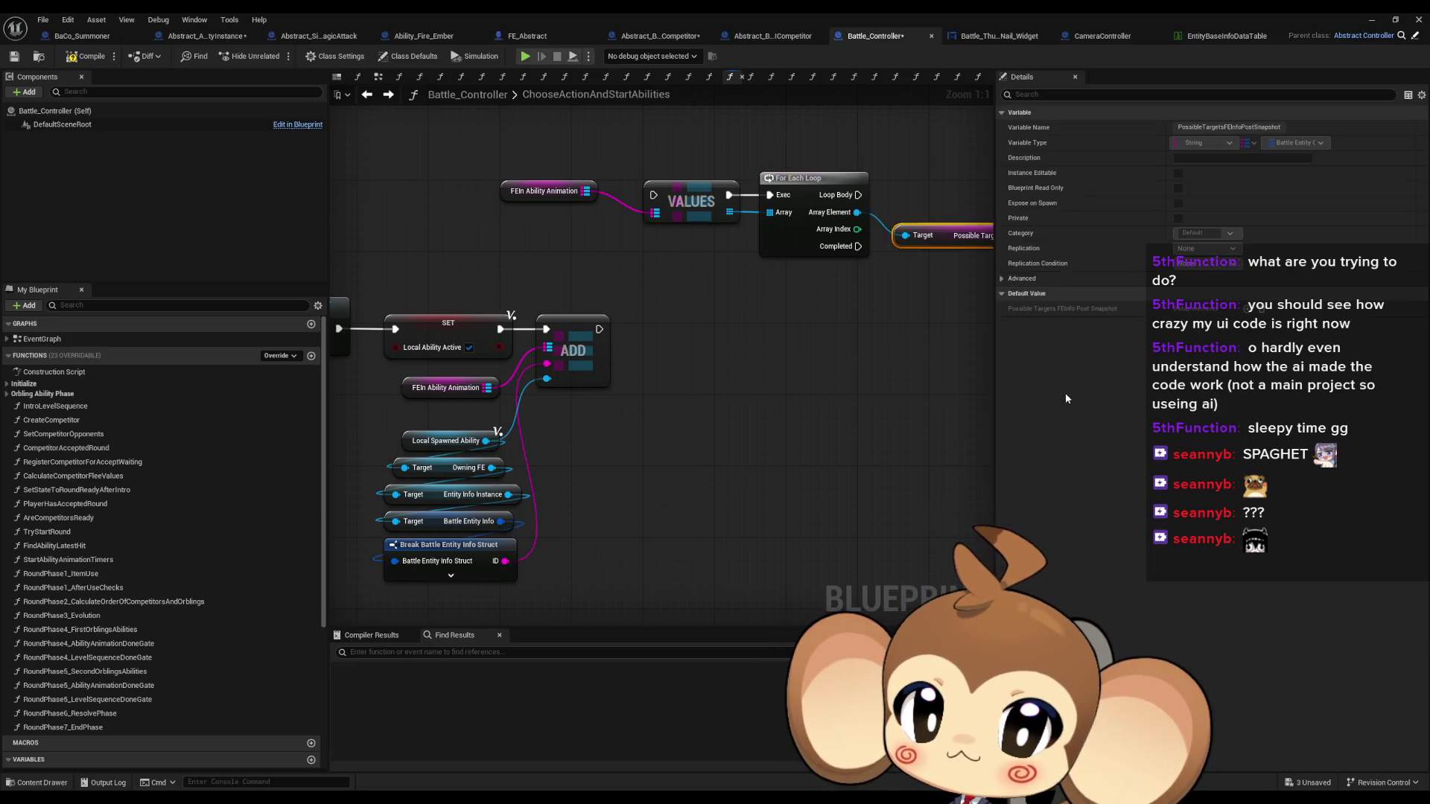
mouse_move(900, 345)
left_mouse_down()
mouse_move(940, 339)
mouse_move(796, 255)
mouse_move(887, 275)
left_mouse_up()
type("value")
key("Return")
type("get")
left_click(939, 357)
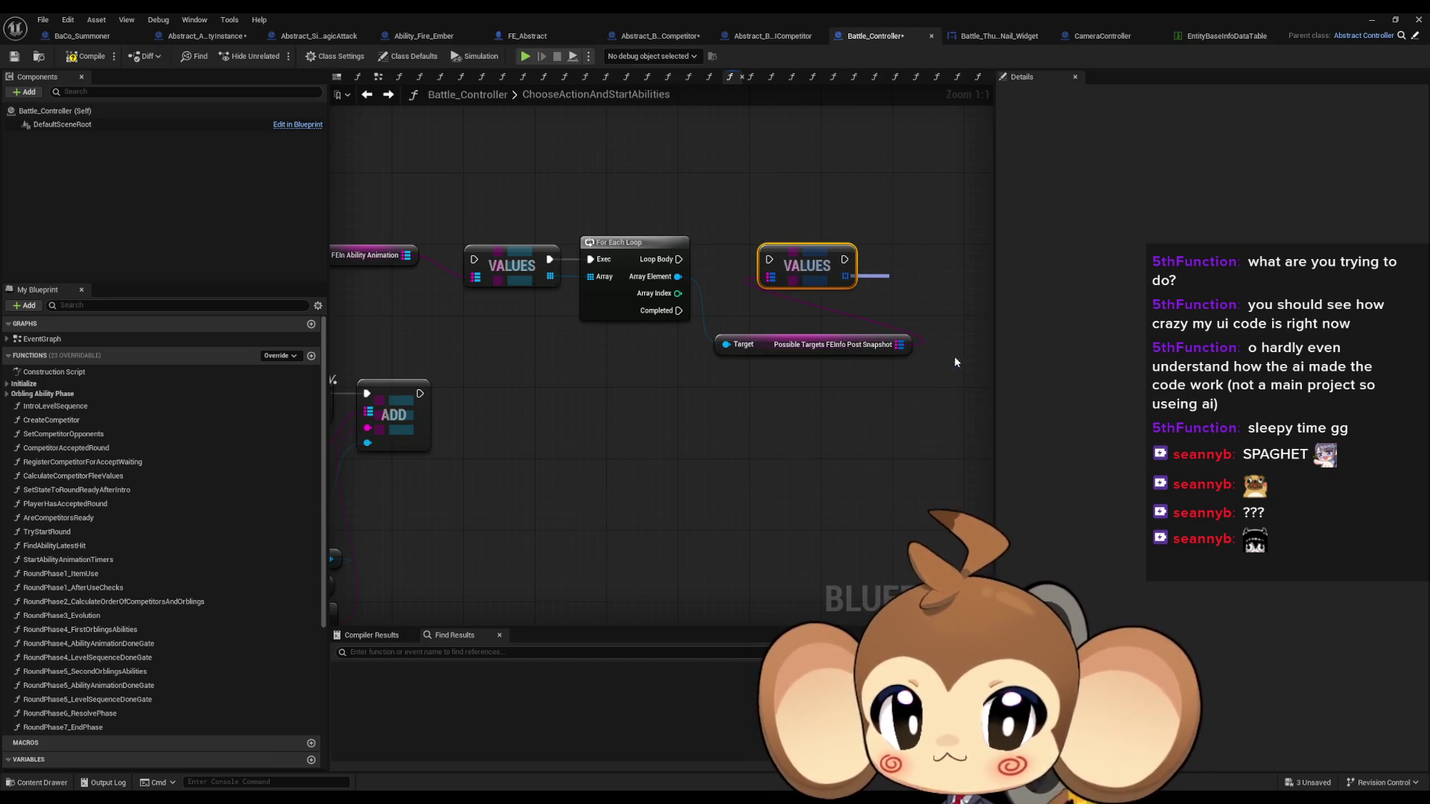
Break the copied element into Battle Entity Consolidated Info and add a Print String after Values
mouse_move(962, 301)
left_mouse_down()
mouse_move(825, 283)
mouse_move(837, 326)
left_mouse_up()
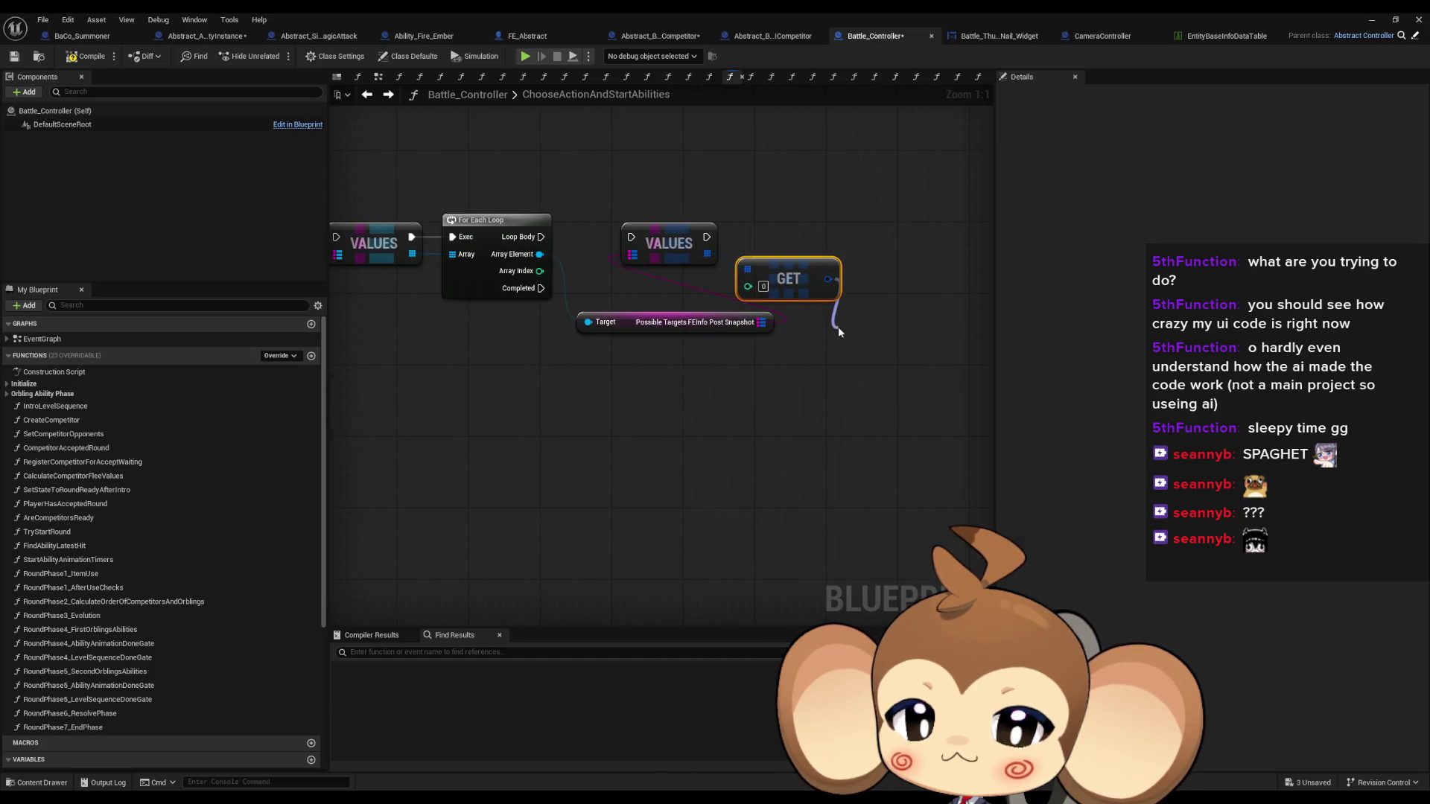
type("brea")
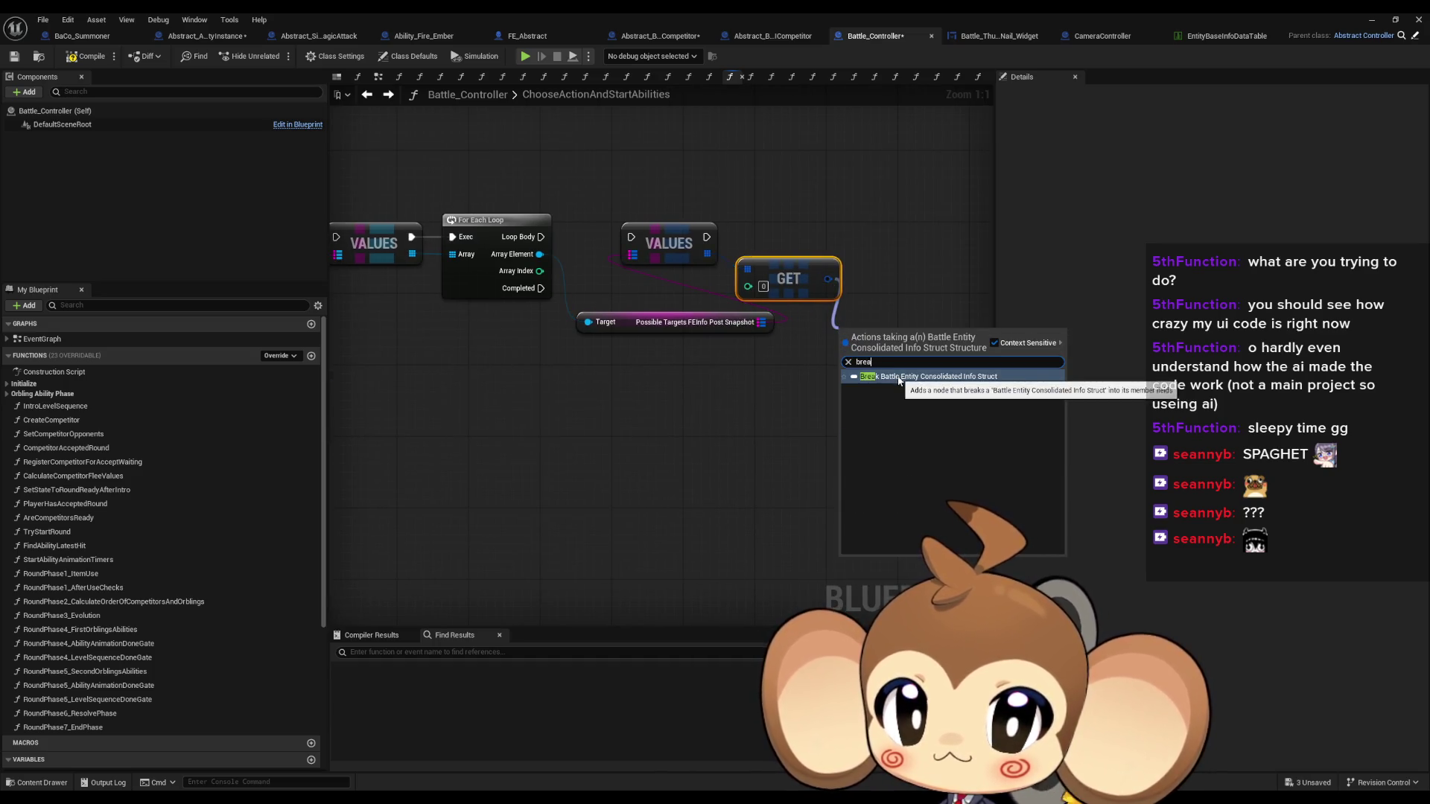
left_click(900, 378)
mouse_move(900, 378)
left_mouse_down()
mouse_move(854, 333)
mouse_move(764, 337)
left_mouse_up()
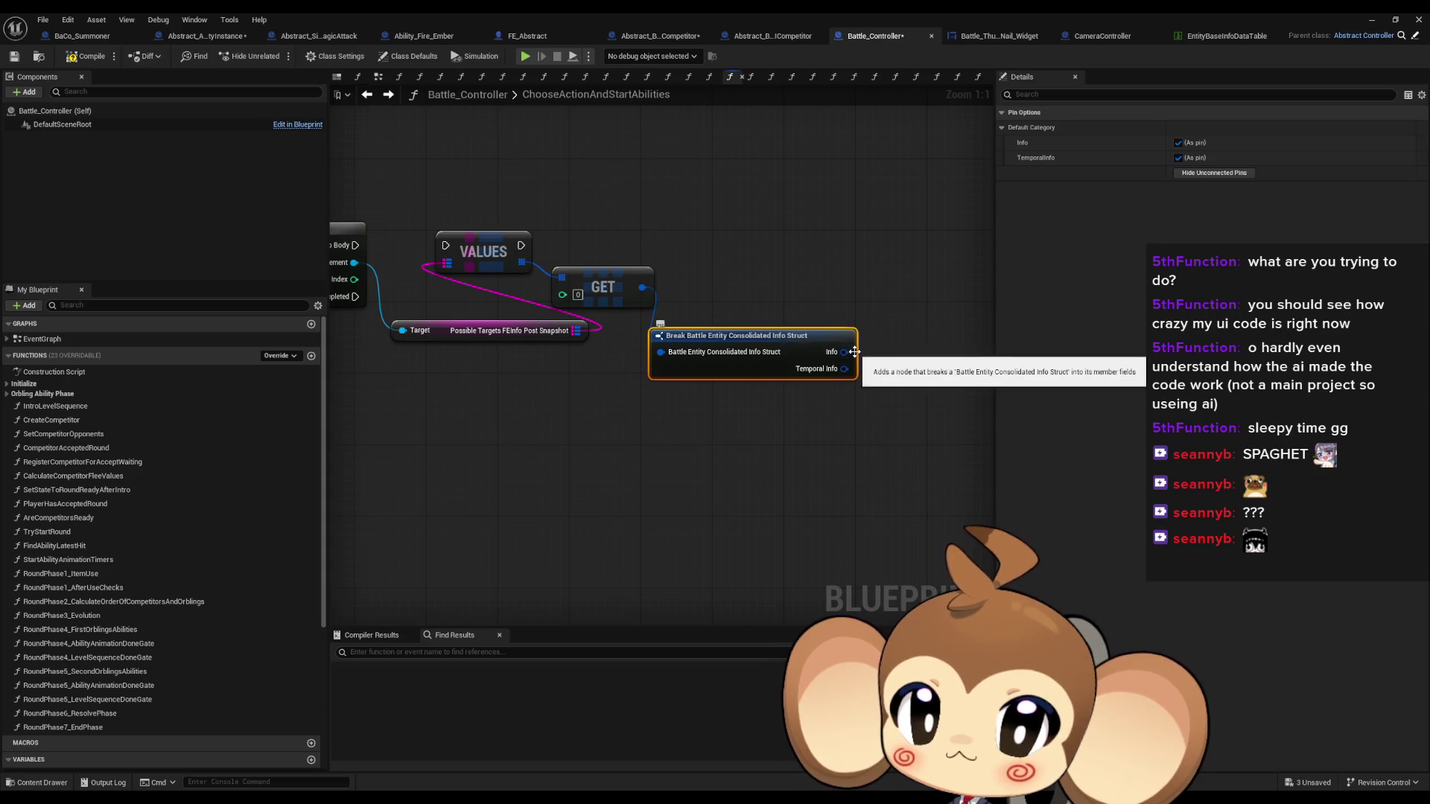
mouse_move(618, 325)
left_mouse_down()
mouse_move(825, 355)
mouse_move(722, 344)
left_mouse_up()
mouse_move(570, 305)
left_mouse_down()
mouse_move(833, 315)
mouse_move(977, 298)
left_mouse_up()
type("prin")
key("Return")
Hide the Temporal Info pin and add Break Battle Entity Info Struct nodes from the Info pin
left_click_drag(917, 337, 780, 332)
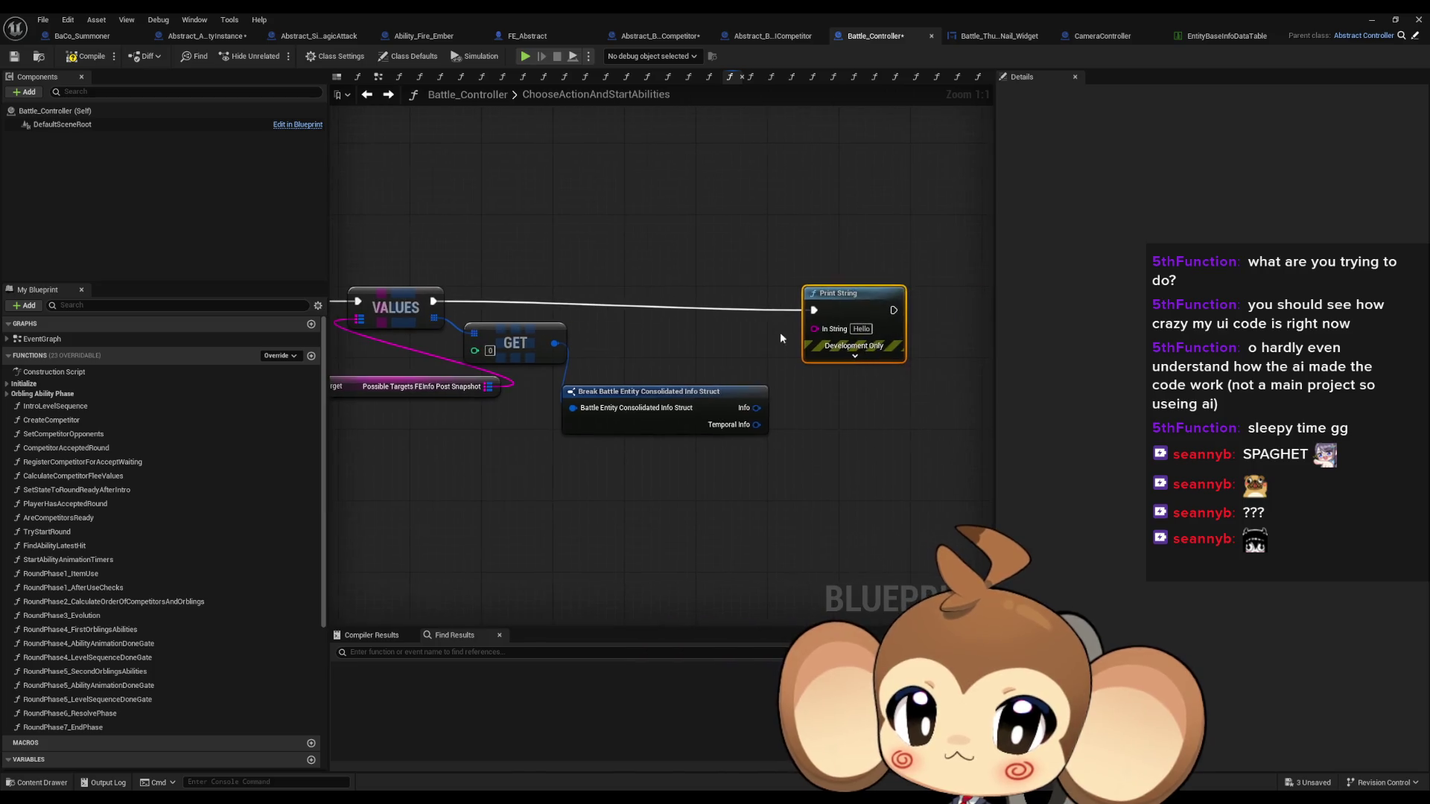
left_click(711, 403)
left_click(1178, 158)
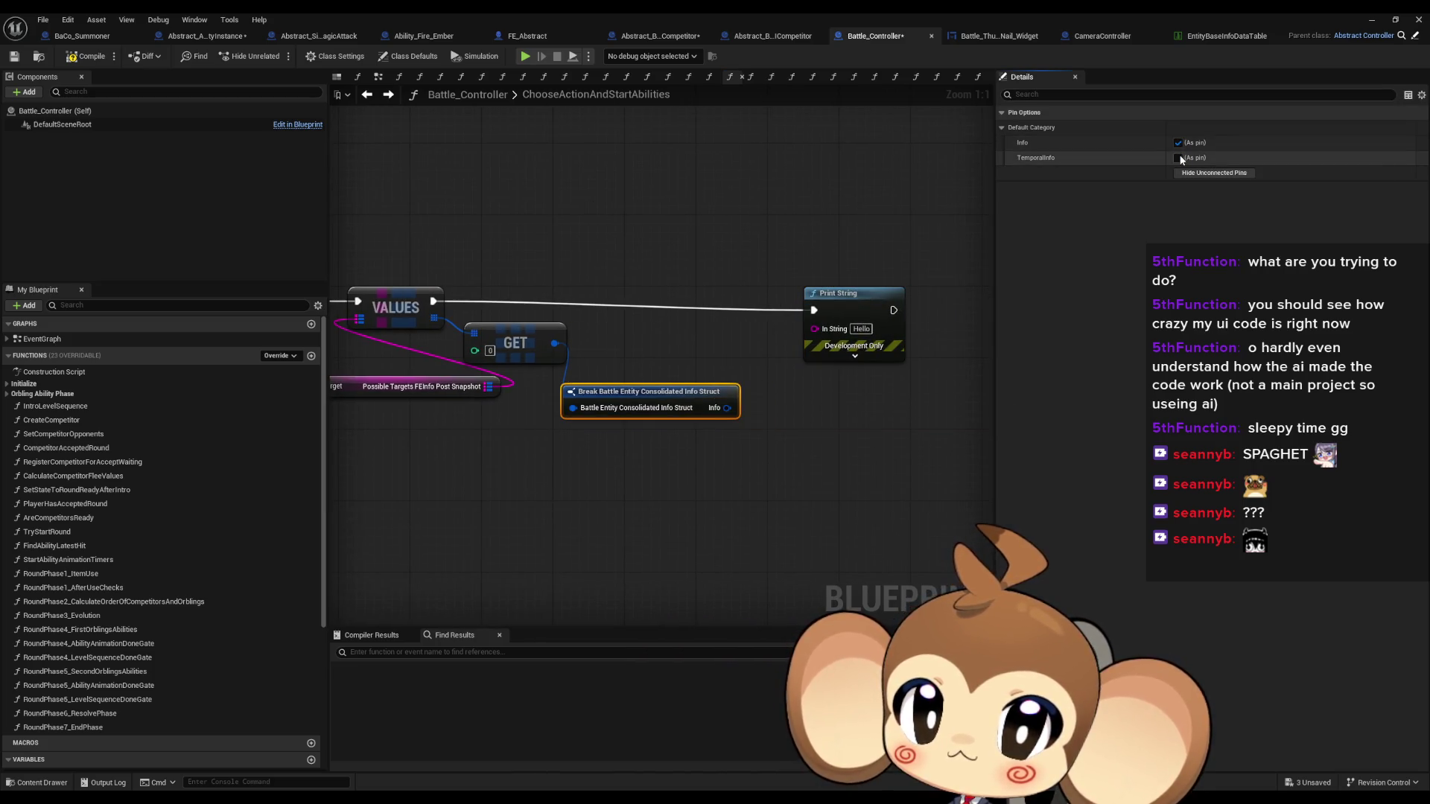
left_click_drag(726, 408, 696, 451)
type("brea")
key("Return")
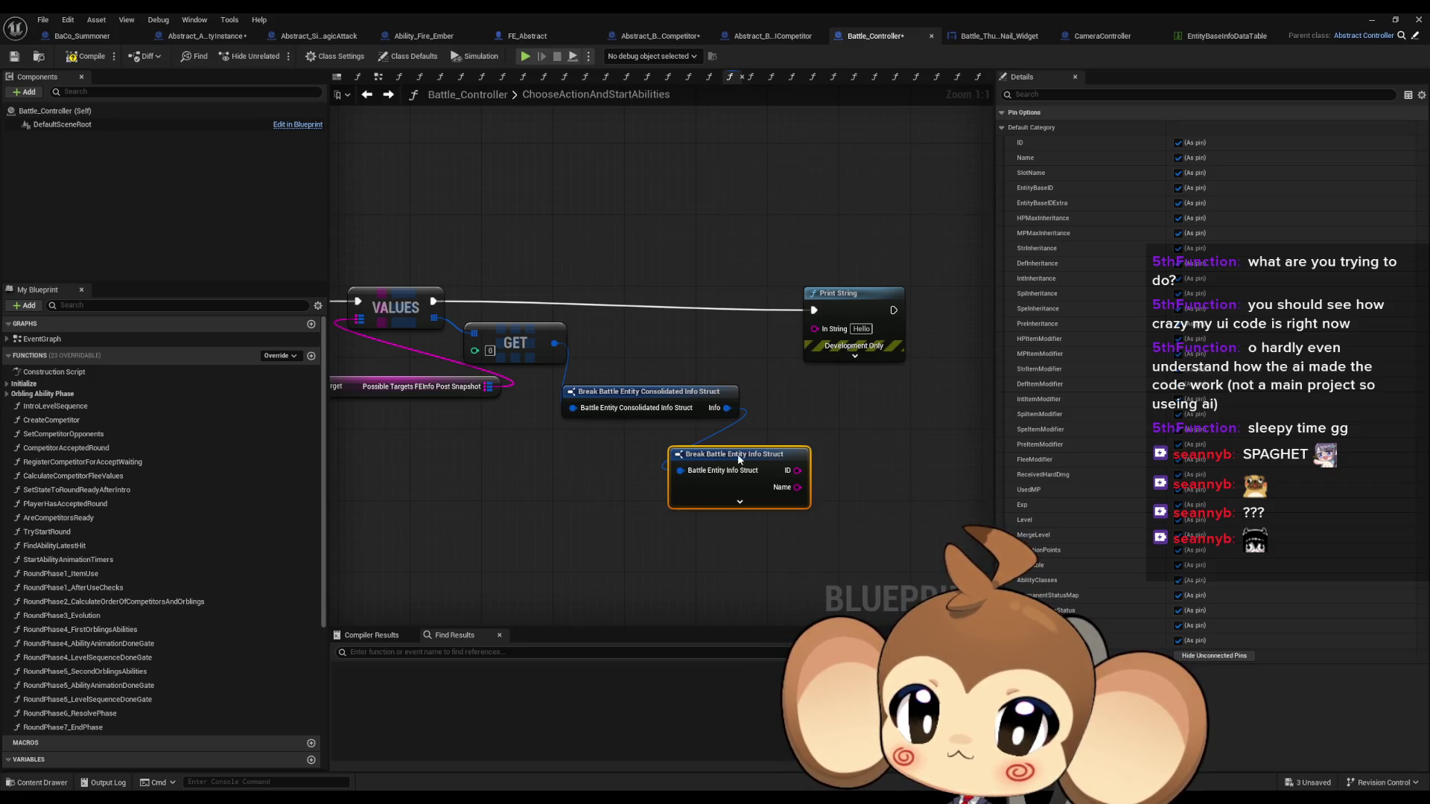
left_click_drag(738, 456, 729, 501)
mouse_move(723, 409)
left_mouse_down()
mouse_move(727, 453)
mouse_move(733, 440)
left_mouse_up()
left_click(784, 512)
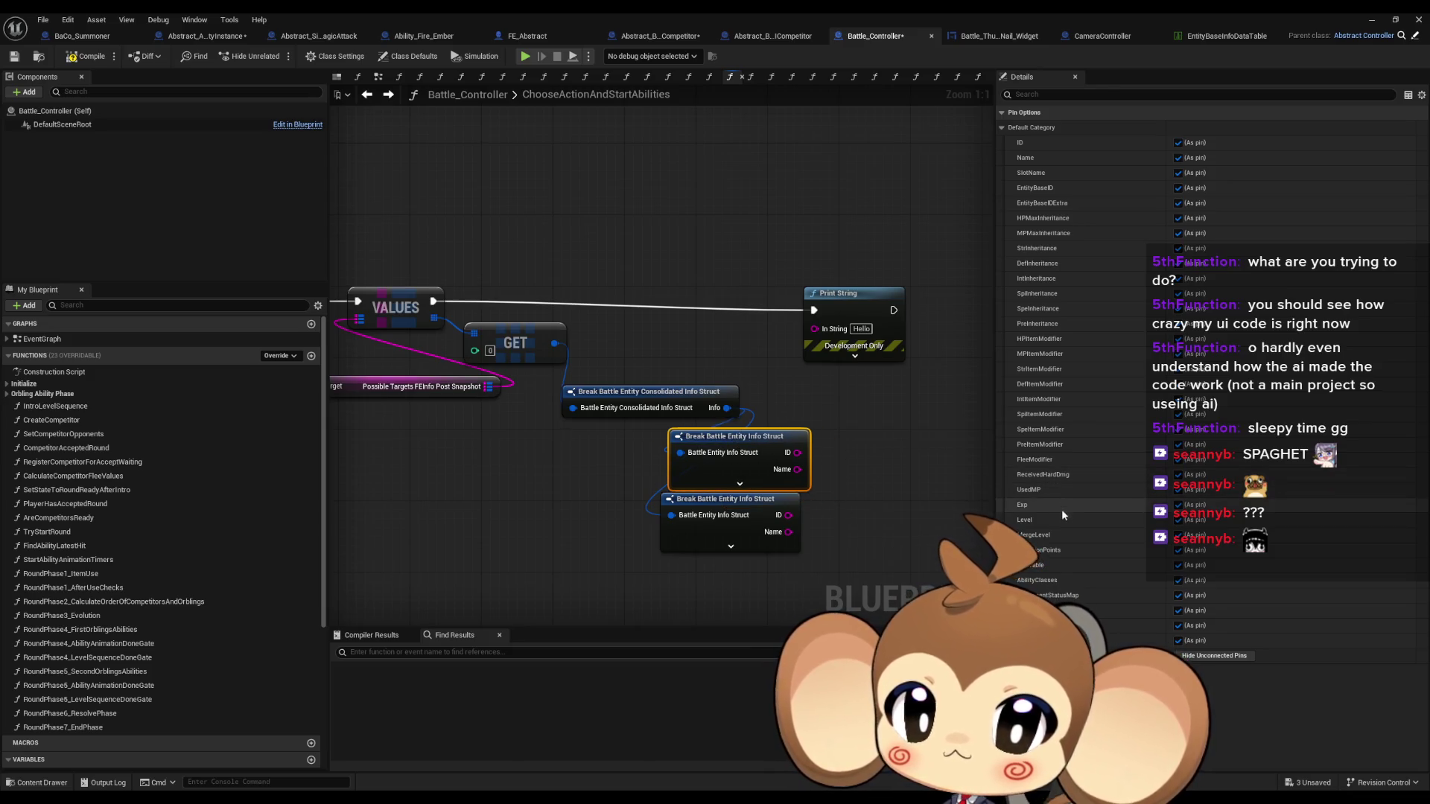
left_click_drag(832, 467, 772, 408)
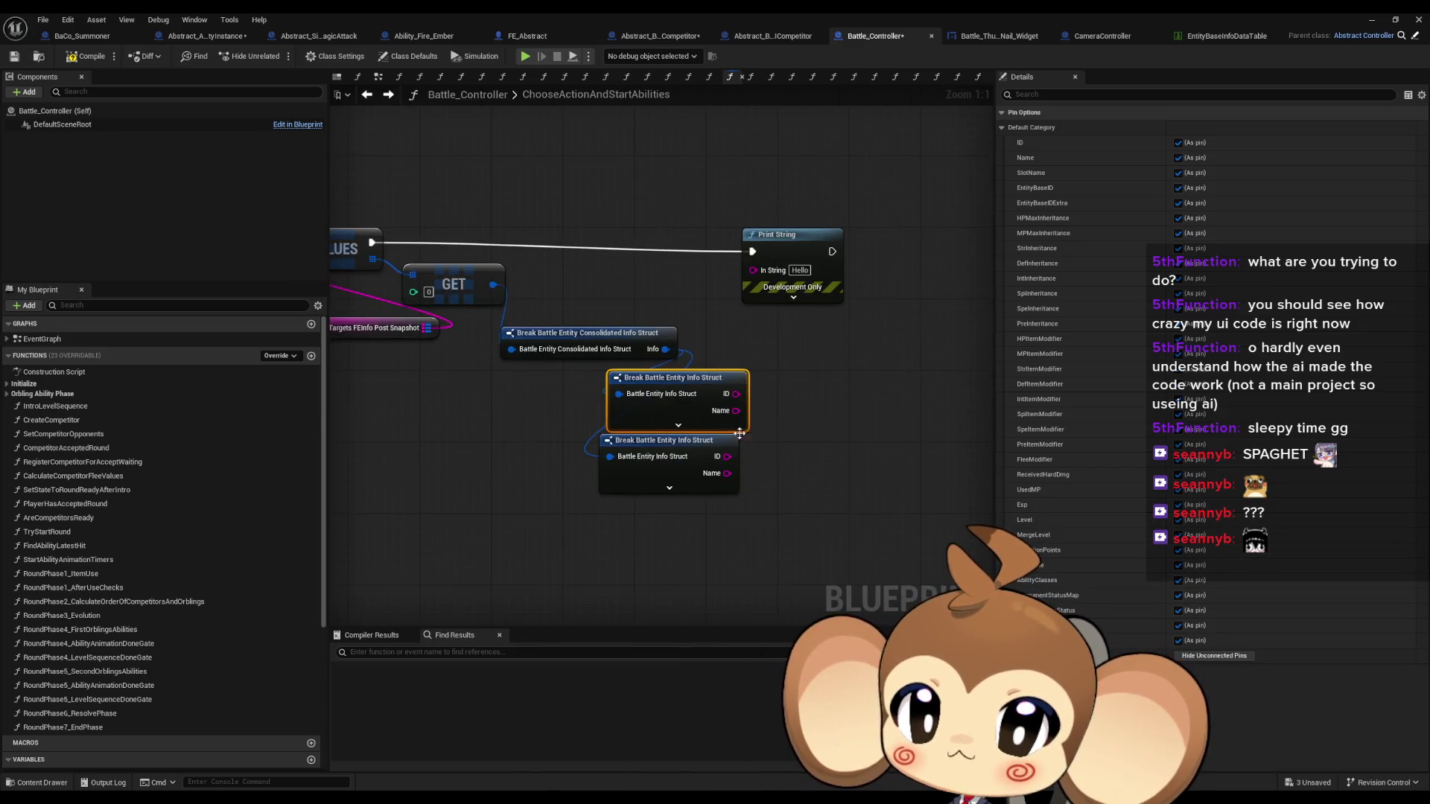
left_click_drag(683, 447, 693, 474)
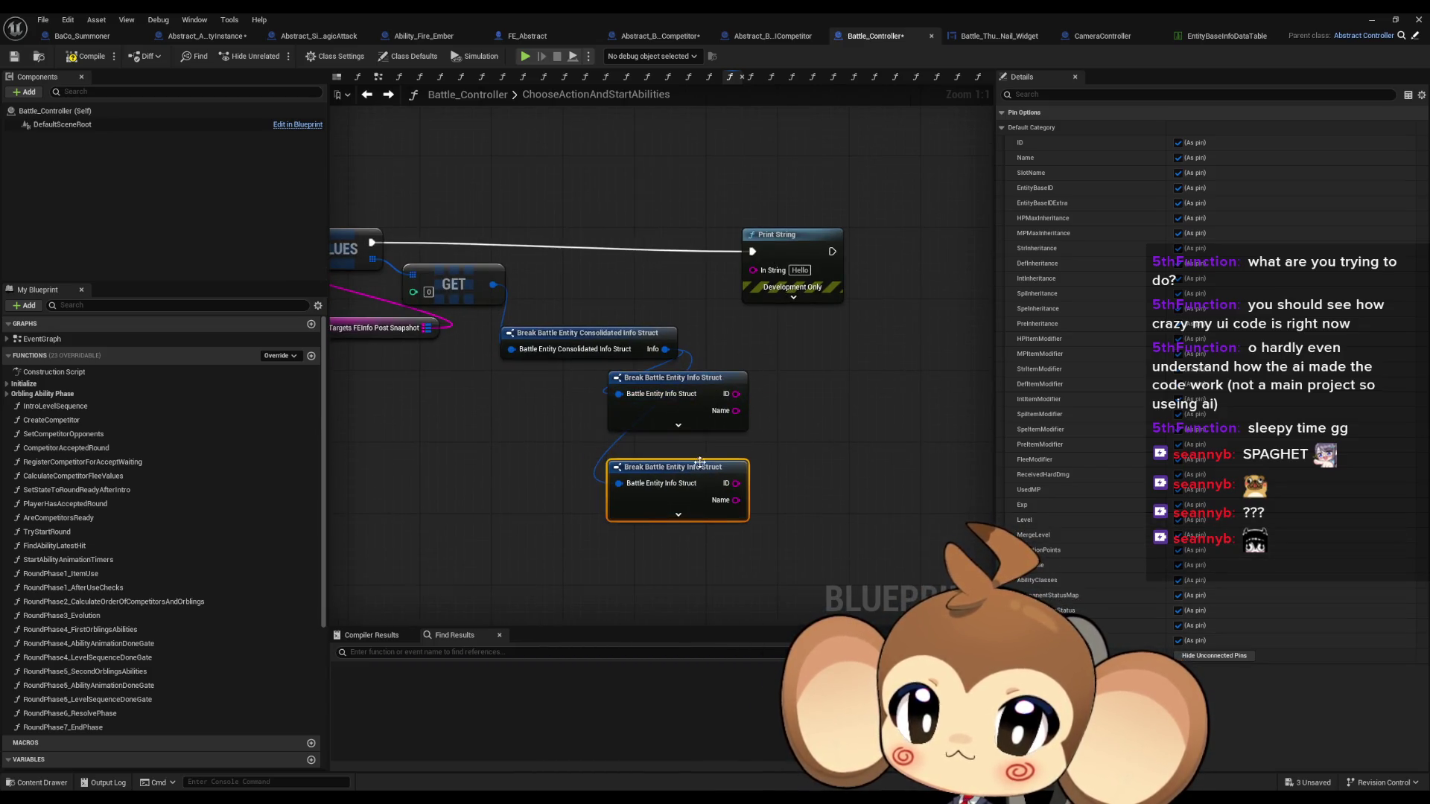
left_click_drag(719, 391, 793, 400)
Restore Temporal Info, delete the redundant Info break node, and add a Temporal Stats break beneath
left_click(648, 354)
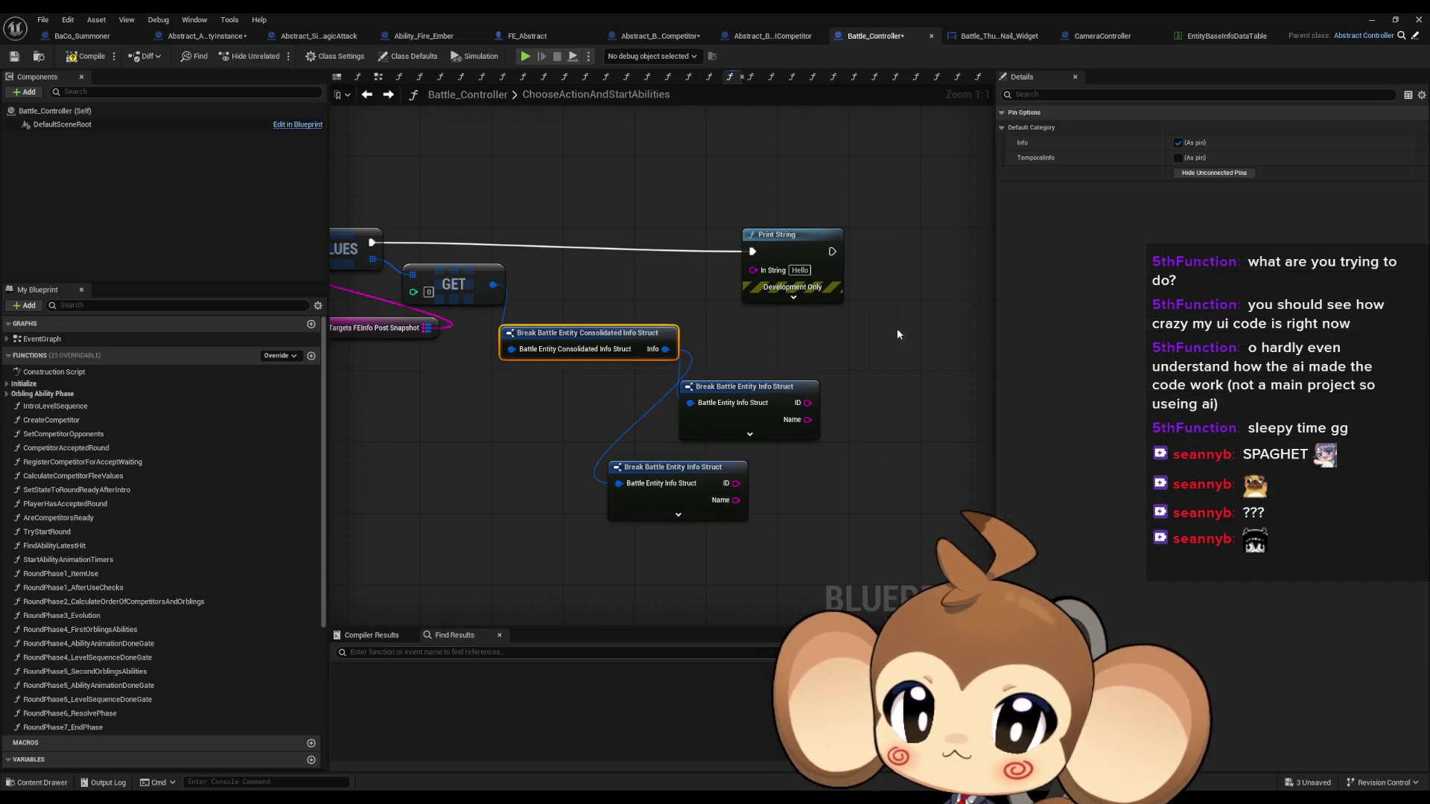
left_click(1178, 157)
left_click(752, 387)
key("Delete")
mouse_move(694, 365)
left_mouse_down()
mouse_move(618, 477)
mouse_move(637, 344)
left_mouse_up()
type("brea")
key("Return")
mouse_move(670, 575)
left_mouse_down()
mouse_move(644, 519)
mouse_move(636, 538)
left_mouse_up()
Limit the Info break to Received Hard Dmg and the Temporal Stats break to Soft Dmg
left_click(711, 467)
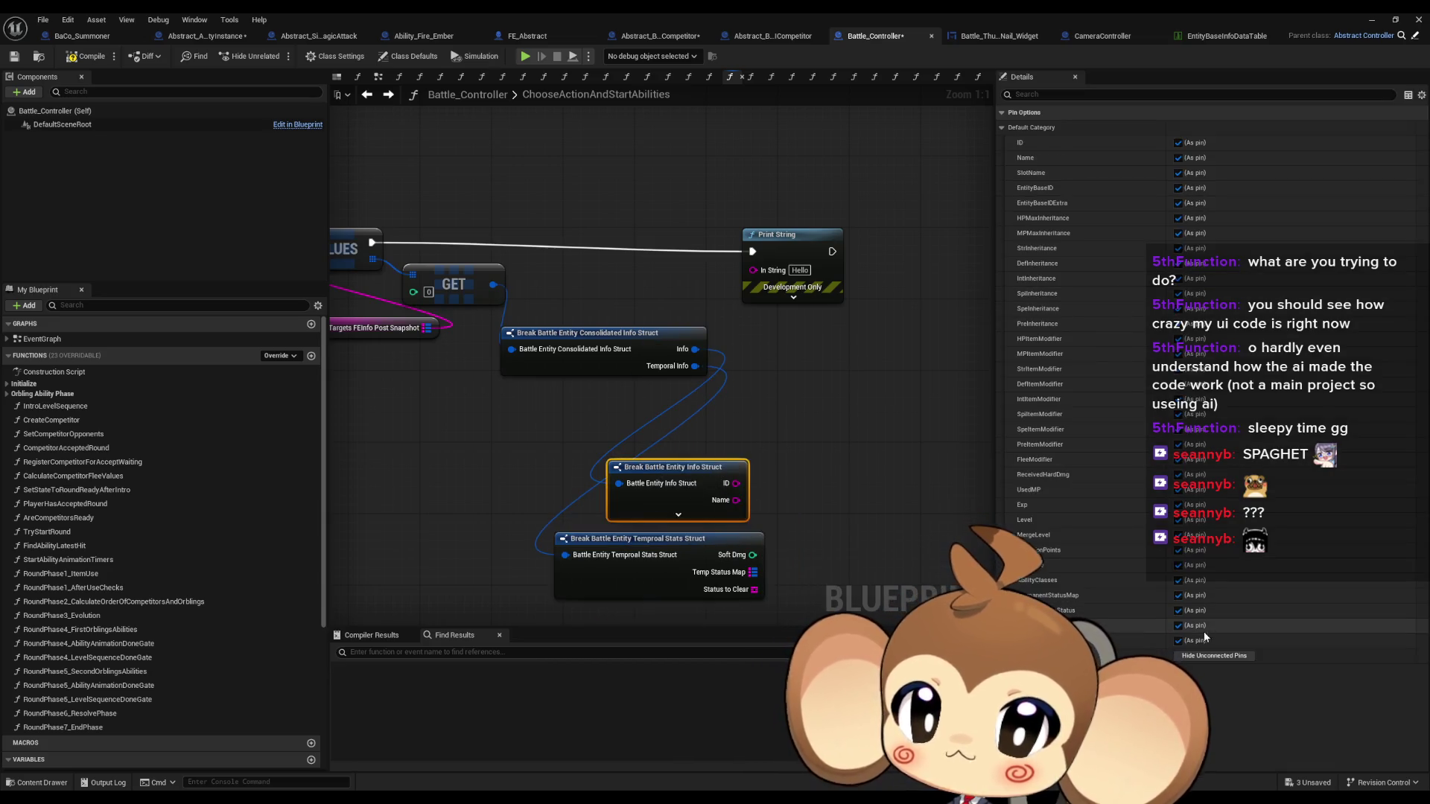
left_click(1191, 655)
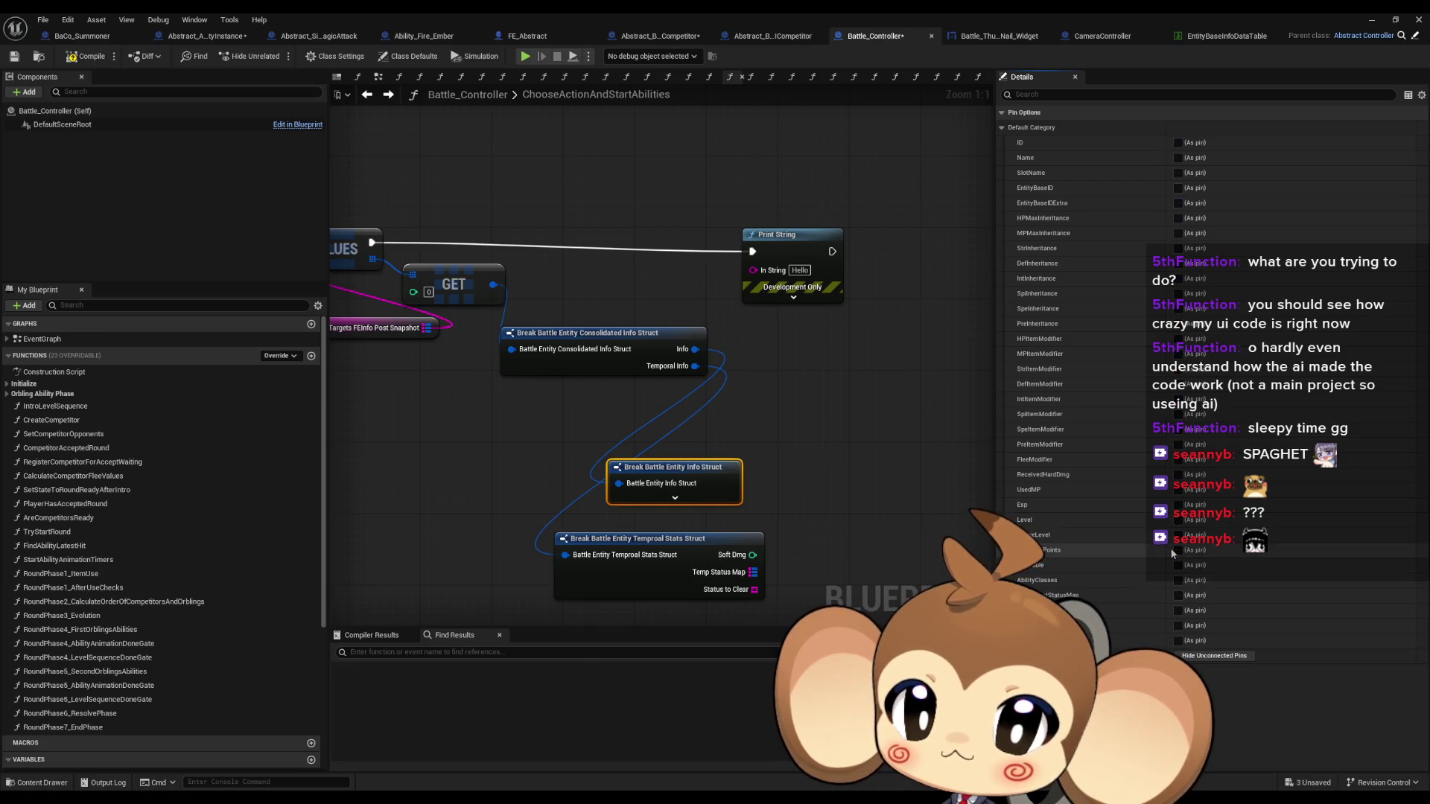
left_click(1177, 474)
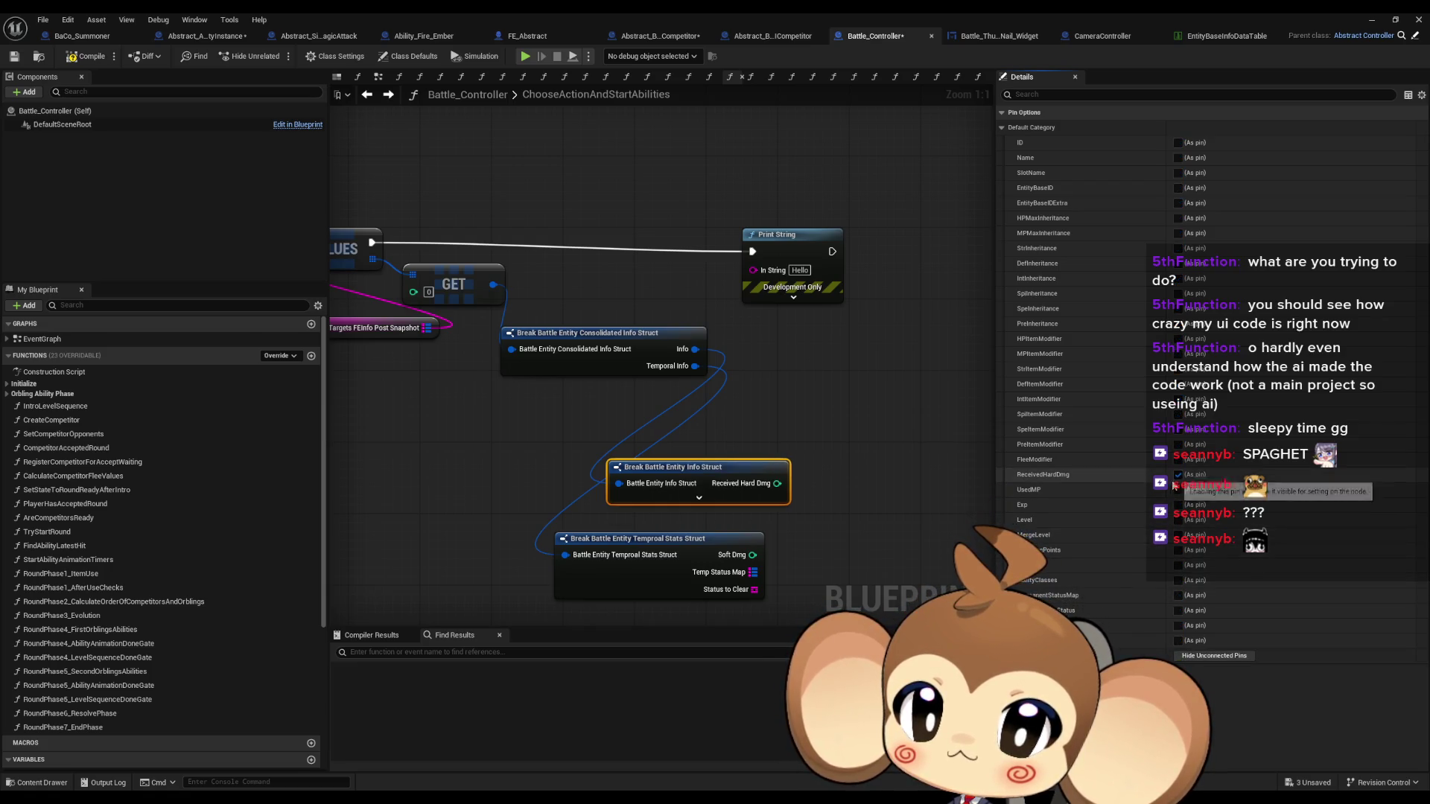
left_click(714, 544)
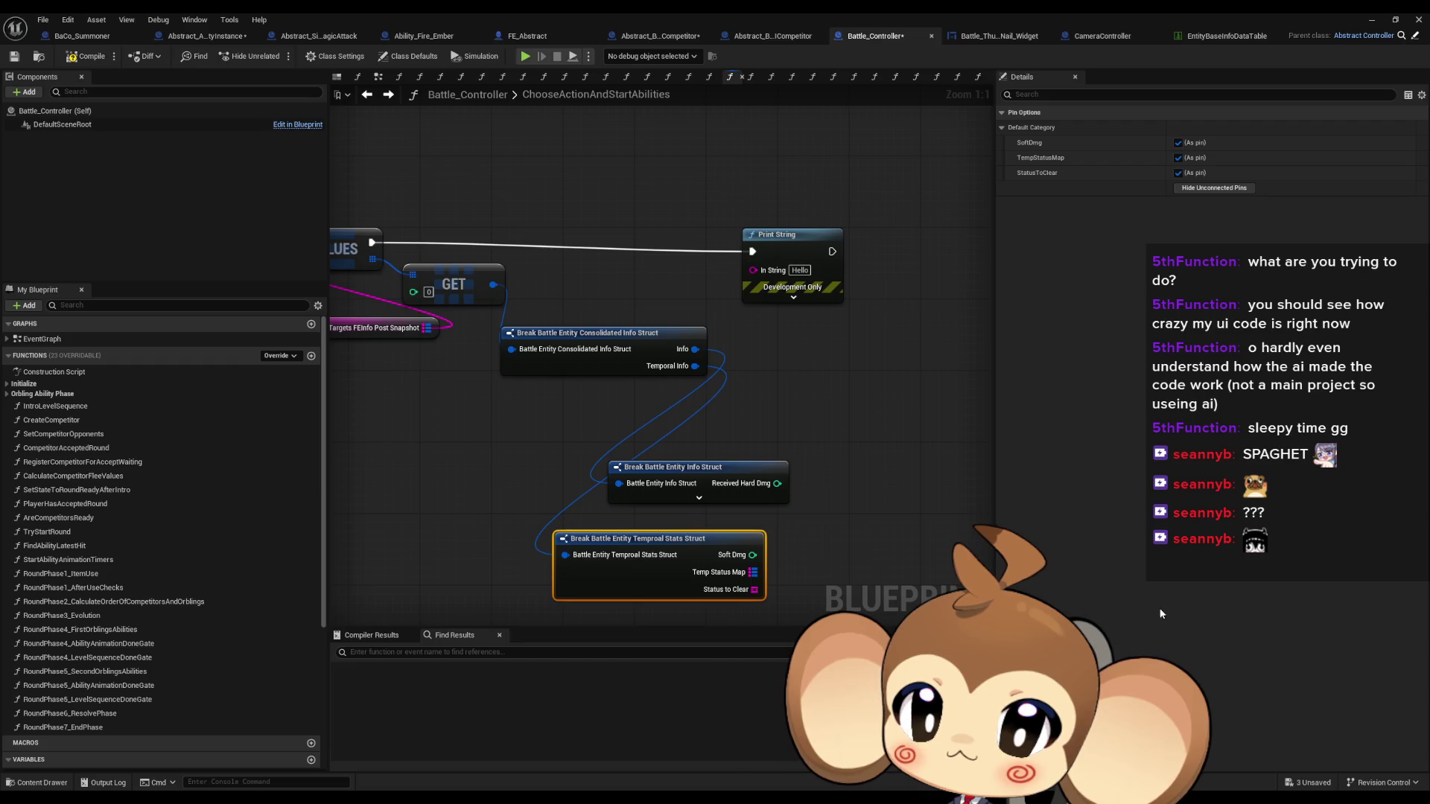
left_click(1195, 187)
left_click(1177, 142)
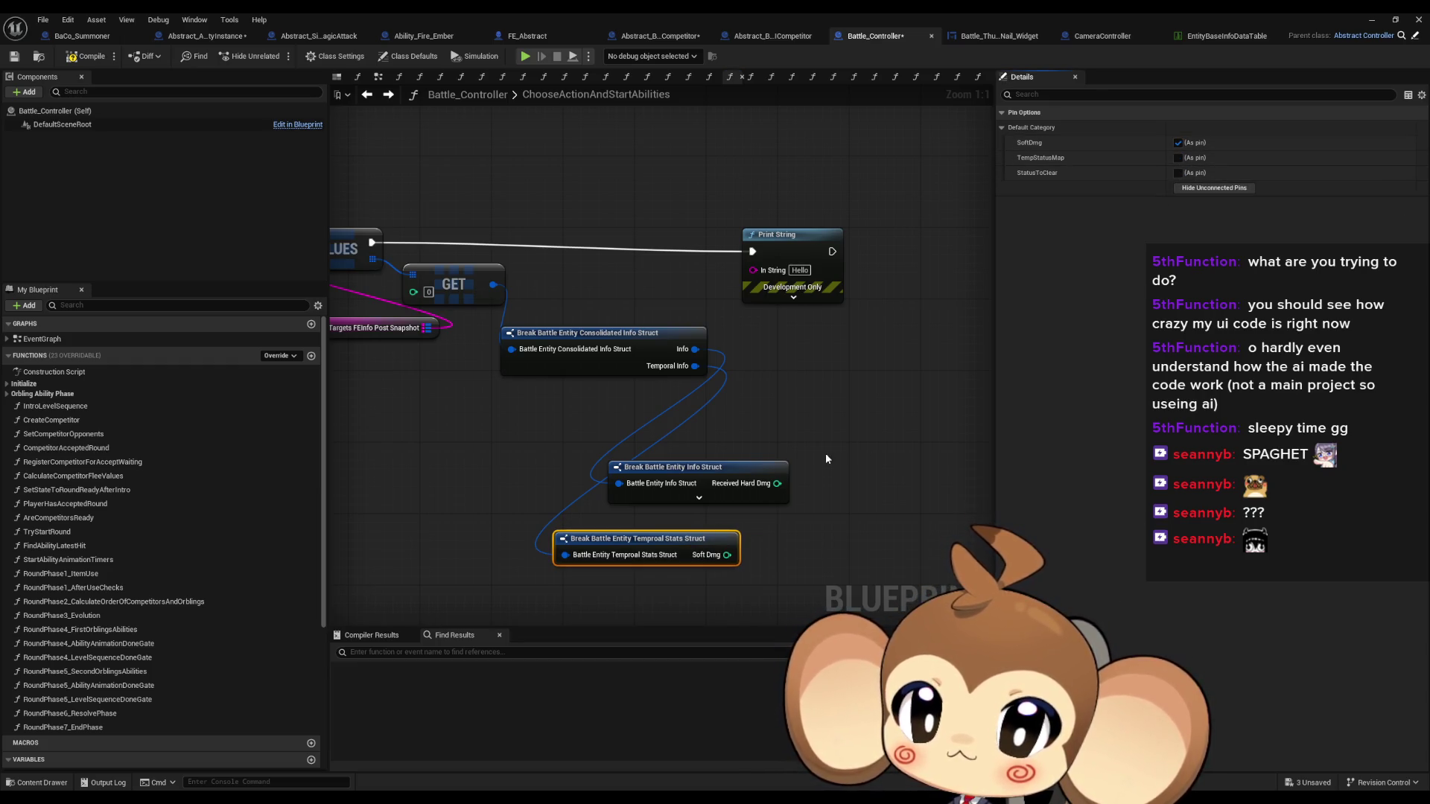
Feed Print String from a three-input Append with Received Hard Dmg in A and Soft Dmg in C
left_click_drag(777, 483, 842, 492)
type("a")
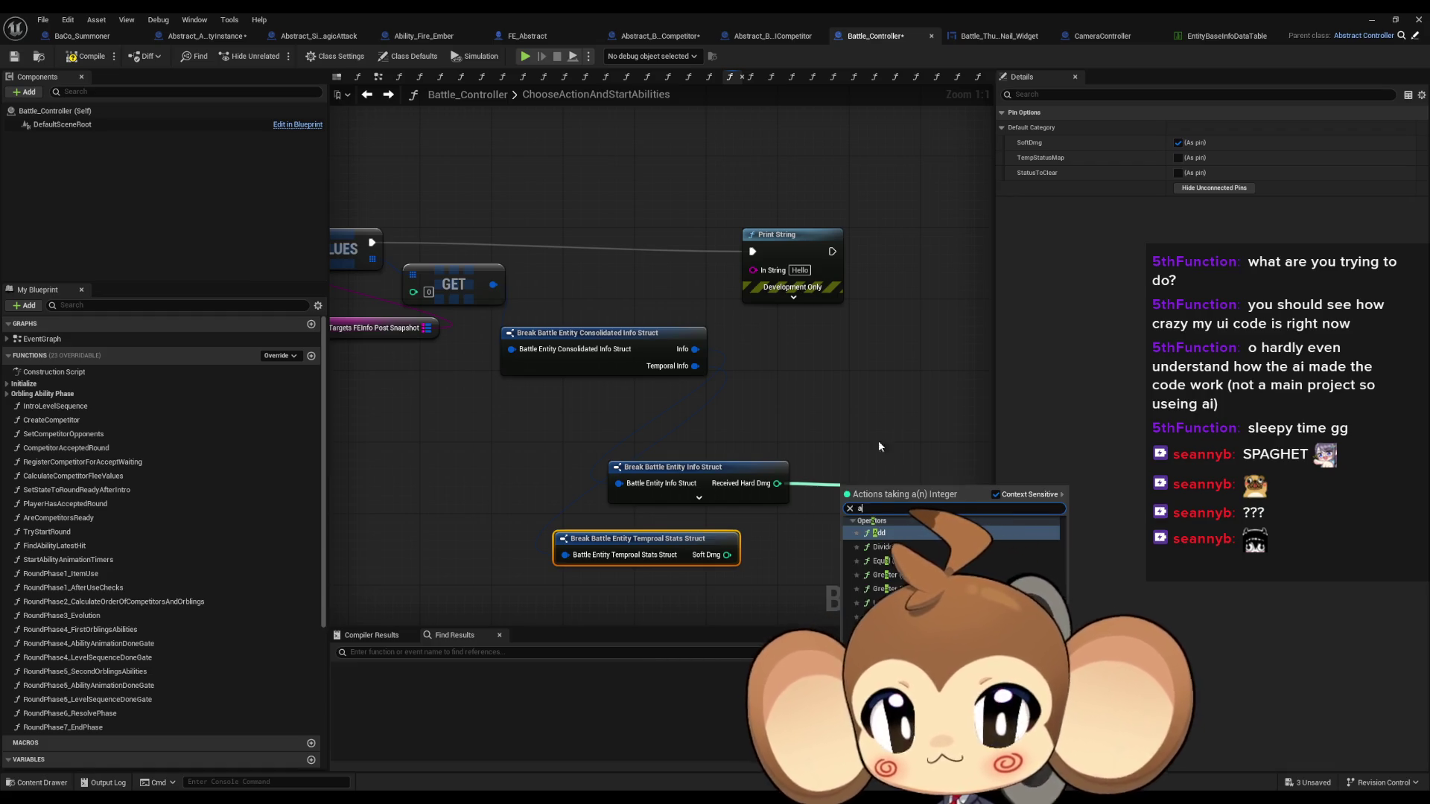
left_click_drag(752, 269, 853, 451)
type("append")
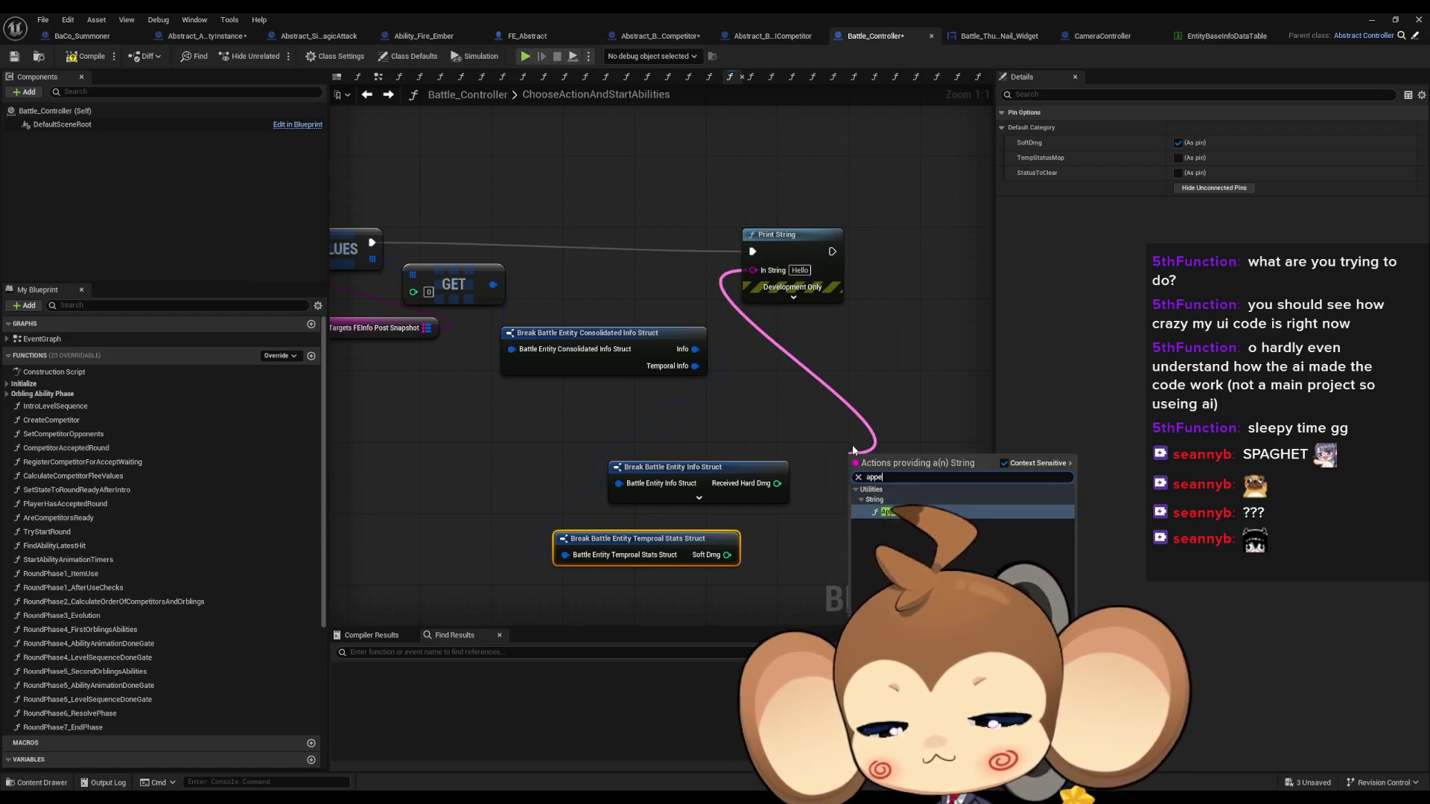
key("Return")
left_click(939, 494)
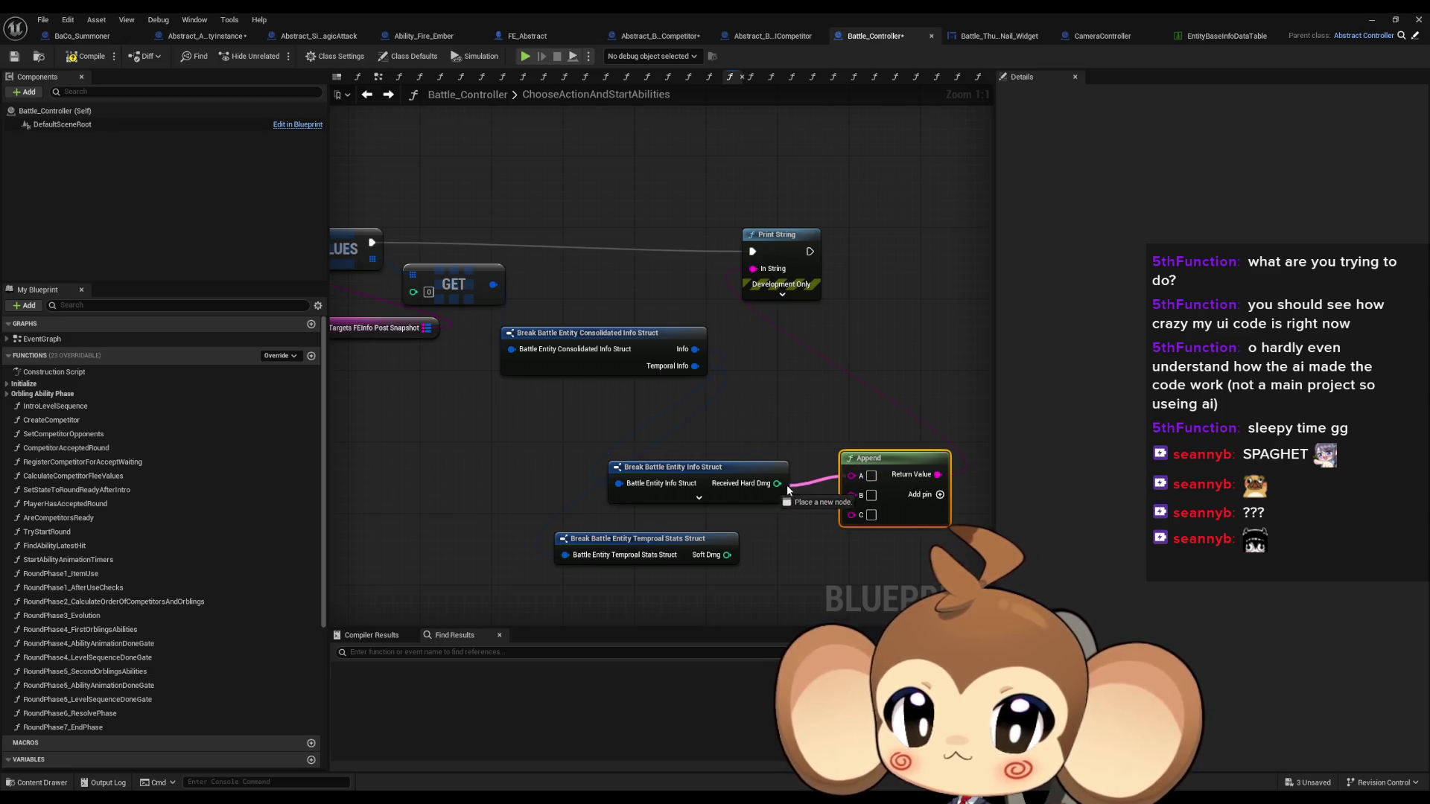
left_click_drag(776, 484, 851, 475)
left_click_drag(726, 554, 851, 512)
left_click_drag(703, 472, 579, 444)
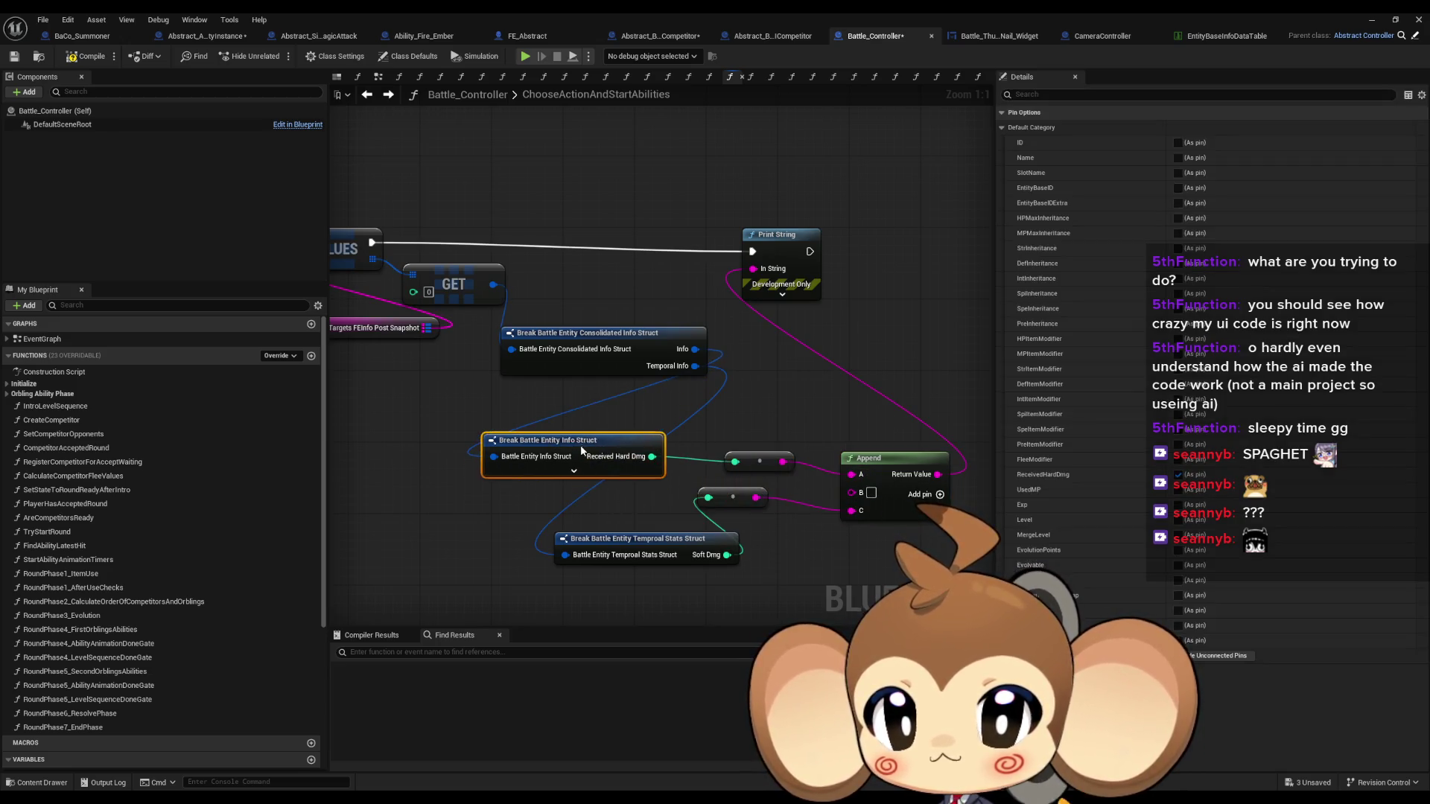
Line up the conversion and break nodes and put // in Append's B input
left_click(775, 528)
left_click_drag(774, 526, 793, 552)
left_click_drag(640, 538, 577, 529)
left_click_drag(597, 440, 613, 467)
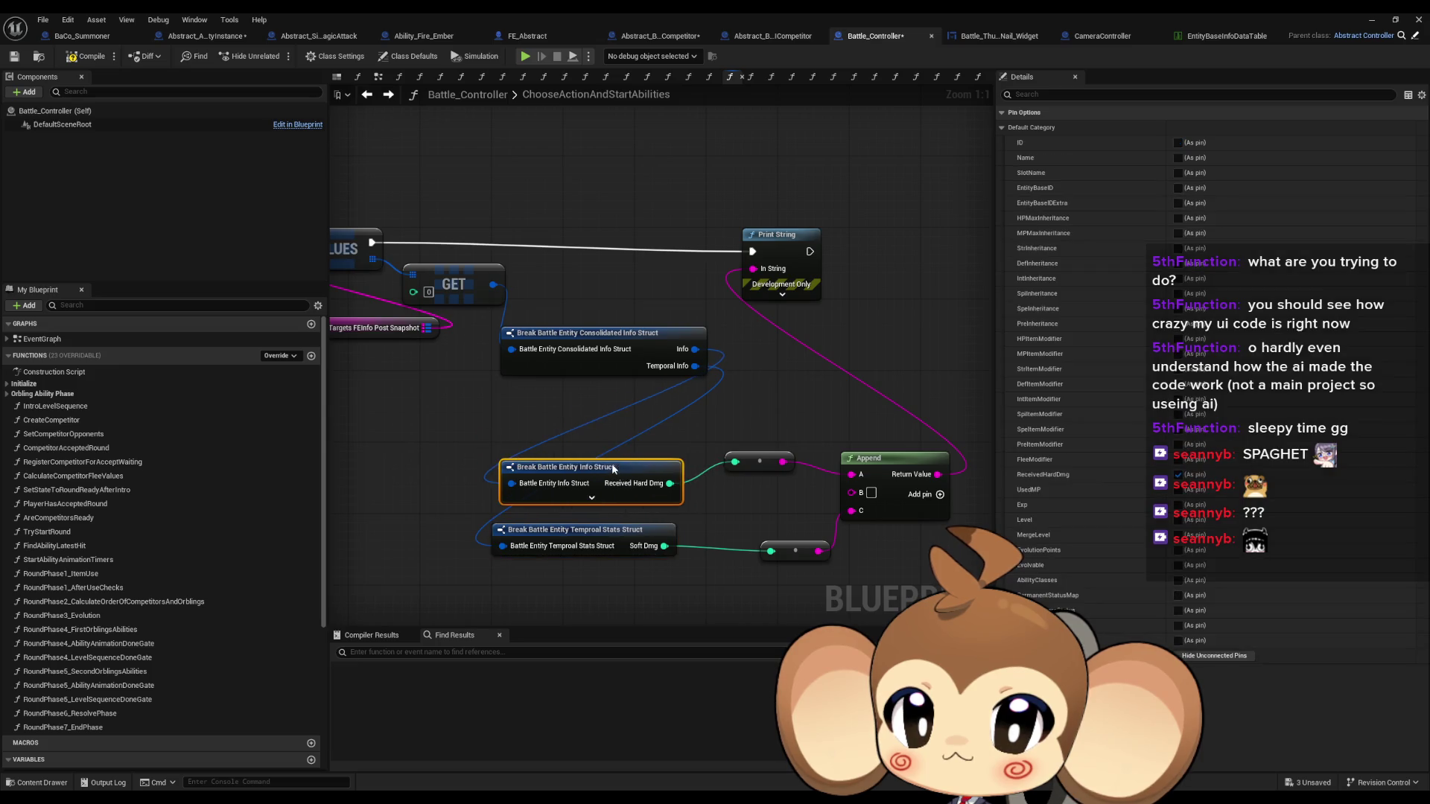
left_click_drag(761, 462, 752, 480)
left_click_drag(795, 550, 759, 550)
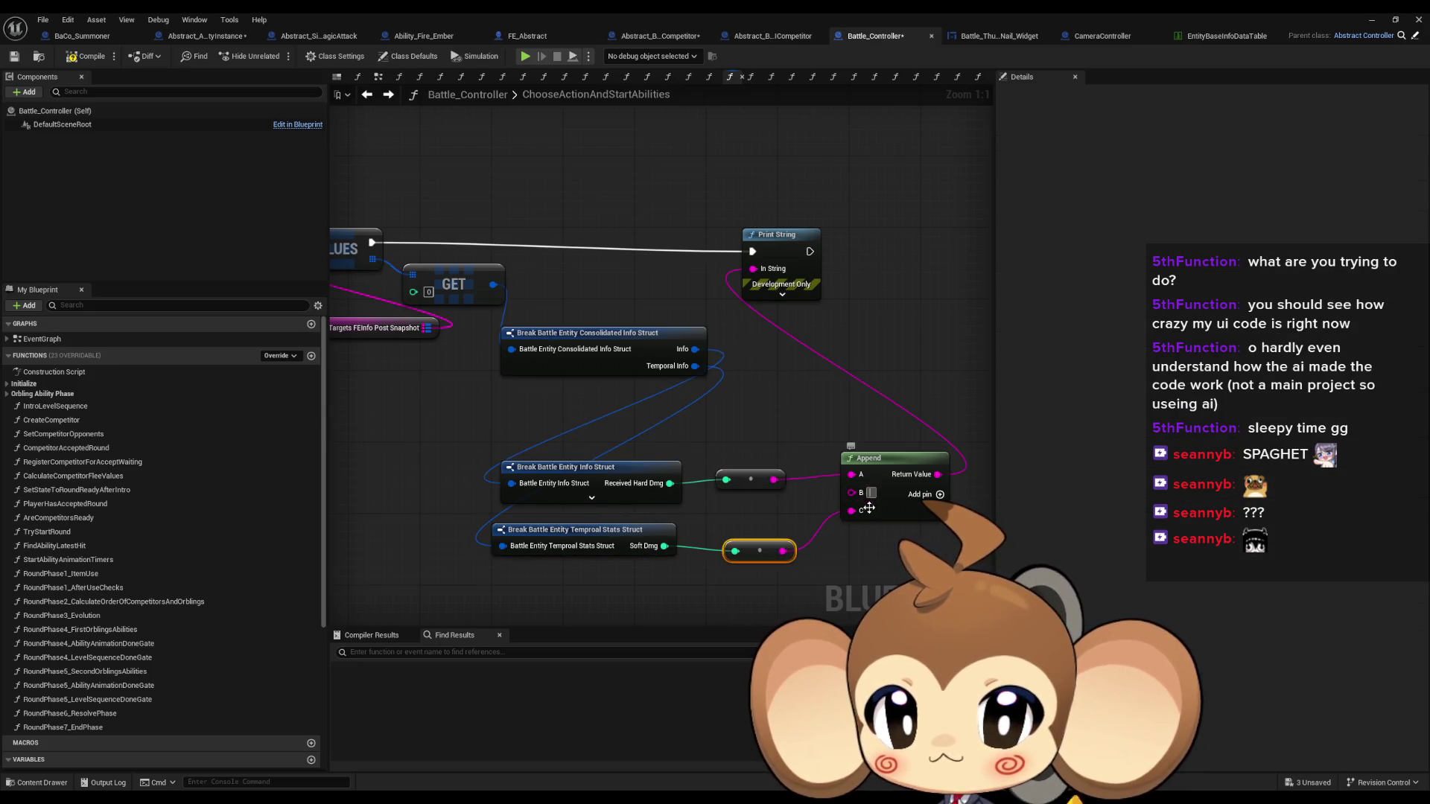
left_click(790, 368)
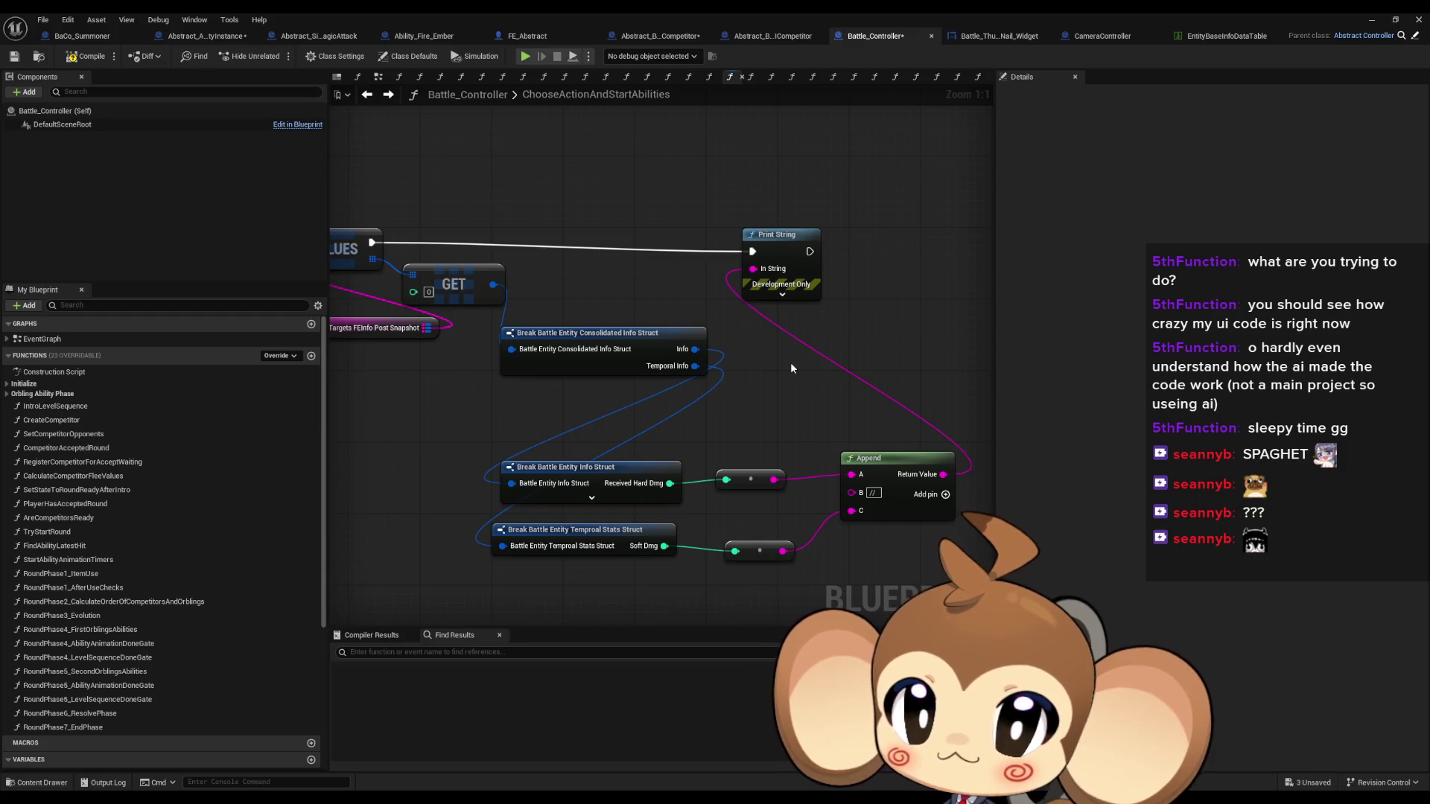
scroll(791, 368, "down", 3)
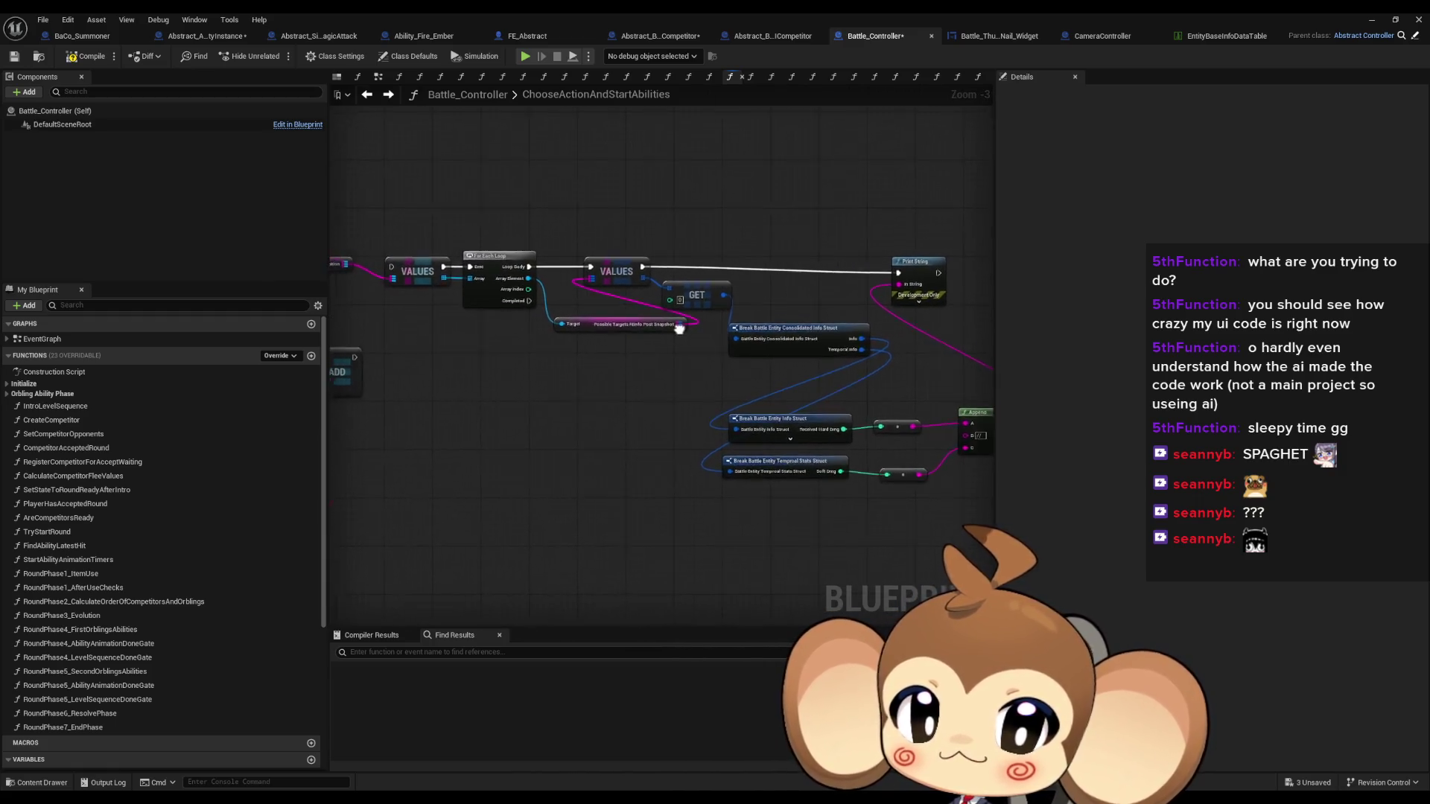
Select the right-hand node cluster with the SET and ADD nodes and move it down-left
left_click_drag(679, 329, 805, 327)
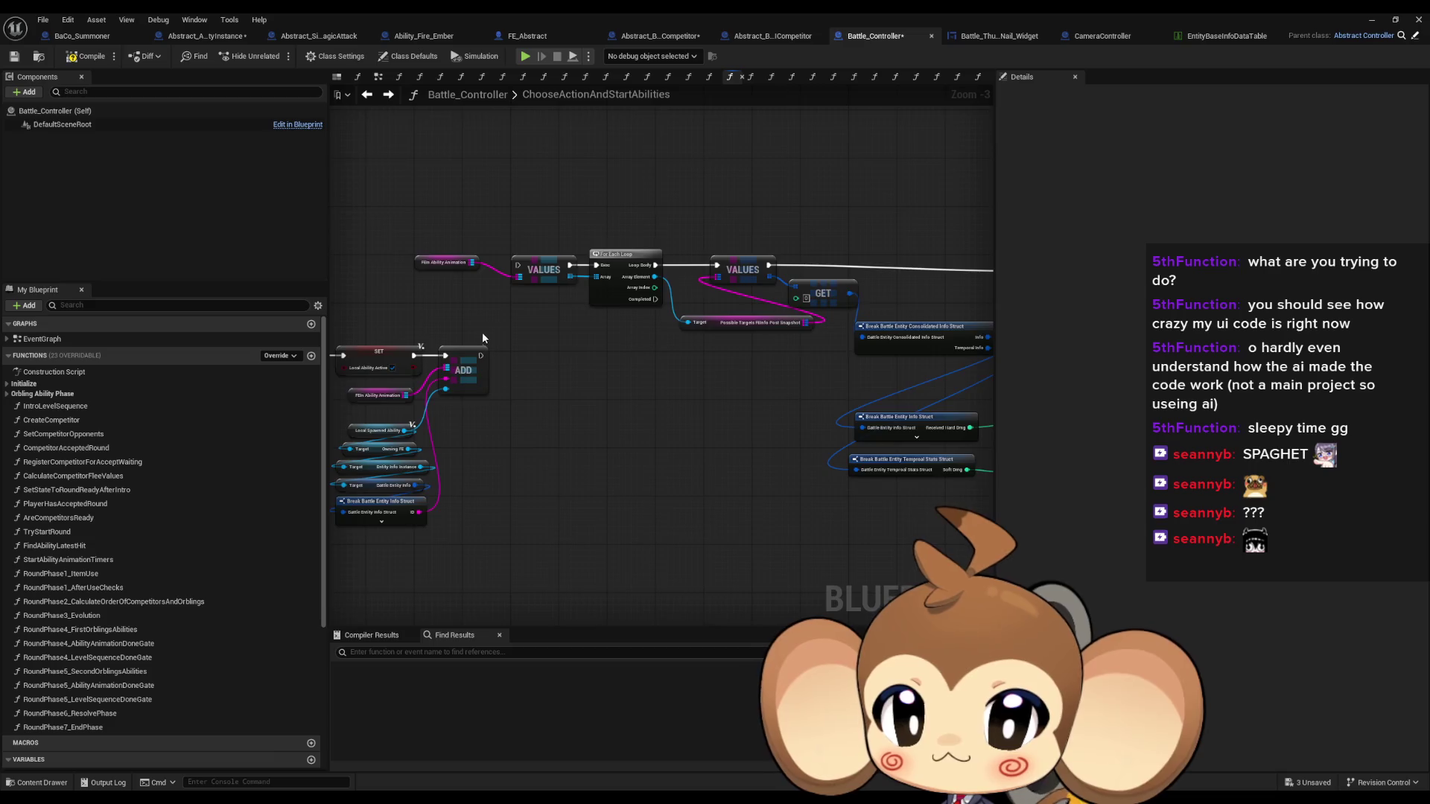
left_click_drag(481, 332, 893, 361)
scroll(595, 355, "down", 1)
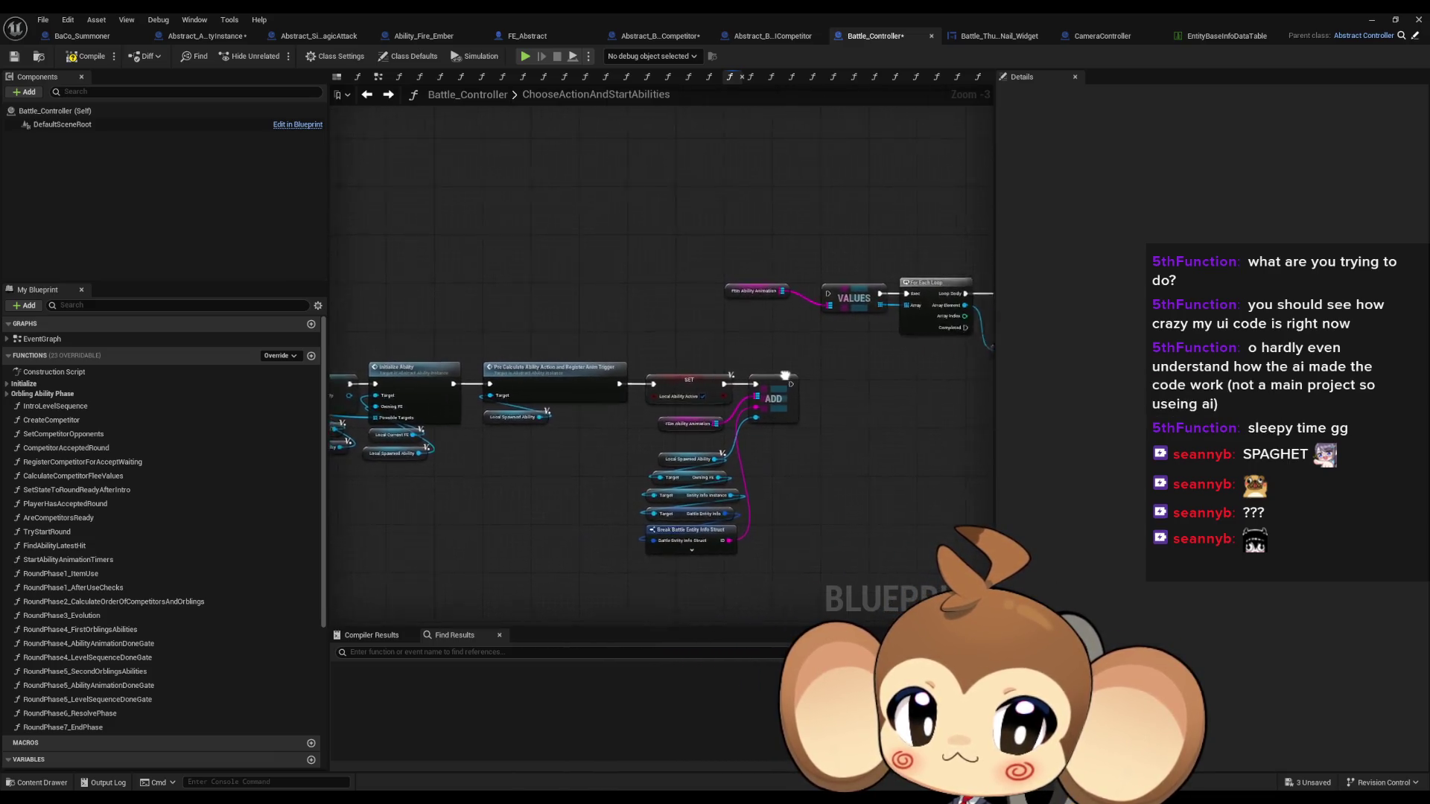
scroll(595, 355, "down", 1)
mouse_move(566, 286)
left_mouse_down()
mouse_move(935, 354)
mouse_move(983, 436)
left_mouse_up()
mouse_move(576, 317)
left_mouse_down()
mouse_move(118, 297)
mouse_move(362, 334)
mouse_move(641, 320)
left_mouse_up()
scroll(802, 290, "up", 3)
Run the lower loop after the upper loop completes, then Start Ability Animation Timers; minimize the Blueprint editor
mouse_move(855, 170)
left_mouse_down()
mouse_move(855, 283)
mouse_move(417, 339)
mouse_move(410, 355)
left_mouse_up()
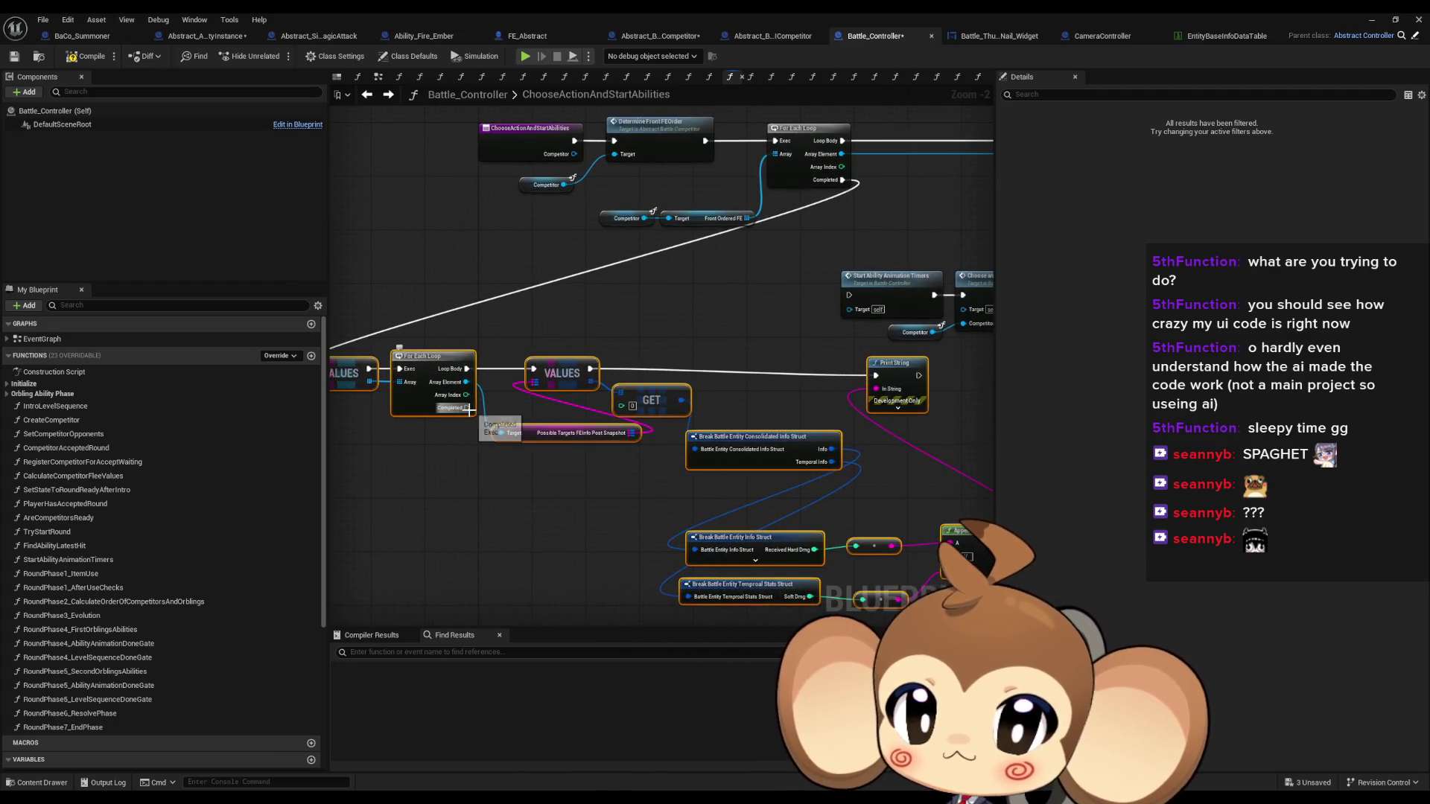
mouse_move(469, 408)
left_mouse_down()
mouse_move(859, 287)
mouse_move(848, 295)
left_mouse_up()
scroll(767, 384, "down", 2)
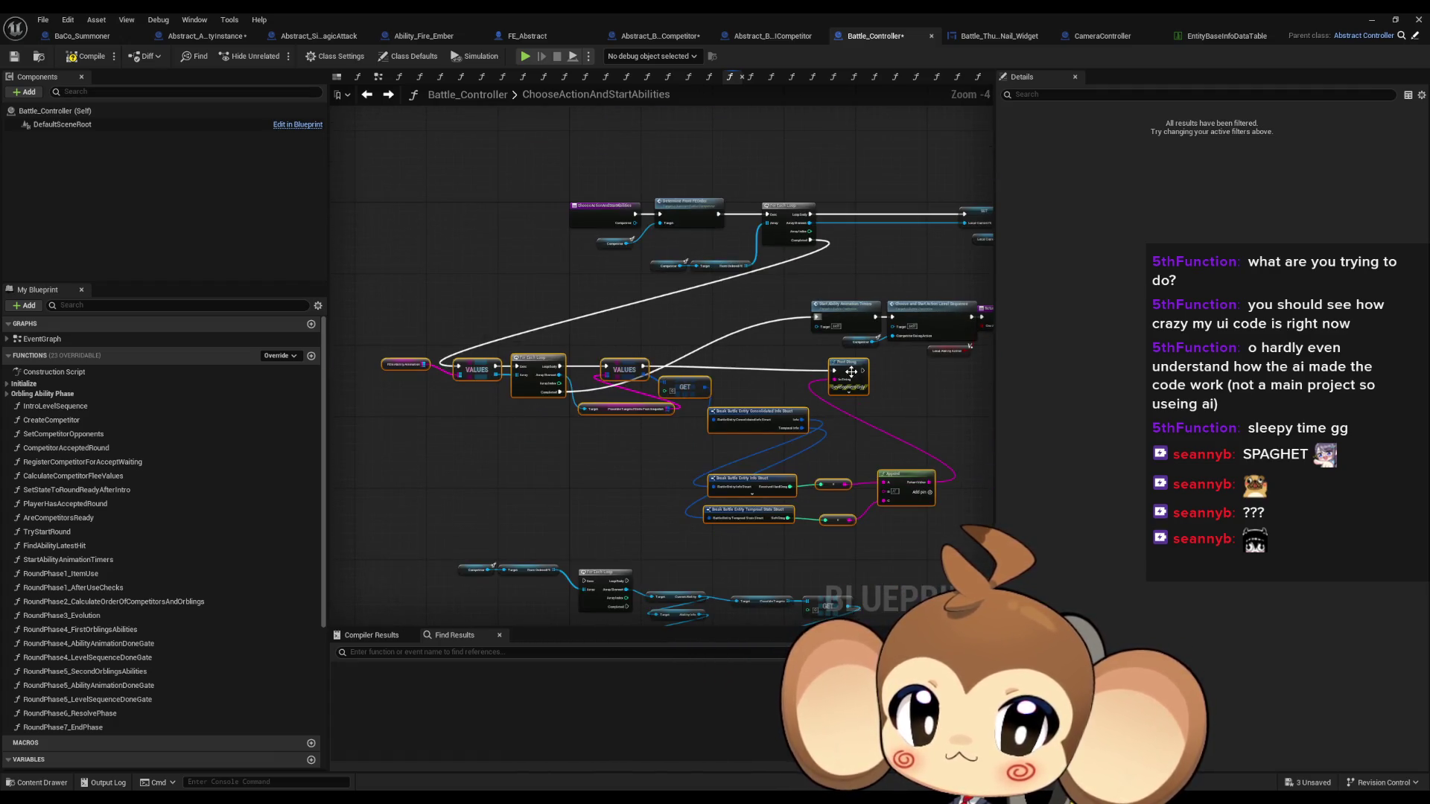
left_click_drag(850, 372, 563, 369)
left_click(722, 524)
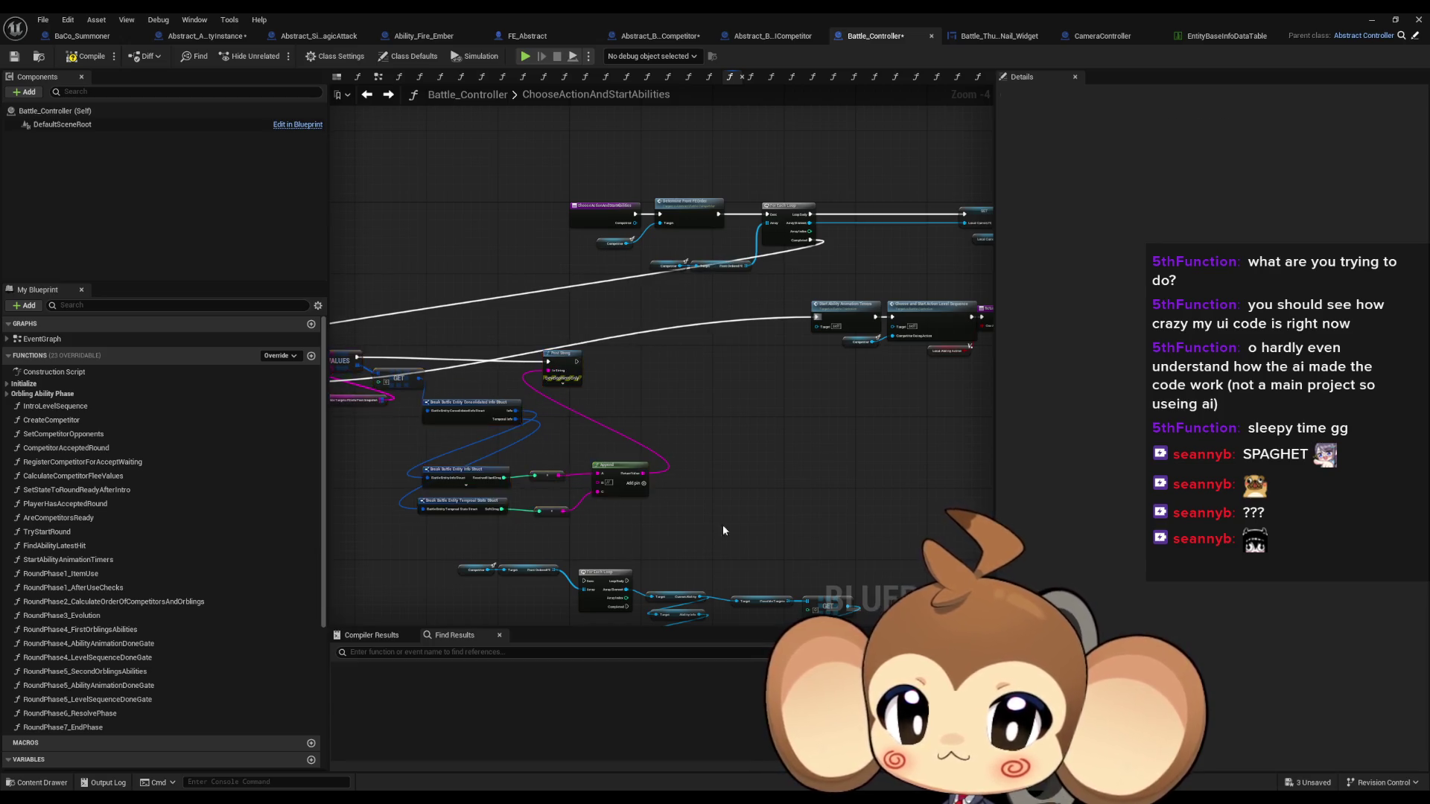
left_click_drag(723, 524, 739, 389)
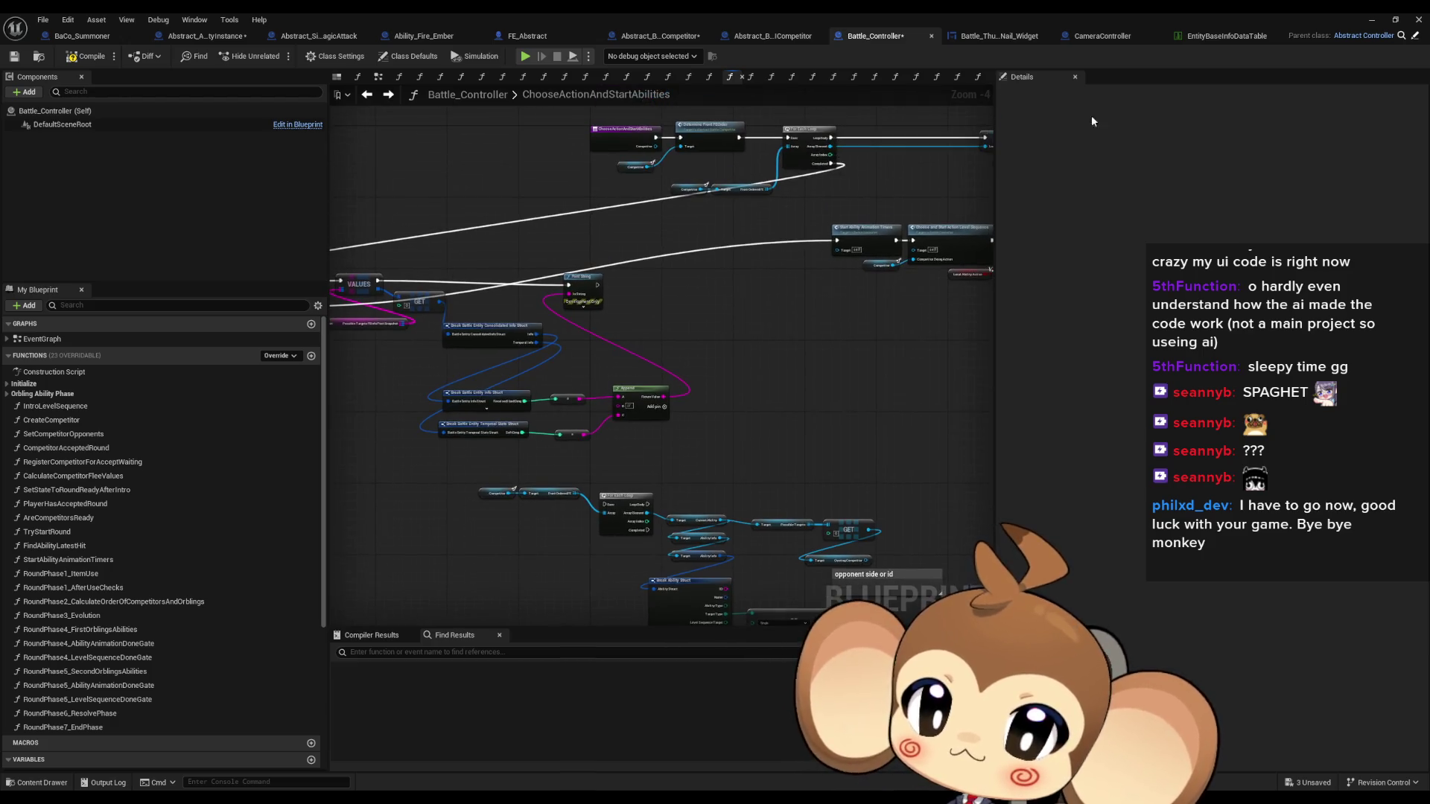
left_click(1374, 23)
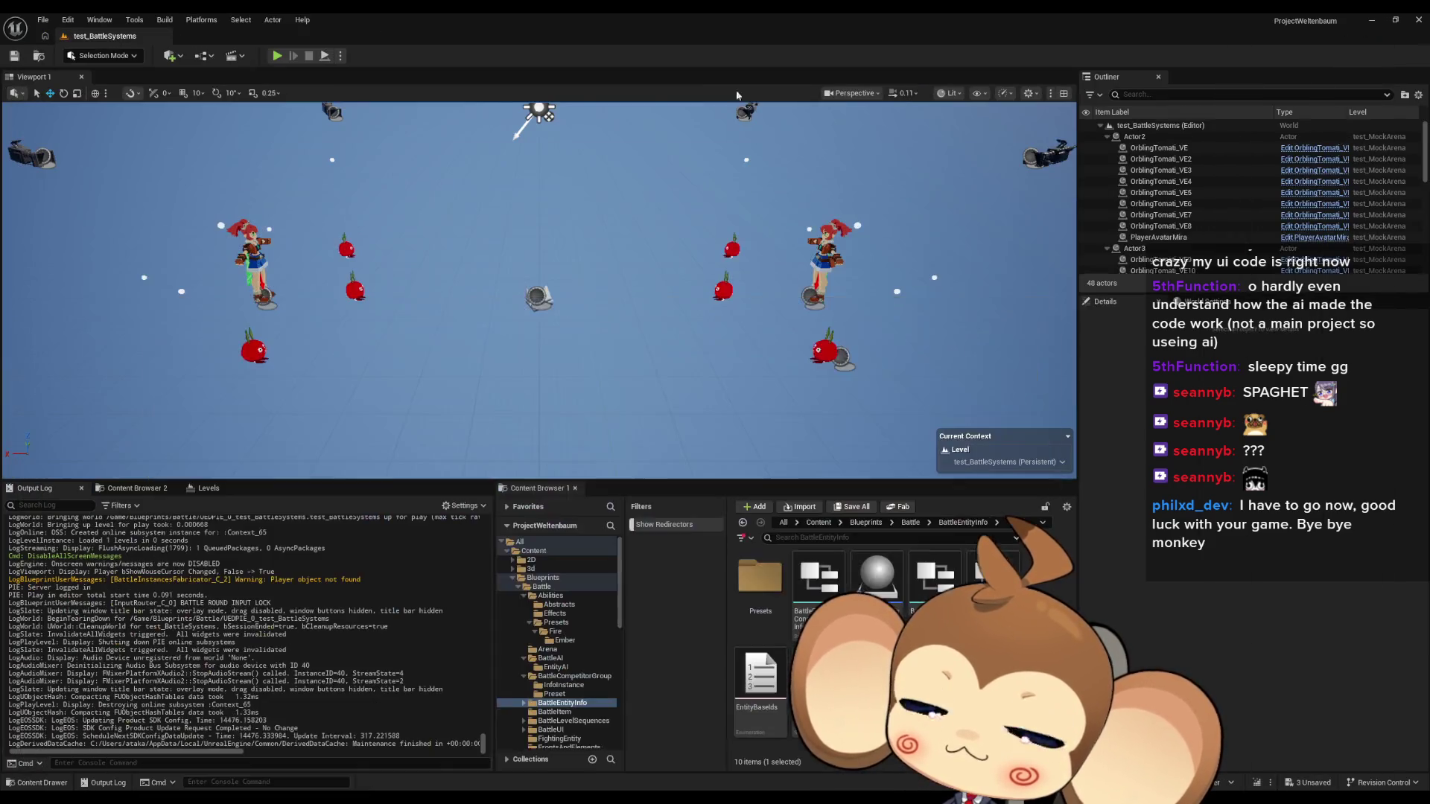
Play-test the battle level, seeing damage logs like 7/3 and 10/10, then stop and reopen Battle_Controller
left_click(277, 56)
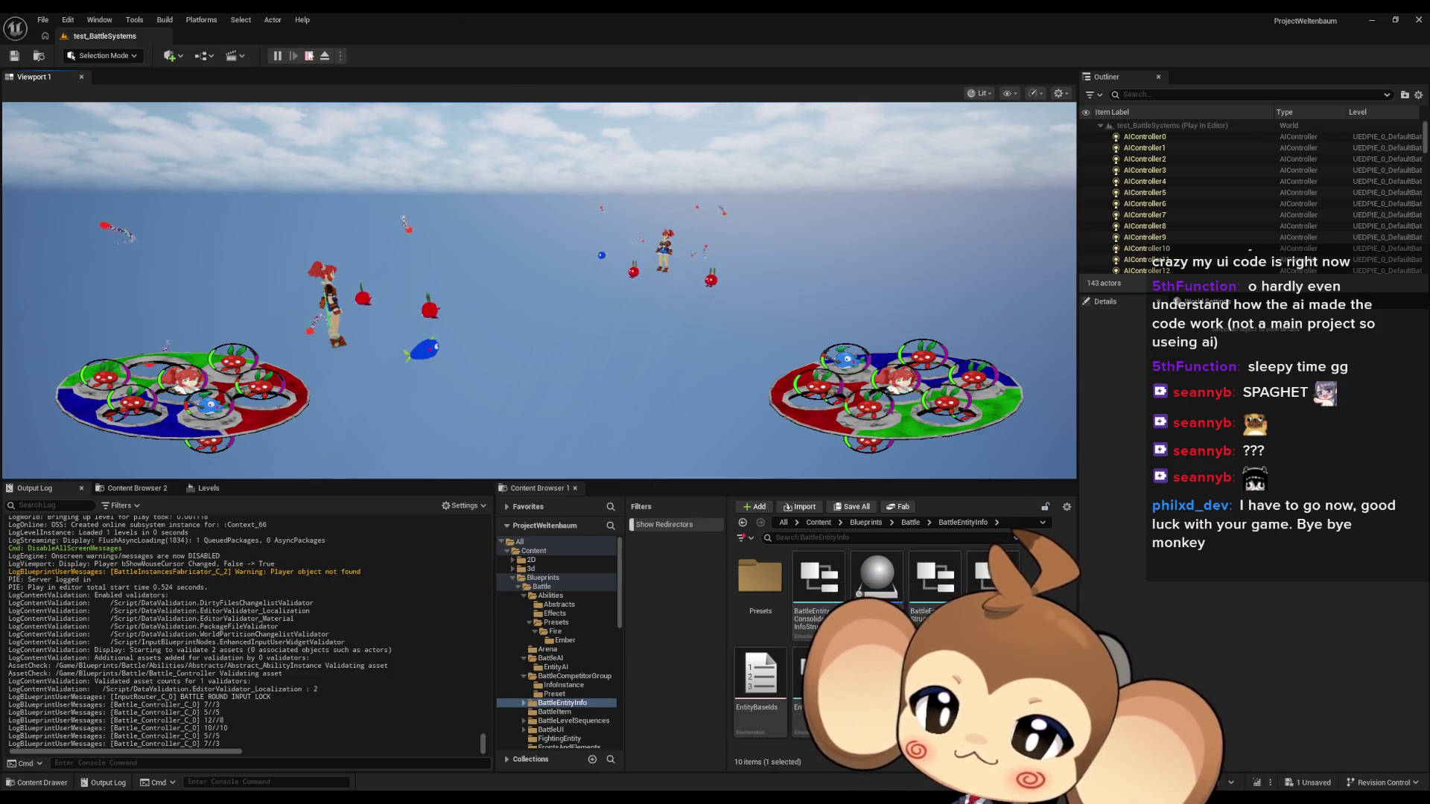
left_click(312, 58)
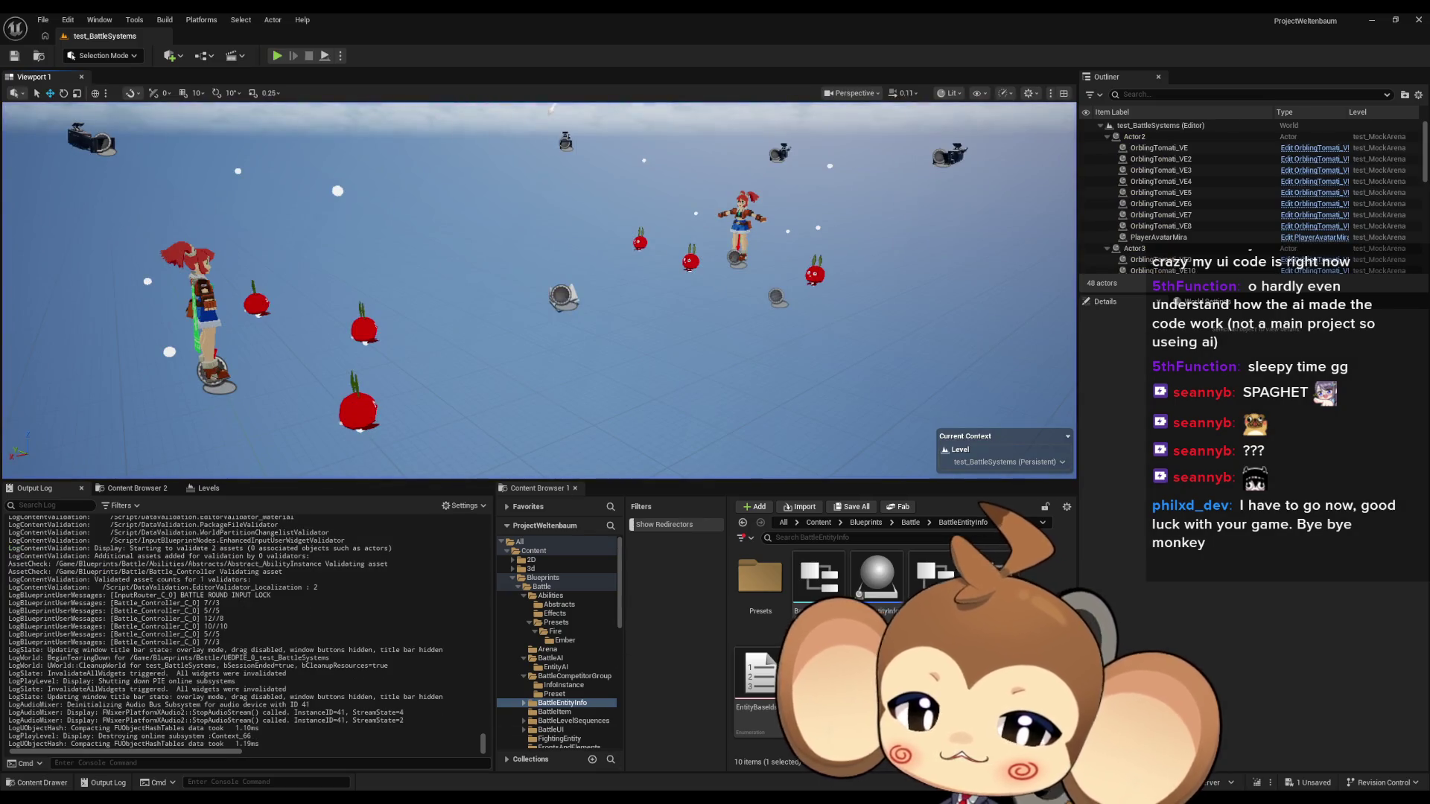
left_click(471, 756)
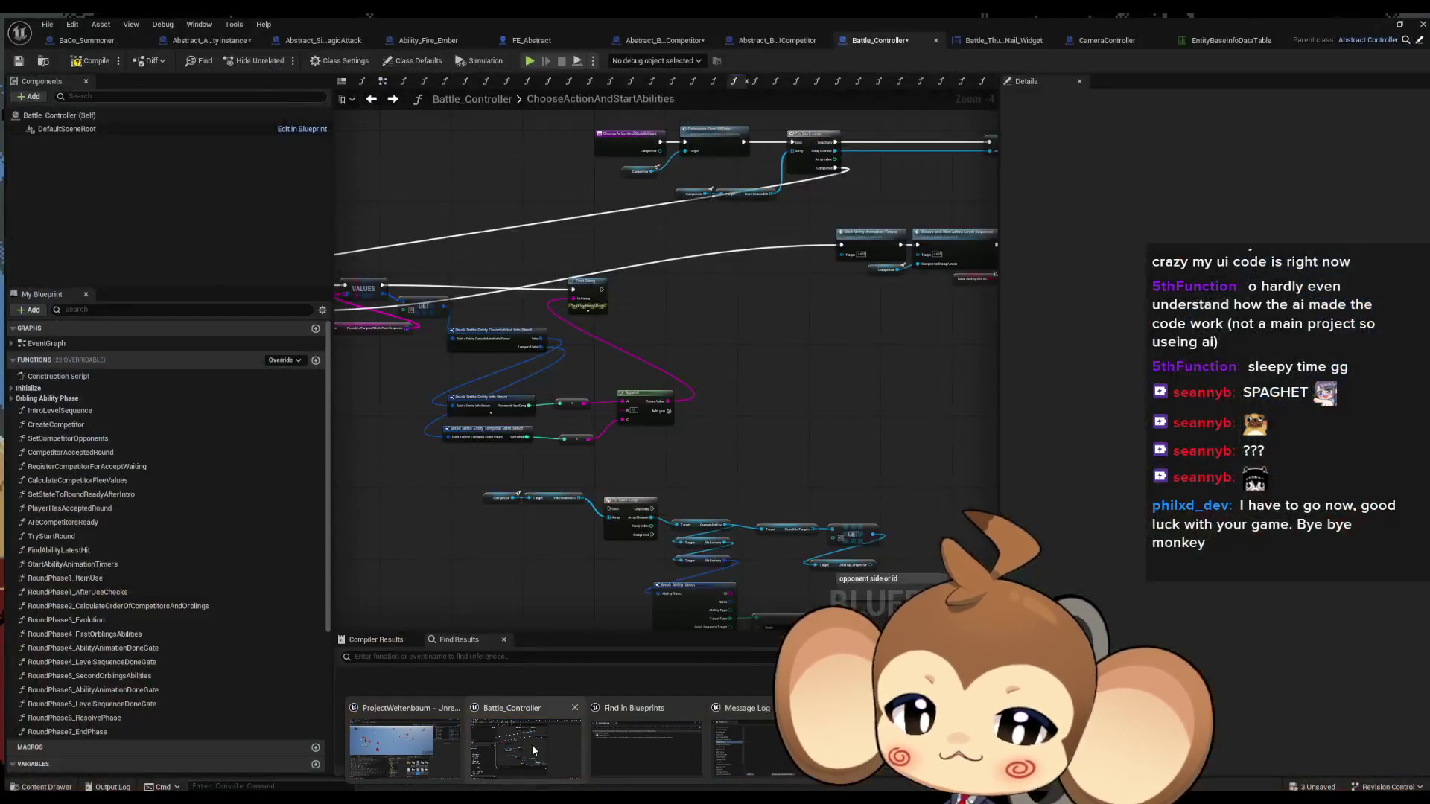
Open BattleAI_CustomizableTacktics from Battle > BattleAI > EntityAI in the Content Browser
left_click(534, 754)
left_click(1371, 19)
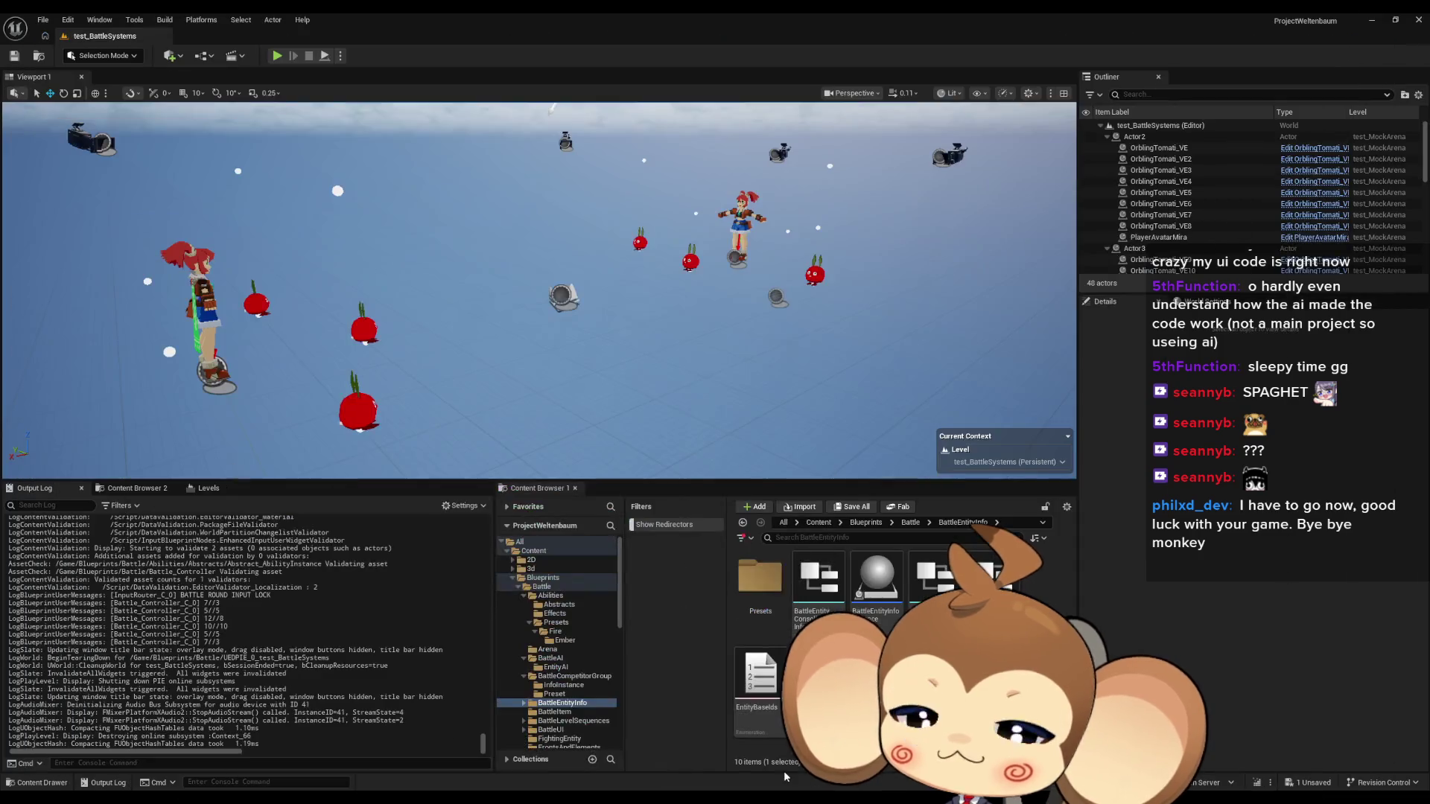
left_click(910, 522)
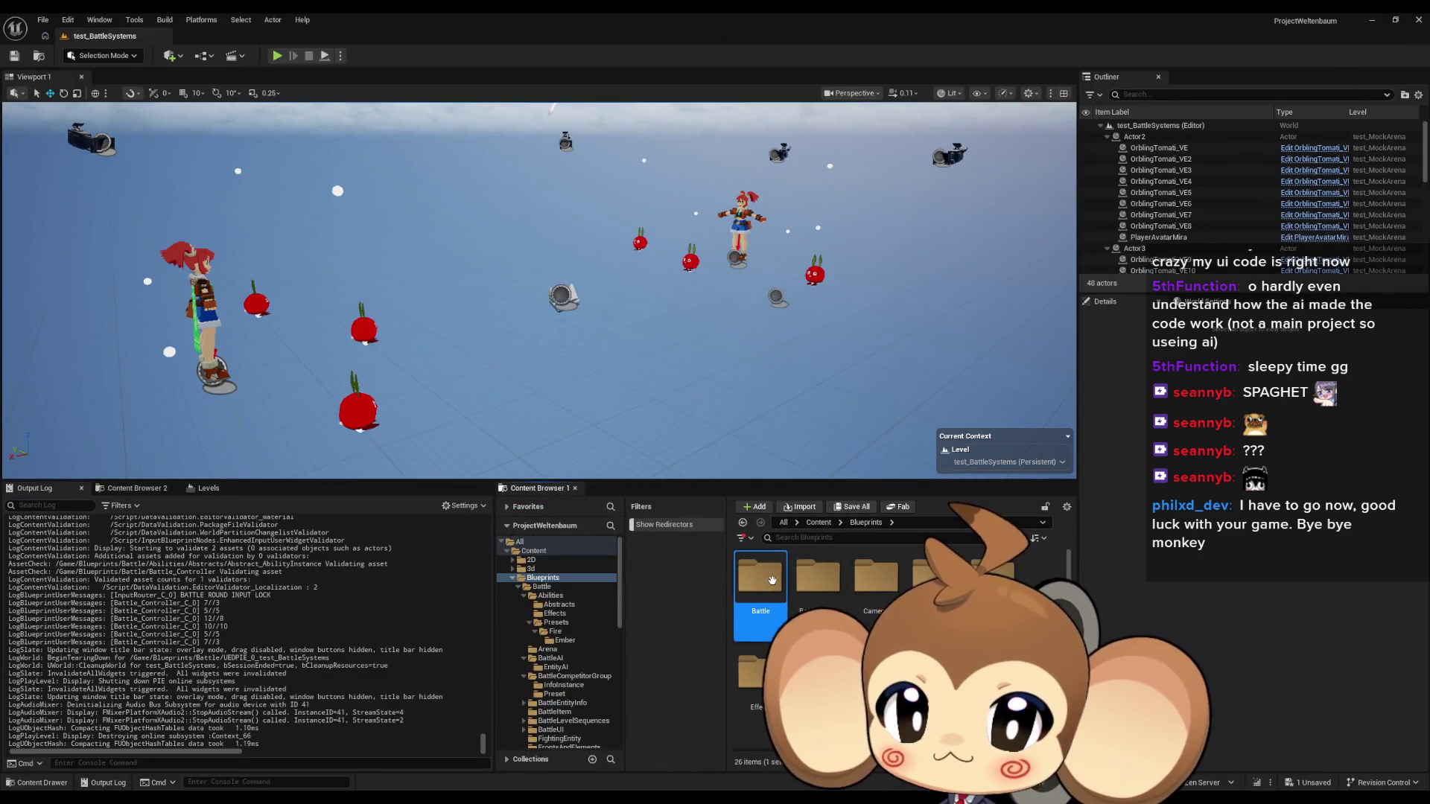
left_click(896, 591)
double_click(895, 591)
double_click(759, 577)
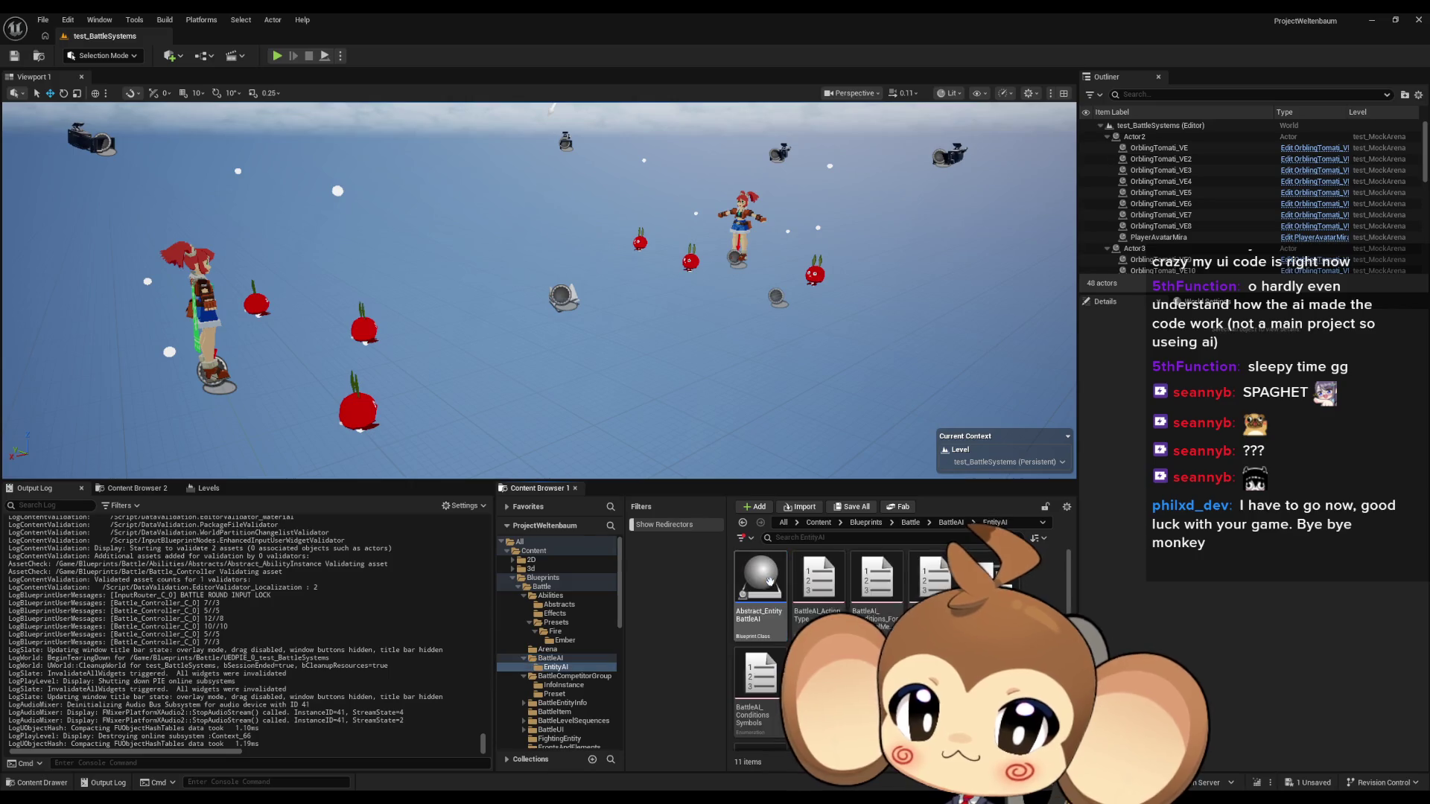
double_click(935, 577)
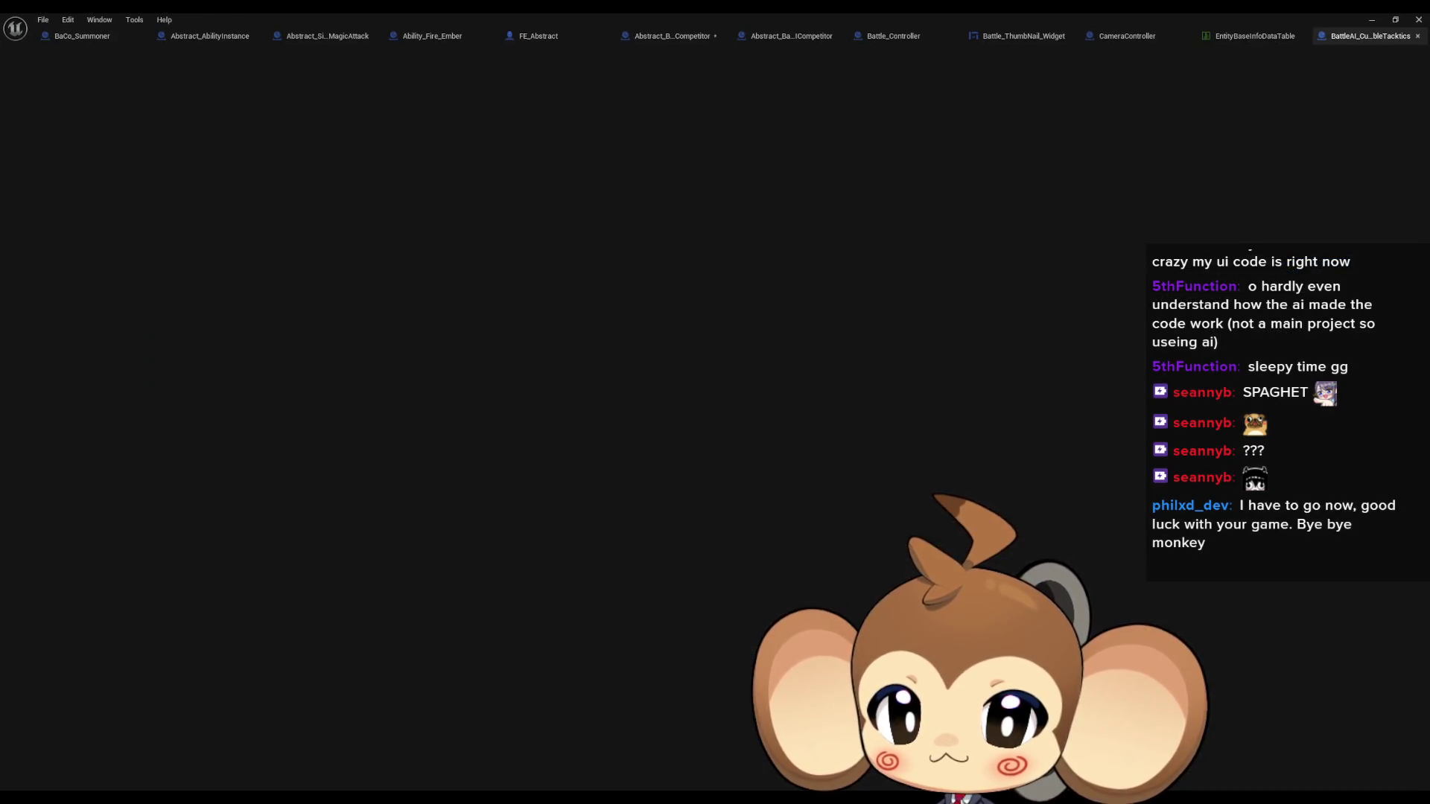
Review DecideNextAction, open the Is Target Valid and Get Target function, then return to DecideNextAction
scroll(678, 441, "down", 4)
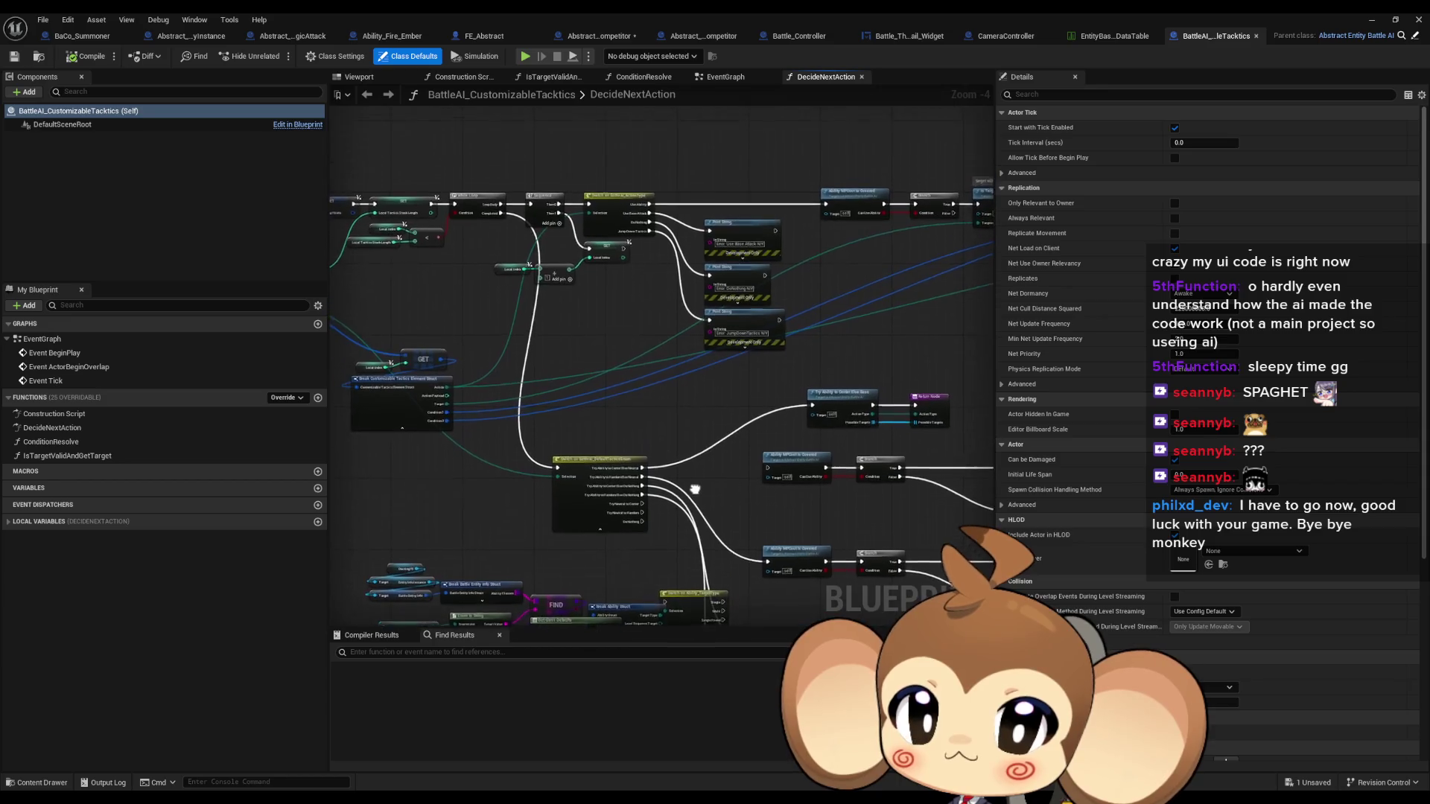
left_click_drag(506, 377, 607, 366)
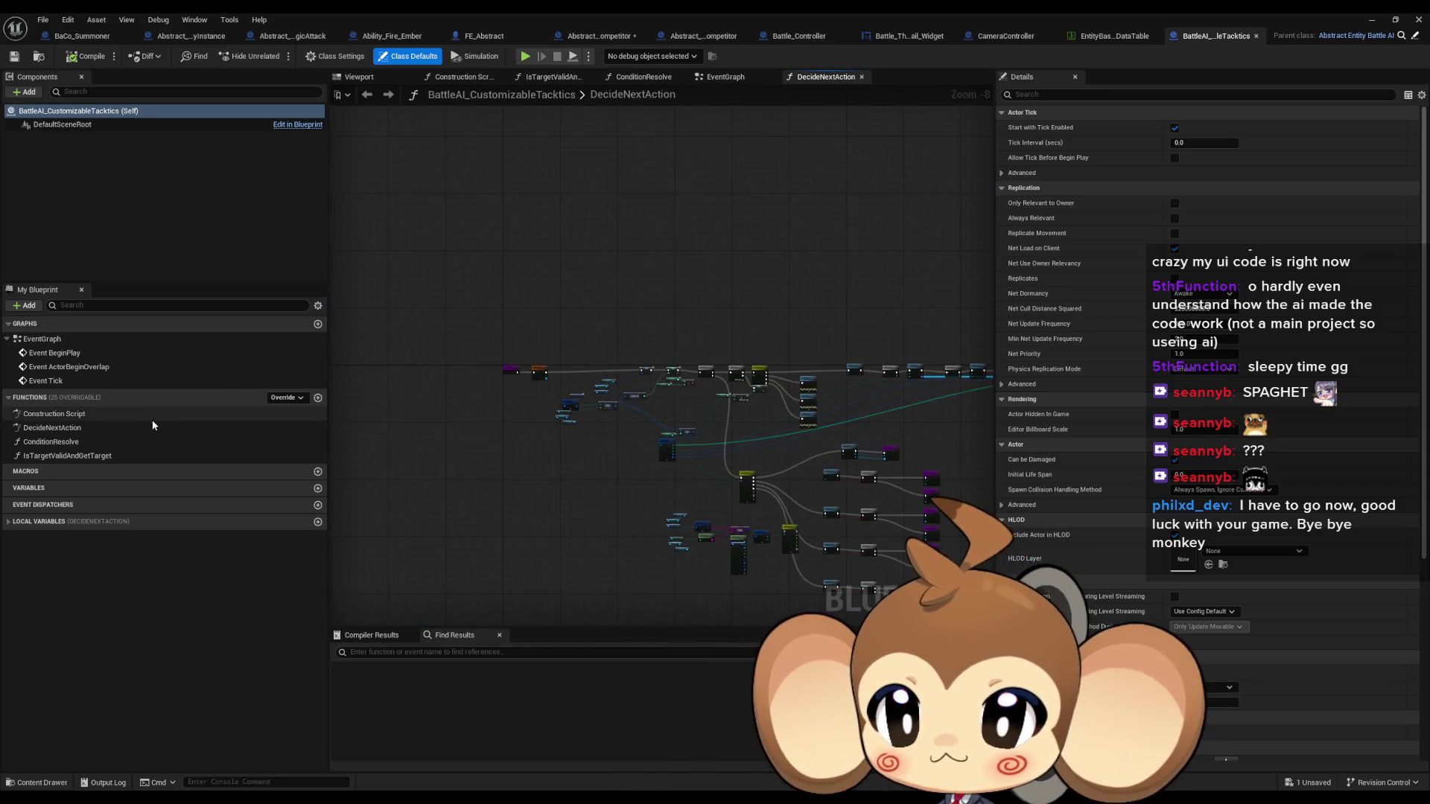
scroll(697, 406, "up", 7)
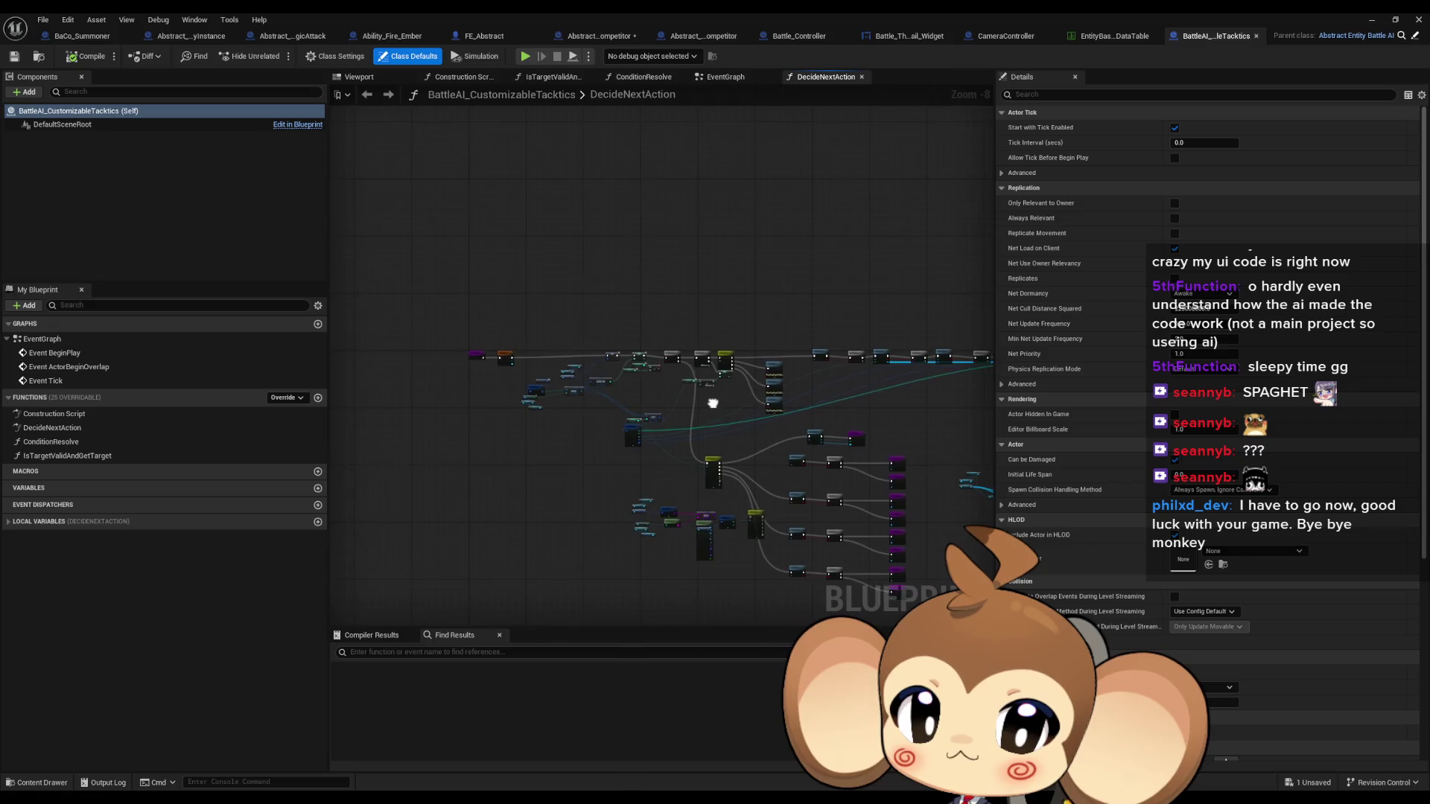
scroll(695, 403, "up", 1)
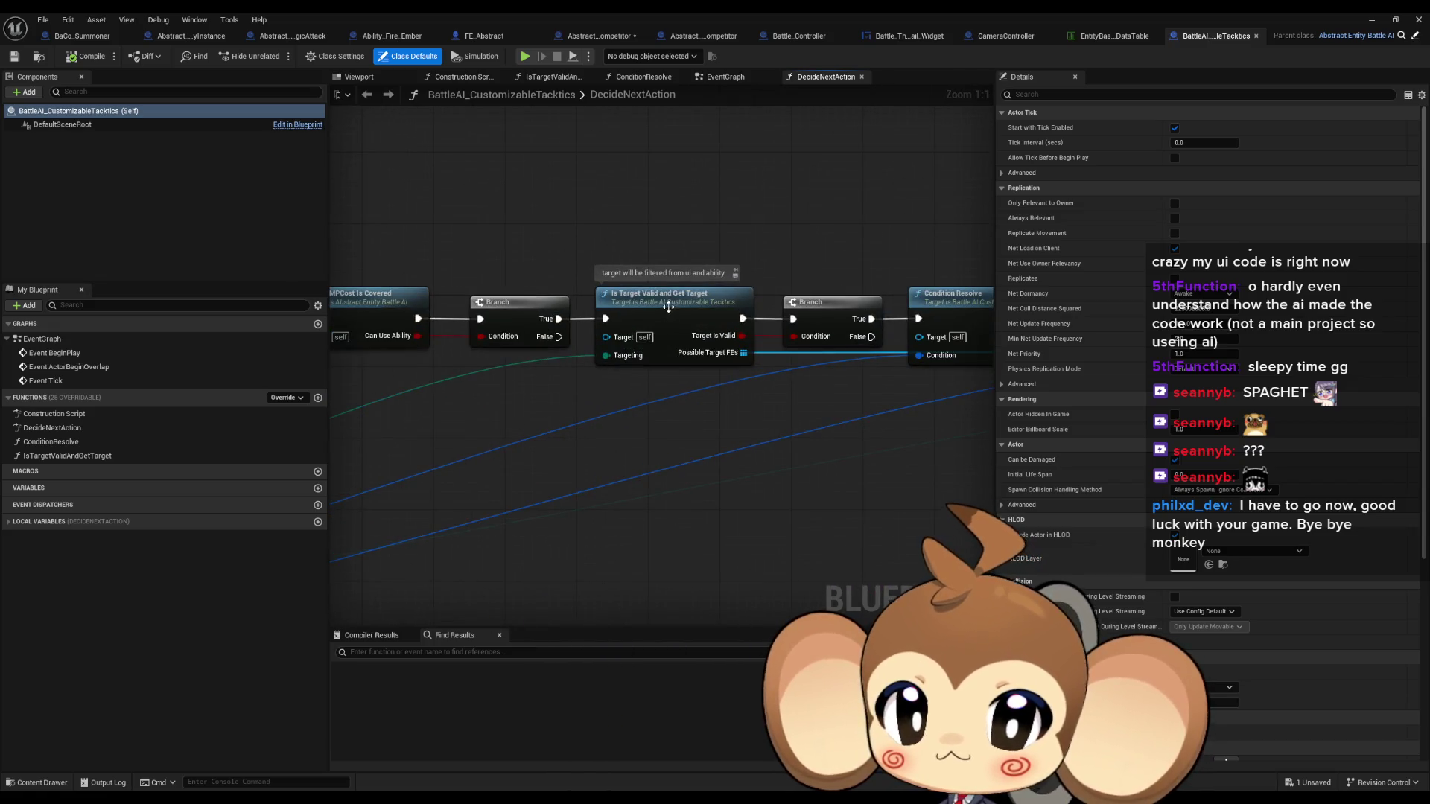
left_click(674, 347)
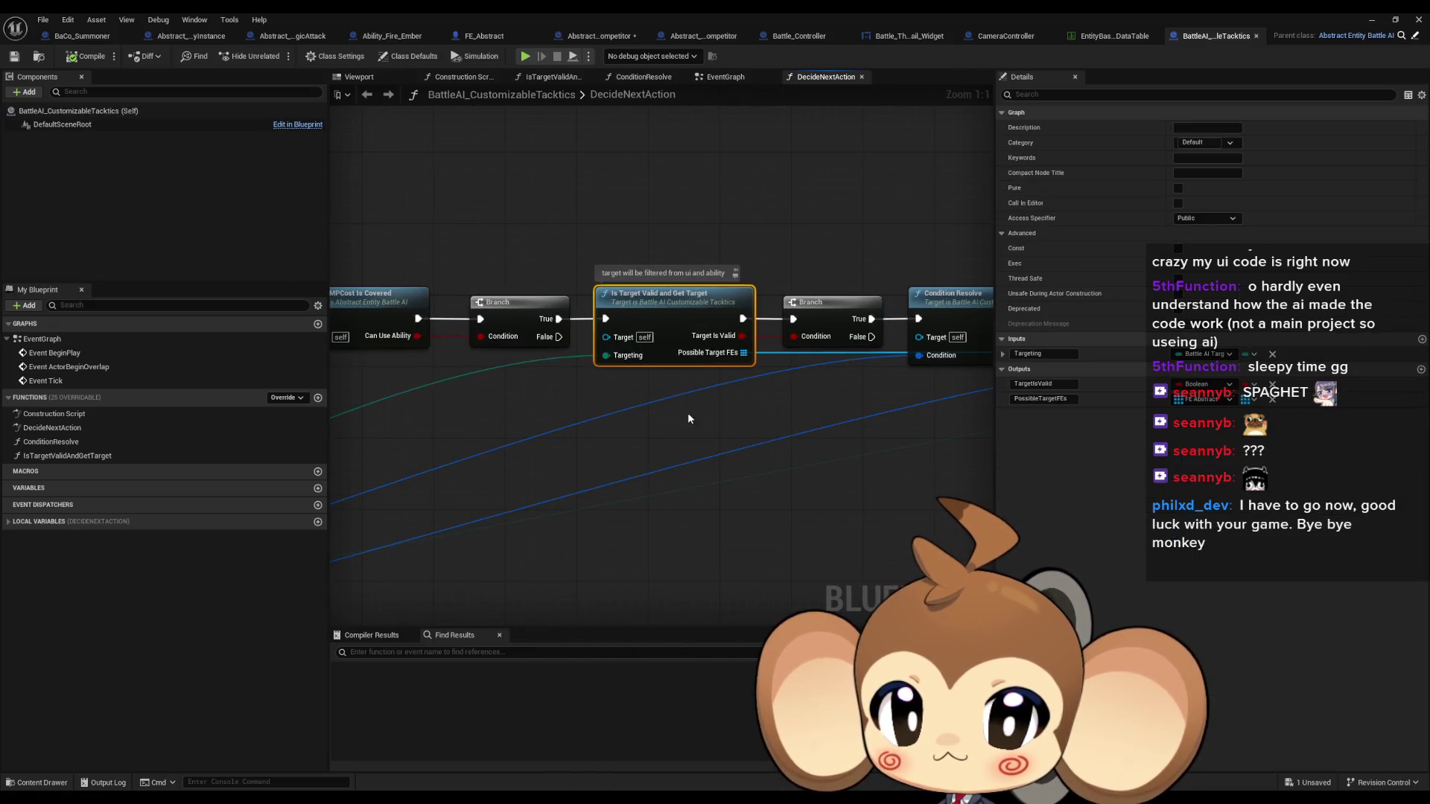
double_click(677, 304)
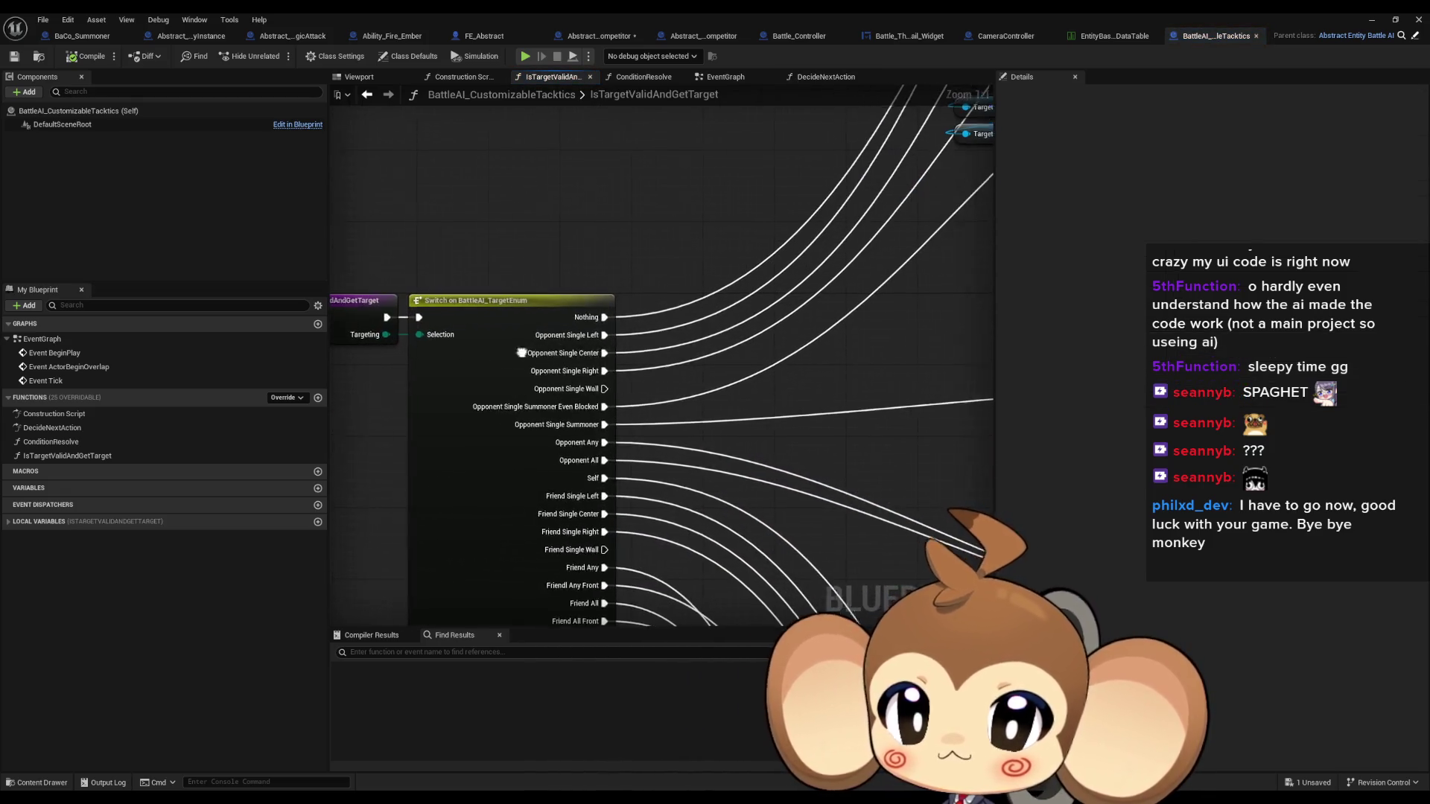
scroll(641, 271, "down", 4)
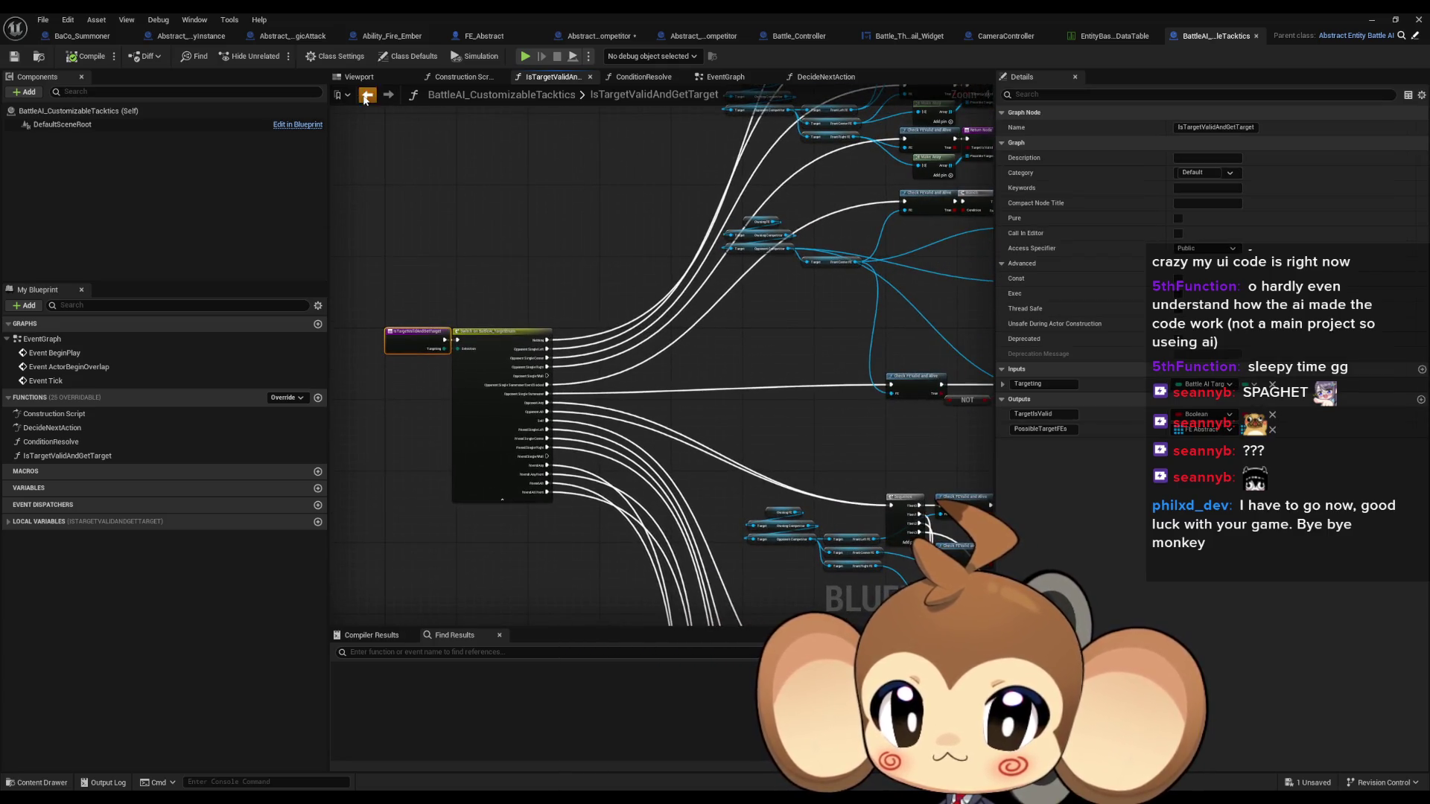
left_click(366, 96)
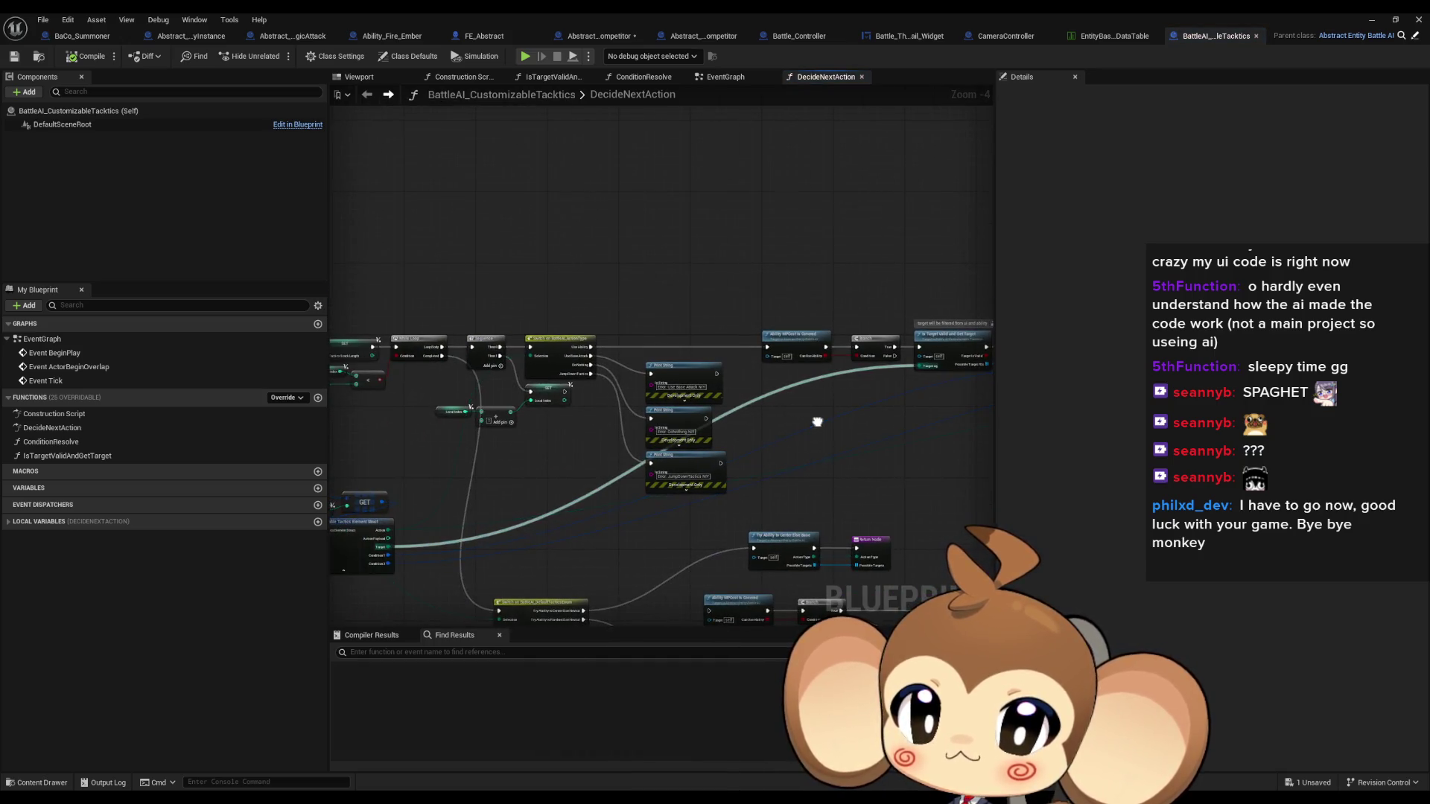
Pan across DecideNextAction's loop, GET, Print String, Switch, While Loop and Sequence nodes
scroll(645, 393, "up", 4)
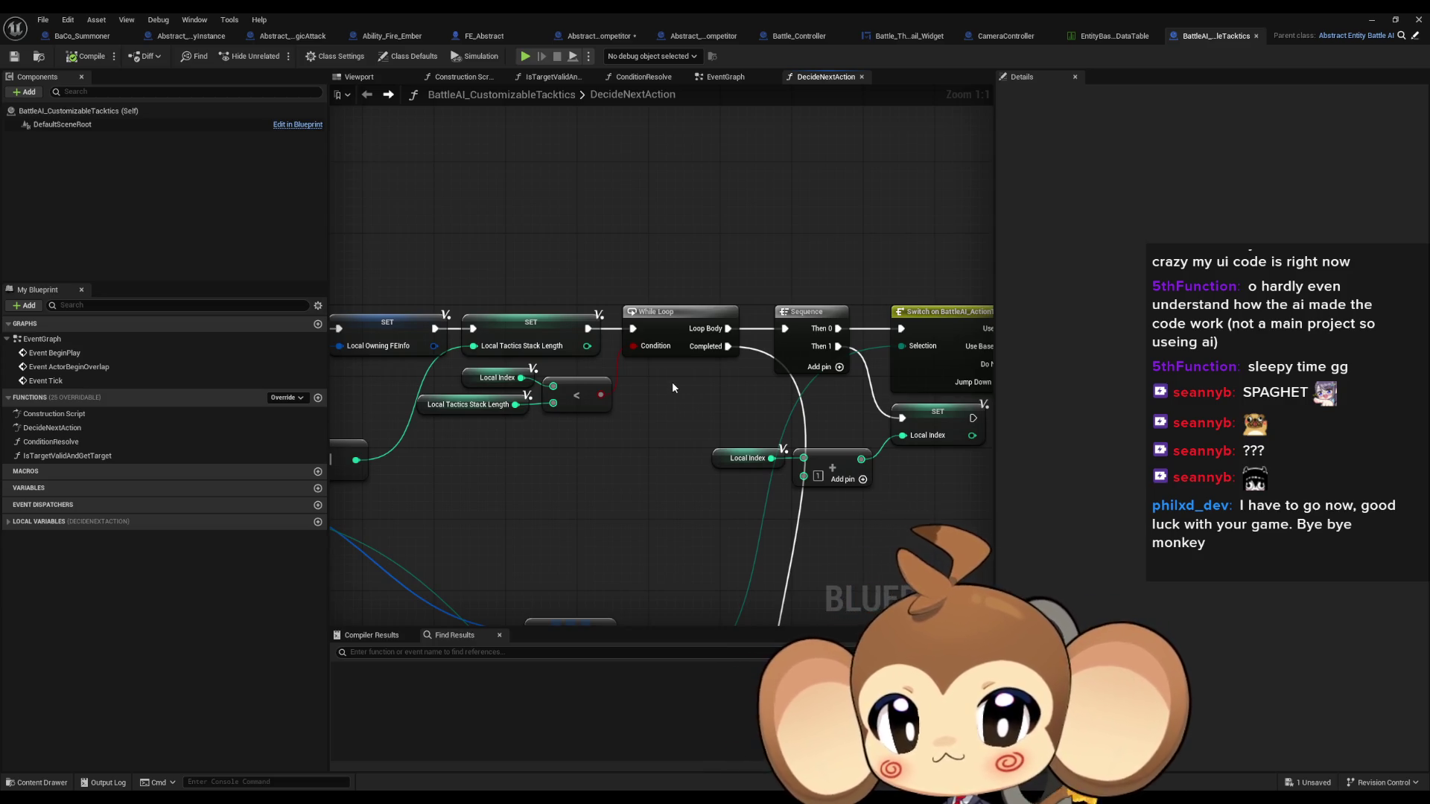
scroll(673, 387, "down", 2)
left_click_drag(672, 387, 654, 319)
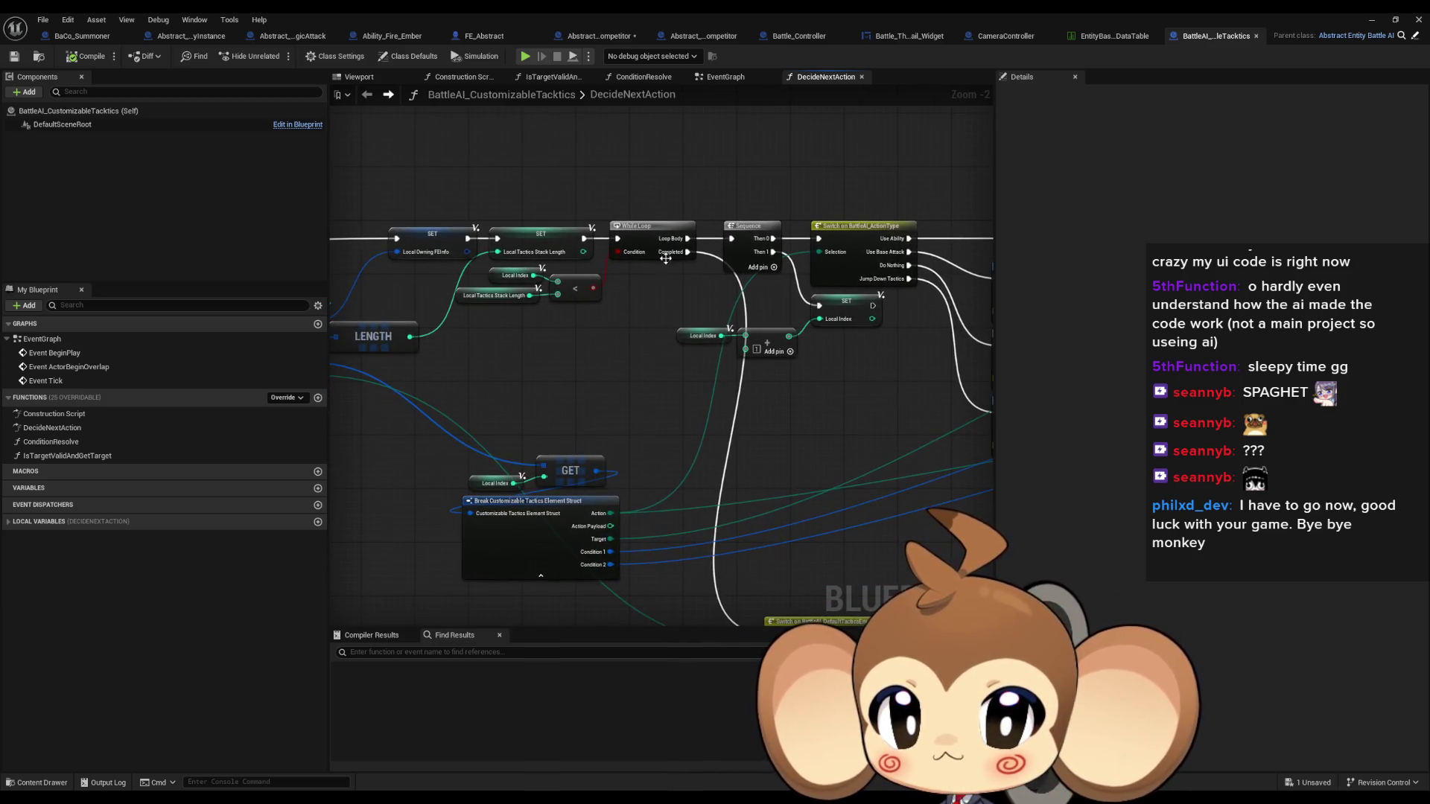
mouse_move(917, 475)
left_mouse_down()
mouse_move(791, 360)
mouse_move(441, 332)
left_mouse_up()
scroll(441, 332, "down", 1)
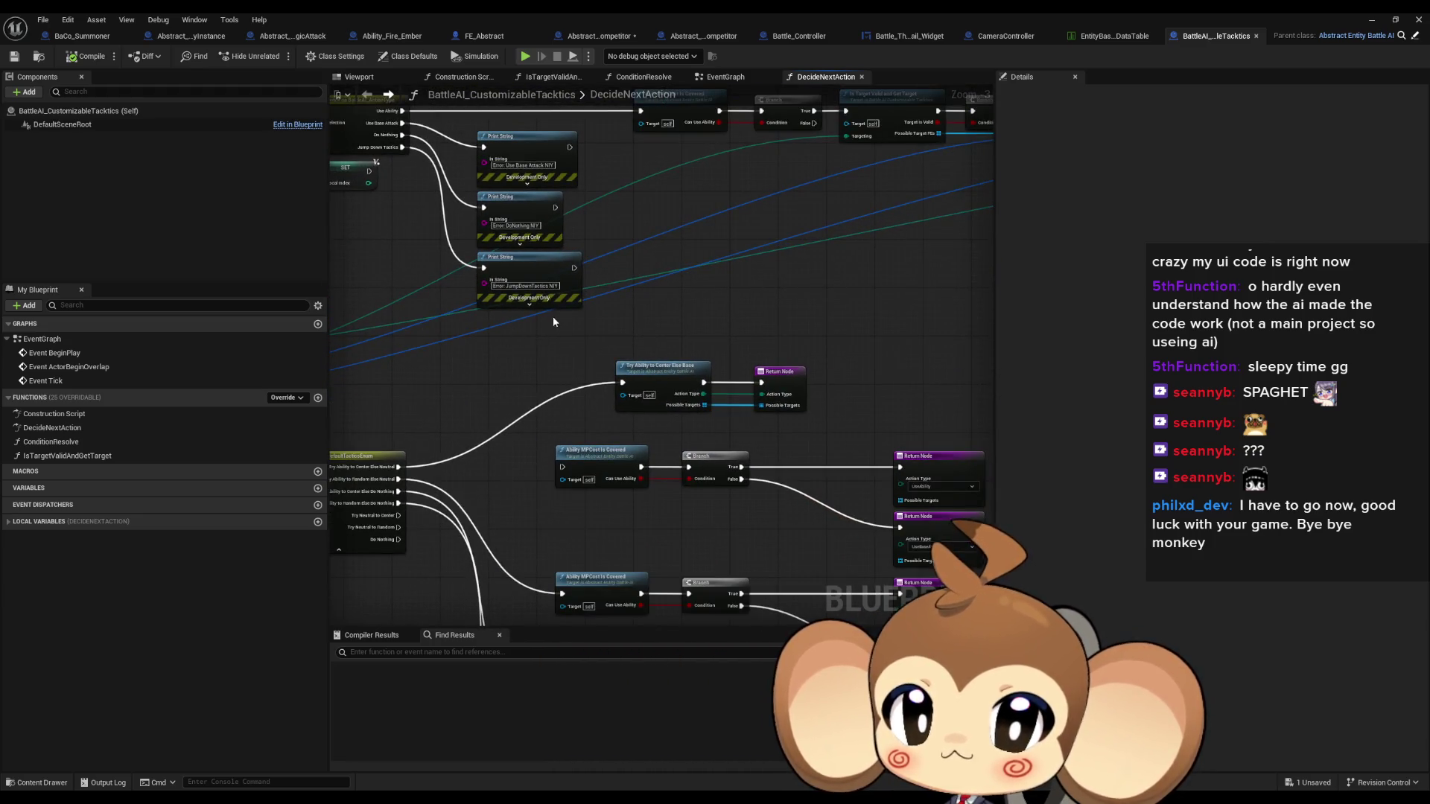
left_click_drag(552, 316, 923, 422)
scroll(477, 308, "up", 2)
Check the entry and tactics-stack lookup nodes, select Local Owning FEInfo, and return to the level editor
left_click_drag(565, 270, 595, 277)
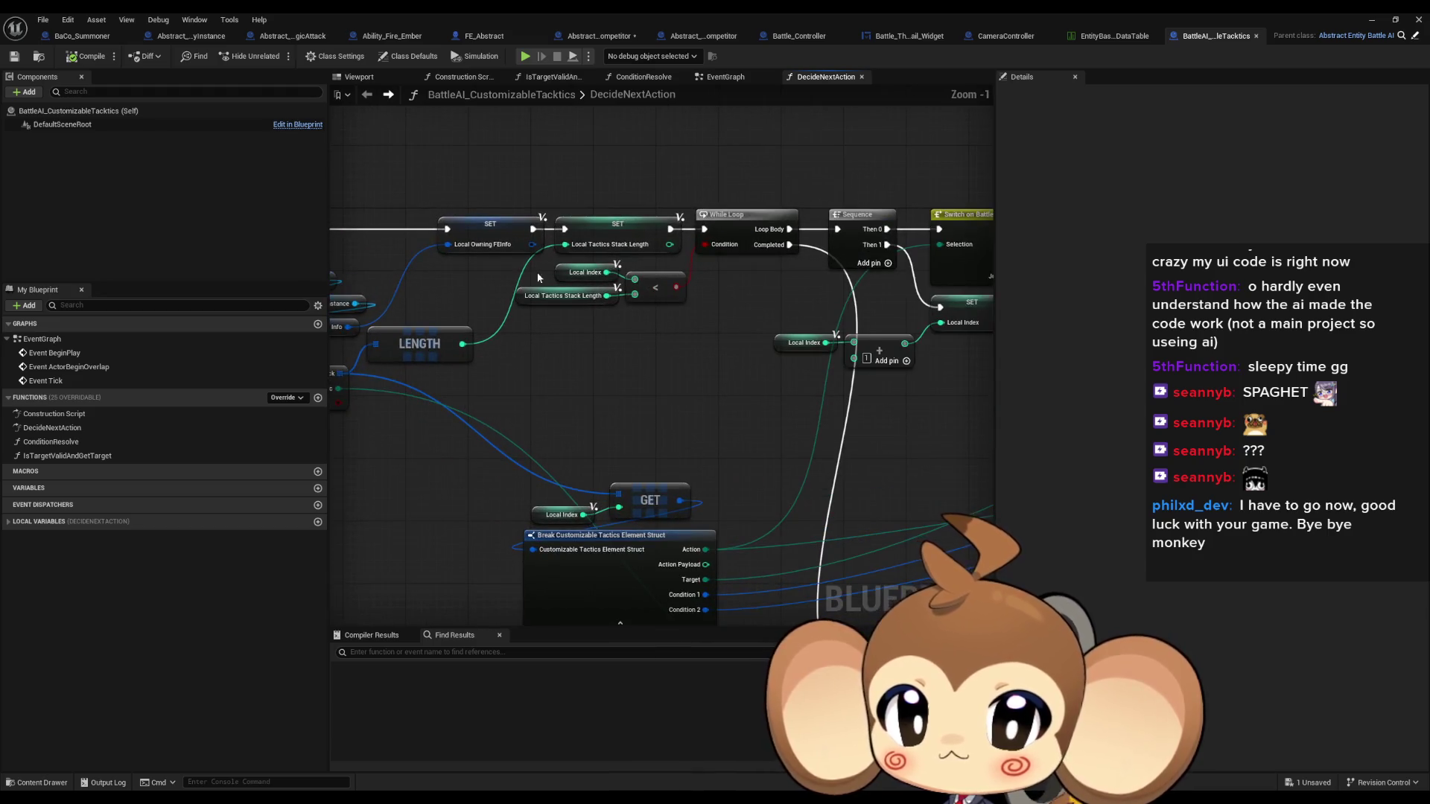
mouse_move(402, 330)
left_mouse_down()
mouse_move(862, 360)
mouse_move(693, 339)
mouse_move(728, 305)
mouse_move(521, 280)
mouse_move(908, 350)
mouse_move(1091, 348)
mouse_move(481, 300)
left_mouse_up()
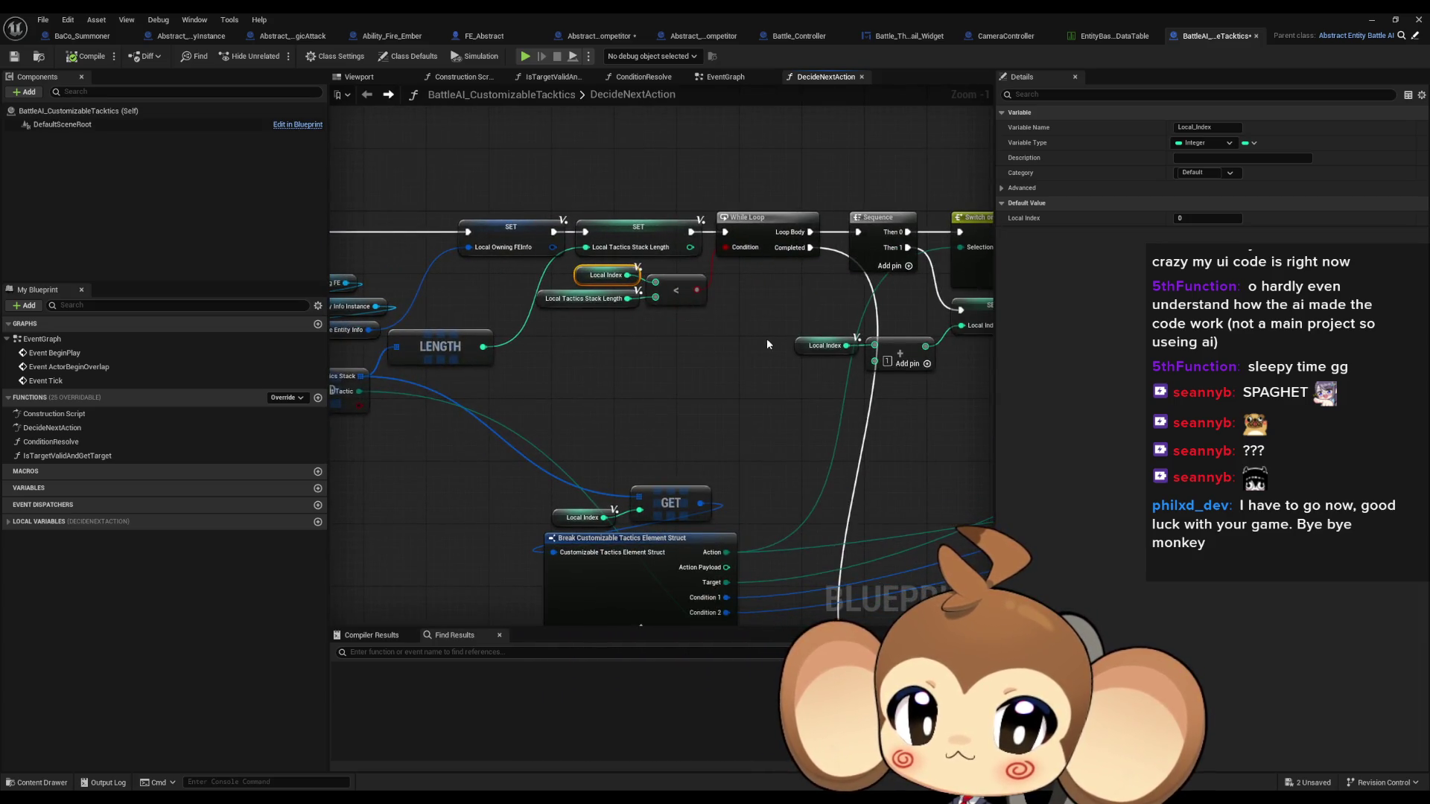
left_click_drag(766, 338, 731, 335)
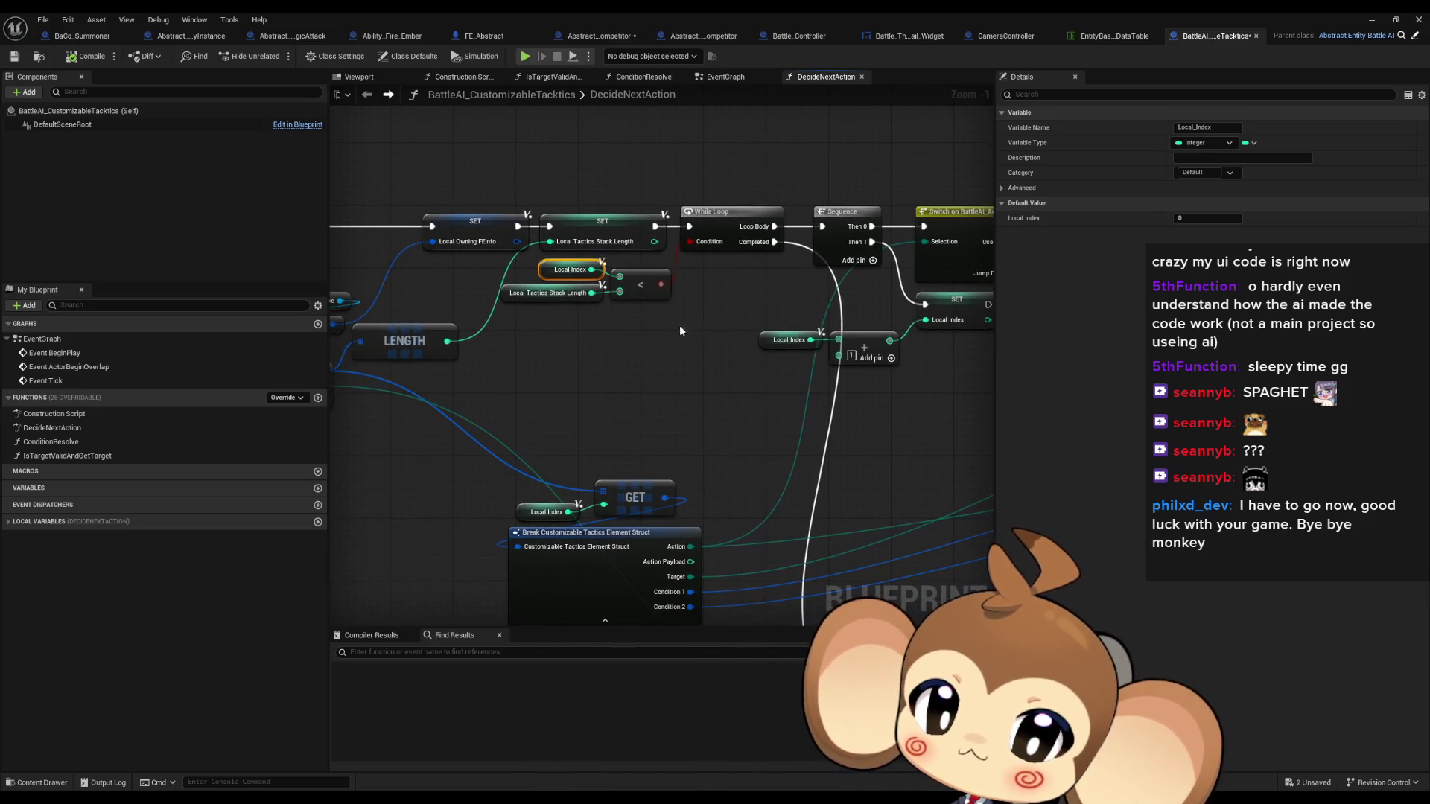
left_click_drag(574, 295, 721, 307)
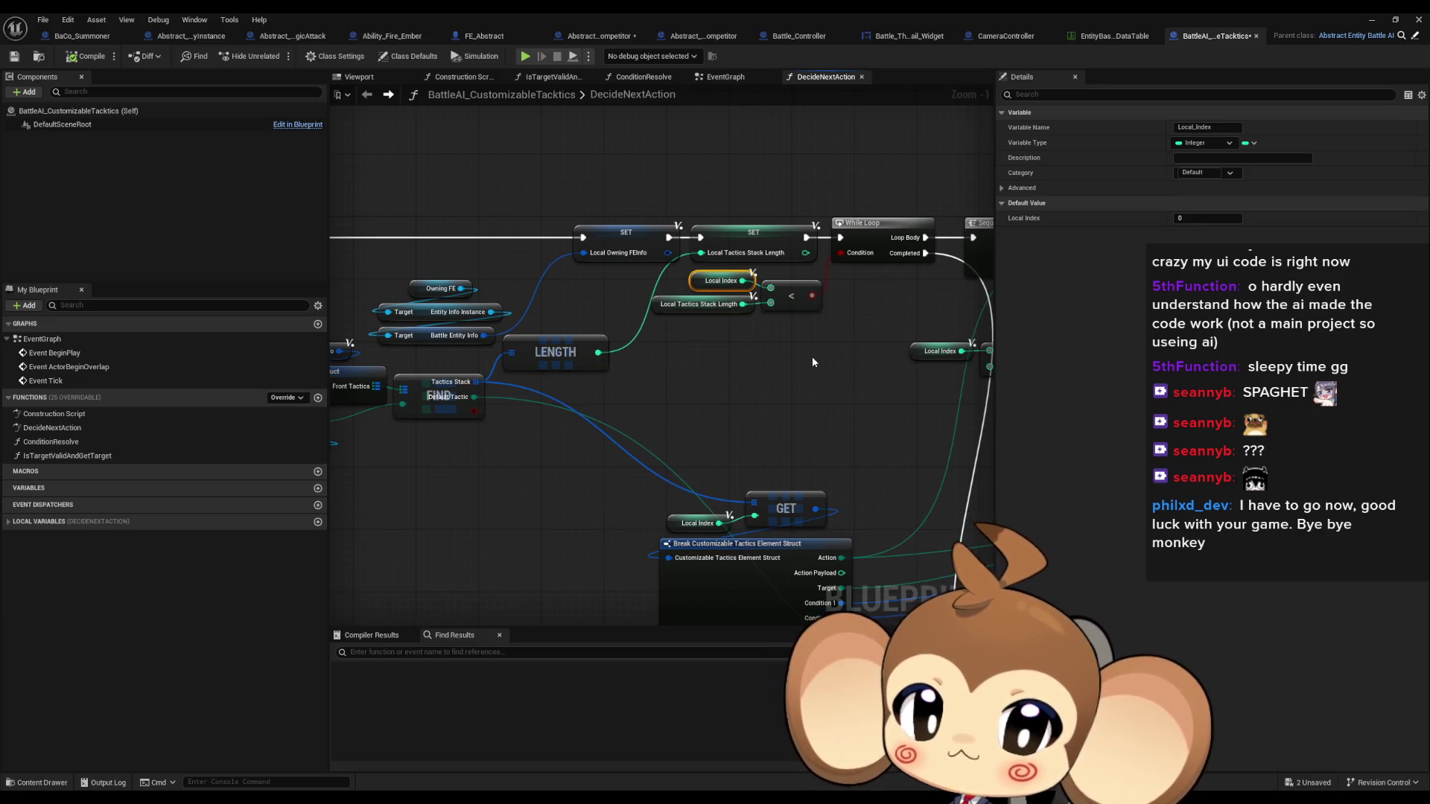
left_click_drag(812, 362, 656, 351)
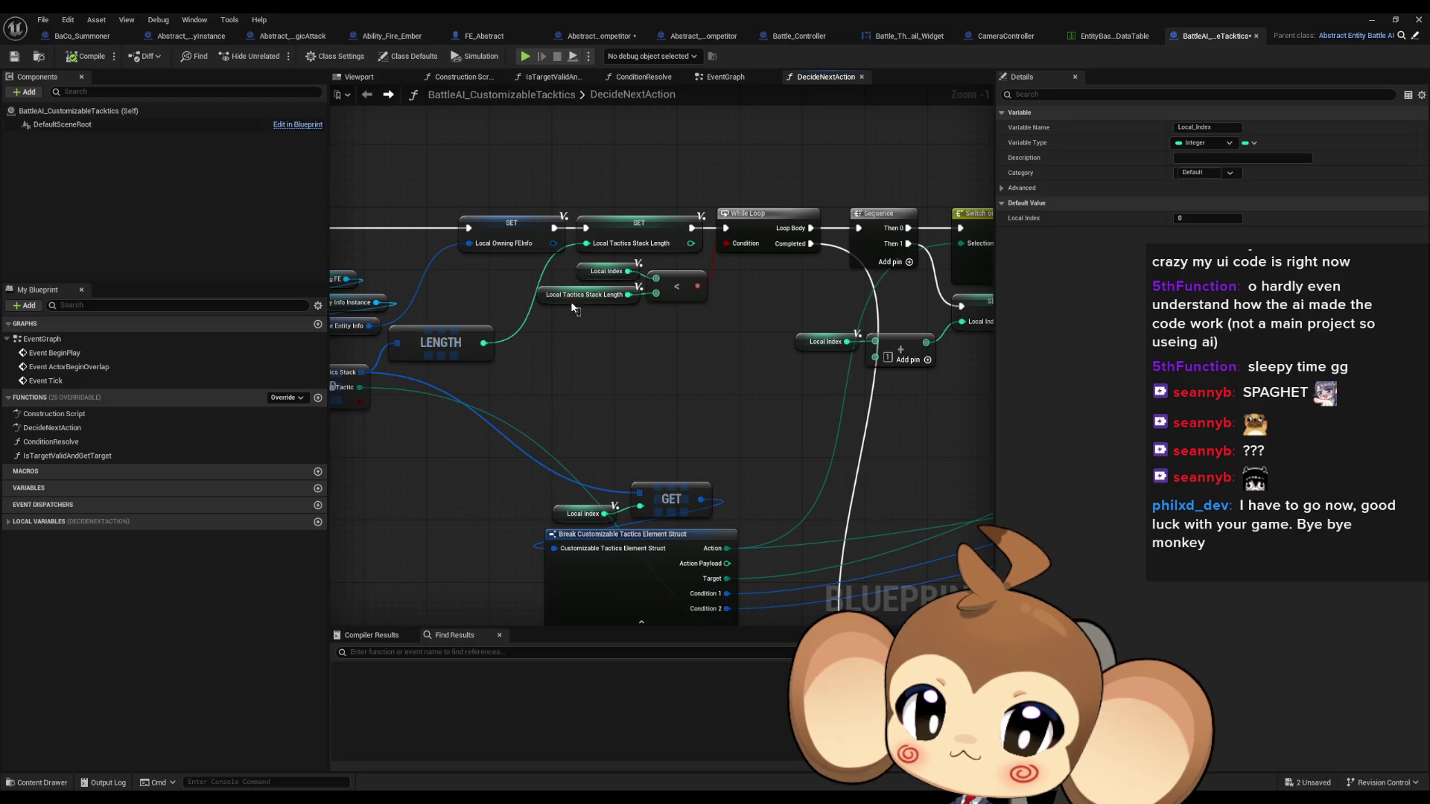
left_click_drag(572, 327, 860, 378)
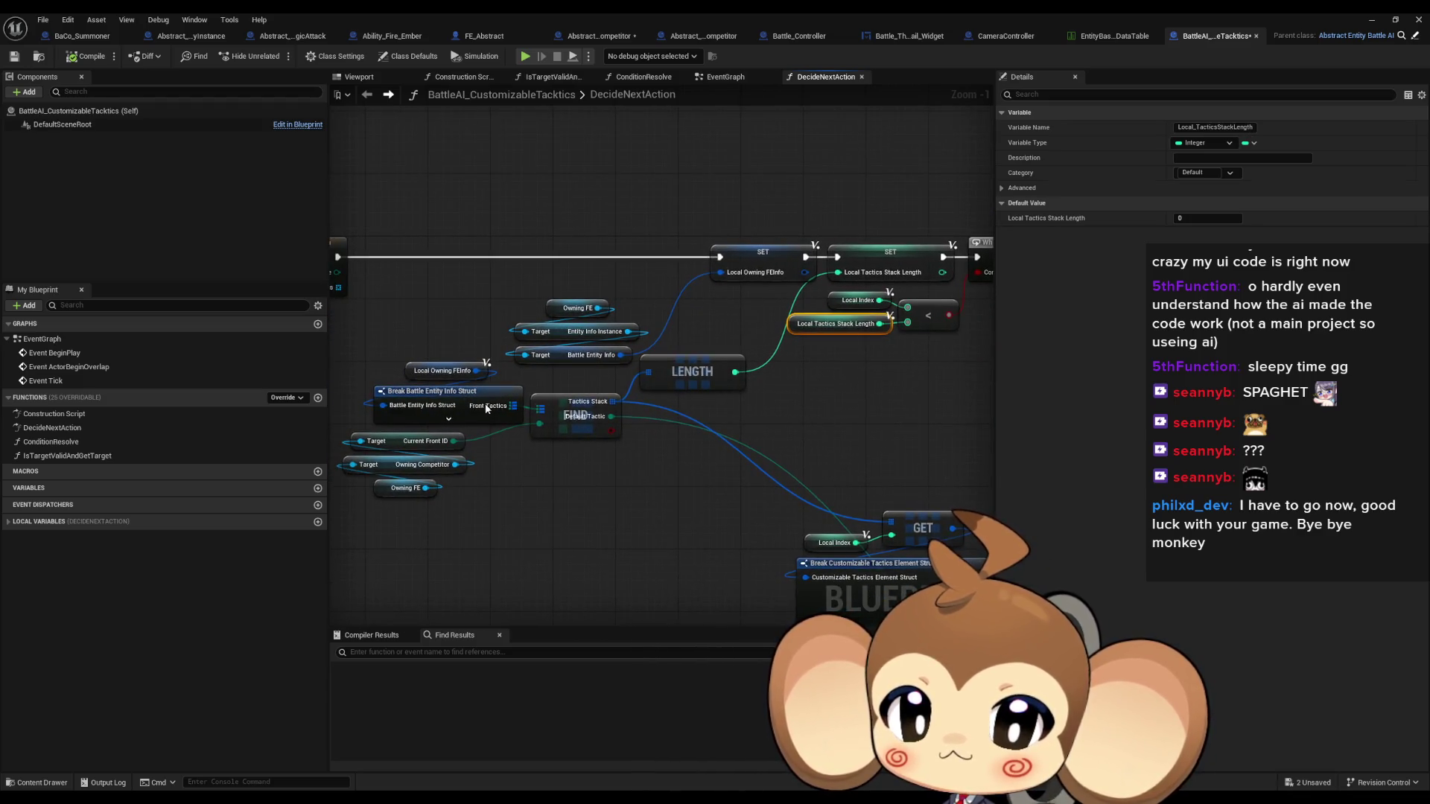
left_click_drag(402, 347, 452, 379)
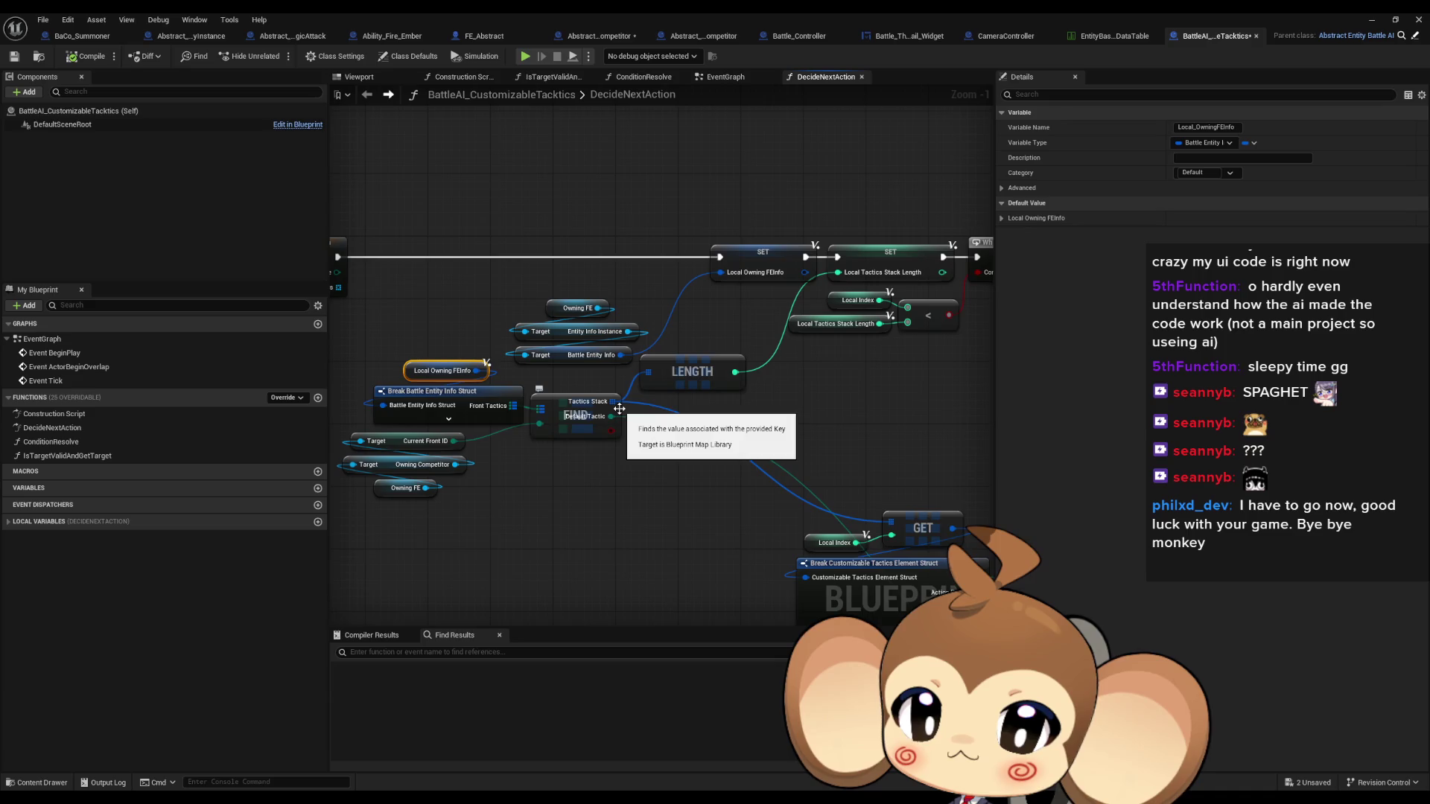
left_click(1371, 20)
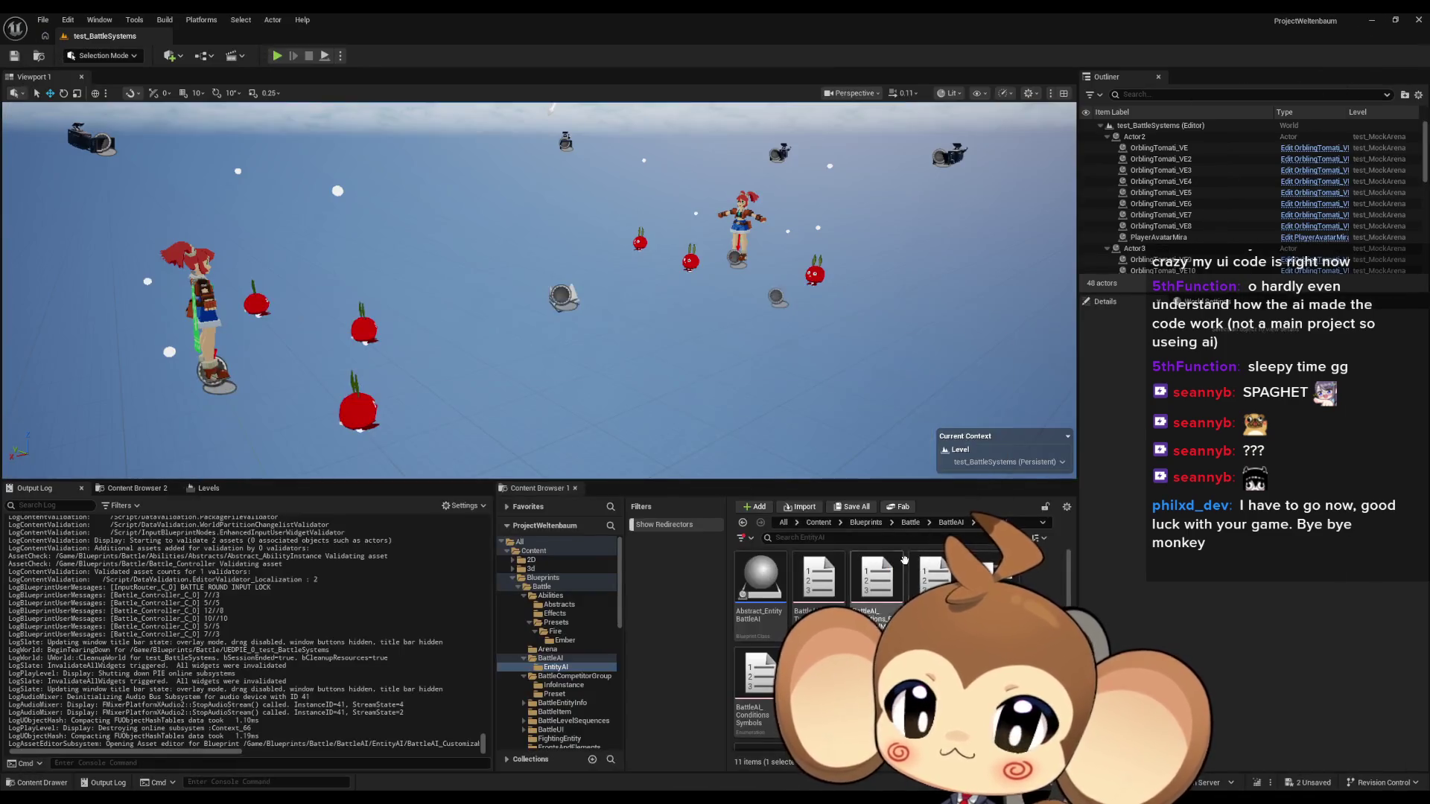
Open test_competitor1 from the Battle > BattleCompetitorGroup > Preset folder in the Content Browser
left_click(910, 523)
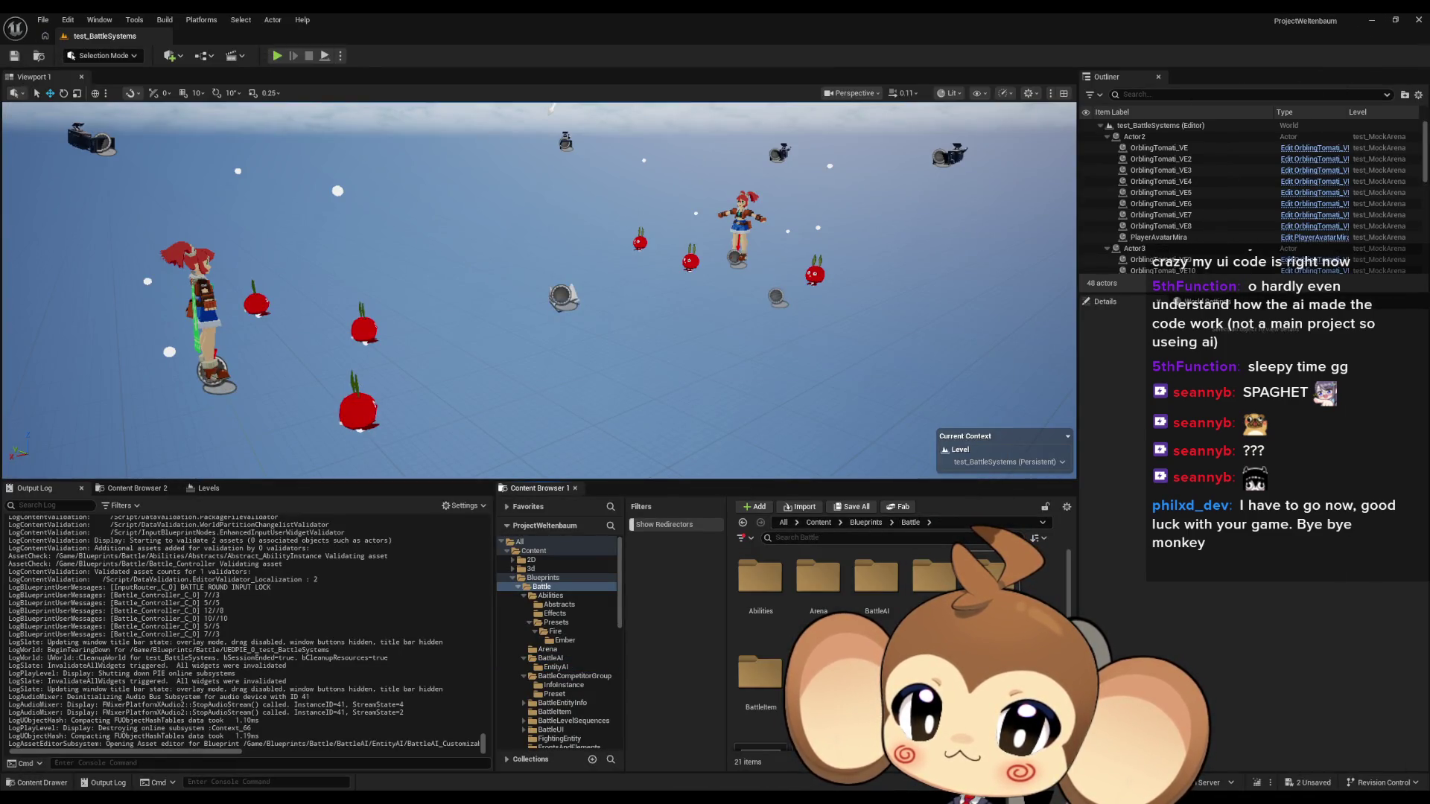
double_click(935, 577)
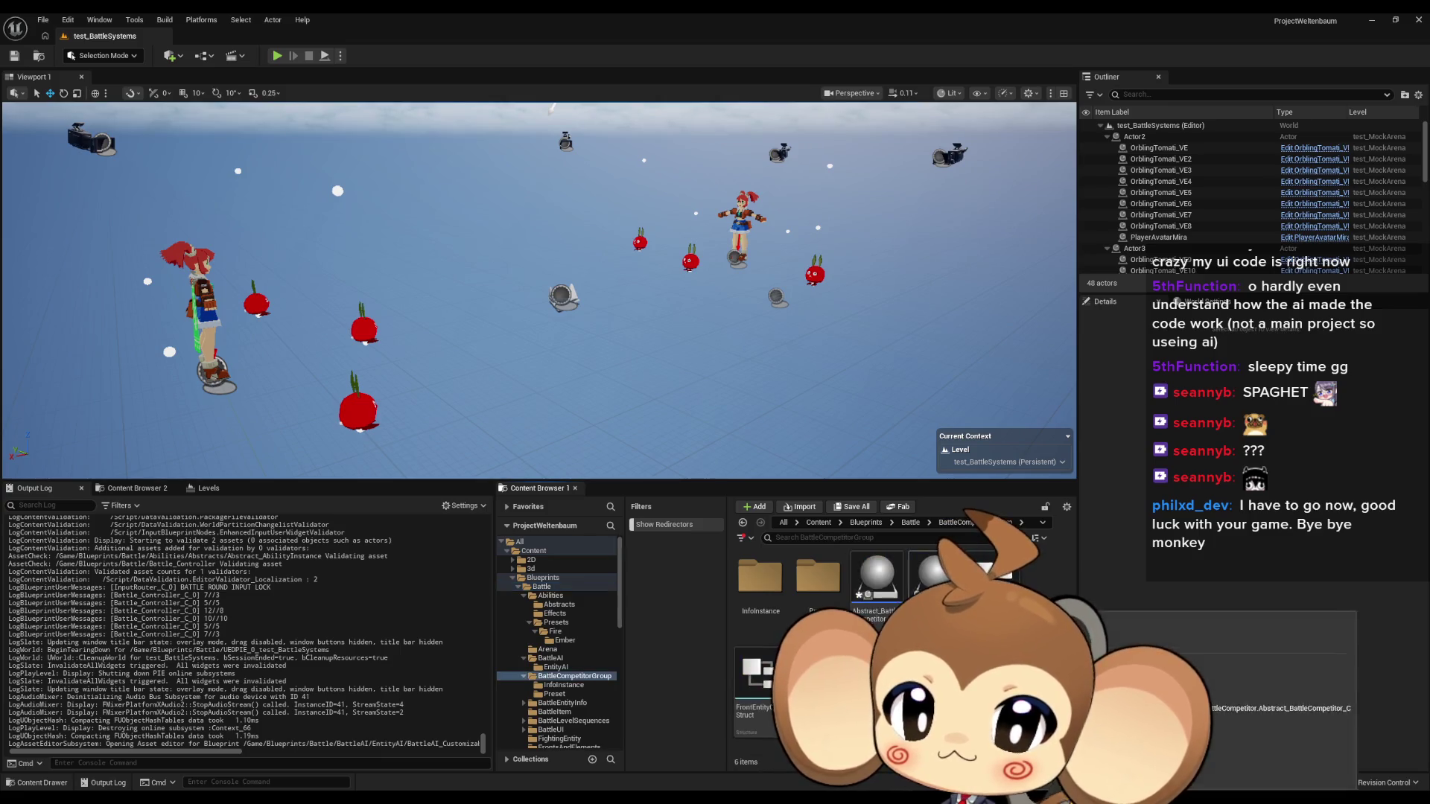
double_click(825, 599)
double_click(834, 590)
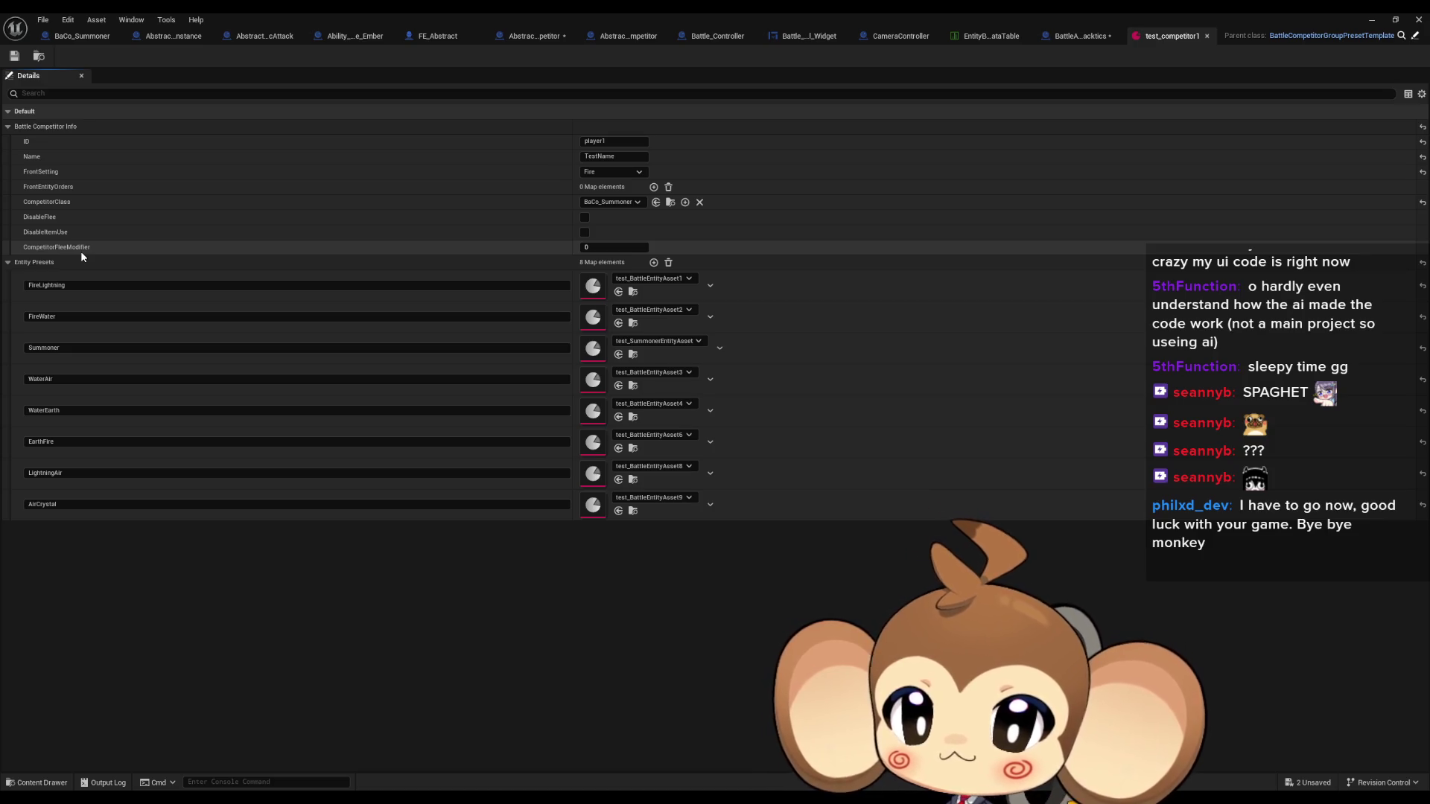
Open test_BattleEntityAsset1 and expand FrontTactics > Fire > TacticsStack [0] with both conditions
double_click(592, 288)
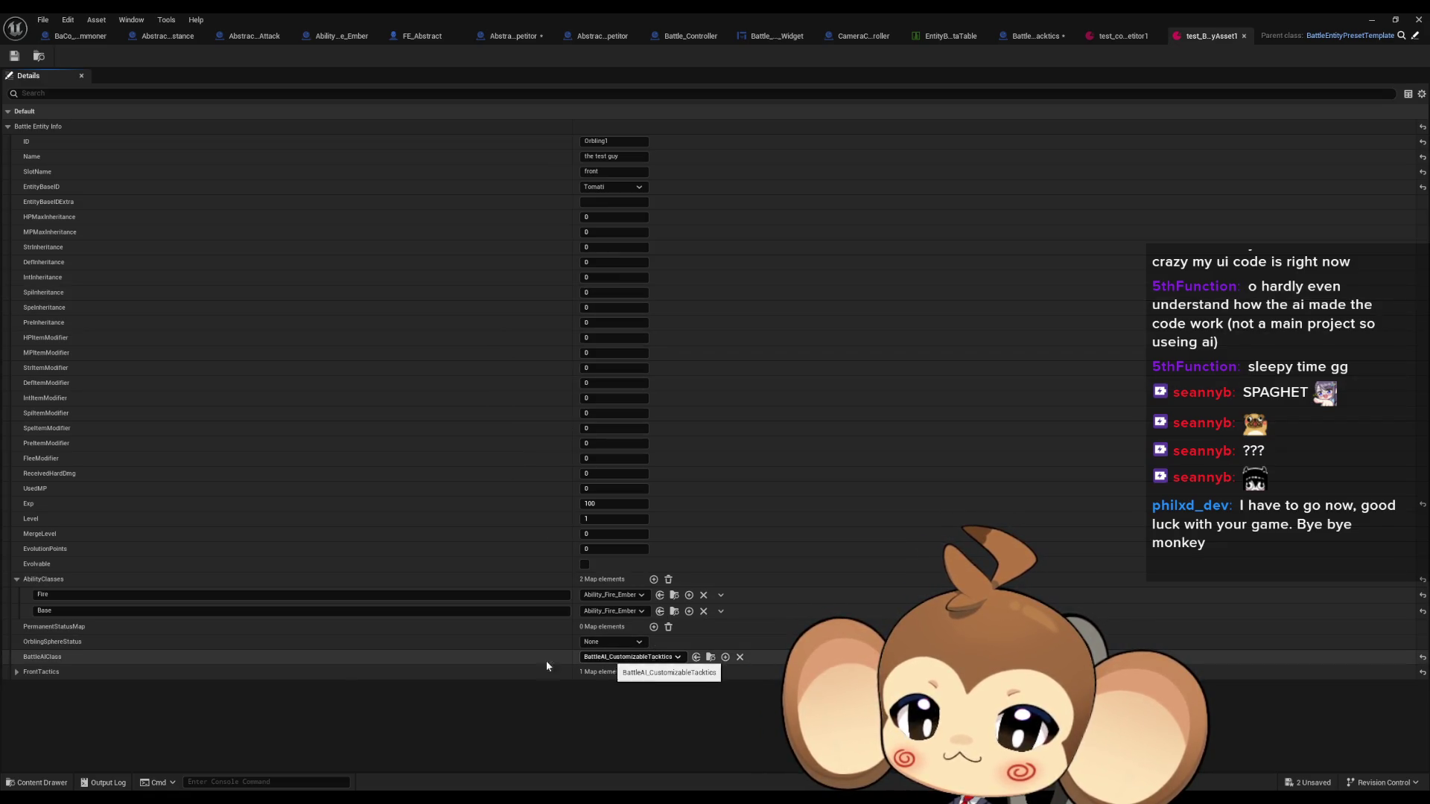
left_click(16, 672)
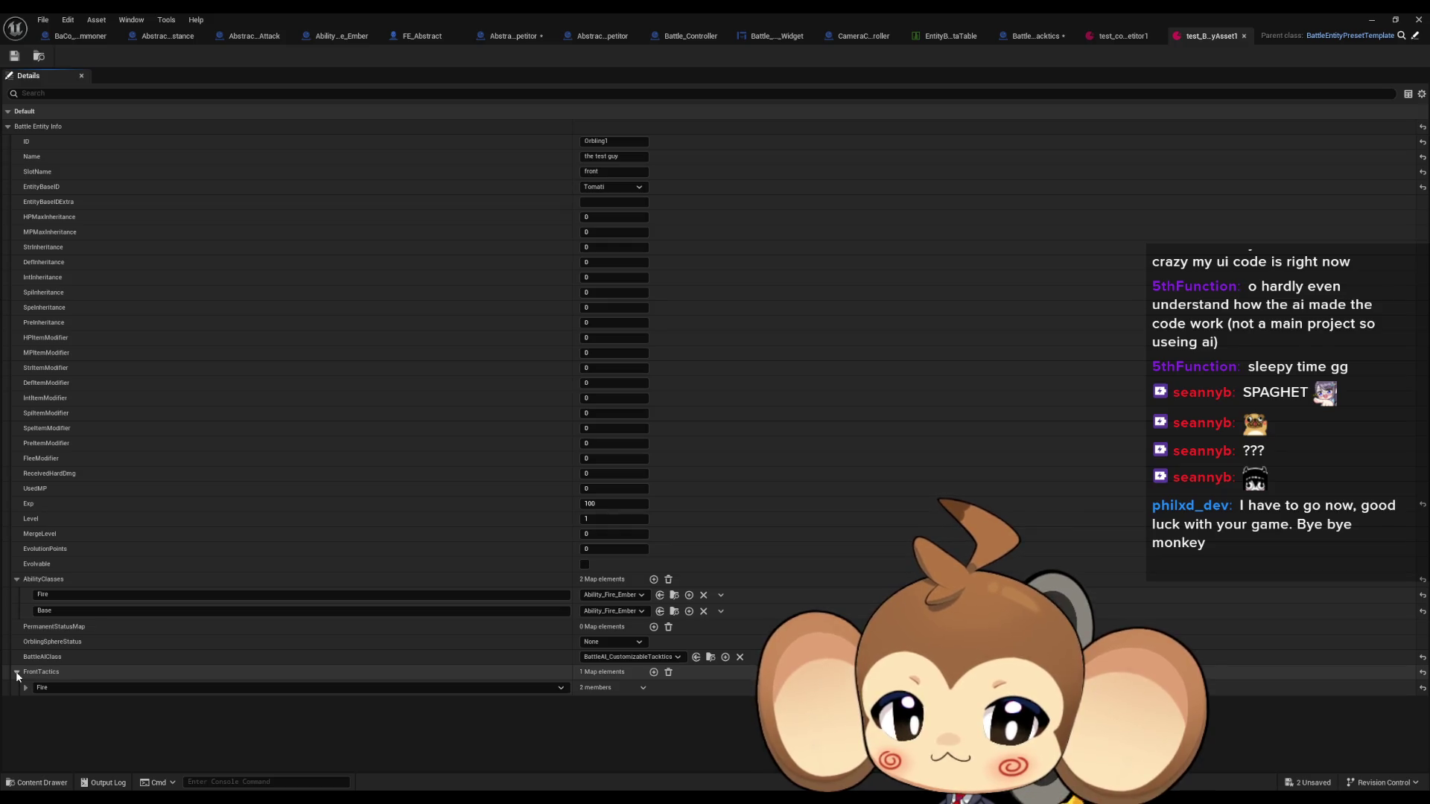
left_click(25, 688)
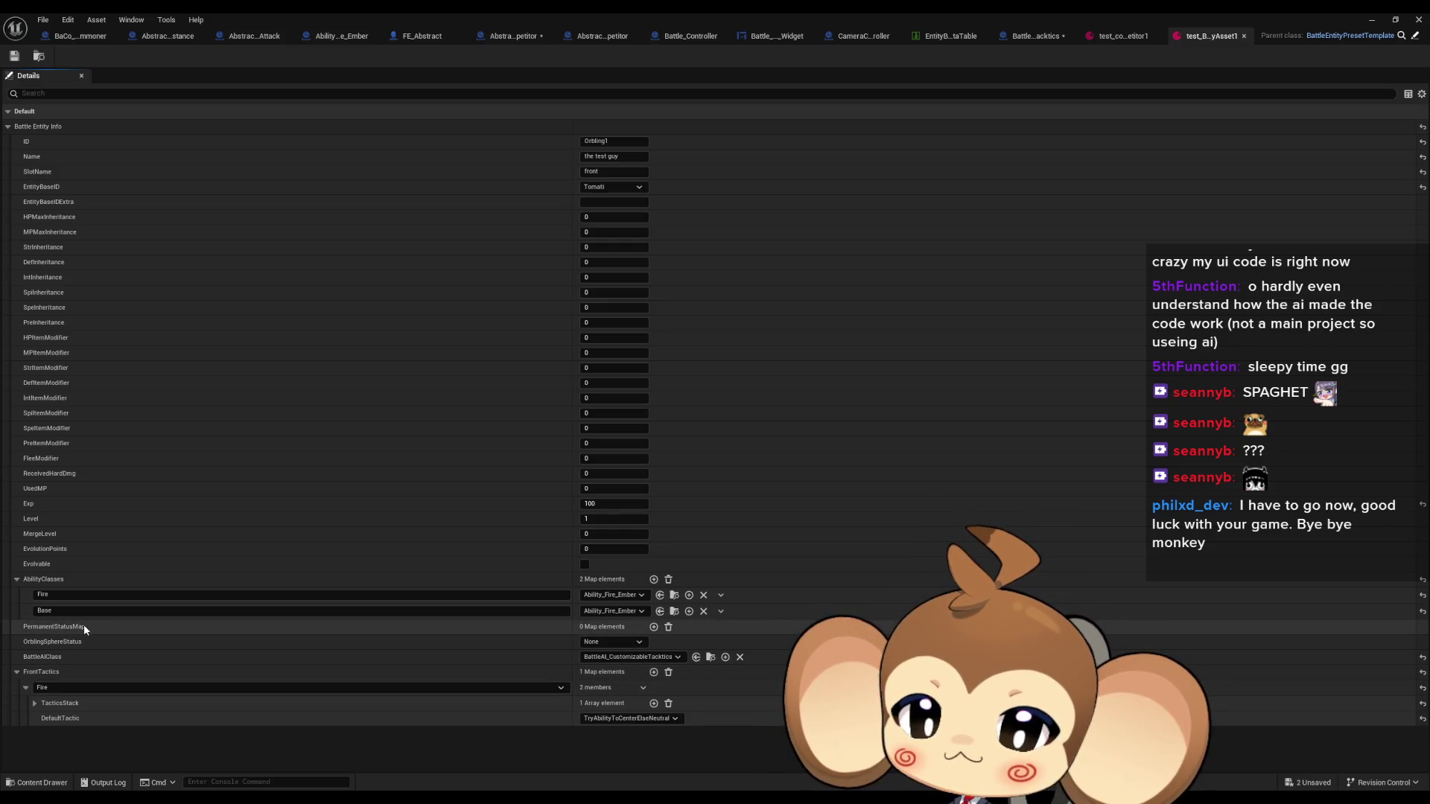
left_click(35, 703)
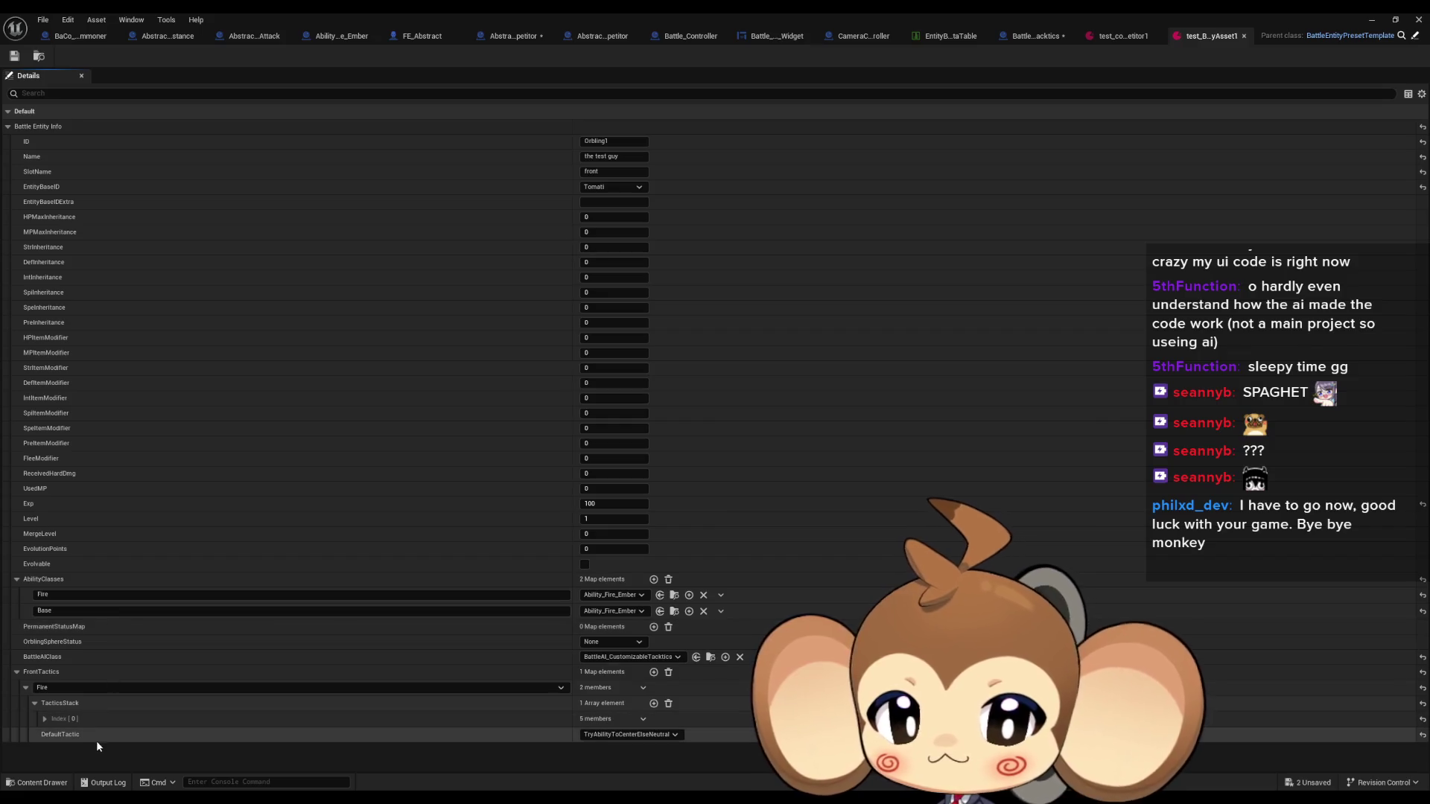
left_click(45, 719)
scroll(119, 620, "down", 1)
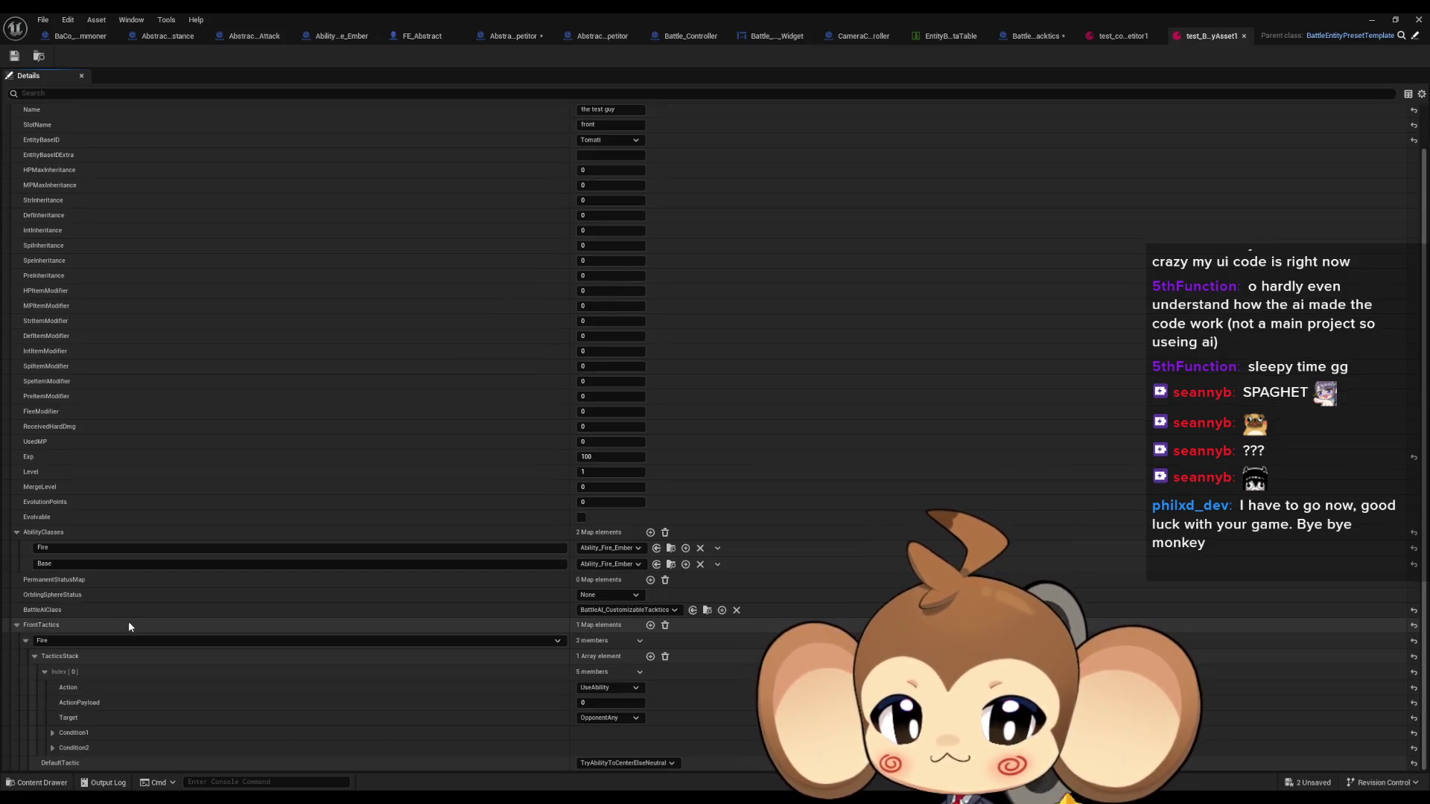
left_click(52, 747)
left_click(53, 733)
scroll(149, 672, "down", 3)
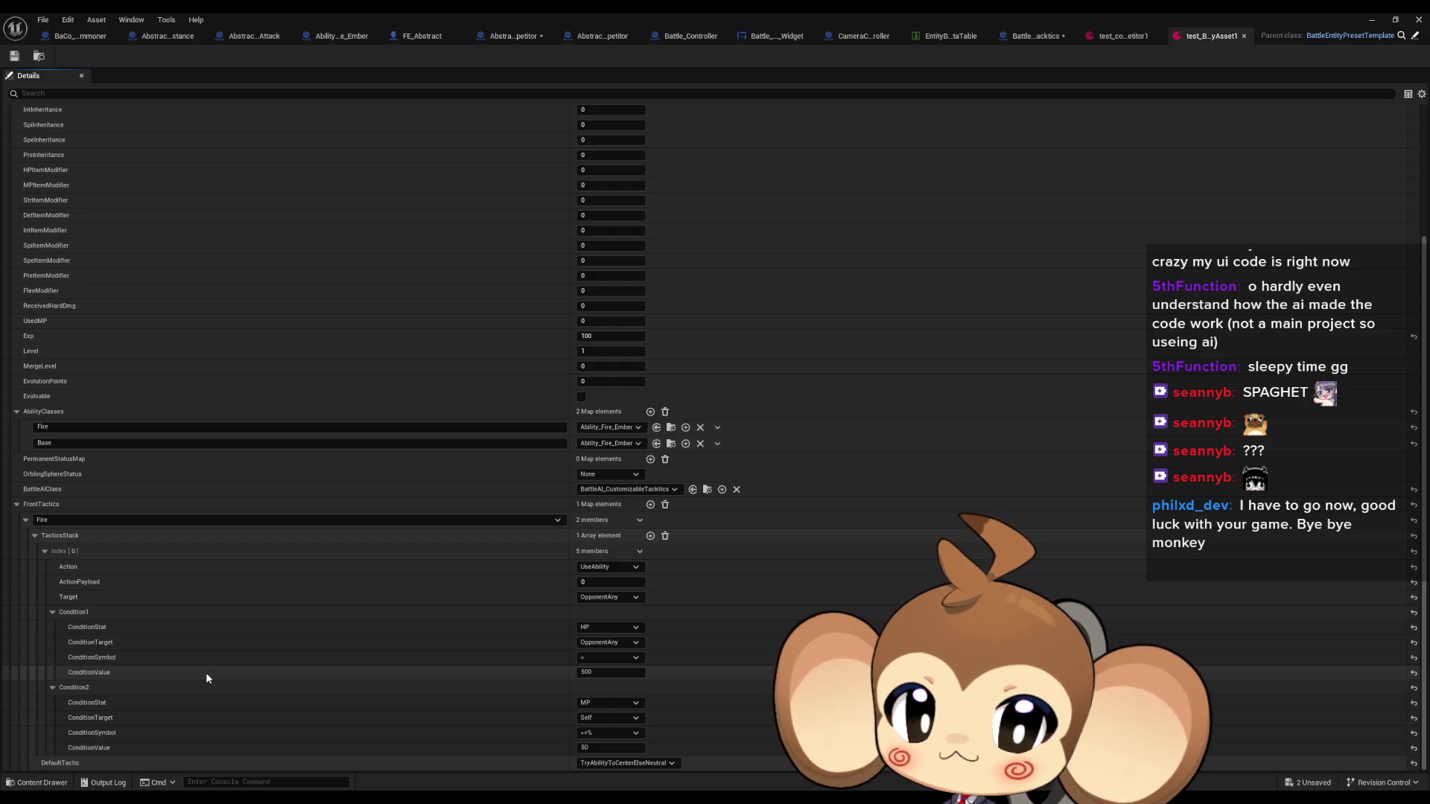
Re-expand the Fire tactic's Condition1 and Condition2 to read their HP and MP values, then return to test_competitor1
left_click(54, 615)
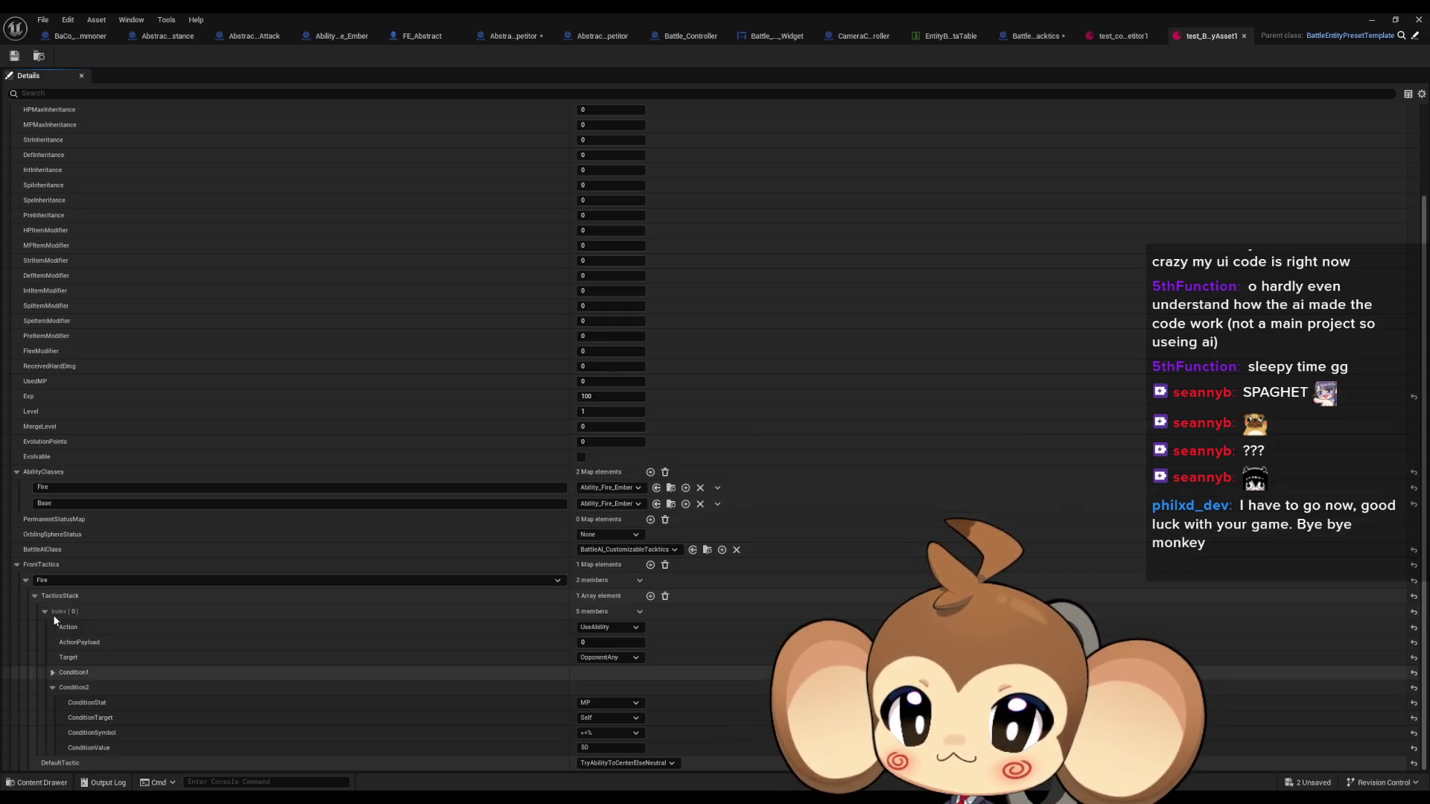
left_click(51, 688)
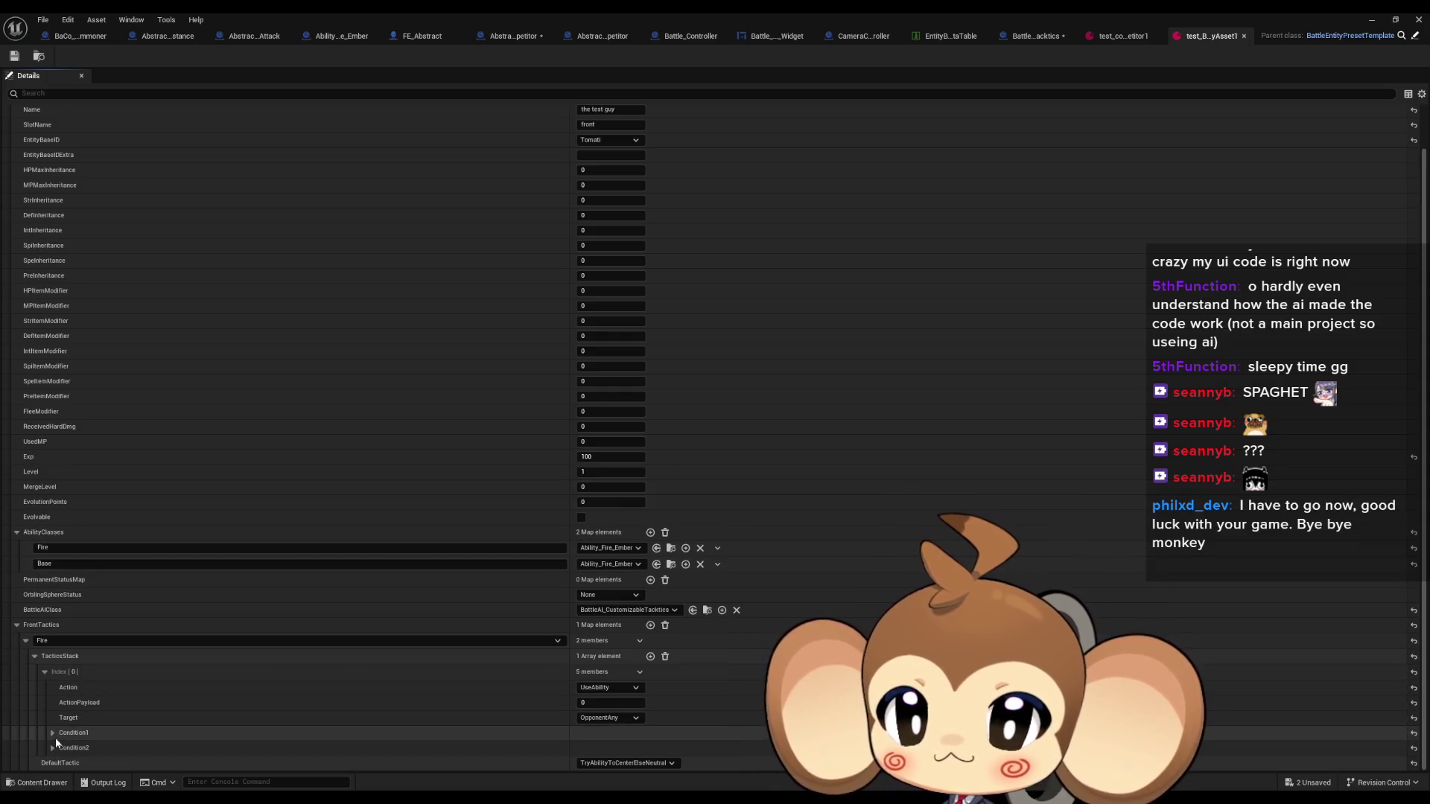
left_click(47, 672)
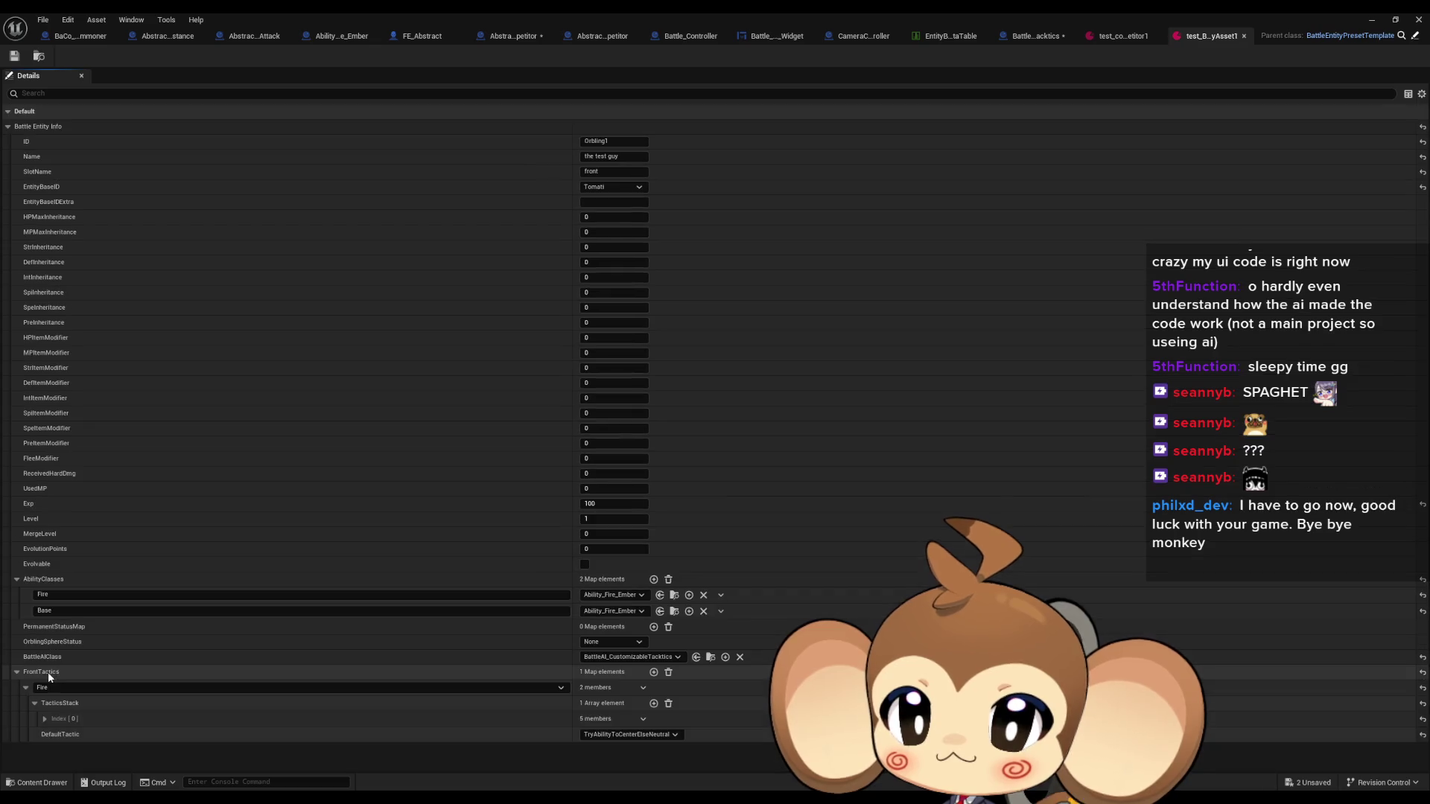
left_click(46, 719)
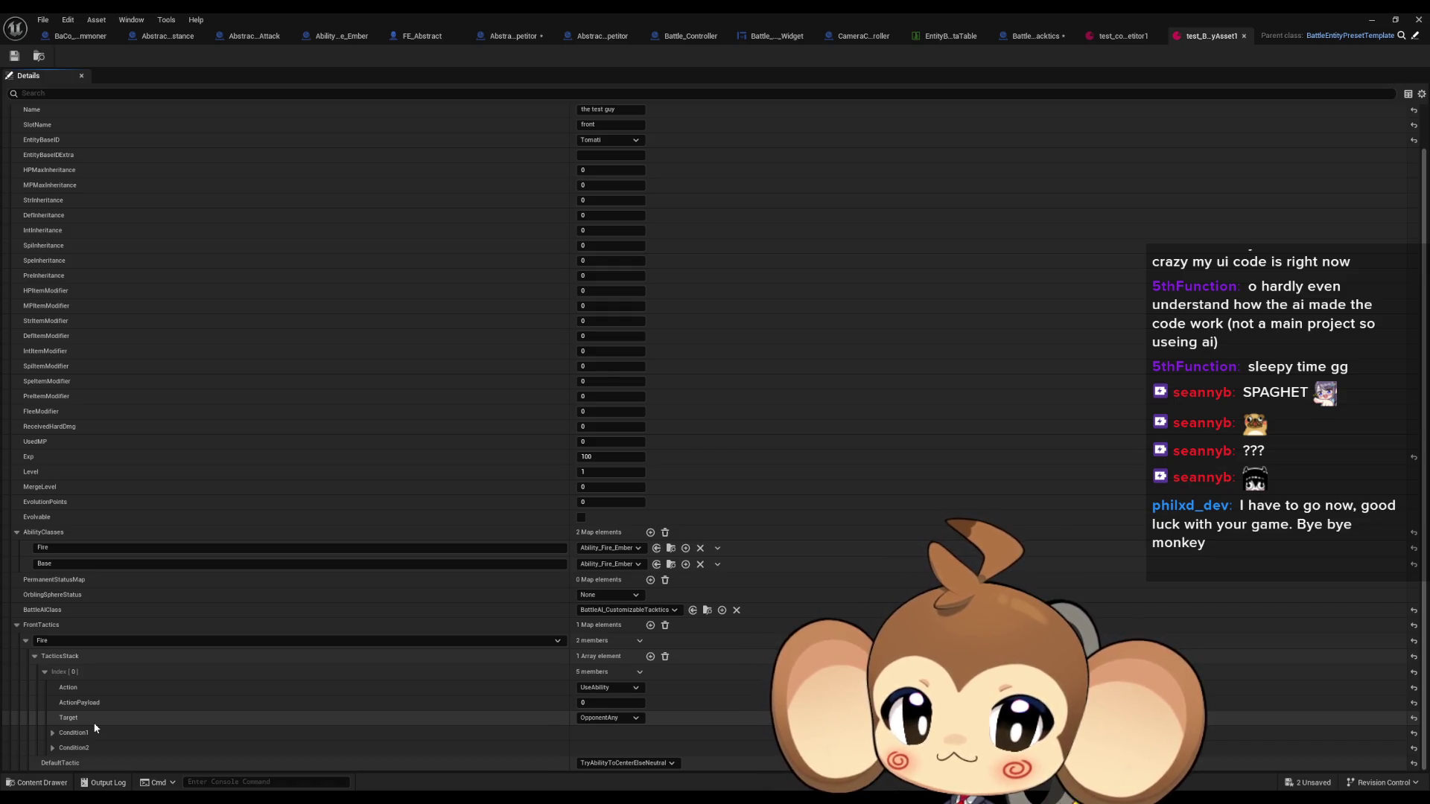
left_click(51, 747)
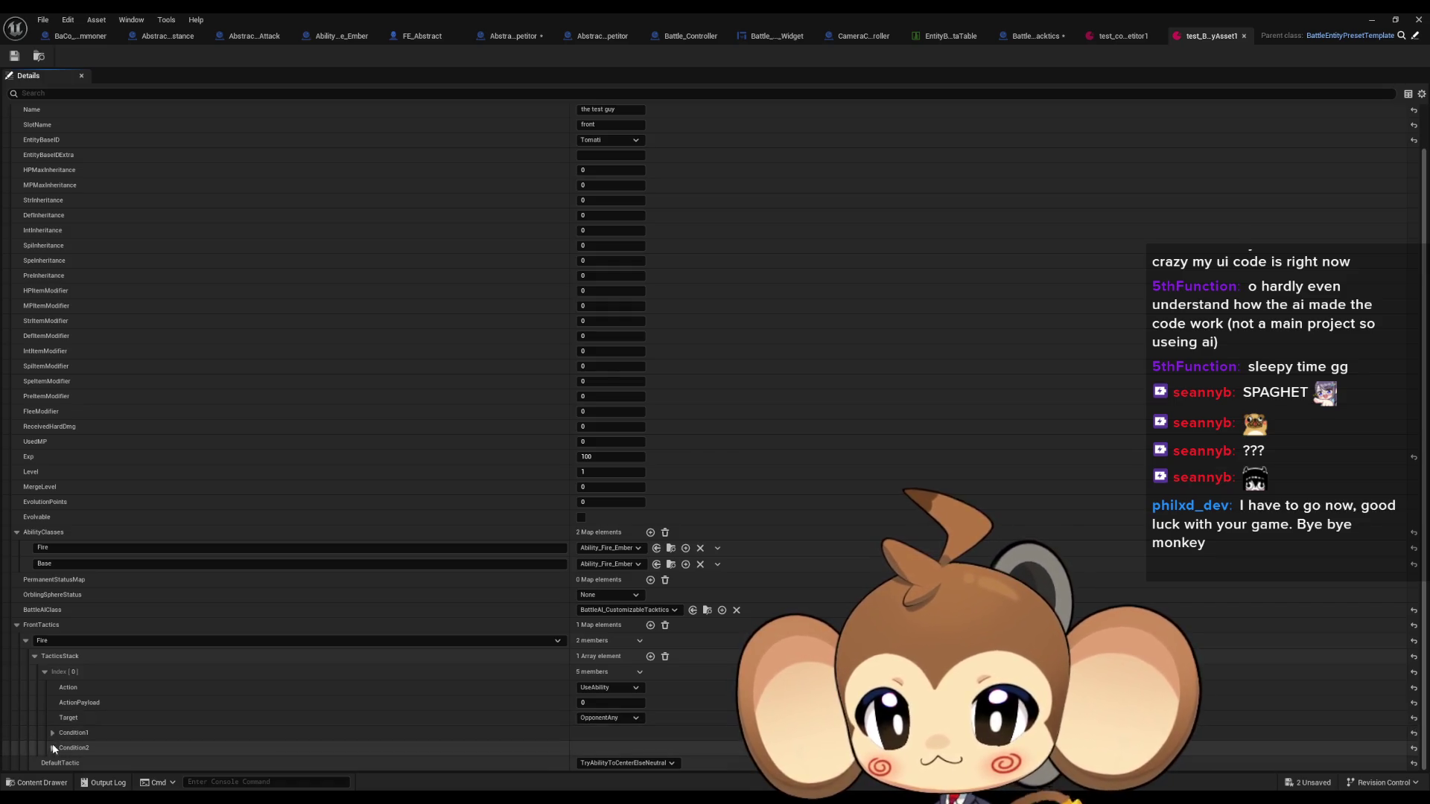
scroll(61, 731, "down", 2)
left_click(52, 679)
scroll(96, 655, "down", 2)
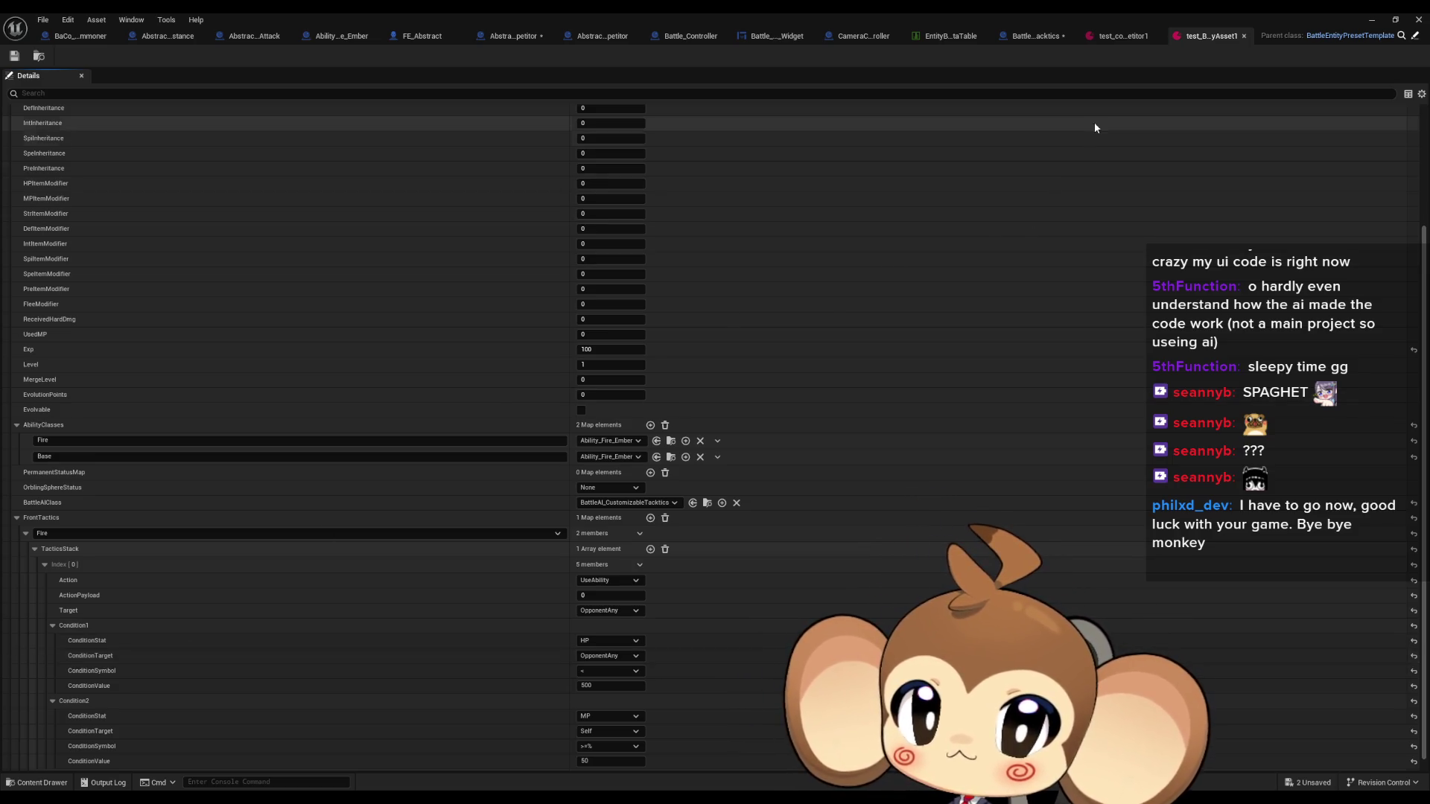
left_click(1120, 35)
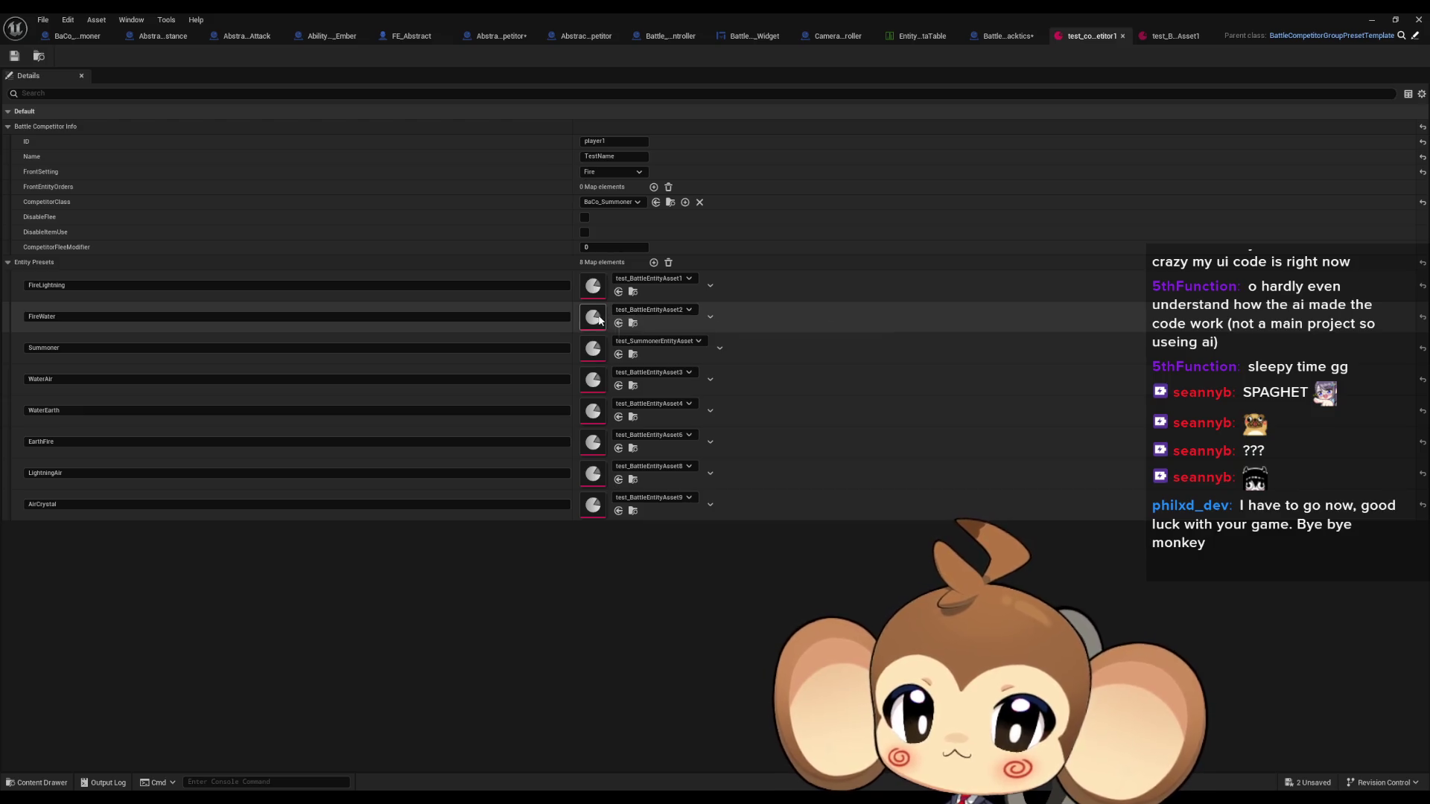
Bring test_BattleEntityAsset1 forward and restore its editor to a smaller window
left_click(1183, 35)
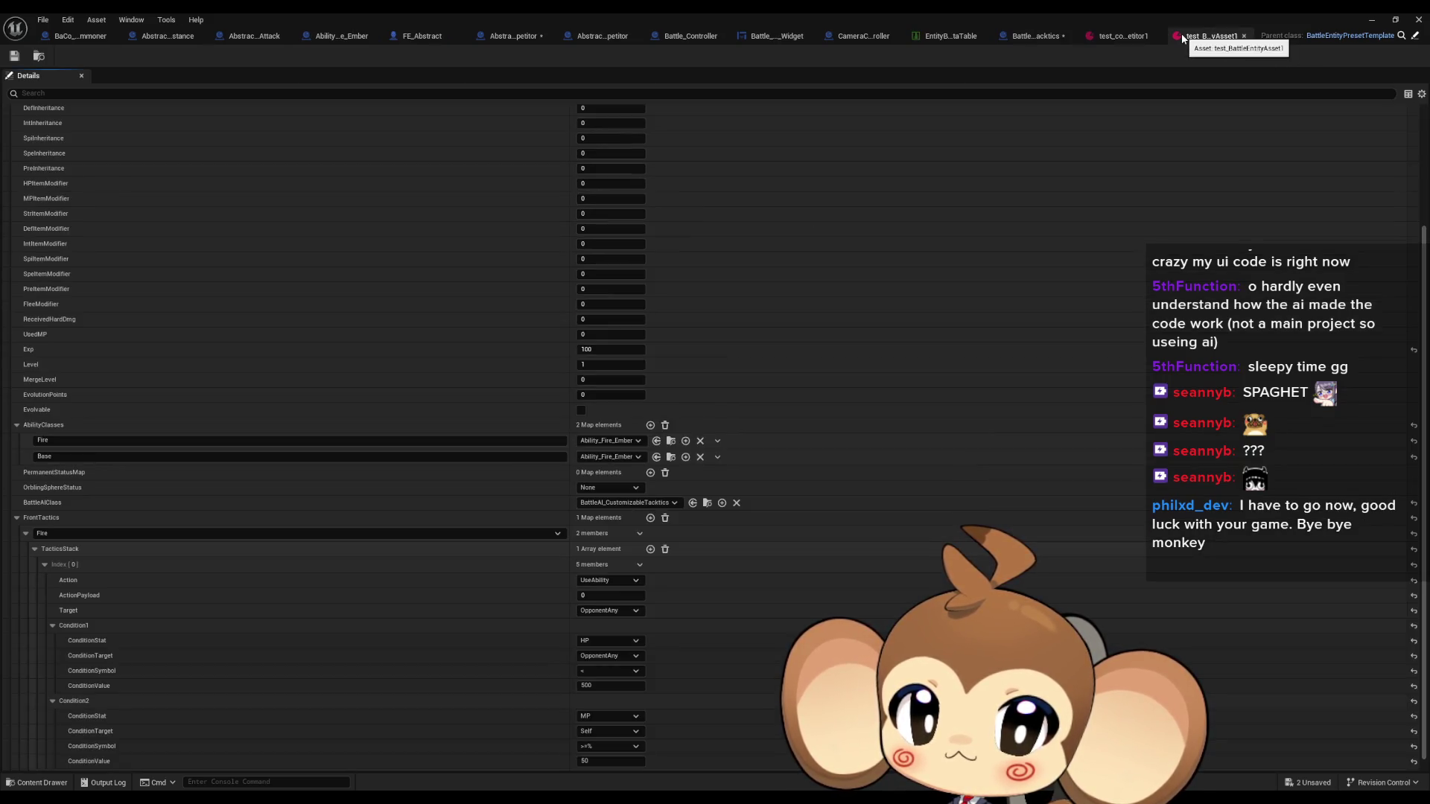
left_click(96, 21)
left_click(116, 50)
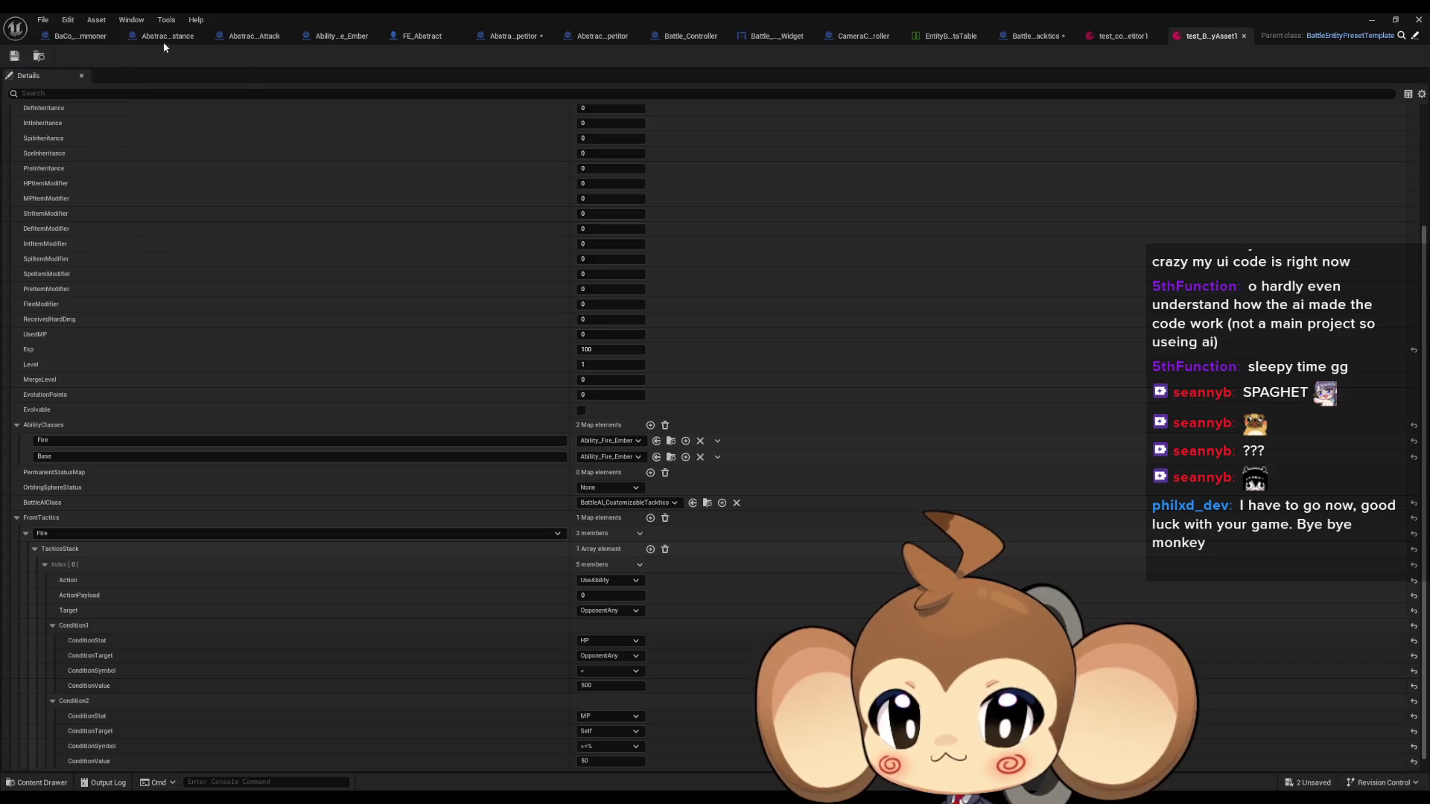
double_click(597, 12)
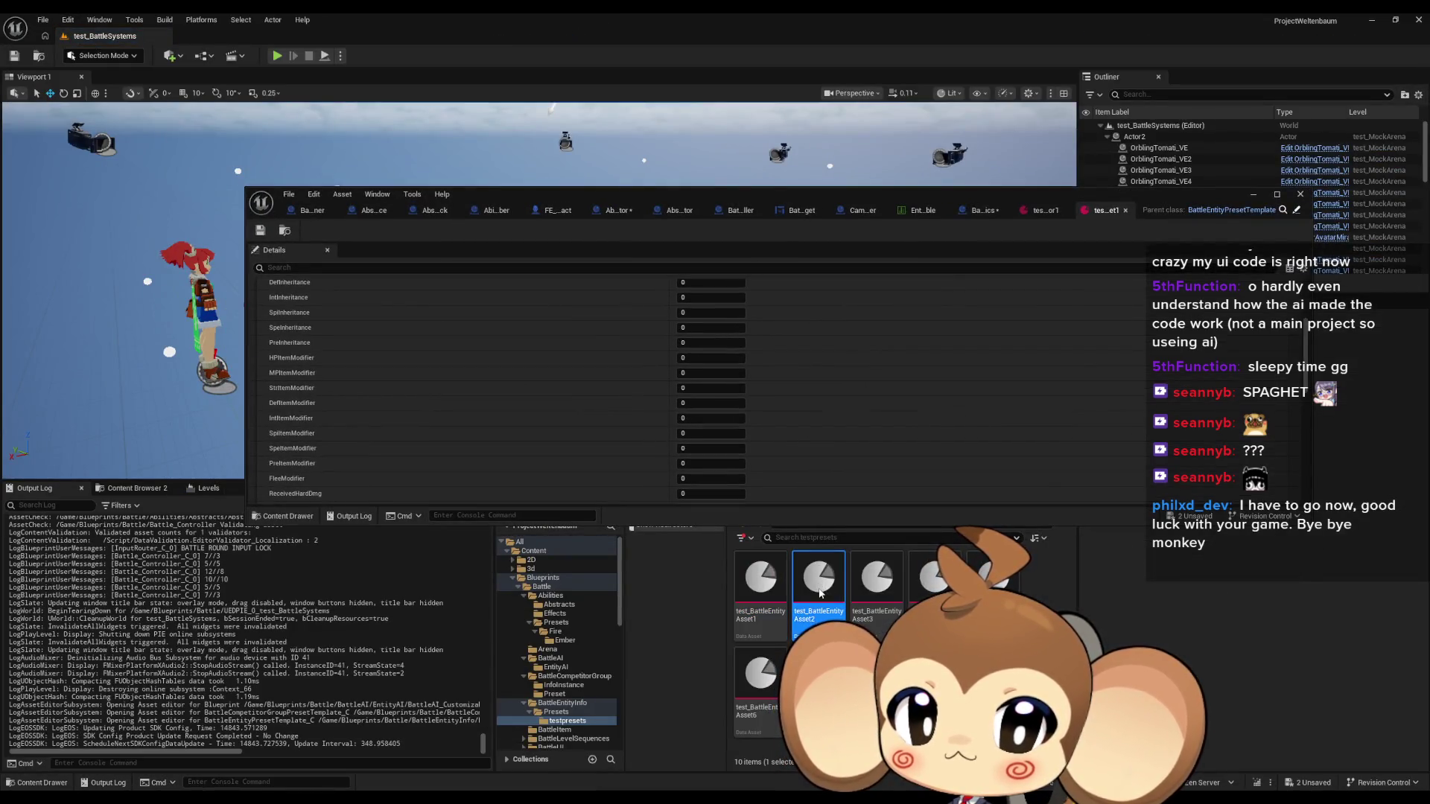
Open test_BattleEntityAsset2, 3, 4, 6 and another preset, collapsing their AbilityClasses maps
double_click(819, 592)
scroll(812, 444, "down", 5)
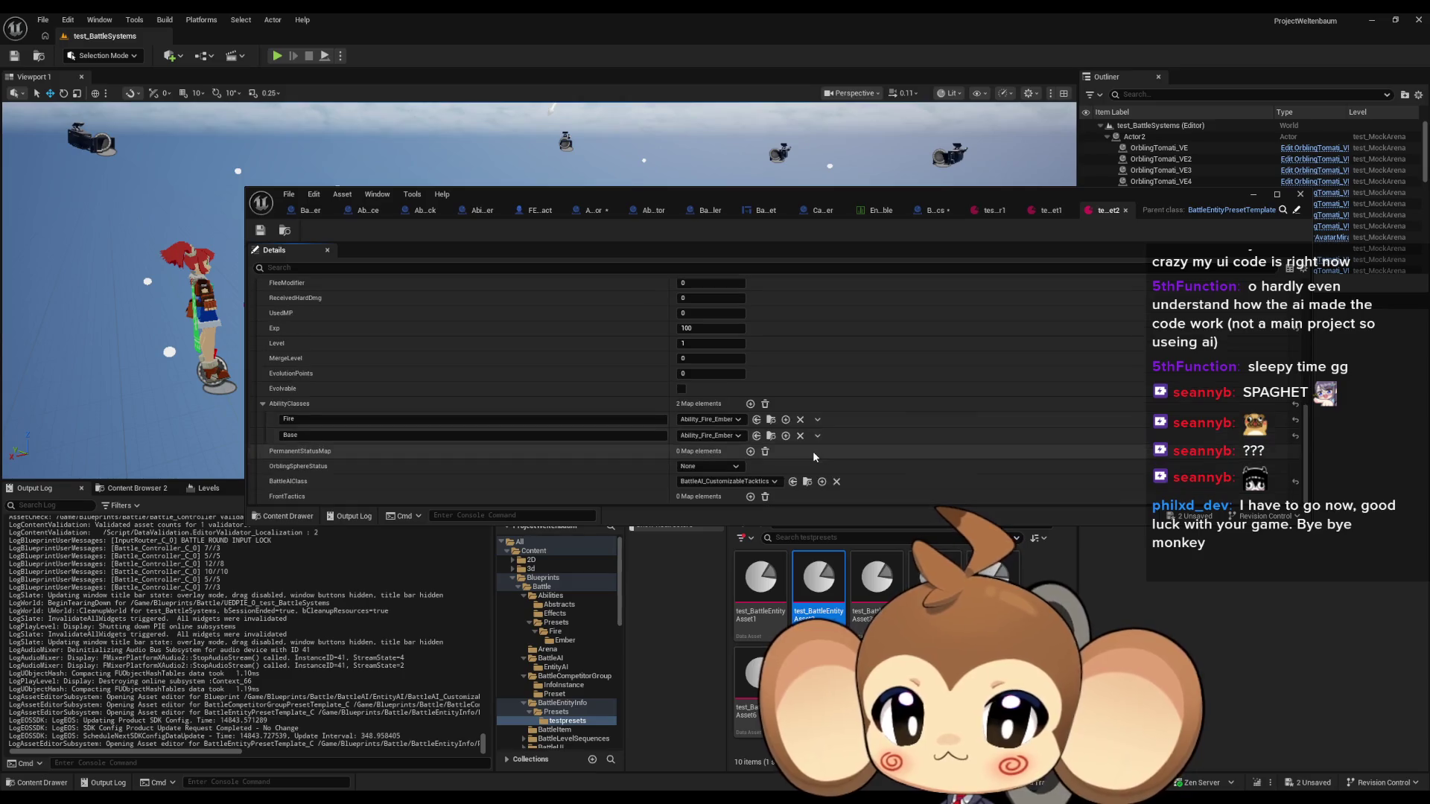
left_click(262, 406)
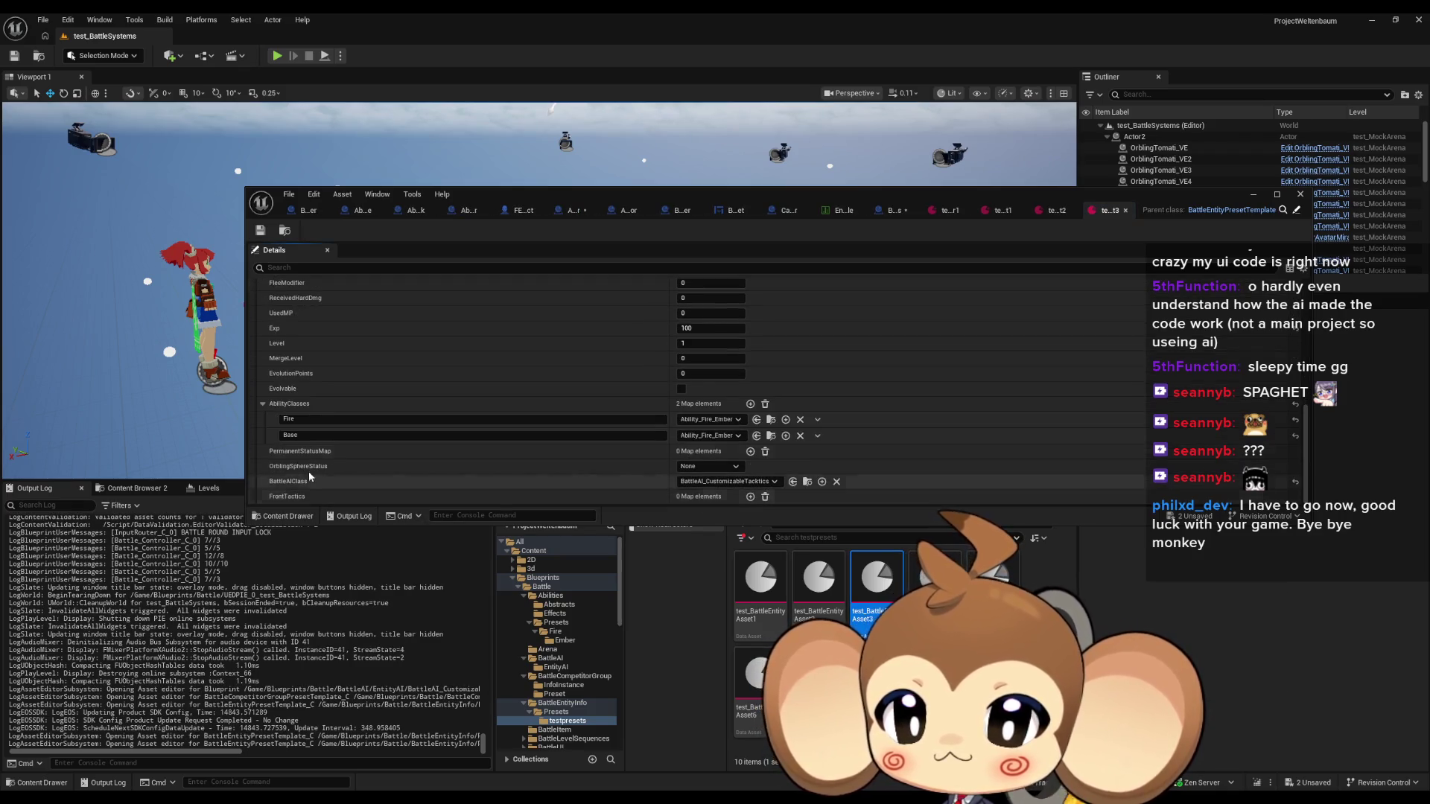
left_click(262, 405)
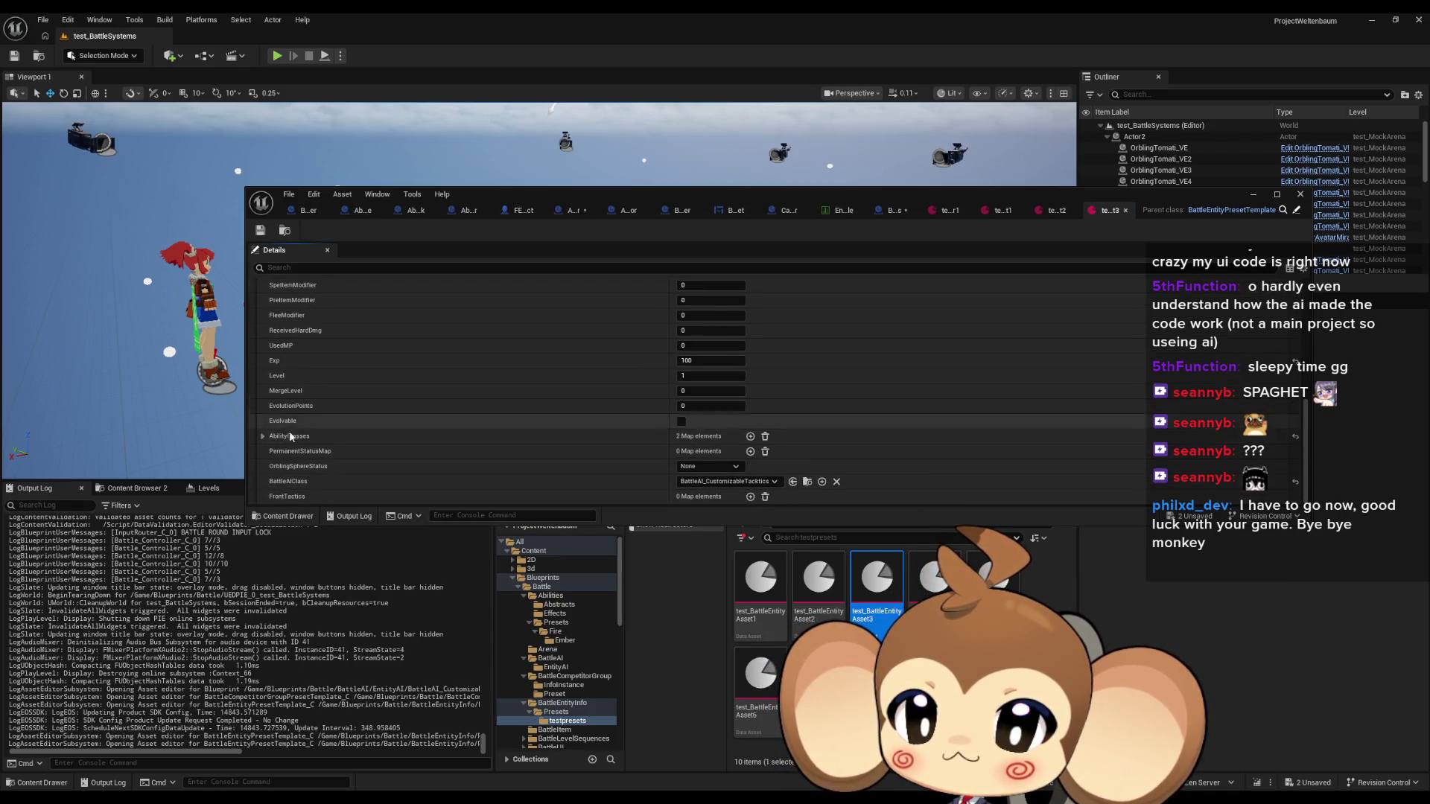
double_click(934, 577)
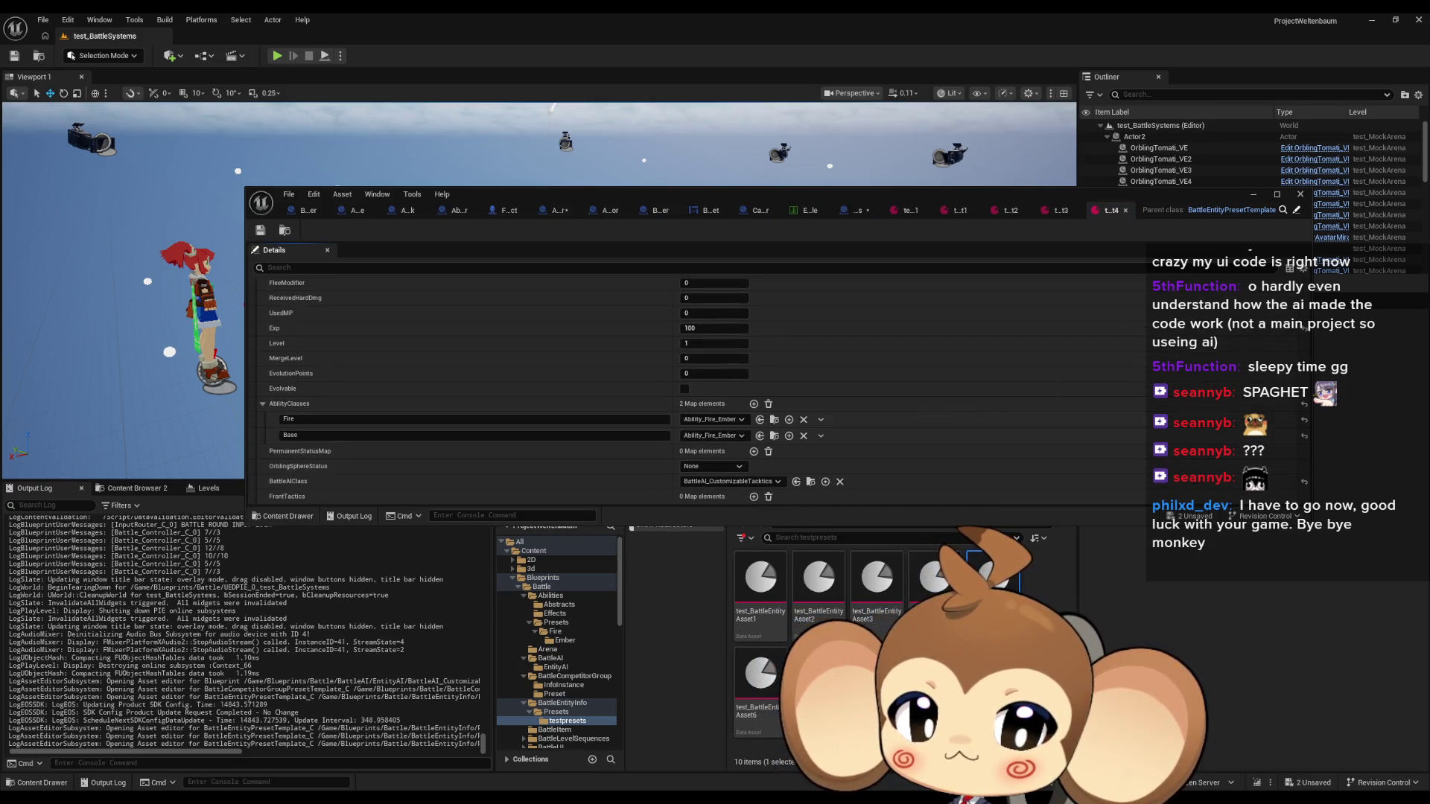
double_click(759, 673)
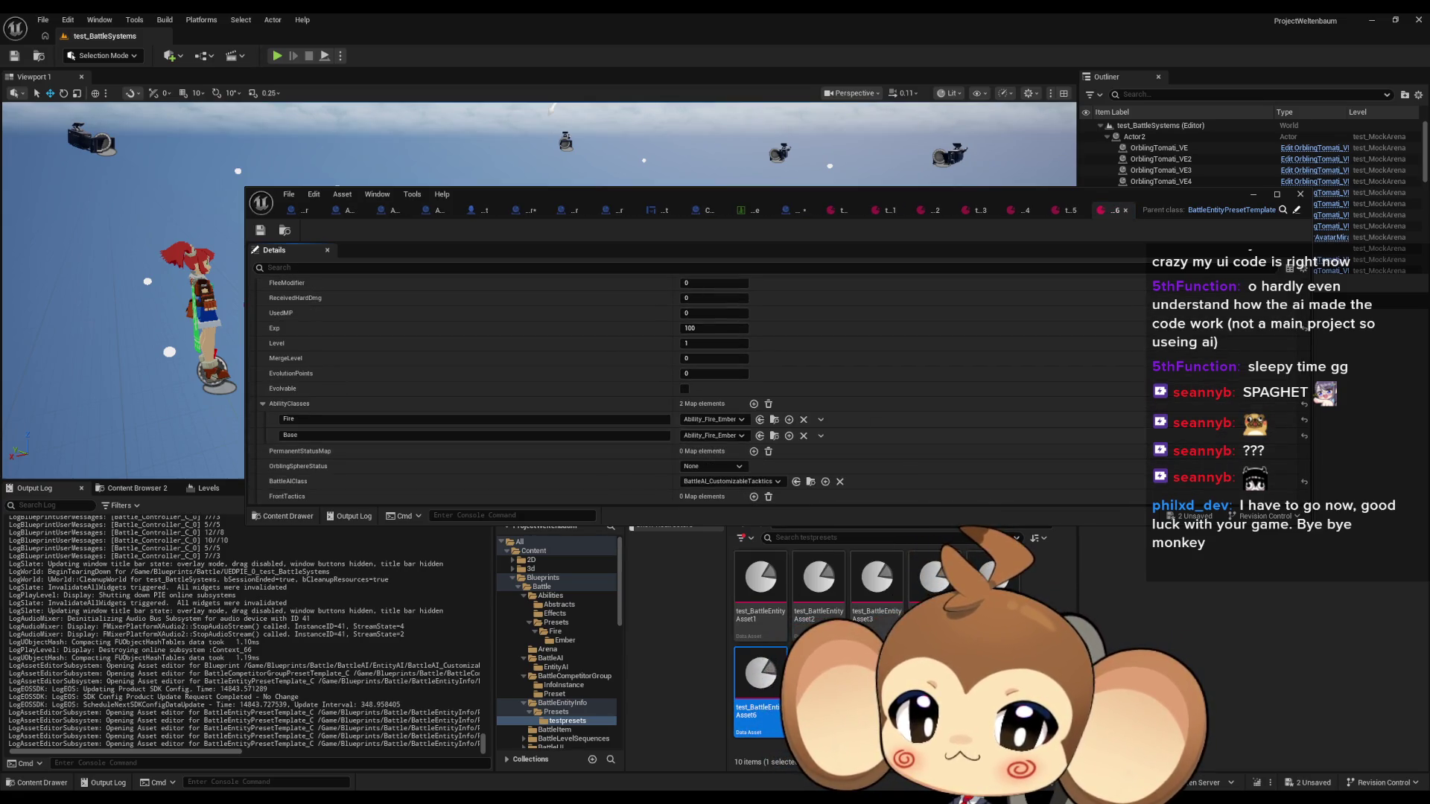
double_click(877, 577)
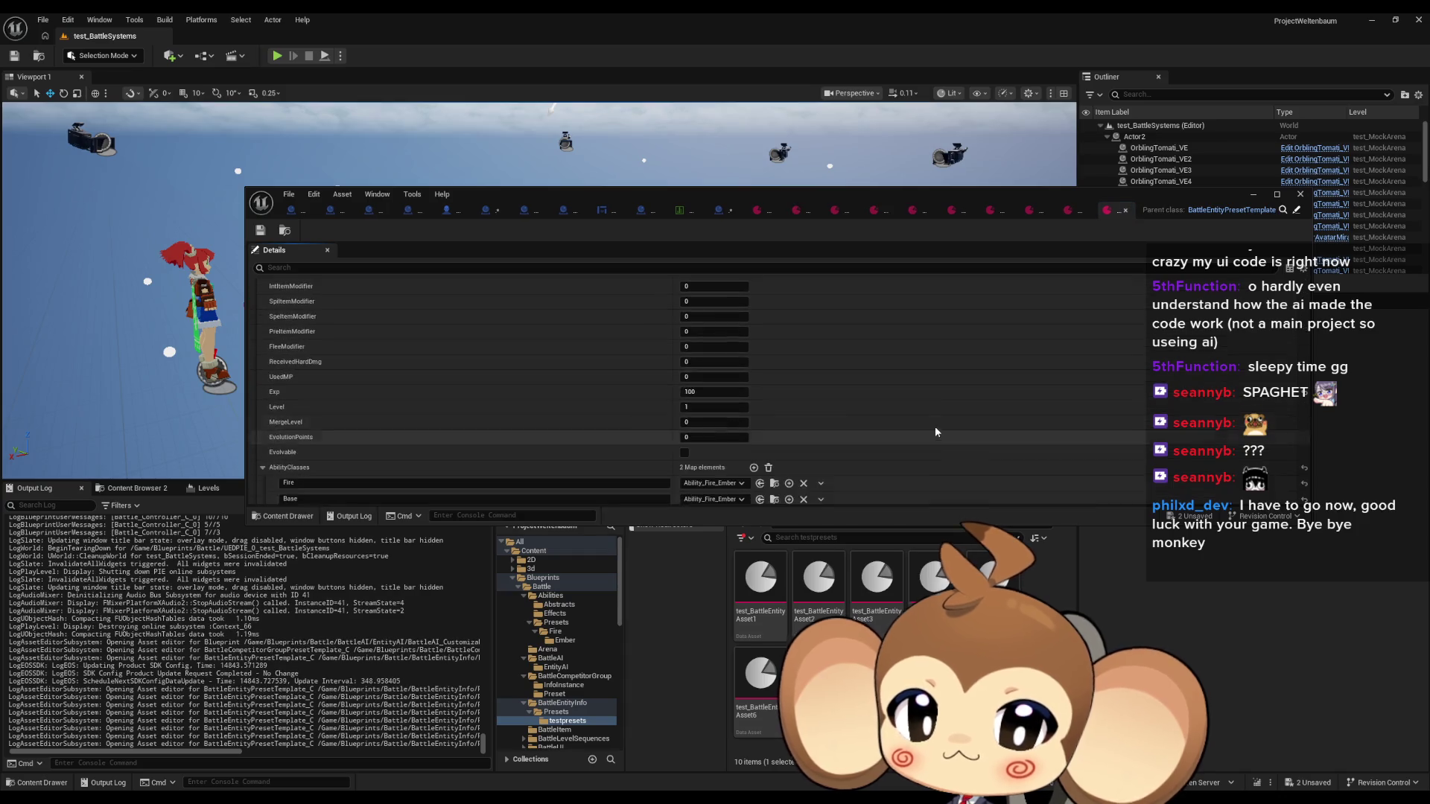
Bring test_BattleEntityAsset1's details back and scroll to its single-entry FrontTactics
scroll(849, 422, "up", 5)
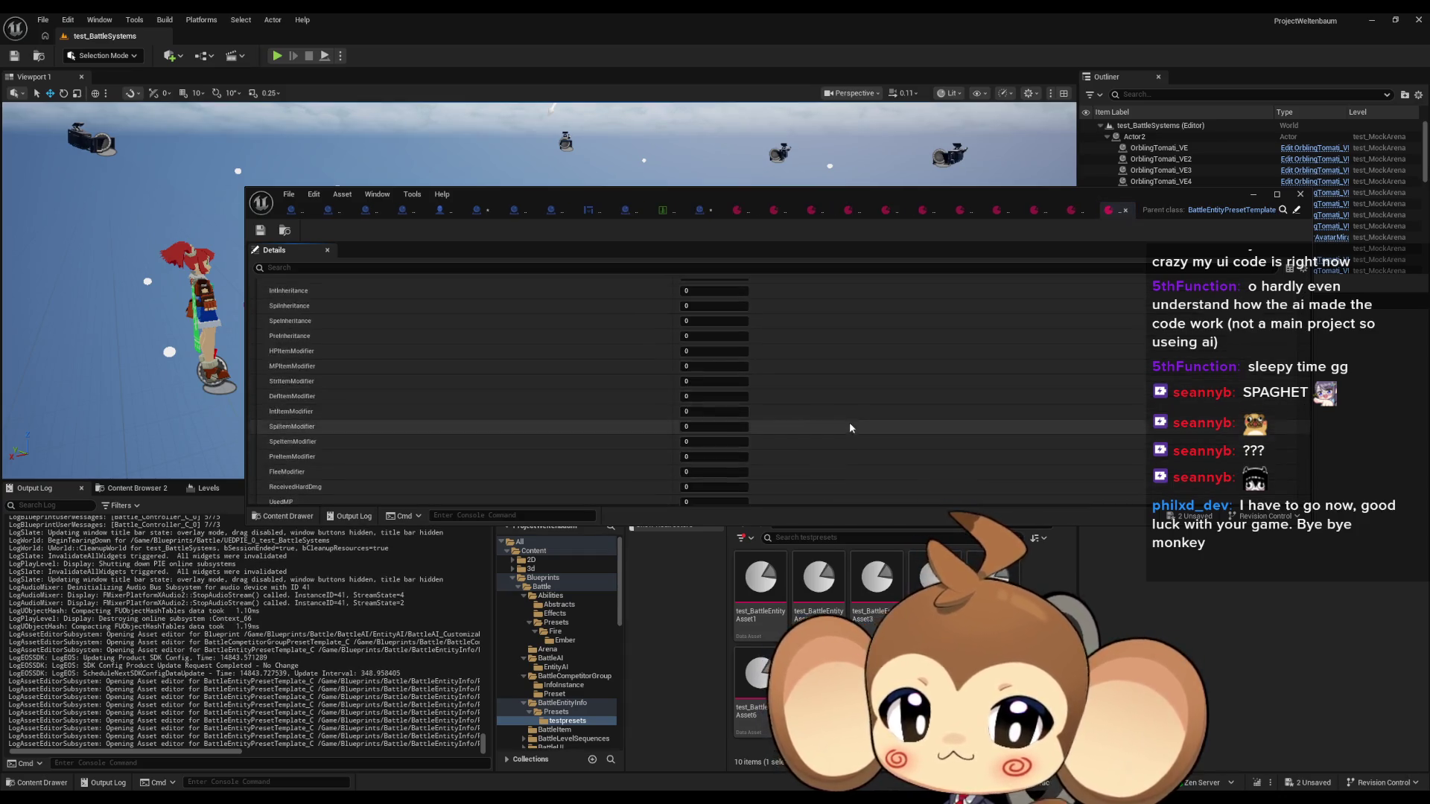
left_click(750, 579)
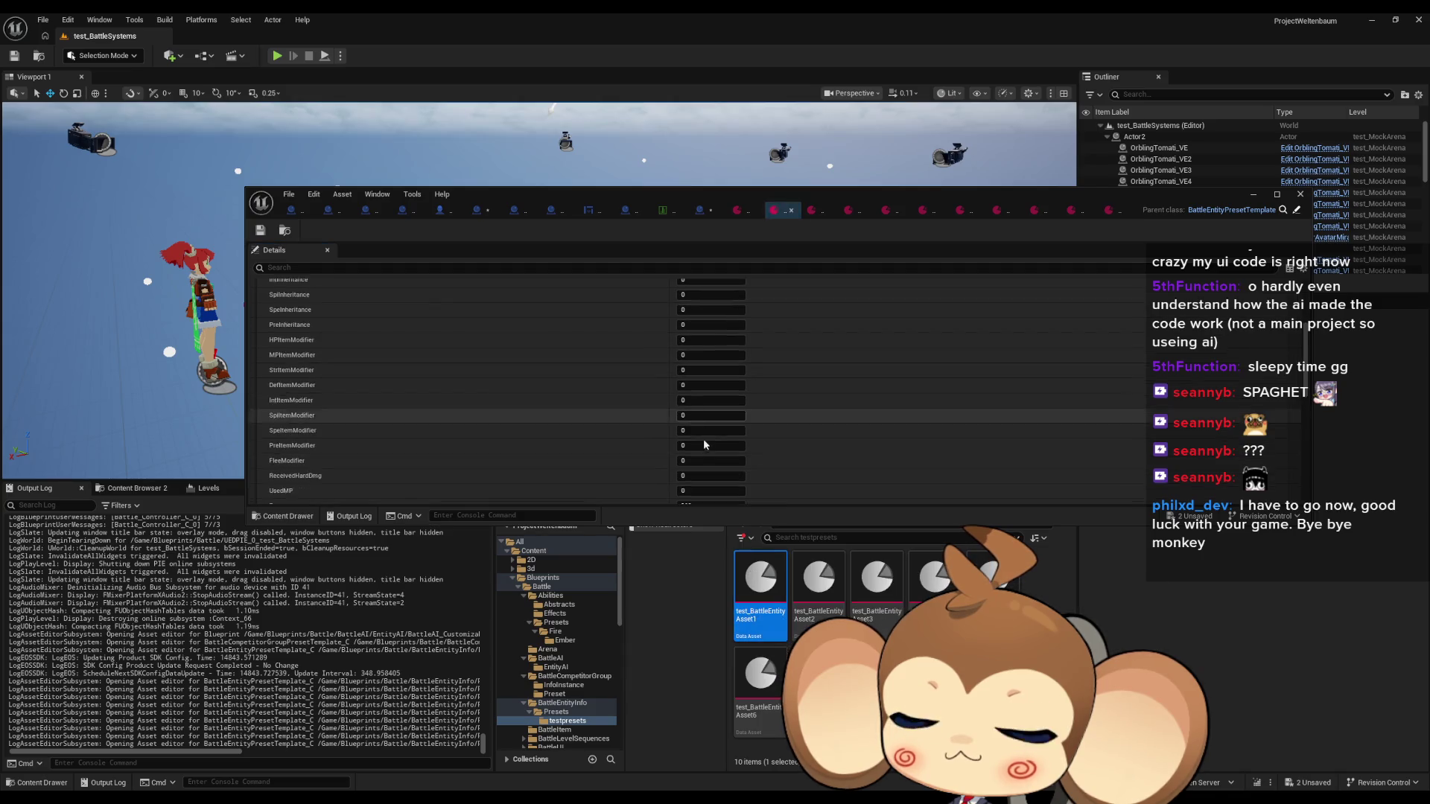
scroll(703, 439, "down", 10)
scroll(638, 463, "up", 6)
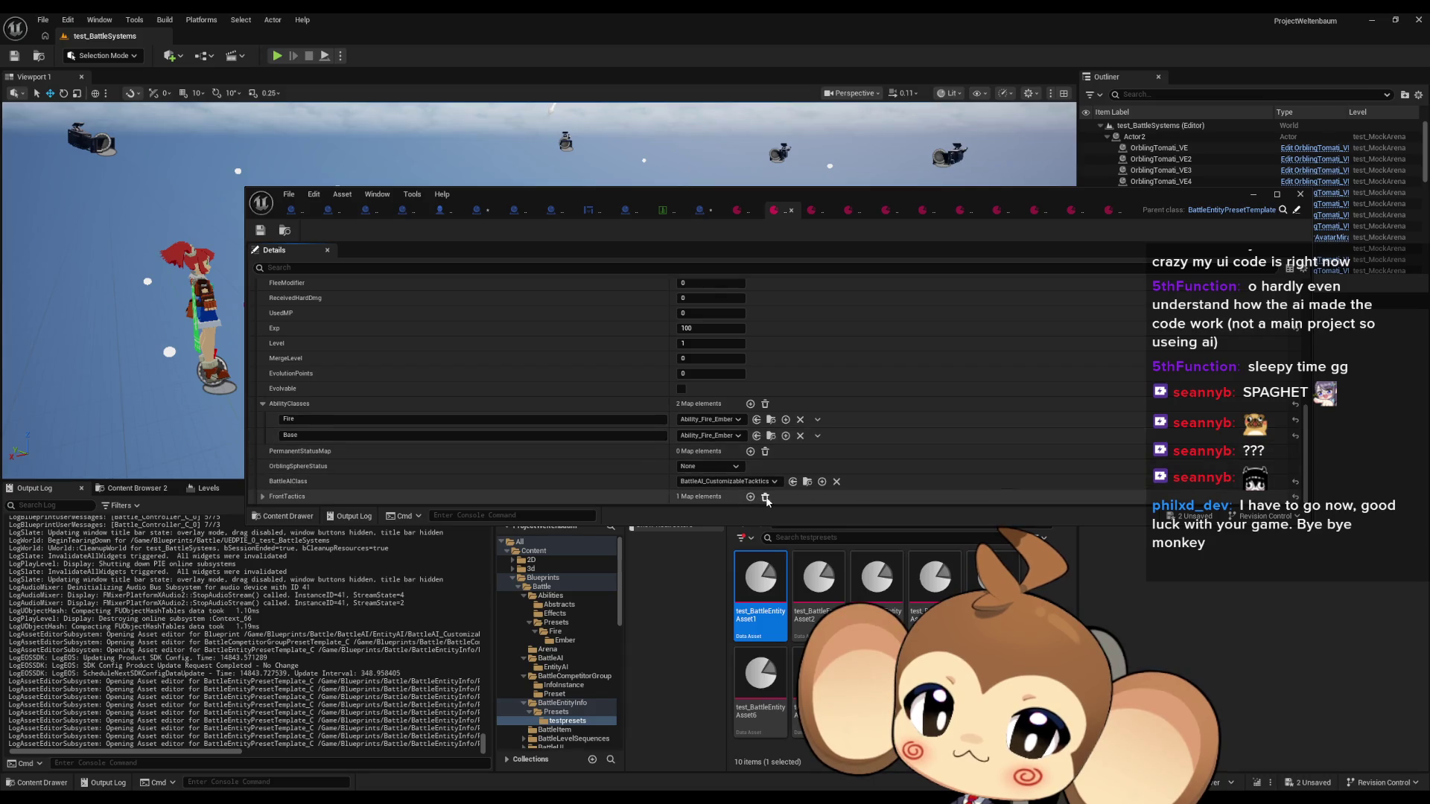
Clear all FrontTactics entries in test_BattleEntityAsset1, save it, and run a brief play-test
left_click(766, 497)
key("ctrl+s")
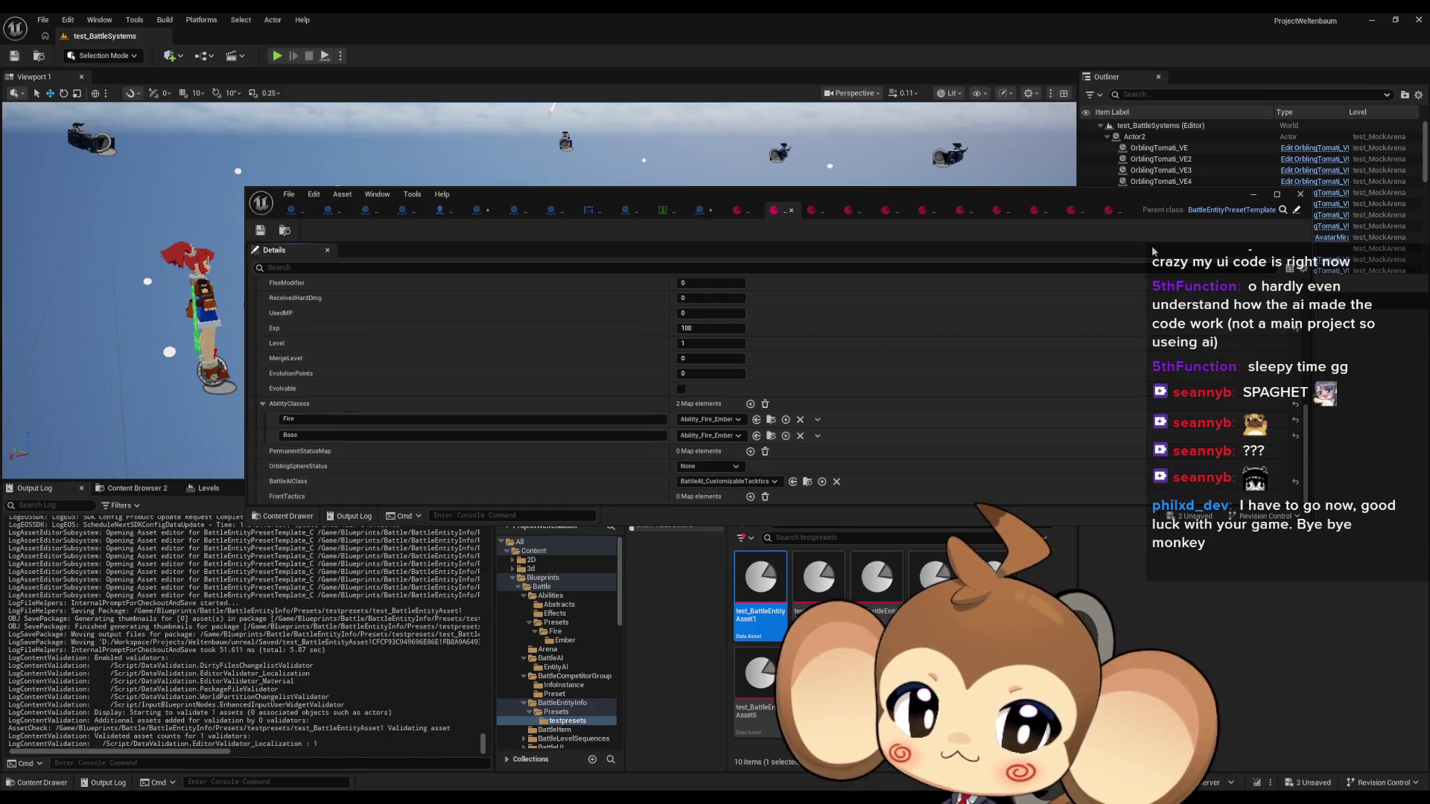
left_click(1252, 195)
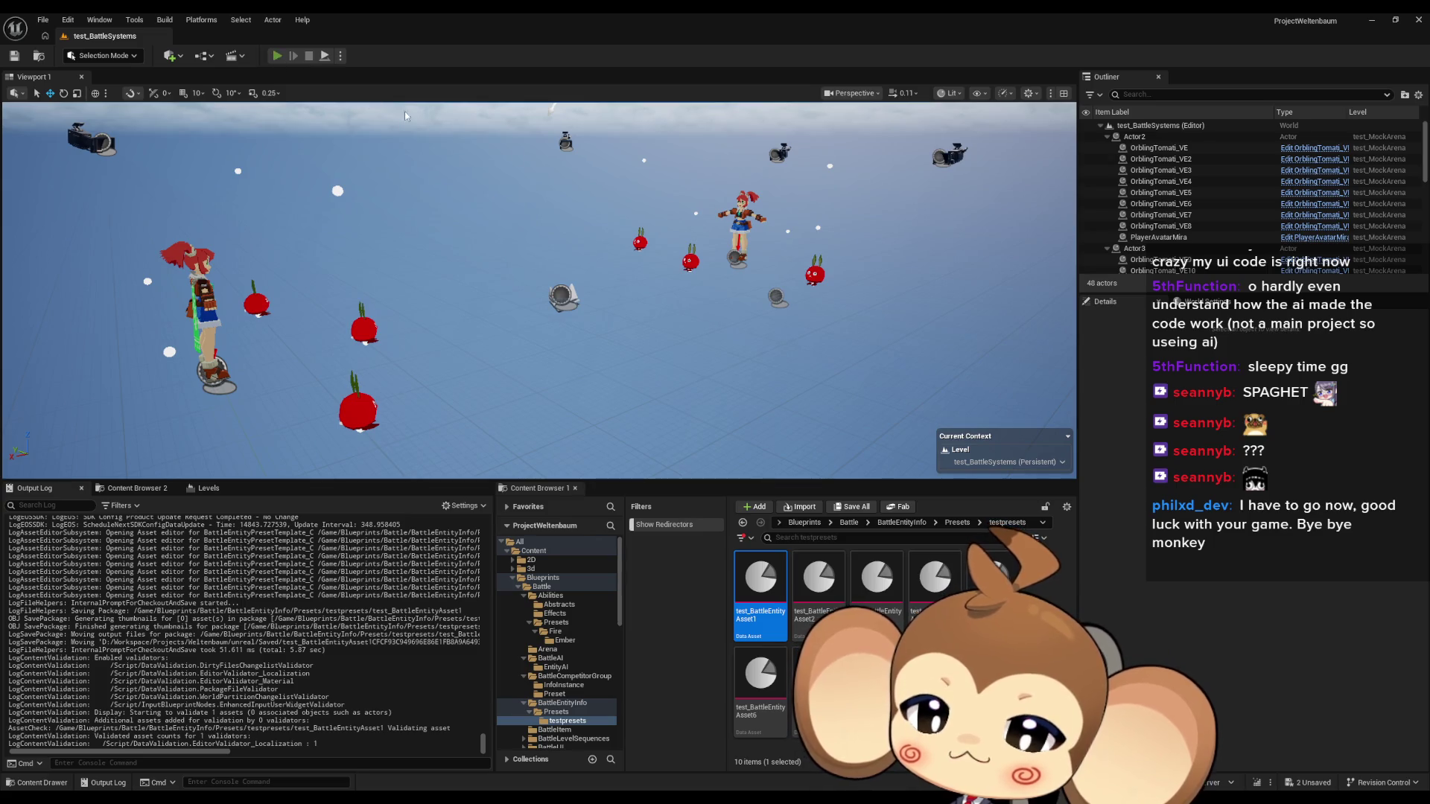
key("alt+p")
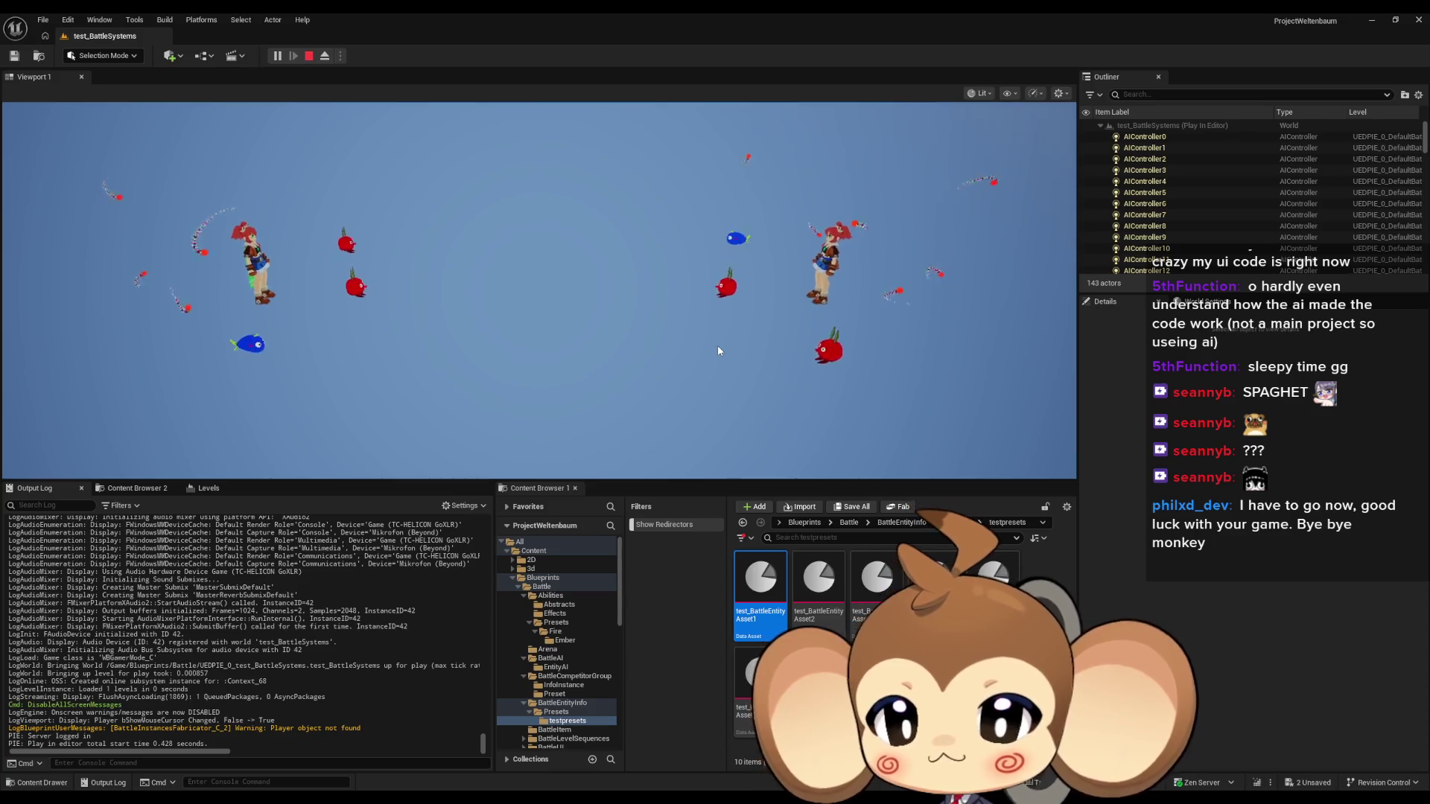
key("Escape")
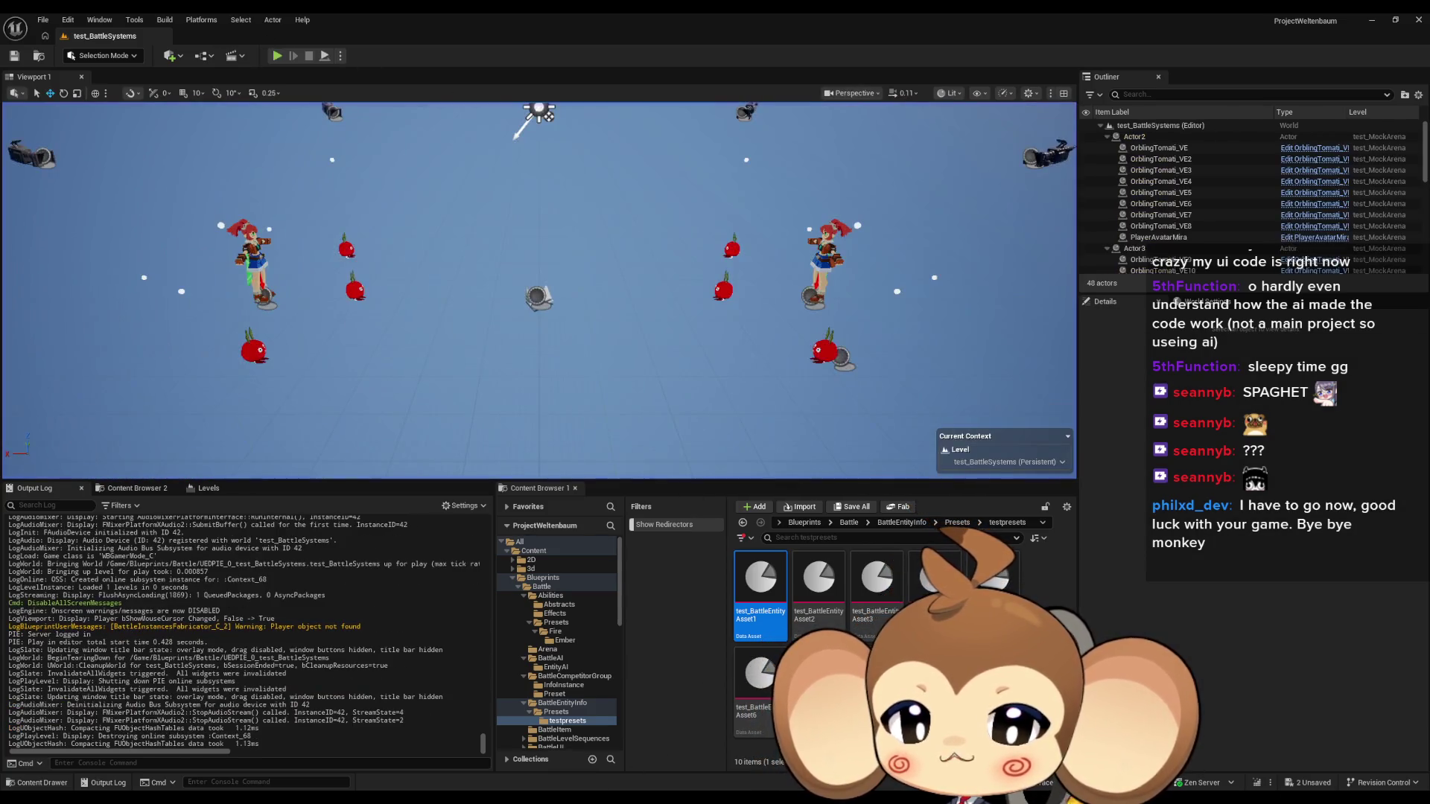
mouse_move(525, 795)
left_click(525, 738)
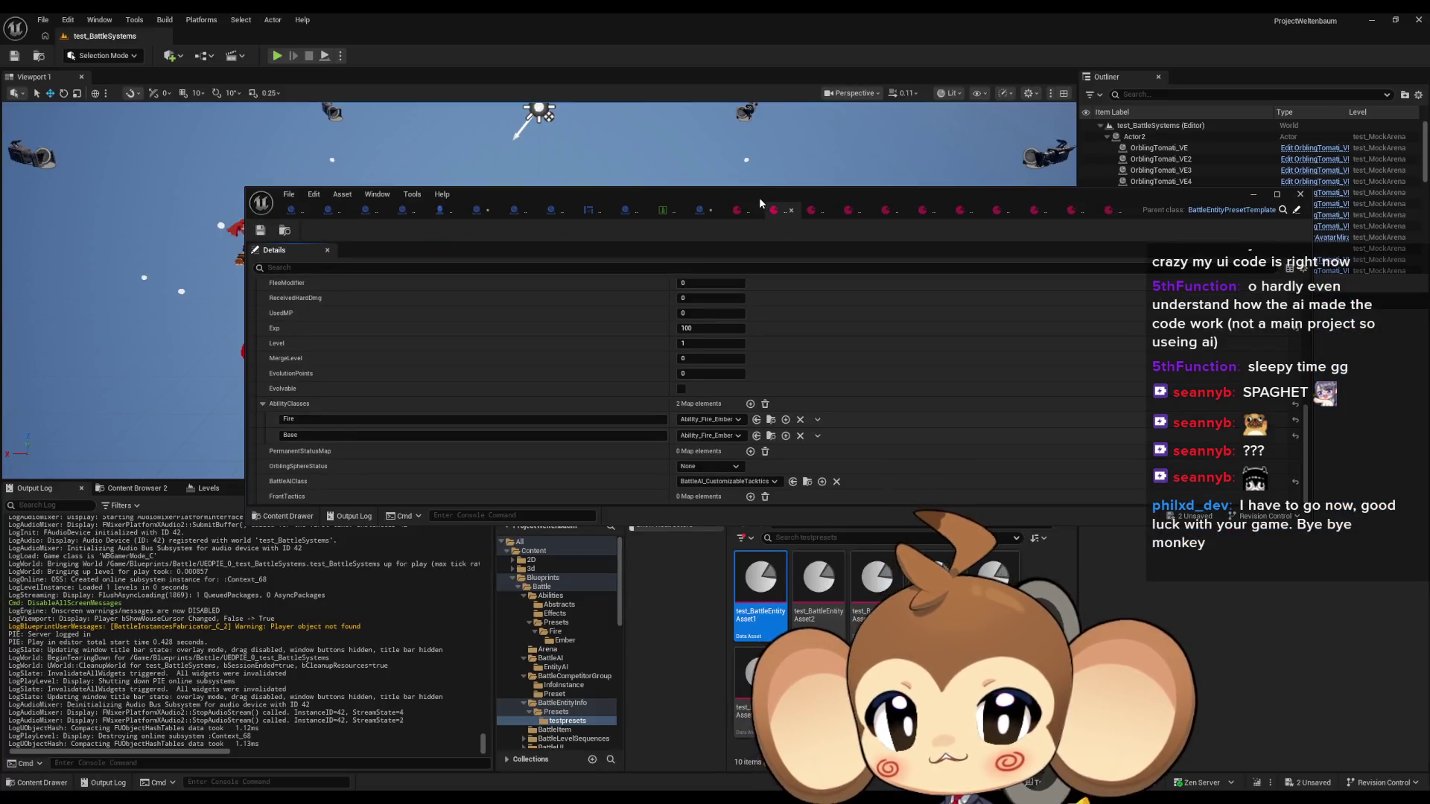
Maximize the editor and bring up the BattleAI_CustomizableTacktics DecideNextAction graph, zooming in and out
double_click(758, 198)
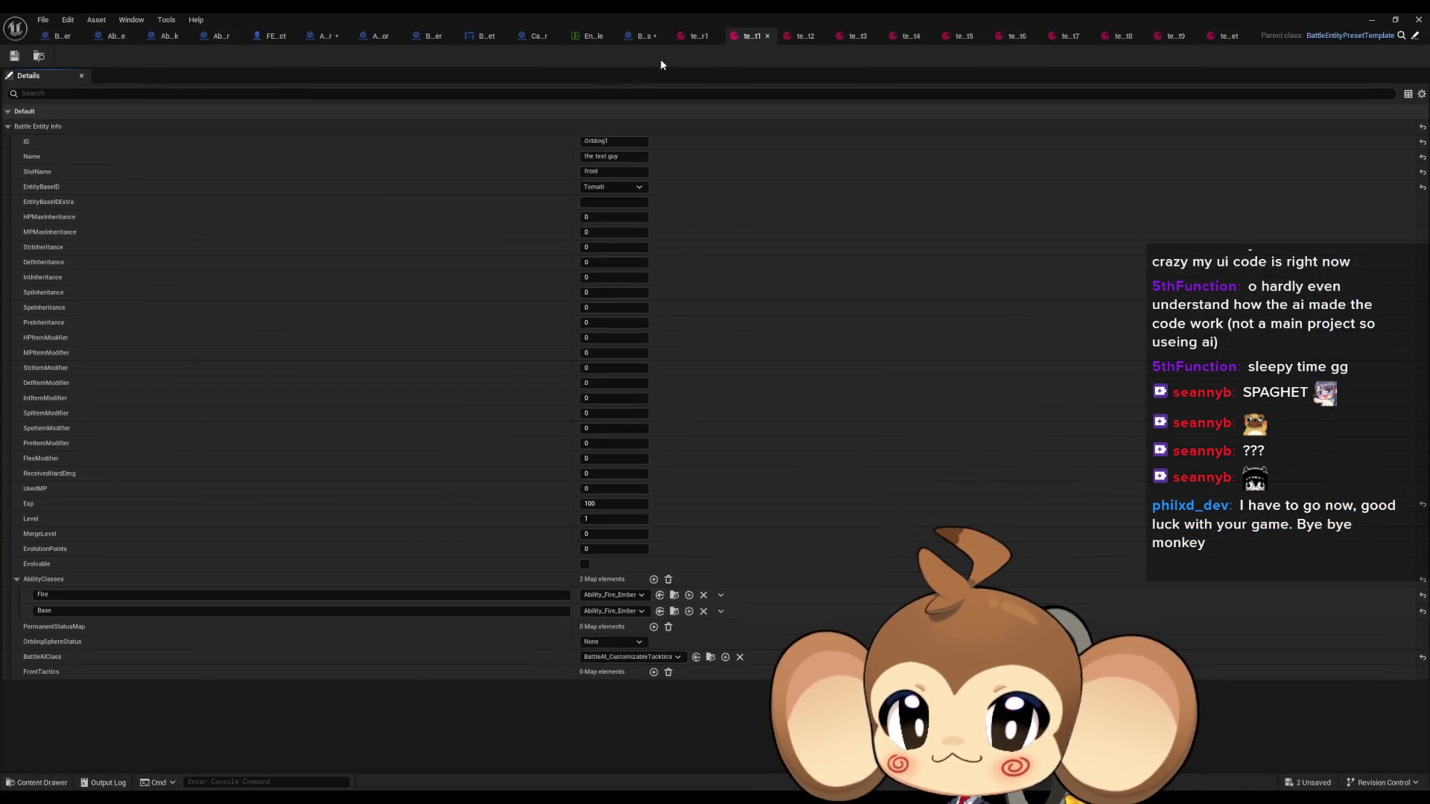
left_click(640, 38)
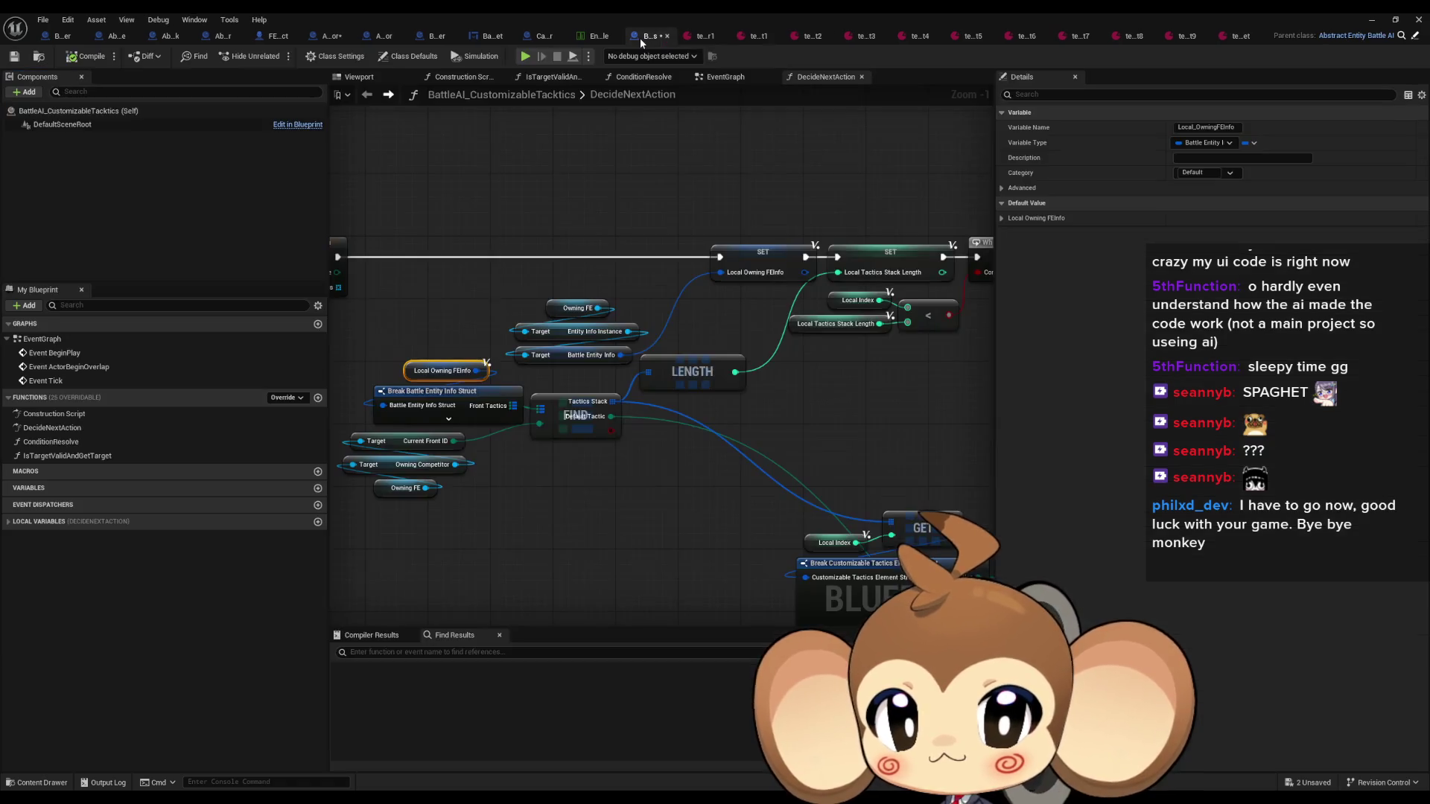
scroll(749, 400, "down", 4)
scroll(639, 399, "up", 2)
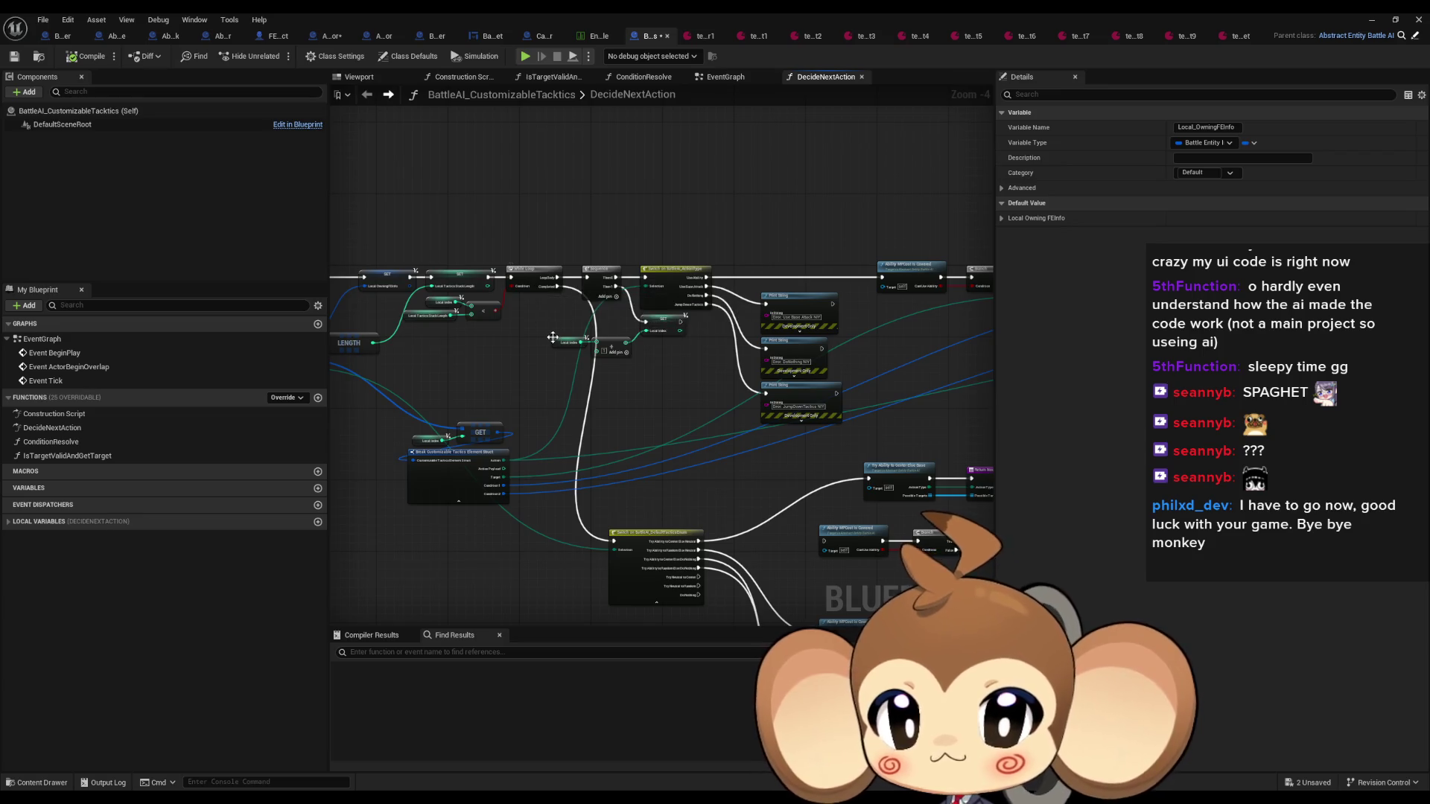
scroll(551, 337, "up", 2)
scroll(558, 337, "down", 2)
scroll(660, 494, "up", 3)
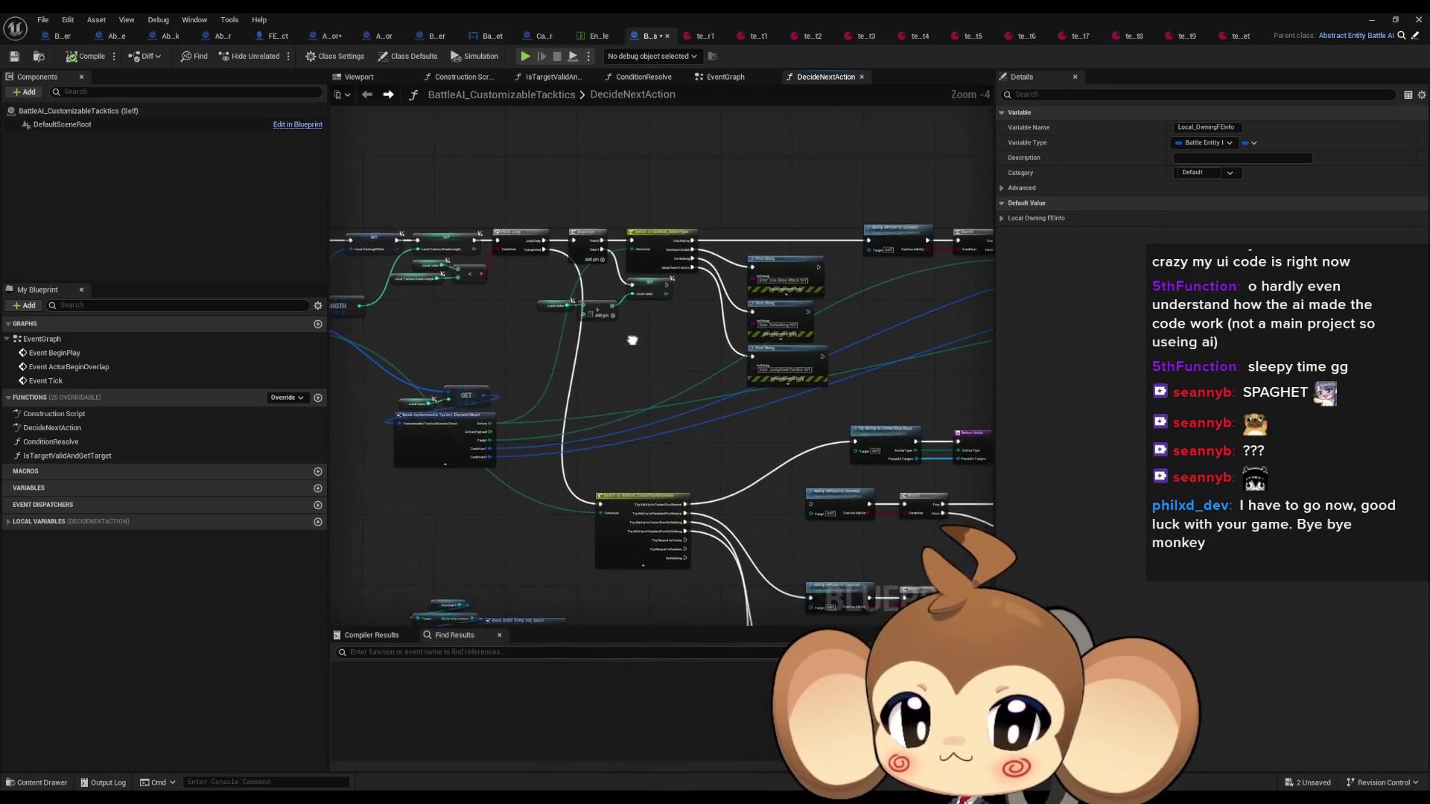
scroll(659, 494, "down", 1)
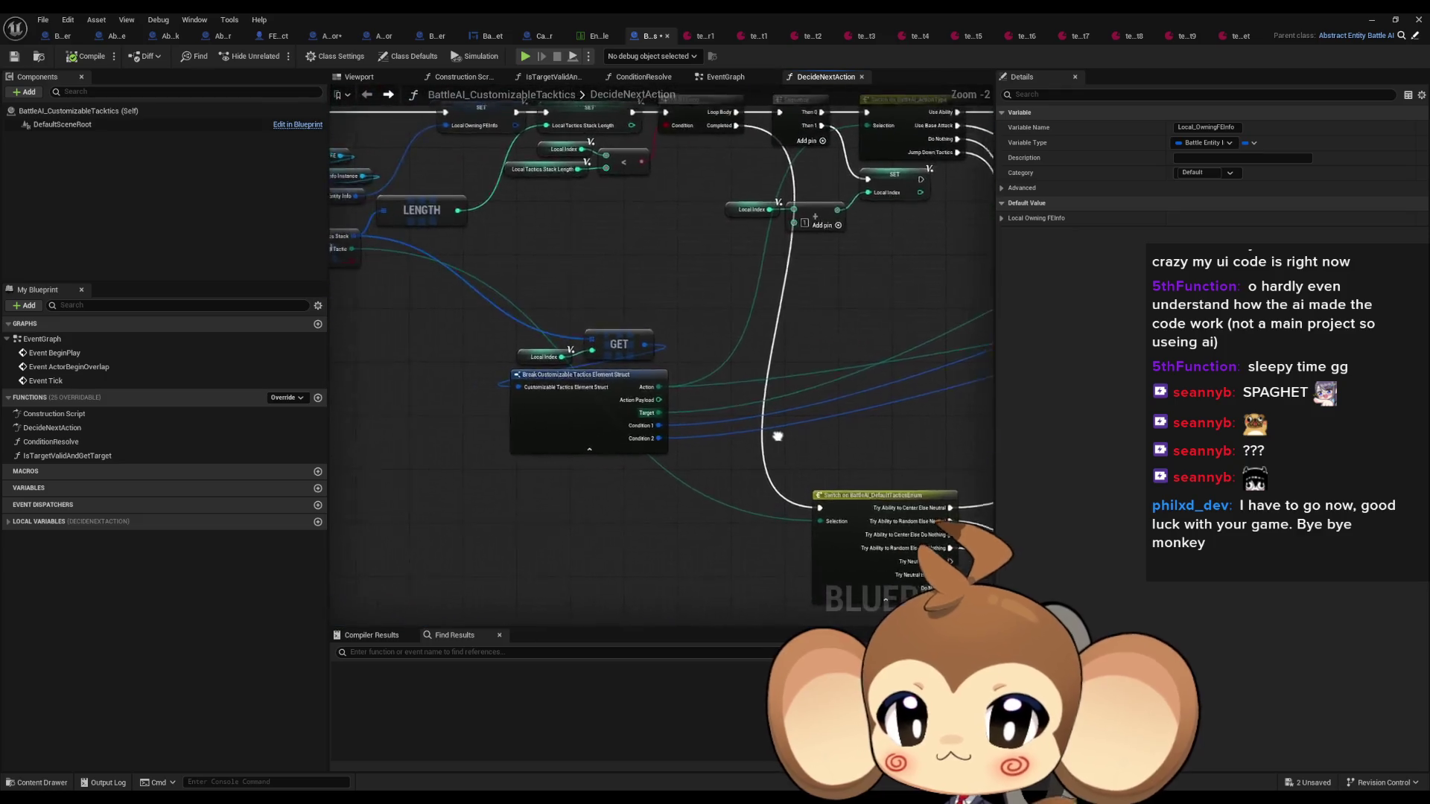
Pan across the Switch, Print String, LENGTH, SET and Break nodes, then switch to test_competitor1
mouse_move(975, 483)
left_mouse_down()
mouse_move(766, 415)
mouse_move(671, 409)
mouse_move(670, 452)
left_mouse_up()
mouse_move(336, 335)
left_mouse_down()
mouse_move(621, 418)
mouse_move(716, 427)
left_mouse_up()
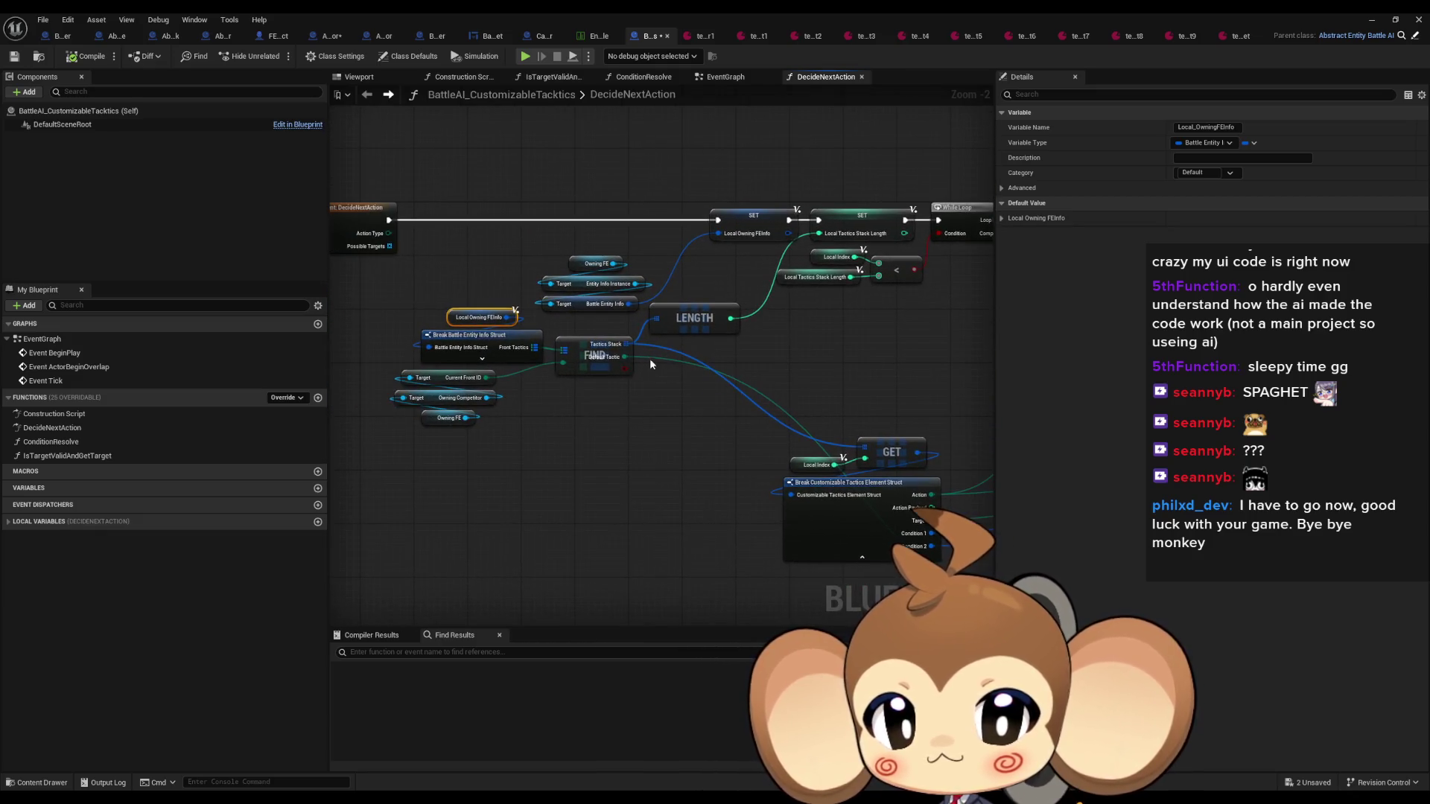
scroll(547, 369, "up", 2)
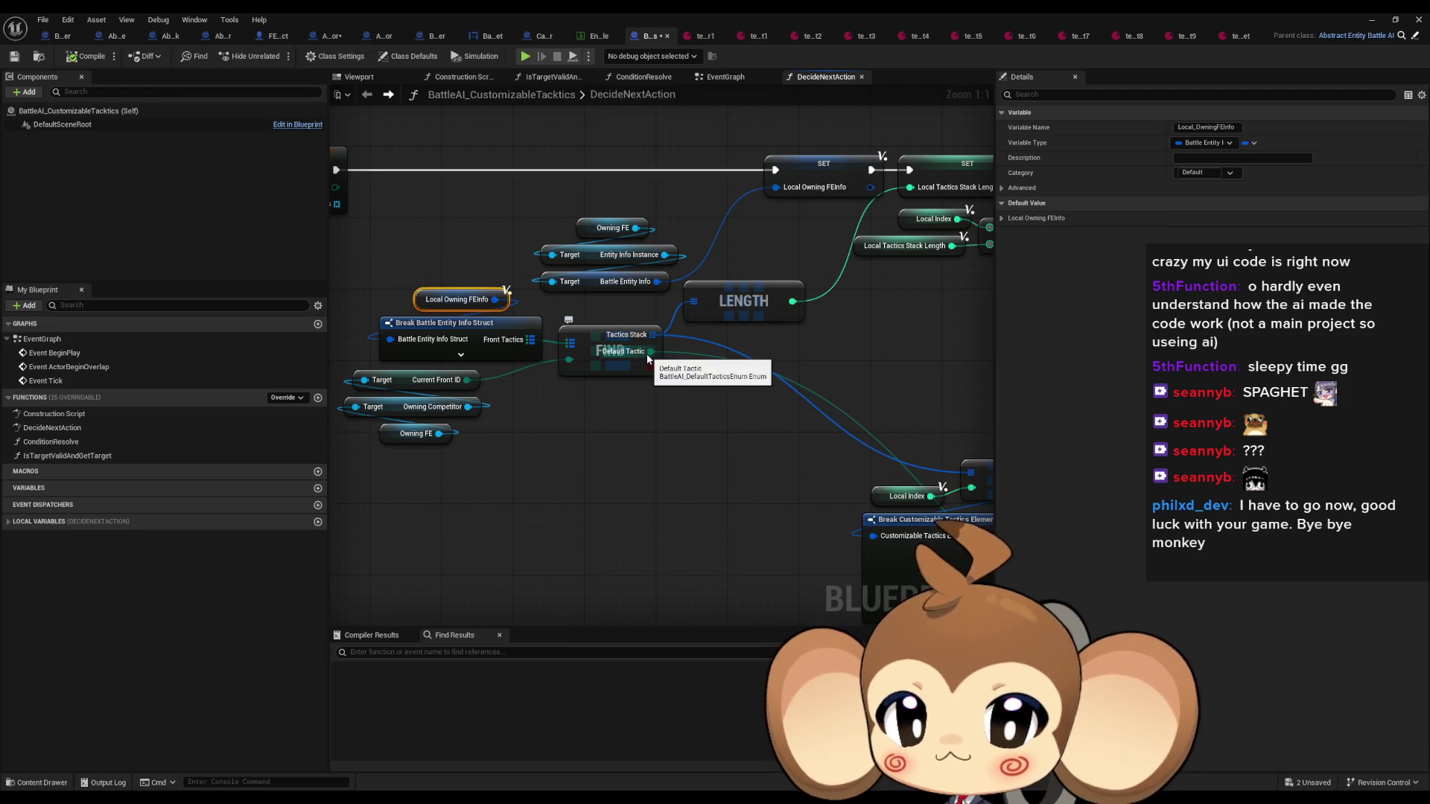
scroll(655, 358, "down", 4)
scroll(633, 357, "up", 1)
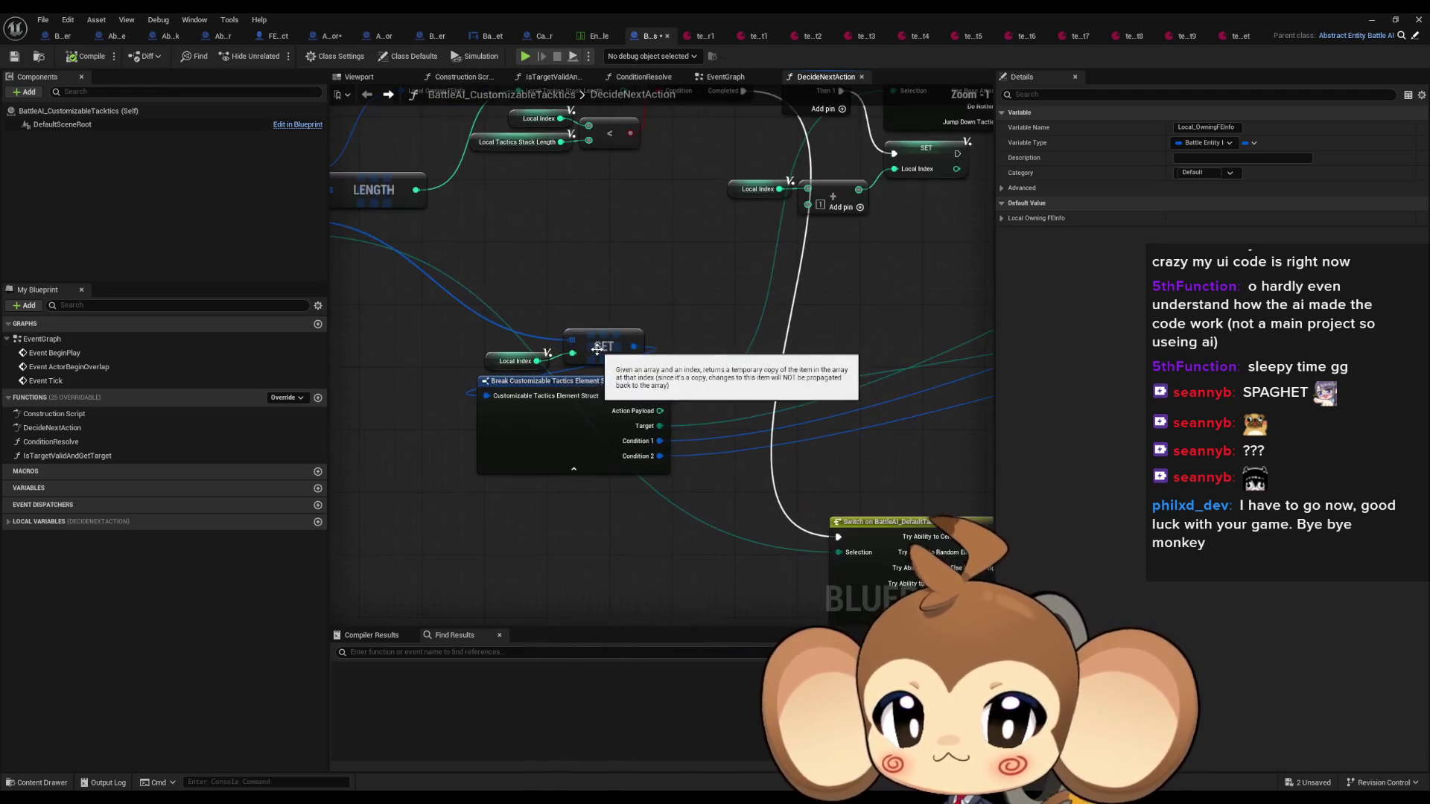
scroll(557, 298, "up", 2)
scroll(568, 304, "up", 1)
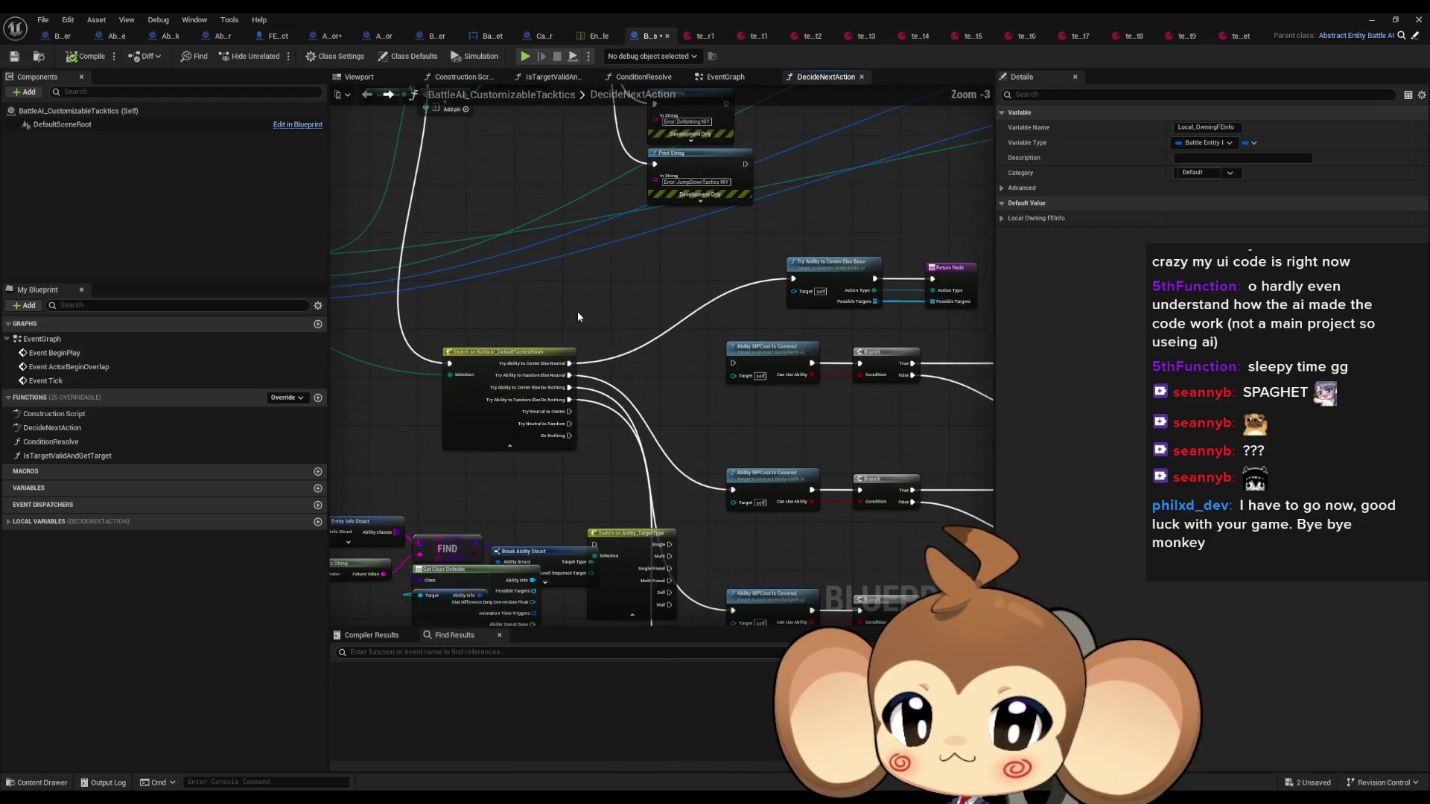
left_click(703, 35)
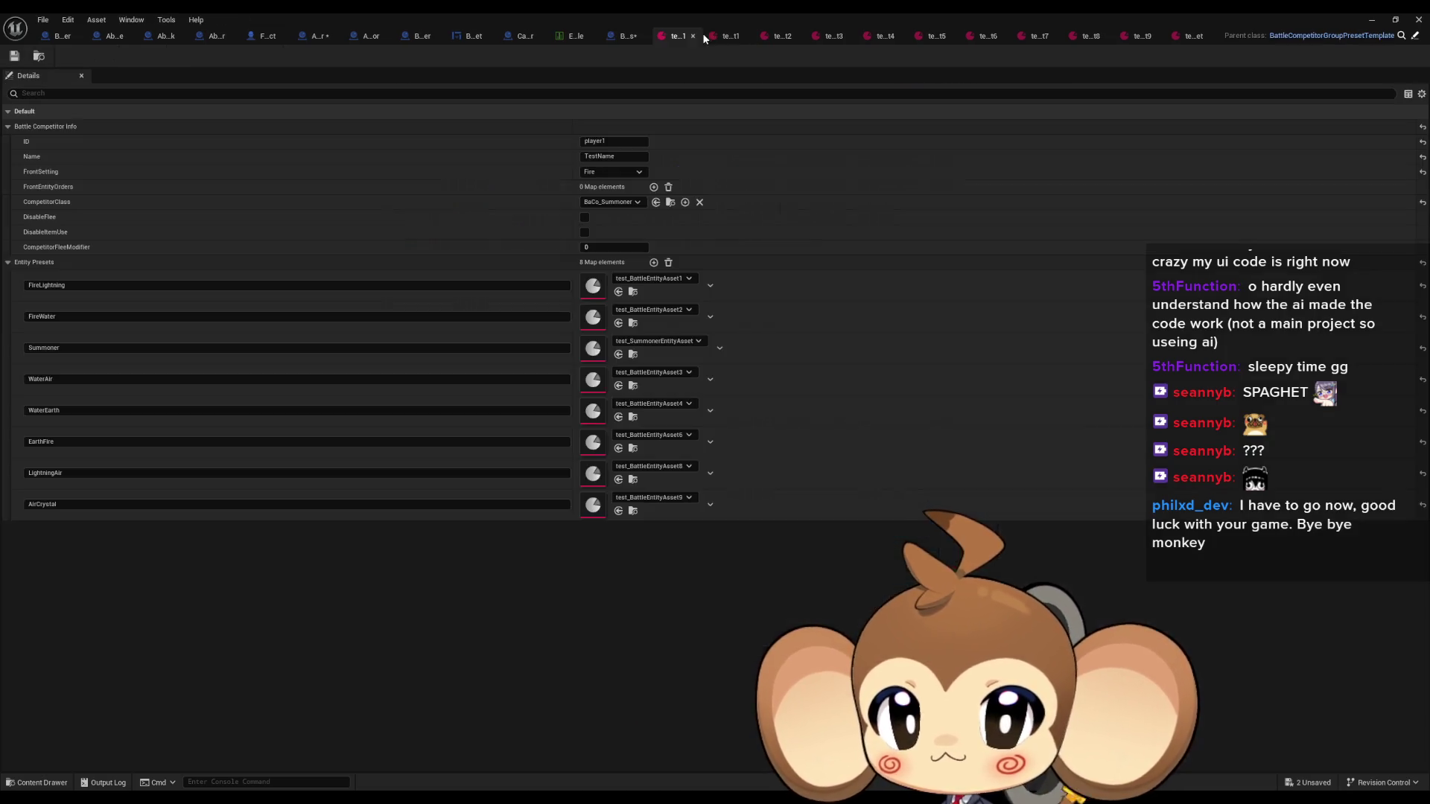
Glance at the test entity preset, then zoom on DecideNextAction's Break Battle Entity Info Struct and FIND nodes
left_click(729, 36)
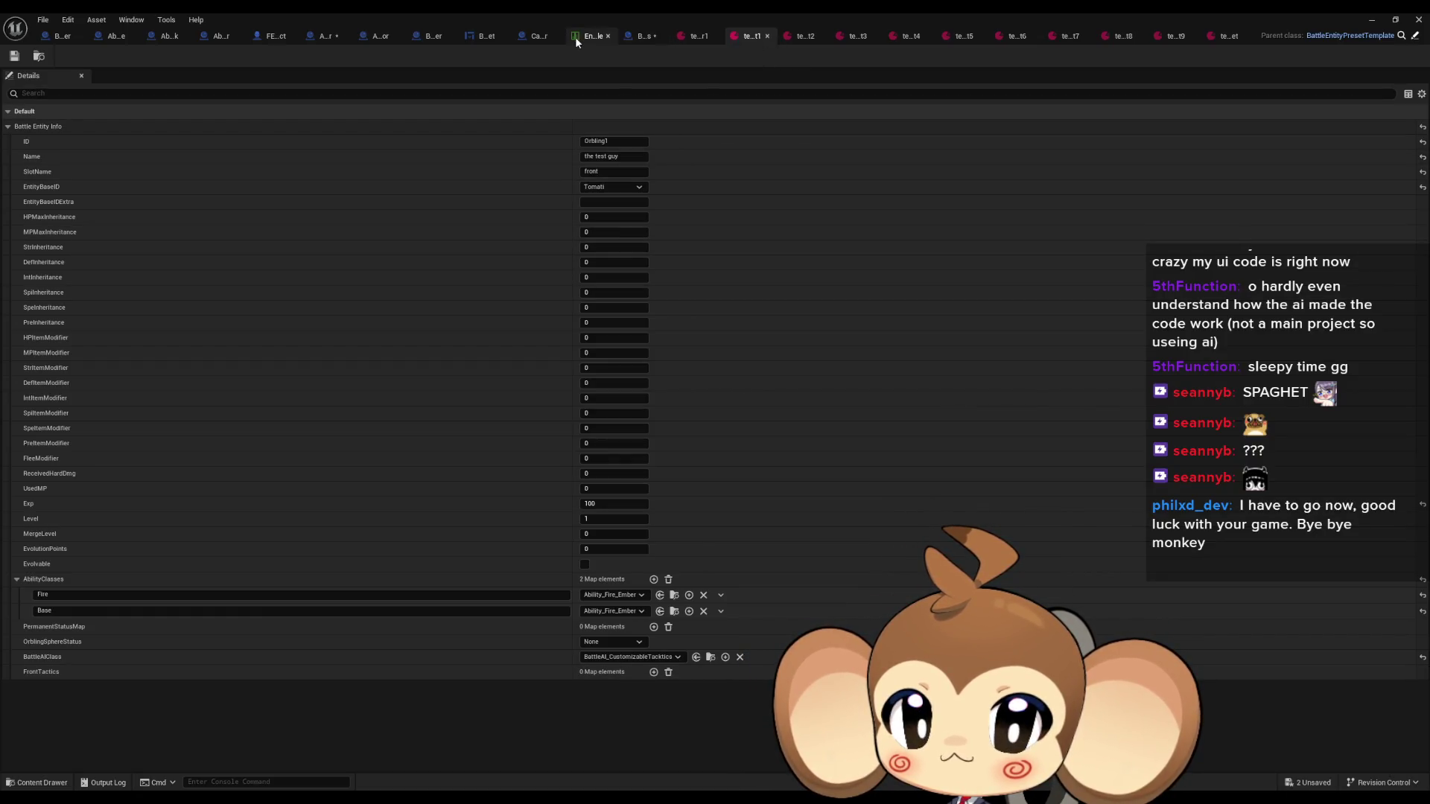
left_click(642, 35)
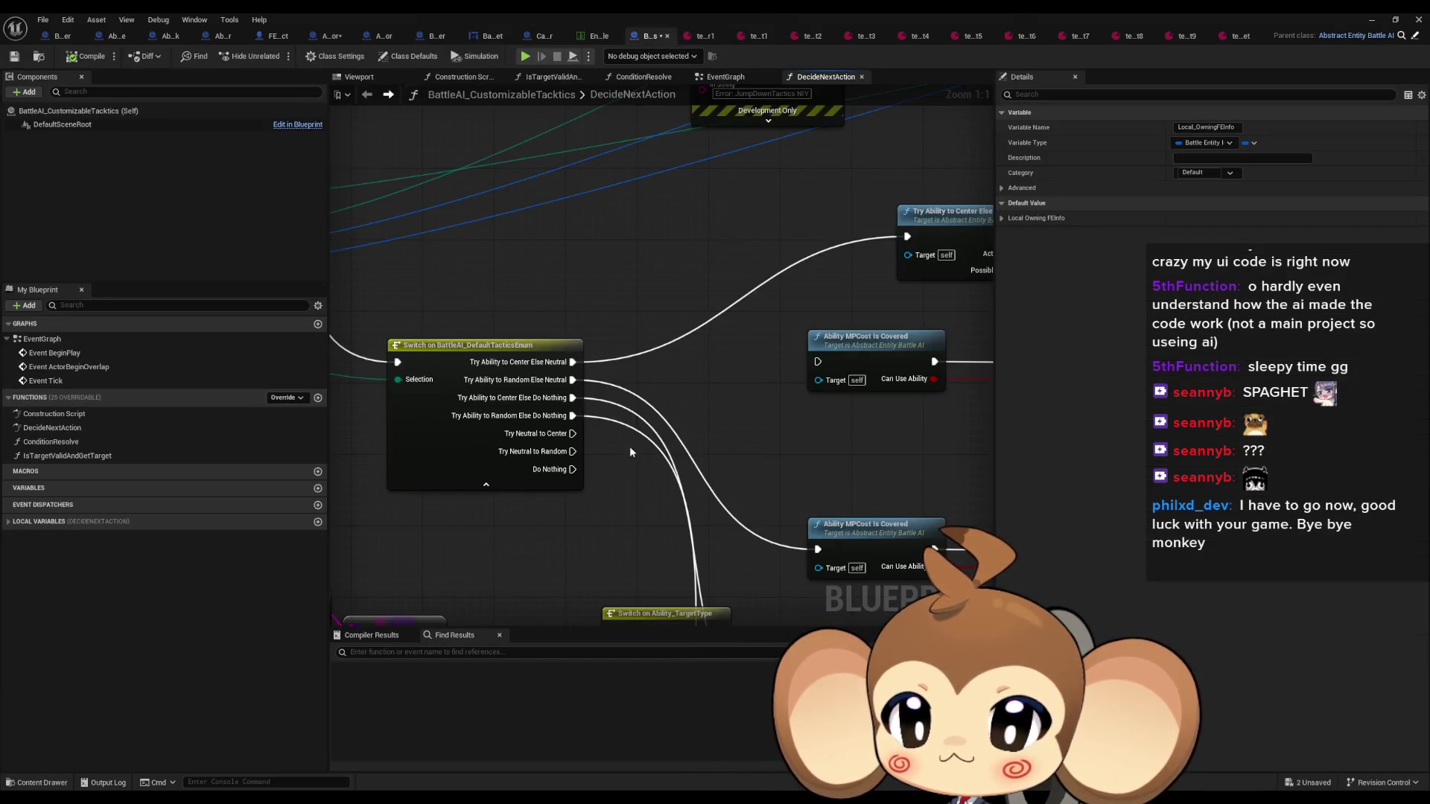
scroll(629, 445, "down", 2)
scroll(665, 392, "up", 2)
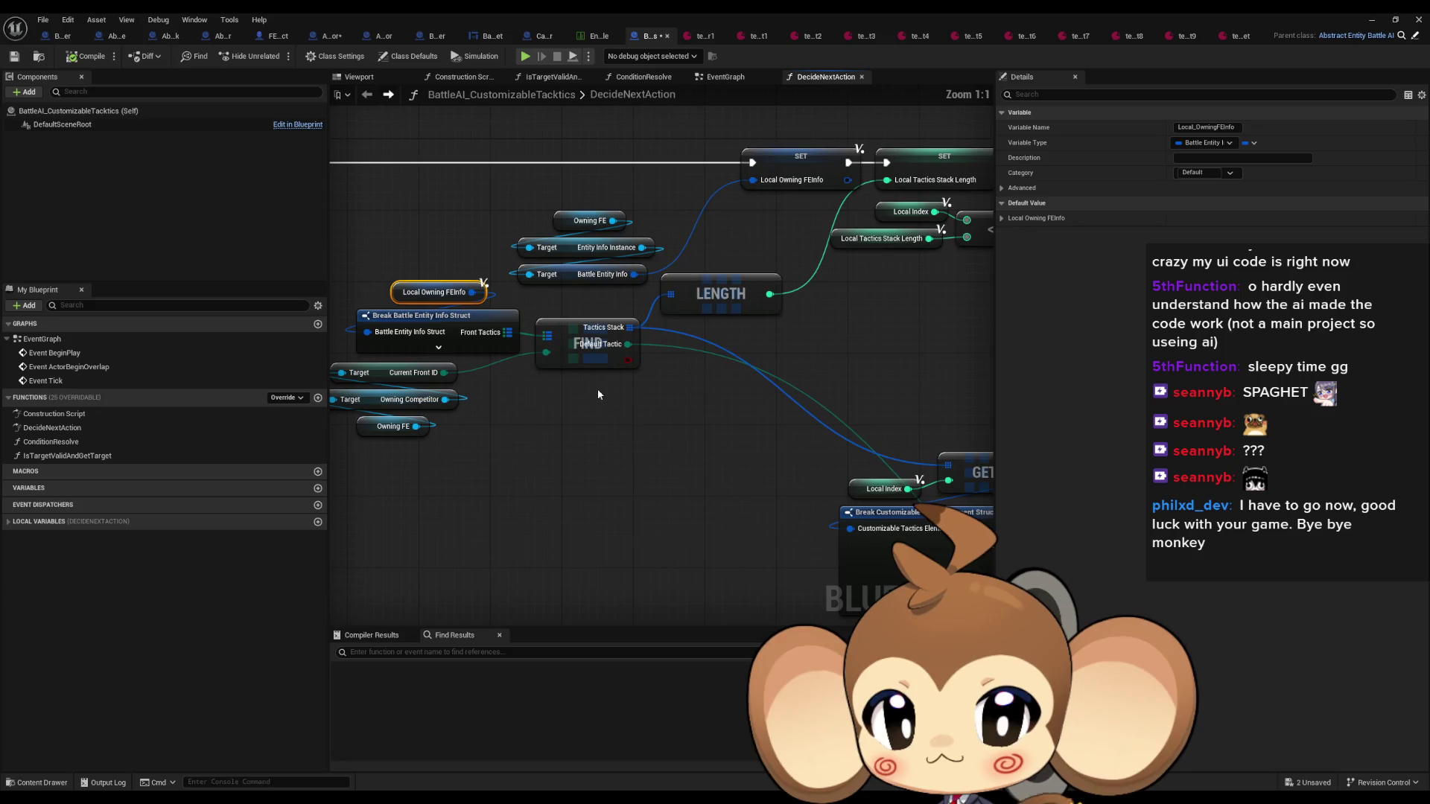
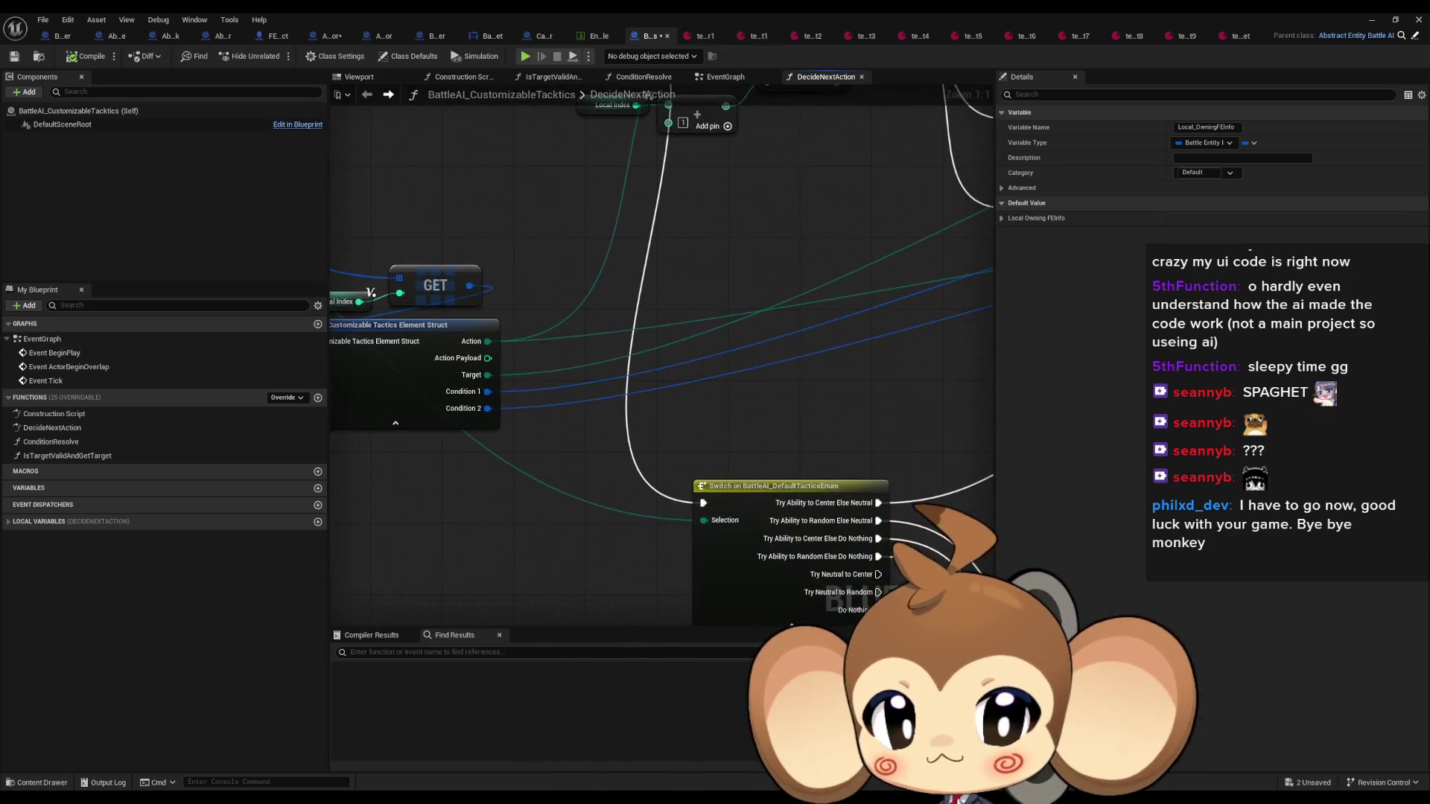
In test_BattleEntityAsset1, add a FrontTactics map entry with the key Fire
left_click(748, 38)
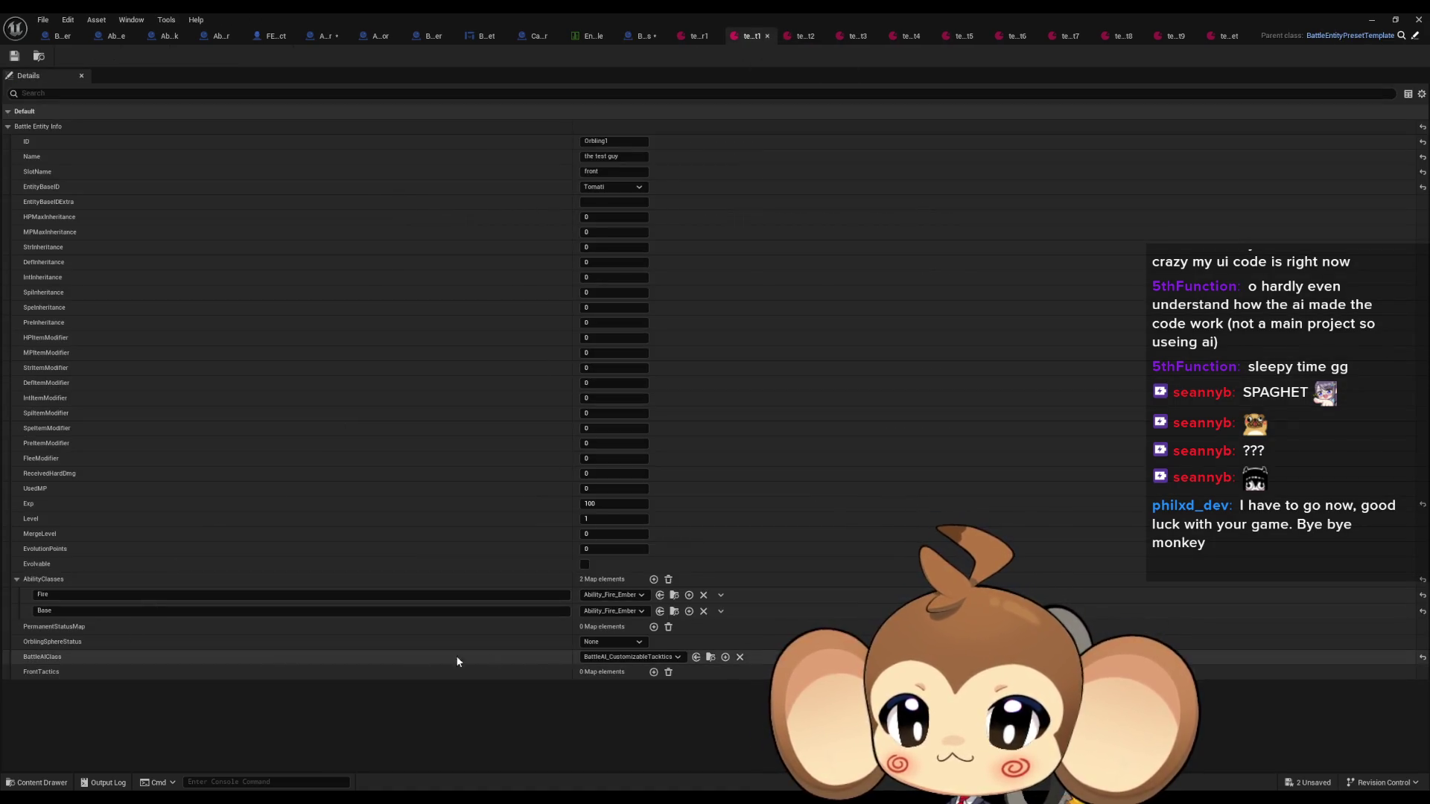
left_click(654, 672)
left_click(55, 688)
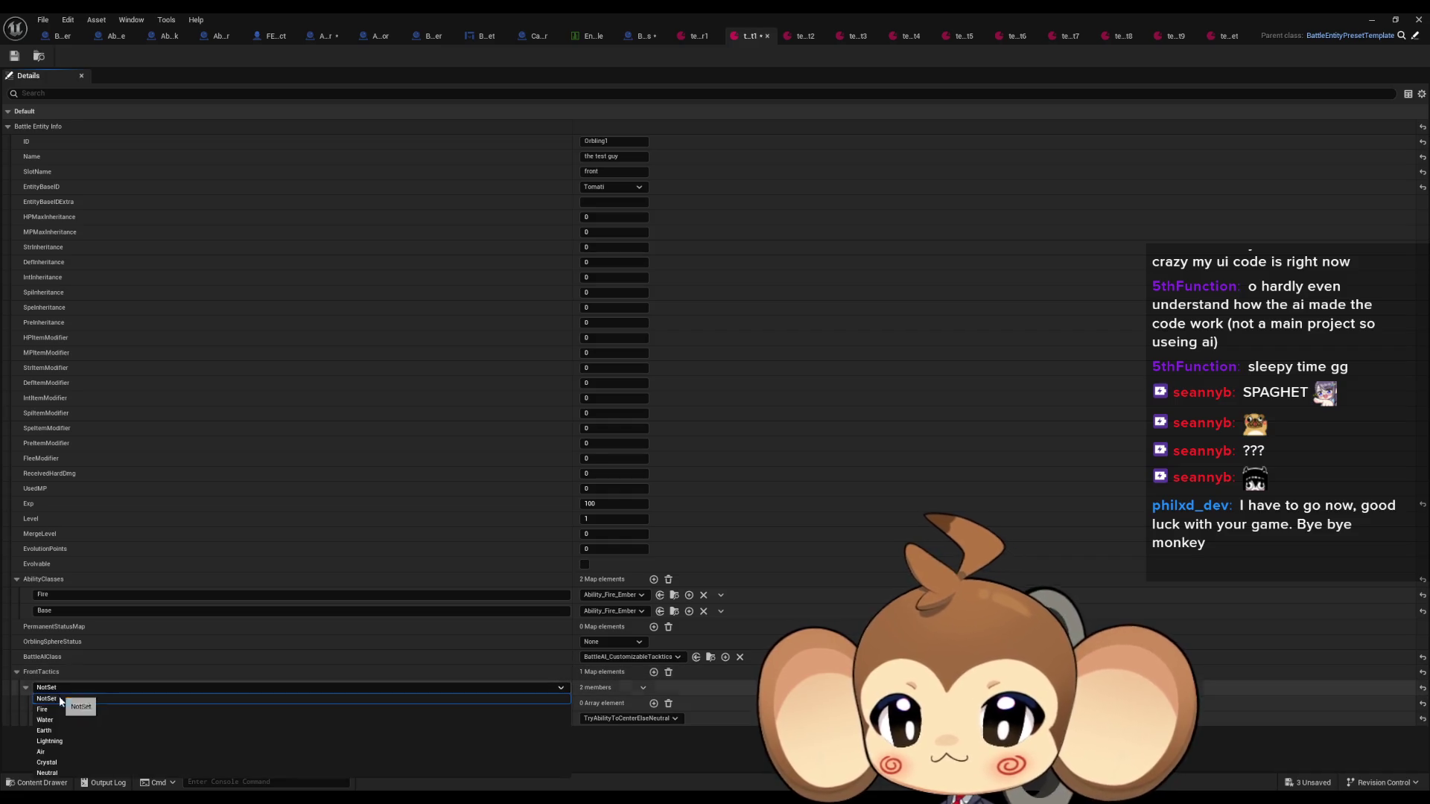
left_click(55, 710)
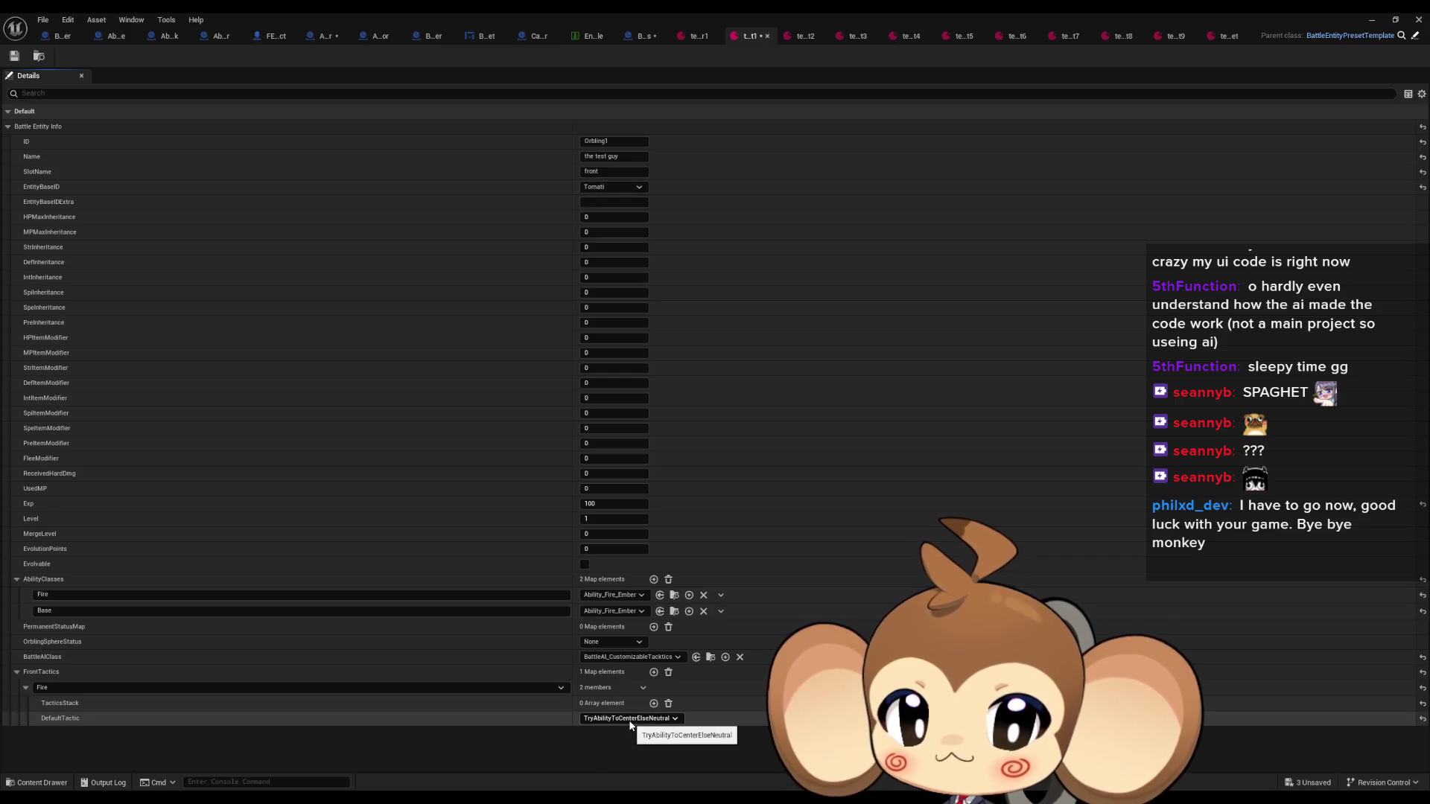
Back in the BattleAI blueprint graph, centre the view on the default tactics switch
left_click(632, 36)
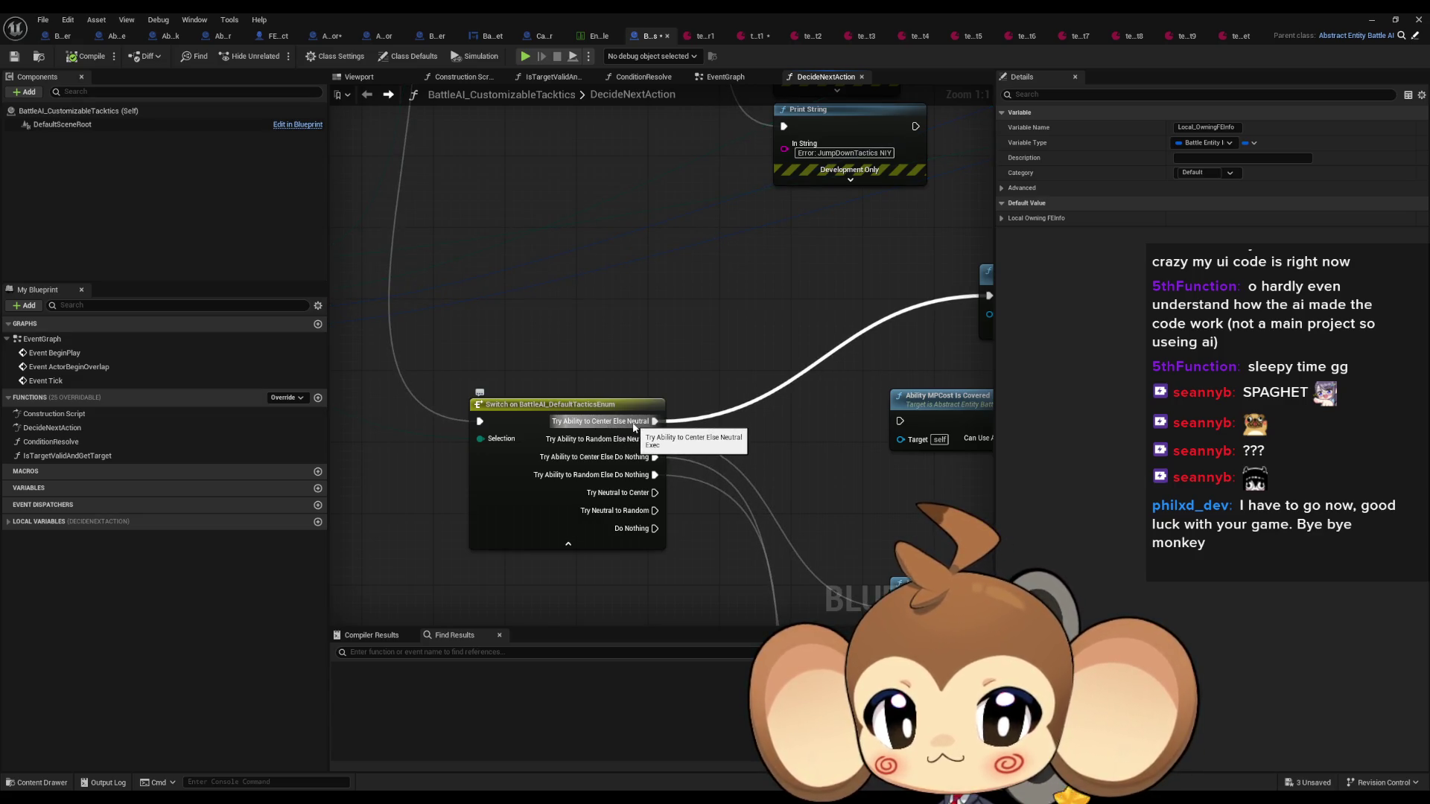
scroll(633, 427, "down", 3)
scroll(635, 427, "down", 2)
scroll(634, 426, "up", 4)
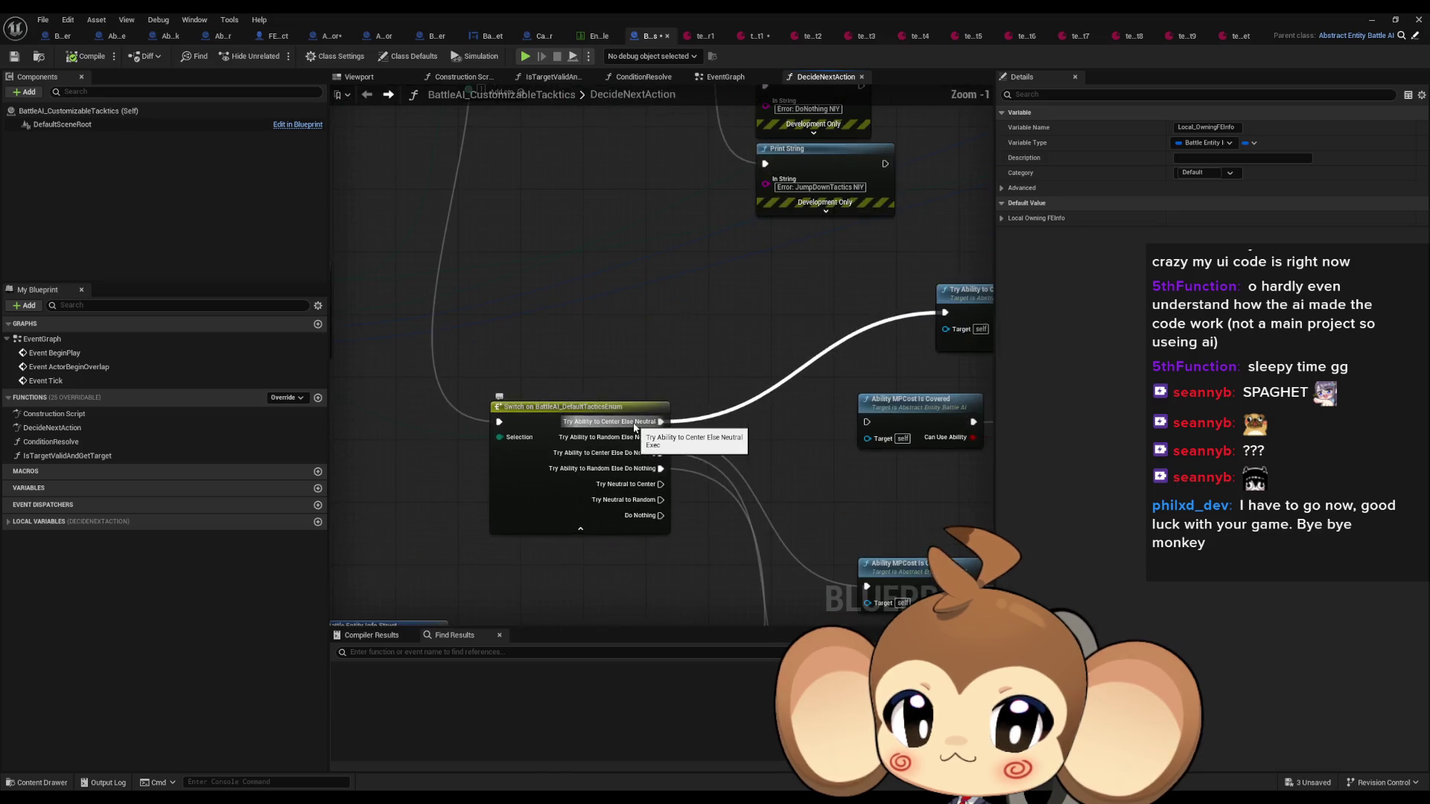
mouse_move(753, 398)
left_mouse_down()
mouse_move(774, 335)
mouse_move(810, 429)
mouse_move(683, 261)
mouse_move(813, 334)
left_mouse_up()
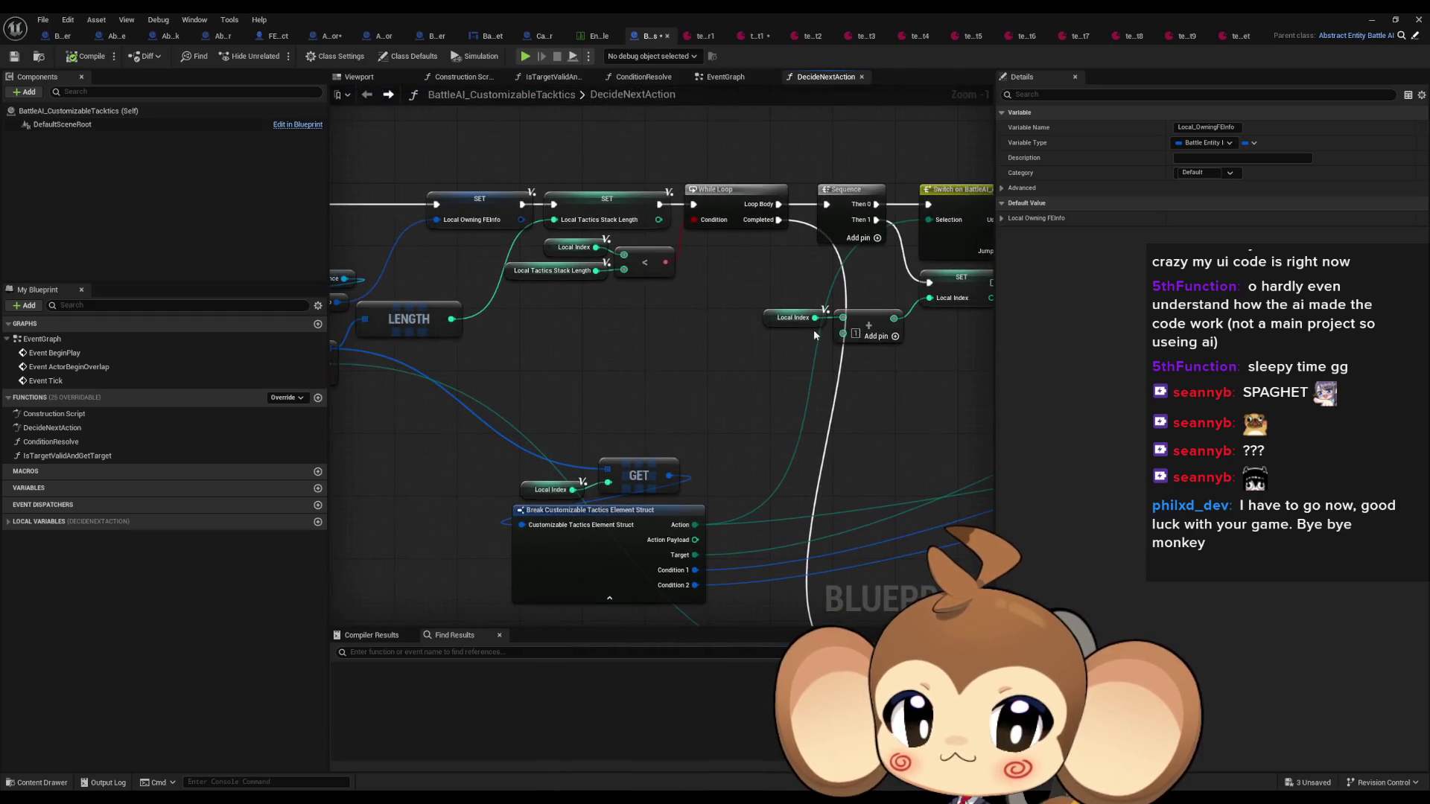
left_click_drag(559, 254, 878, 257)
left_click_drag(914, 410, 251, 145)
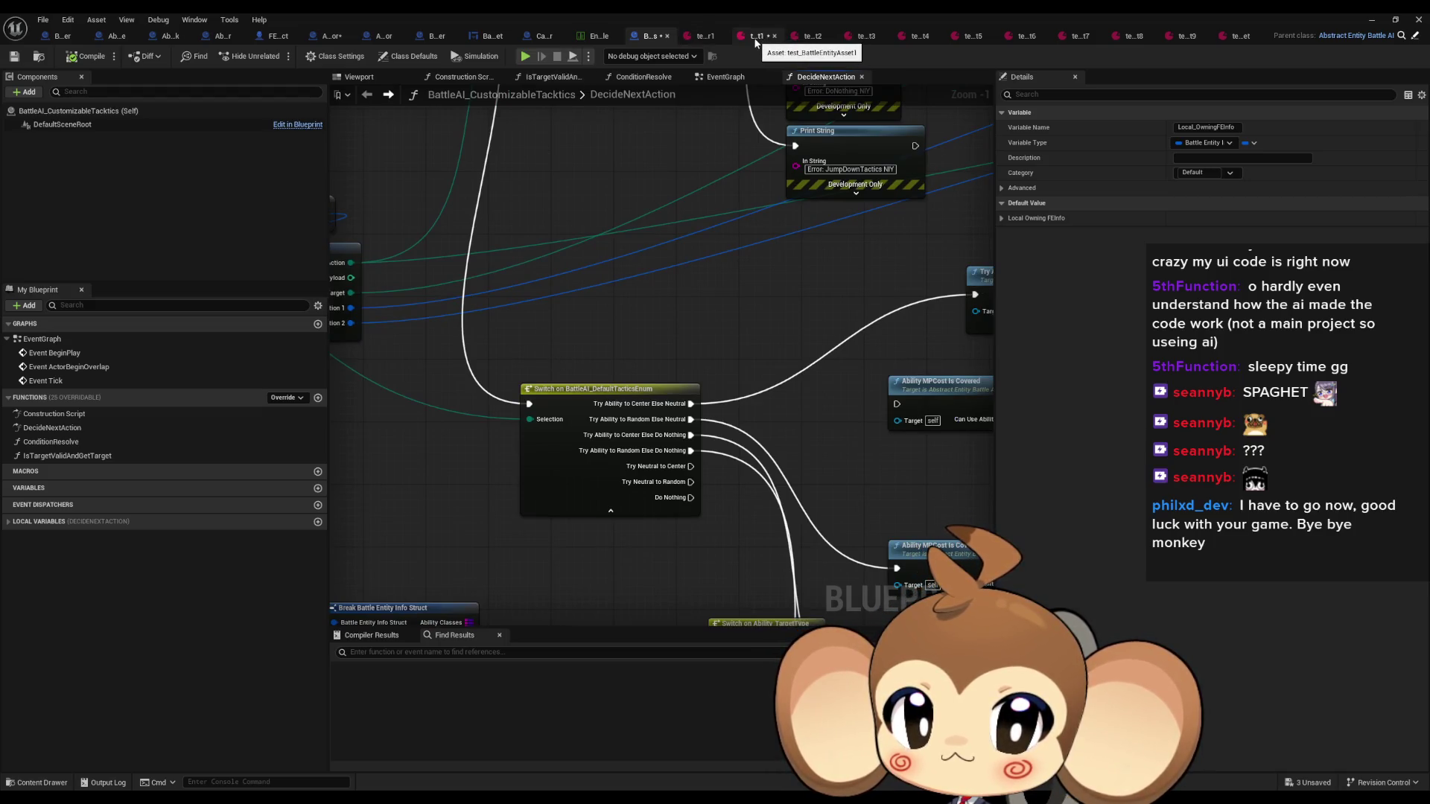
left_click(799, 41)
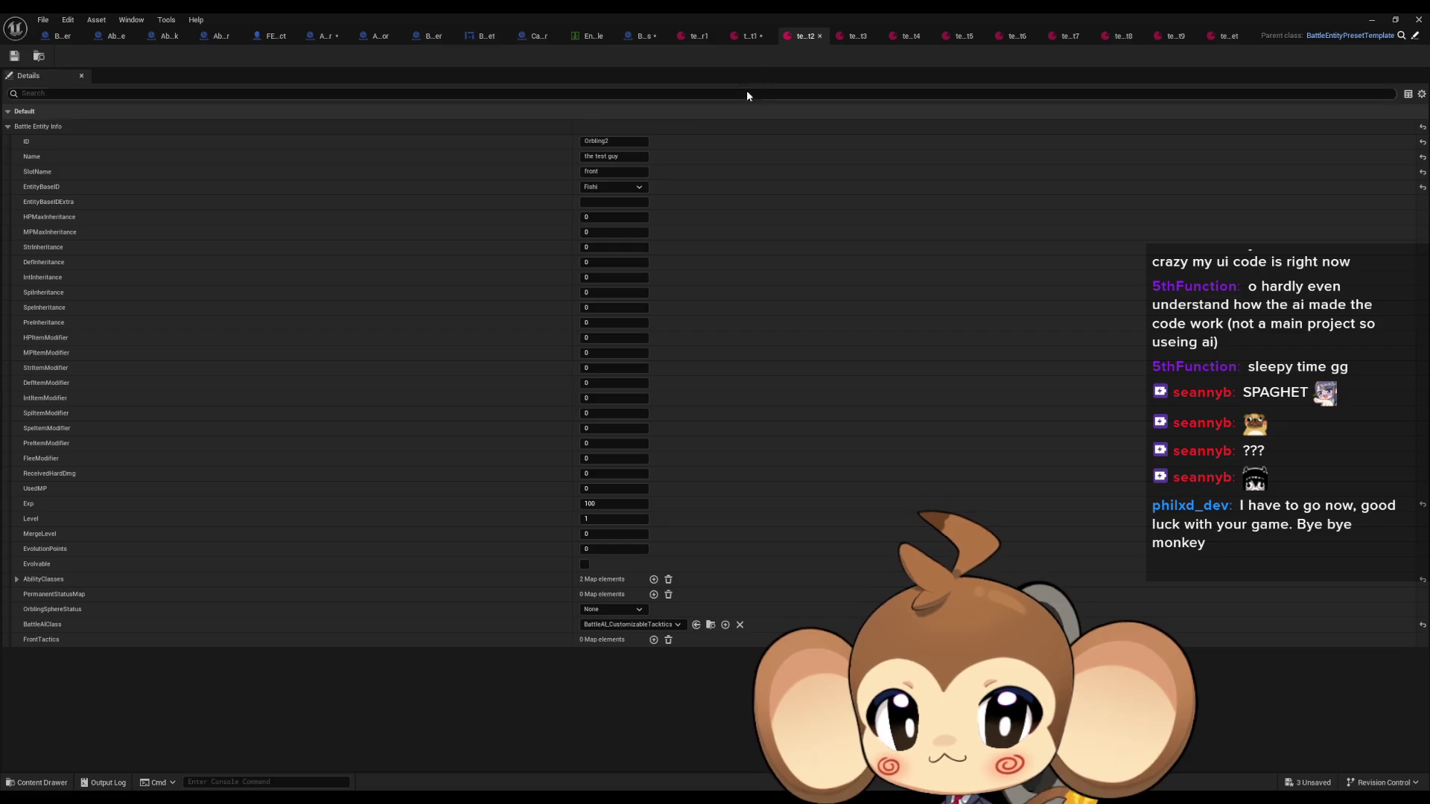
In test_BattleEntityAsset2, add a FrontTactics entry keyed Fire, then return to the DecideNextAction graph
left_click(653, 639)
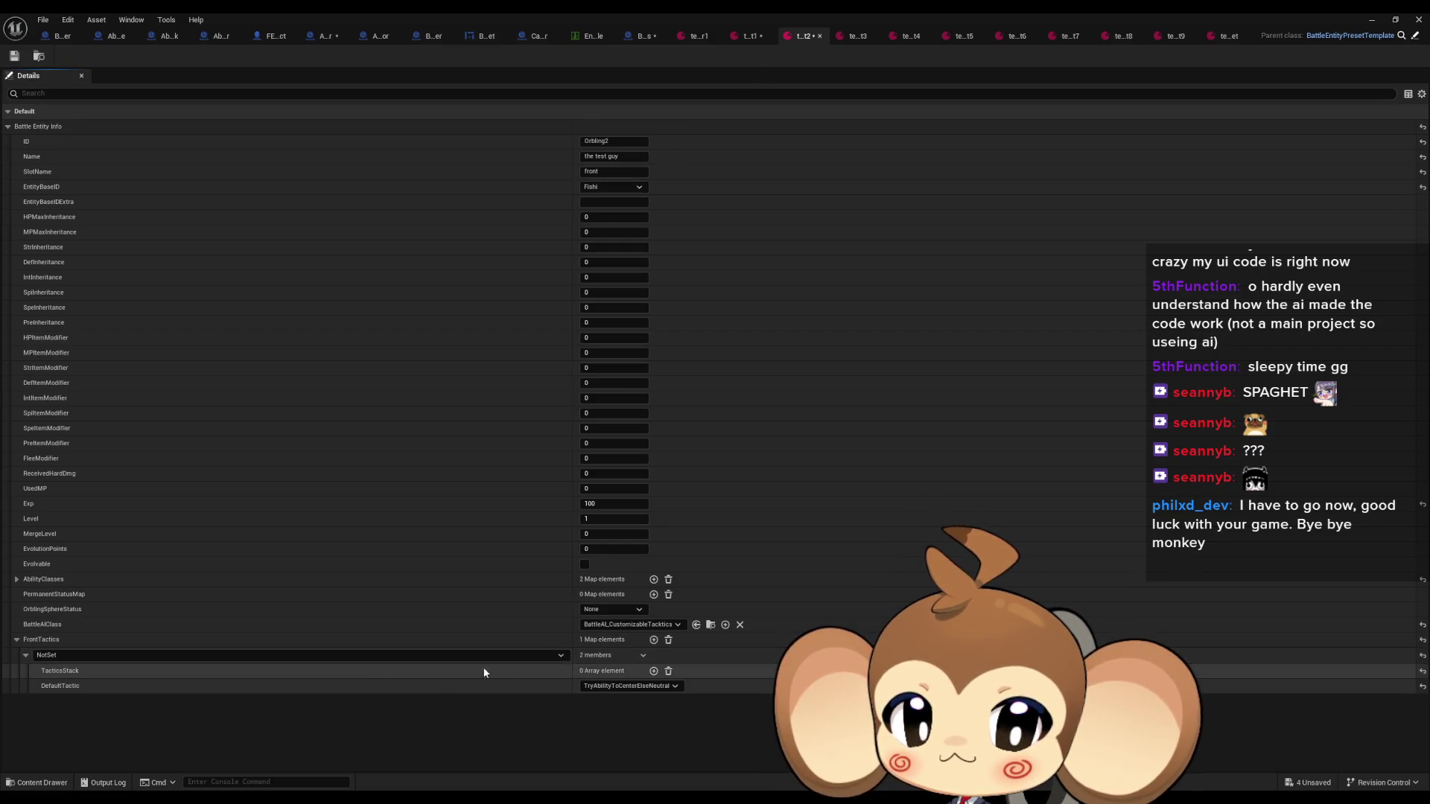
left_click(387, 656)
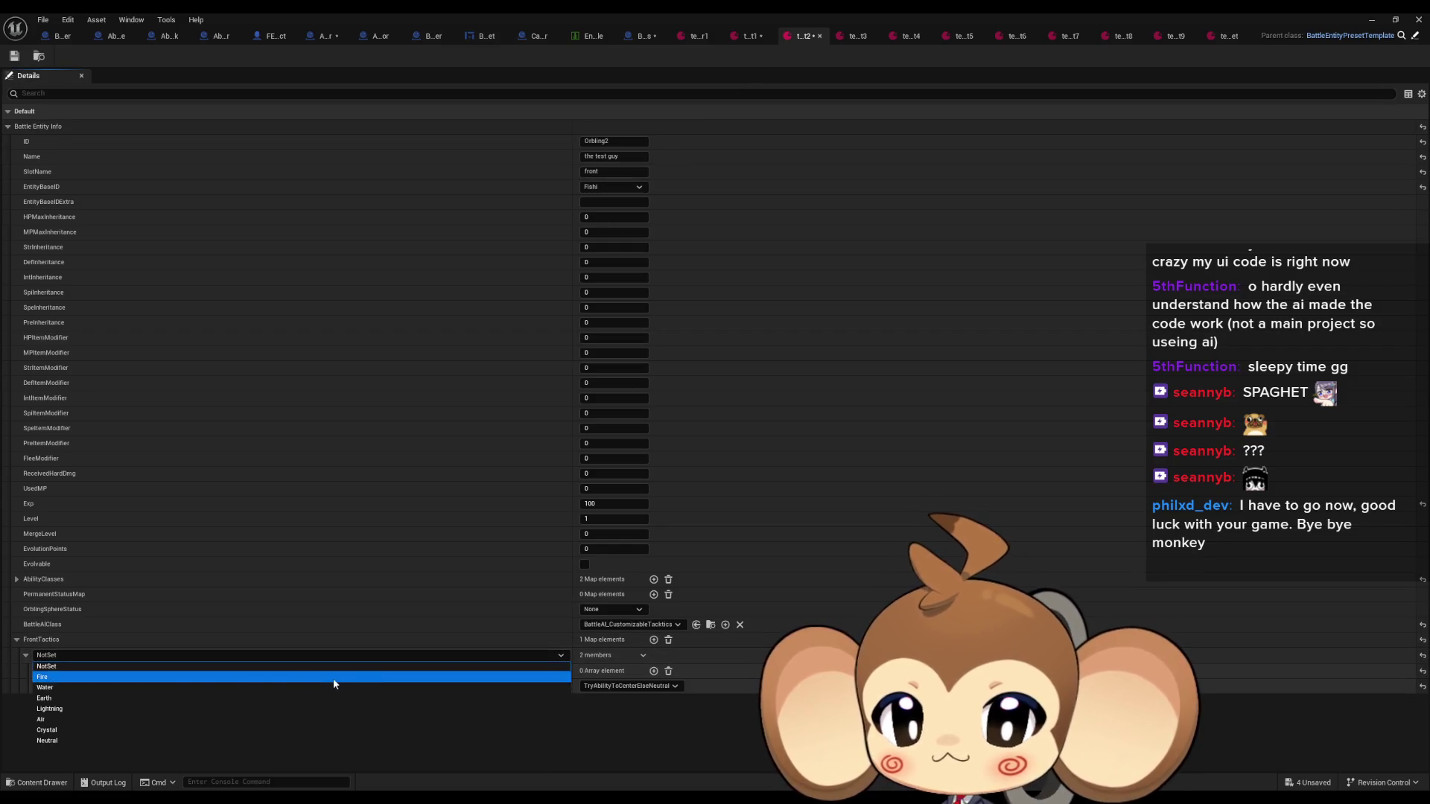
left_click(88, 676)
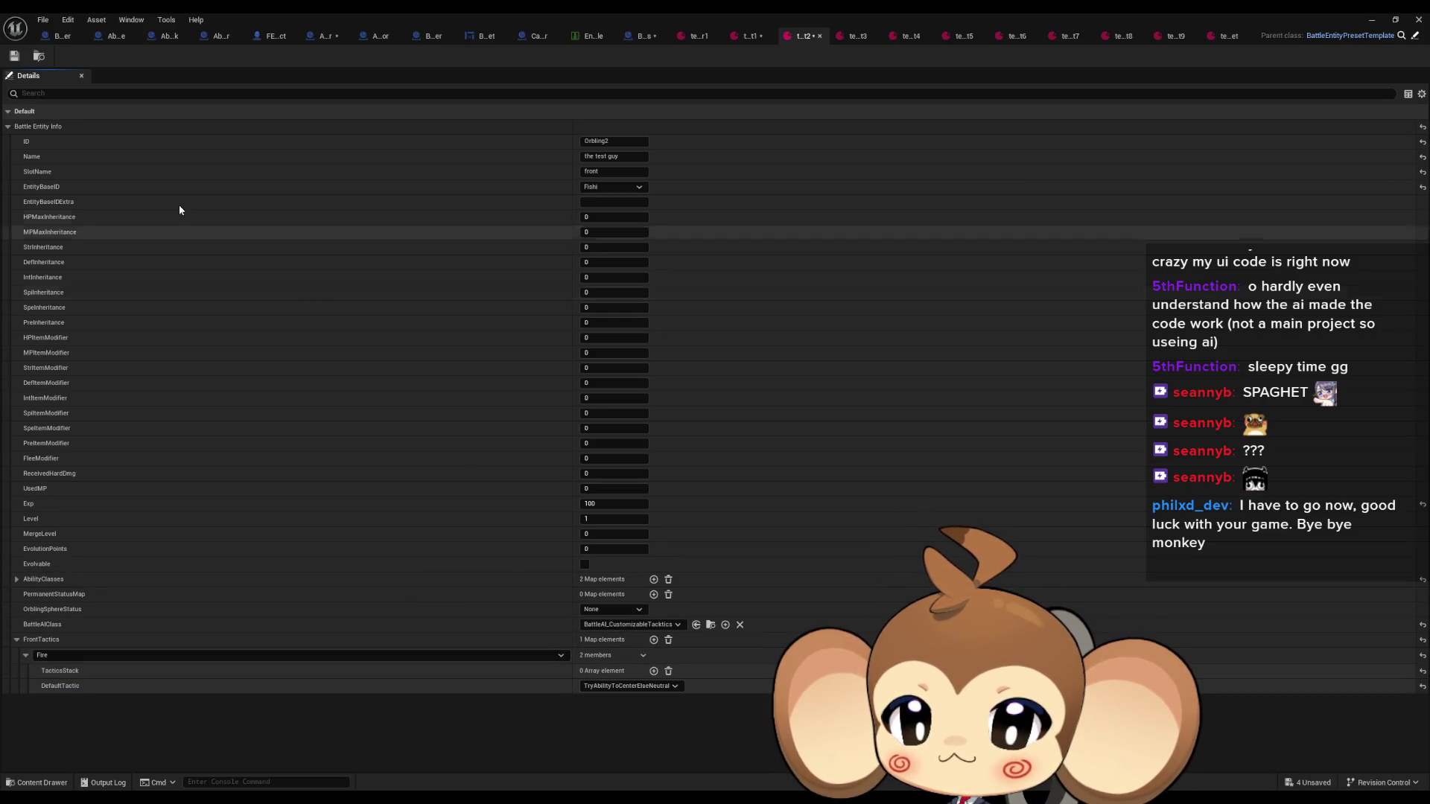
left_click(748, 35)
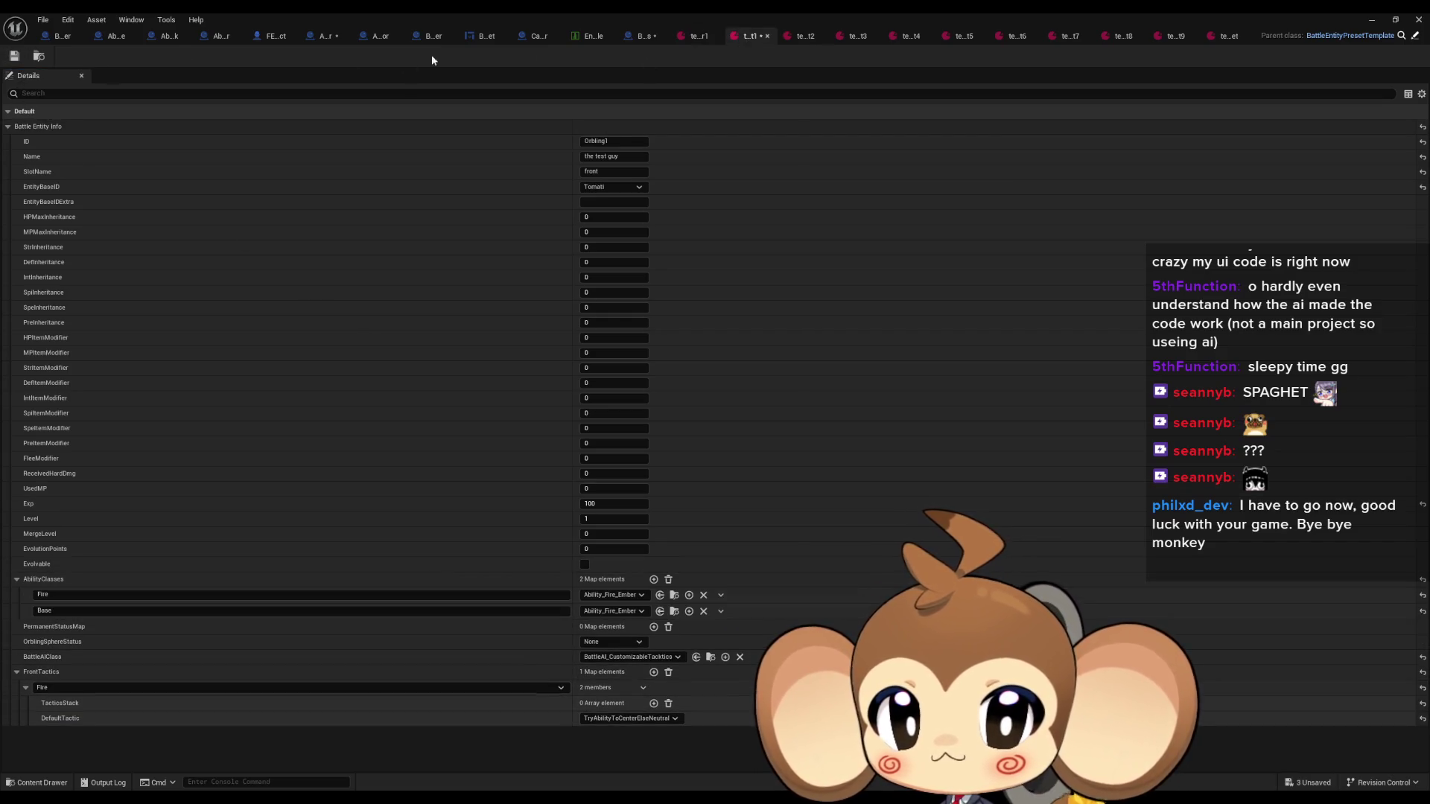
left_click(638, 37)
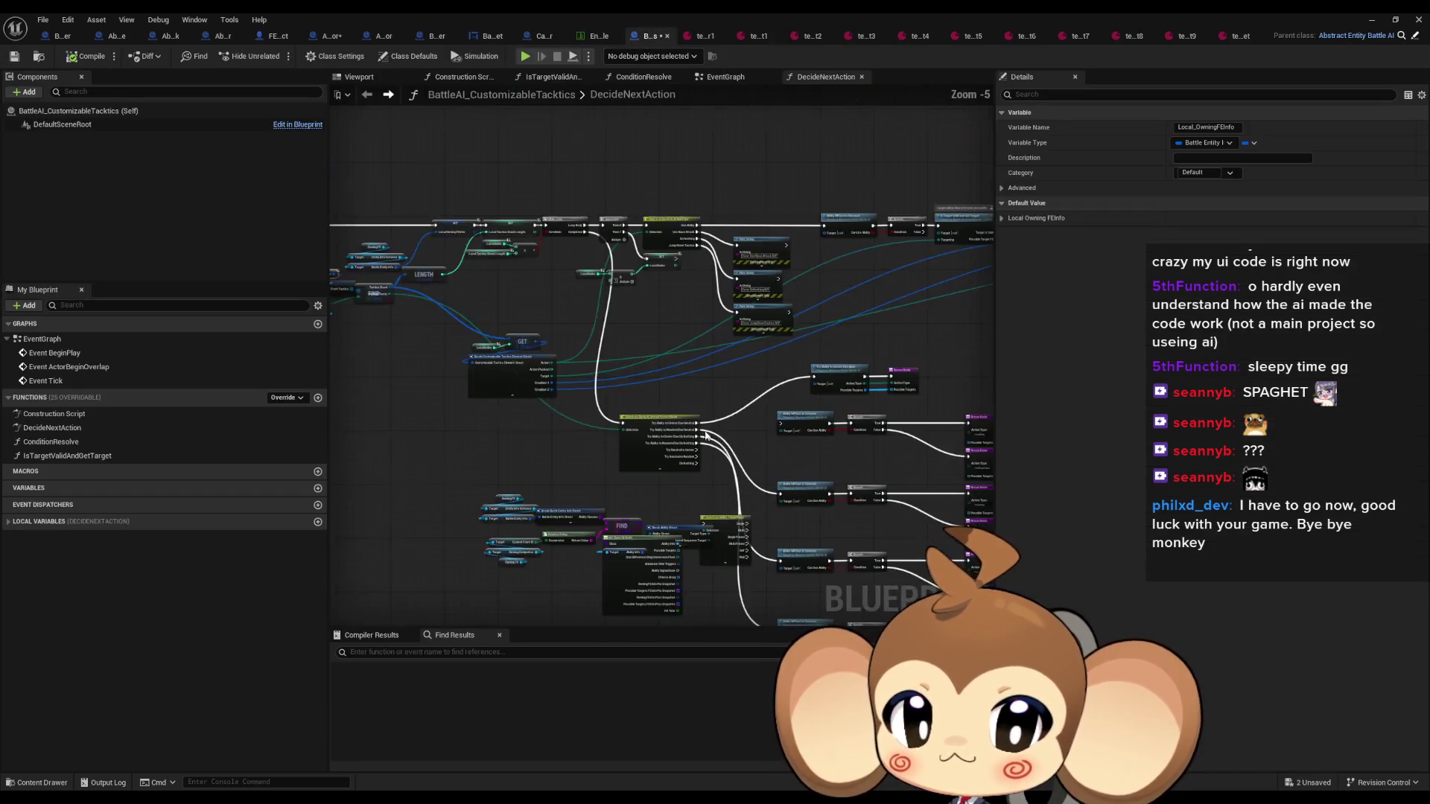
Open TryAbilityToCenterElseBase and survey its Switch on Int, MP cost check and Return Nodes
left_click(717, 281)
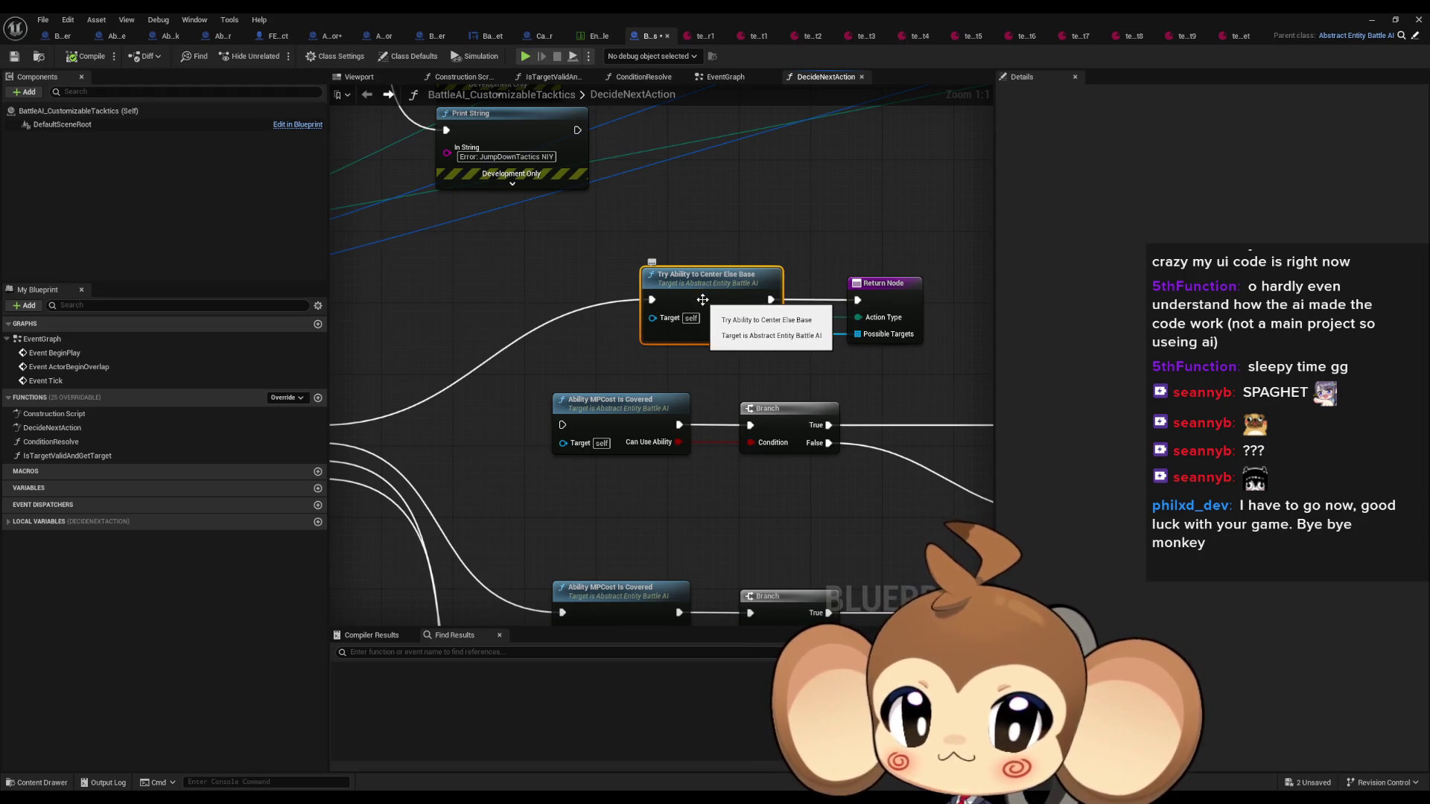
double_click(708, 297)
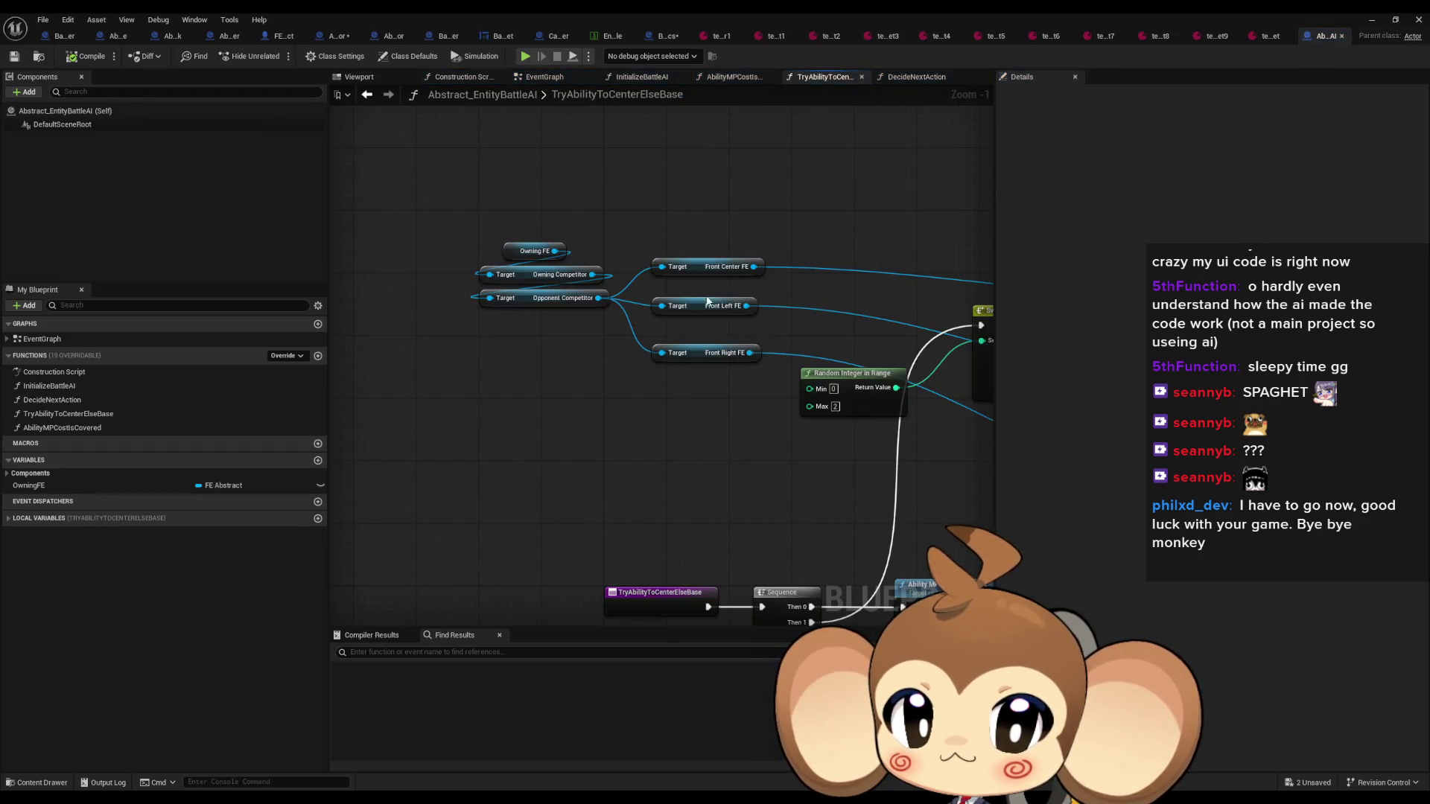
mouse_move(533, 220)
left_mouse_down()
mouse_move(437, 229)
mouse_move(484, 248)
left_mouse_up()
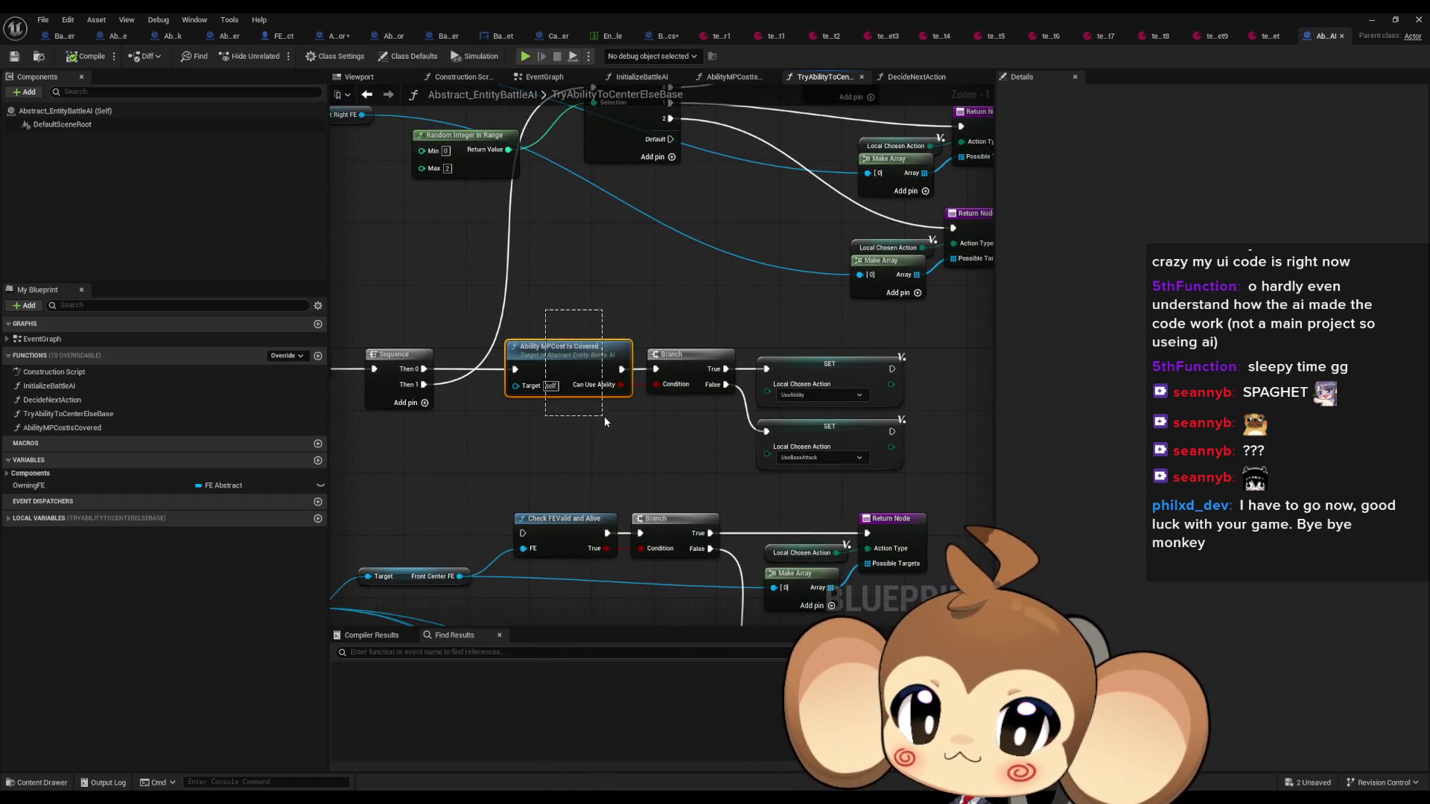
left_click_drag(604, 417, 813, 444)
left_click_drag(677, 262, 706, 403)
left_click(726, 283)
mouse_move(893, 284)
left_mouse_down()
mouse_move(658, 261)
mouse_move(862, 233)
mouse_move(842, 199)
left_mouse_up()
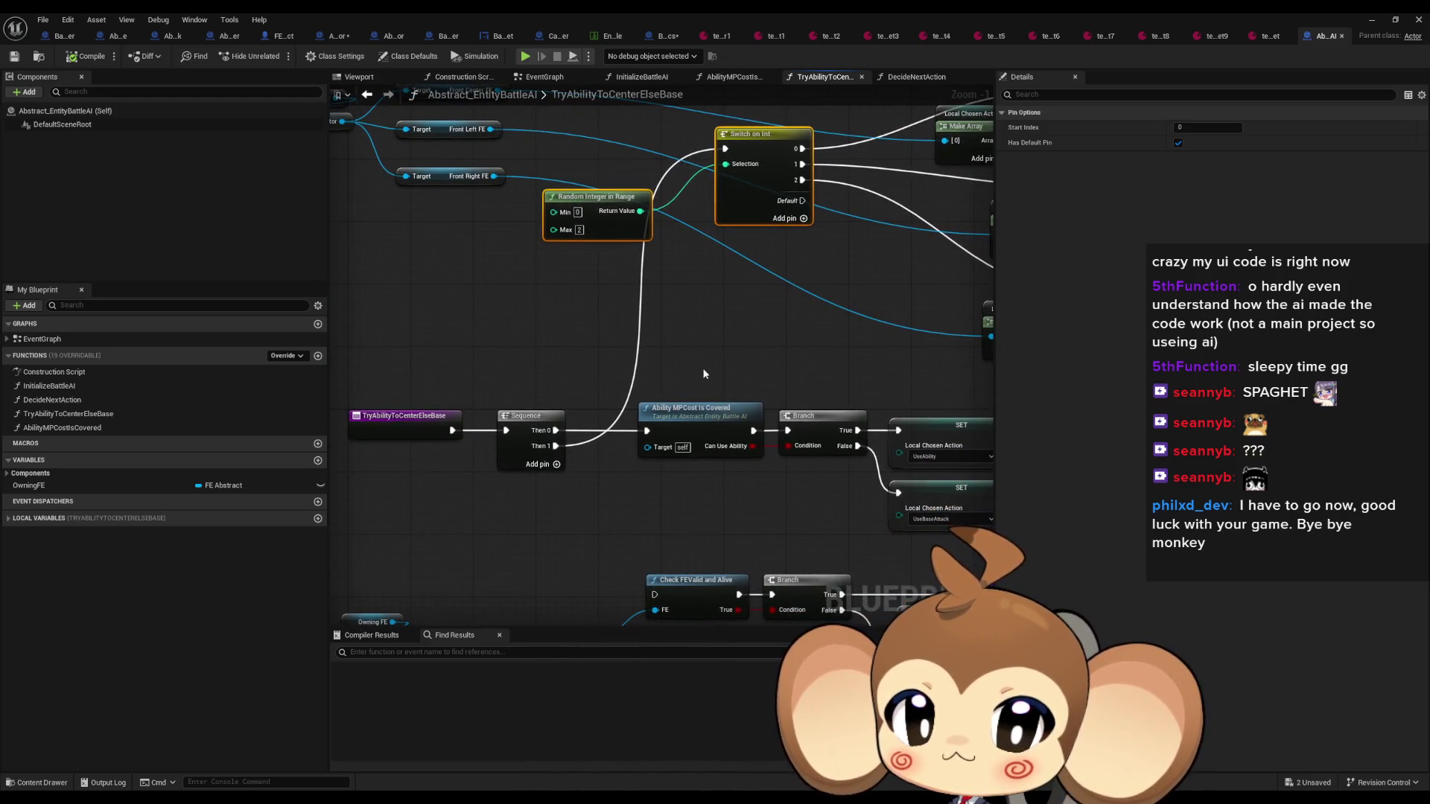
left_click(719, 448)
mouse_move(782, 332)
left_mouse_down()
mouse_move(759, 421)
mouse_move(581, 457)
left_mouse_up()
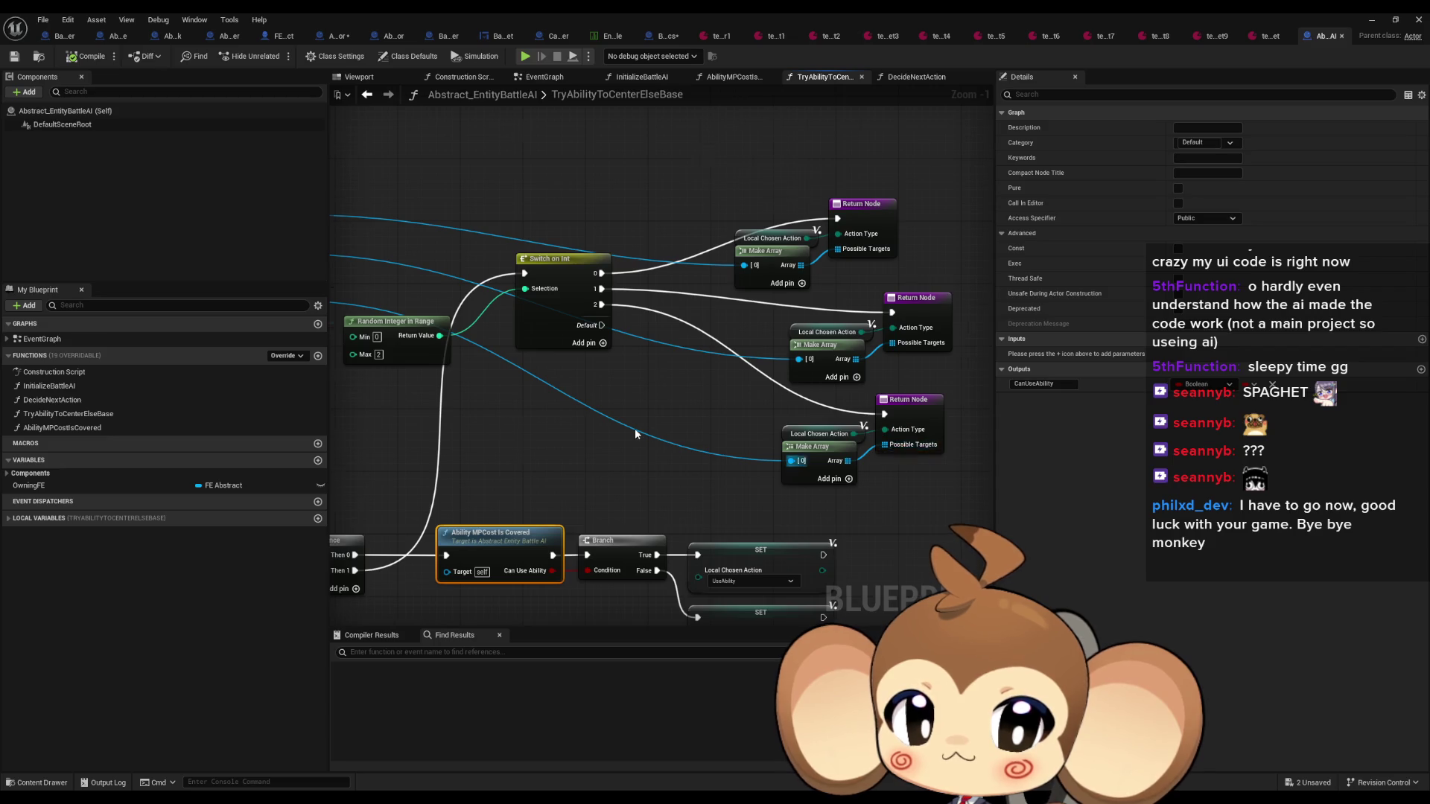
scroll(635, 432, "down", 4)
left_click_drag(635, 433, 683, 365)
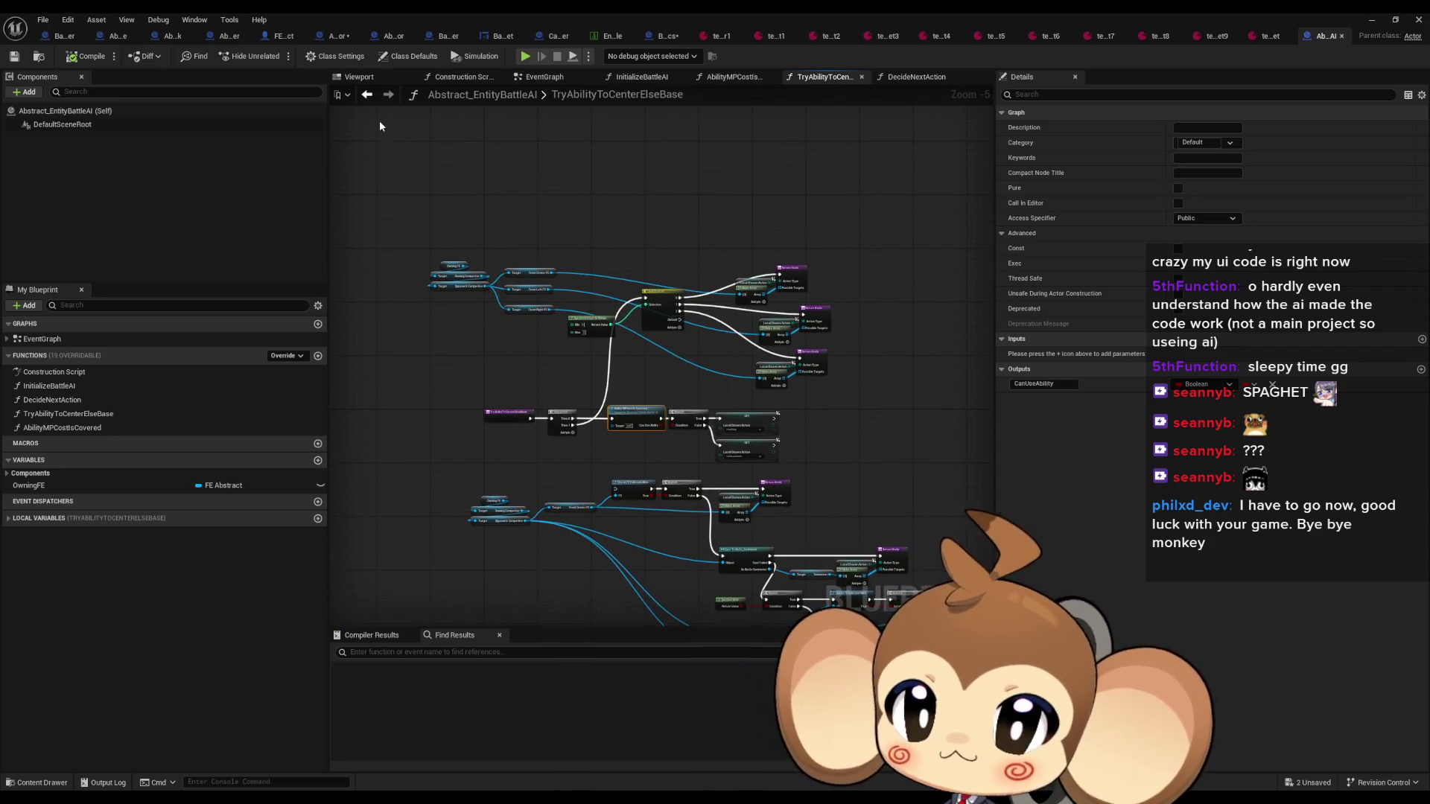
Go to BattleAI_CustomizableTacktics' DecideNextAction and centre the view on Is Target Valid and Get Target
left_click(367, 96)
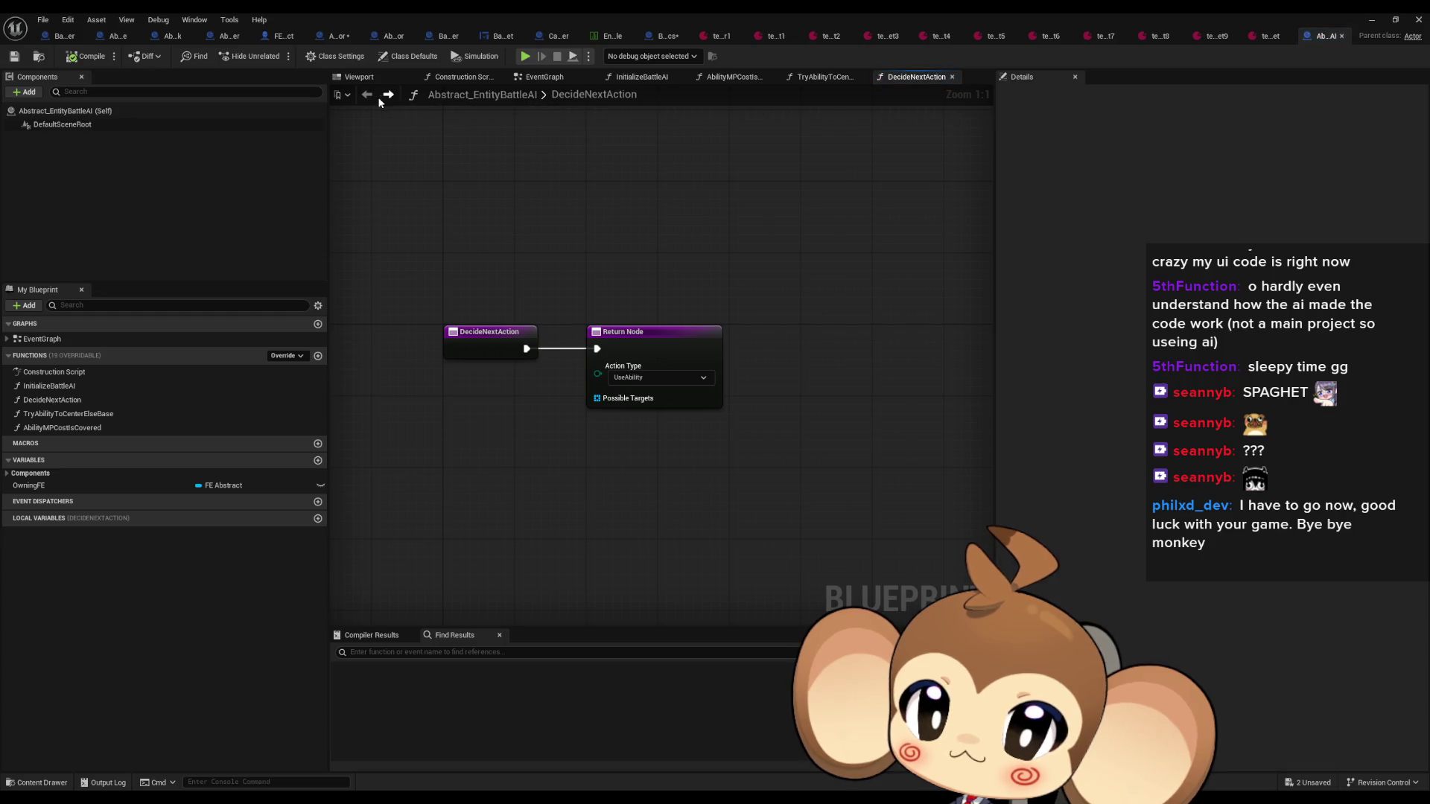
left_click(388, 94)
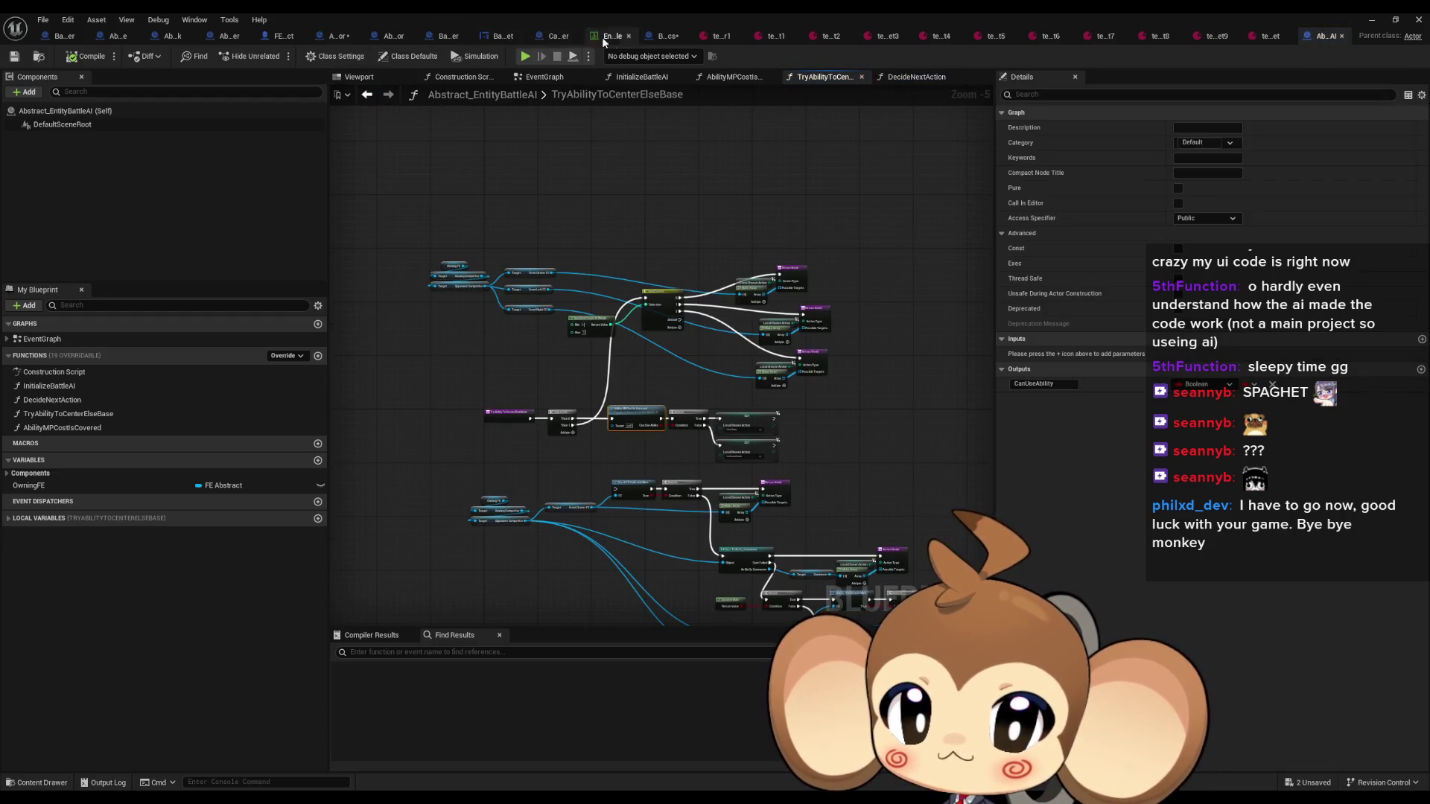
left_click(662, 36)
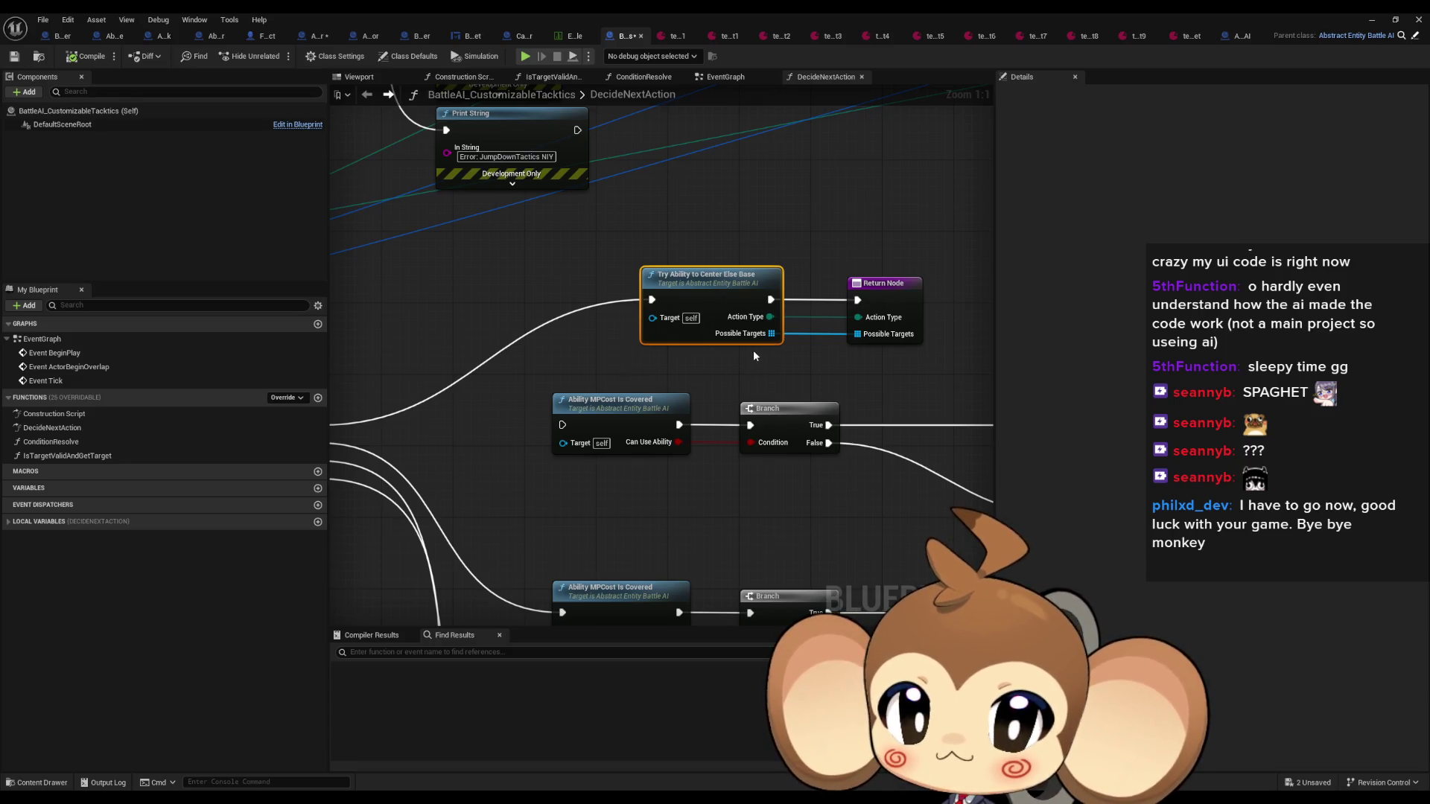
mouse_move(753, 350)
left_mouse_down()
mouse_move(764, 318)
mouse_move(657, 380)
mouse_move(624, 378)
mouse_move(688, 395)
left_mouse_up()
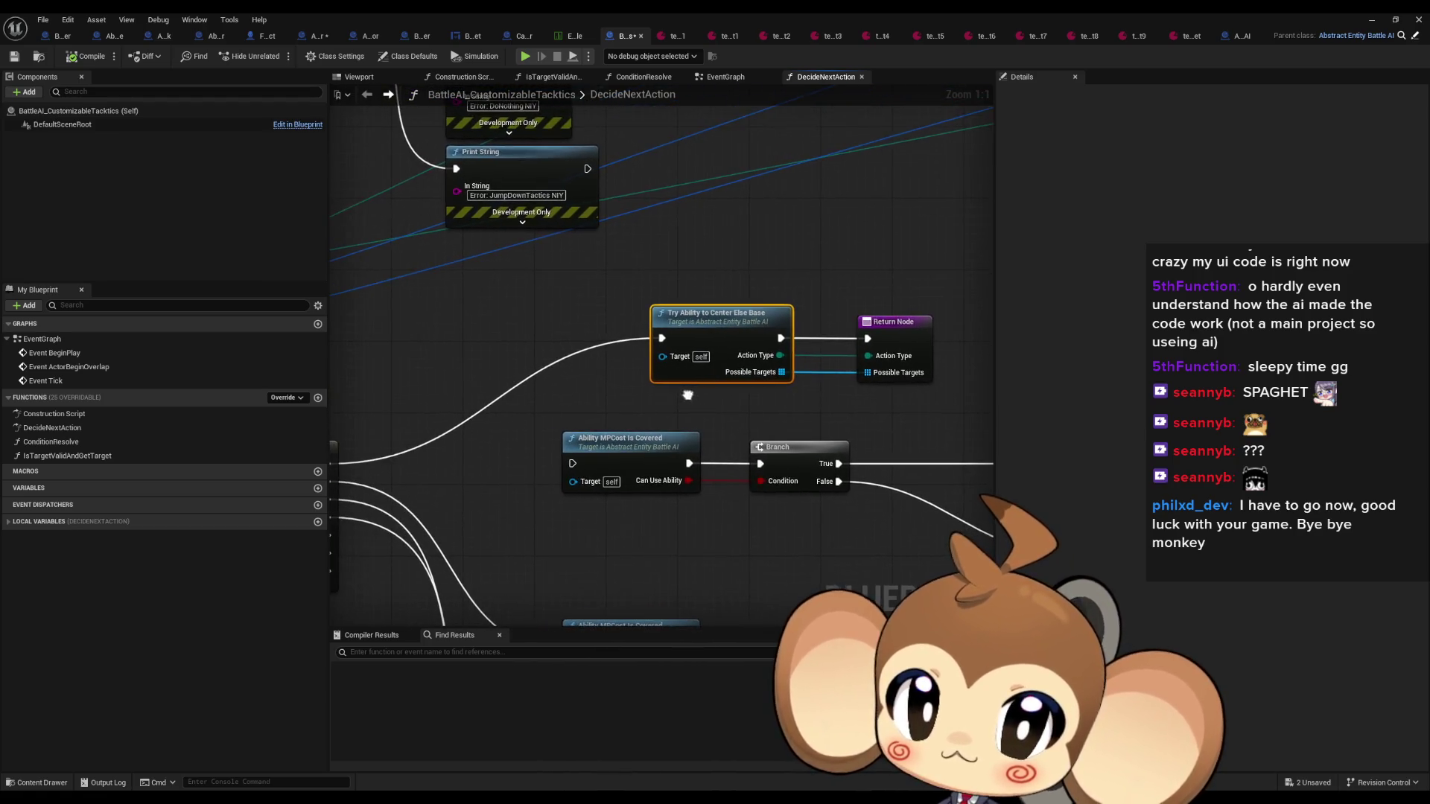
left_click_drag(696, 333, 669, 384)
scroll(722, 356, "down", 3)
scroll(574, 396, "up", 3)
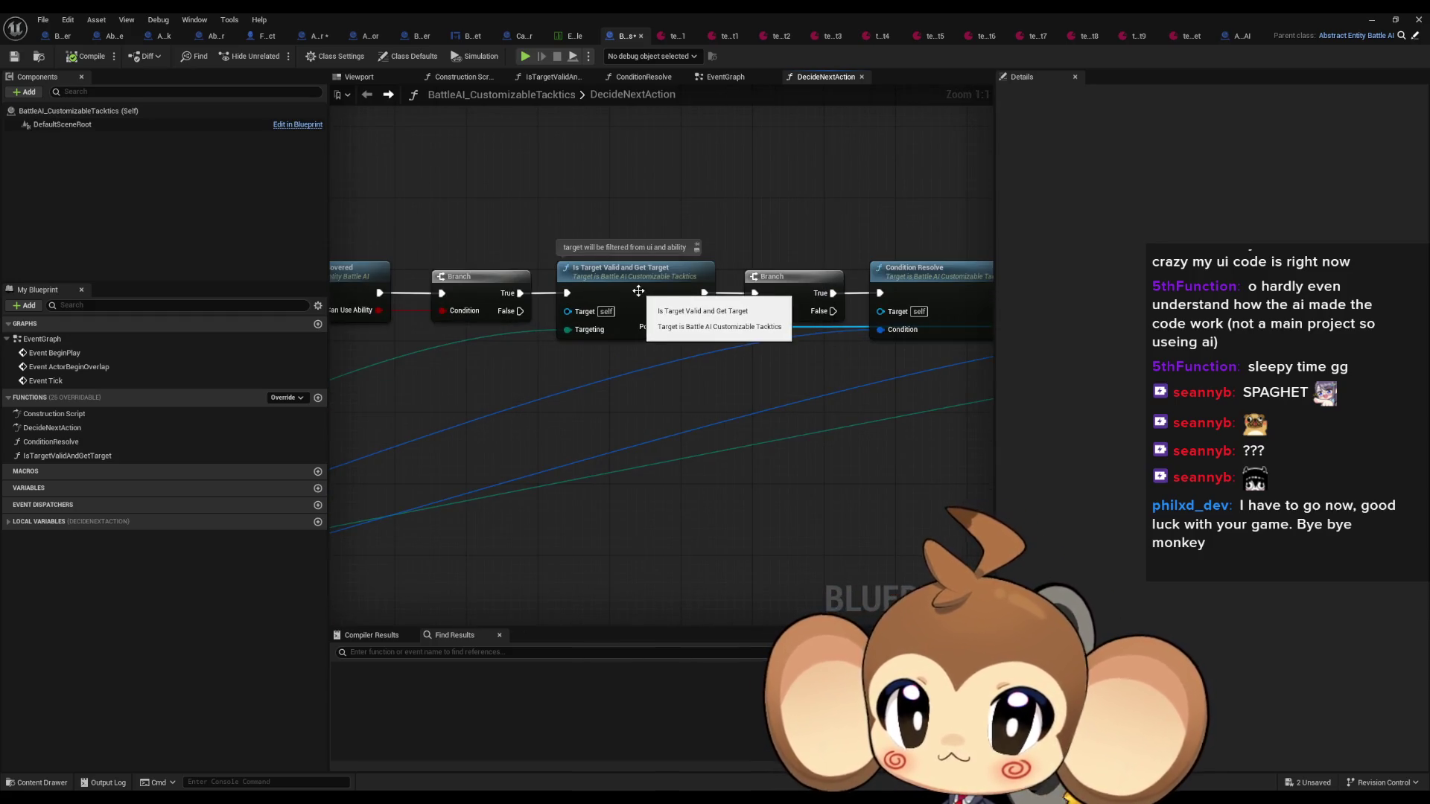
Open IsTargetValidAndGetTarget and inspect its Check FEValid and Alive and Return nodes
double_click(622, 277)
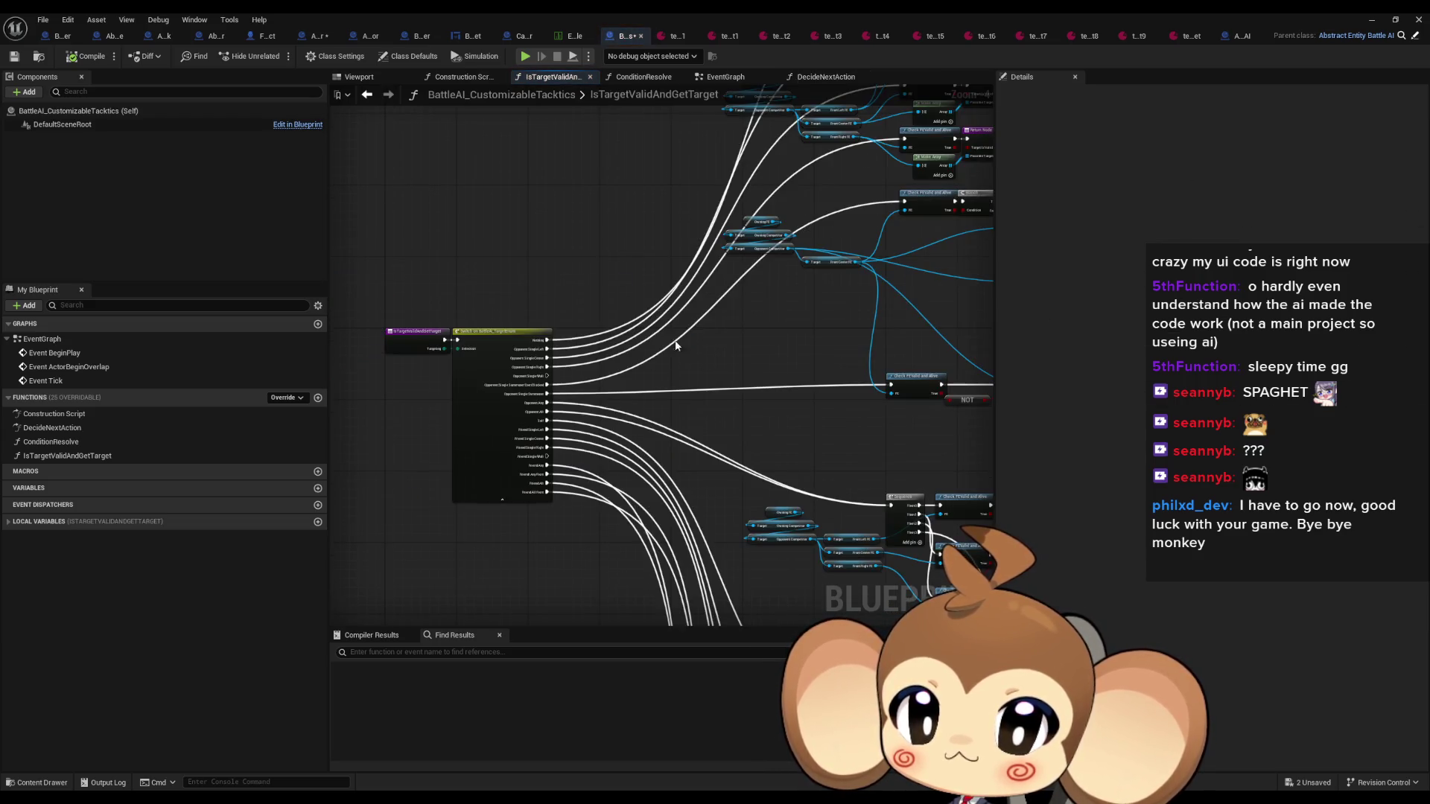
mouse_move(675, 345)
left_mouse_down()
mouse_move(527, 478)
mouse_move(478, 494)
left_mouse_up()
mouse_move(527, 449)
left_mouse_down()
mouse_move(697, 492)
mouse_move(682, 459)
left_mouse_up()
scroll(652, 430, "up", 4)
left_click(685, 454)
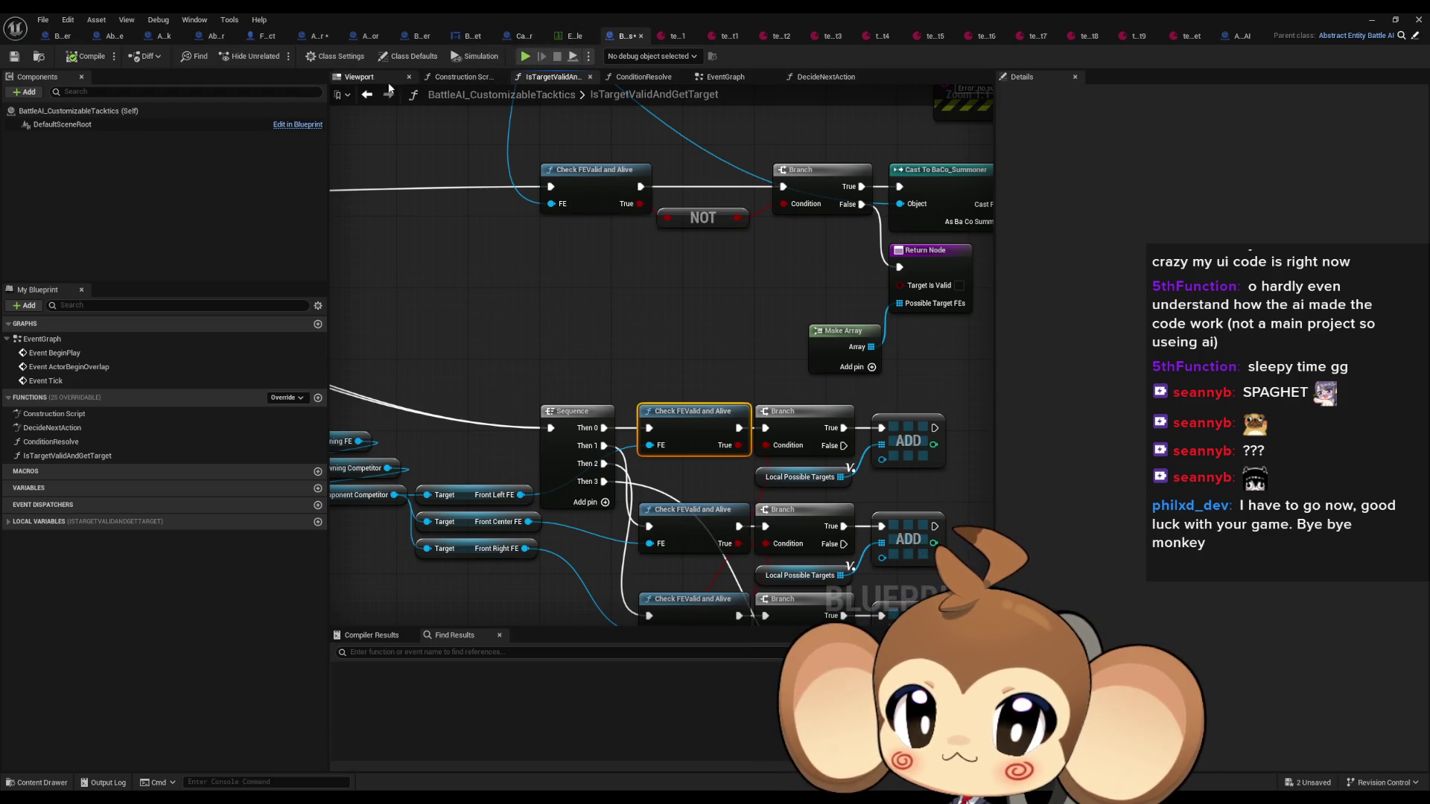
Go back to DecideNextAction and open the TryAbilityToCenterElseBase function graph
left_click(367, 95)
scroll(649, 375, "down", 5)
scroll(600, 402, "up", 4)
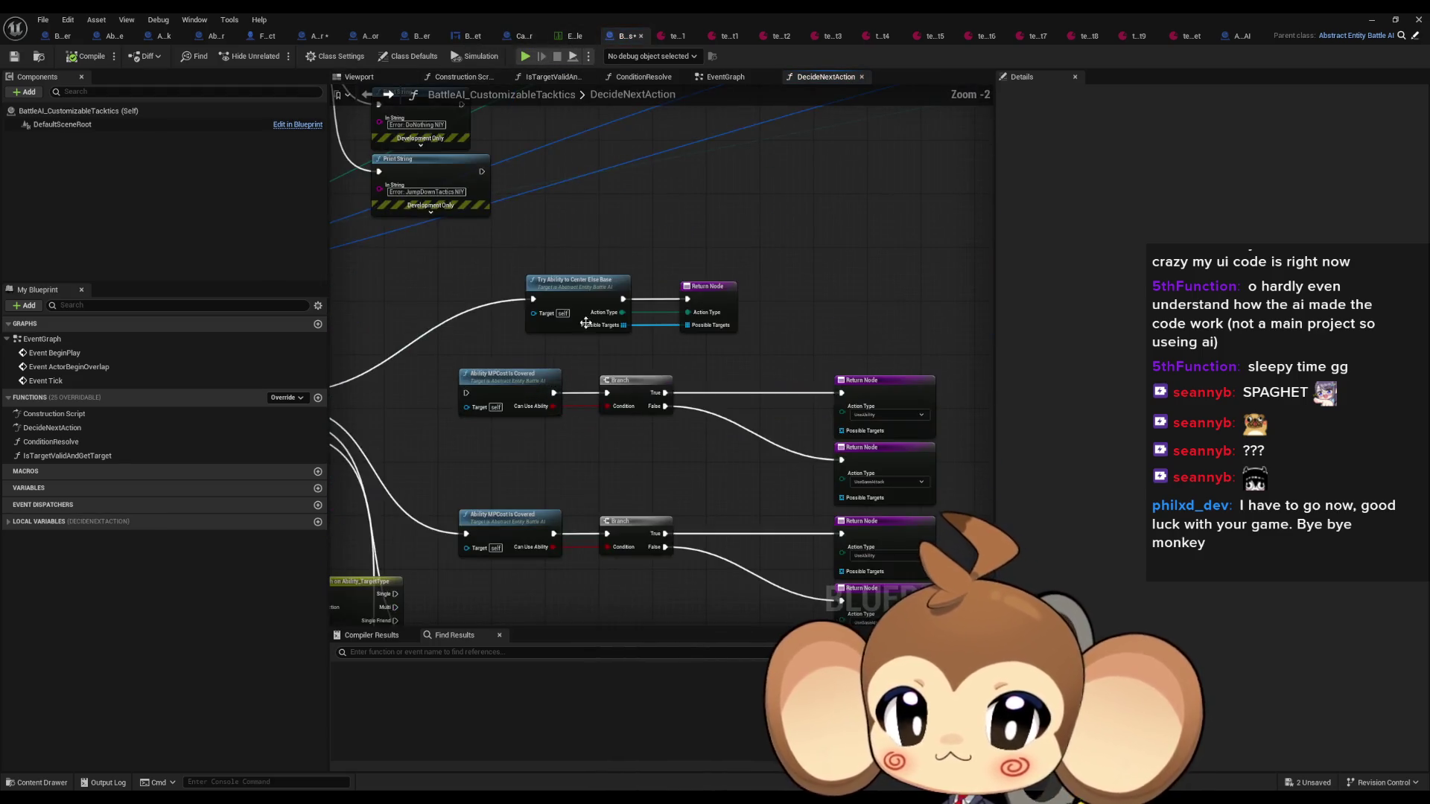
double_click(567, 292)
scroll(749, 300, "up", 4)
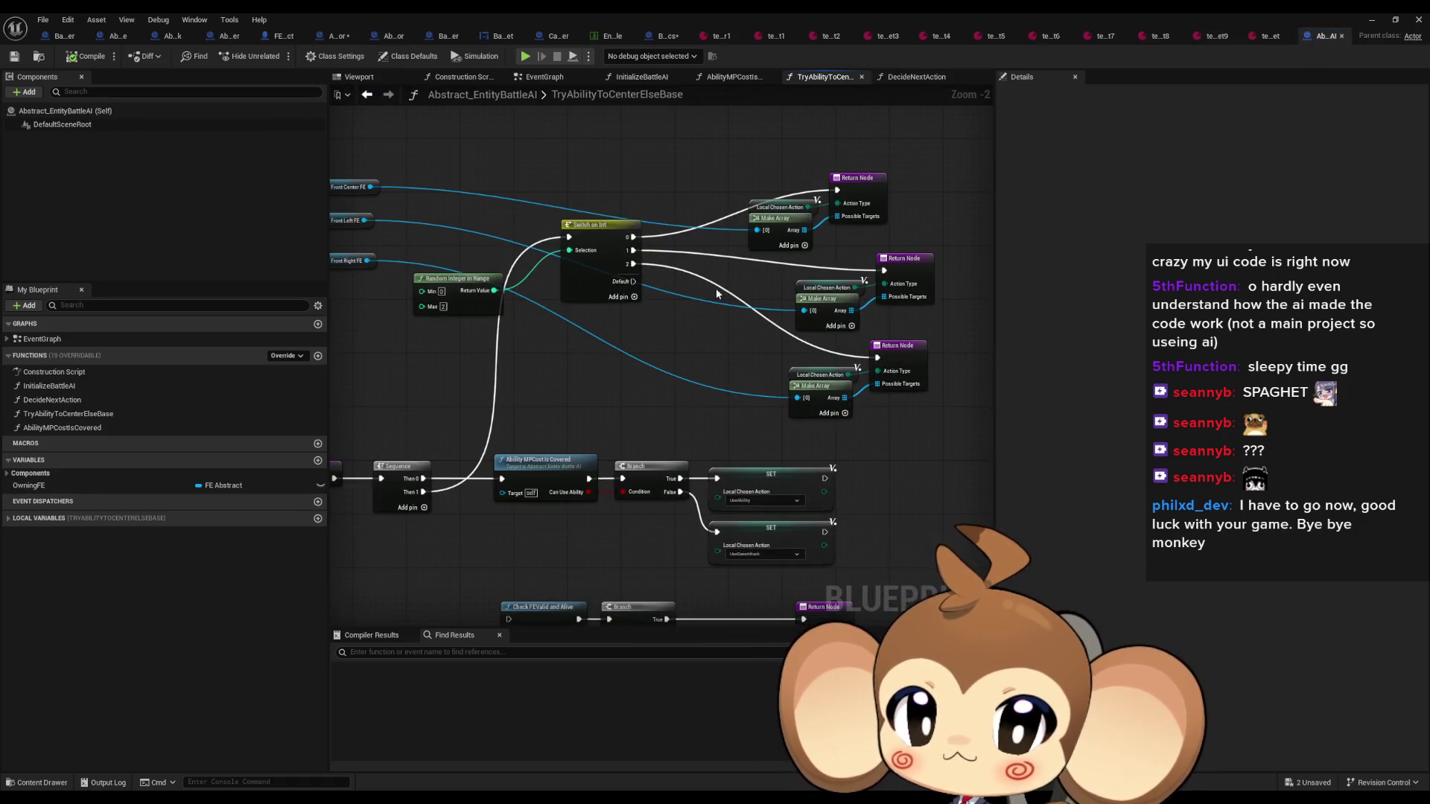
Add Check FEValid and Alive on Front Center FE and wire Random Integer's Return Value into Selection
left_click_drag(583, 286, 787, 371)
left_click_drag(571, 272, 678, 225)
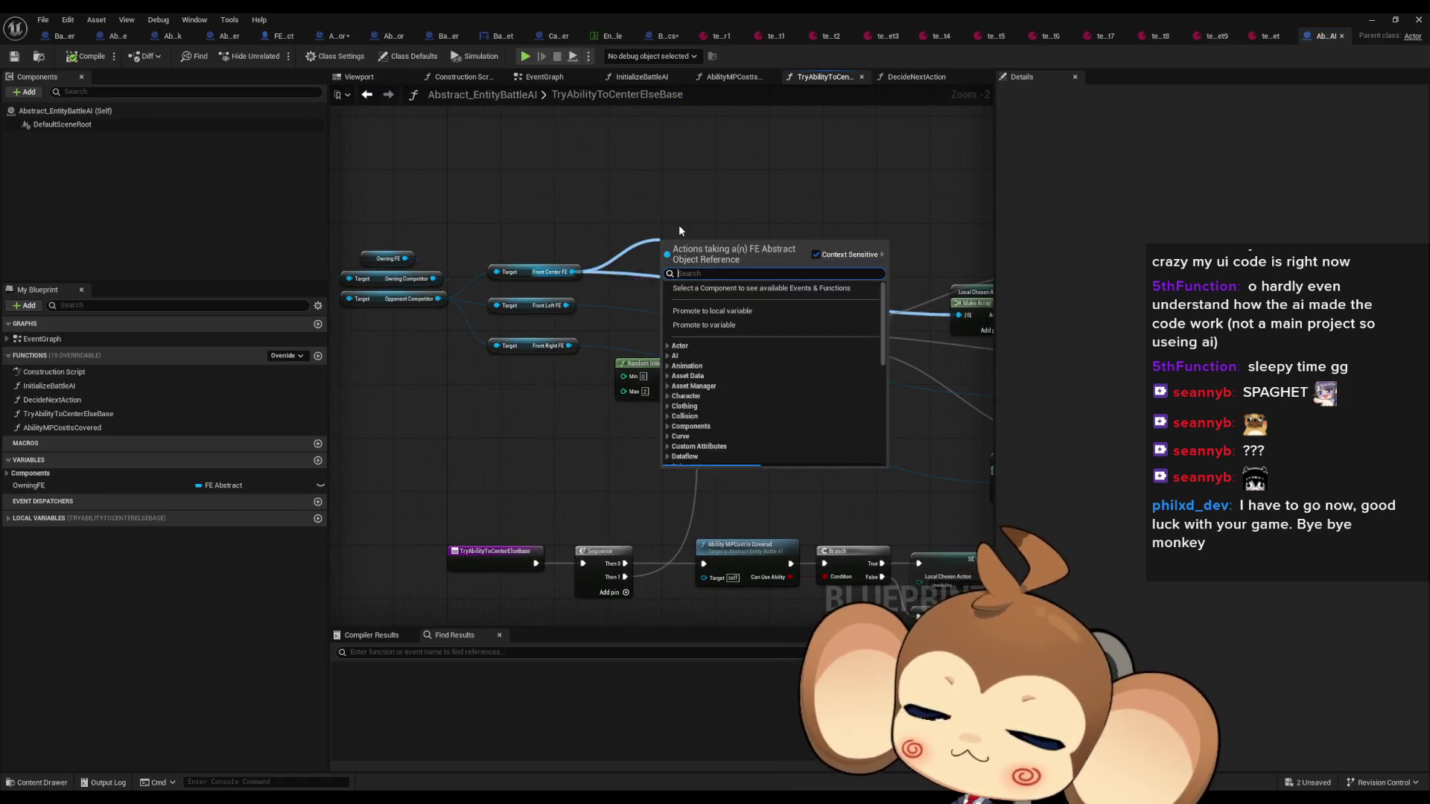
type("valid")
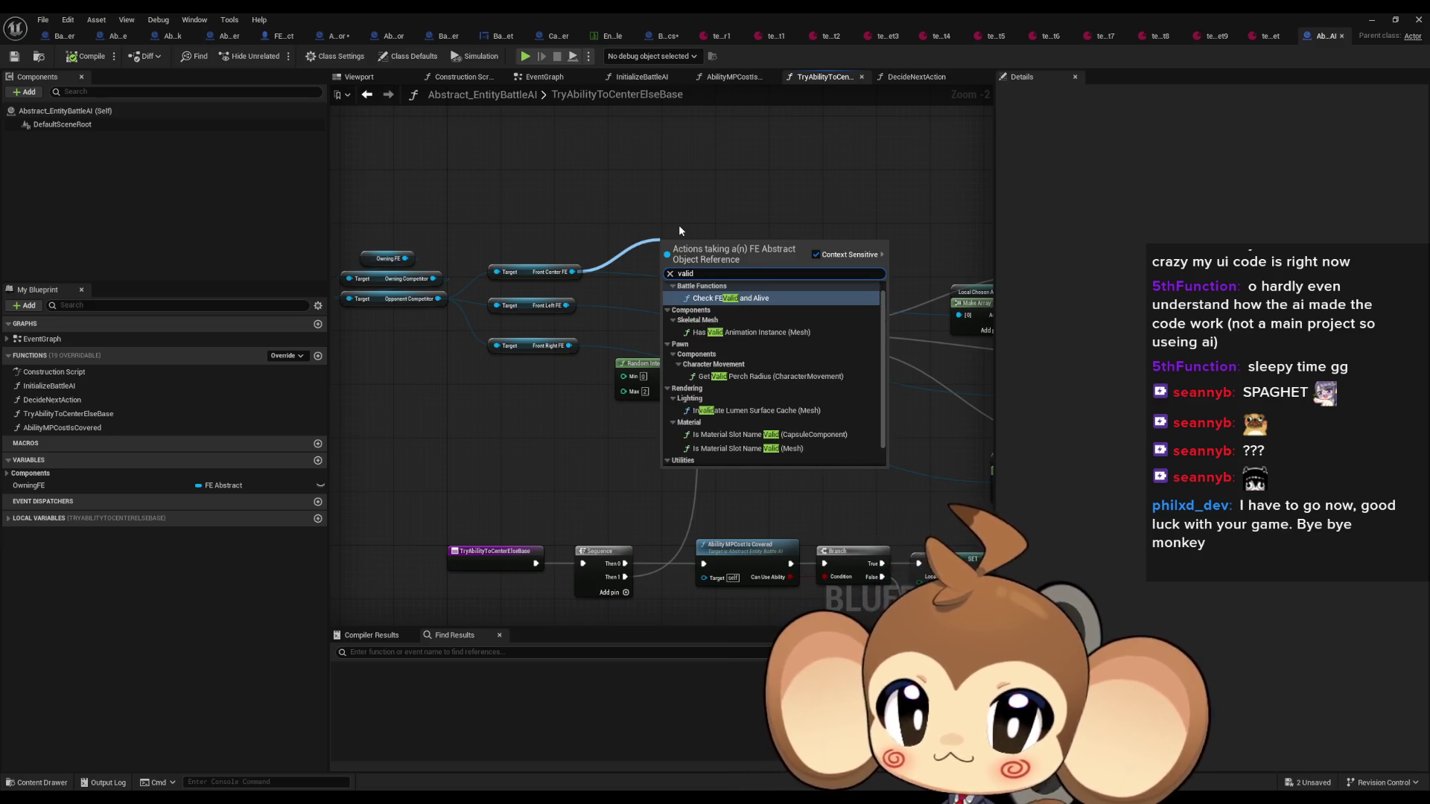
key("Return")
left_click_drag(809, 220, 574, 212)
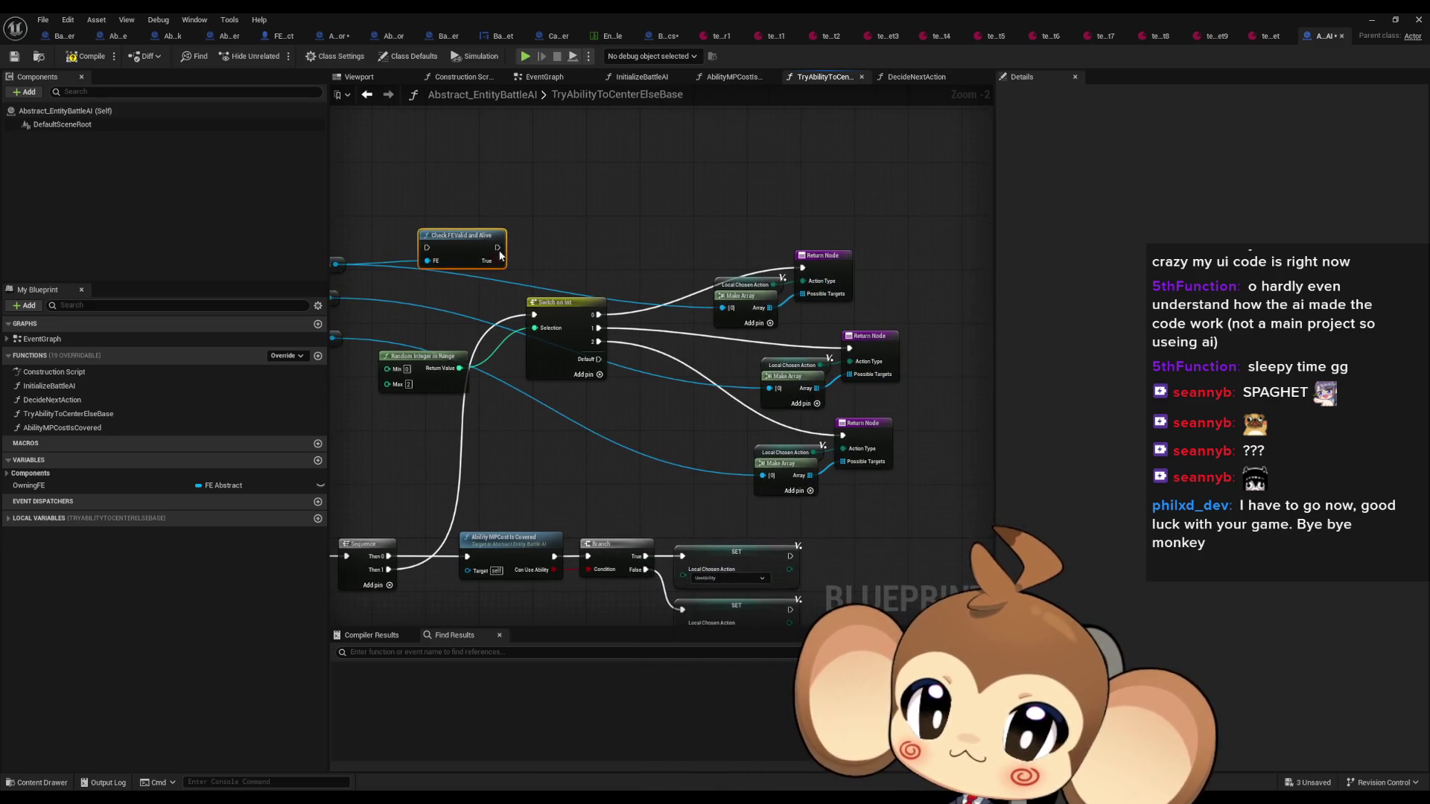
left_click_drag(467, 245, 655, 218)
left_click_drag(615, 304, 727, 295)
mouse_move(551, 302)
left_mouse_down()
mouse_move(670, 350)
mouse_move(605, 323)
mouse_move(571, 358)
left_mouse_up()
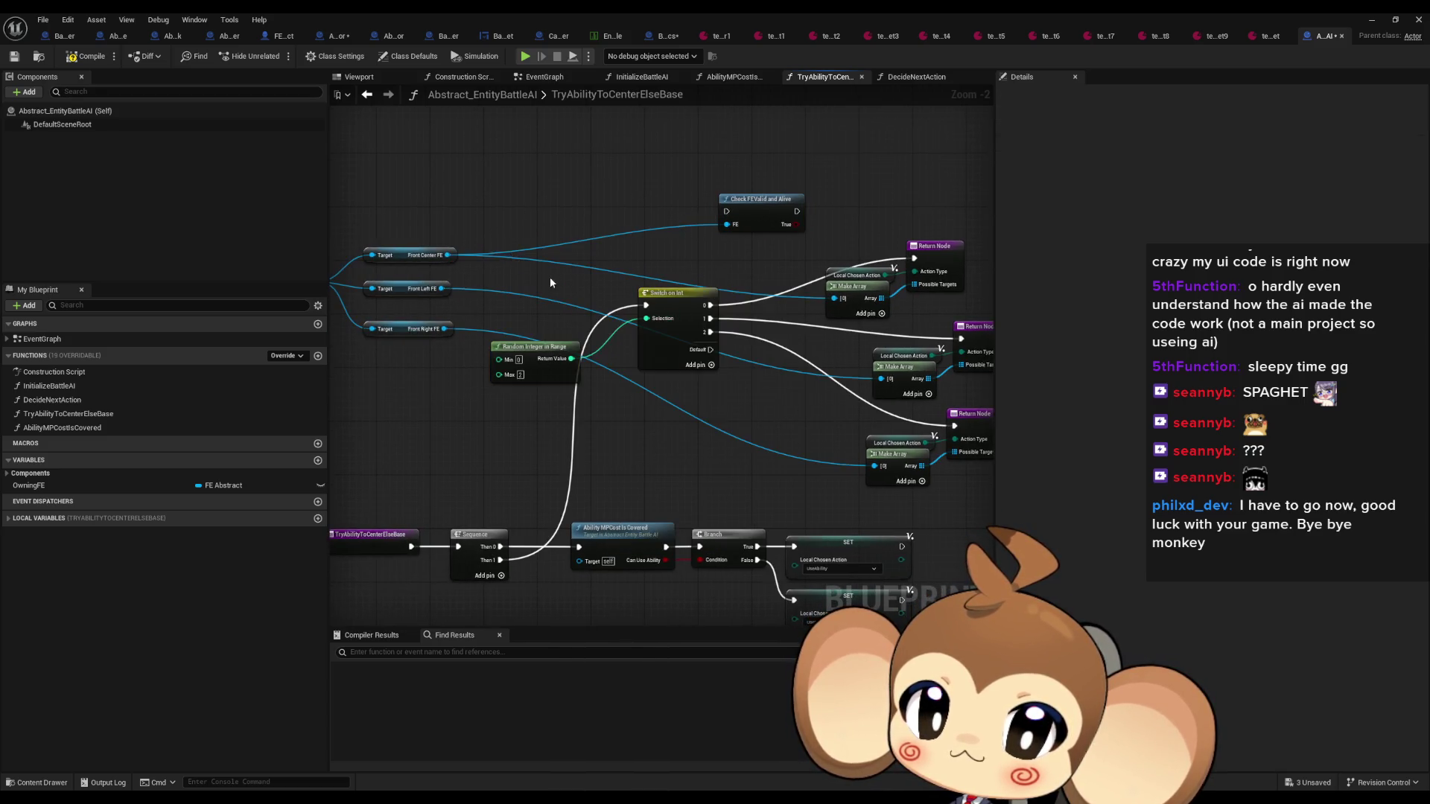
left_click_drag(687, 318, 619, 345)
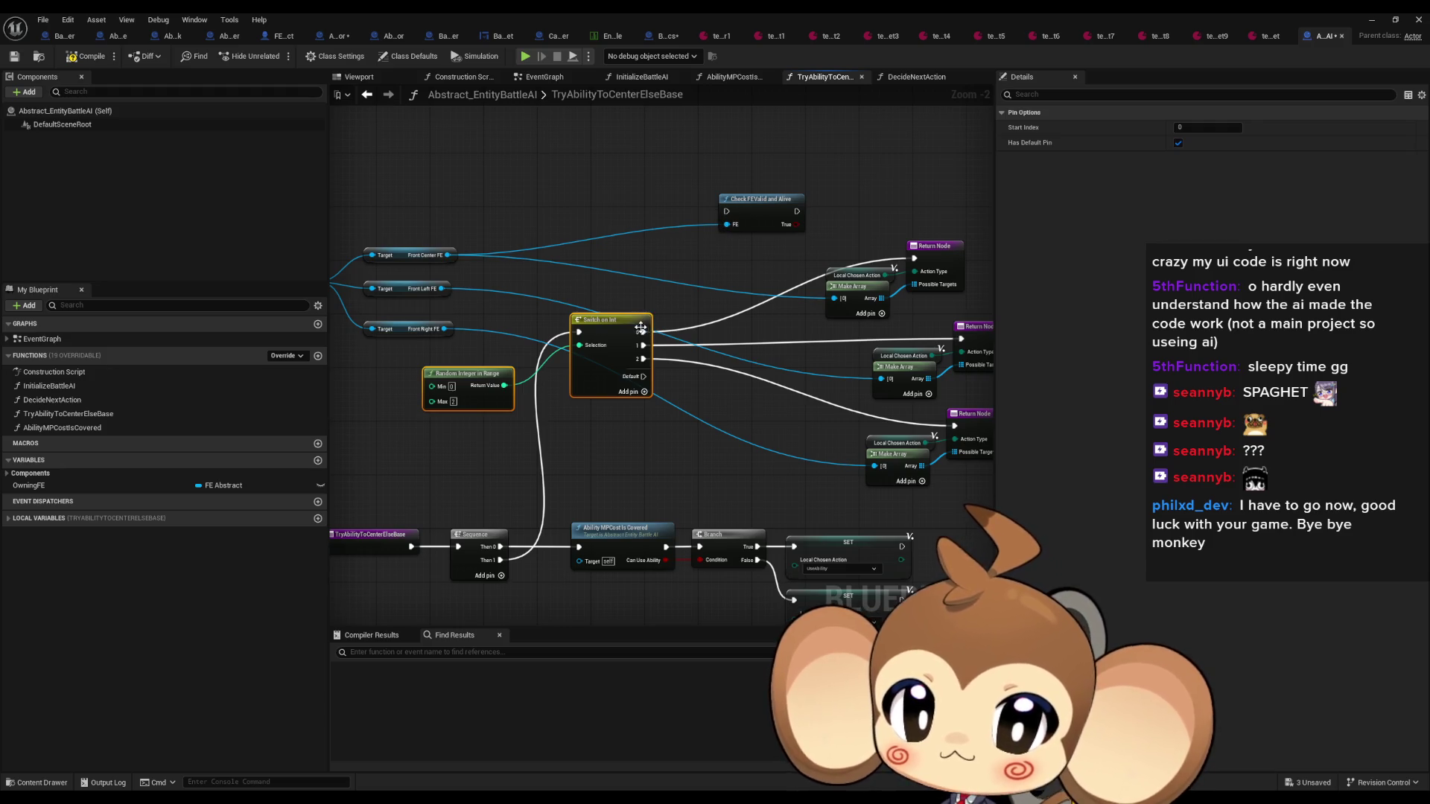
Add a Branch on the check's True result, then open the CheckFEValidAndAlive function graph
mouse_move(752, 199)
left_mouse_down()
mouse_move(664, 186)
mouse_move(819, 205)
mouse_move(915, 258)
left_mouse_up()
type("branch")
key("Return")
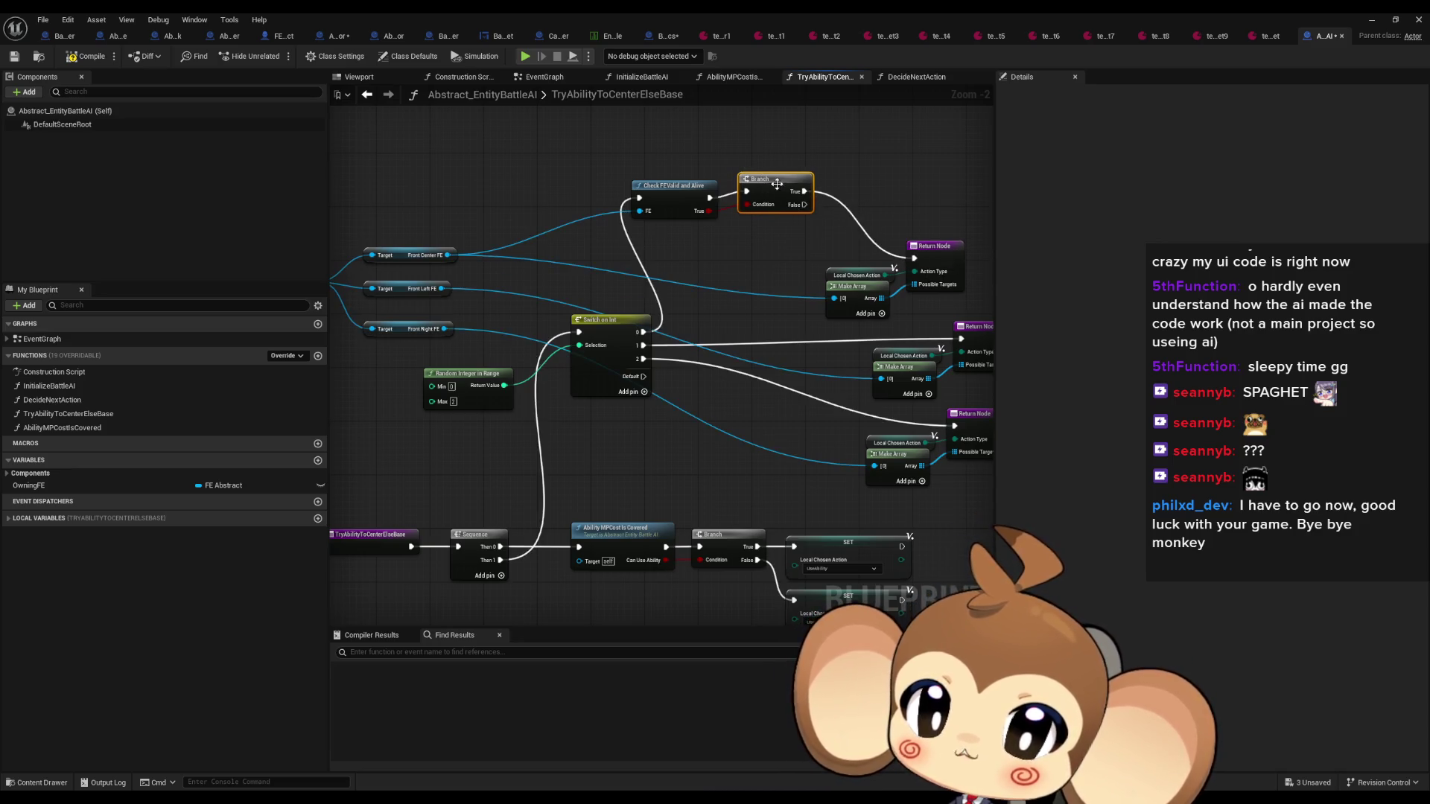
left_click_drag(777, 183, 777, 197)
double_click(670, 196)
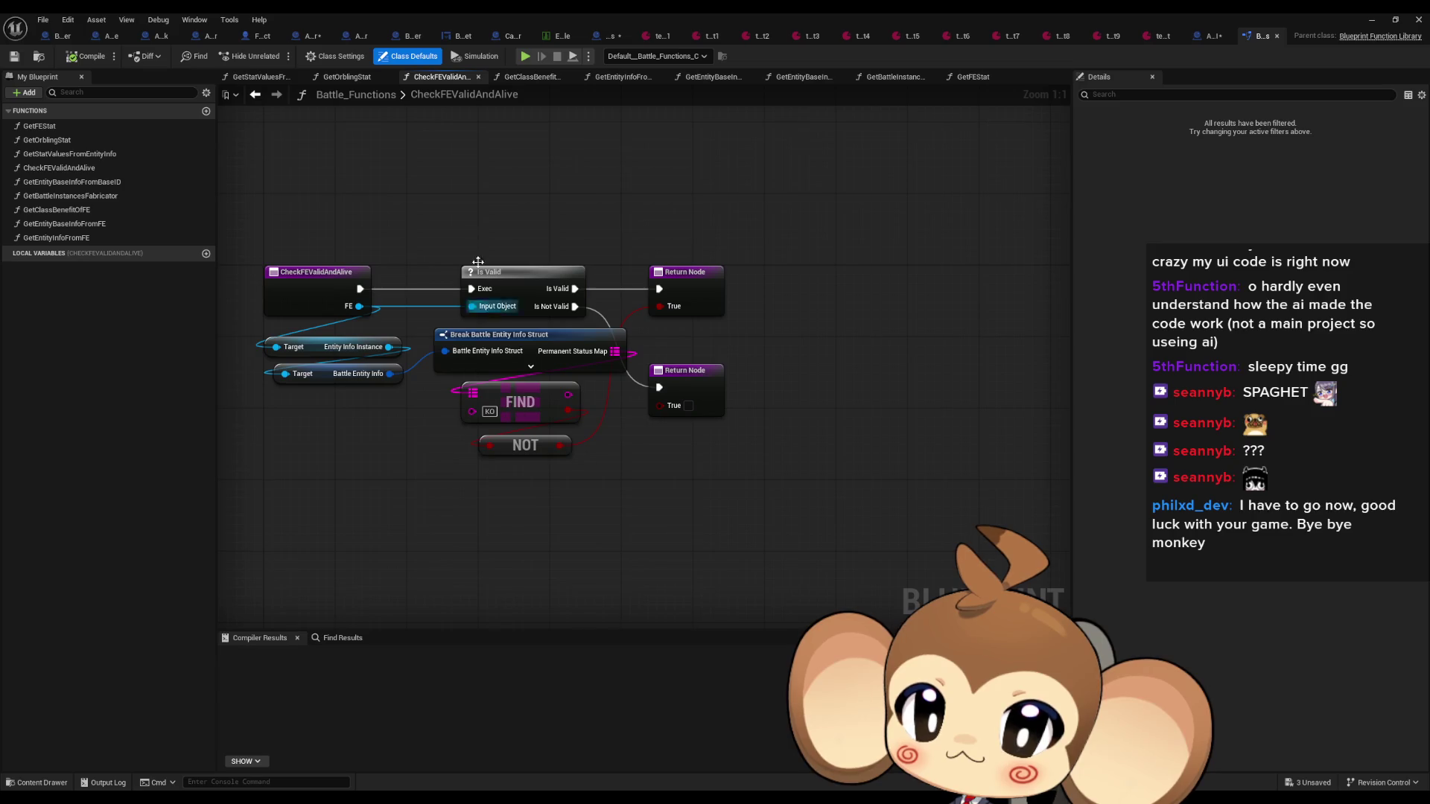
In TryAbilityToCenterElseBase, align the check, Branch and Return Node in one row and paste a second Return Node
left_click(600, 37)
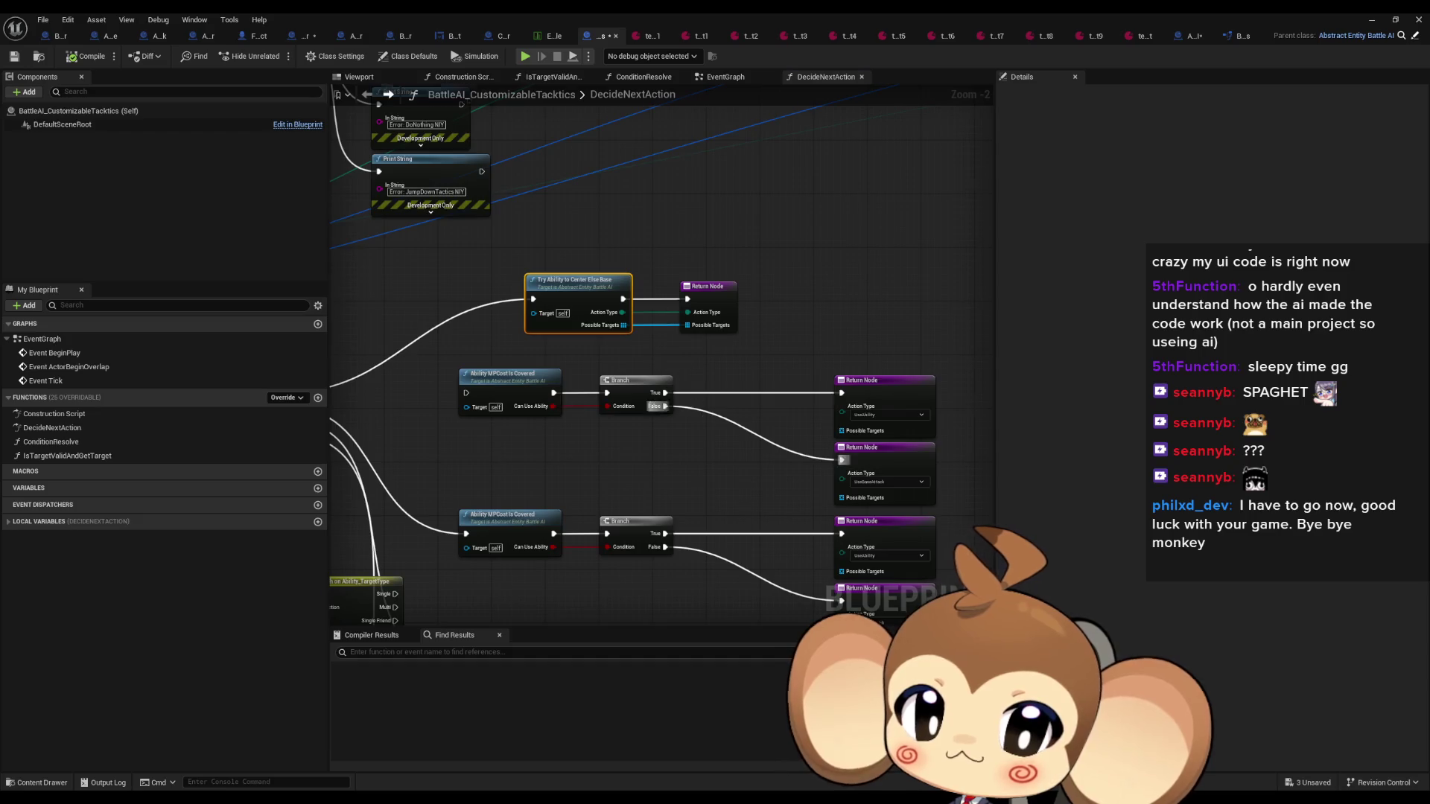
scroll(695, 316, "down", 2)
double_click(625, 330)
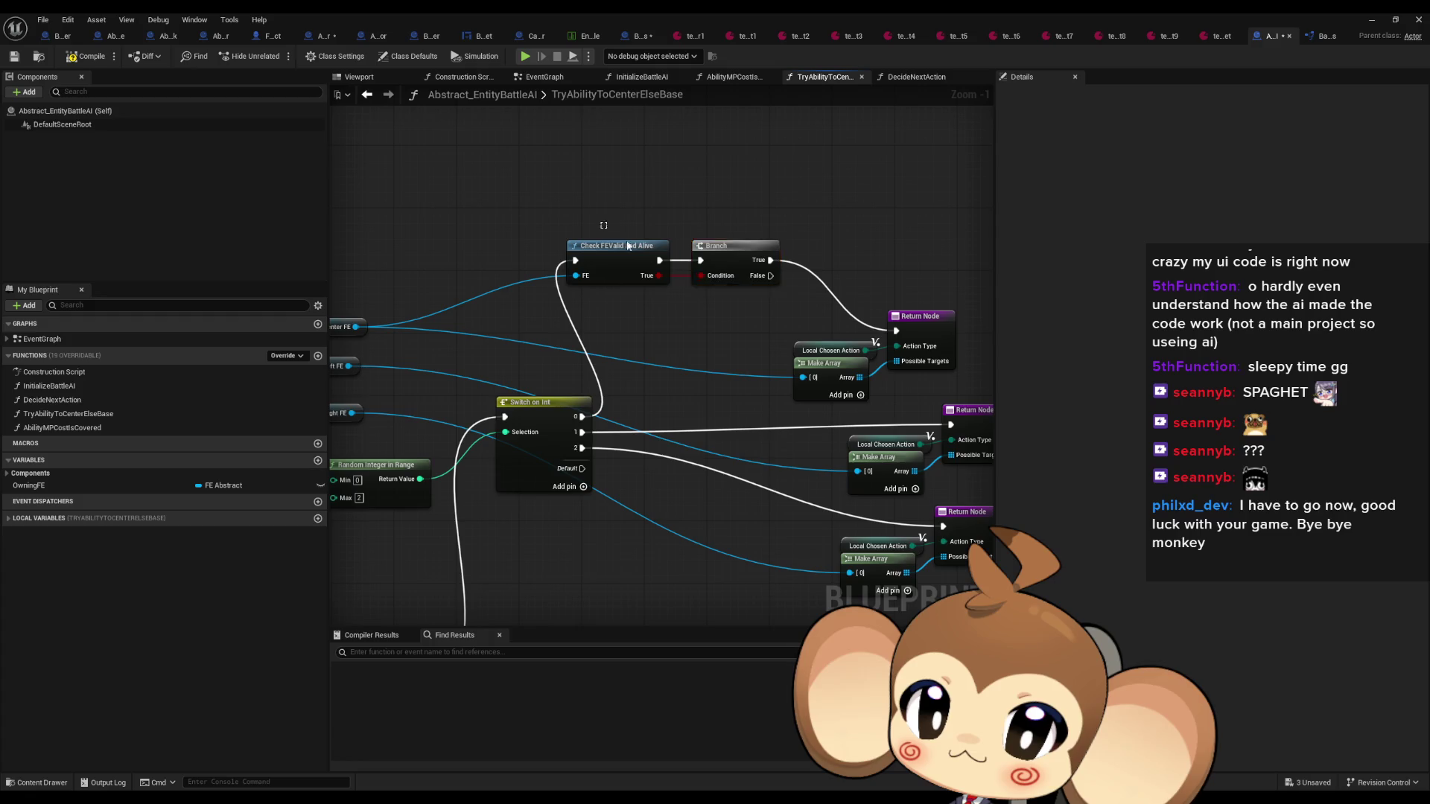
mouse_move(730, 257)
left_mouse_down()
mouse_move(765, 213)
mouse_move(771, 224)
left_mouse_up()
mouse_move(804, 323)
left_mouse_down()
mouse_move(923, 373)
mouse_move(922, 231)
mouse_move(968, 235)
left_mouse_up()
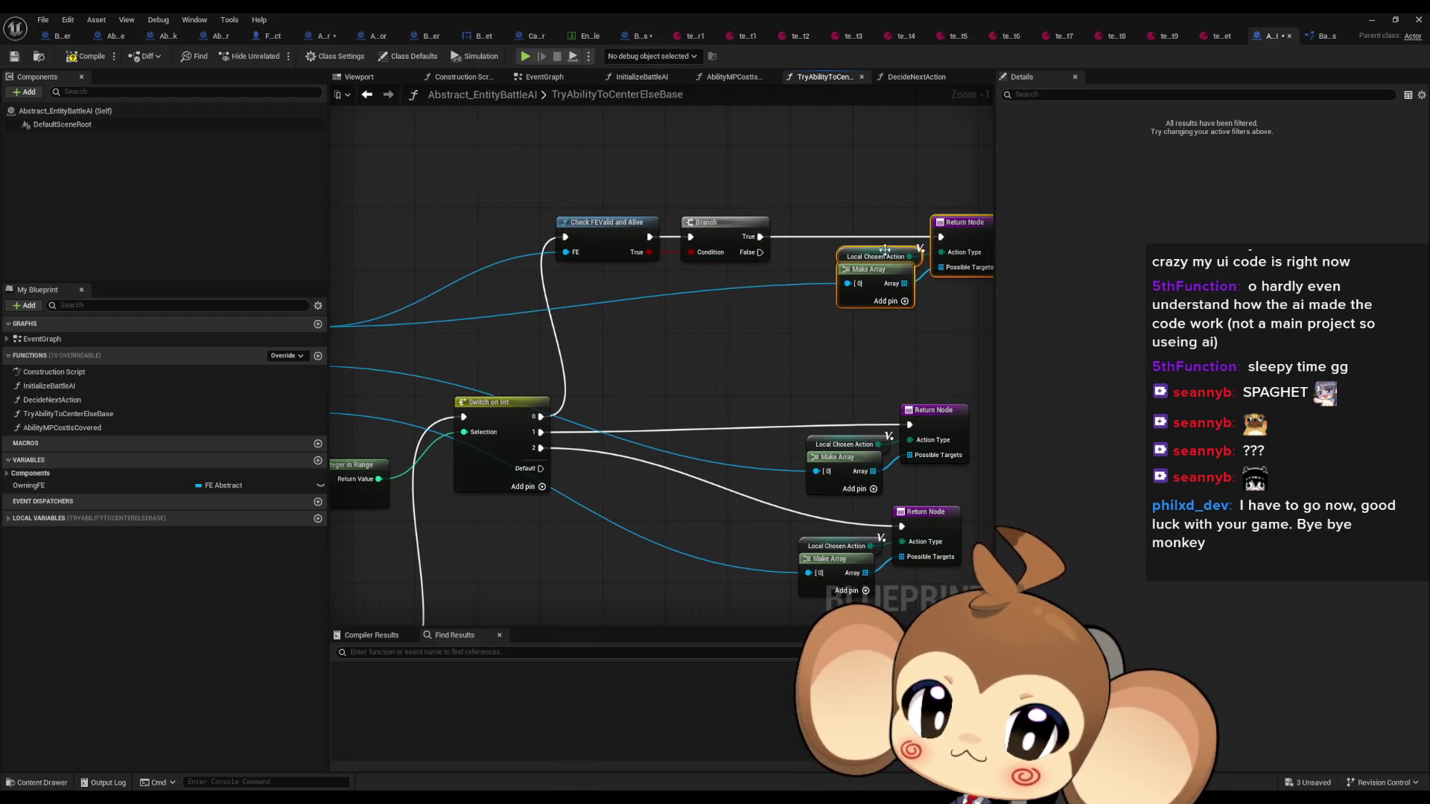
left_click_drag(424, 194, 909, 304)
mouse_move(847, 247)
left_mouse_down()
mouse_move(865, 145)
mouse_move(857, 327)
left_mouse_up()
left_click(856, 454)
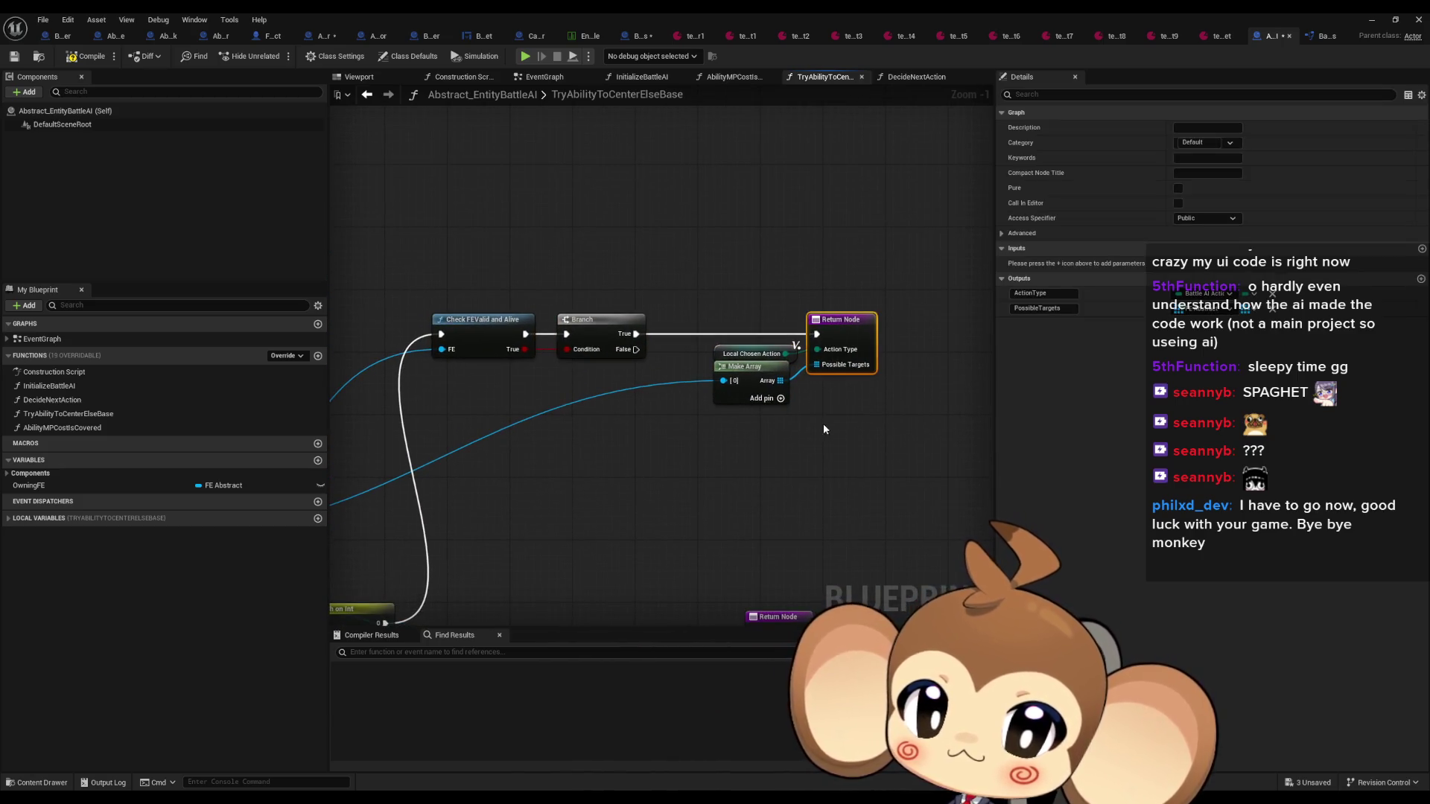
key("ctrl+v")
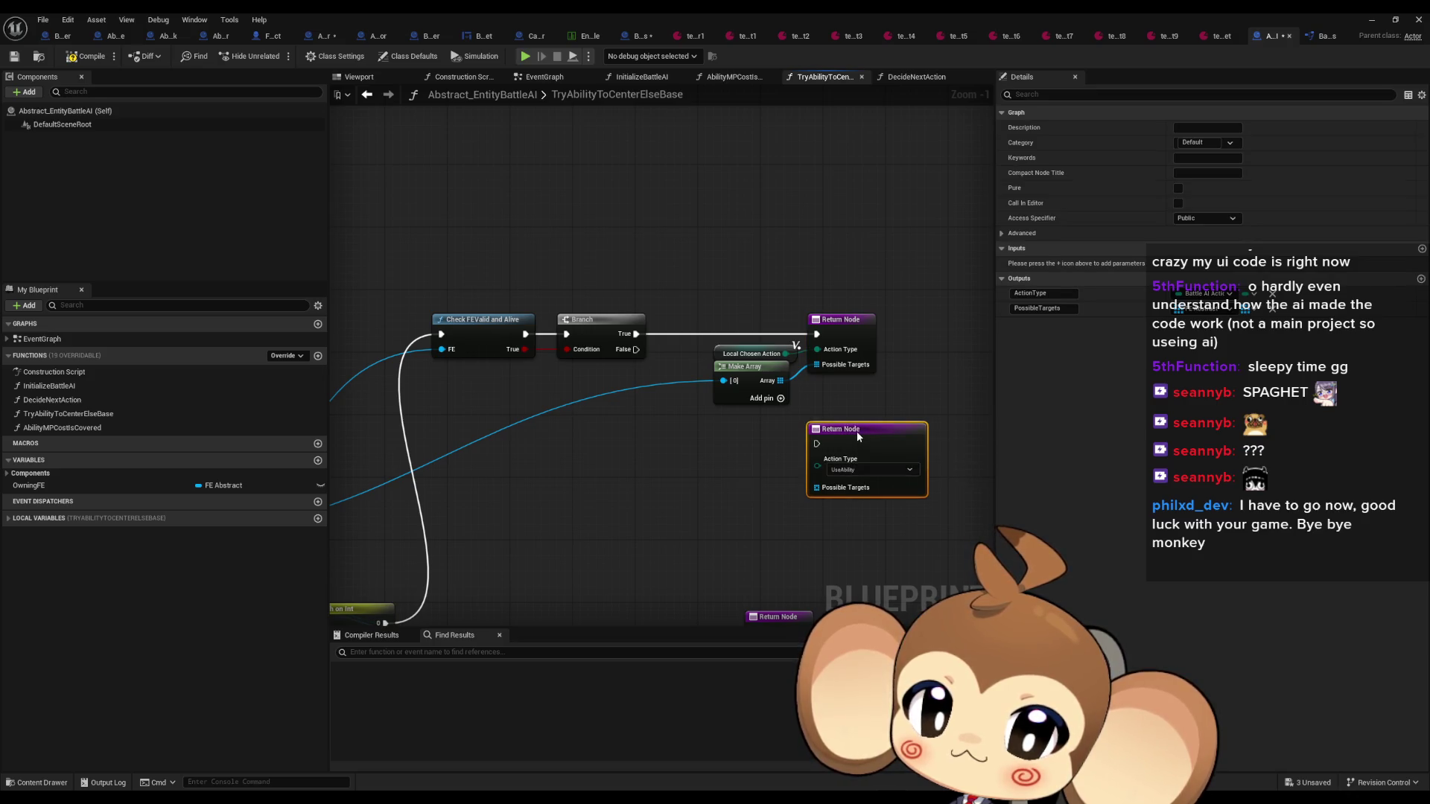
Review the Switch on Int, Random Integer and Owning FE / Target getter nodes across the graph
mouse_move(856, 431)
left_mouse_down()
mouse_move(1400, 334)
mouse_move(1422, 134)
left_mouse_up()
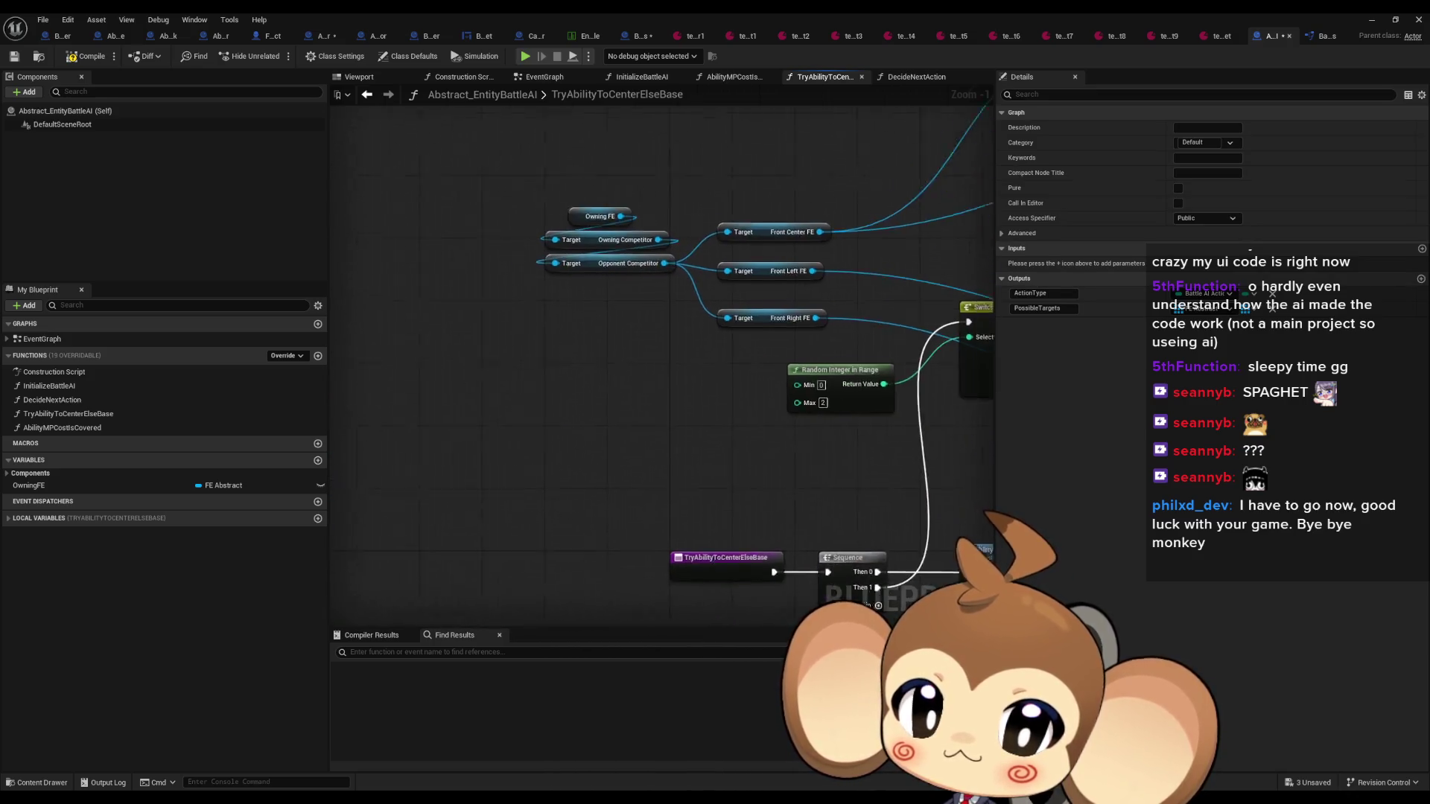
left_click_drag(1188, 240, 964, 229)
left_click_drag(521, 355, 674, 405)
scroll(674, 406, "down", 2)
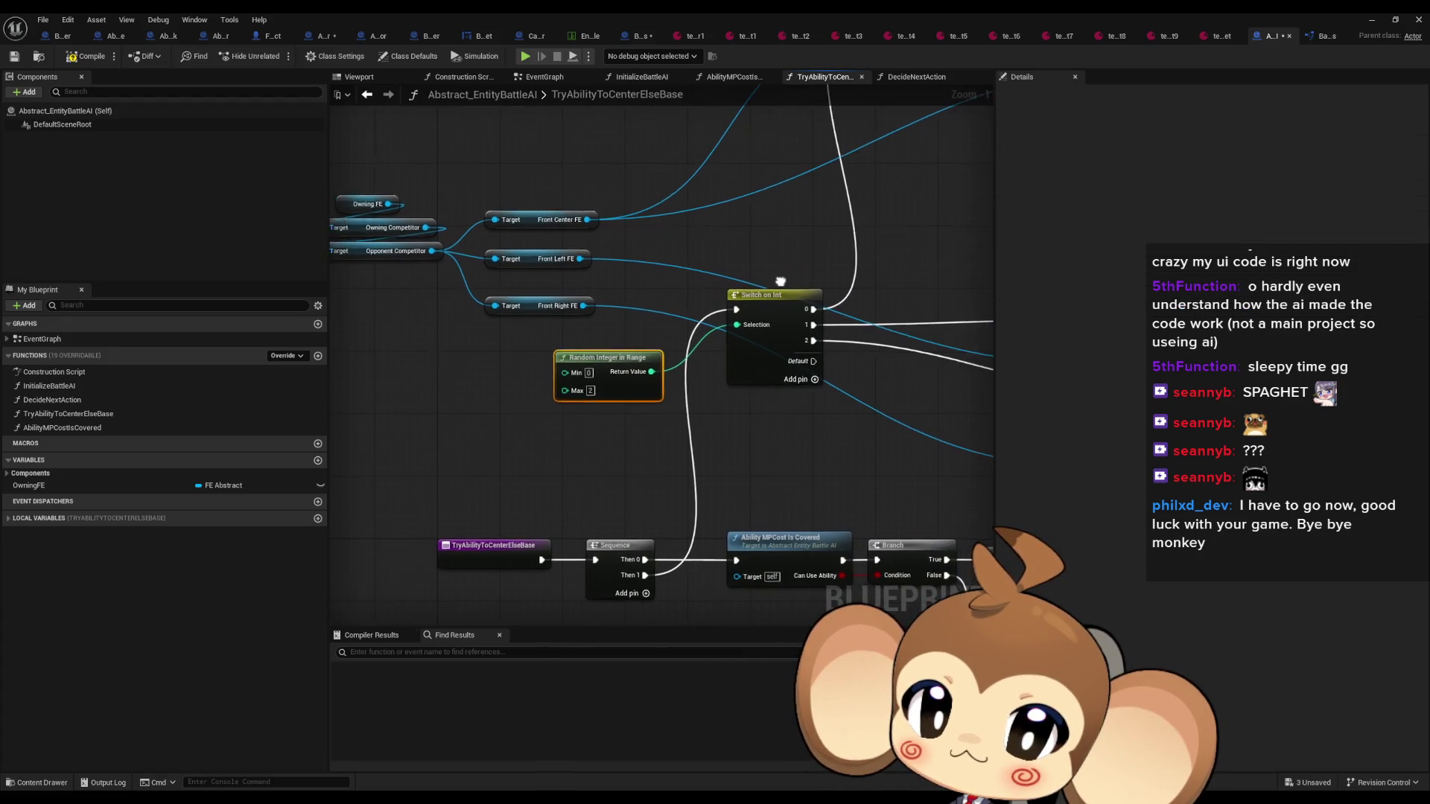
left_click_drag(808, 255, 676, 342)
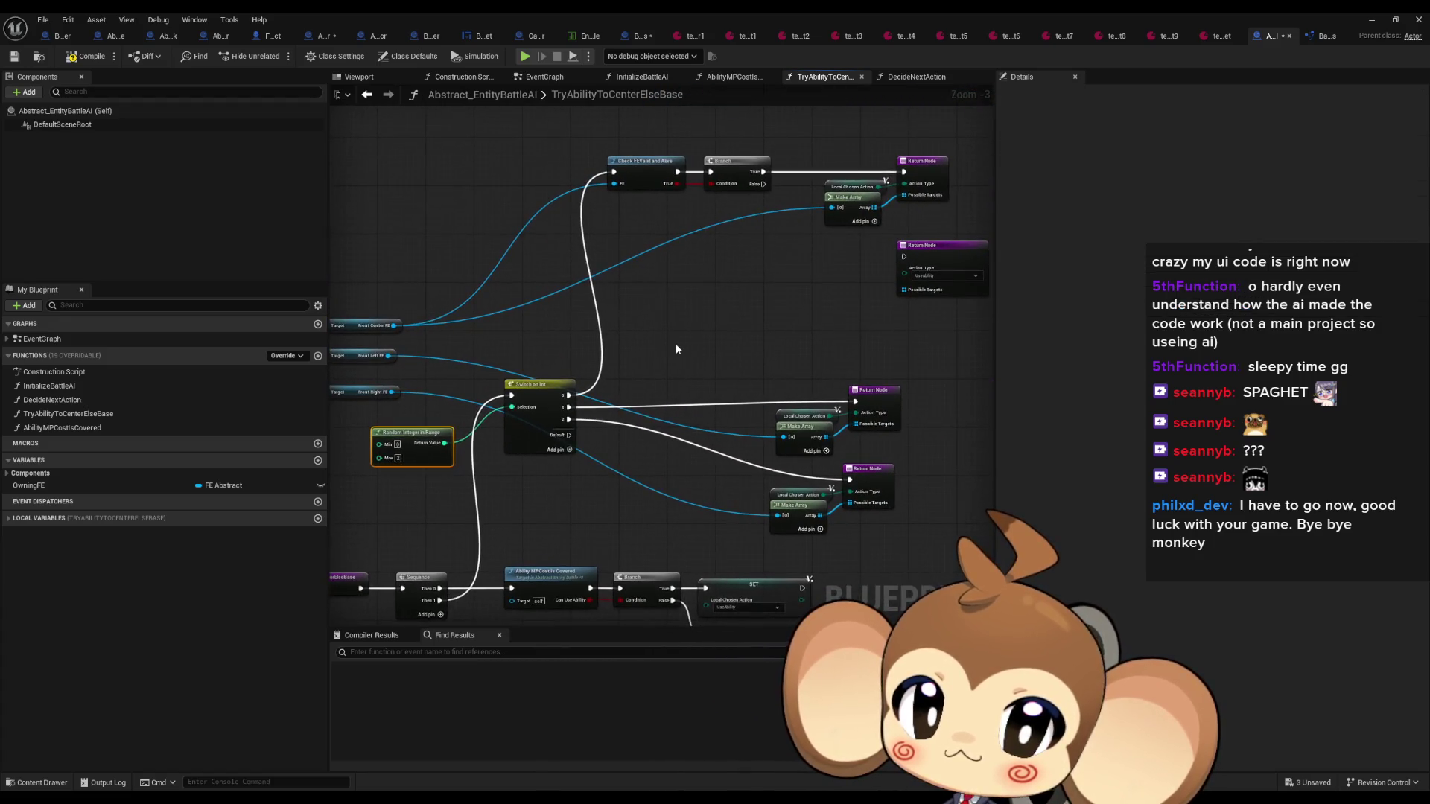
left_click(682, 340)
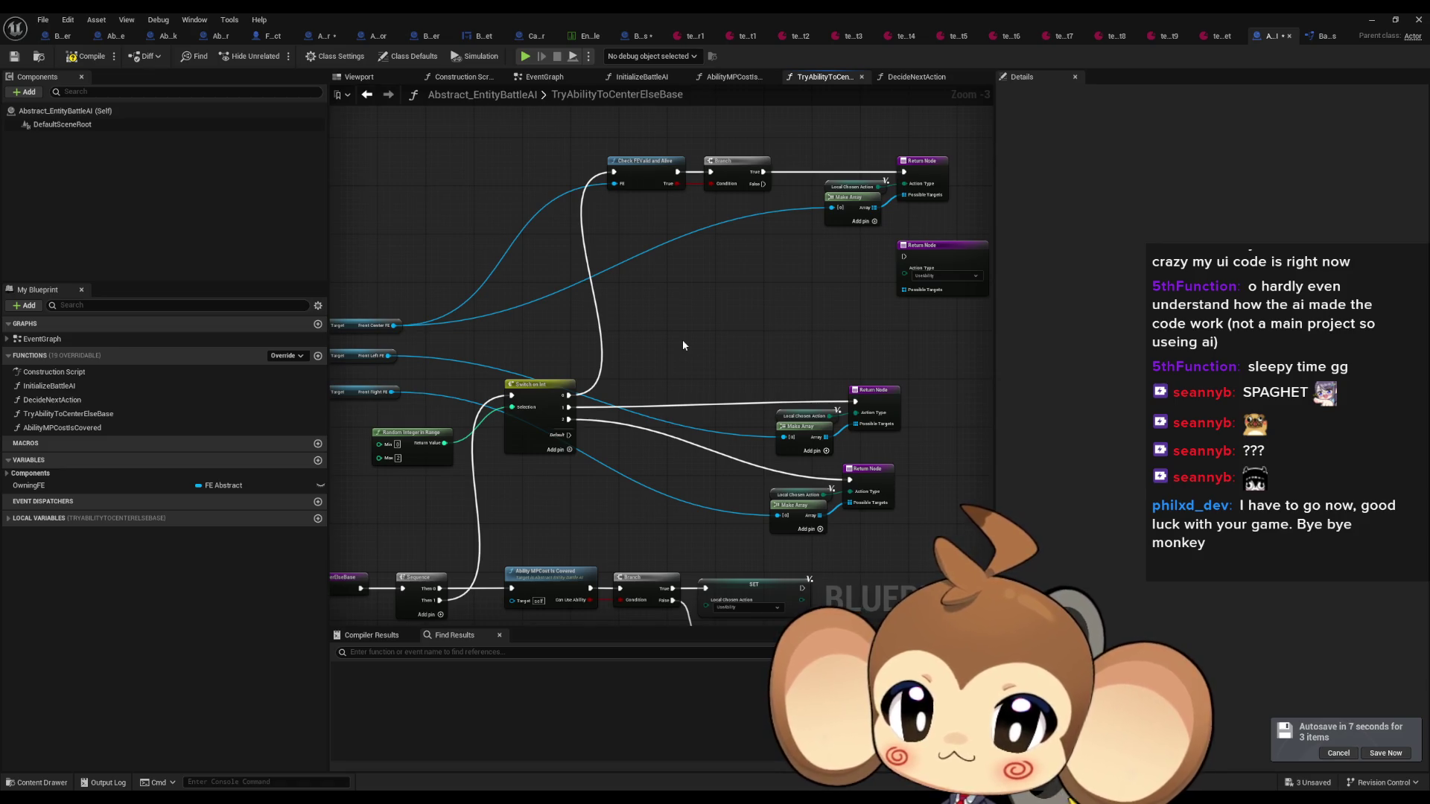
mouse_move(632, 341)
left_mouse_down()
mouse_move(694, 341)
mouse_move(630, 321)
left_mouse_up()
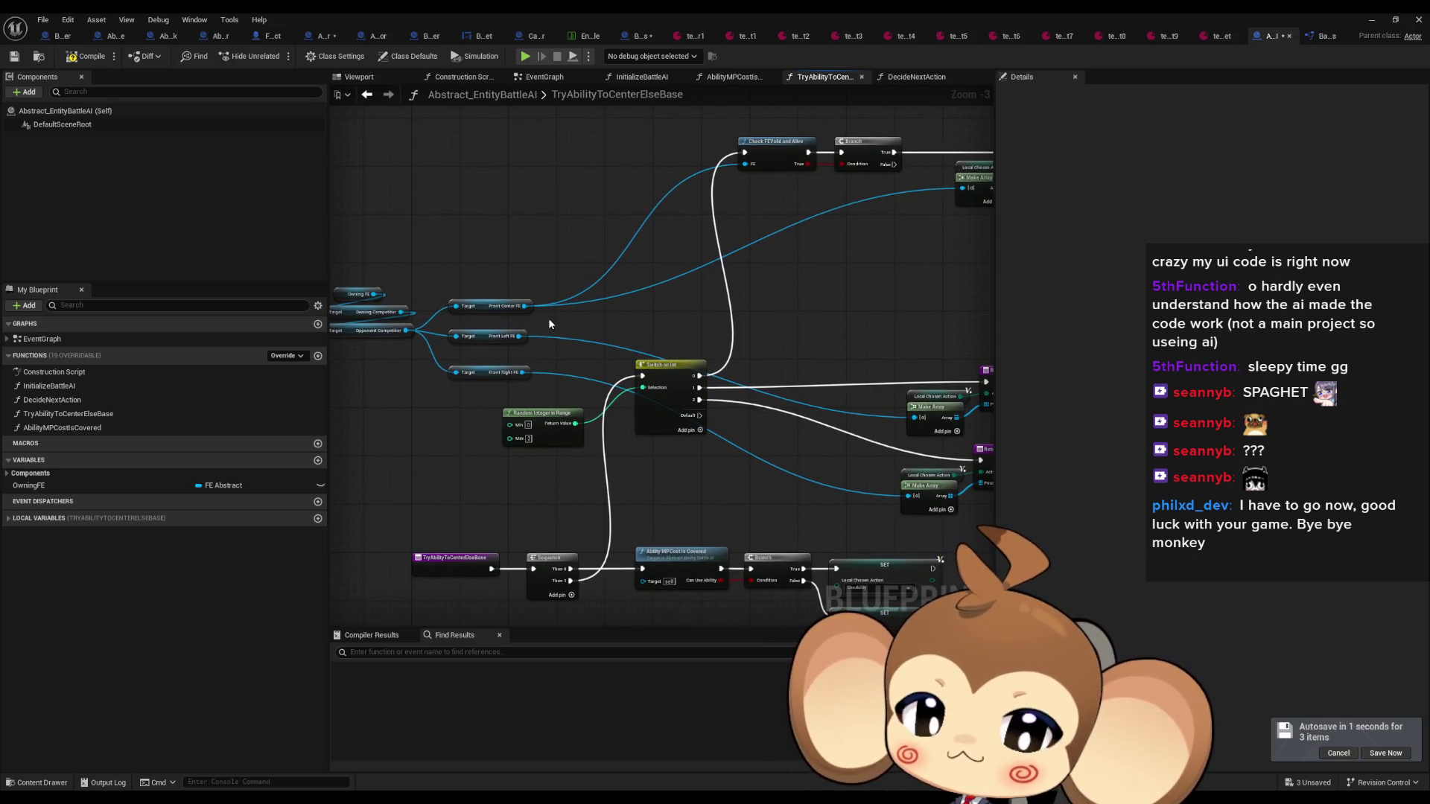
left_click_drag(595, 319, 758, 361)
mouse_move(476, 311)
left_mouse_down()
mouse_move(656, 417)
mouse_move(457, 391)
left_mouse_up()
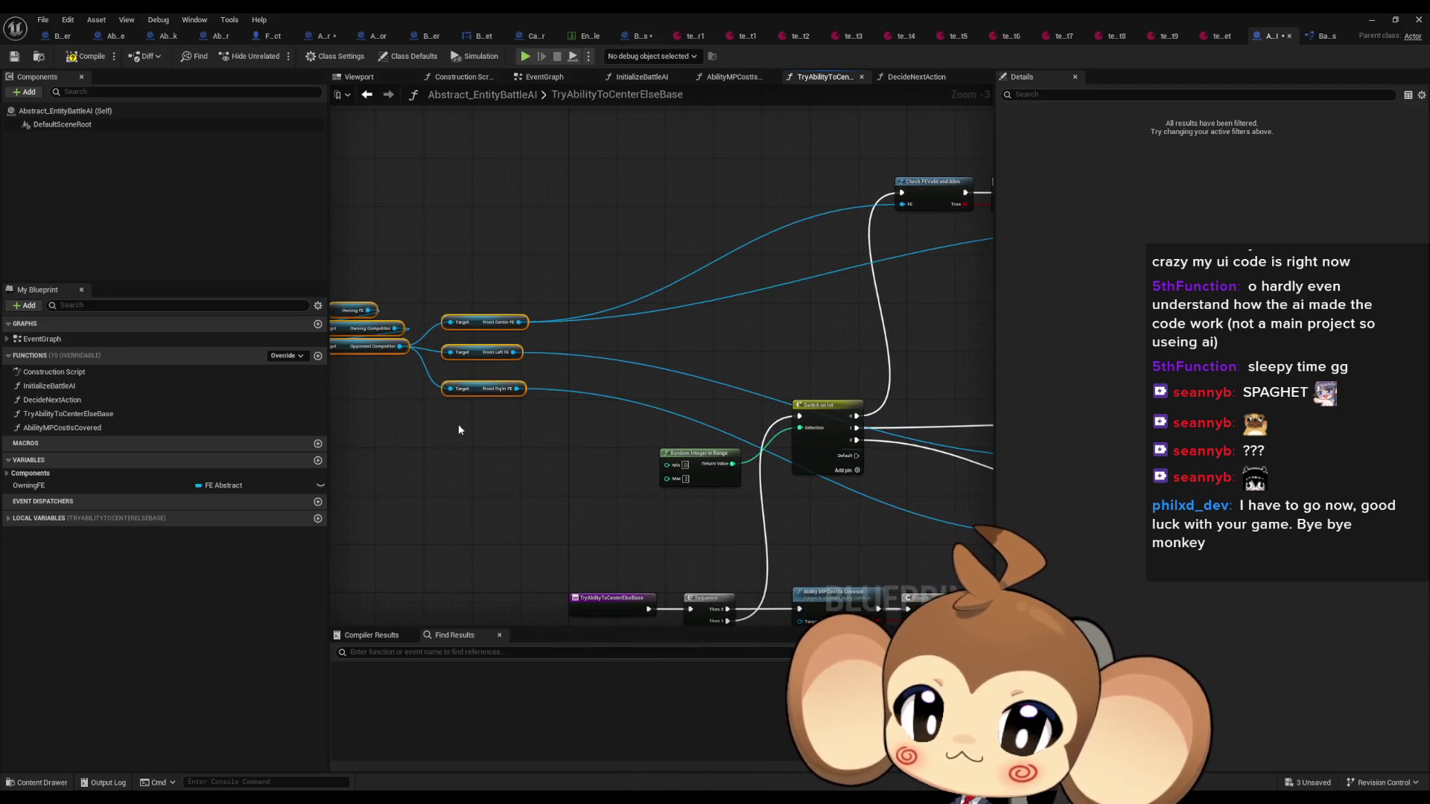
Add a local variable named Local_ValidTargets of type FE Abstract with an Array container
left_click(318, 519)
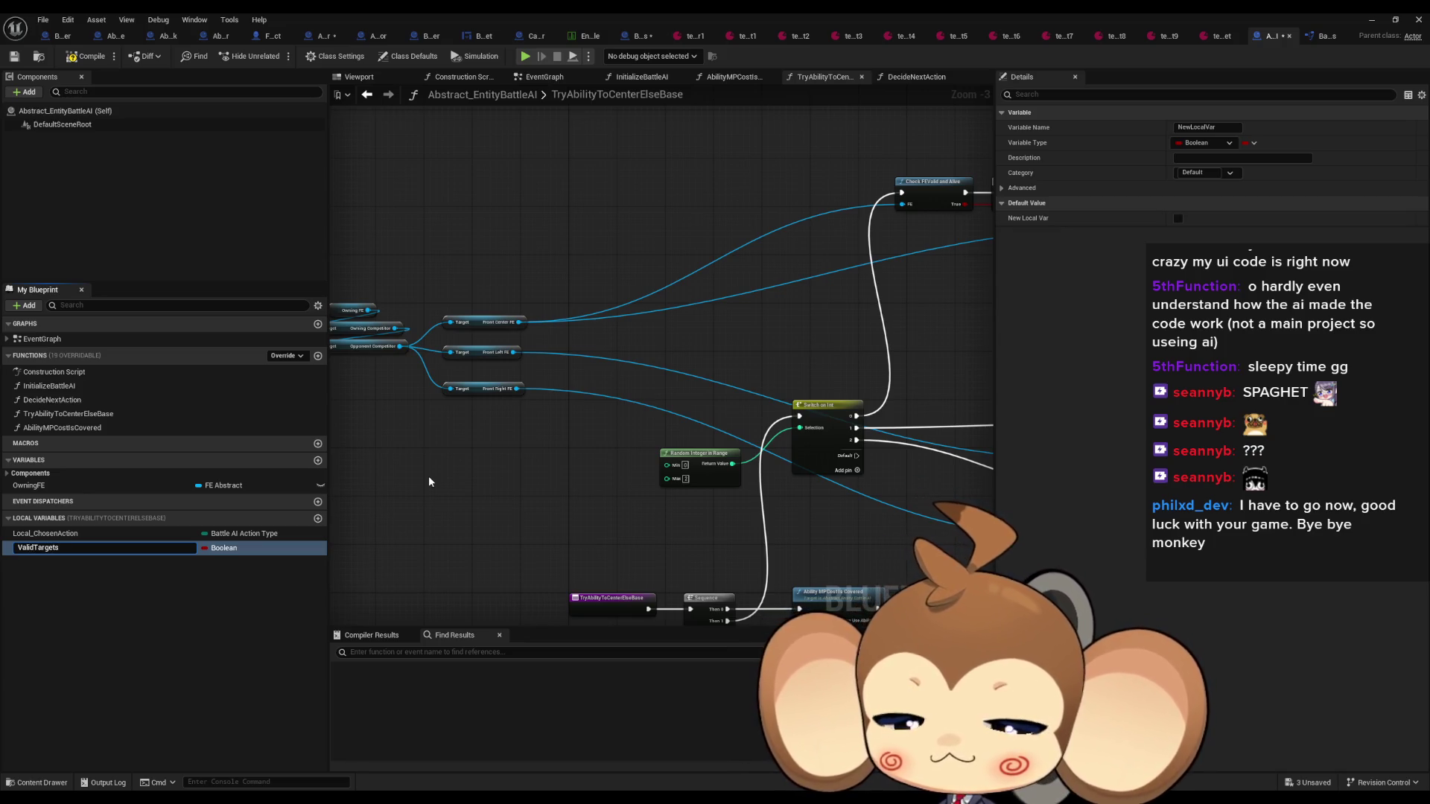
type("Local")
key("Return")
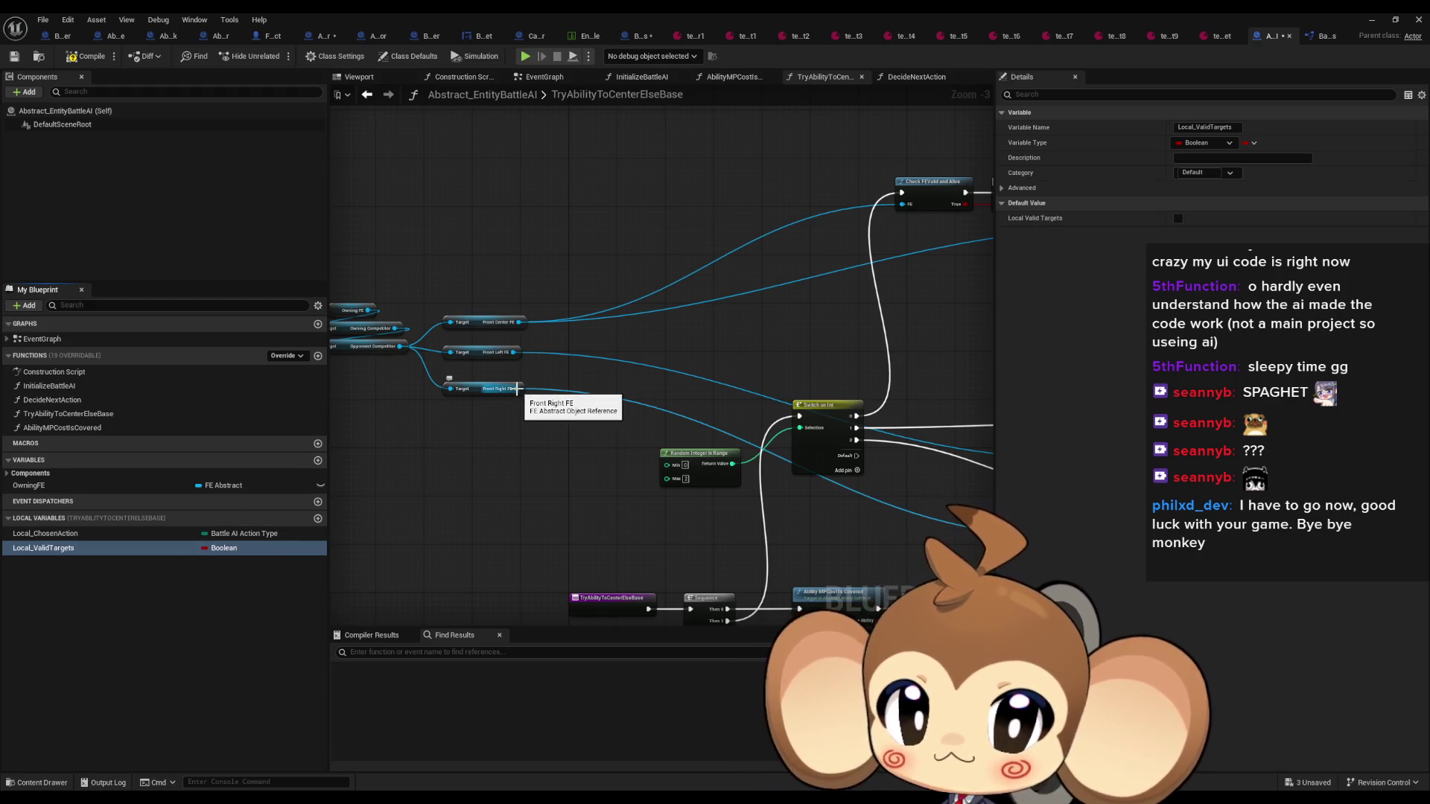
left_click(218, 550)
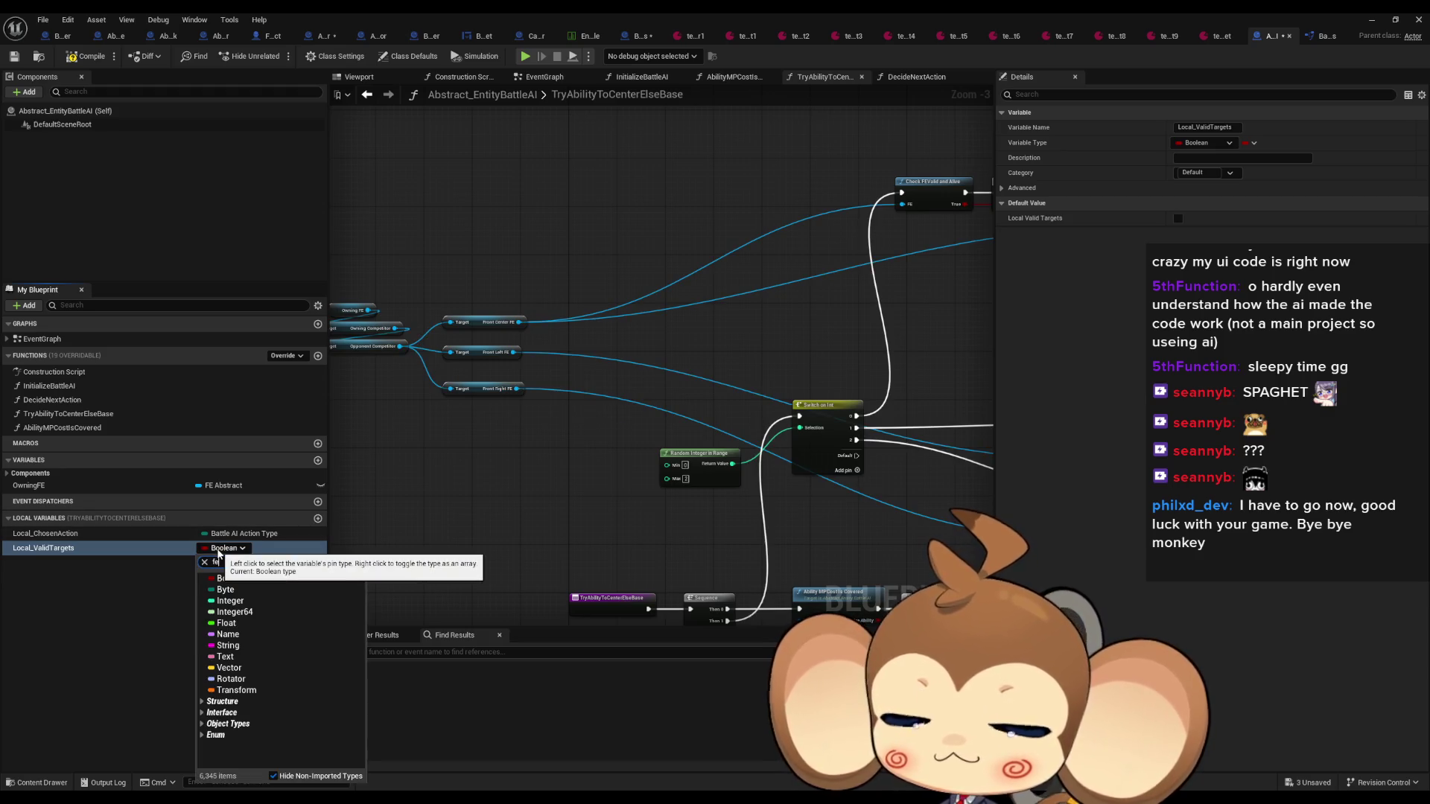
type("fe")
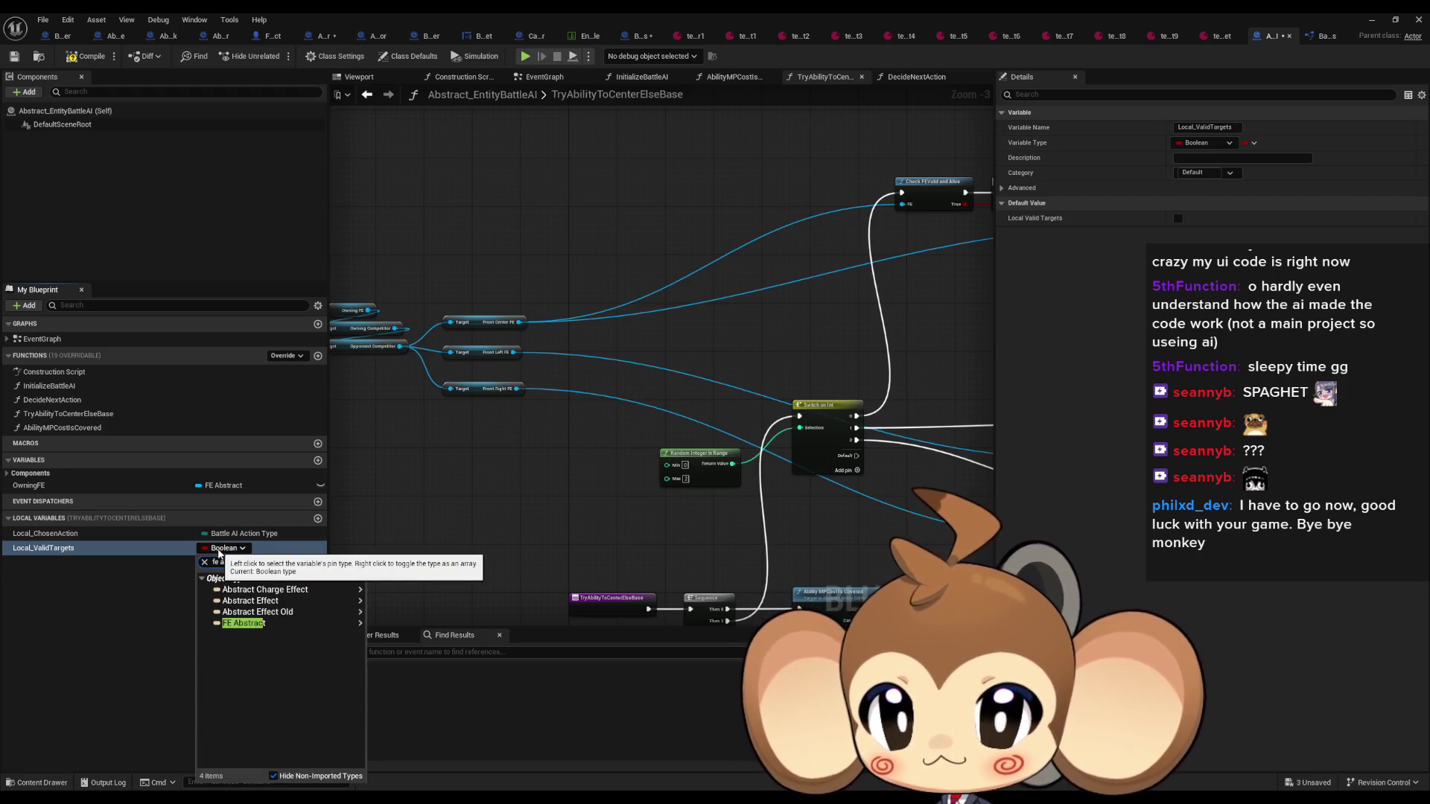
left_click(395, 621)
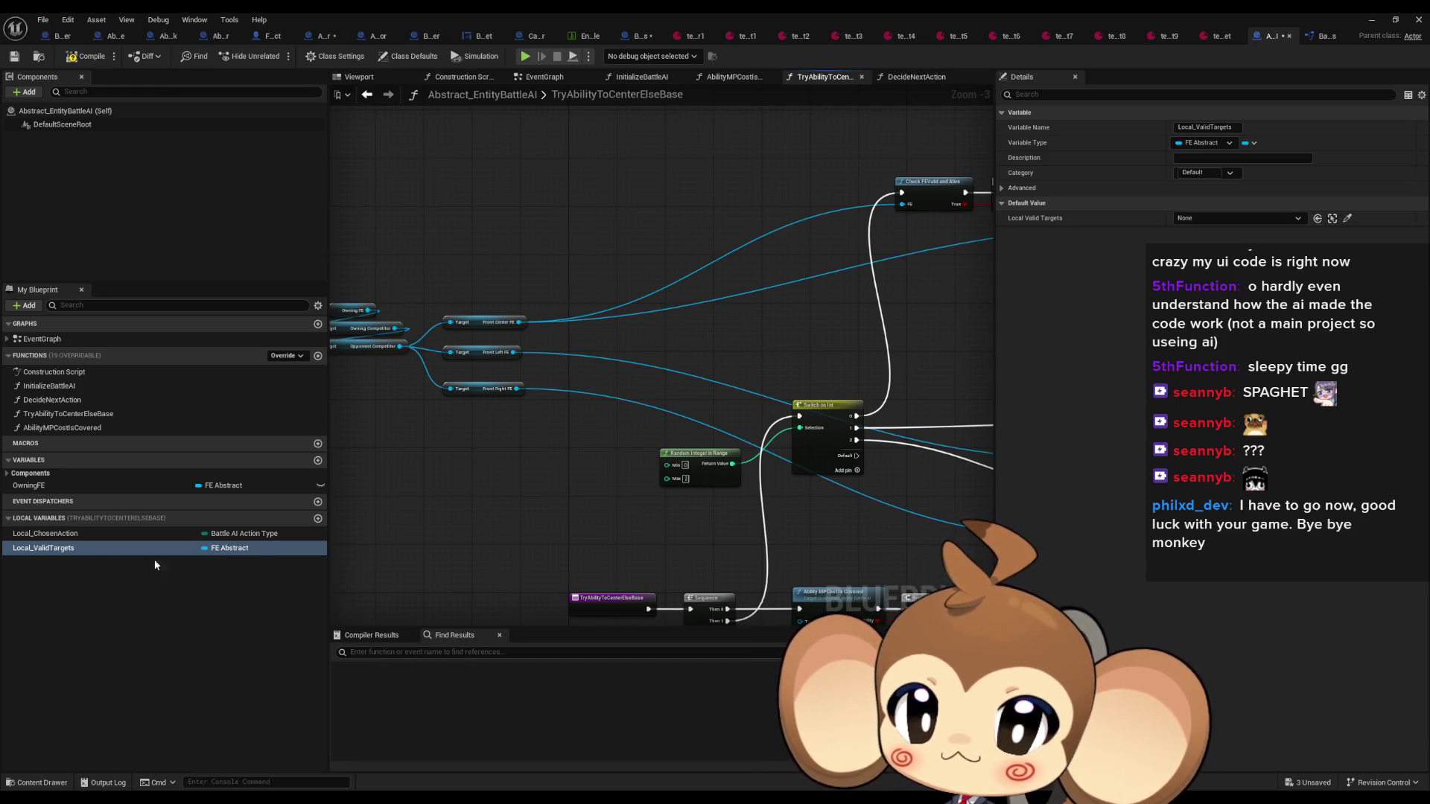
left_click(1248, 143)
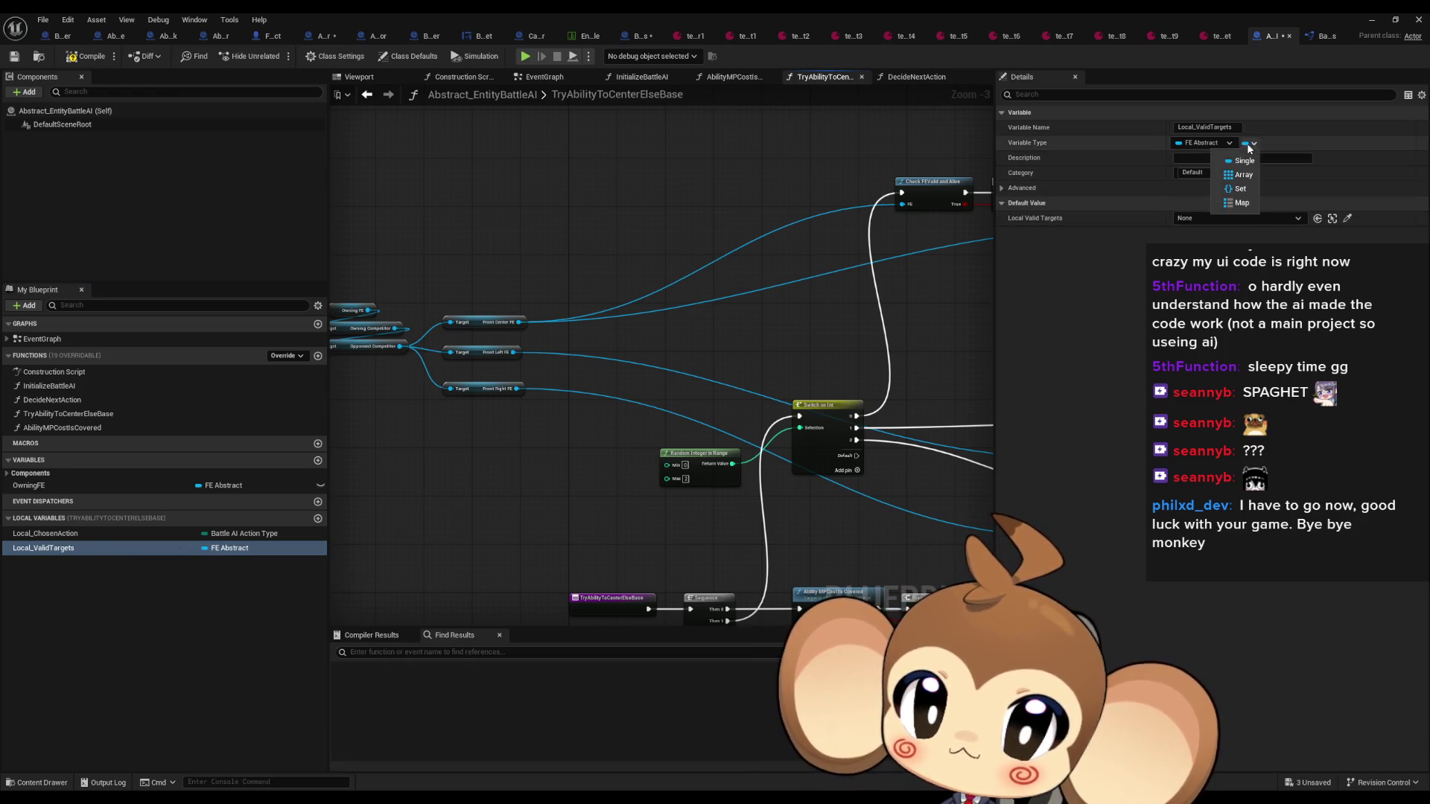
left_click(1255, 162)
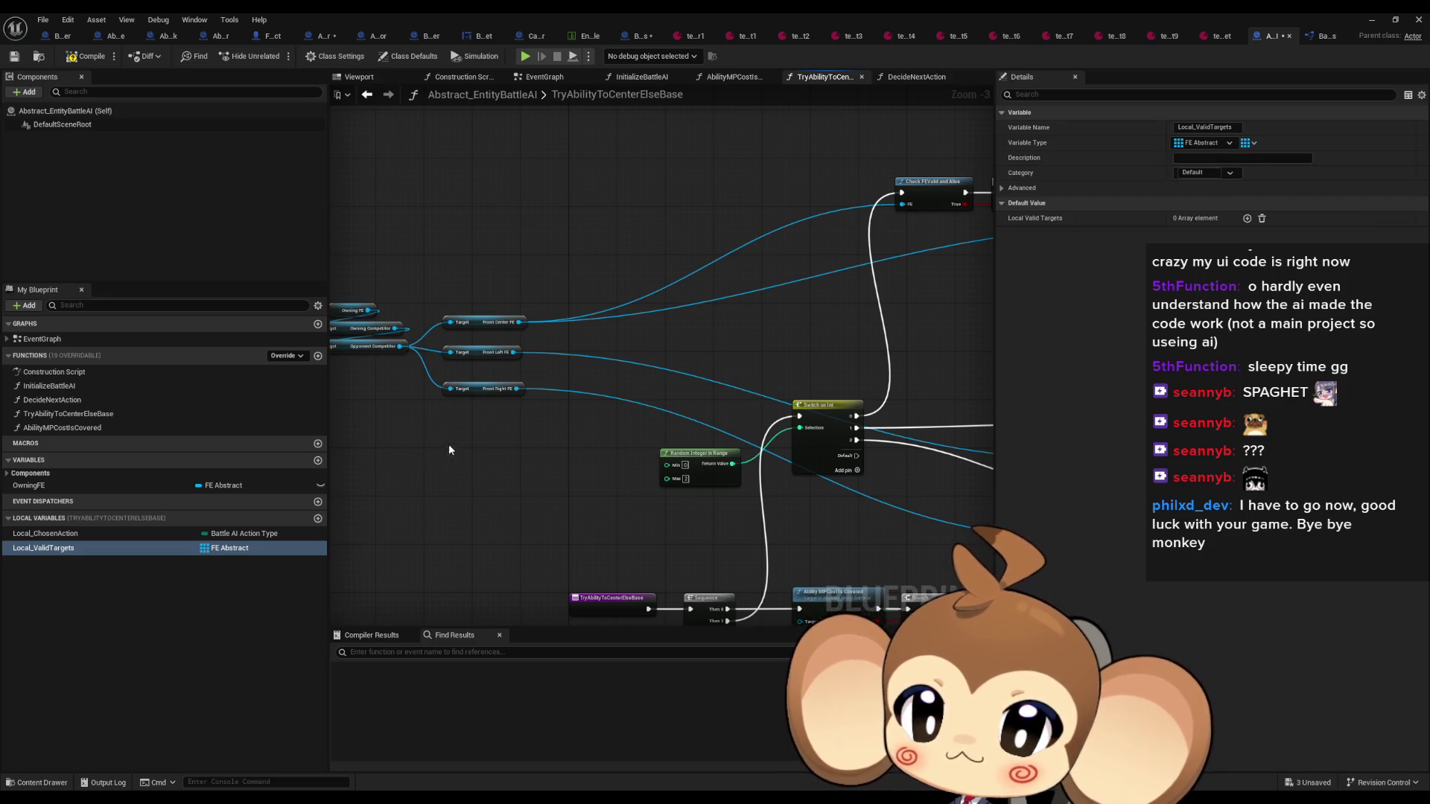
scroll(469, 429, "up", 2)
scroll(686, 390, "down", 2)
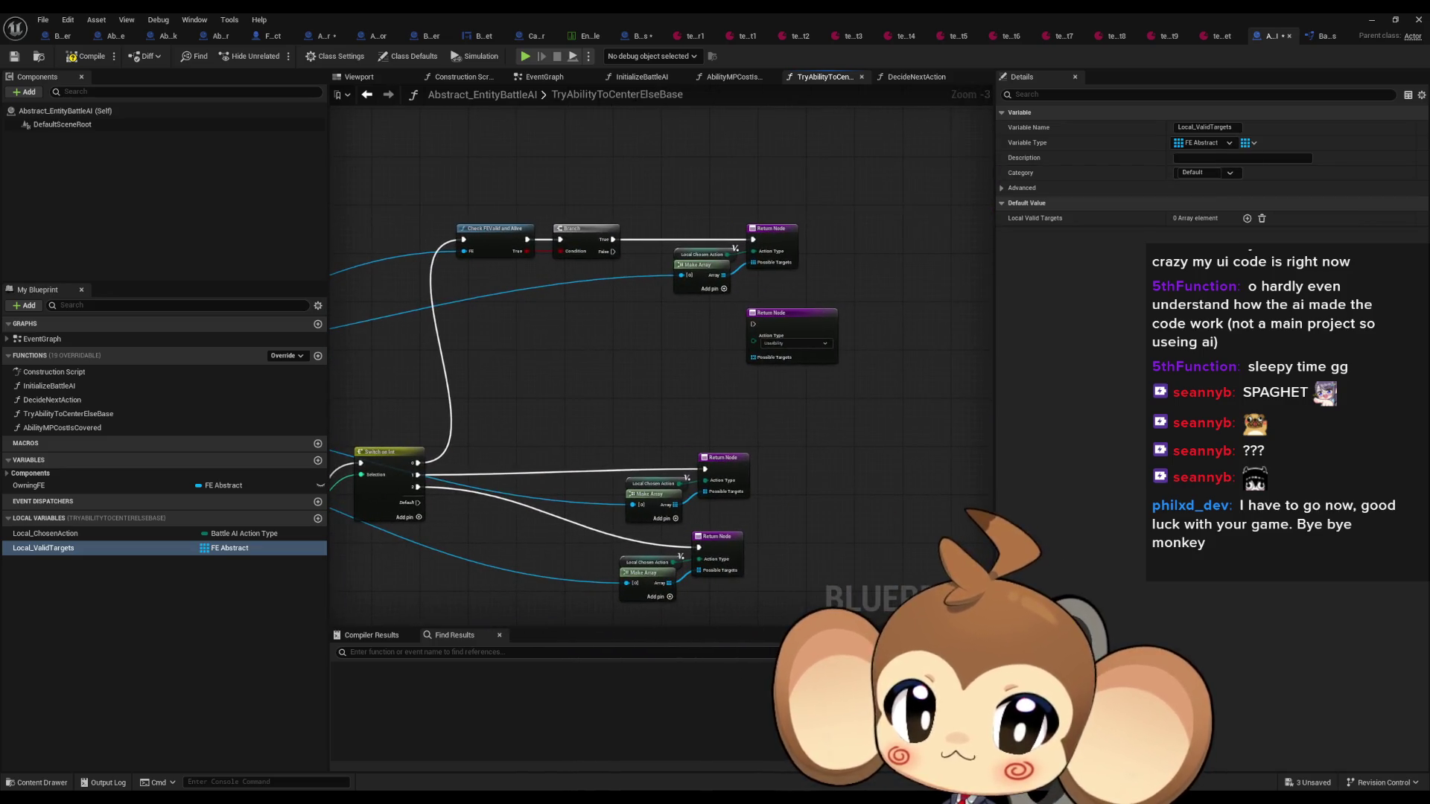
Place a Local_ValidTargets getter node in the graph
scroll(714, 226, "up", 2)
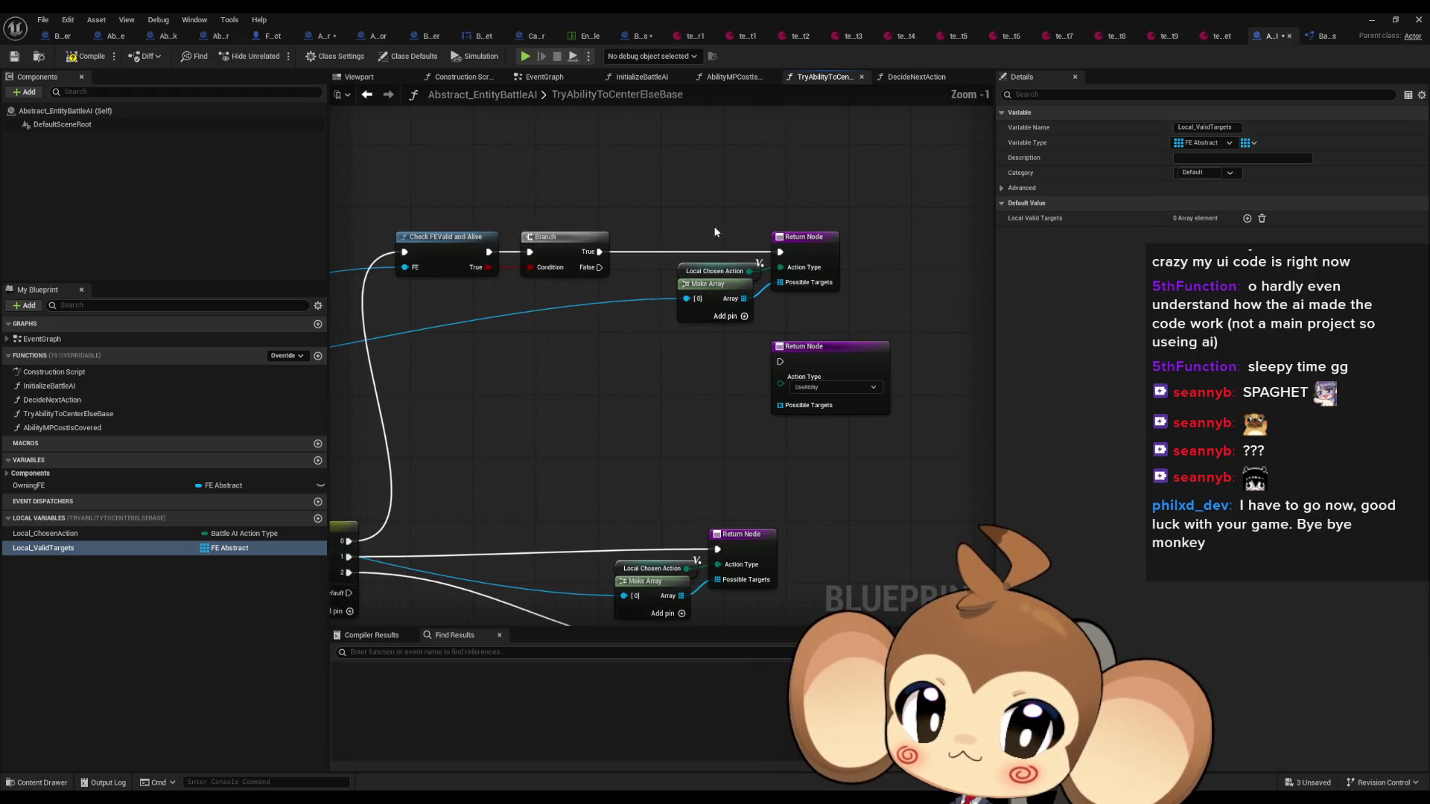
mouse_move(468, 442)
left_mouse_down()
mouse_move(790, 361)
mouse_move(910, 312)
mouse_move(901, 172)
mouse_move(664, 252)
mouse_move(452, 538)
mouse_move(627, 470)
mouse_move(680, 360)
mouse_move(664, 329)
mouse_move(705, 215)
mouse_move(827, 312)
mouse_move(976, 400)
left_mouse_up()
scroll(629, 468, "down", 2)
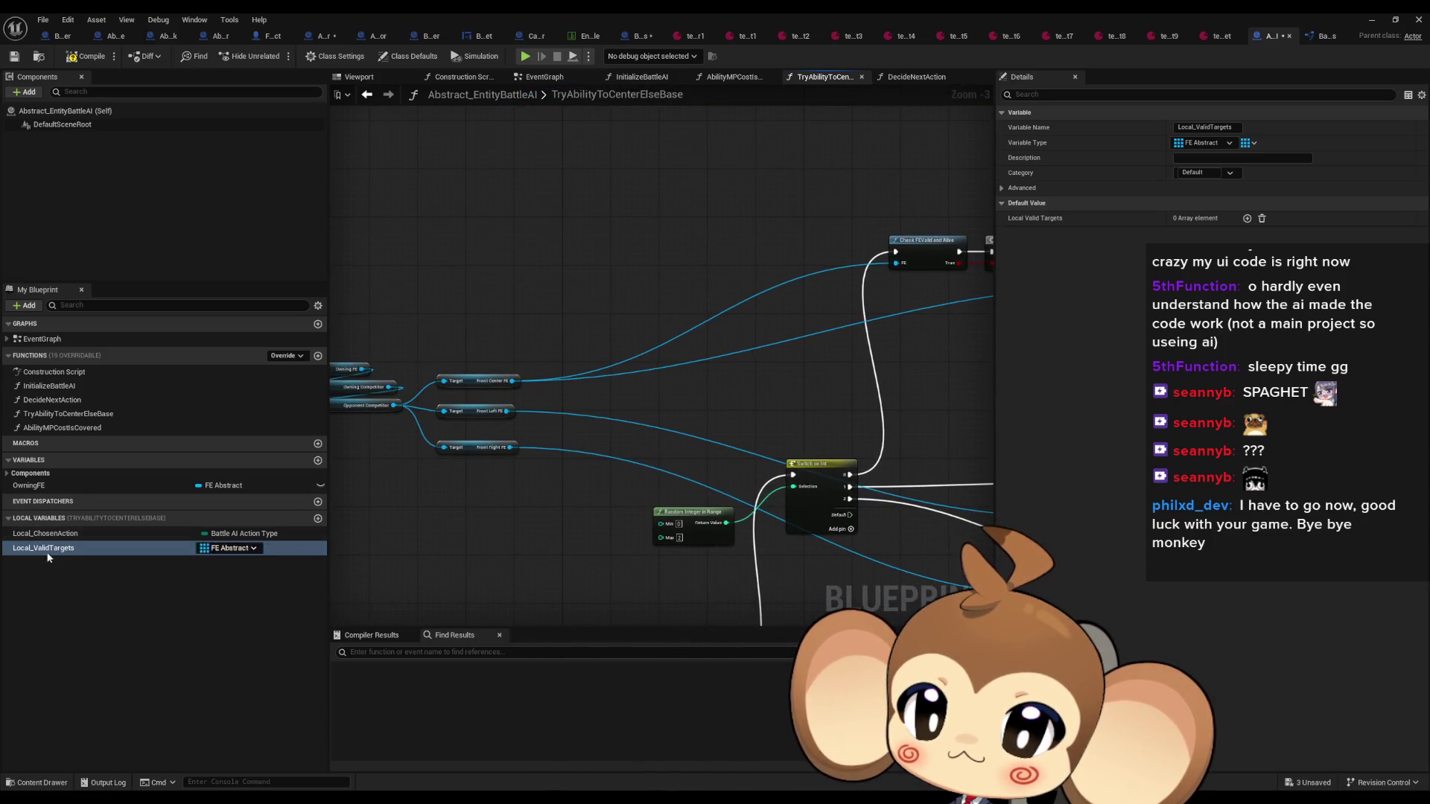
mouse_move(56, 551)
left_mouse_down()
mouse_move(120, 550)
mouse_move(587, 310)
mouse_move(477, 237)
left_mouse_up()
left_click(518, 258)
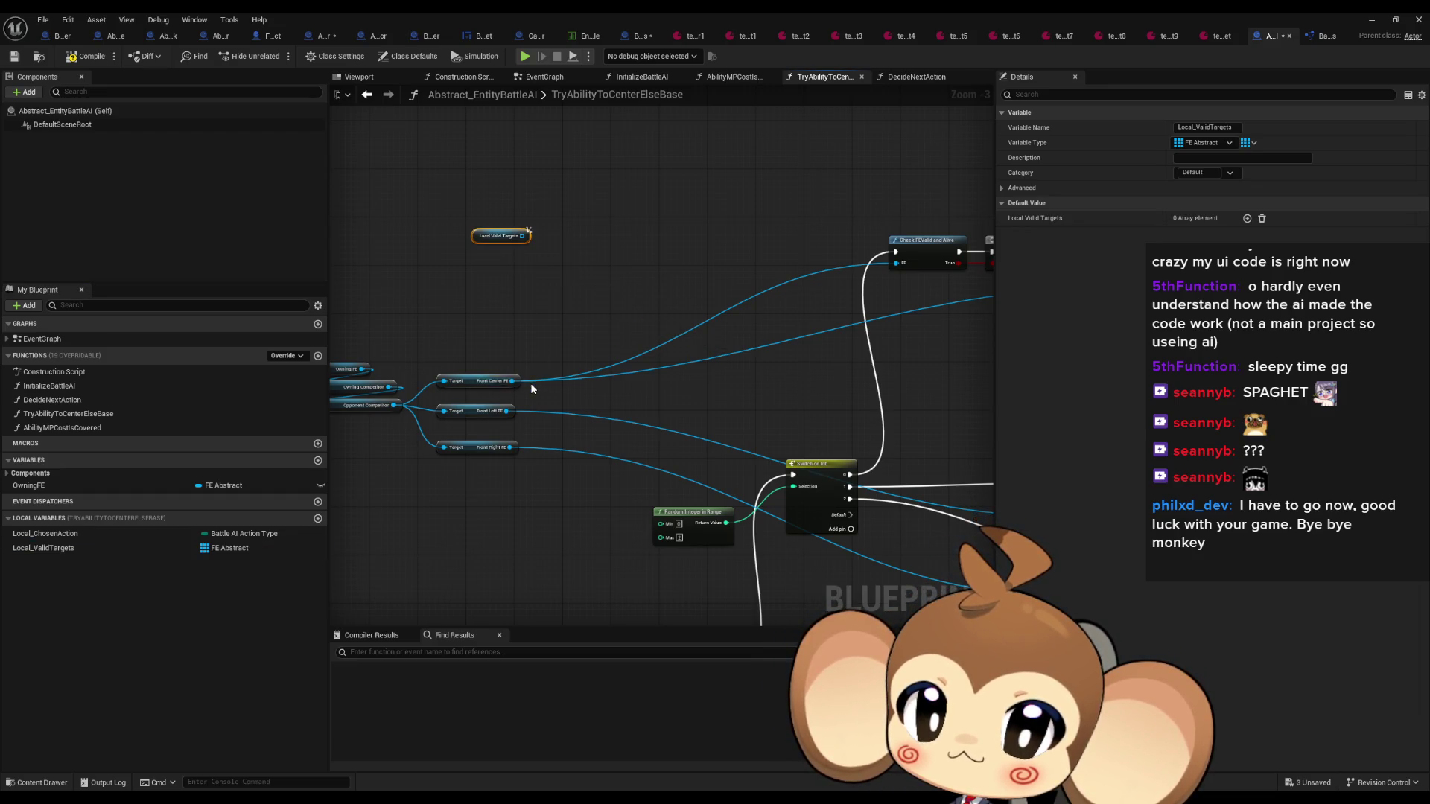
Duplicate the Check FEValid and Alive node for Front Right FE and move all three checks left
left_click(807, 220)
scroll(570, 301, "up", 2)
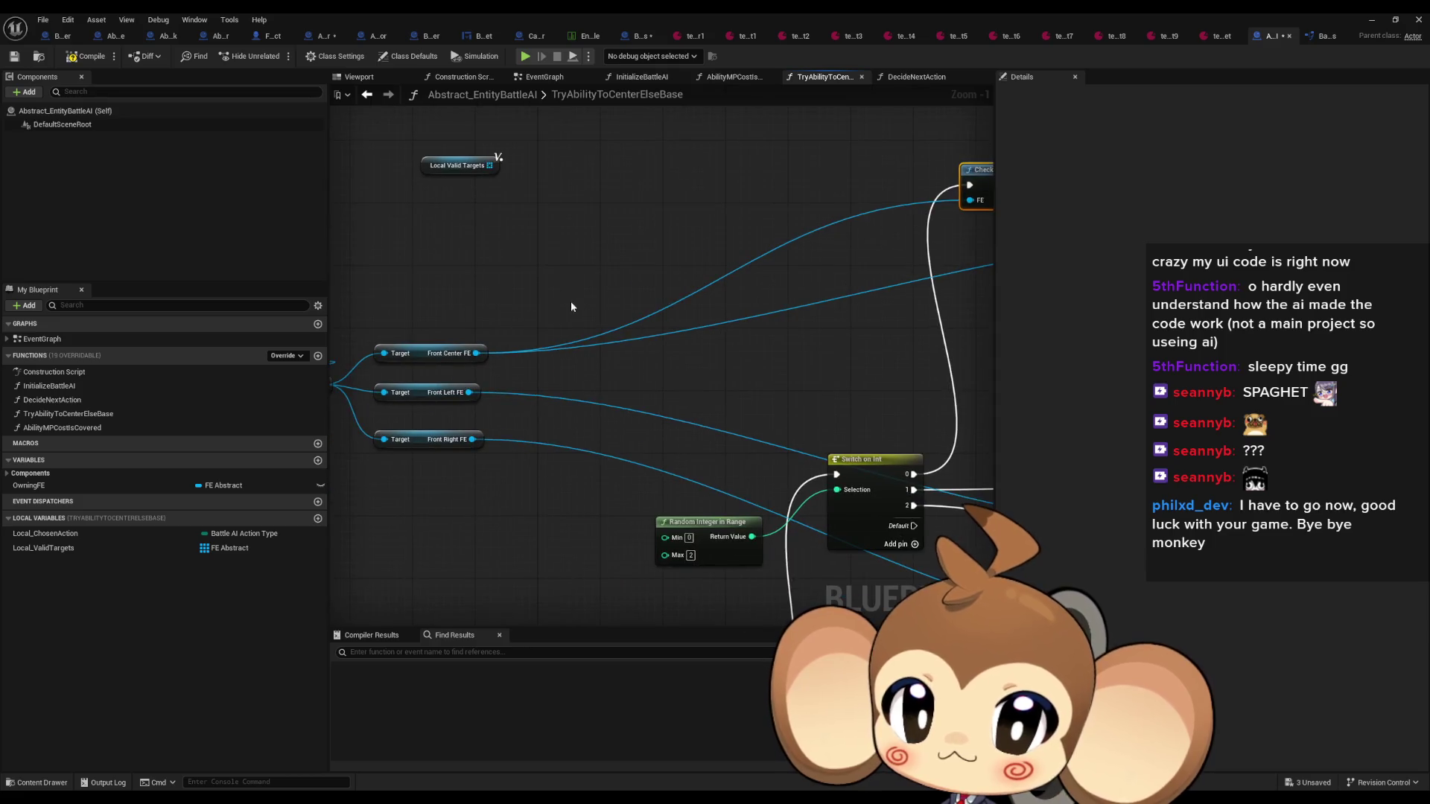
mouse_move(430, 294)
left_mouse_down()
mouse_move(659, 402)
mouse_move(449, 391)
left_mouse_up()
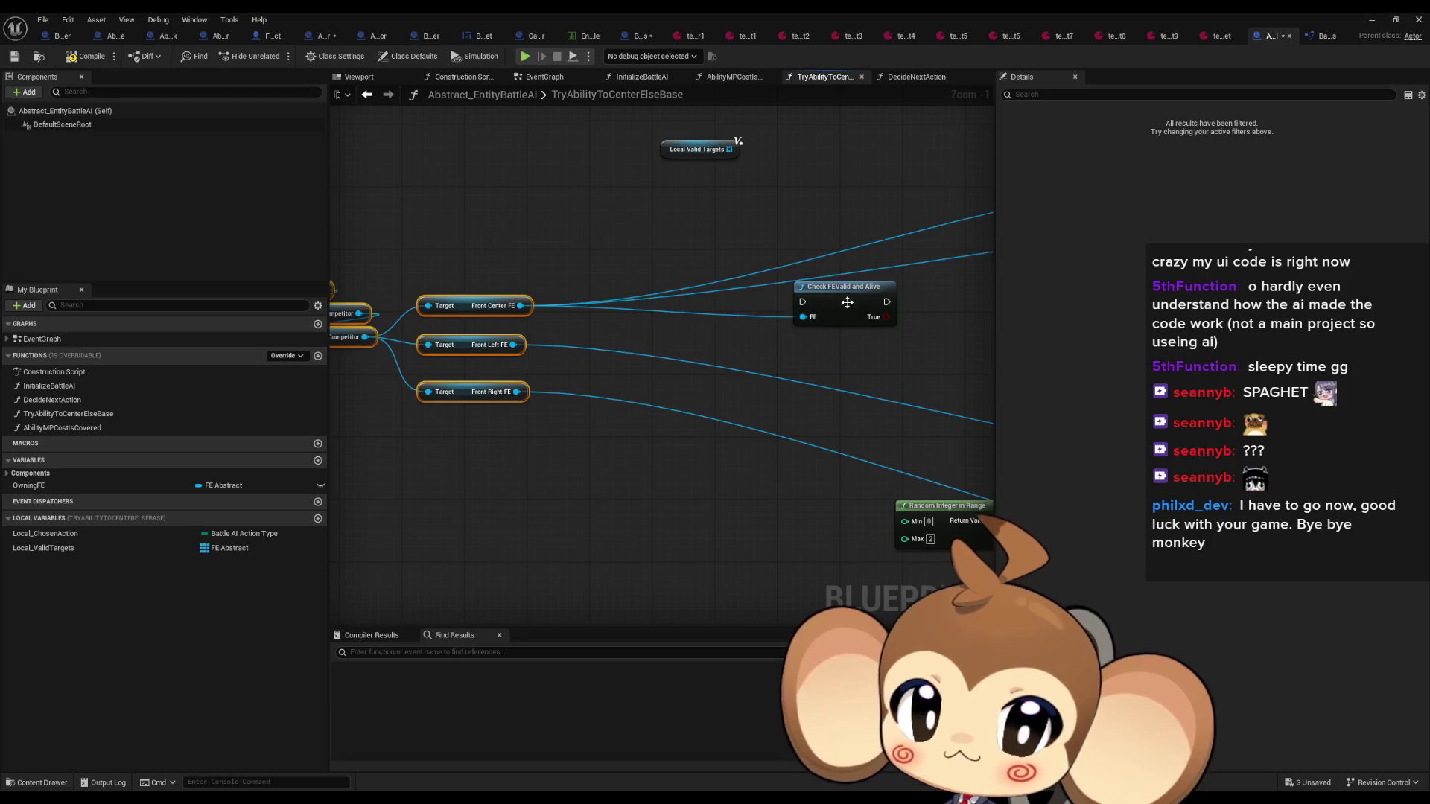
left_click_drag(847, 302, 760, 293)
key("ctrl+c")
key("ctrl+v")
key("ctrl+v")
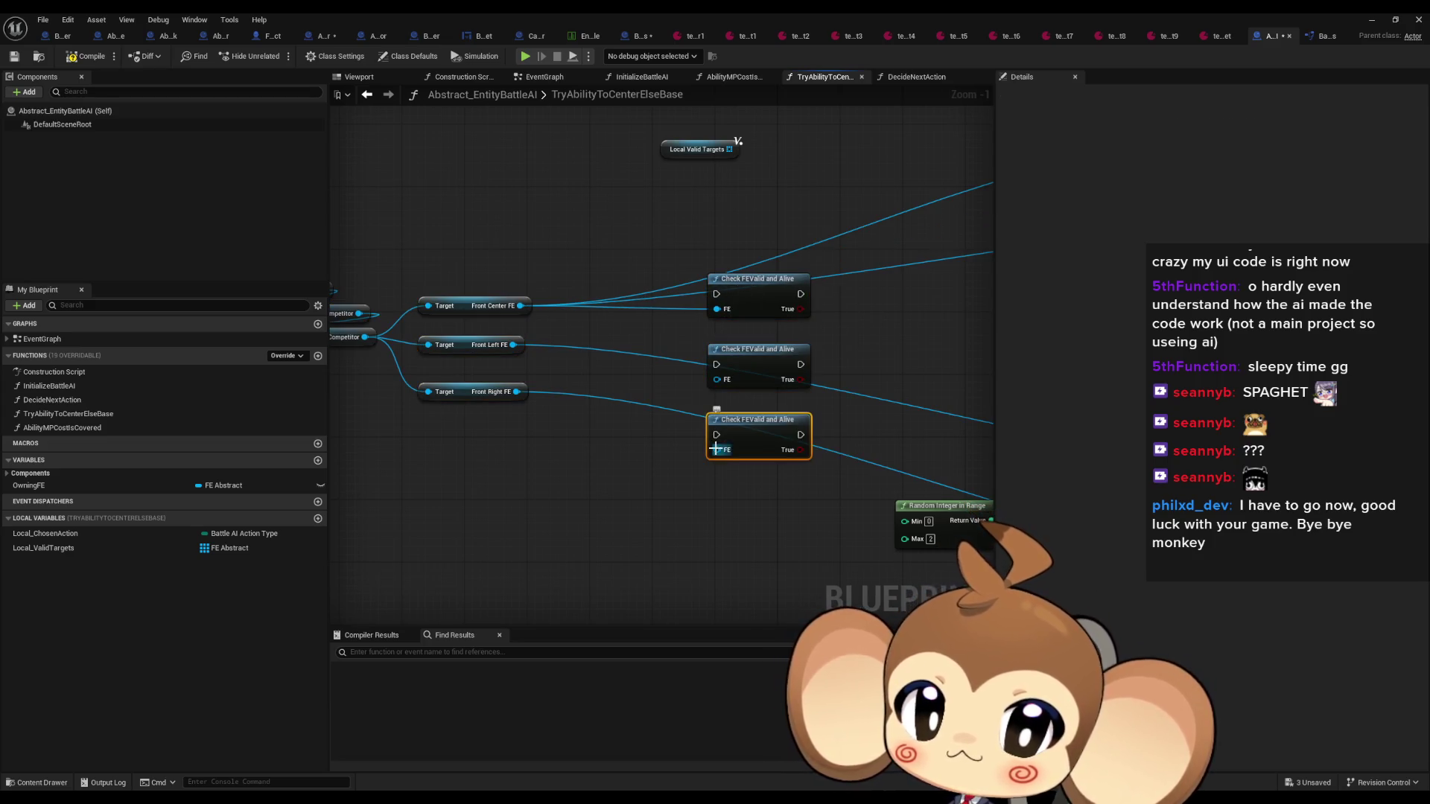
left_click_drag(716, 450, 516, 391)
mouse_move(518, 339)
left_mouse_down()
mouse_move(704, 378)
mouse_move(521, 347)
left_mouse_up()
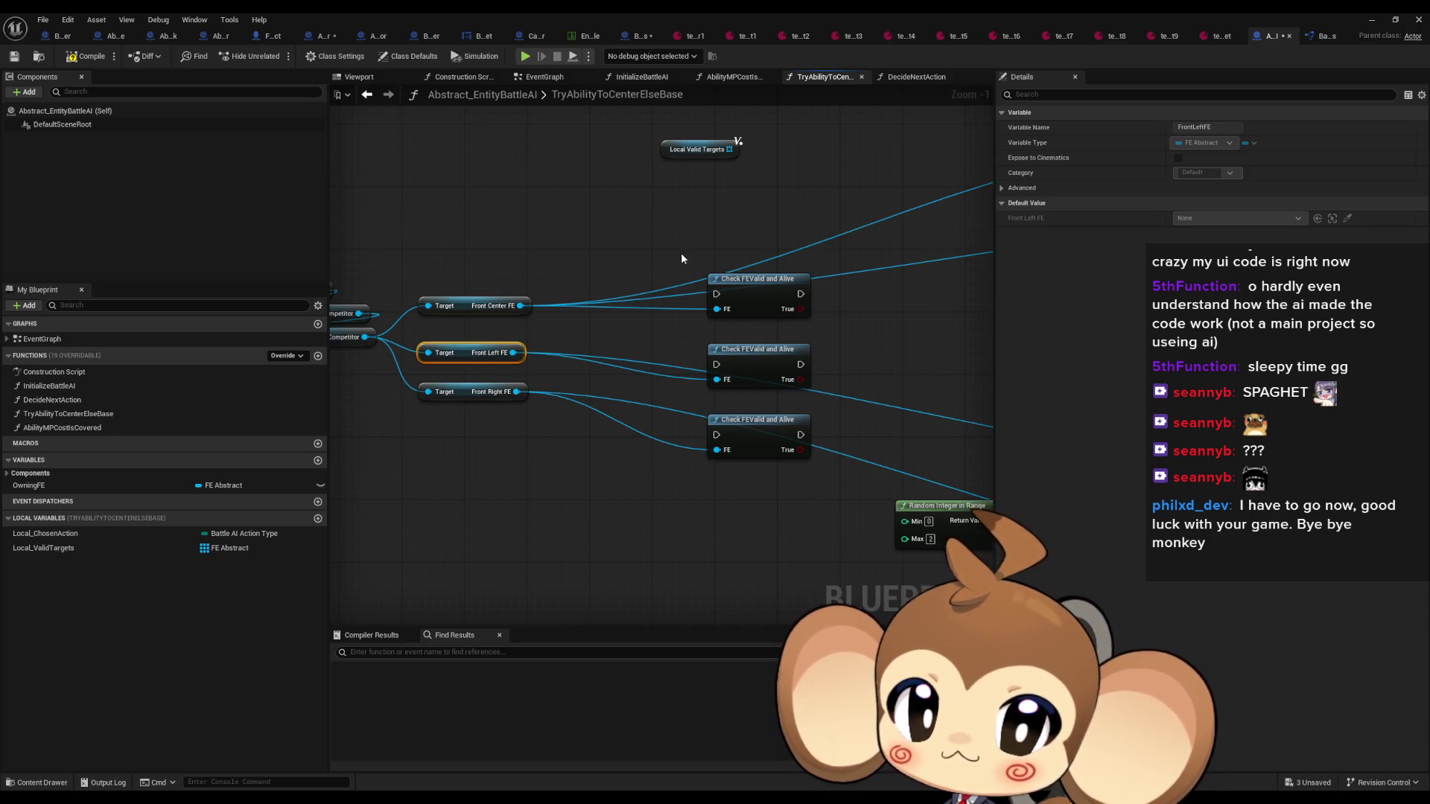
left_click_drag(682, 258, 819, 465)
mouse_move(758, 349)
left_mouse_down()
mouse_move(671, 350)
mouse_move(819, 279)
left_mouse_up()
left_click(789, 223)
Give each of the three validity checks a Branch wired from its True output
type("branch")
key("Return")
key("ctrl+d")
mouse_move(713, 380)
left_mouse_down()
mouse_move(757, 388)
mouse_move(752, 366)
mouse_move(773, 359)
left_mouse_up()
key("ctrl+d")
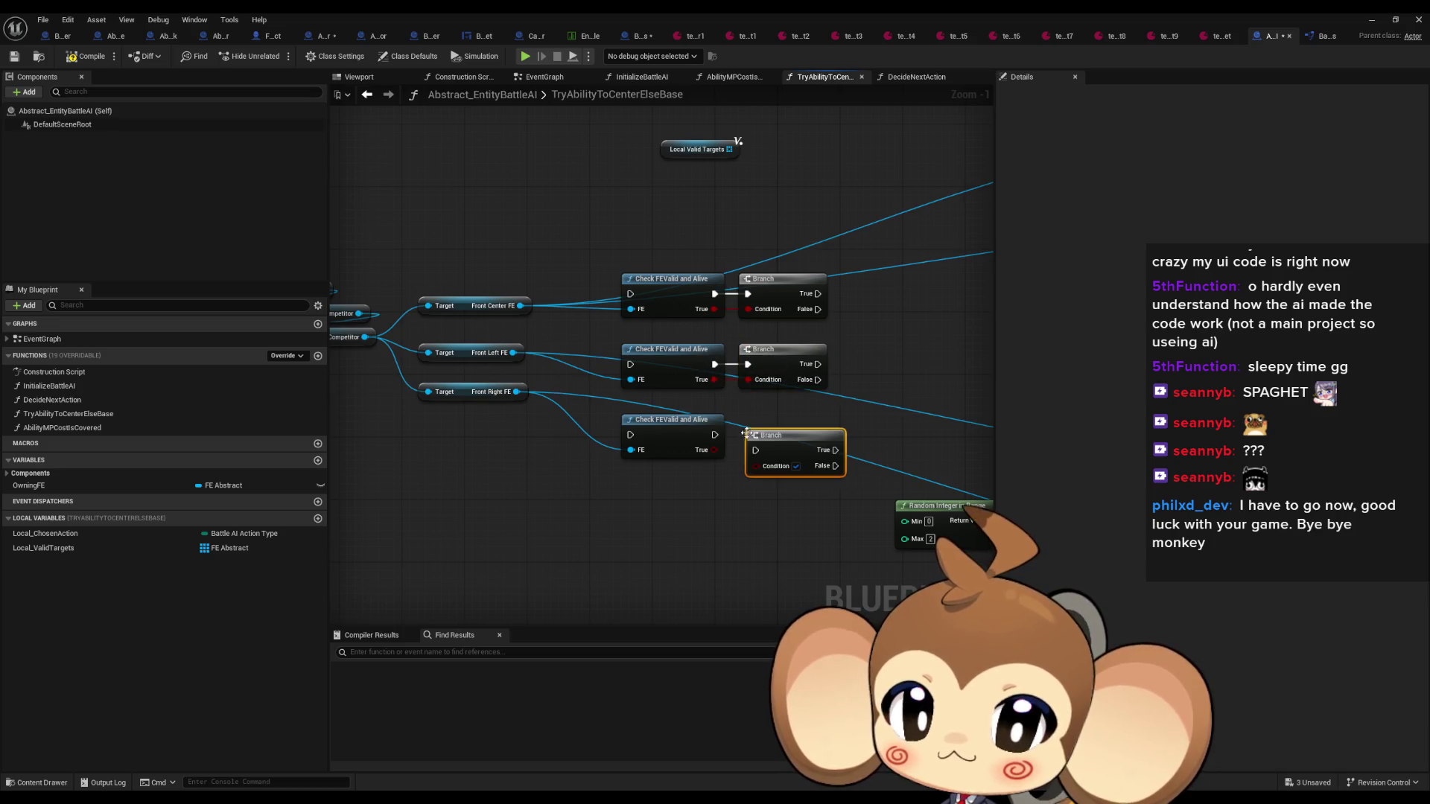
mouse_move(714, 450)
left_mouse_down()
mouse_move(756, 467)
mouse_move(776, 427)
left_mouse_up()
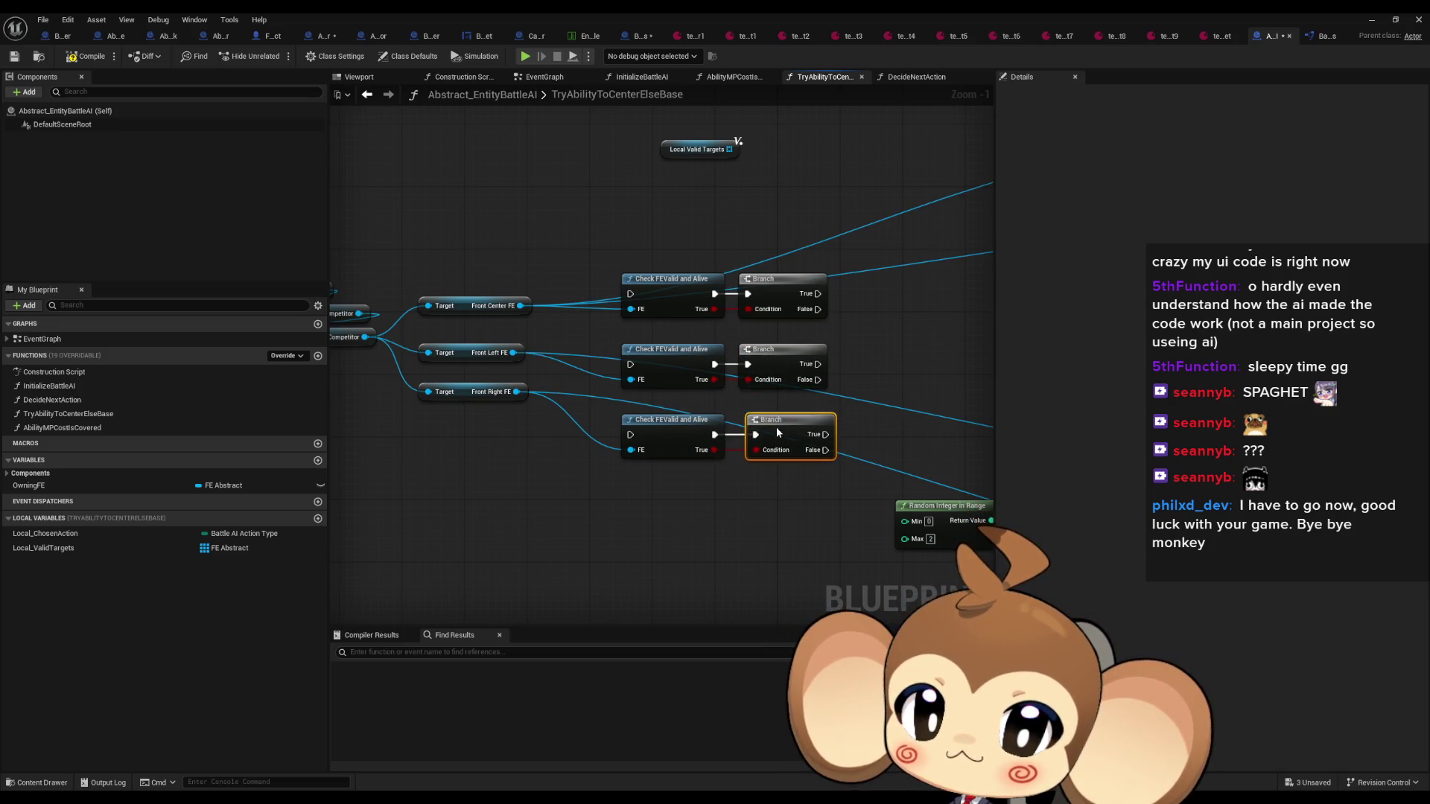
Add an array ADD node fed by Local Valid Targets
mouse_move(707, 153)
left_mouse_down()
mouse_move(700, 184)
mouse_move(780, 180)
mouse_move(843, 217)
left_mouse_up()
type("add")
left_click(816, 249)
left_click_drag(678, 174, 761, 190)
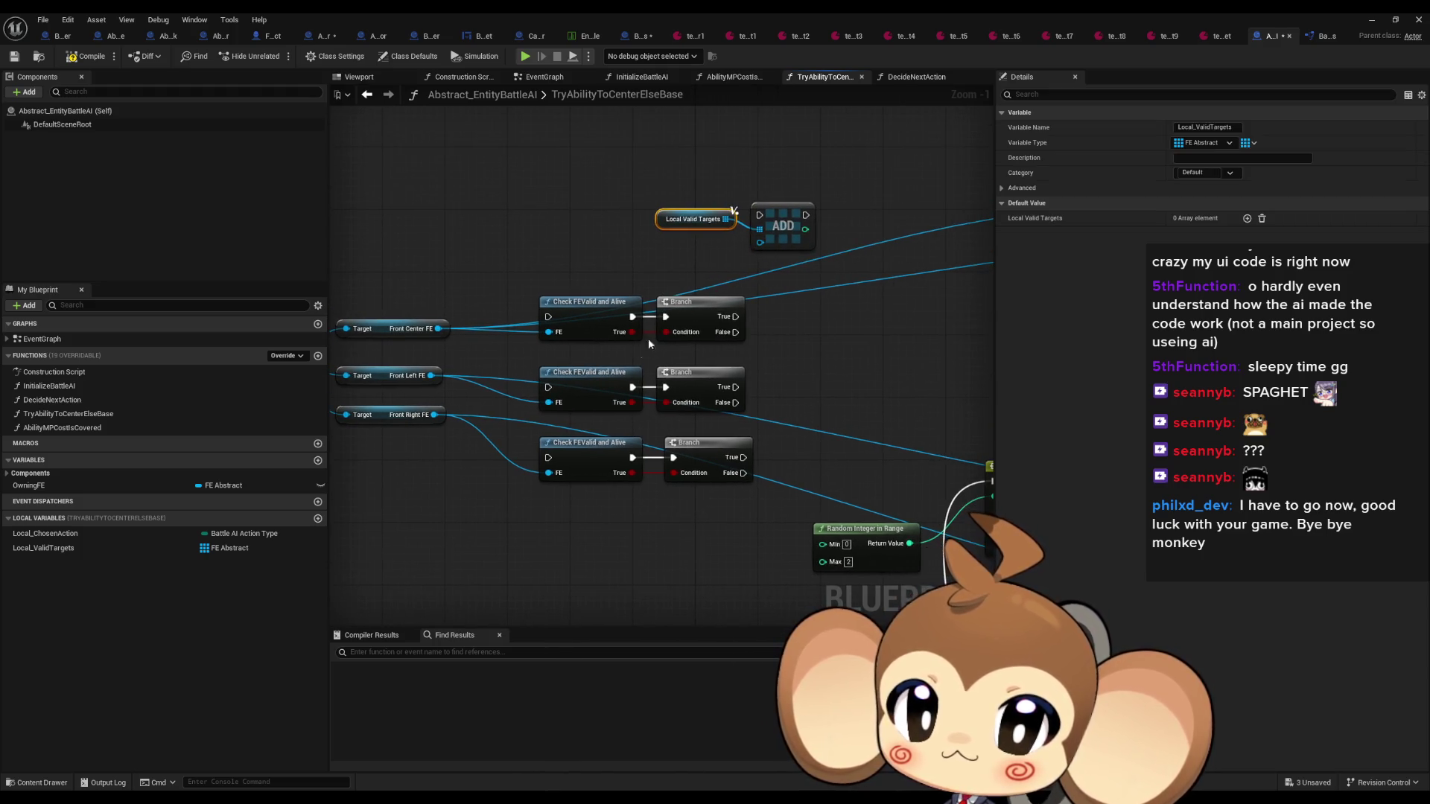
Add a Sequence node with Then 1 and Then 2 wired to the second and third validity checks
left_click_drag(648, 343, 715, 355)
left_click_drag(615, 328, 545, 326)
type("sequence")
key("Return")
mouse_move(625, 295)
left_mouse_down()
mouse_move(744, 440)
mouse_move(781, 458)
mouse_move(817, 453)
left_mouse_up()
left_click(587, 362)
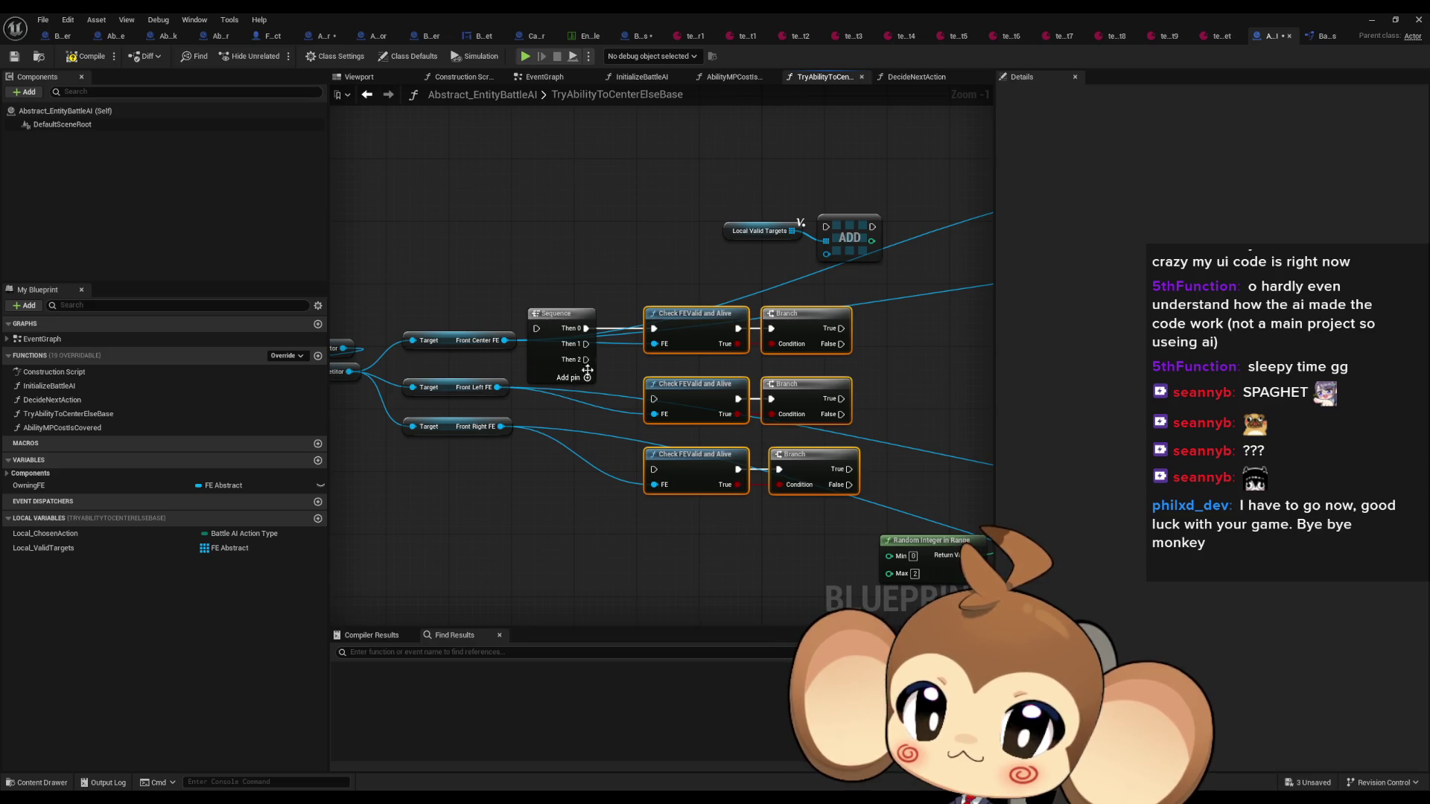
left_click(587, 378)
mouse_move(586, 343)
left_mouse_down()
mouse_move(614, 348)
mouse_move(656, 398)
left_mouse_up()
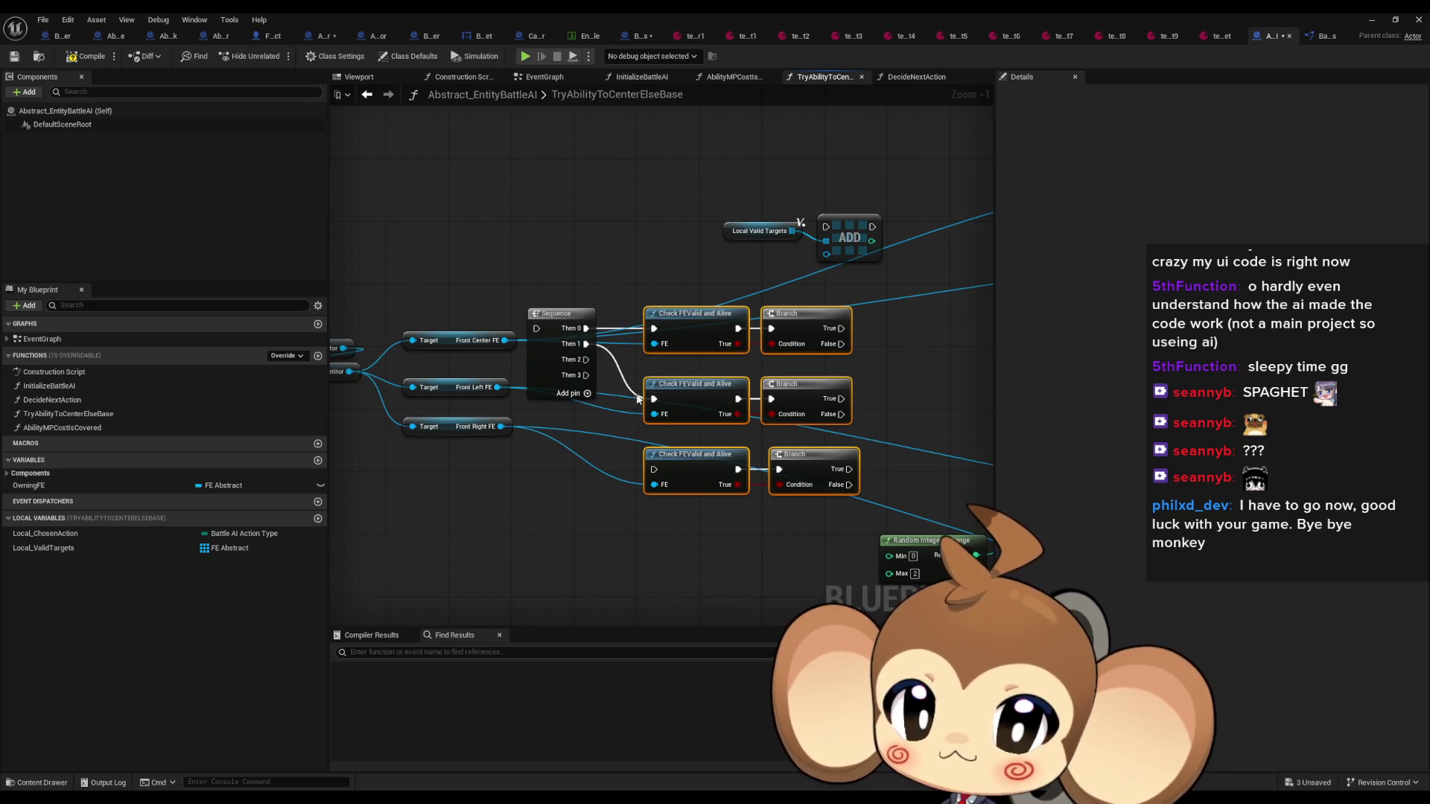
mouse_move(586, 359)
left_mouse_down()
mouse_move(654, 469)
mouse_move(557, 487)
mouse_move(489, 479)
left_mouse_up()
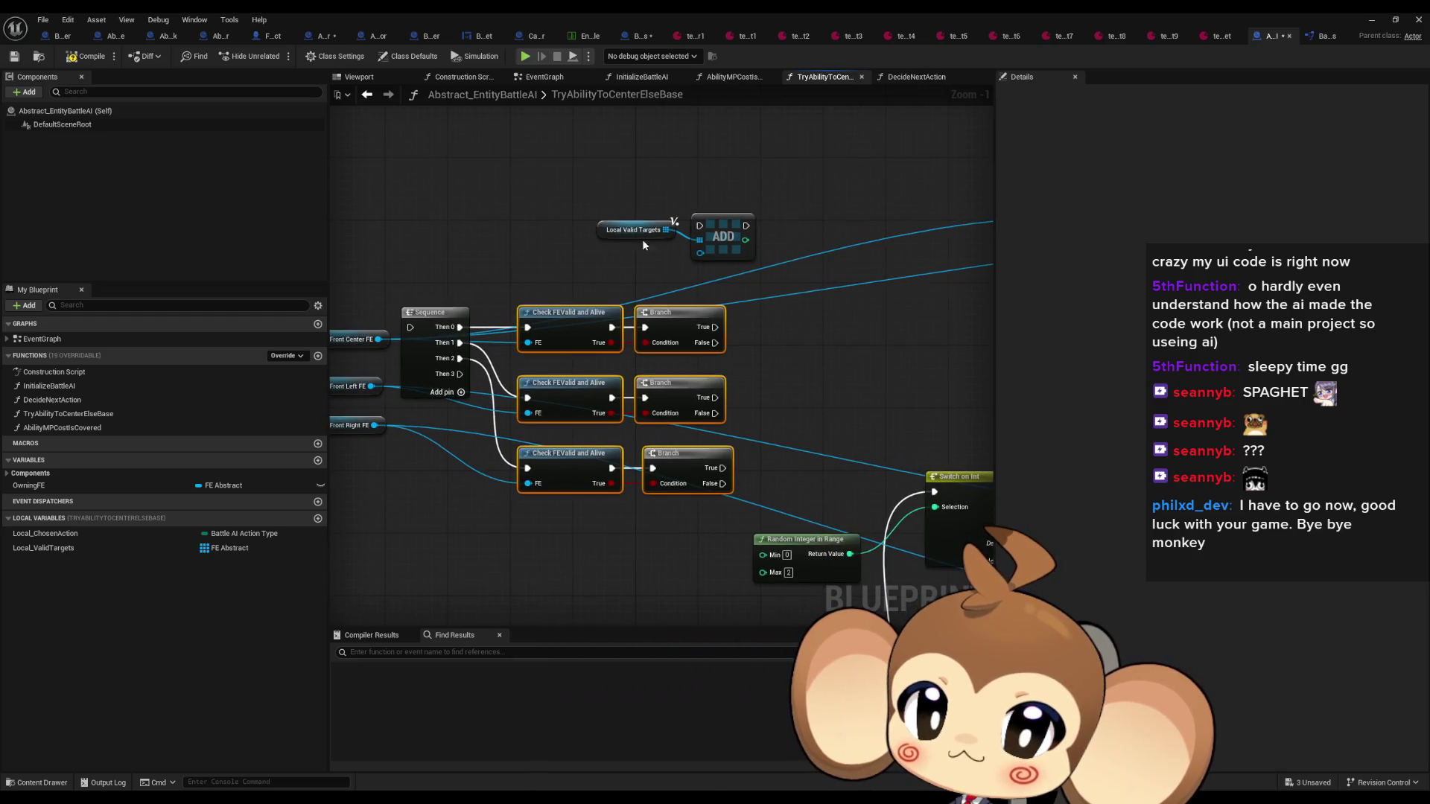
Place the Local Valid Targets getter and ADD node beside the top Branch, spacing the rows below
left_click(609, 237)
mouse_move(420, 333)
left_mouse_down()
mouse_move(530, 340)
mouse_move(783, 275)
mouse_move(823, 250)
mouse_move(824, 335)
left_mouse_up()
left_click_drag(943, 339, 949, 353)
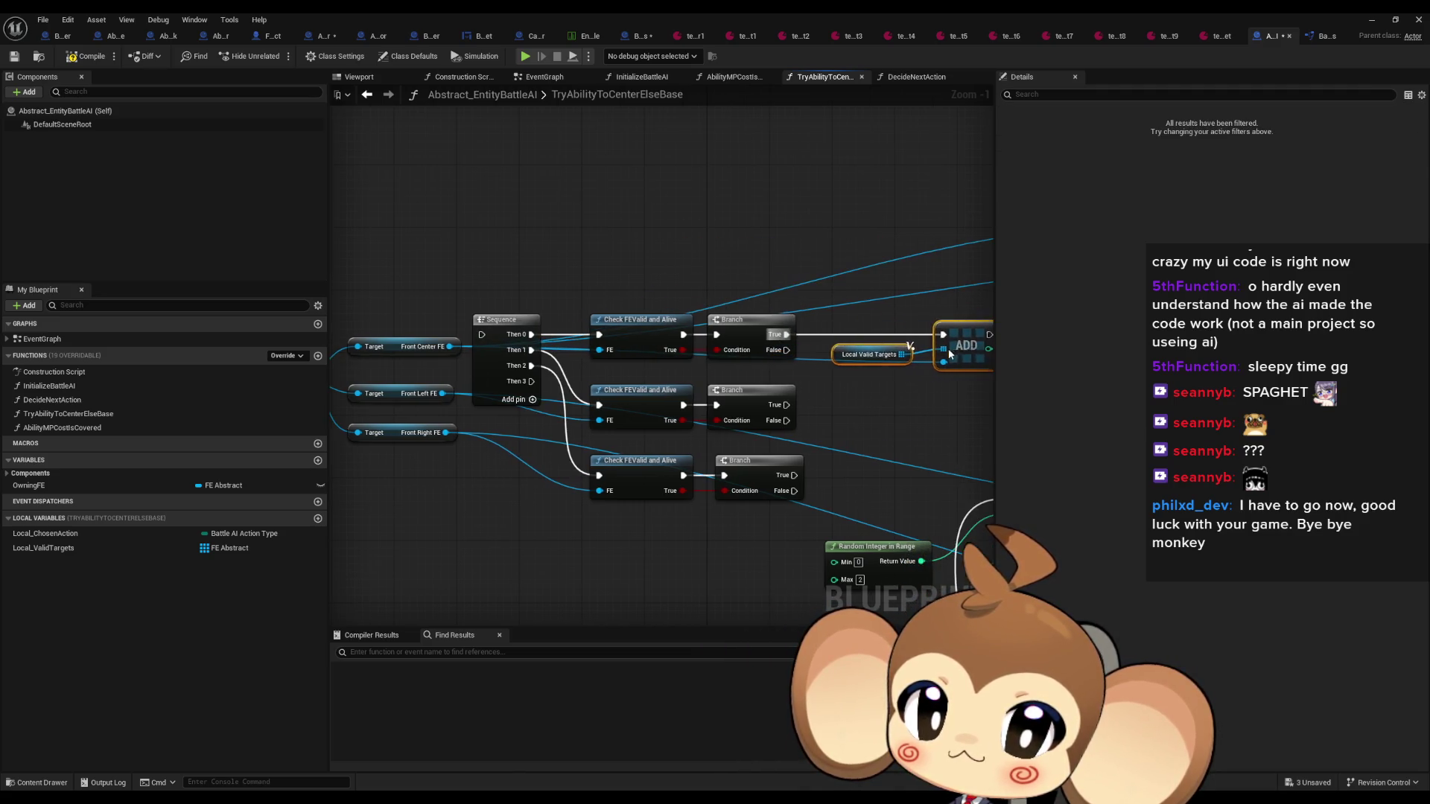
left_click(855, 315)
left_click_drag(827, 356, 755, 373)
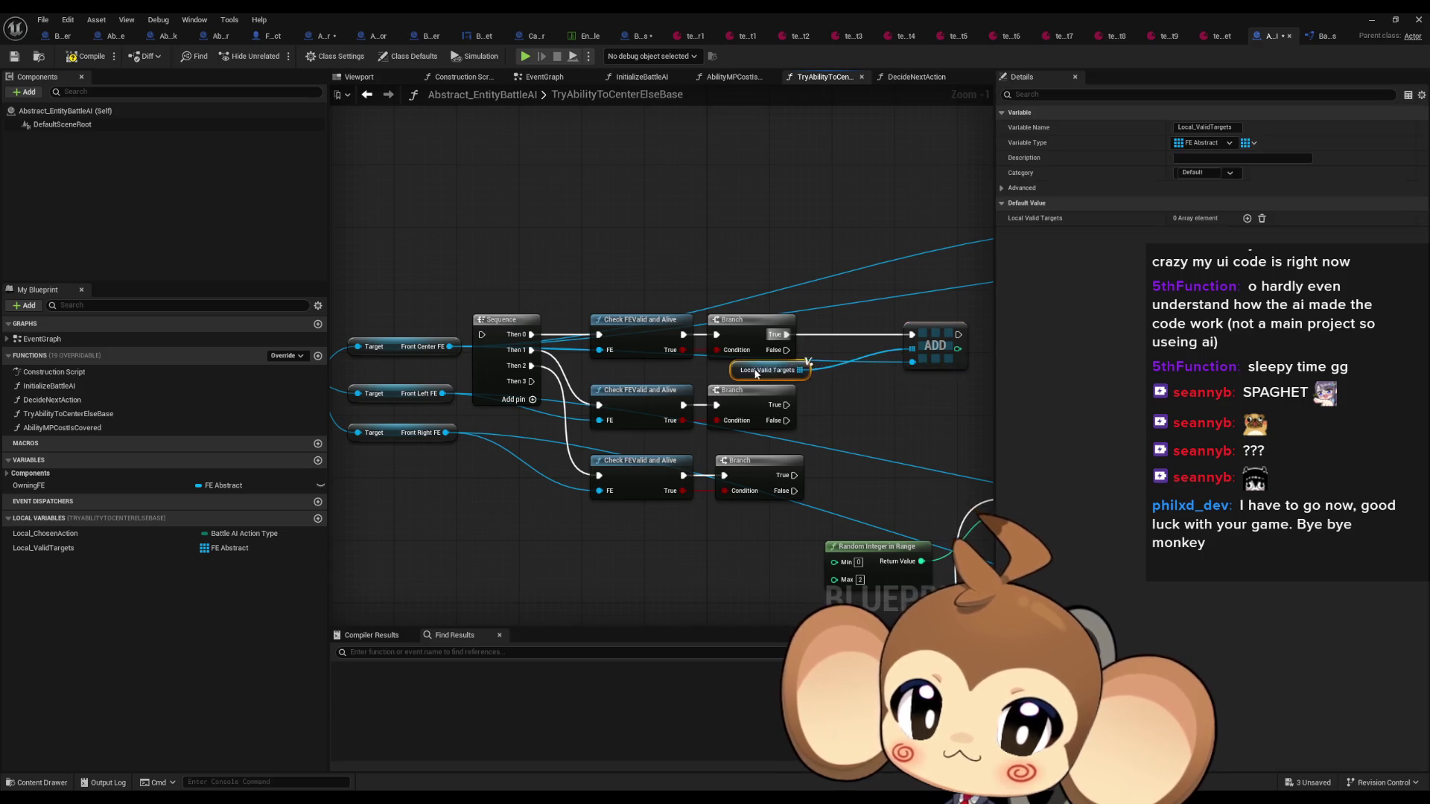
left_click_drag(939, 350, 853, 350)
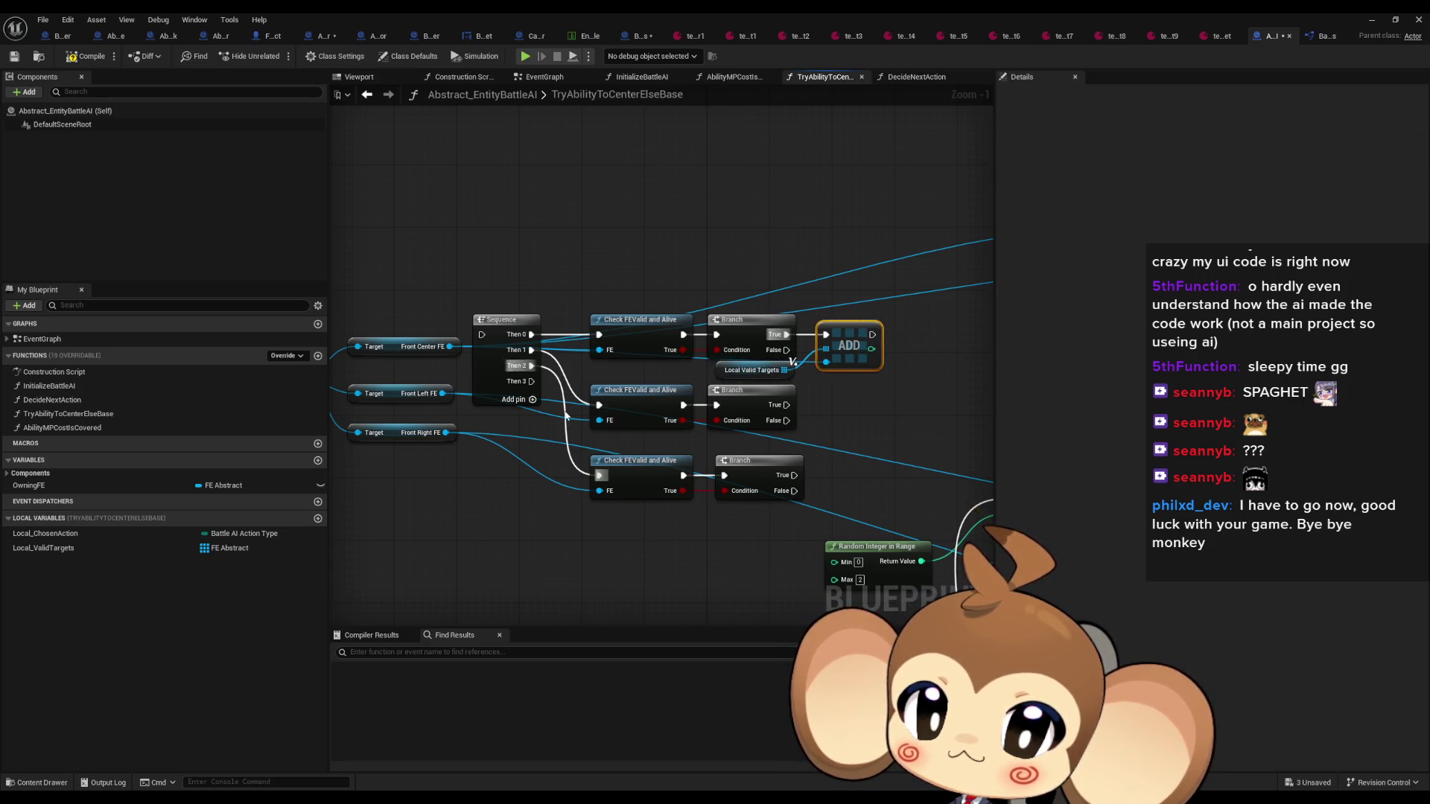
left_click_drag(566, 415, 801, 465)
left_click_drag(640, 391, 640, 406)
left_click(832, 374)
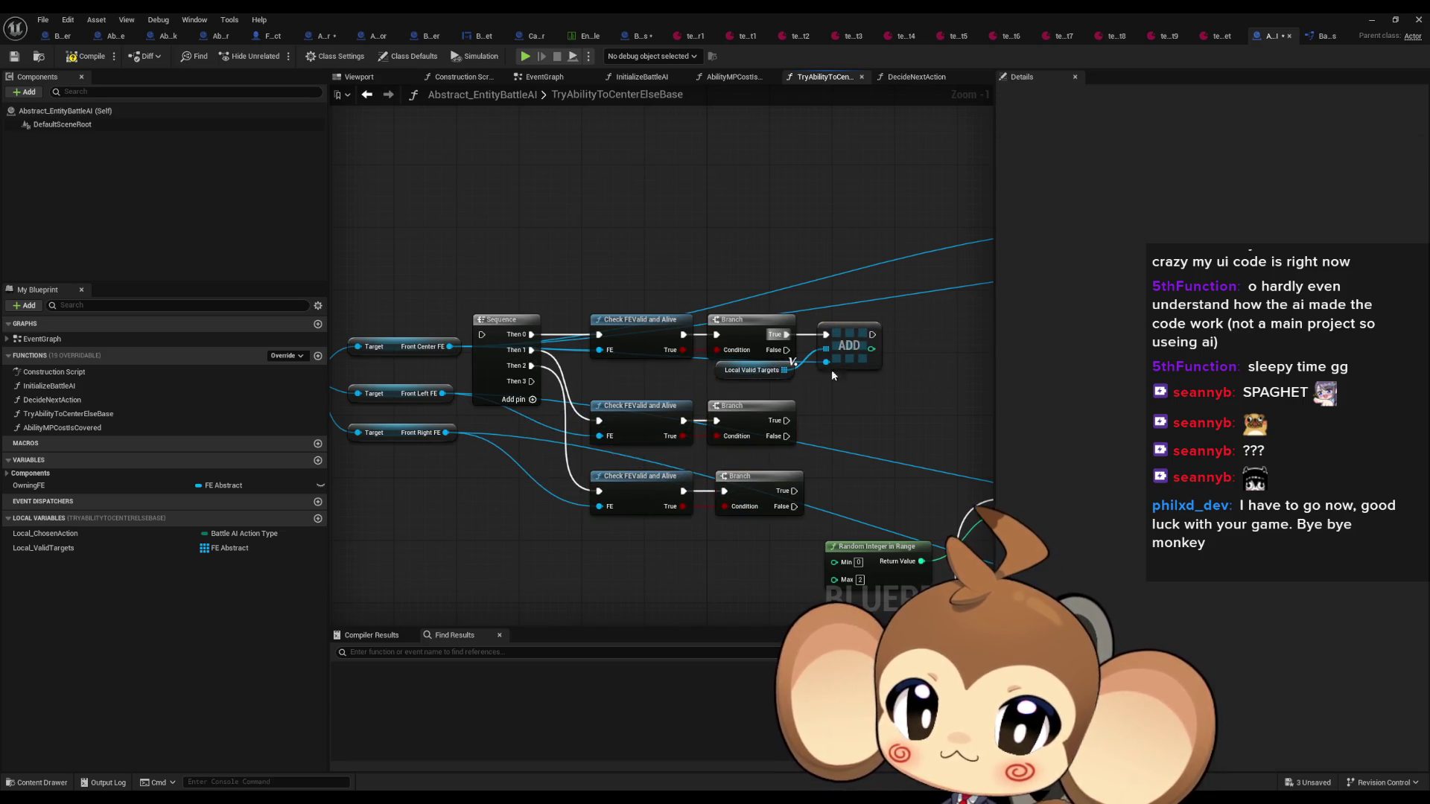
Paste getter-and-ADD copies beside the middle and bottom Branches, wiring True and Front Left/Right FE pins
left_click(727, 374, "ctrl")
key("ctrl+c")
key("ctrl+v")
mouse_move(879, 435)
left_mouse_down()
mouse_move(633, 438)
mouse_move(444, 400)
left_mouse_up()
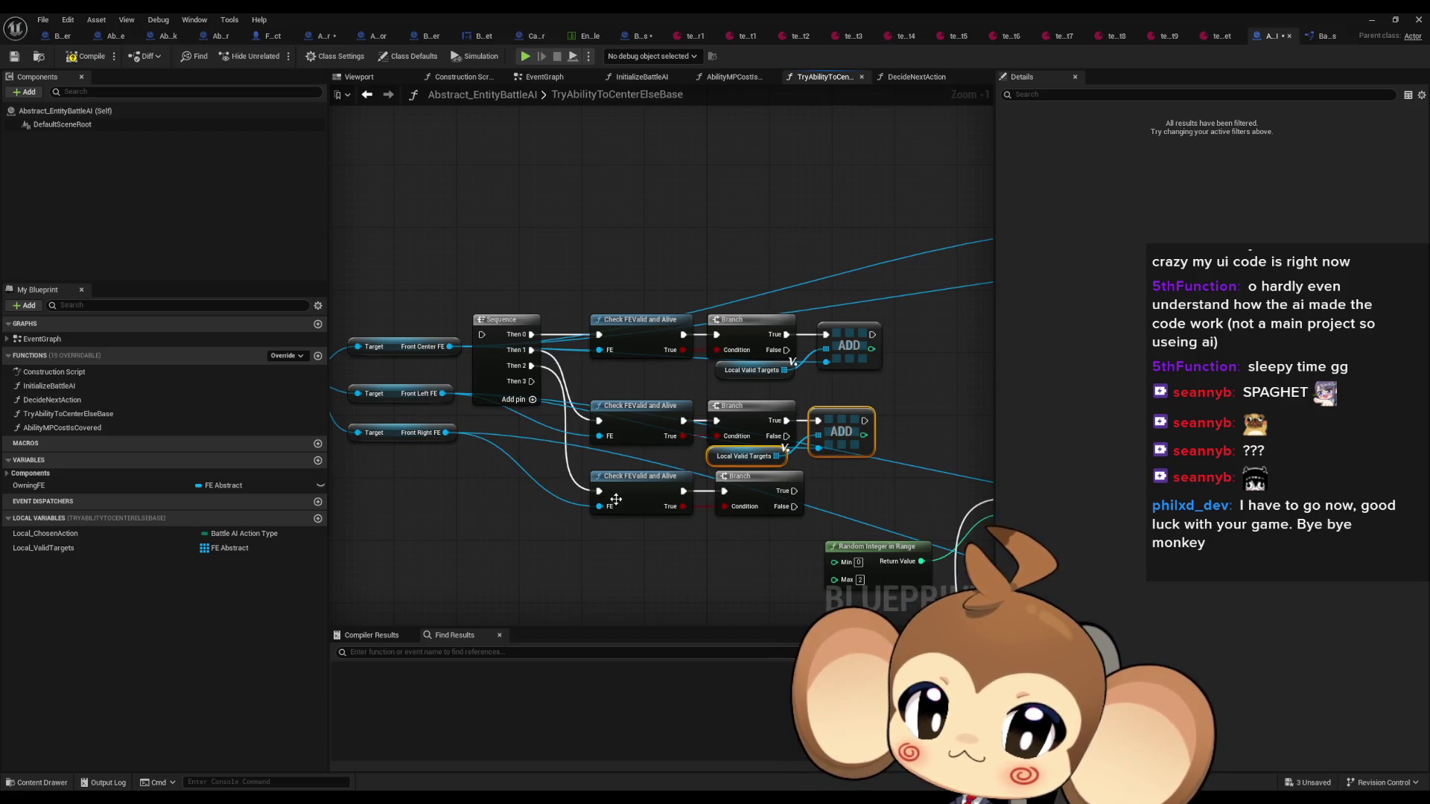
left_click_drag(812, 532, 584, 465)
left_click_drag(760, 494, 759, 501)
key("ctrl+v")
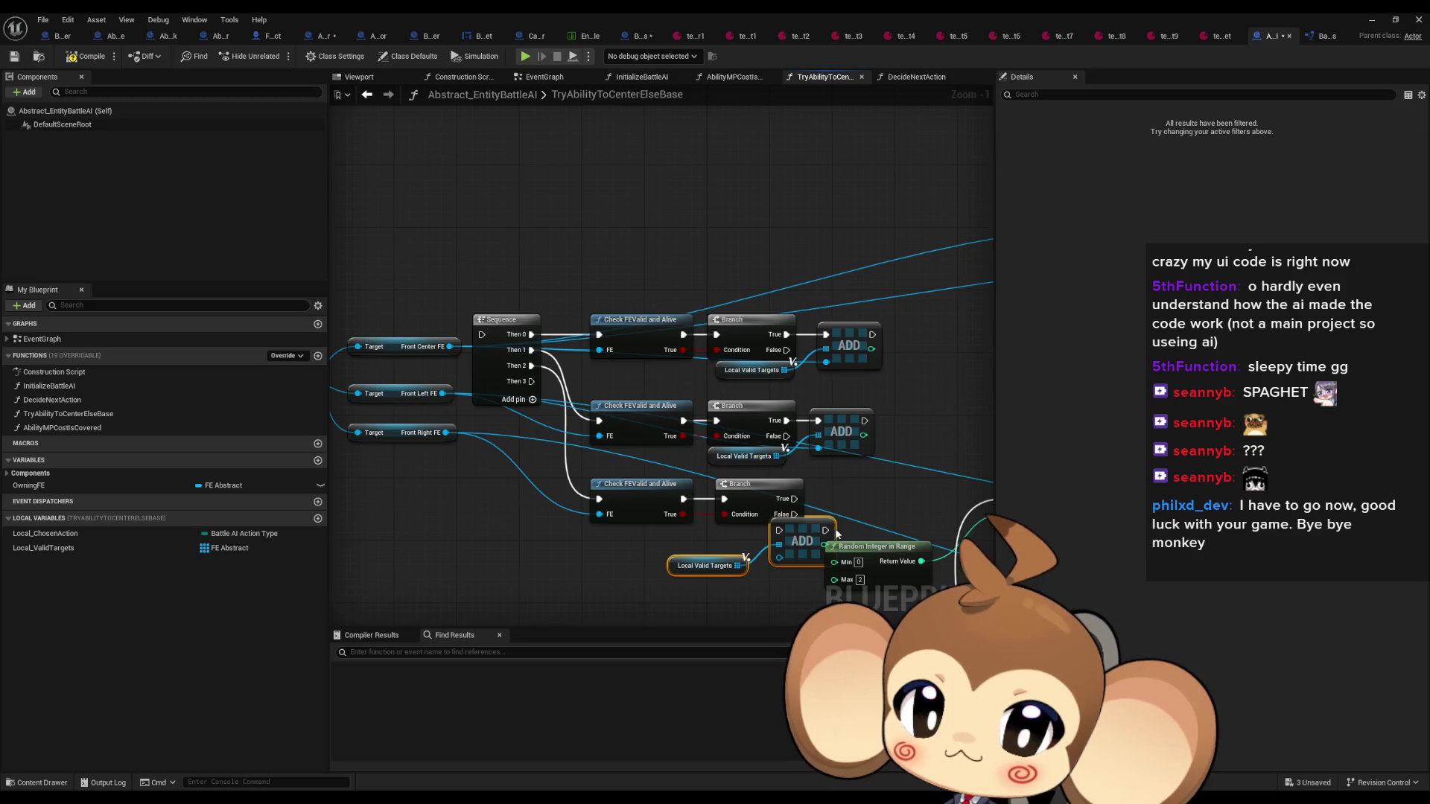
mouse_move(733, 555)
left_mouse_down()
mouse_move(818, 498)
mouse_move(794, 498)
left_mouse_up()
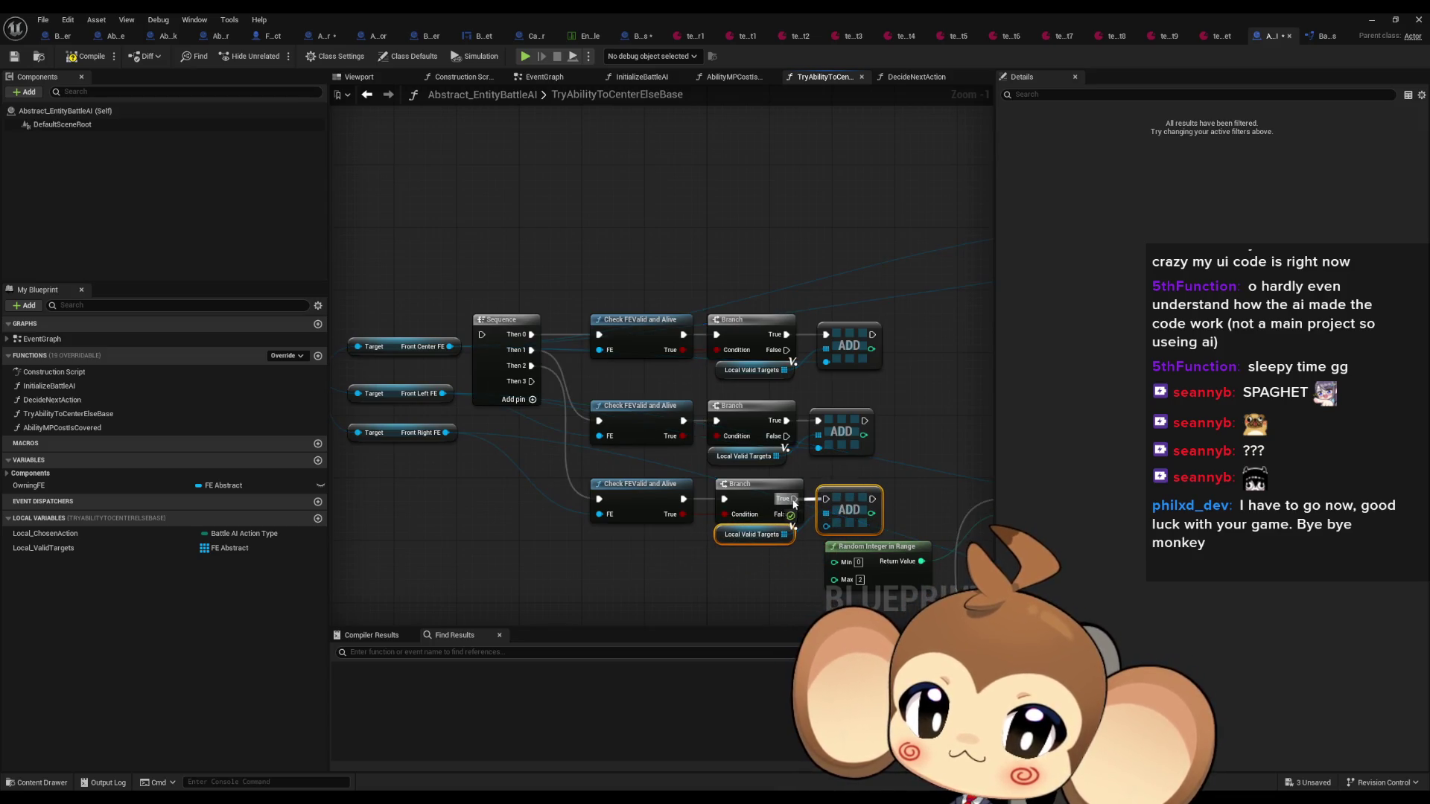
left_click_drag(598, 499, 518, 475)
left_click_drag(445, 437, 445, 437)
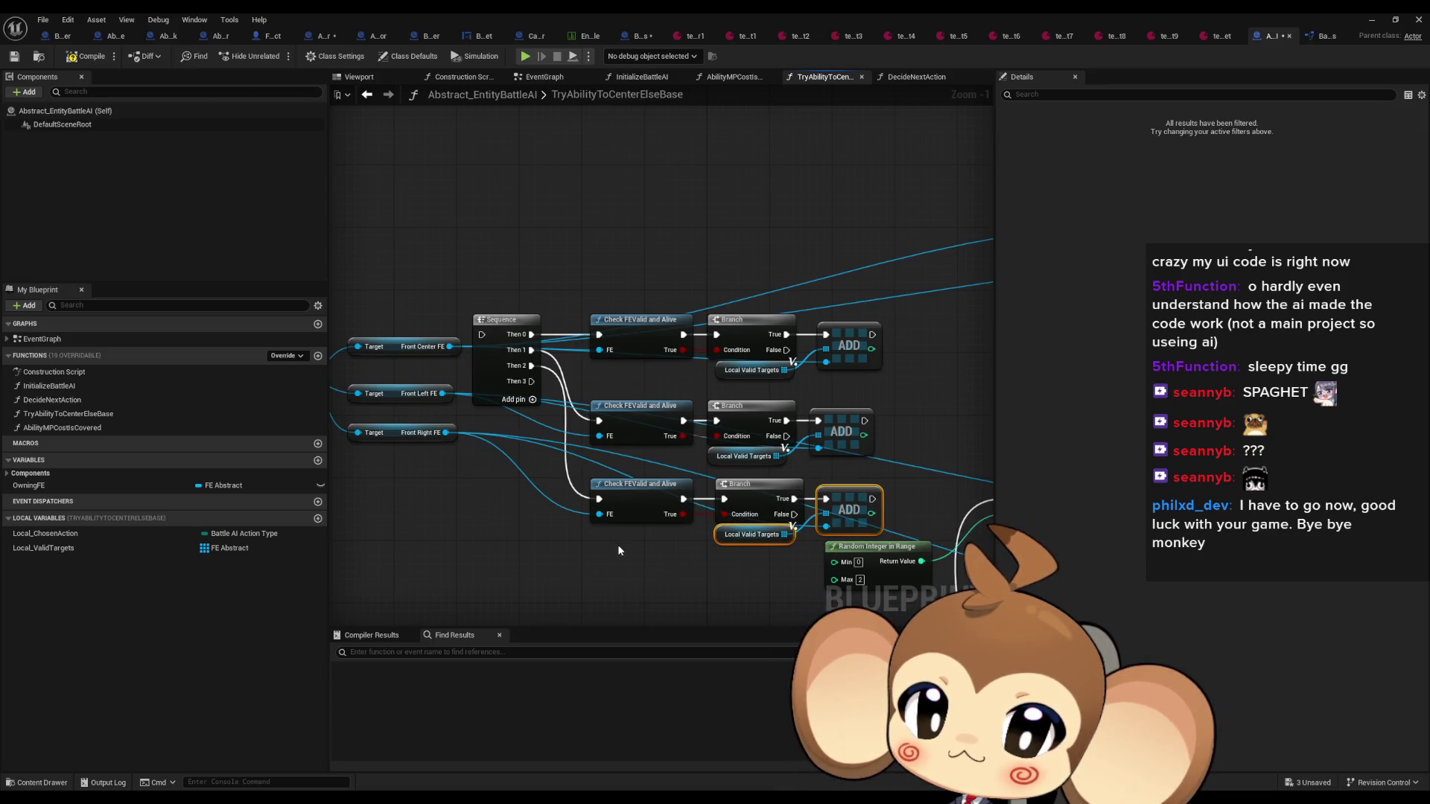
left_click(780, 572)
mouse_move(490, 275)
left_mouse_down()
mouse_move(833, 534)
mouse_move(919, 308)
left_mouse_up()
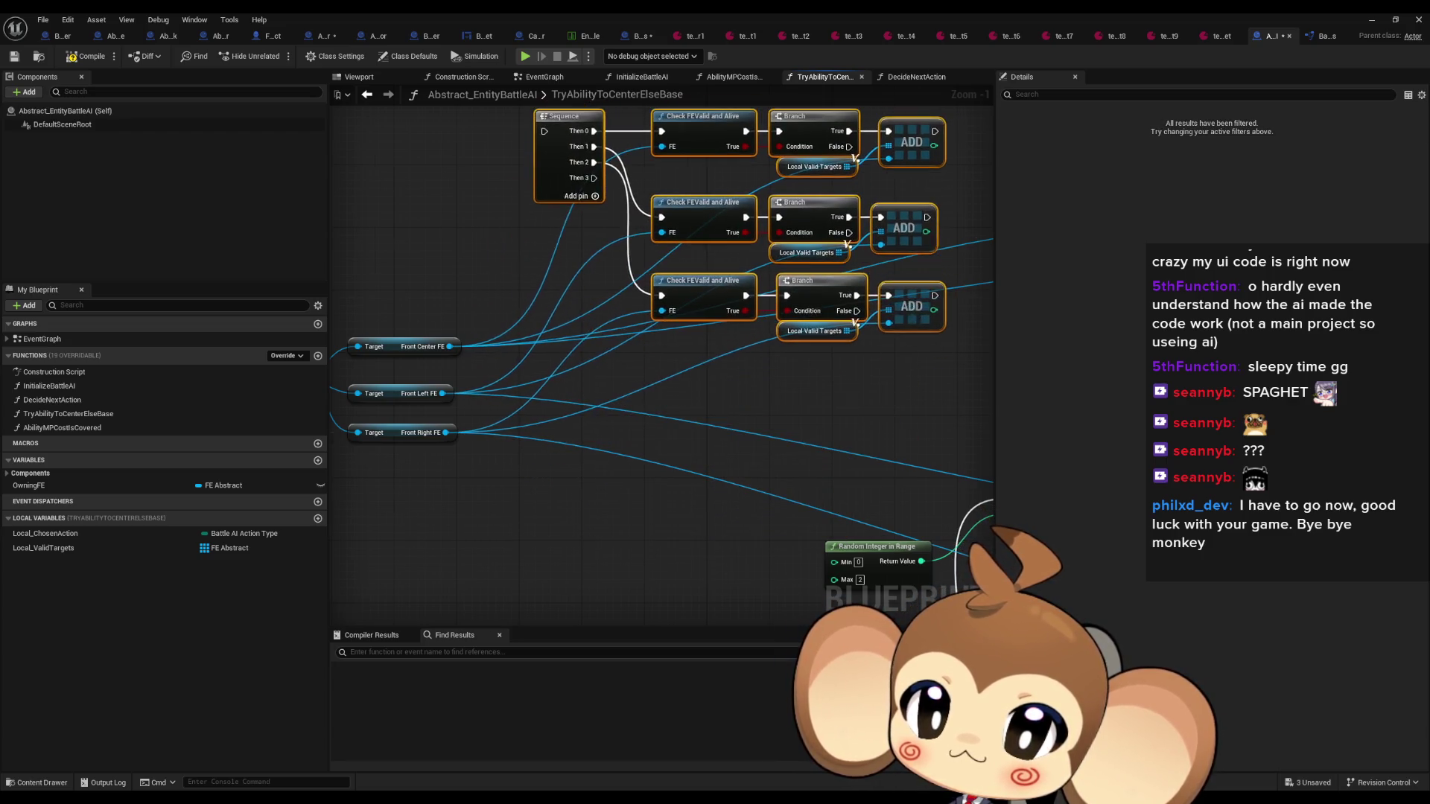
Run the check Sequence from Then 1 and add a Branch on Local Valid Targets Is Not Empty
scroll(506, 380, "down", 2)
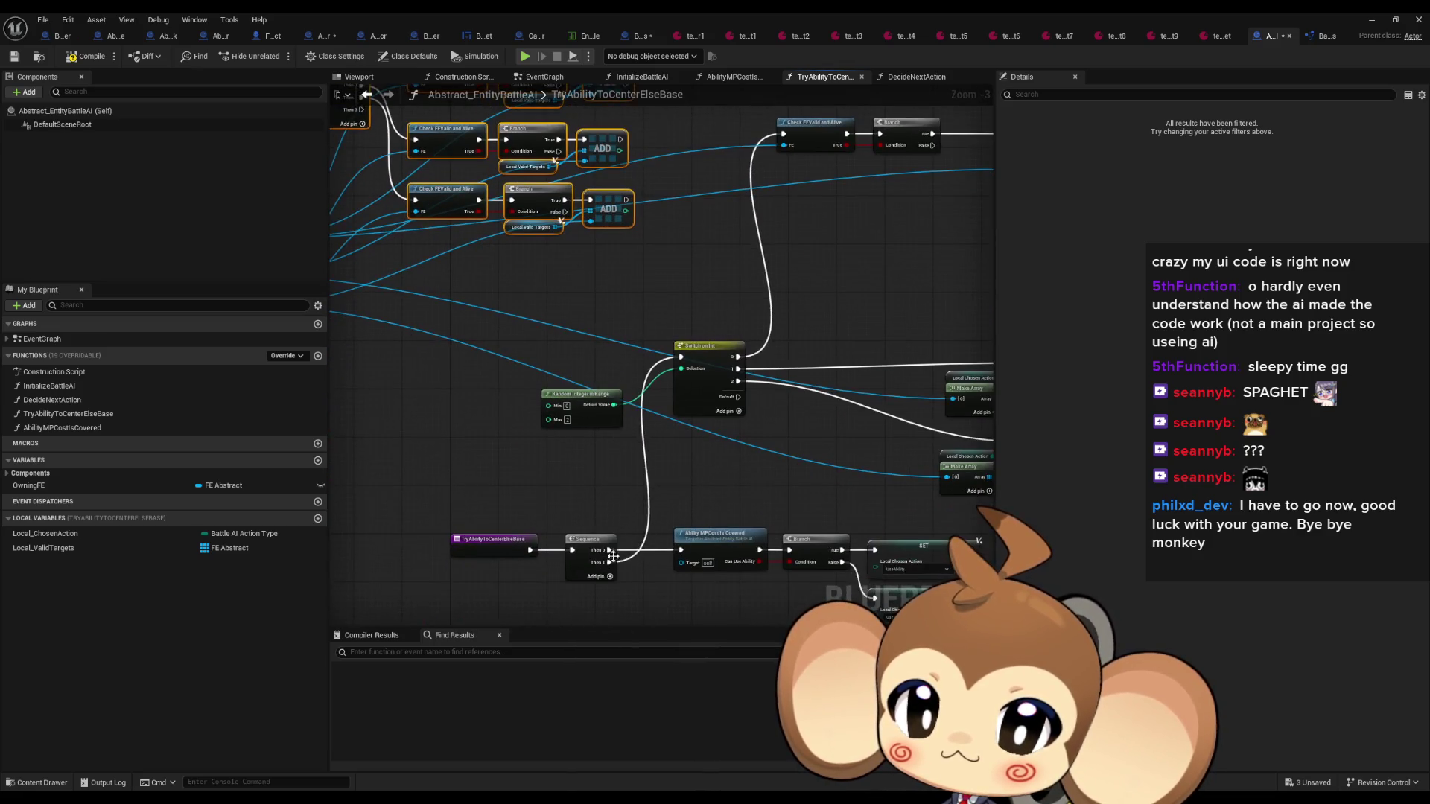
mouse_move(610, 561)
left_mouse_down()
mouse_move(357, 149)
mouse_move(330, 59)
mouse_move(408, 220)
mouse_move(425, 198)
left_mouse_up()
left_click(633, 349)
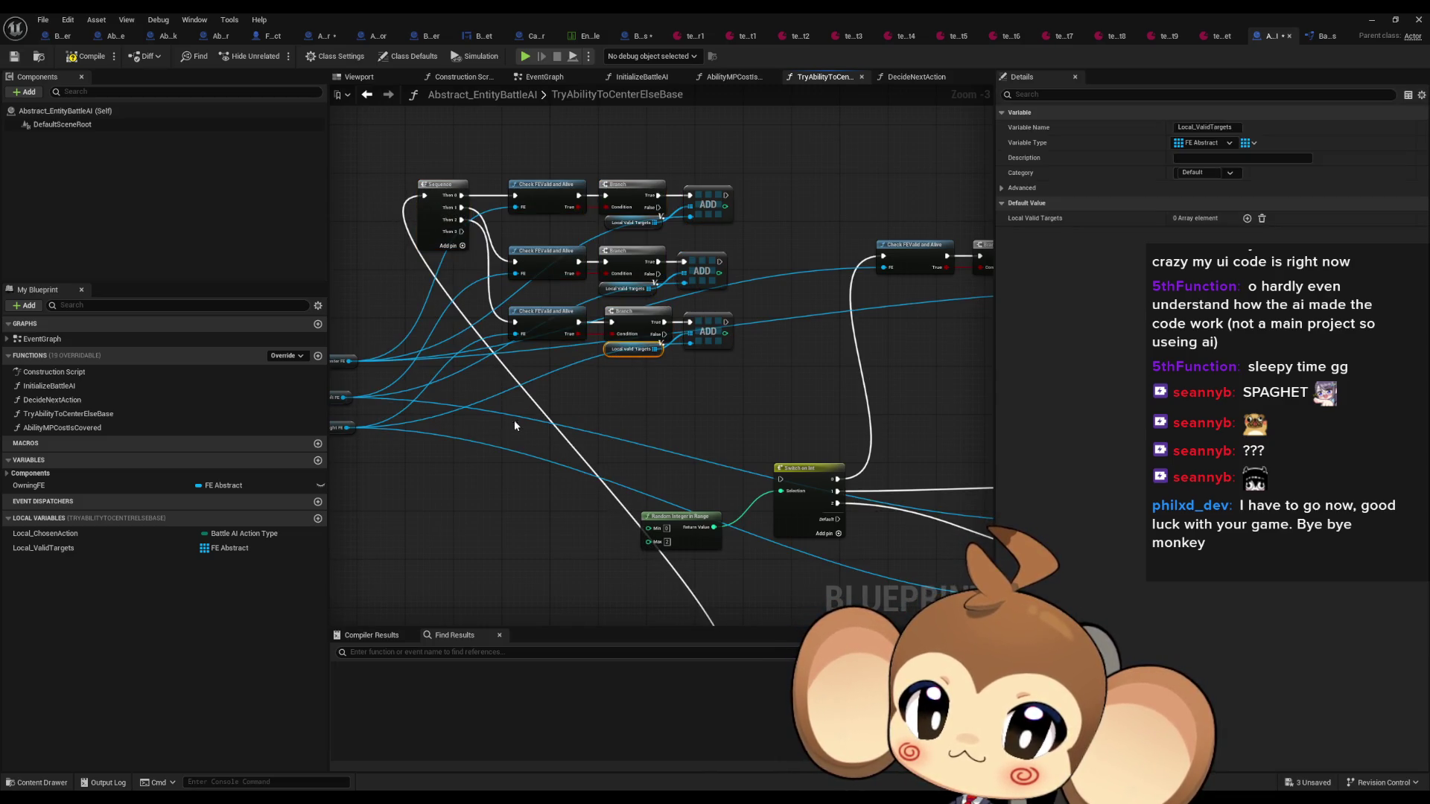
key("ctrl+c")
key("ctrl+v")
left_click_drag(509, 427, 570, 421)
type("leng")
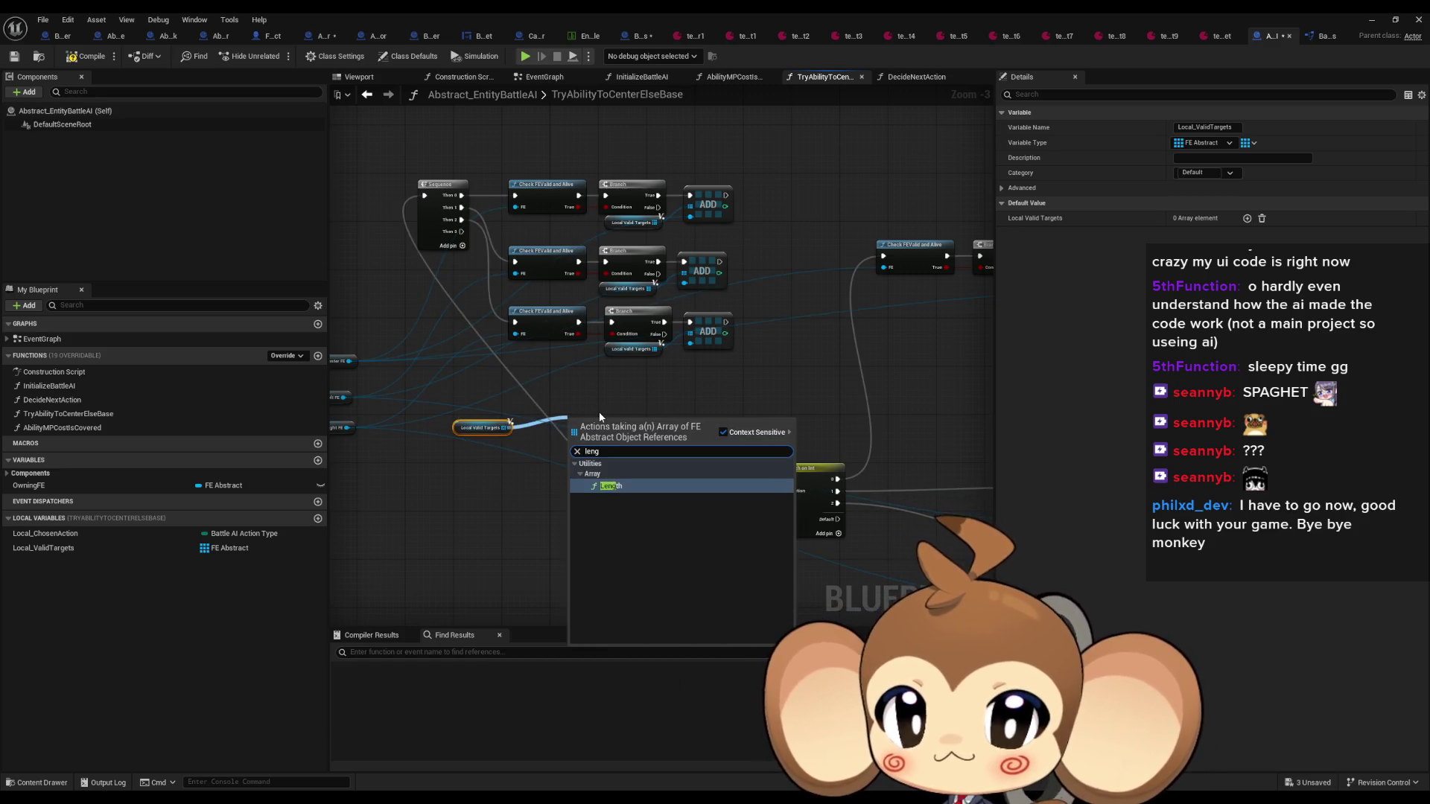
type("if not em")
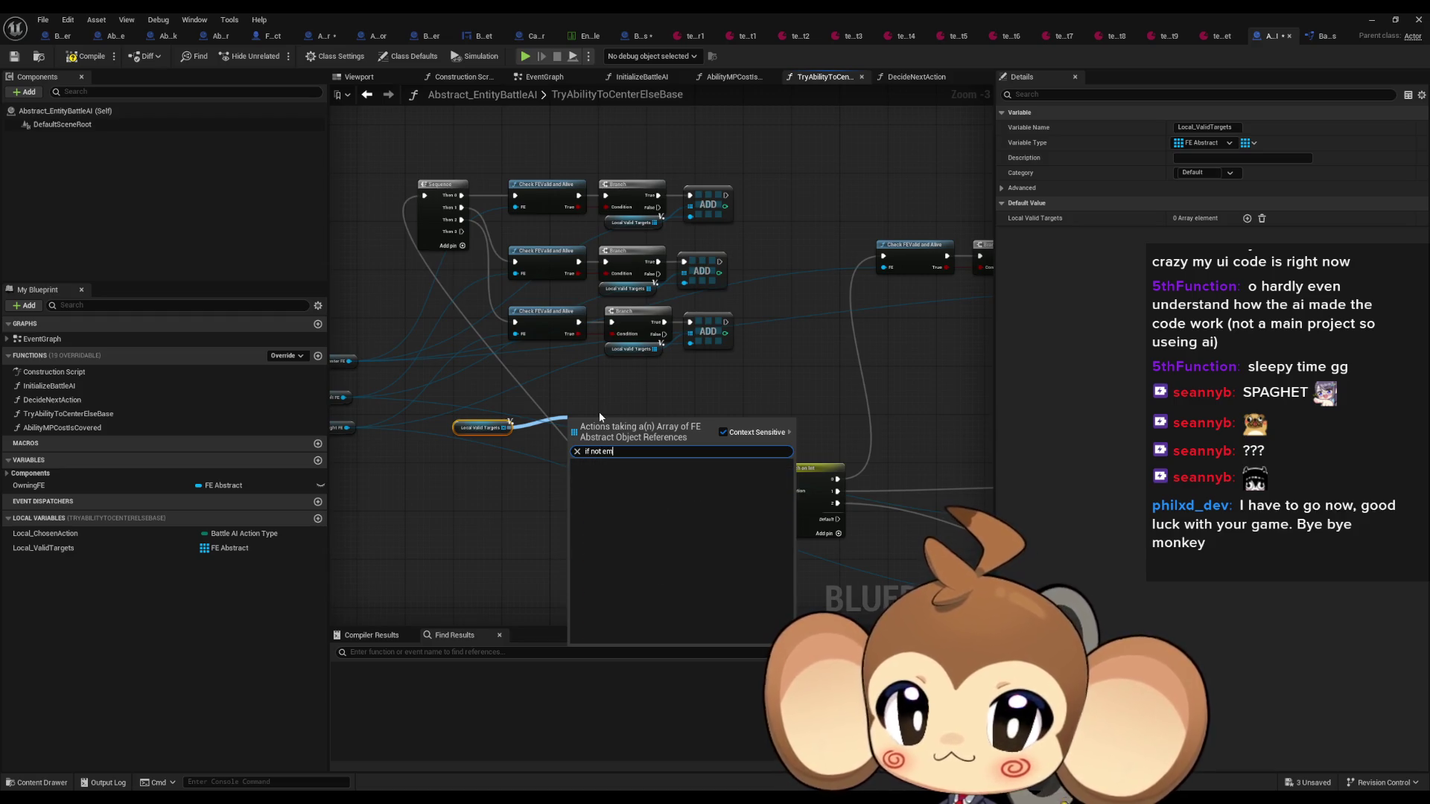
type("is not em")
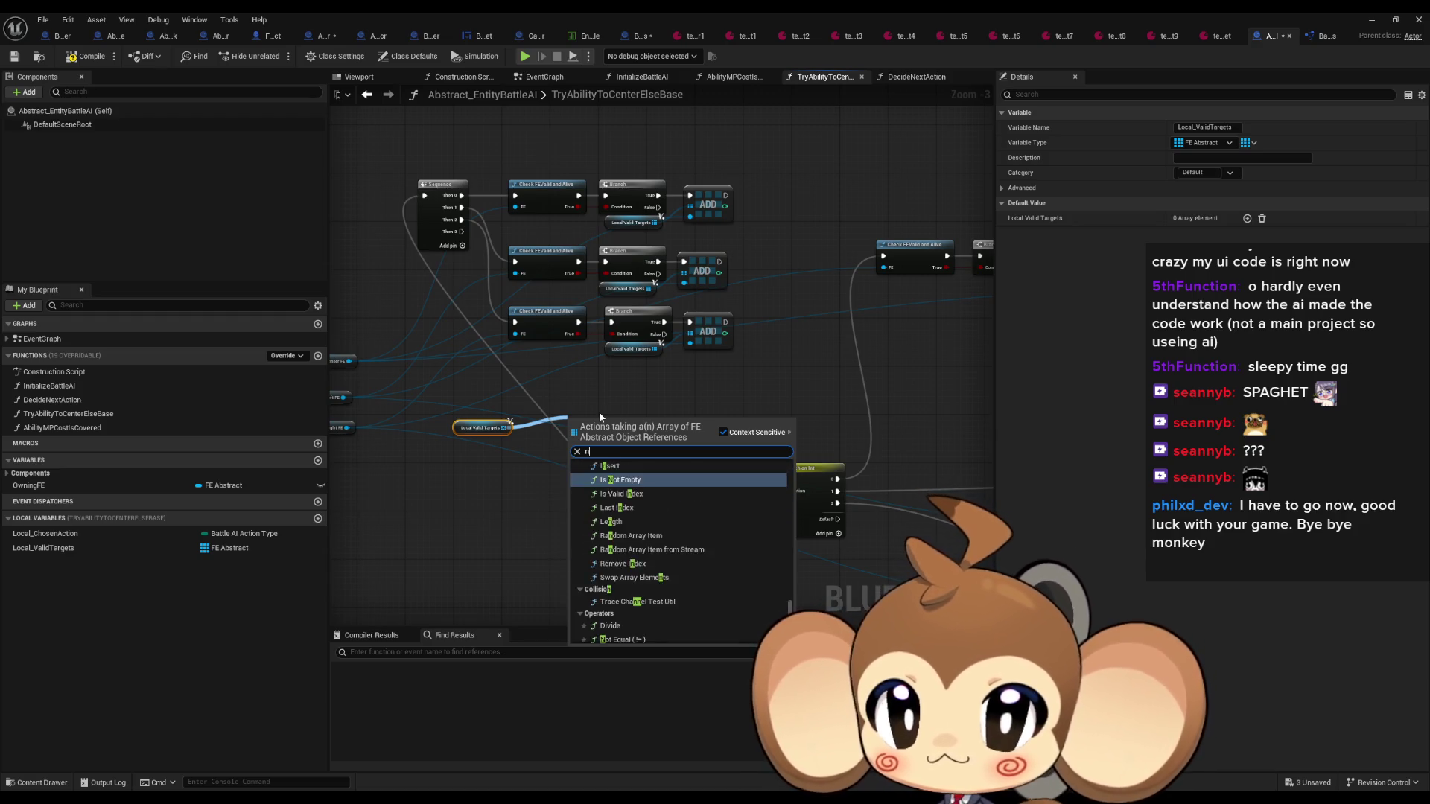
key("Return")
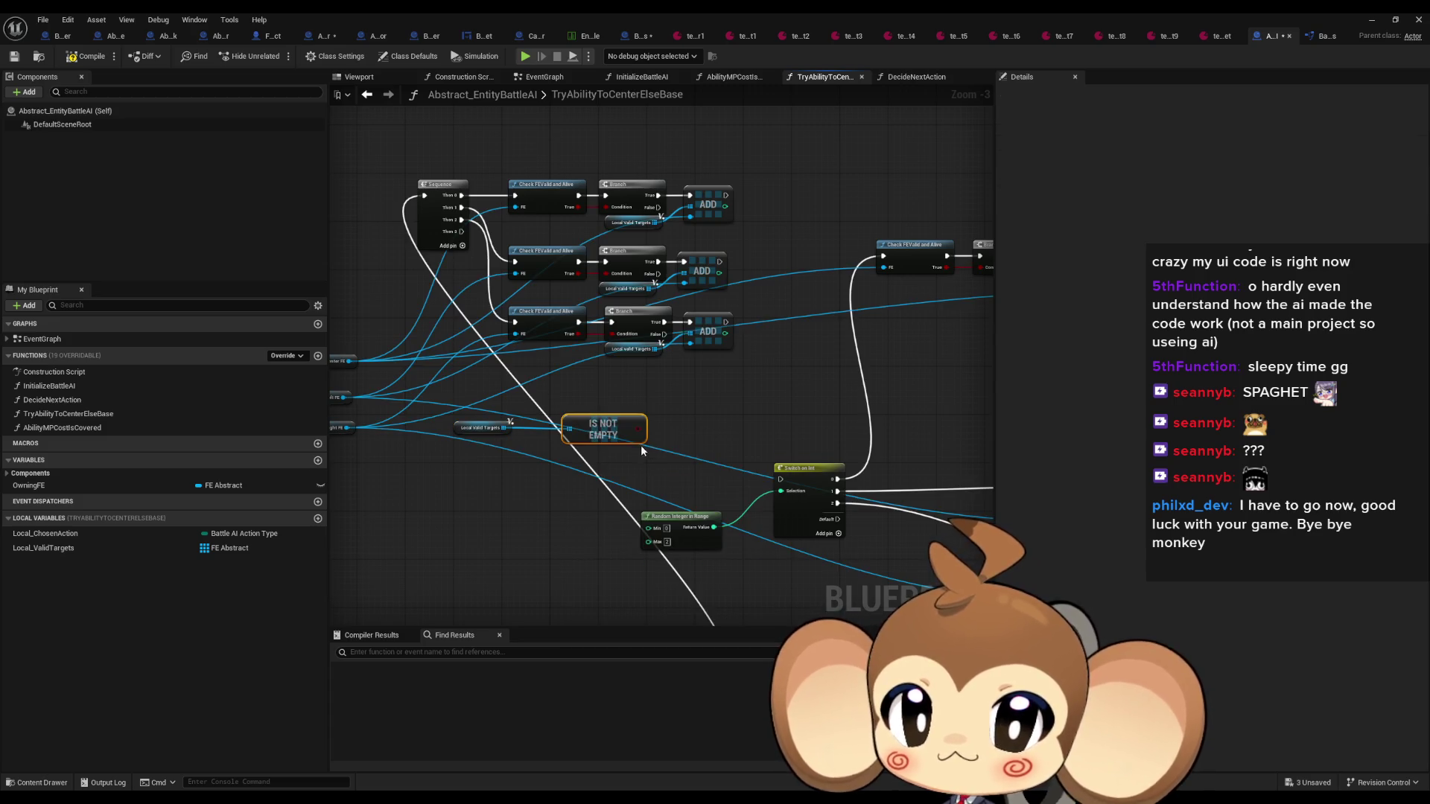
mouse_move(638, 430)
left_mouse_down()
mouse_move(676, 415)
mouse_move(462, 232)
left_mouse_up()
type("branch")
key("Return")
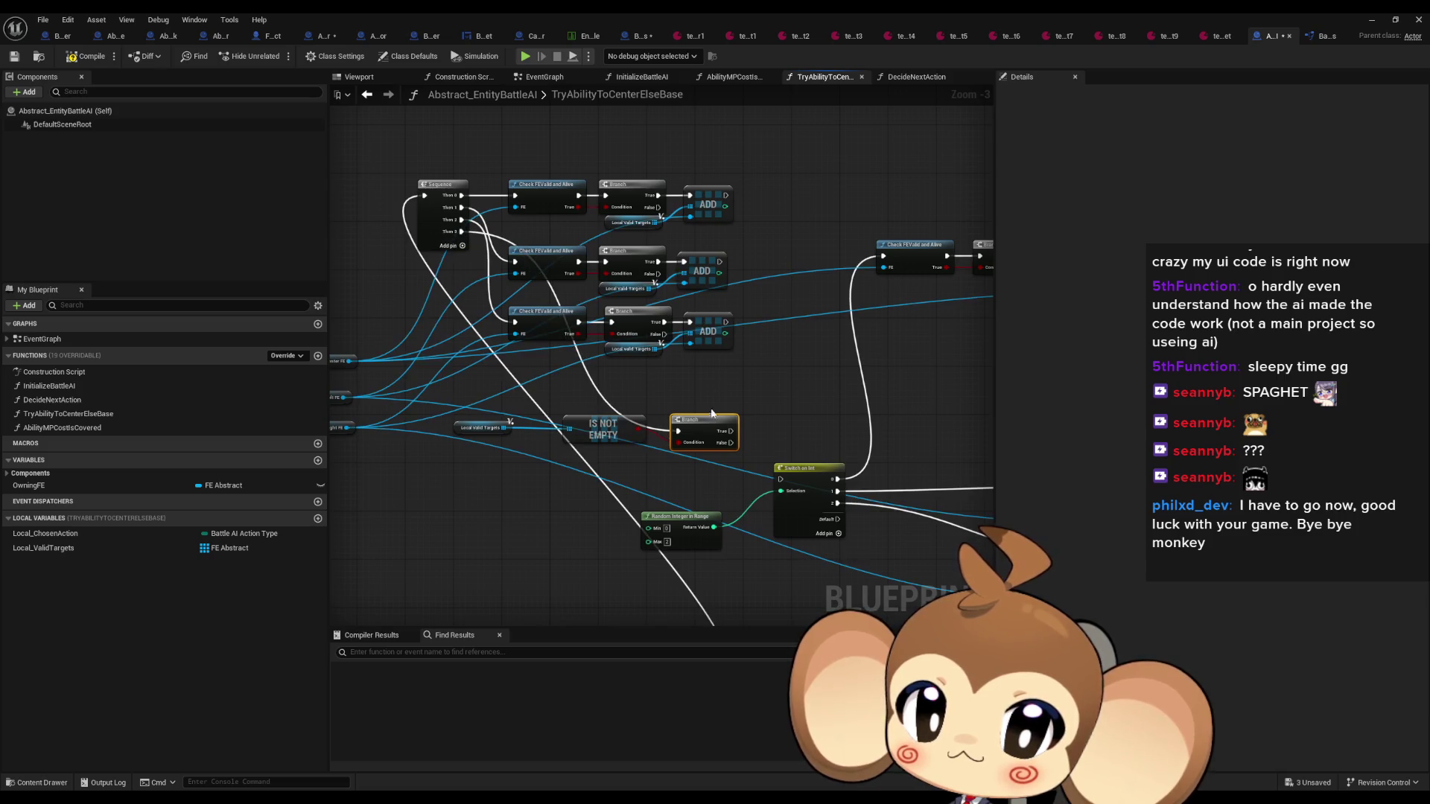
Set the spare Return Node to DoNothing with an empty Make Array and wire False into it
left_click_drag(708, 399, 278, 357)
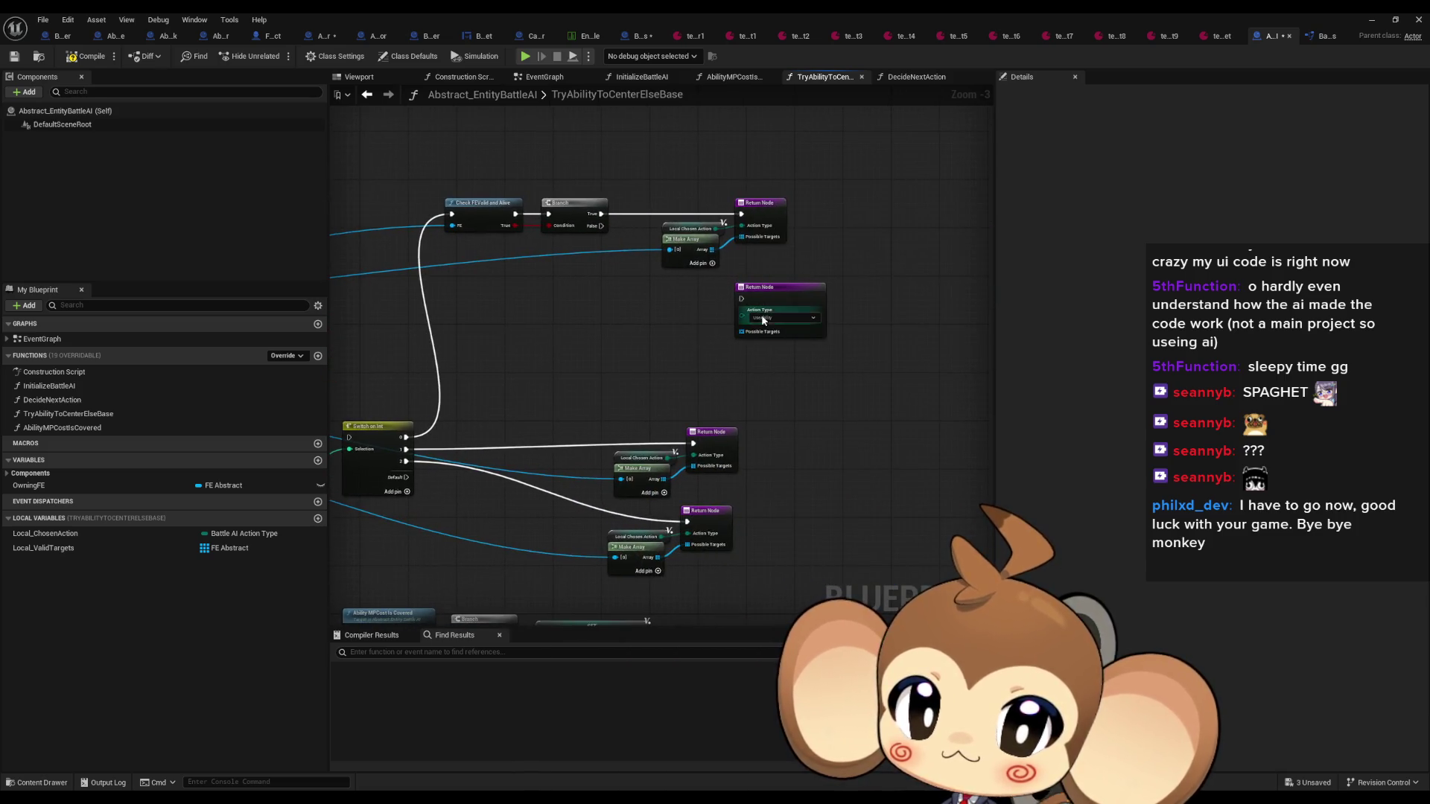
left_click(761, 317)
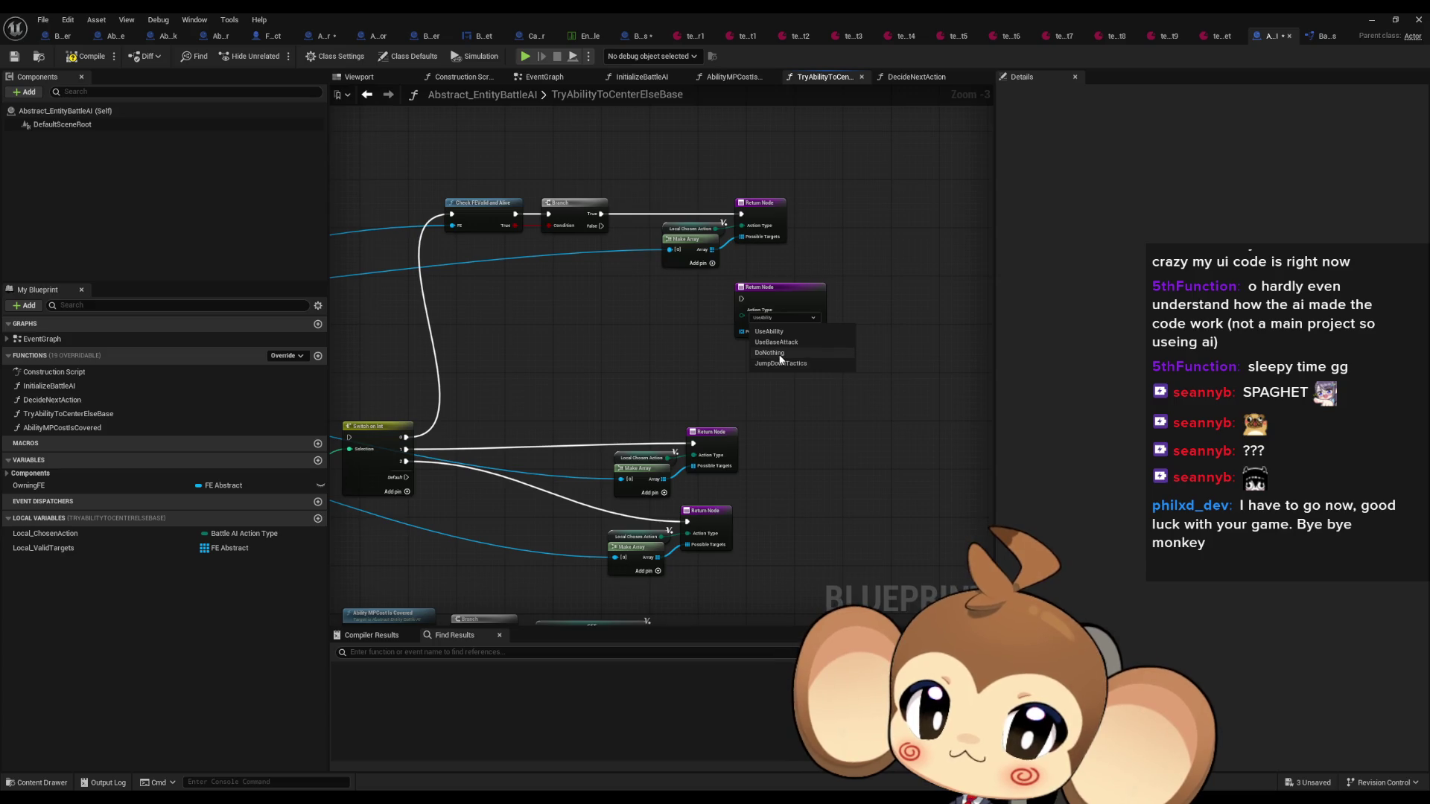
left_click_drag(741, 331, 656, 338)
type("make array")
key("Return")
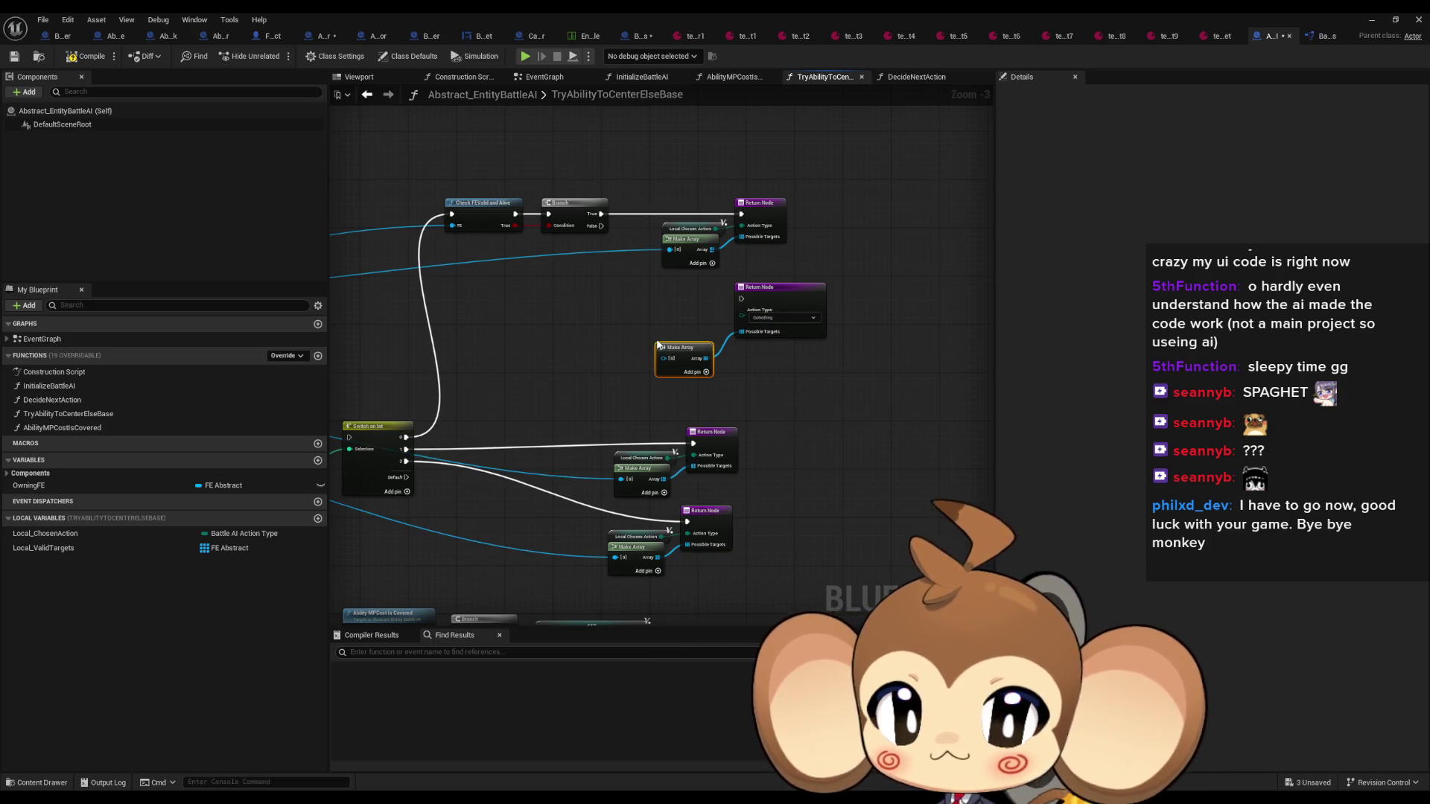
scroll(663, 345, "up", 3)
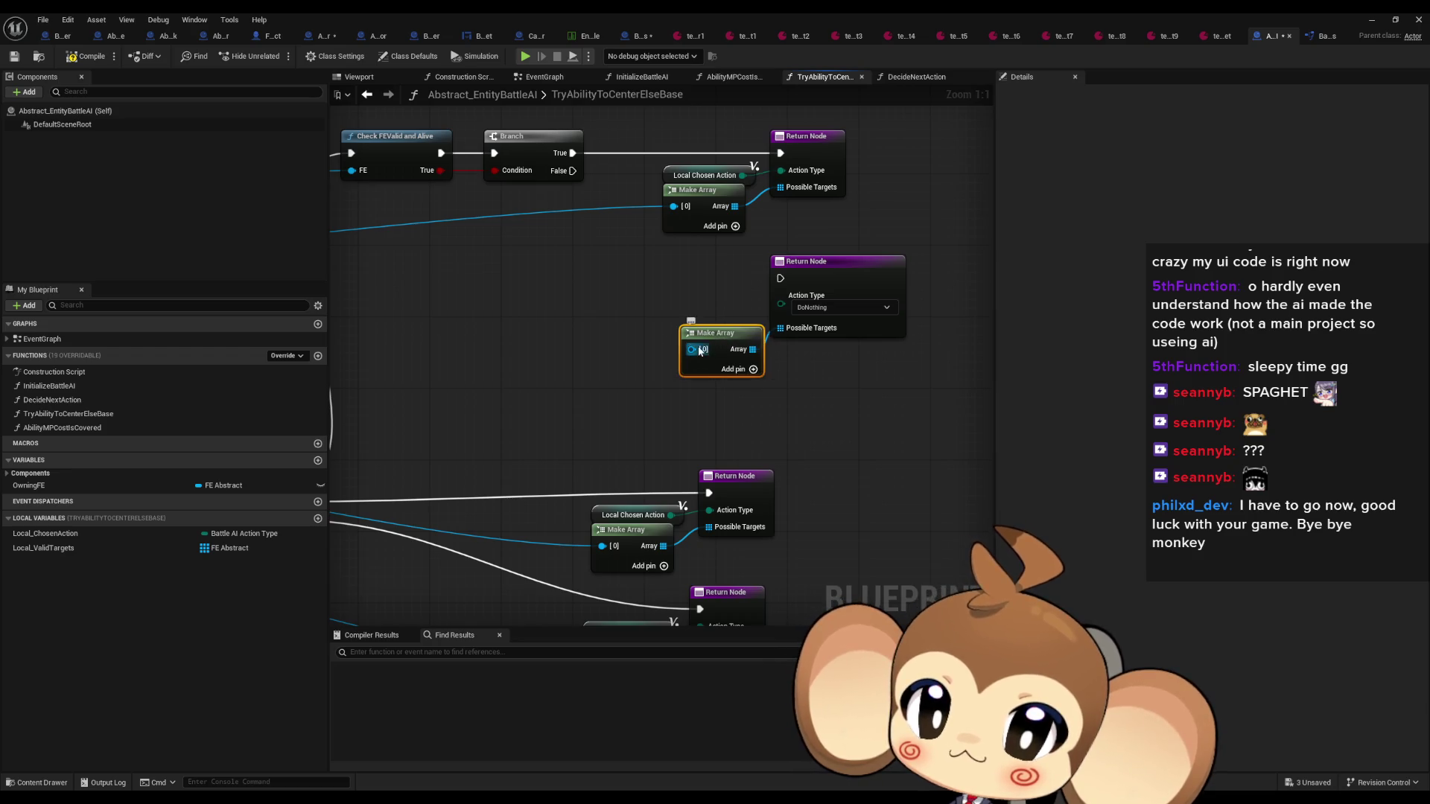
right_click(693, 349)
left_click(754, 482)
scroll(664, 289, "down", 3)
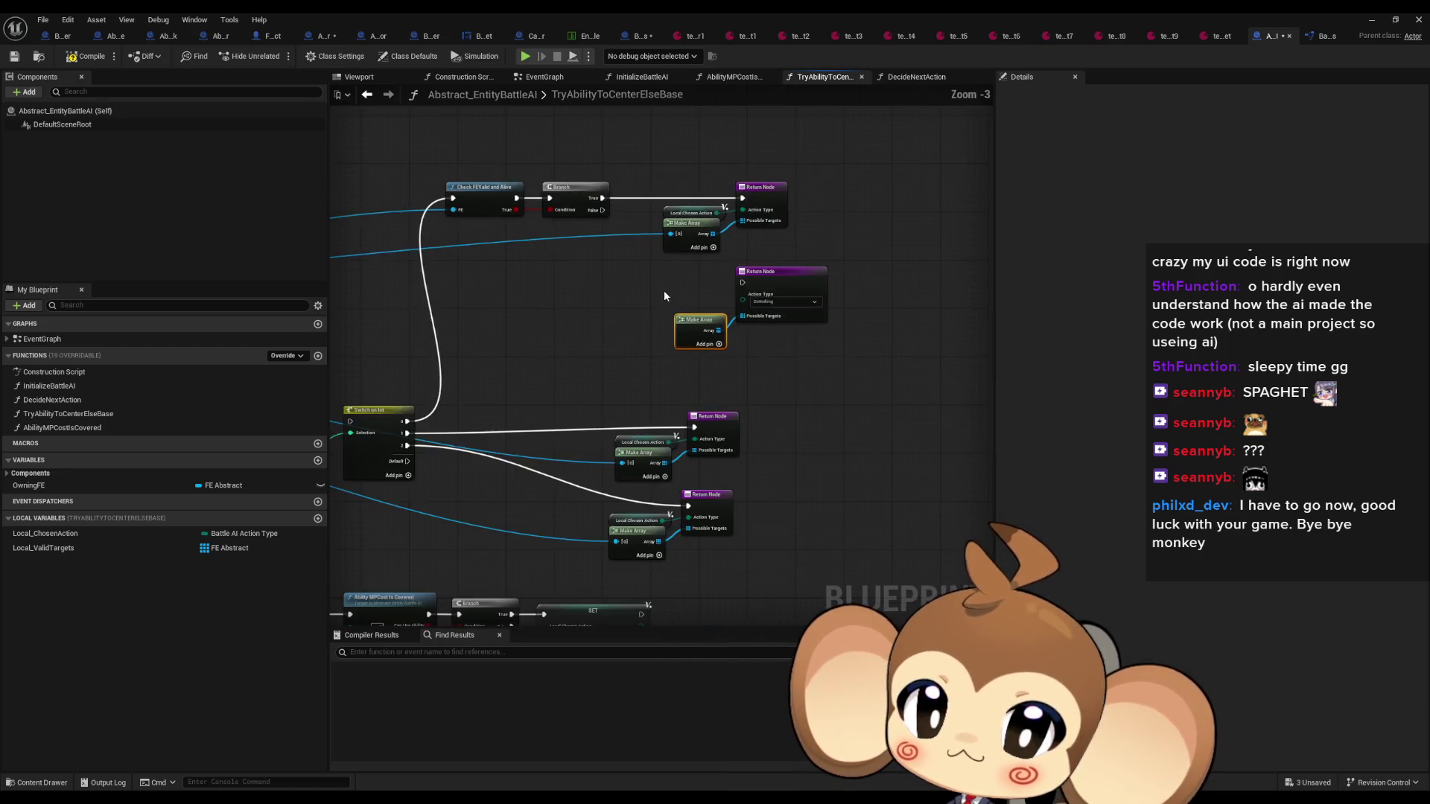
mouse_move(570, 376)
left_mouse_down()
mouse_move(784, 366)
mouse_move(883, 309)
left_mouse_up()
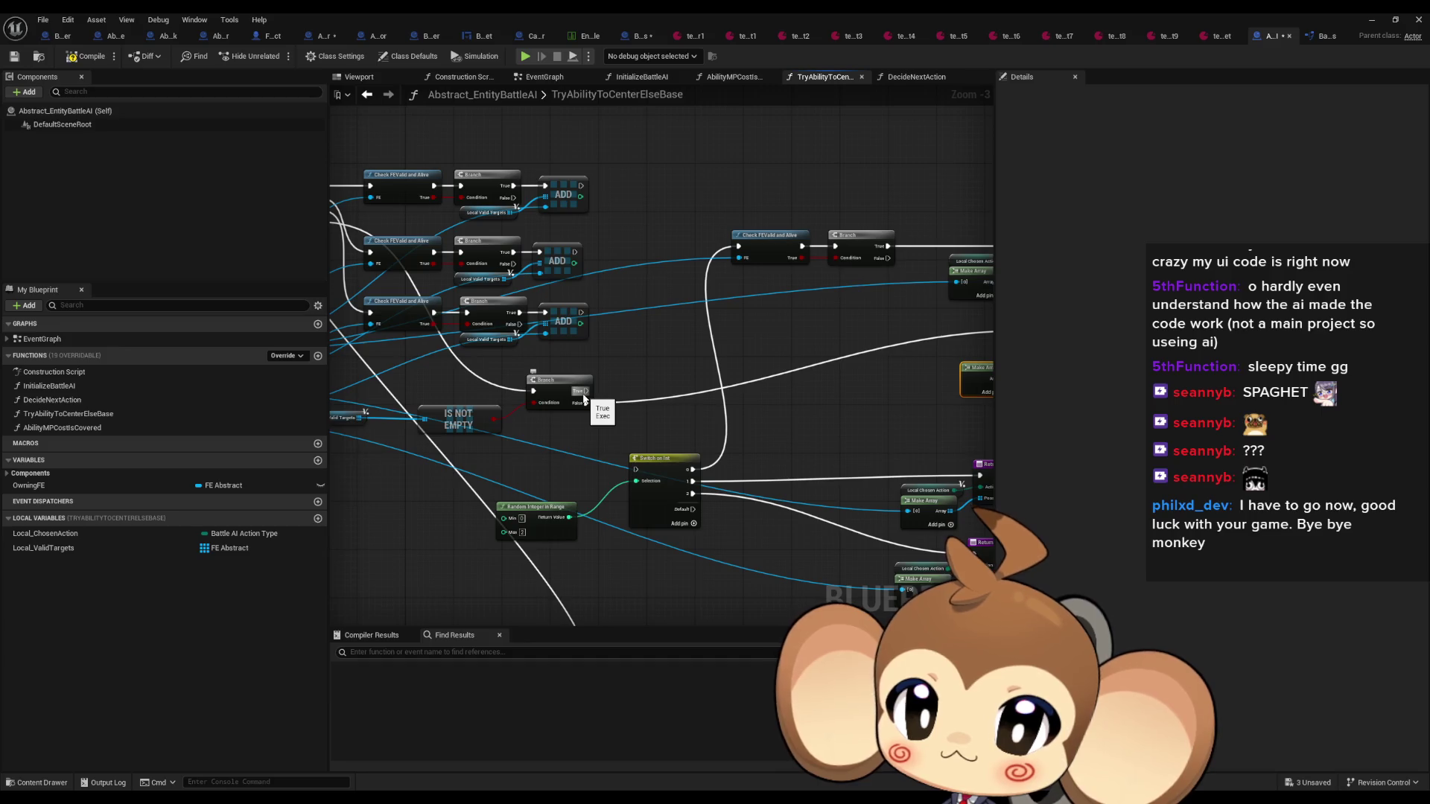
left_click(373, 422)
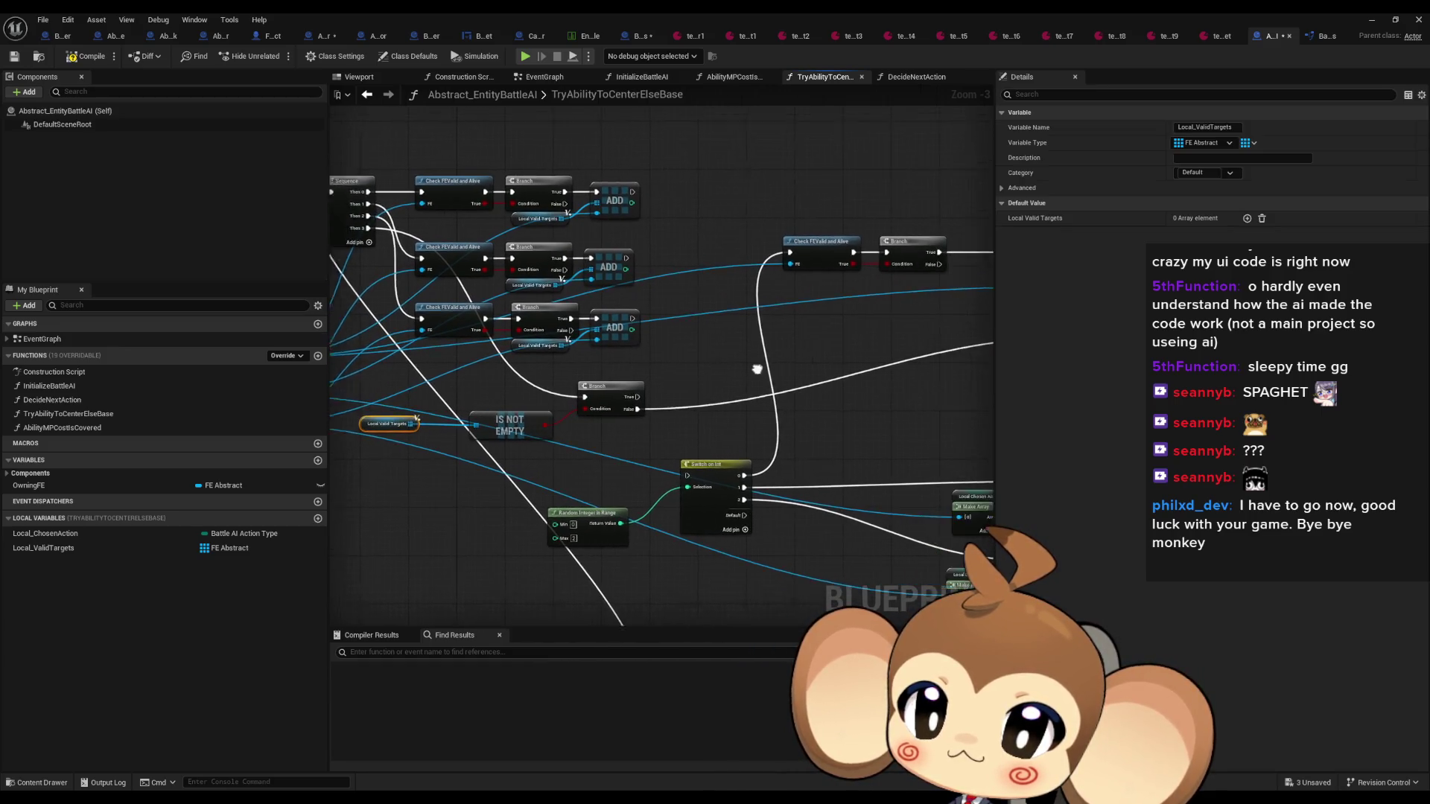
Add a RANDOM array item from a Local Valid Targets copy and connect its return to Branch True
key("ctrl+c")
key("ctrl+v")
left_click_drag(717, 350, 736, 353)
type("rand")
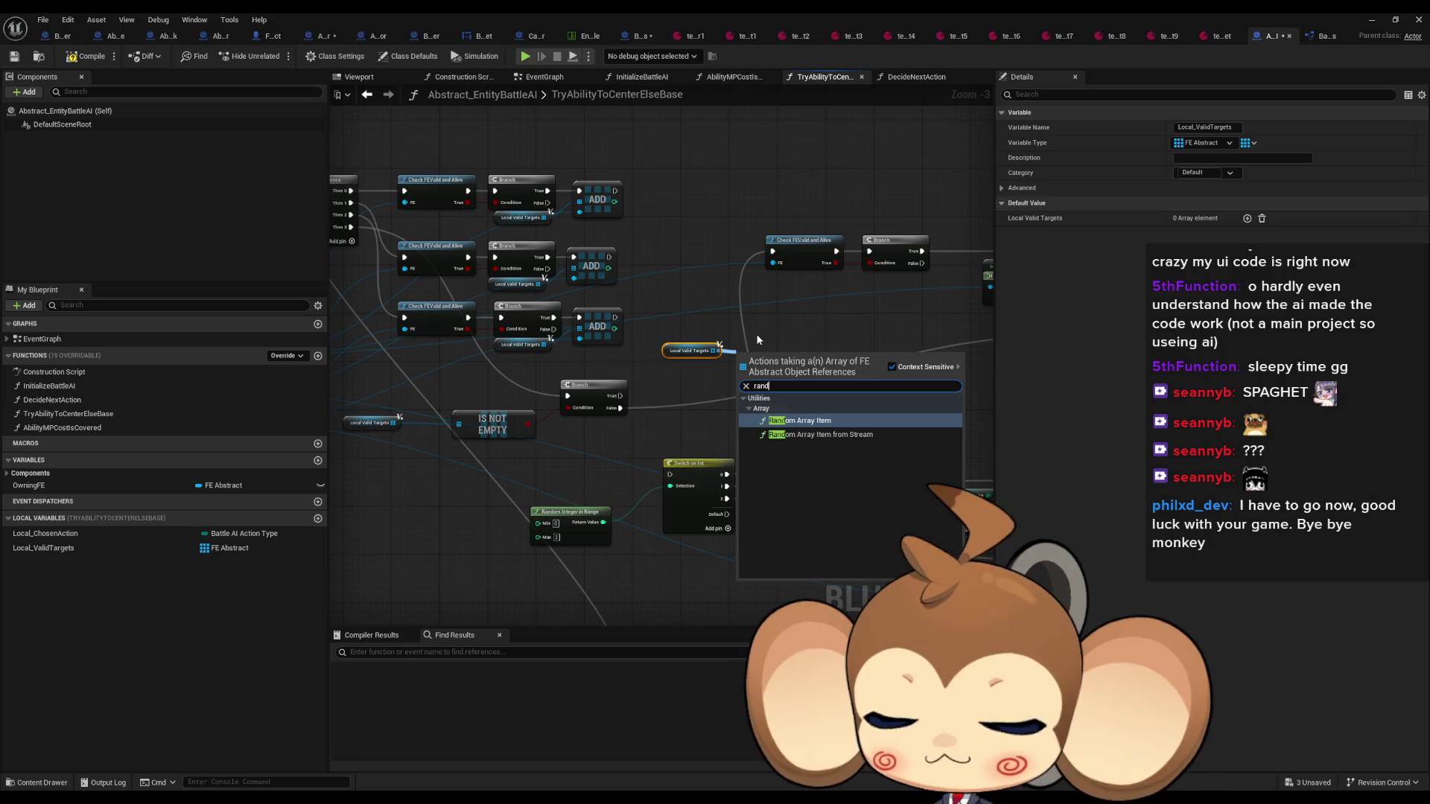
key("Return")
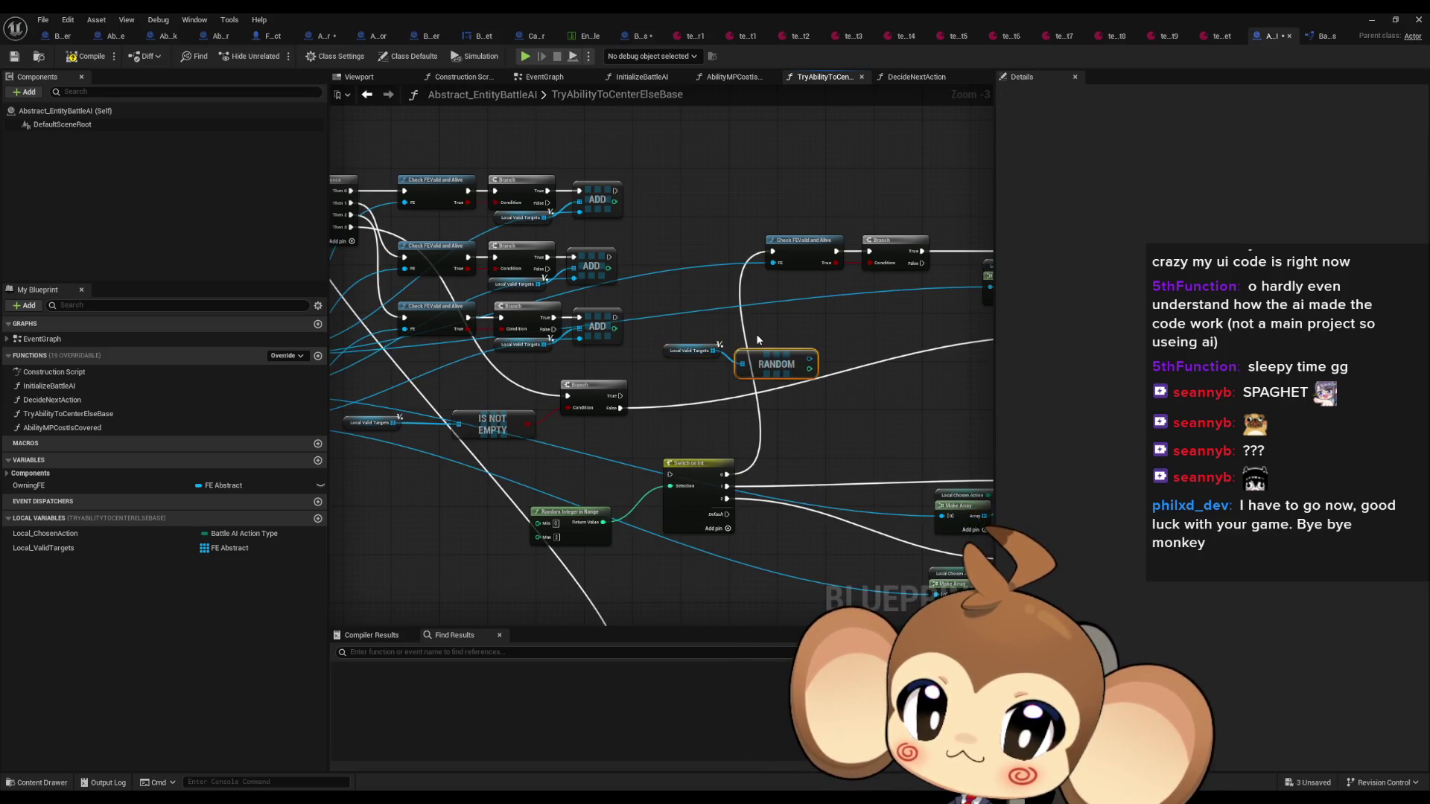
scroll(818, 354, "up", 2)
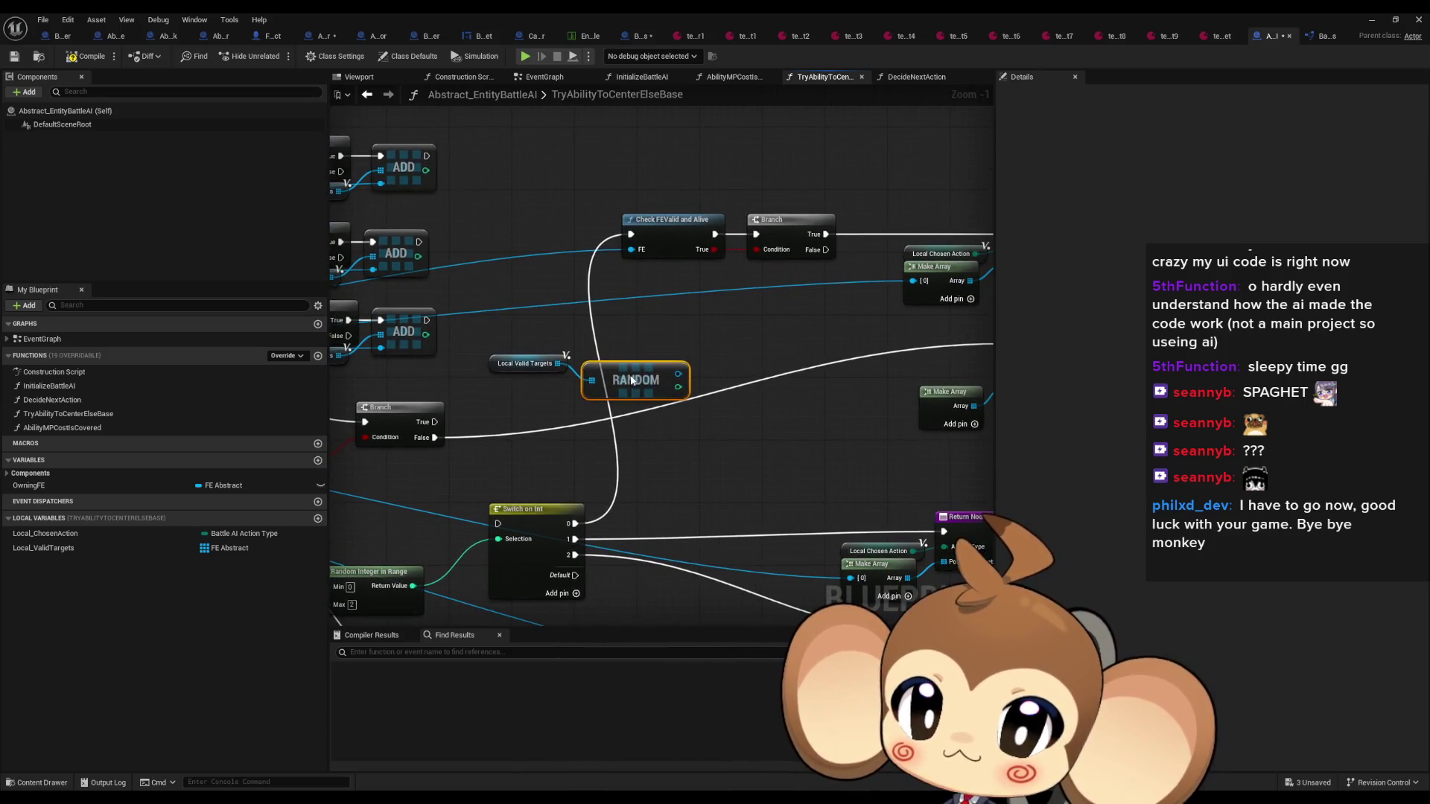
mouse_move(631, 380)
left_mouse_down()
mouse_move(632, 365)
mouse_move(543, 385)
left_mouse_up()
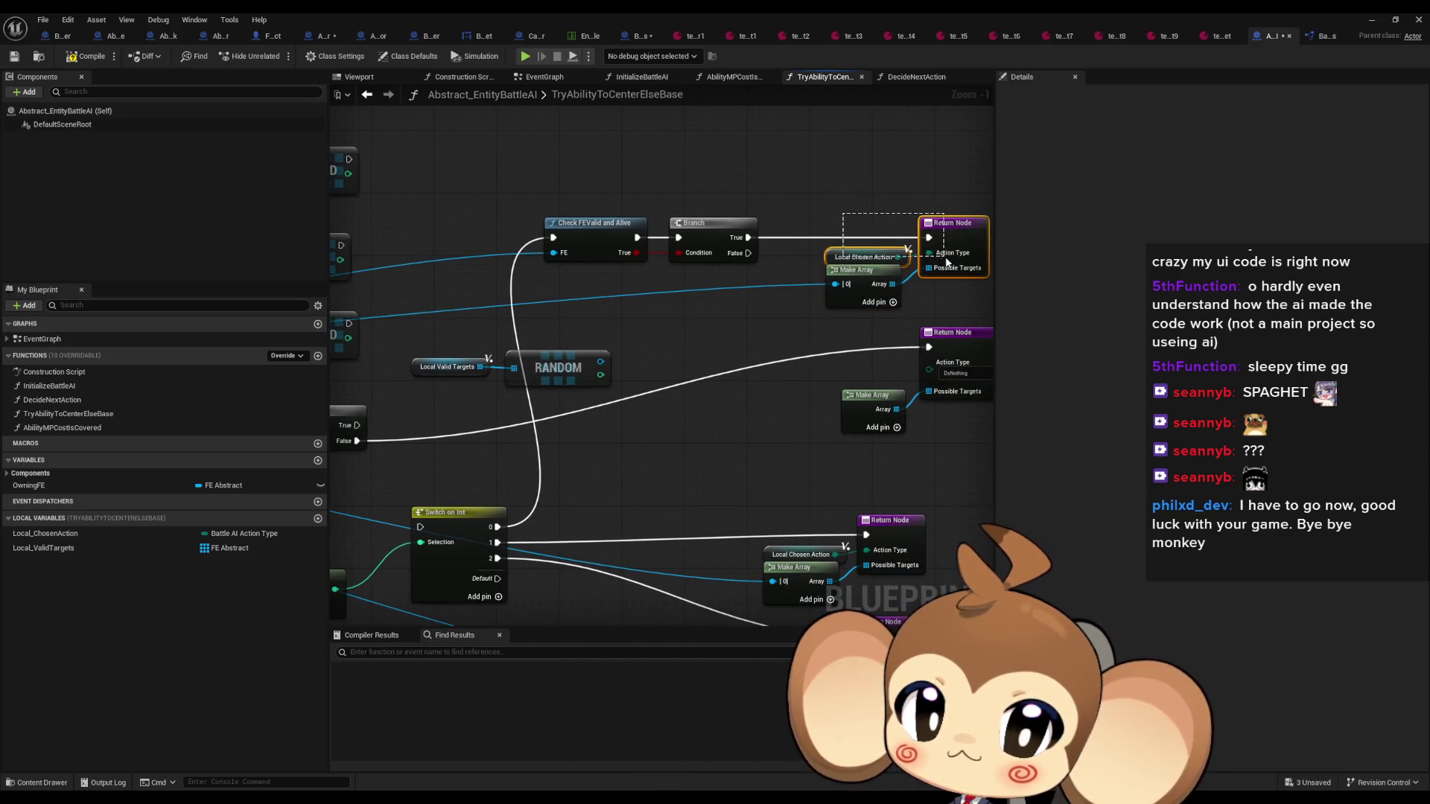
left_click_drag(948, 277, 357, 425)
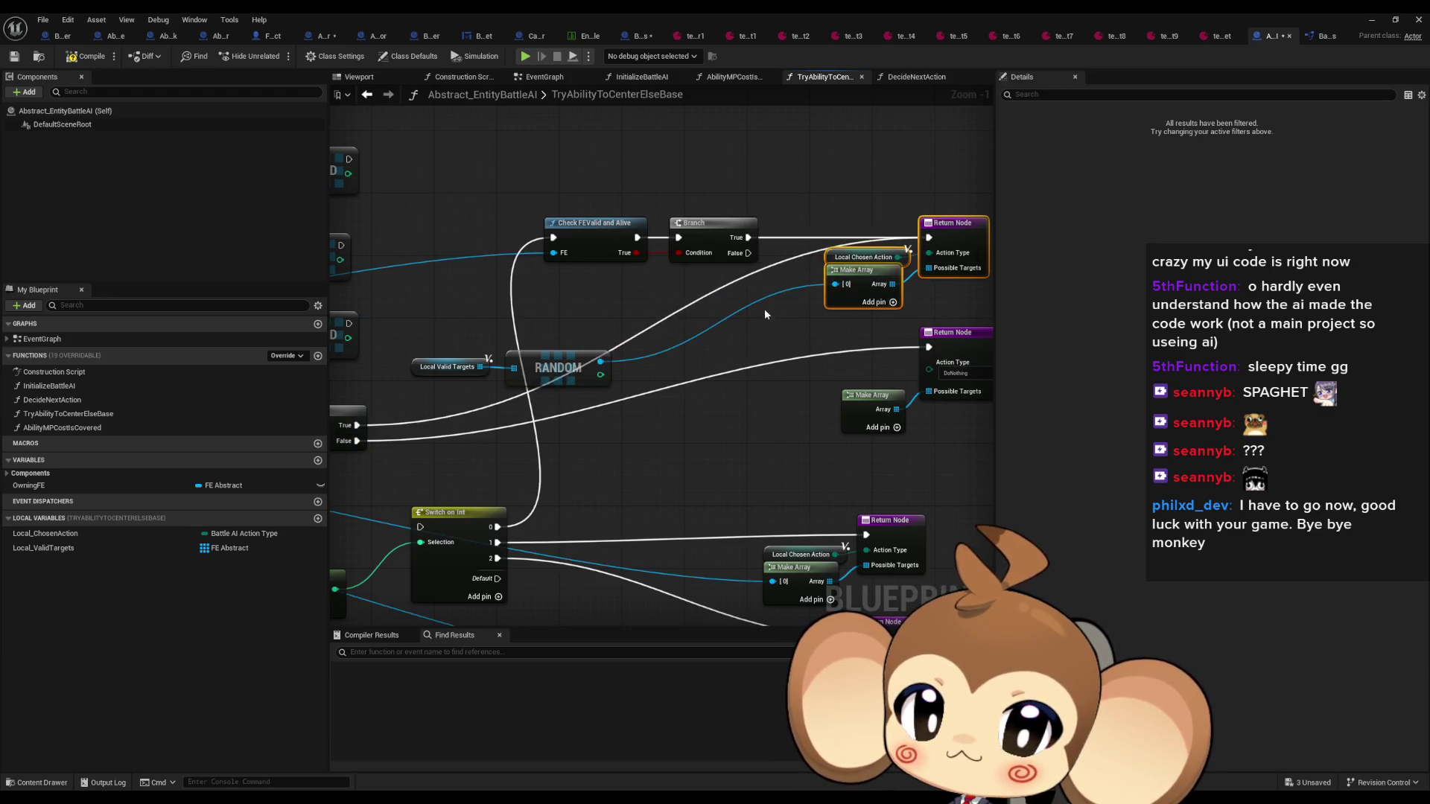
left_click(739, 389)
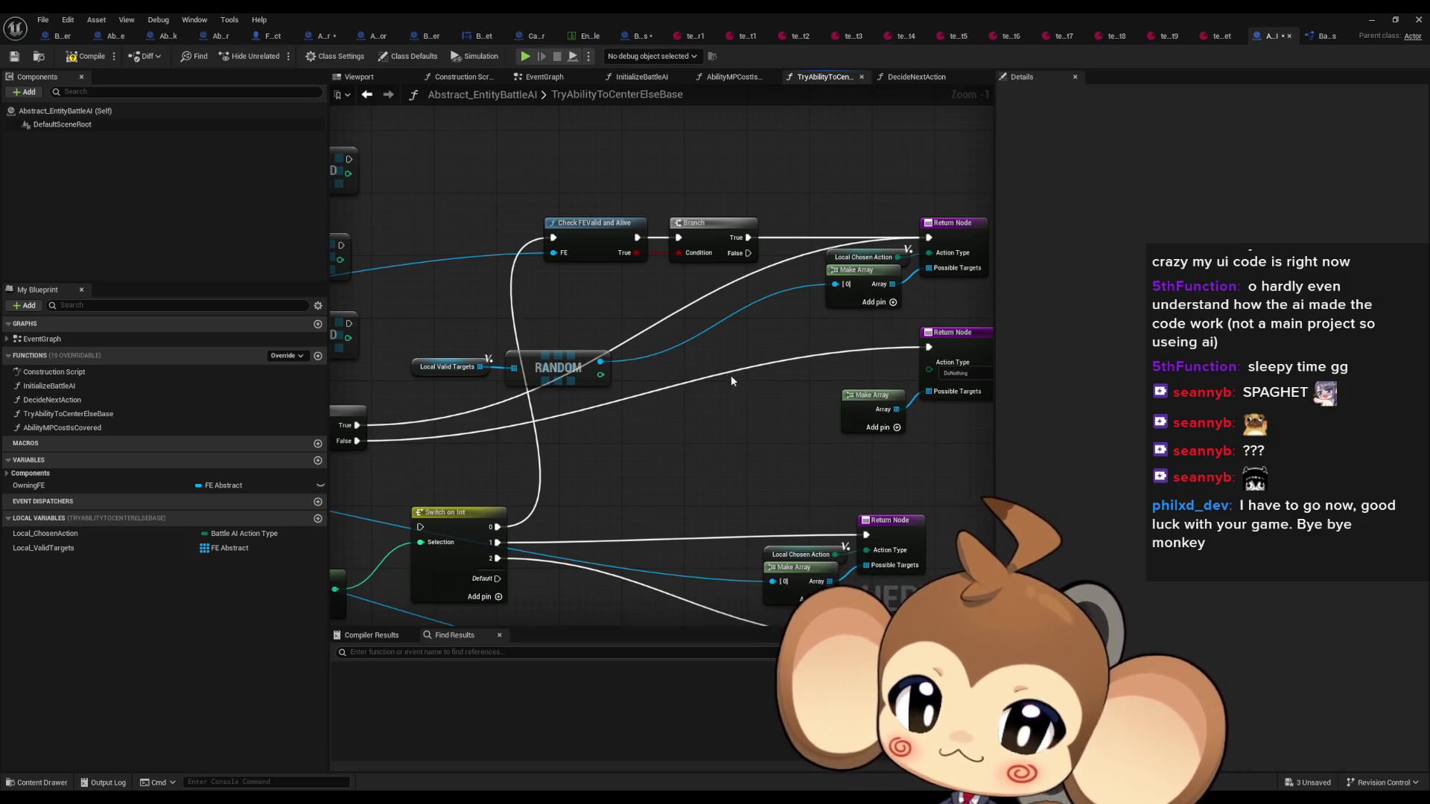
scroll(731, 374, "down", 2)
left_click_drag(697, 344, 828, 491)
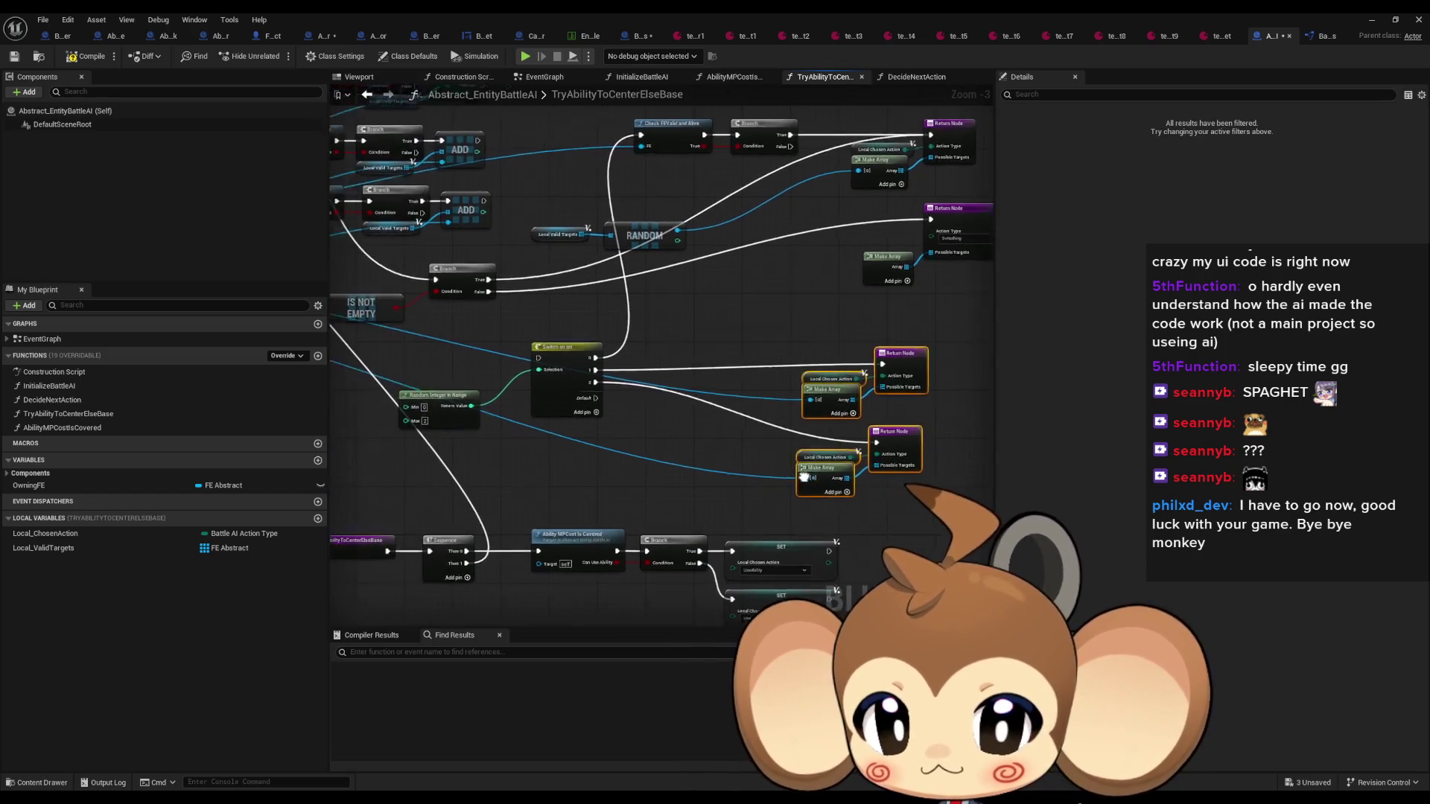
Delete the old return node groups plus the Switch on Int and Random Integer nodes
left_click_drag(699, 442, 635, 427)
key("Delete")
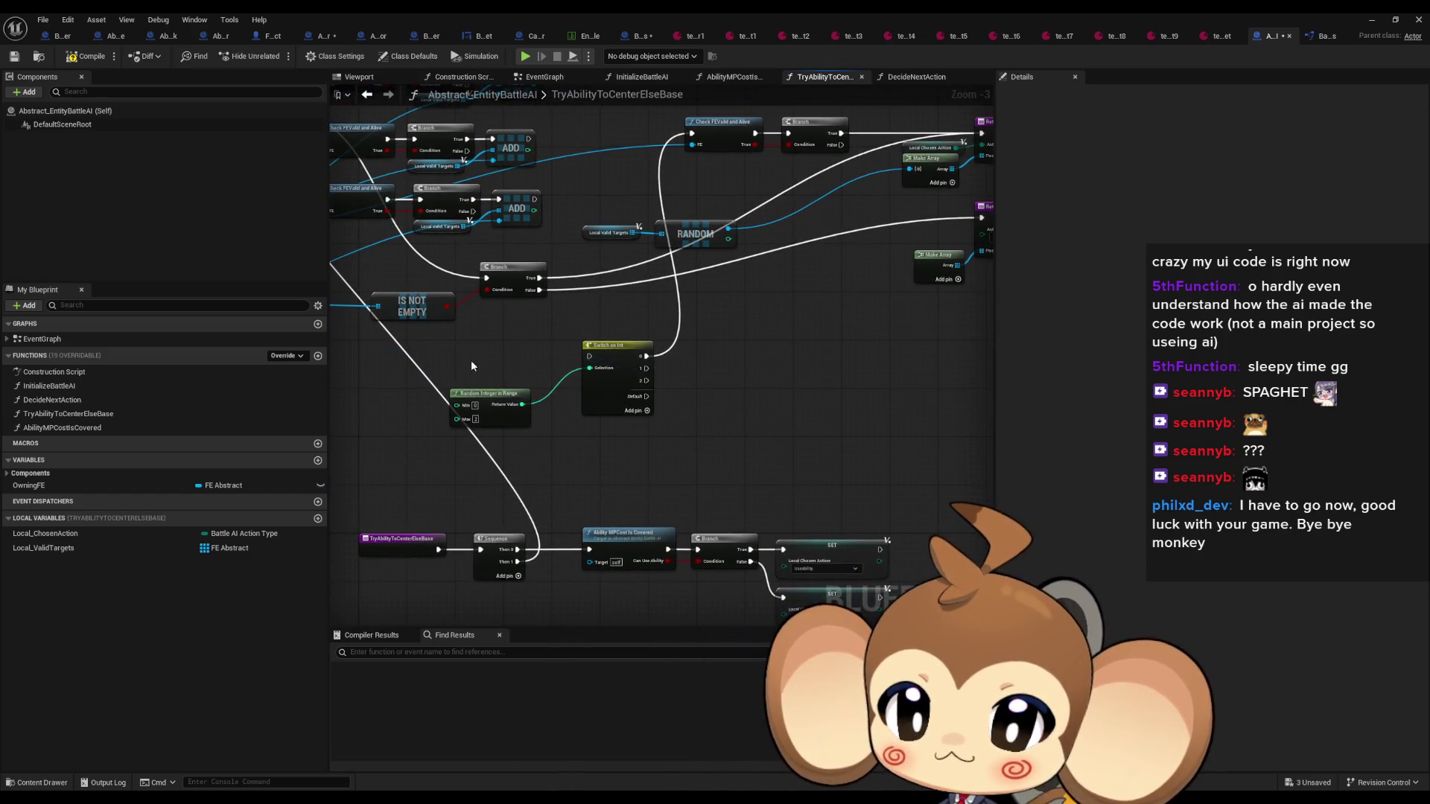
left_click_drag(471, 360, 716, 400)
key("Delete")
key("Delete")
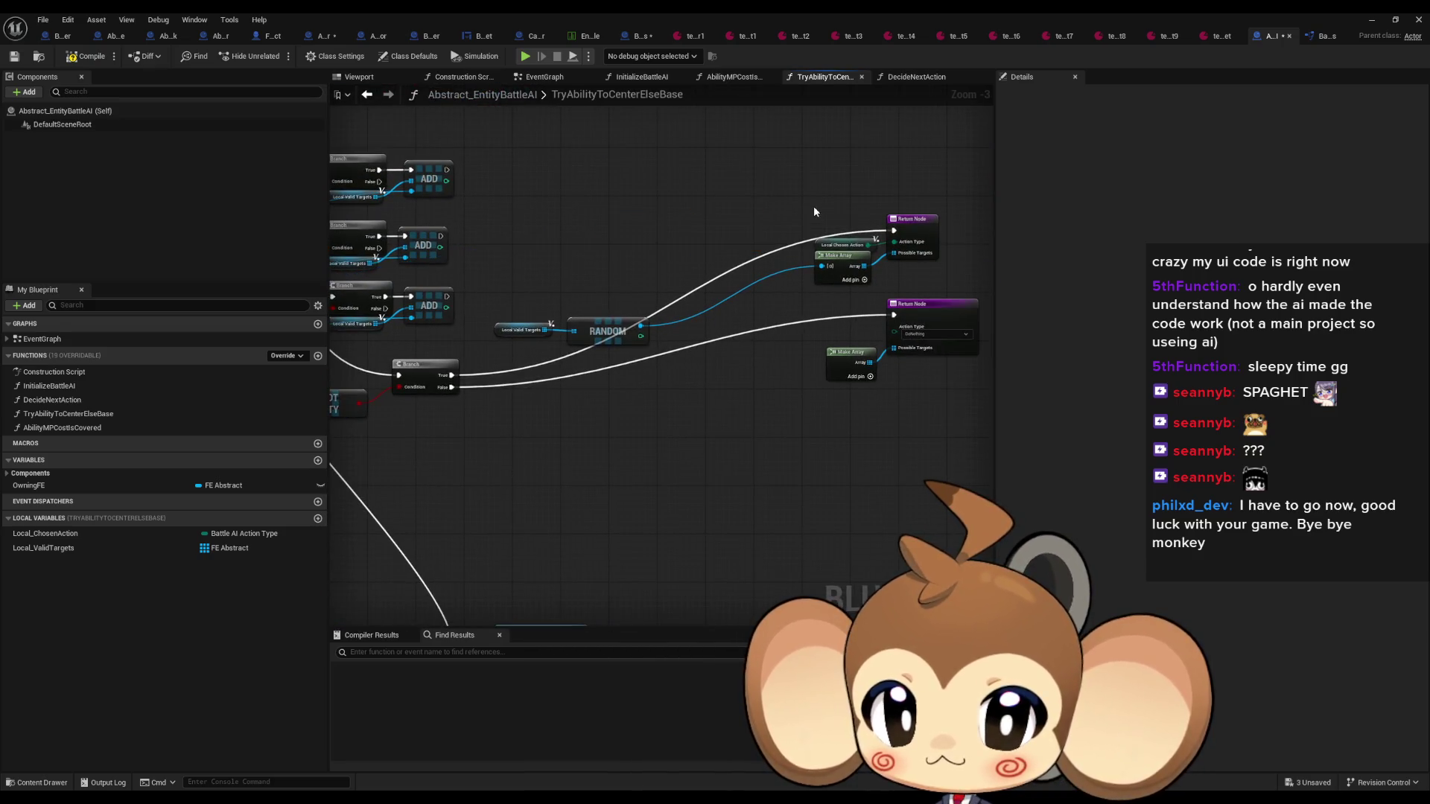
Move the Return Node, Make Array, RANDOM and its getter under the Branch
left_click_drag(897, 385, 899, 384)
mouse_move(934, 324)
left_mouse_down()
mouse_move(673, 422)
mouse_move(633, 455)
left_mouse_up()
left_click_drag(516, 302, 648, 341)
mouse_move(602, 329)
left_mouse_down()
mouse_move(554, 400)
mouse_move(499, 418)
left_mouse_up()
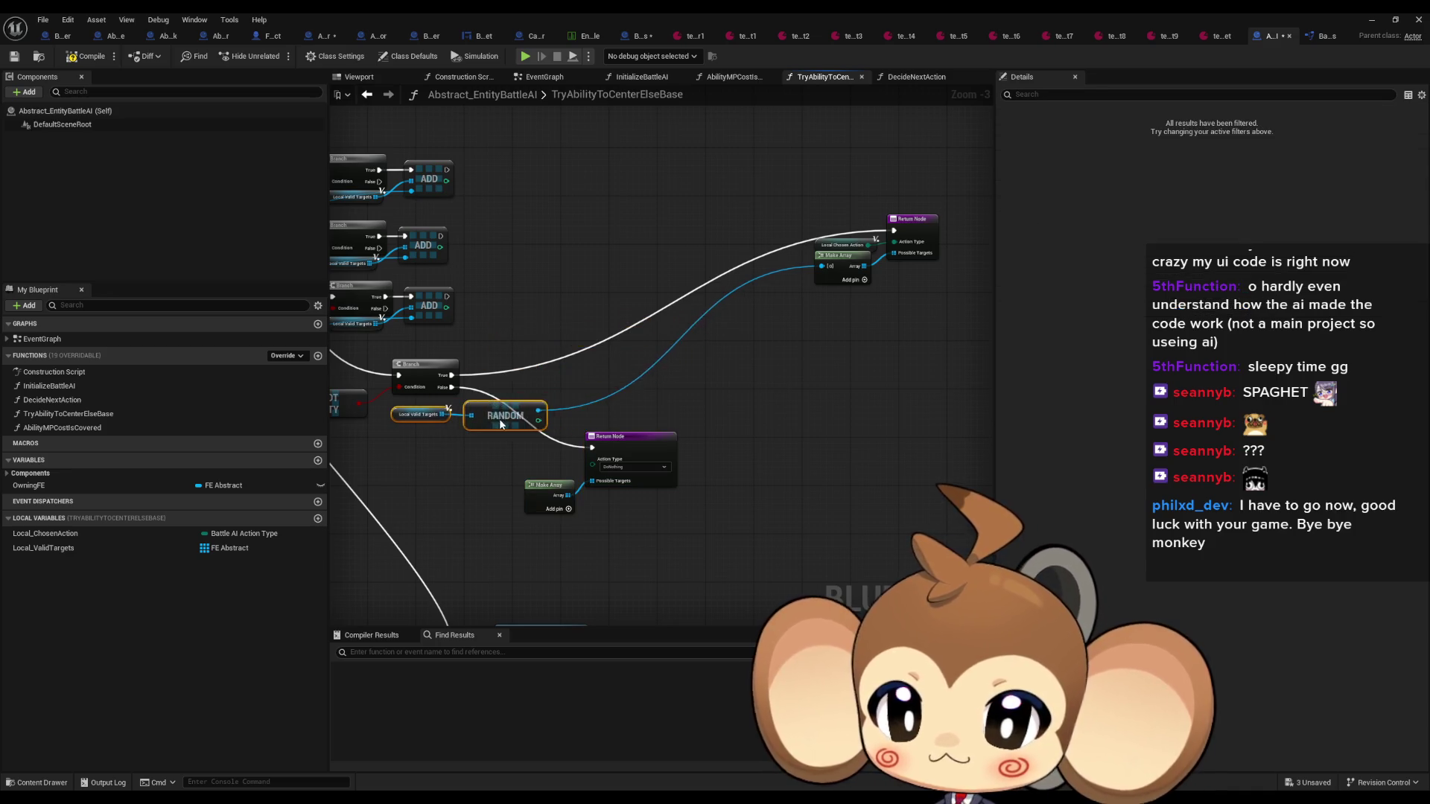
mouse_move(902, 236)
left_mouse_down()
mouse_move(651, 358)
mouse_move(648, 373)
mouse_move(930, 319)
left_mouse_up()
scroll(887, 429, "down", 3)
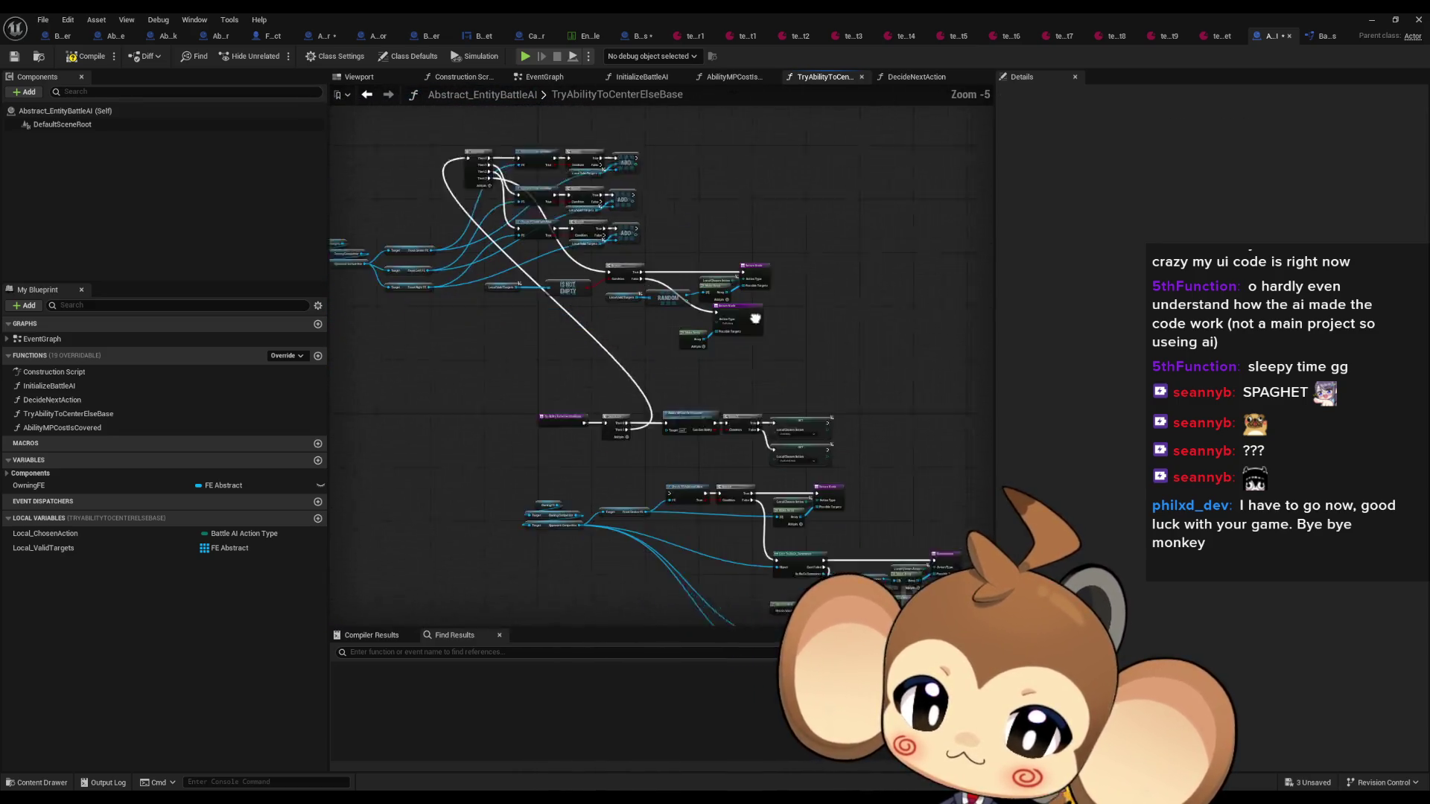
mouse_move(435, 332)
left_mouse_down()
mouse_move(731, 481)
mouse_move(953, 618)
left_mouse_up()
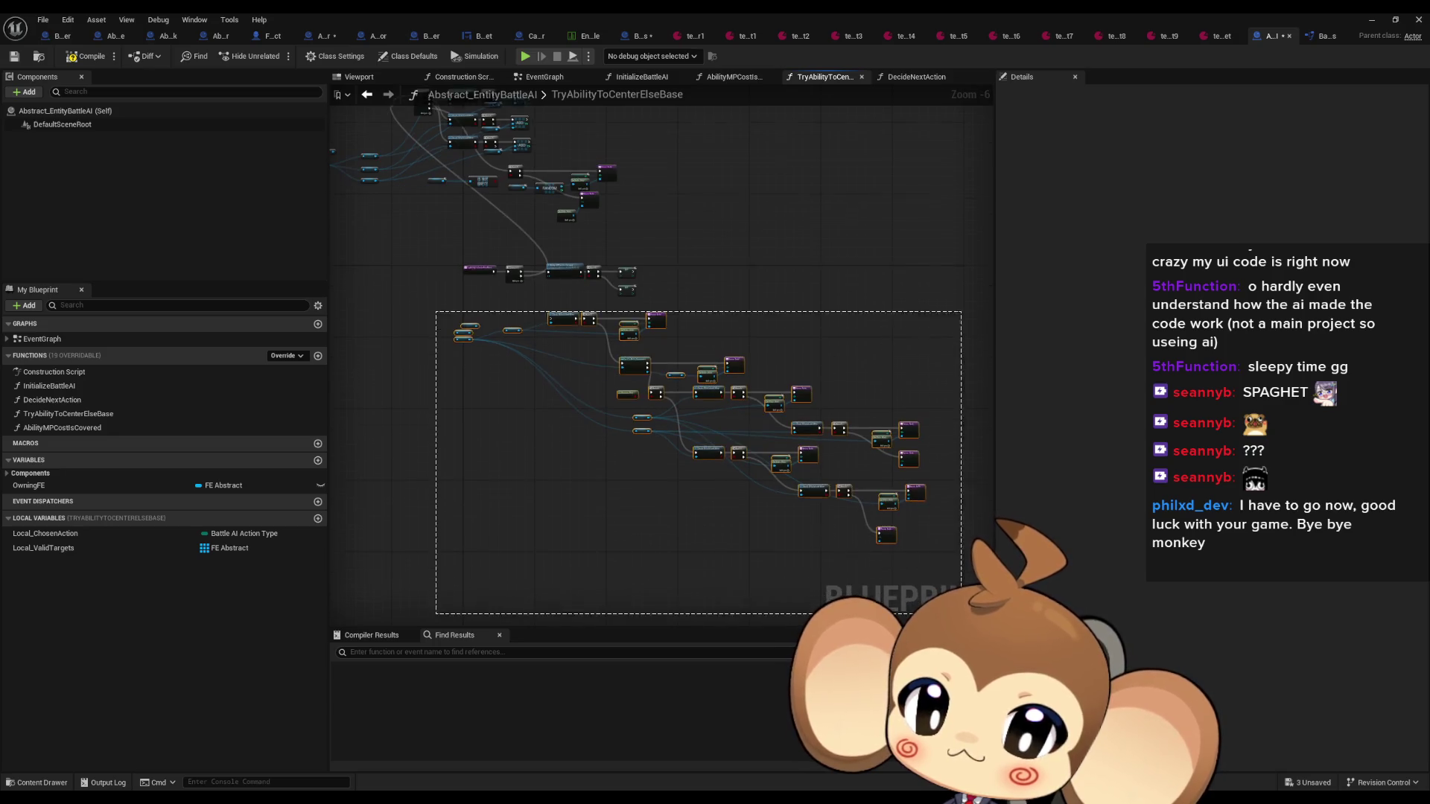
scroll(543, 279, "up", 3)
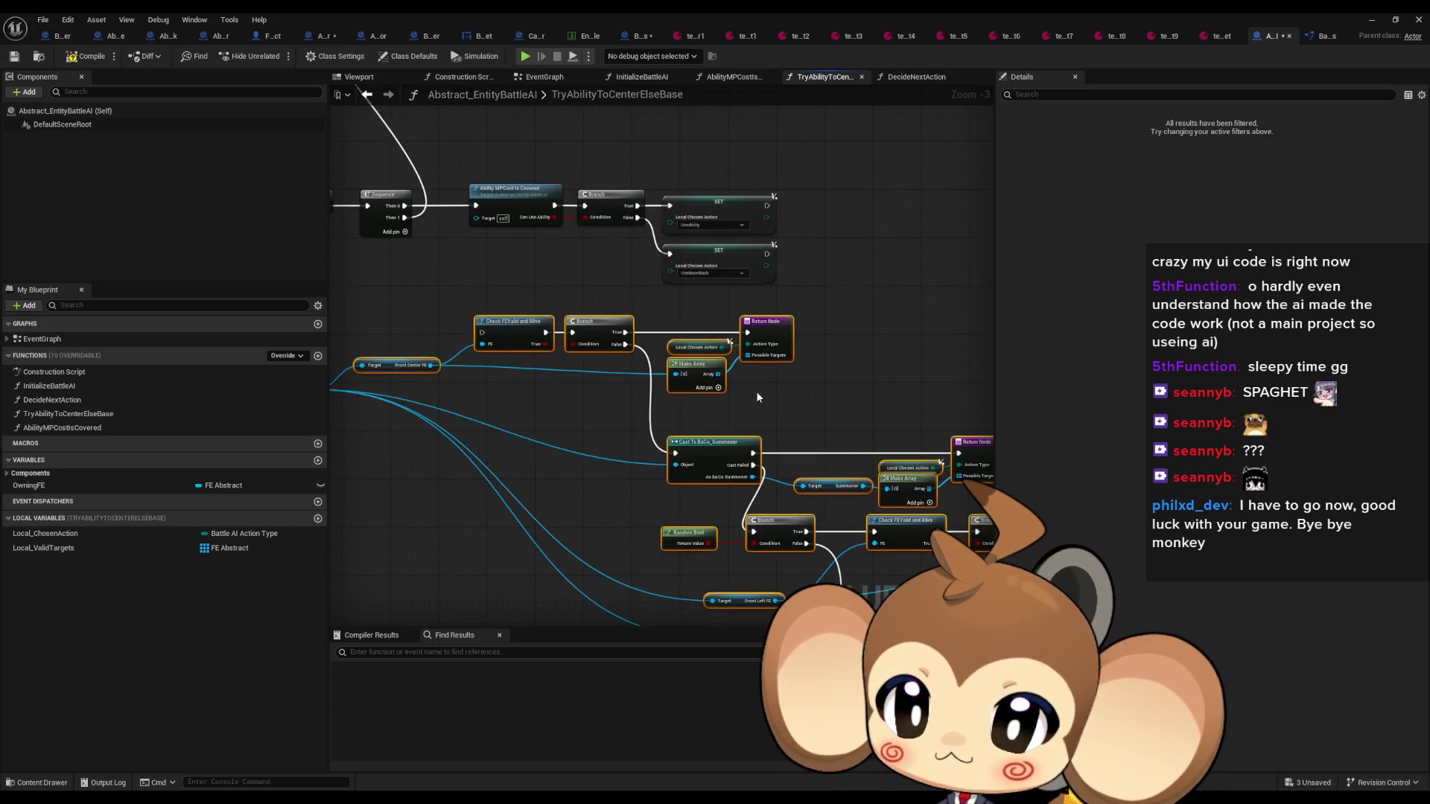
mouse_move(795, 403)
left_mouse_down()
mouse_move(658, 265)
mouse_move(449, 188)
mouse_move(335, 104)
left_mouse_up()
scroll(564, 250, "down", 3)
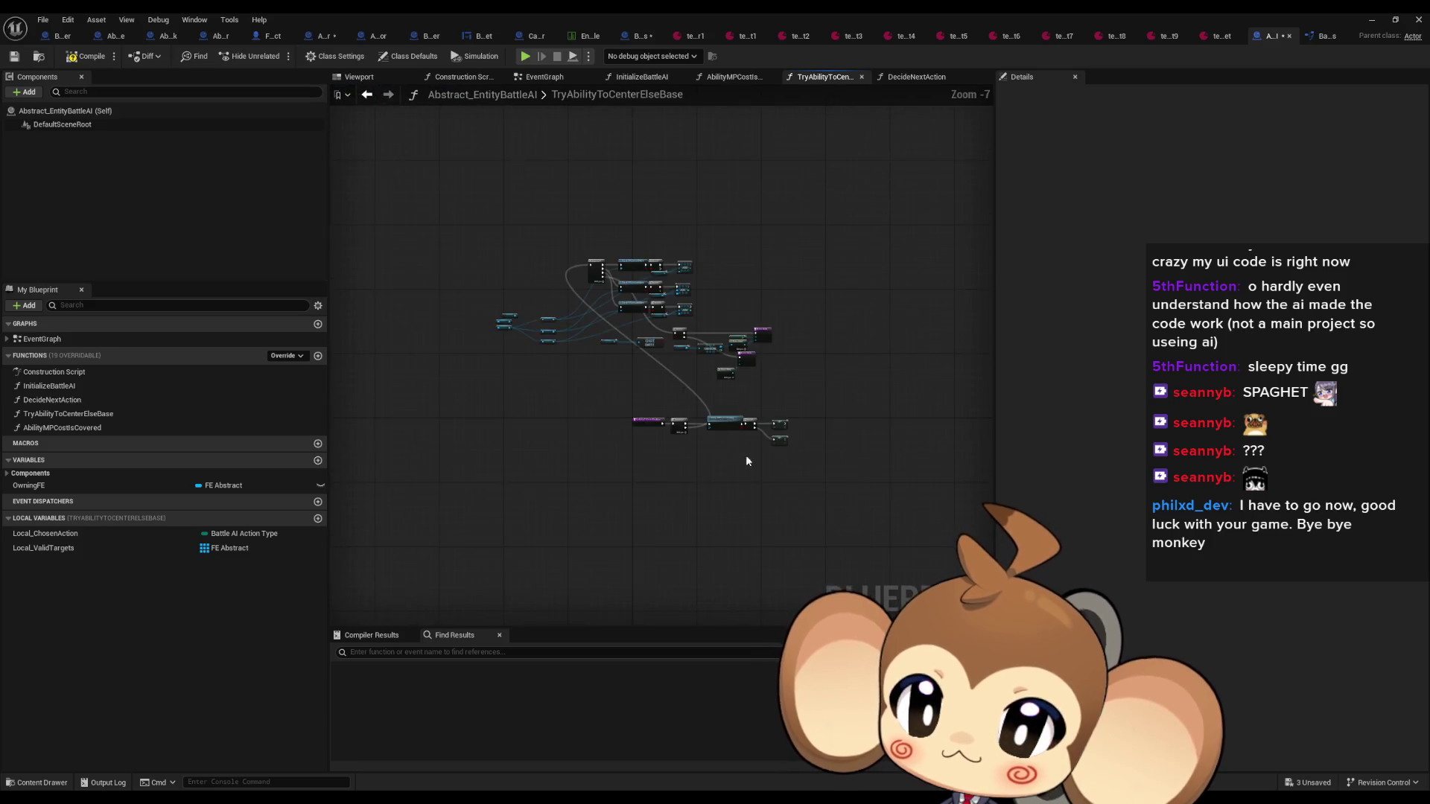
scroll(658, 382, "up", 3)
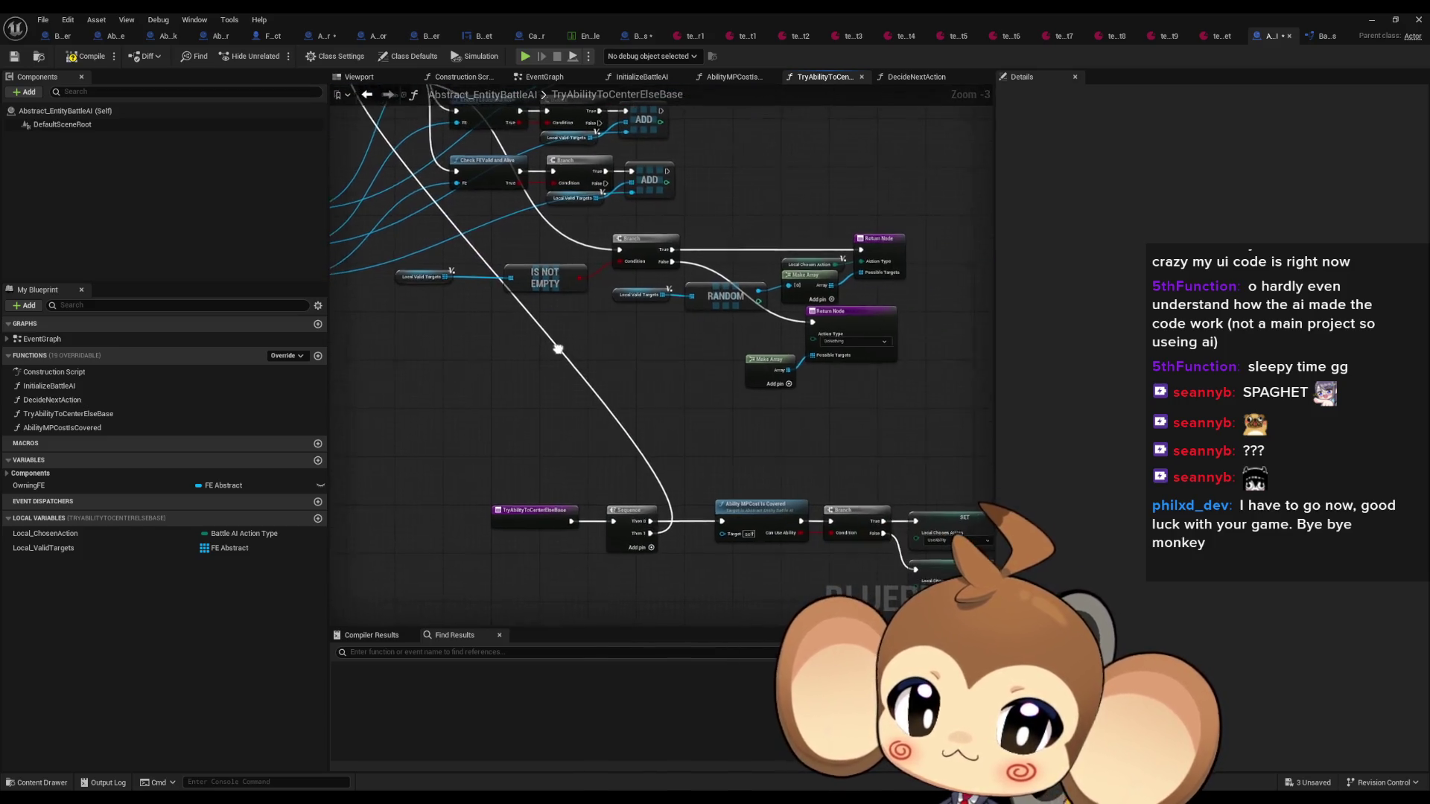
Shift the node network down-right and reposition the Local Valid Targets and Front Left FE getters
scroll(558, 343, "down", 3)
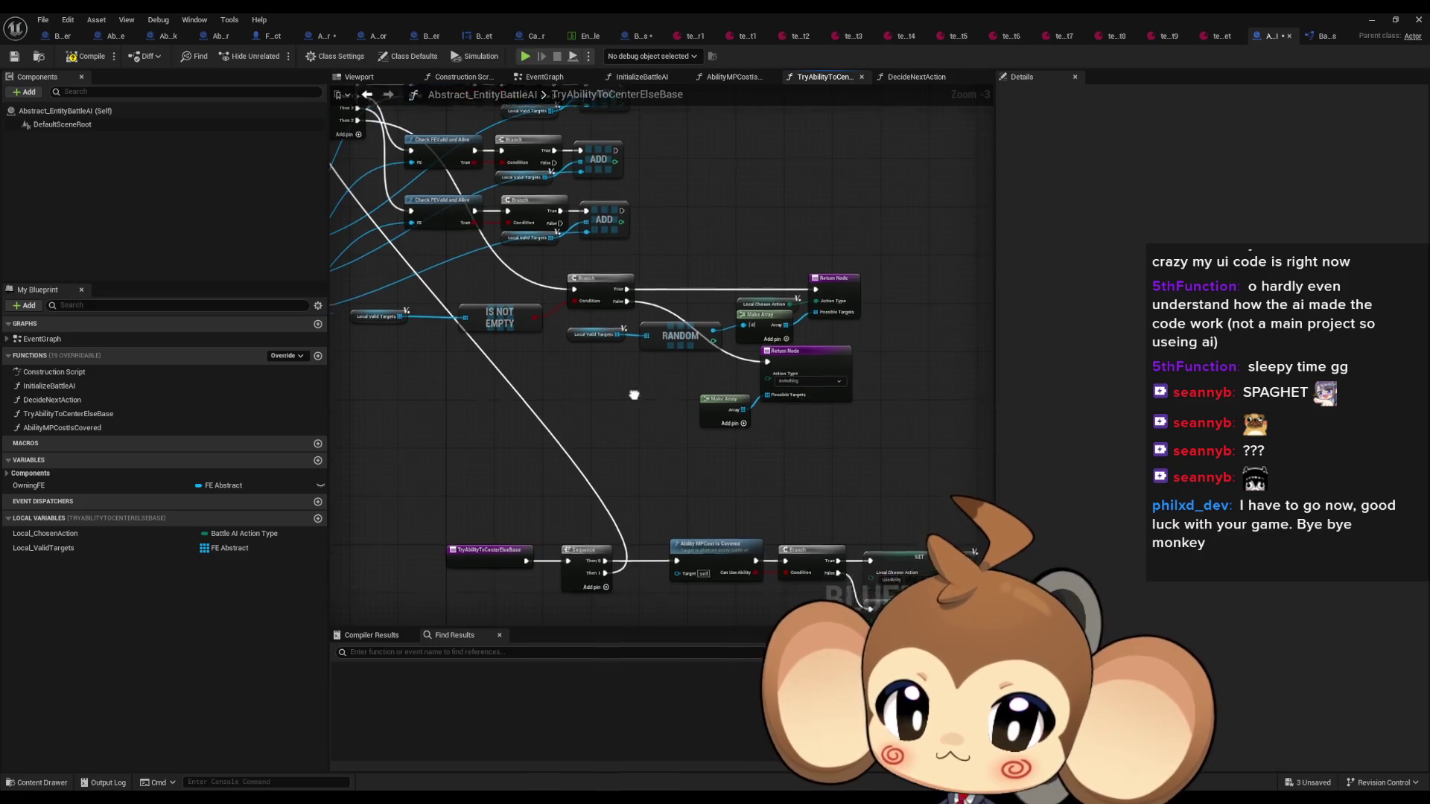
left_click_drag(370, 198, 728, 414)
left_click_drag(696, 351, 838, 582)
scroll(819, 536, "up", 4)
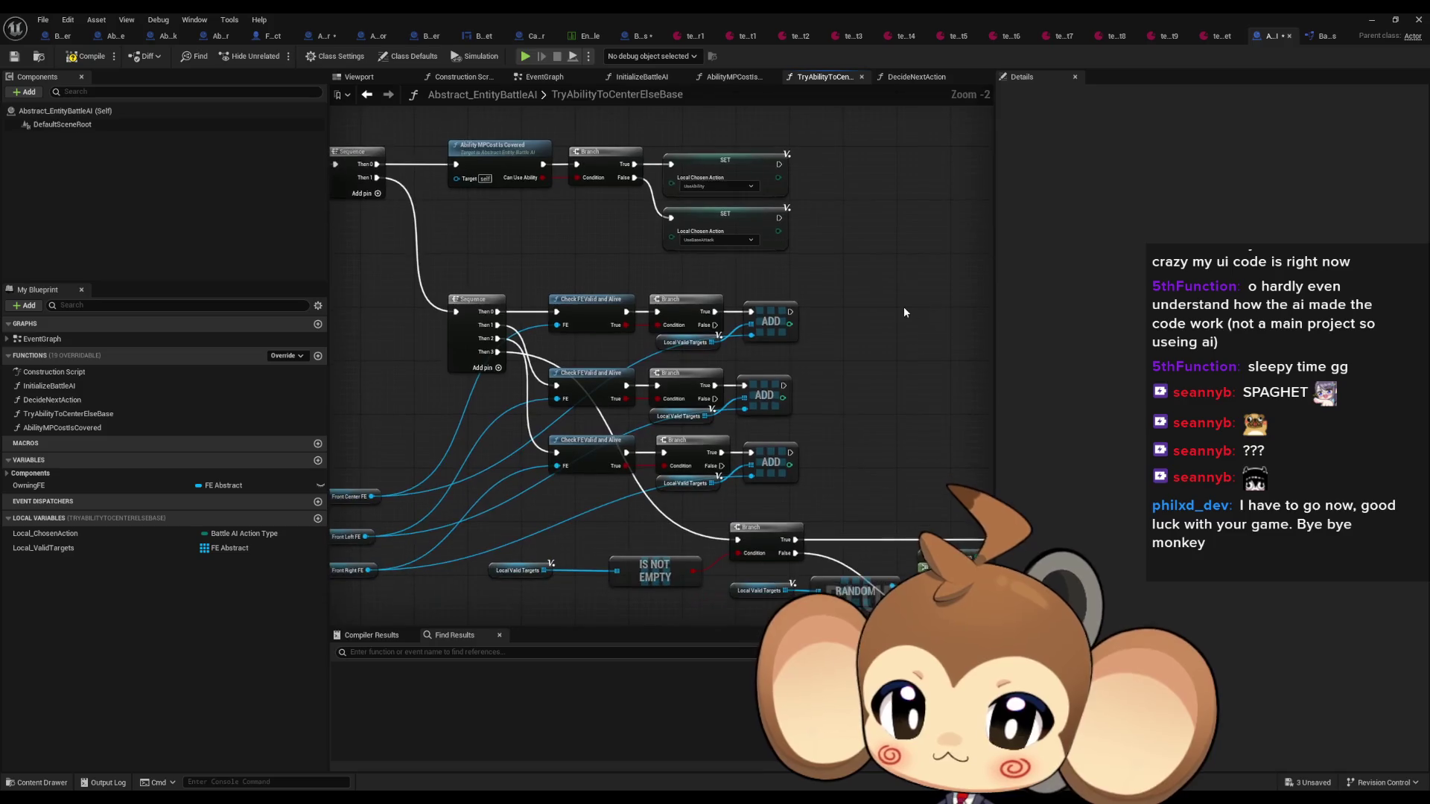
scroll(867, 320, "down", 2)
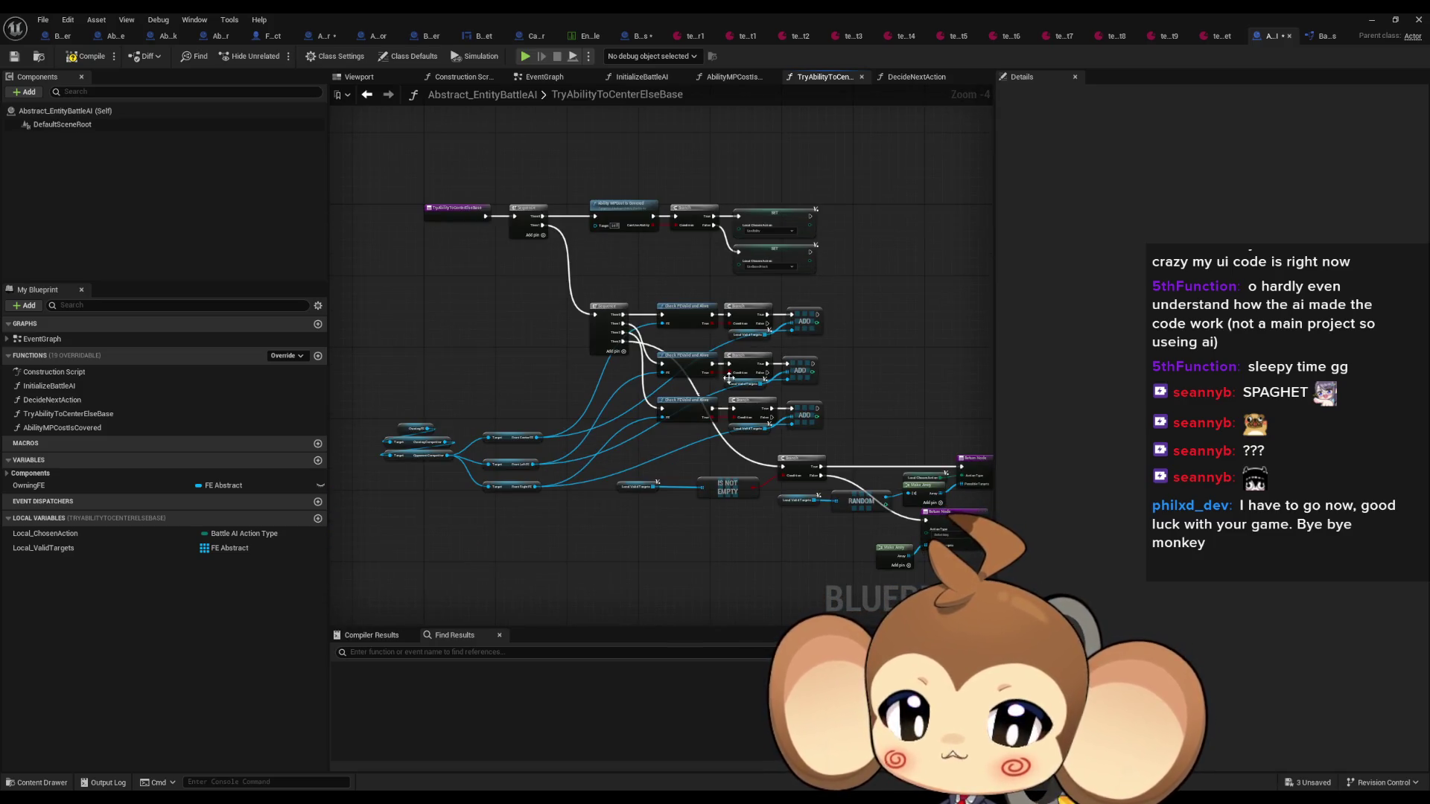
scroll(852, 343, "up", 1)
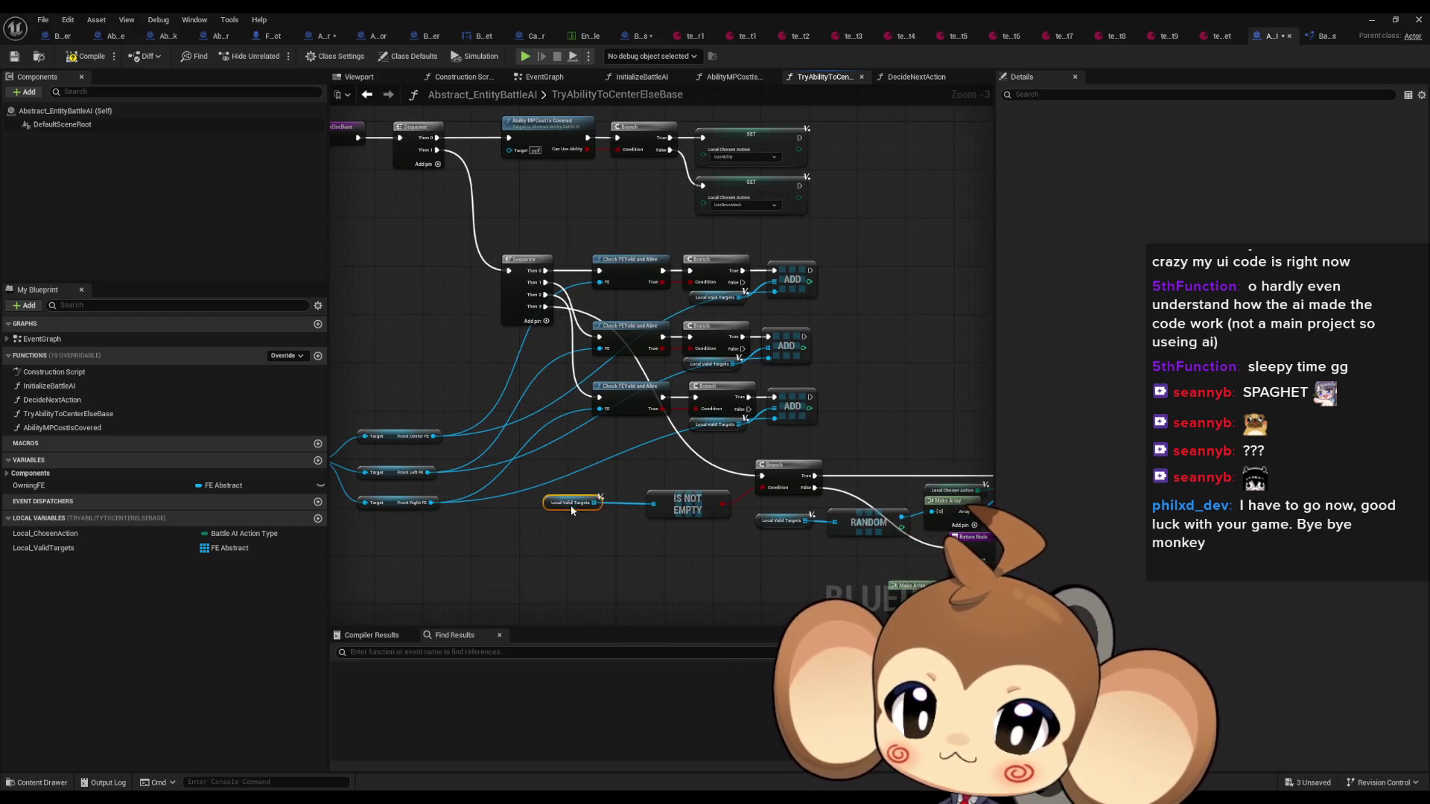
left_click_drag(570, 505, 736, 511)
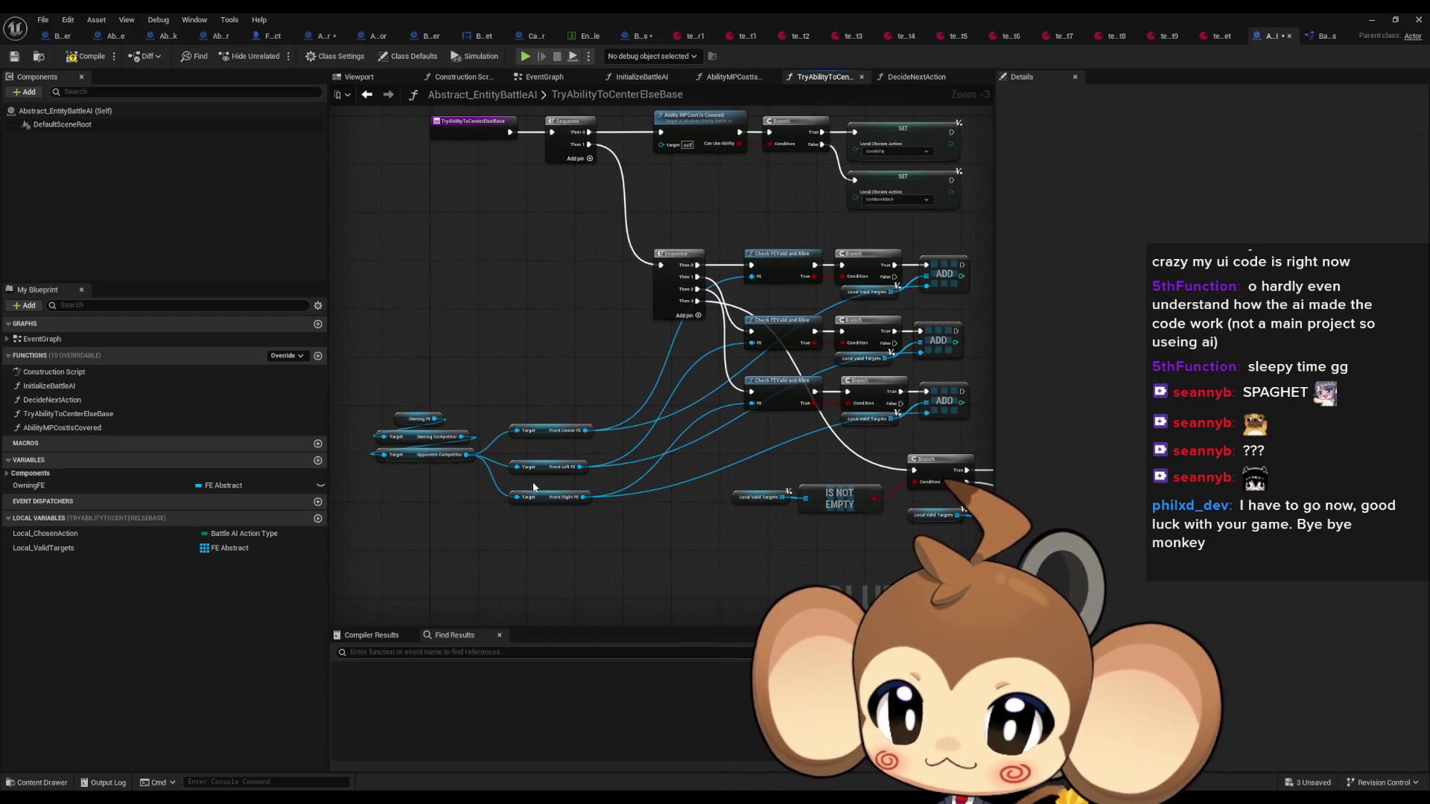
mouse_move(522, 458)
left_mouse_down()
mouse_move(551, 501)
mouse_move(546, 459)
mouse_move(552, 474)
left_mouse_up()
mouse_move(812, 493)
left_mouse_down()
mouse_move(776, 491)
mouse_move(621, 400)
mouse_move(803, 535)
mouse_move(766, 567)
left_mouse_up()
left_click(765, 567)
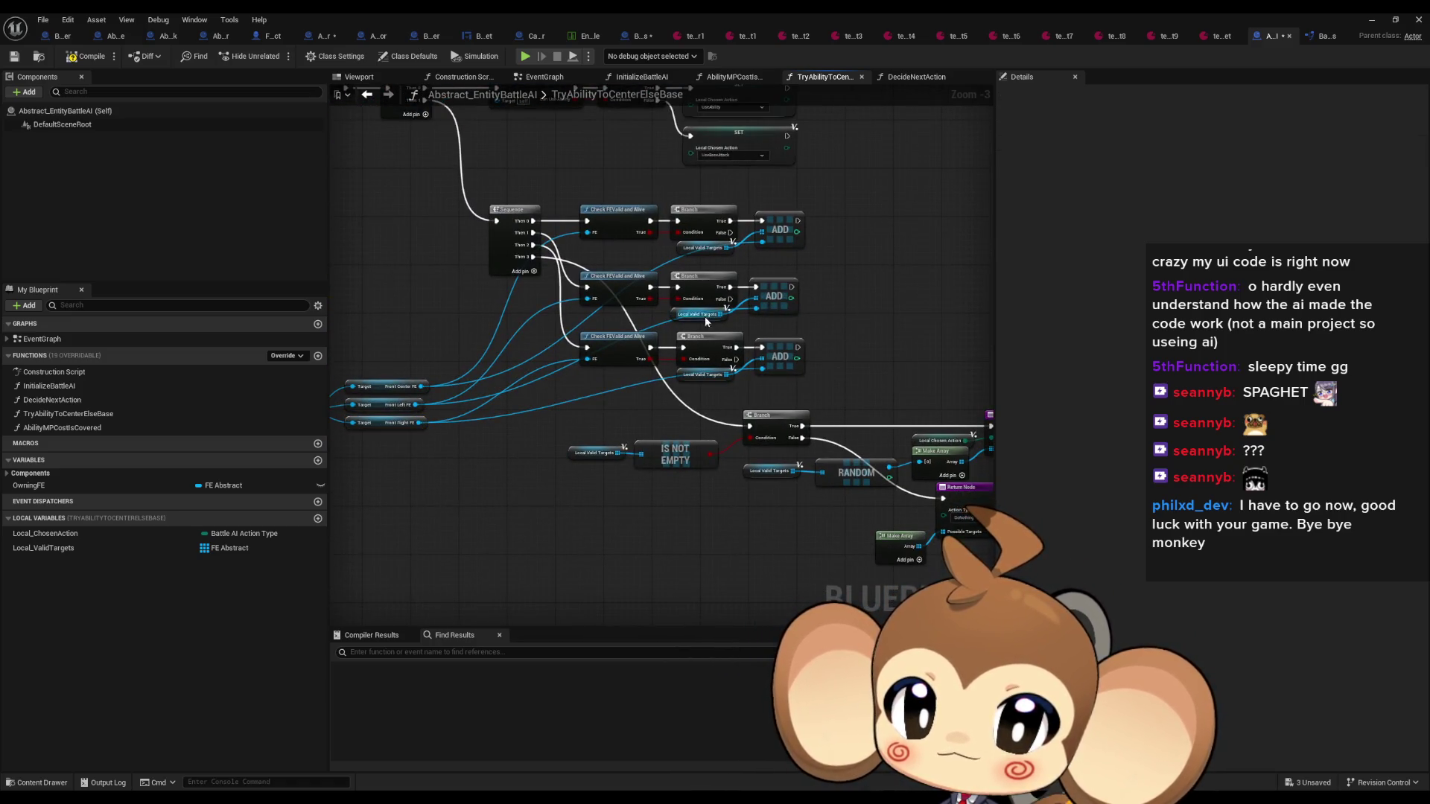
Move the Branch, RANDOM and Return node group down-left
left_click_drag(694, 320, 698, 325)
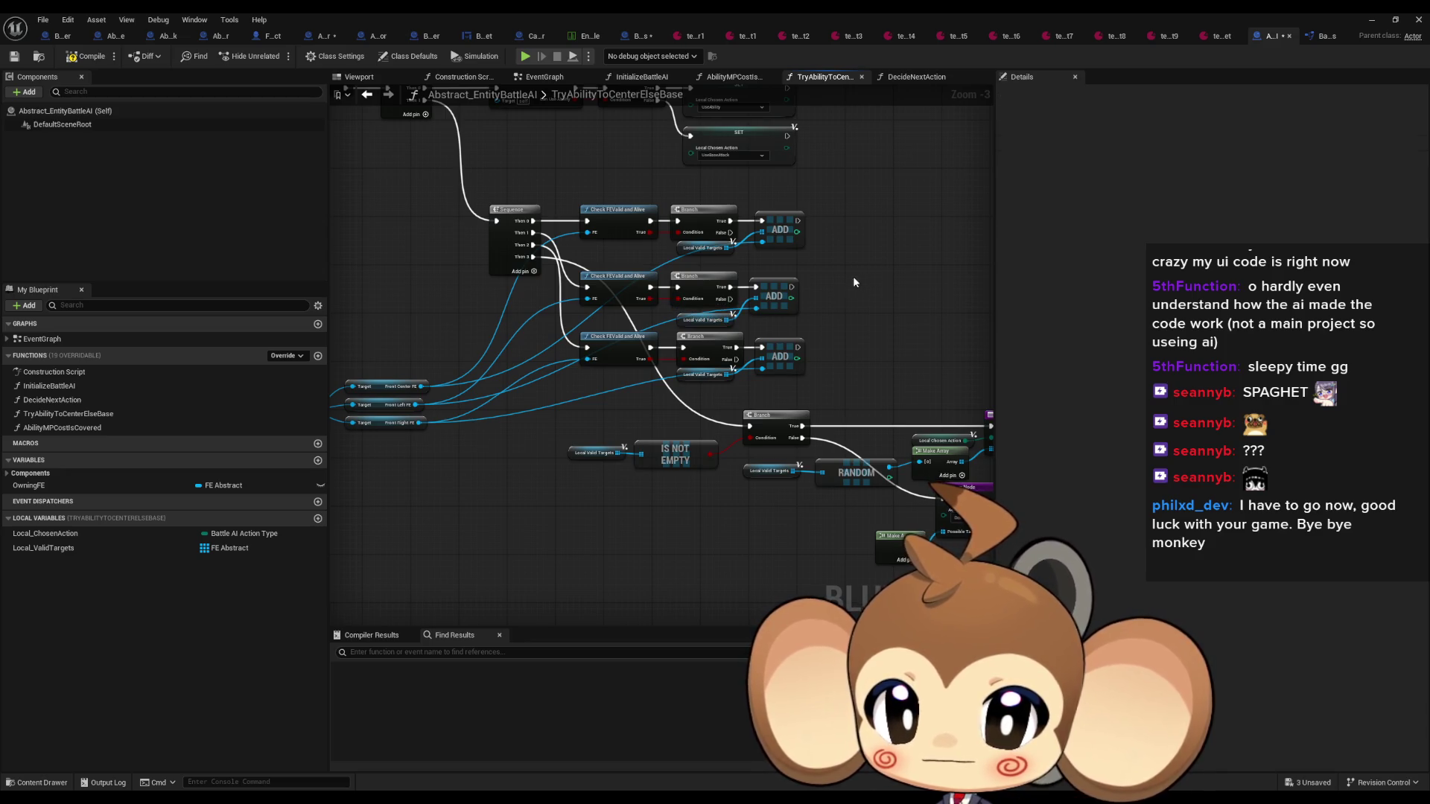
left_click_drag(852, 276, 793, 205)
left_click_drag(983, 526, 489, 327)
left_click_drag(720, 350, 558, 398)
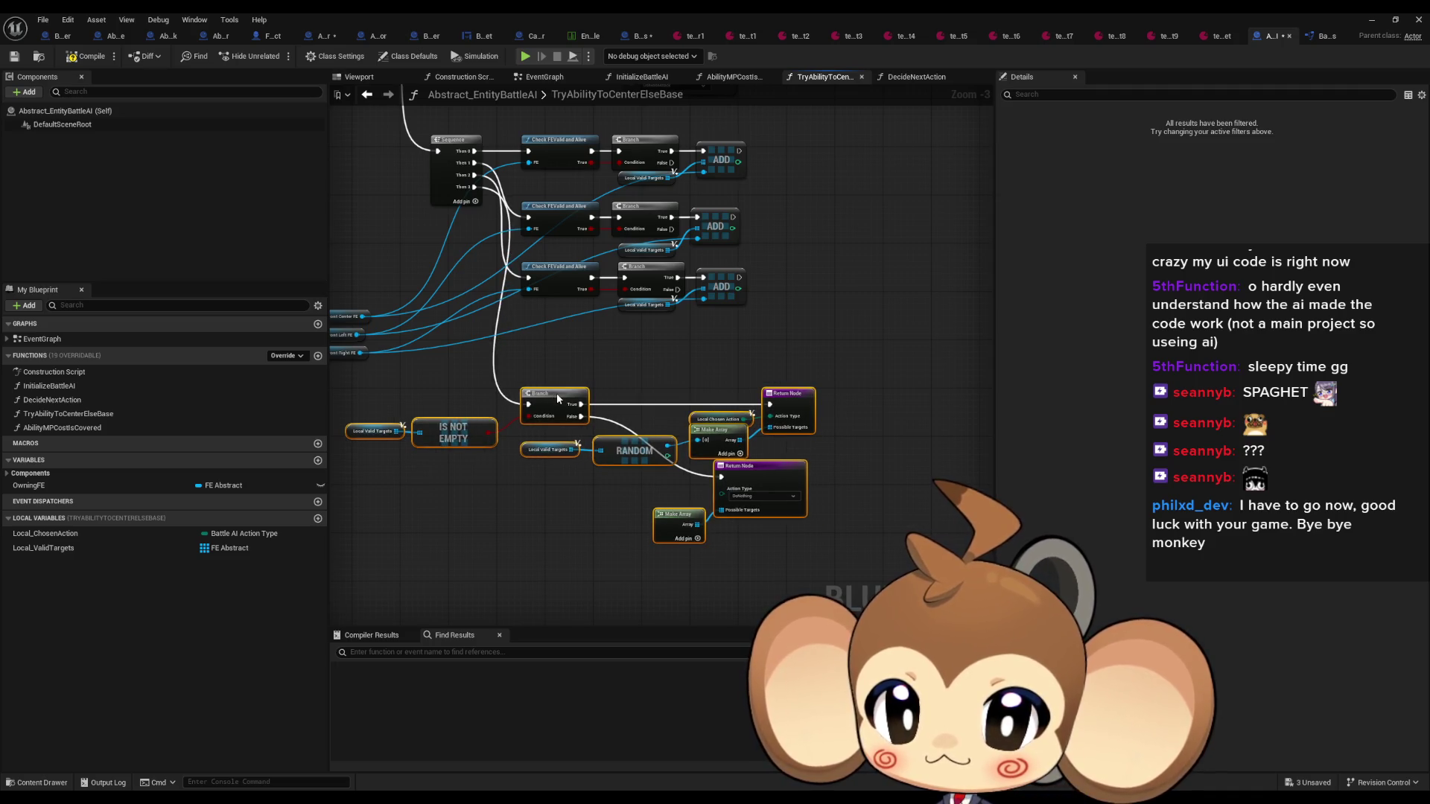
left_click(587, 355)
Tidy the Local Valid Targets and IS NOT EMPTY nodes, then inspect the lower Return Node
scroll(717, 382, "up", 3)
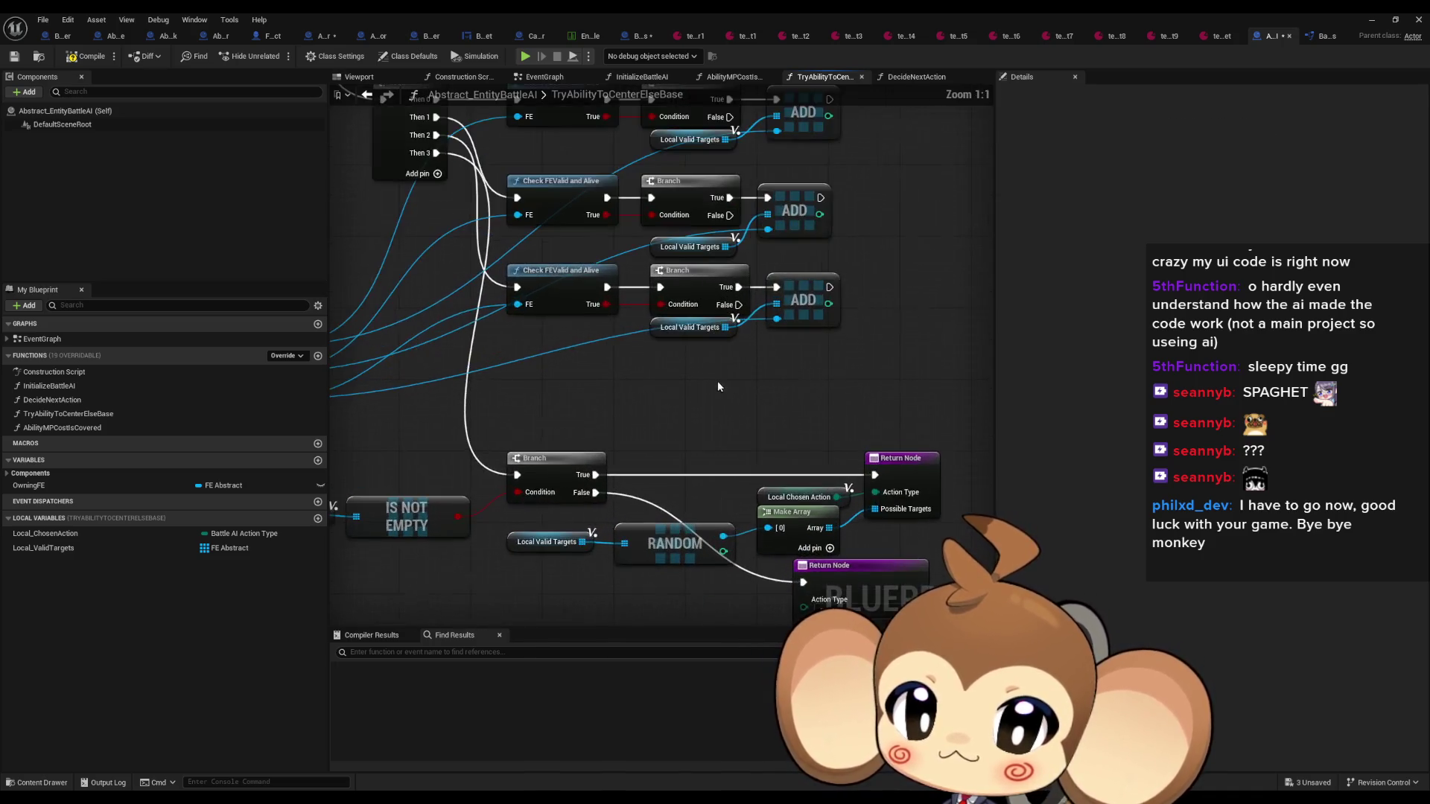
left_click_drag(717, 386, 761, 500)
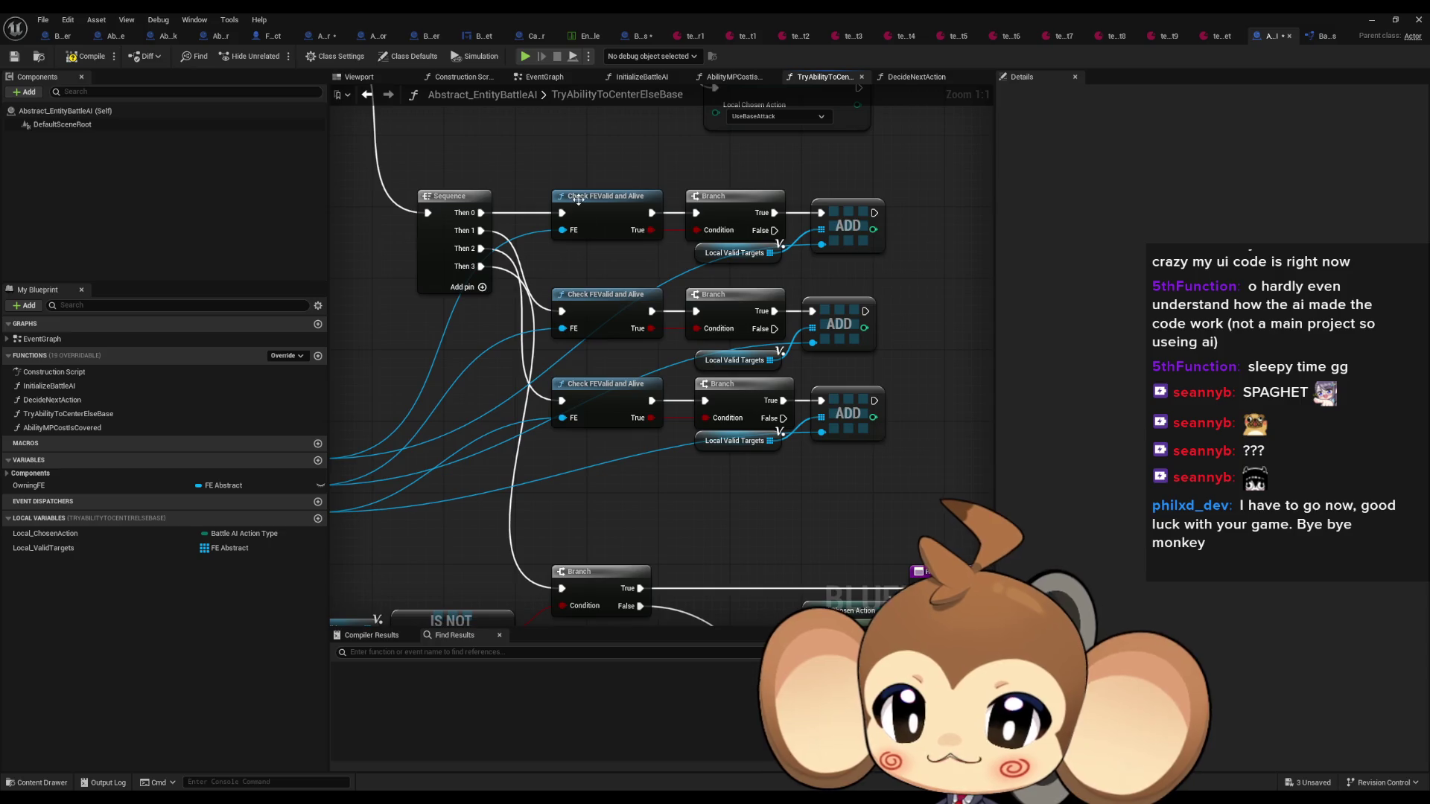
left_click(753, 262)
scroll(657, 432, "down", 1)
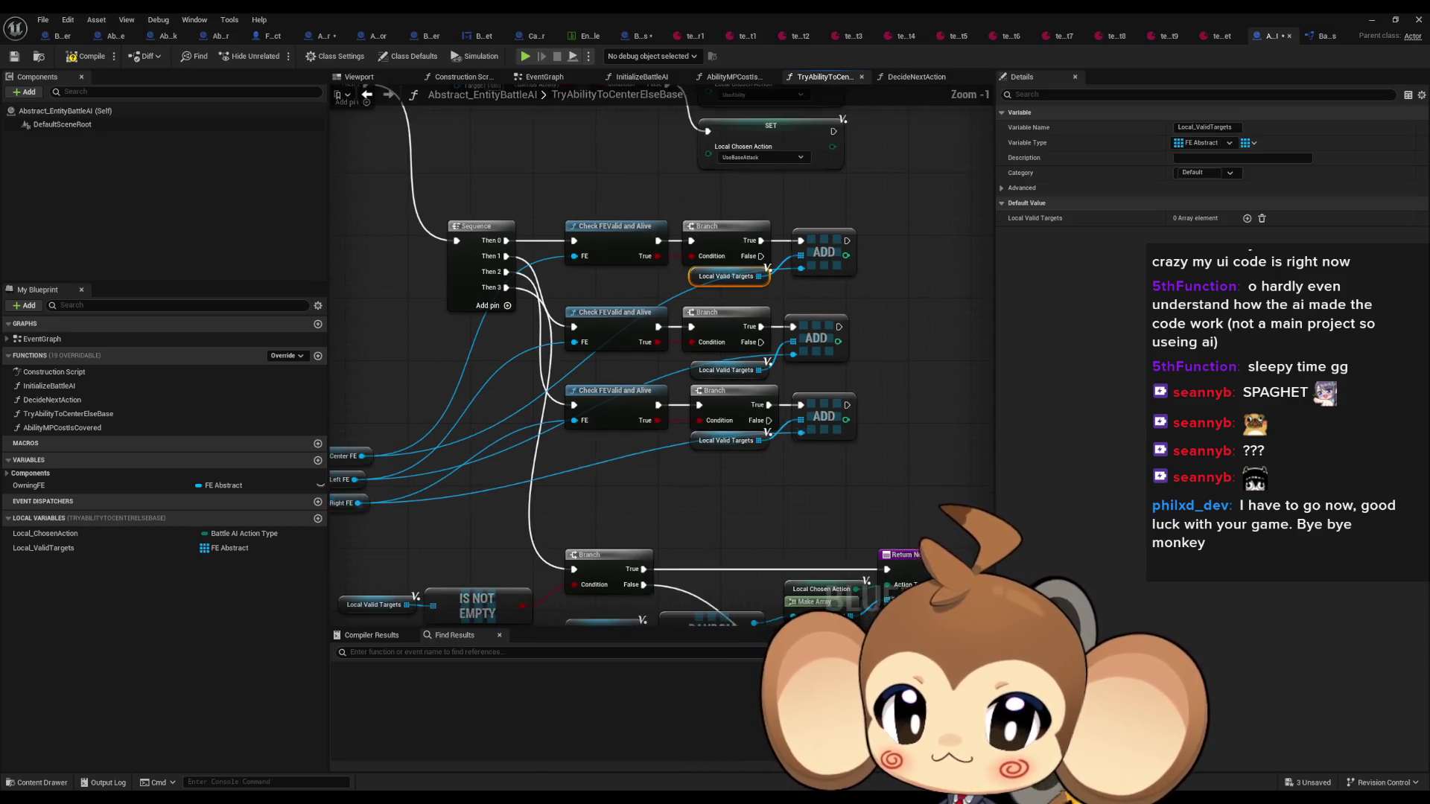
mouse_move(656, 436)
left_mouse_down()
mouse_move(747, 299)
mouse_move(746, 249)
left_mouse_up()
mouse_move(472, 340)
left_mouse_down()
mouse_move(611, 426)
mouse_move(611, 397)
left_mouse_up()
left_click_drag(800, 361, 675, 354)
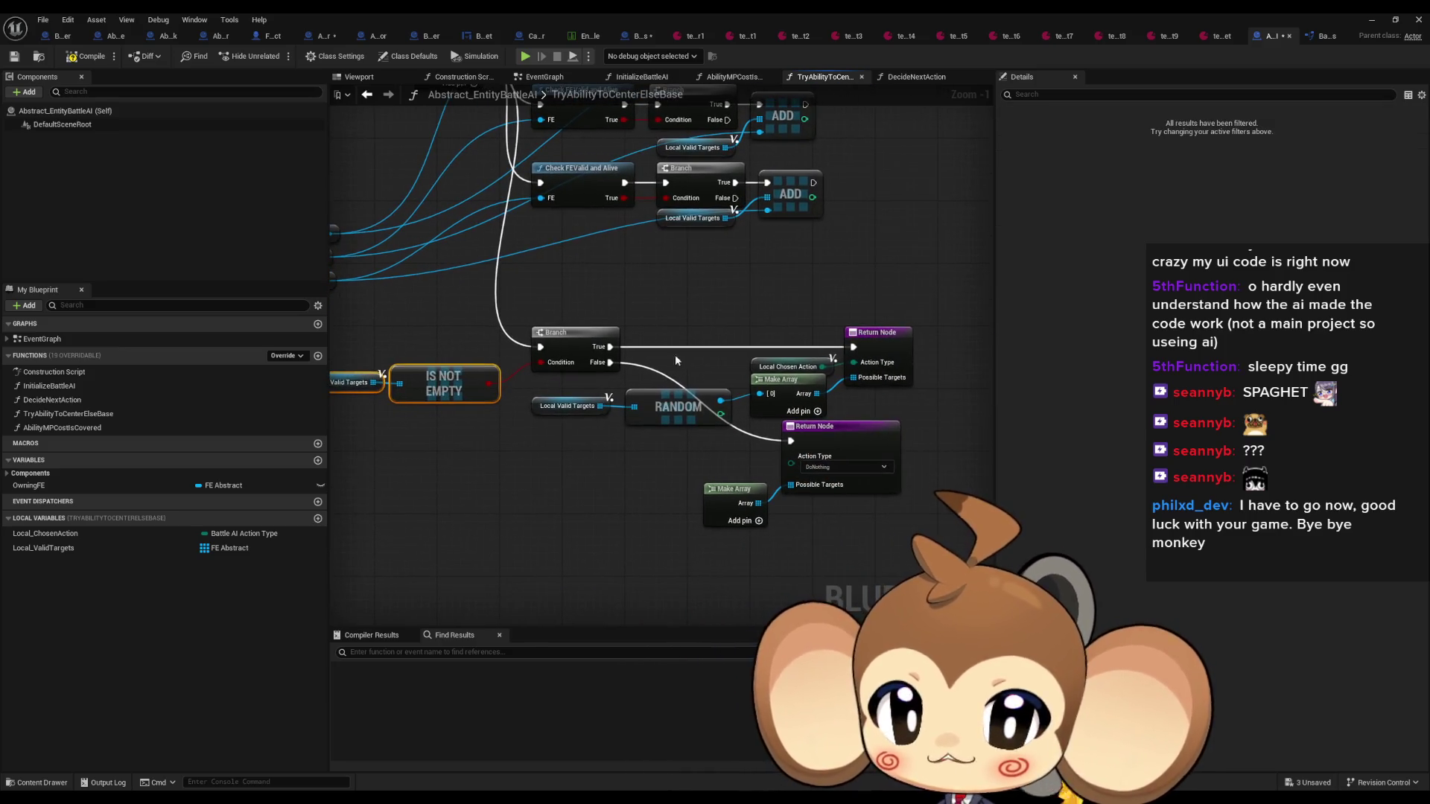
left_click_drag(562, 388, 585, 401)
left_click(649, 475)
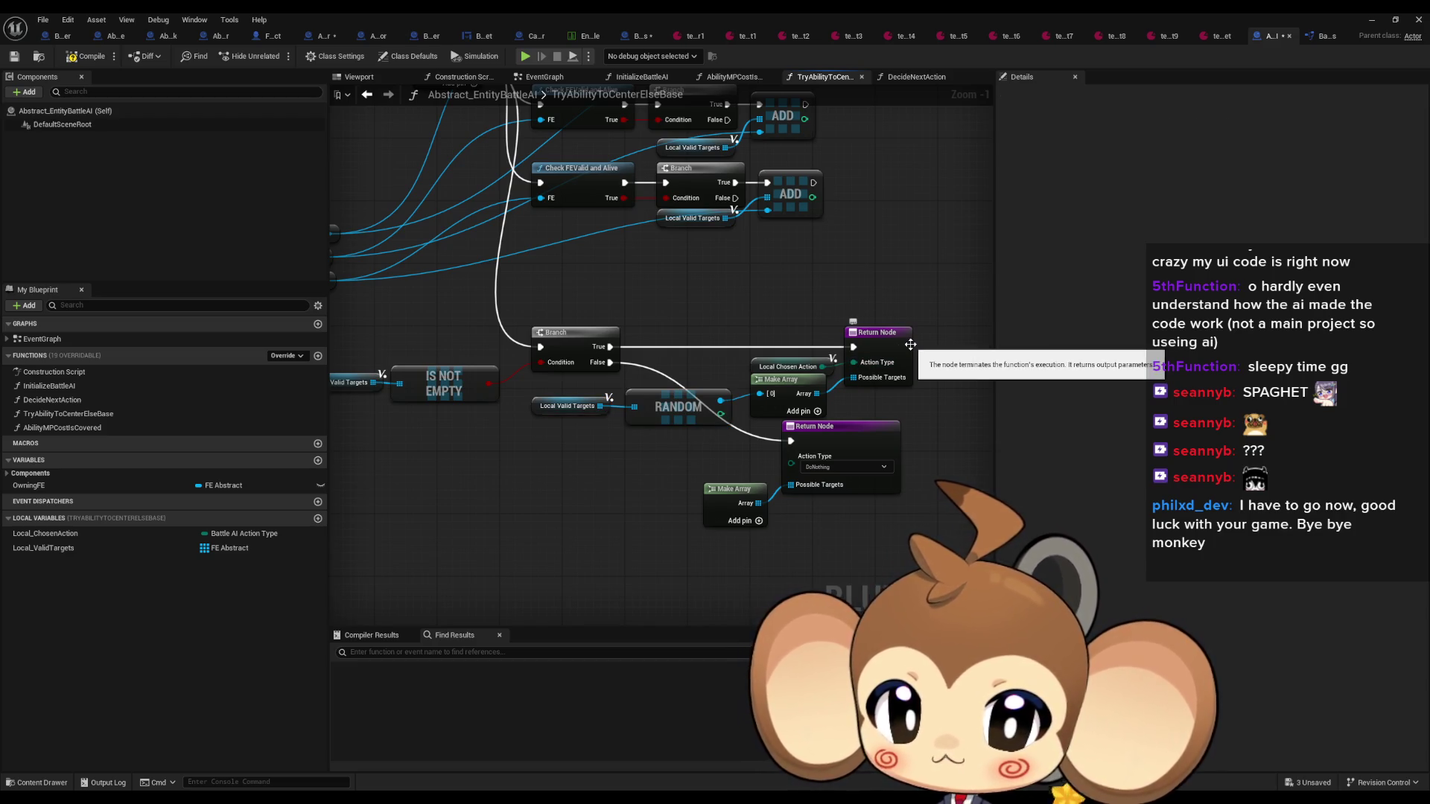
left_click(811, 443)
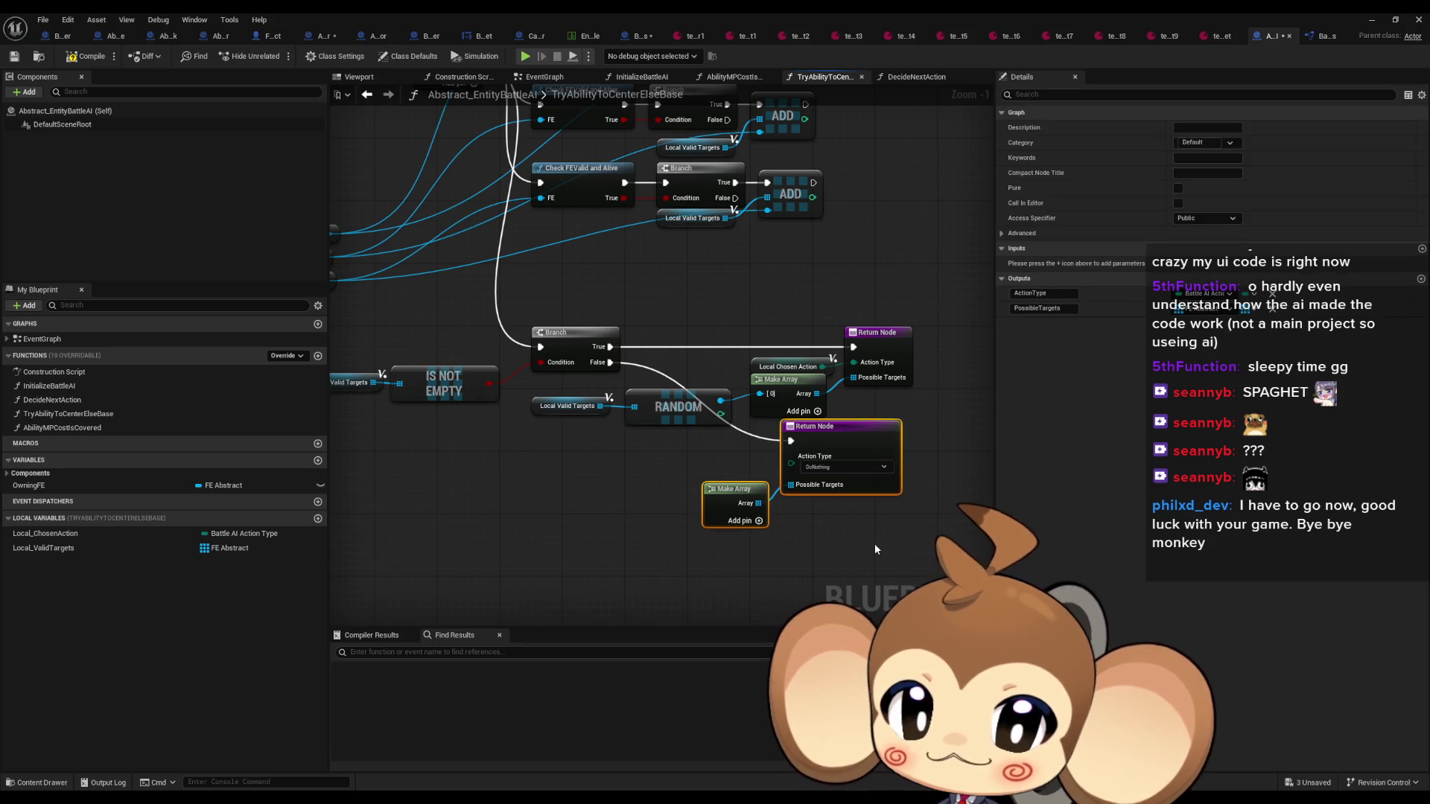
left_click(377, 479)
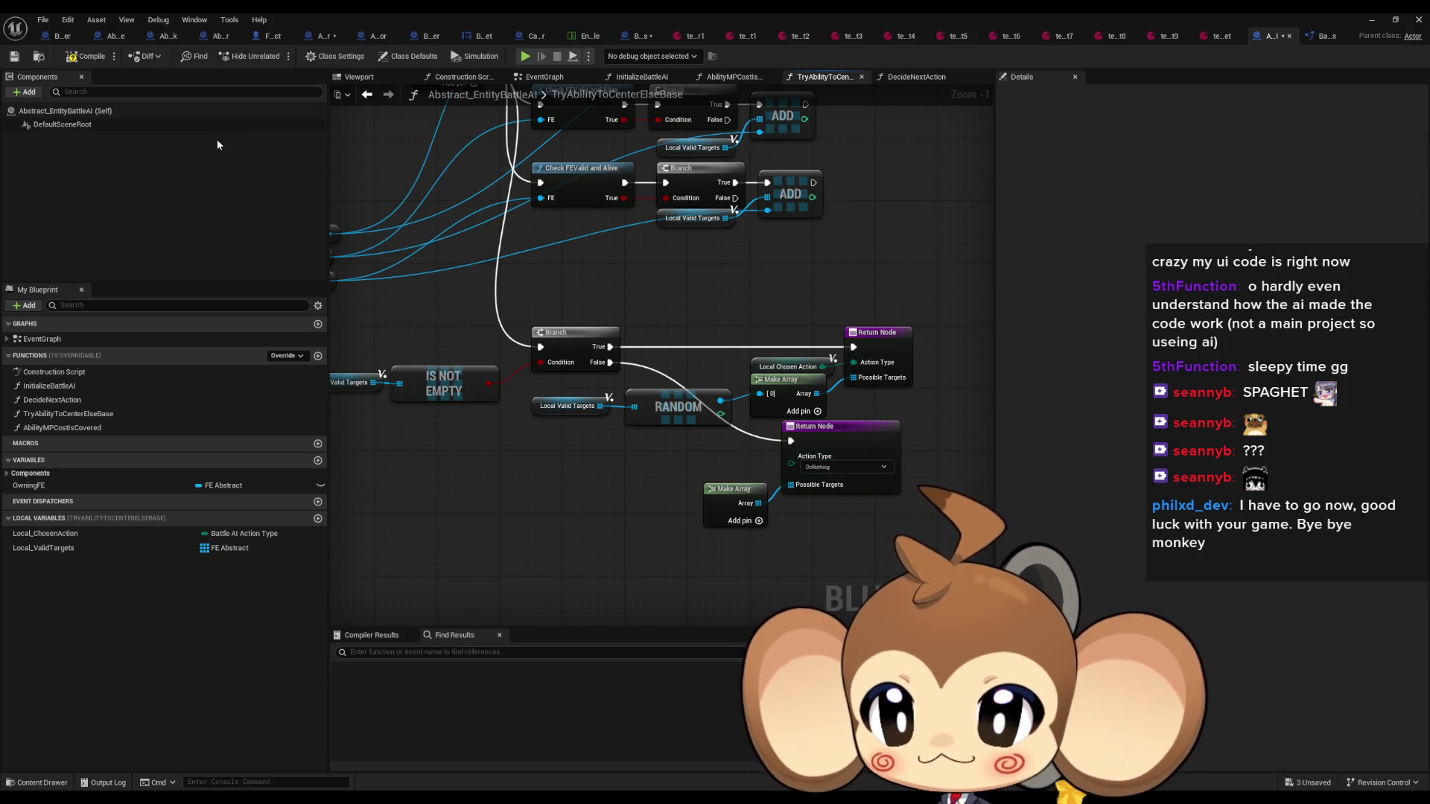
left_click(367, 95)
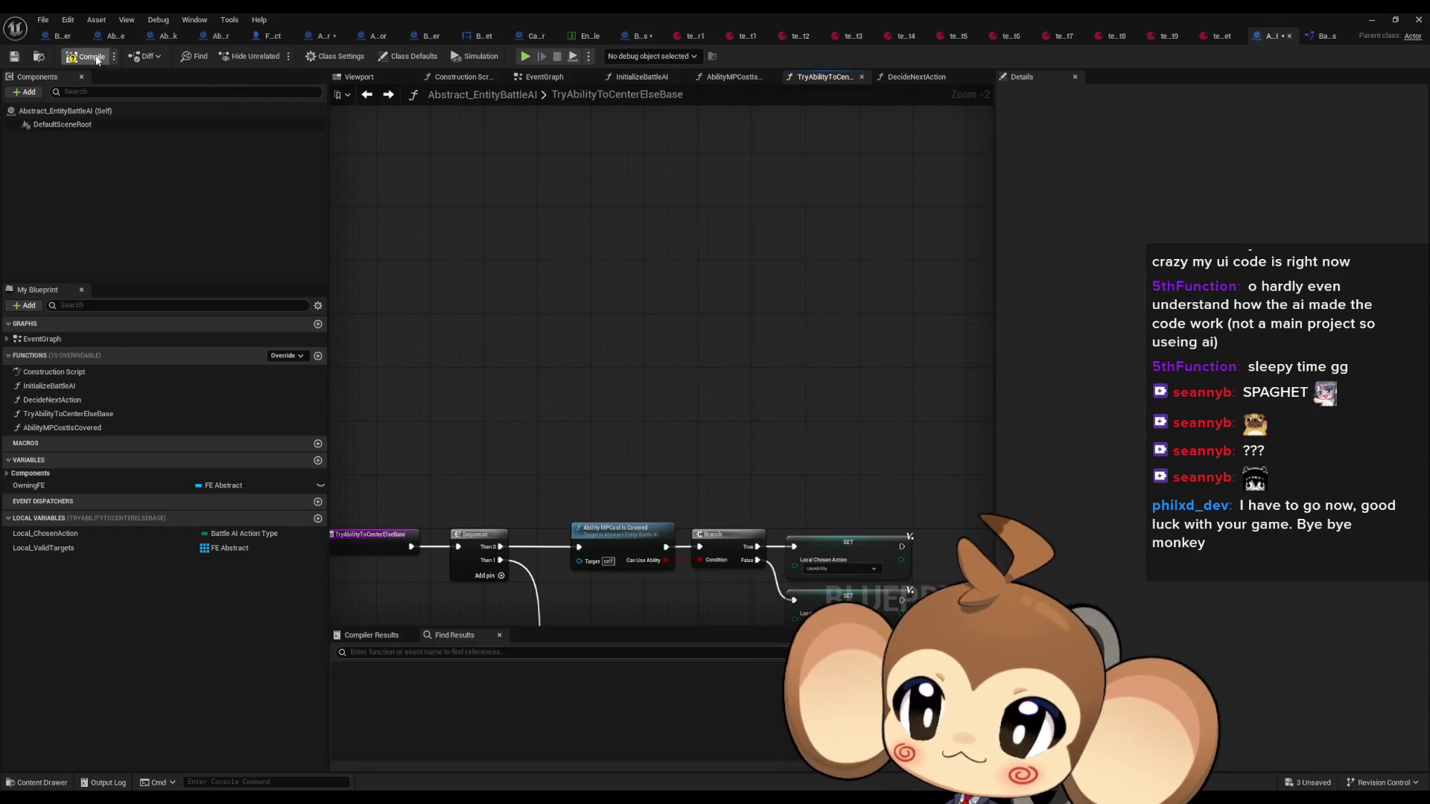
scroll(627, 443, "down", 2)
scroll(602, 311, "up", 1)
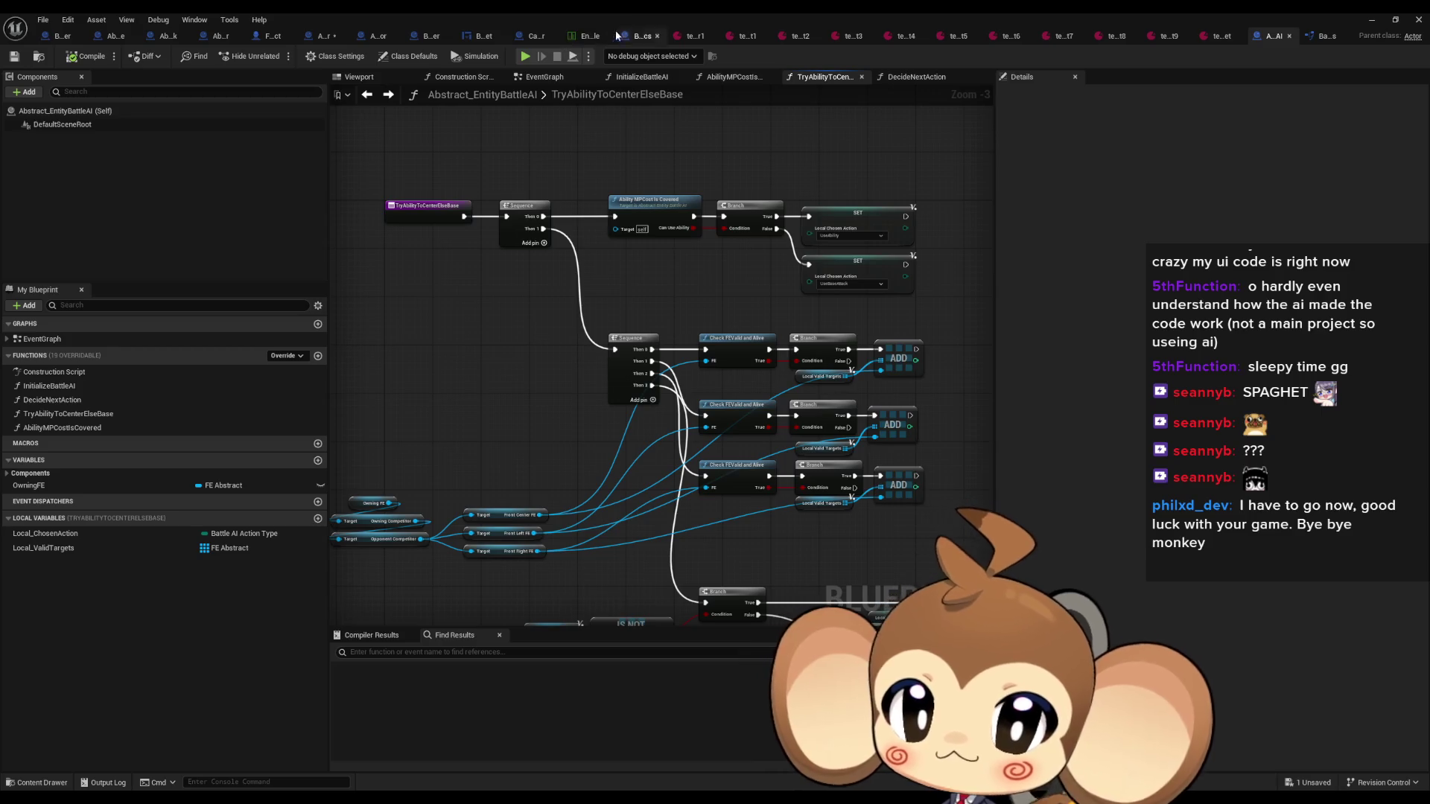
left_click(639, 36)
scroll(594, 297, "up", 3)
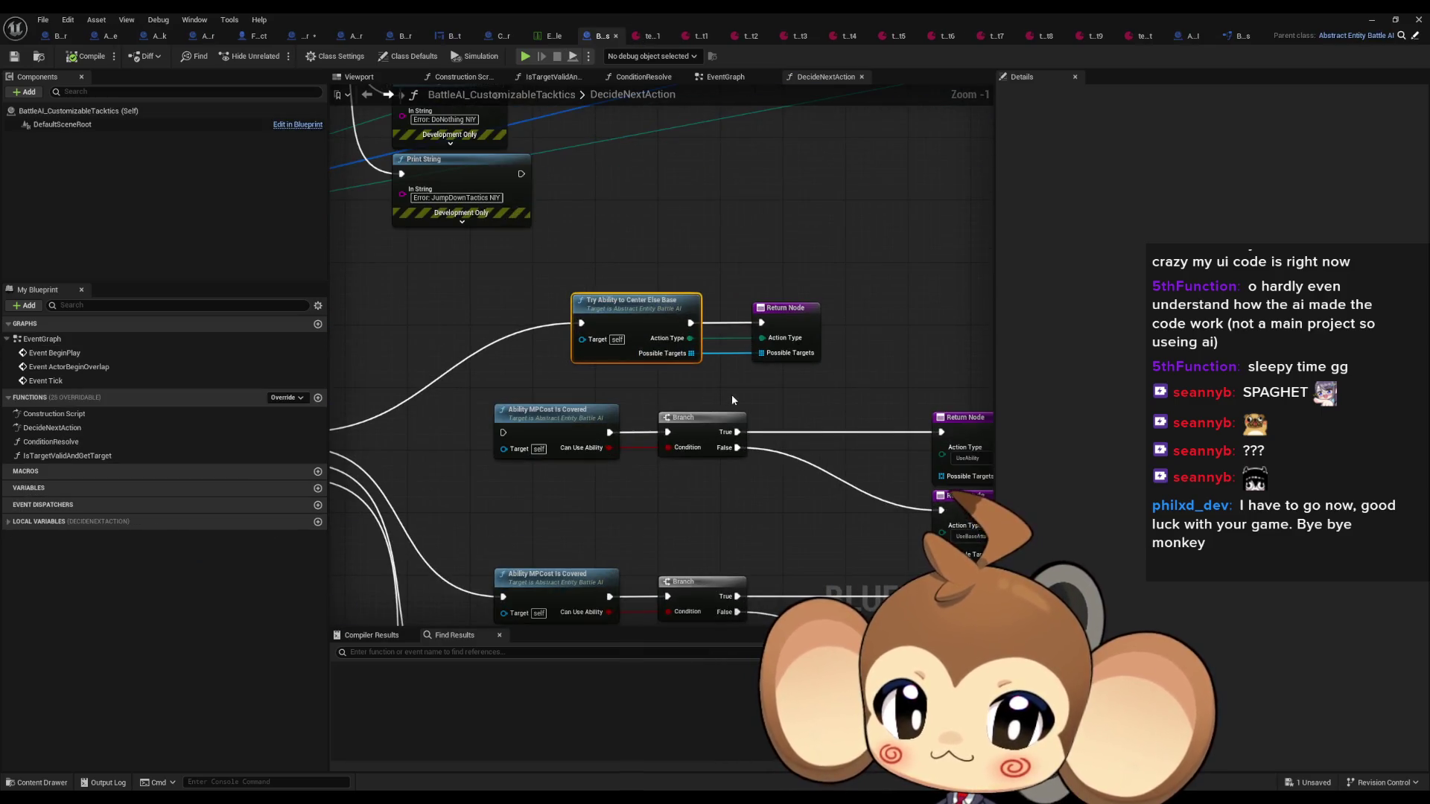
left_click_drag(732, 399, 821, 401)
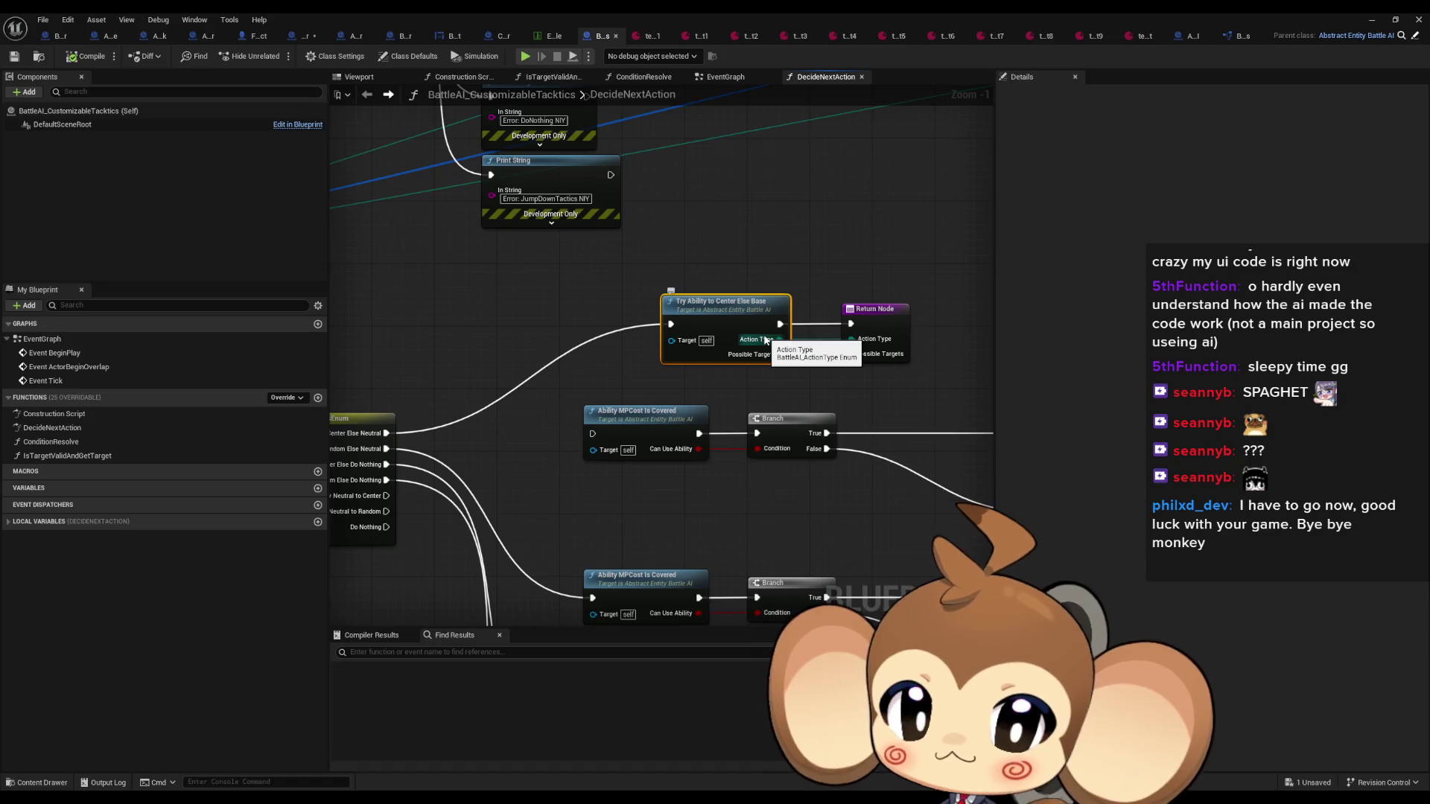
double_click(691, 349)
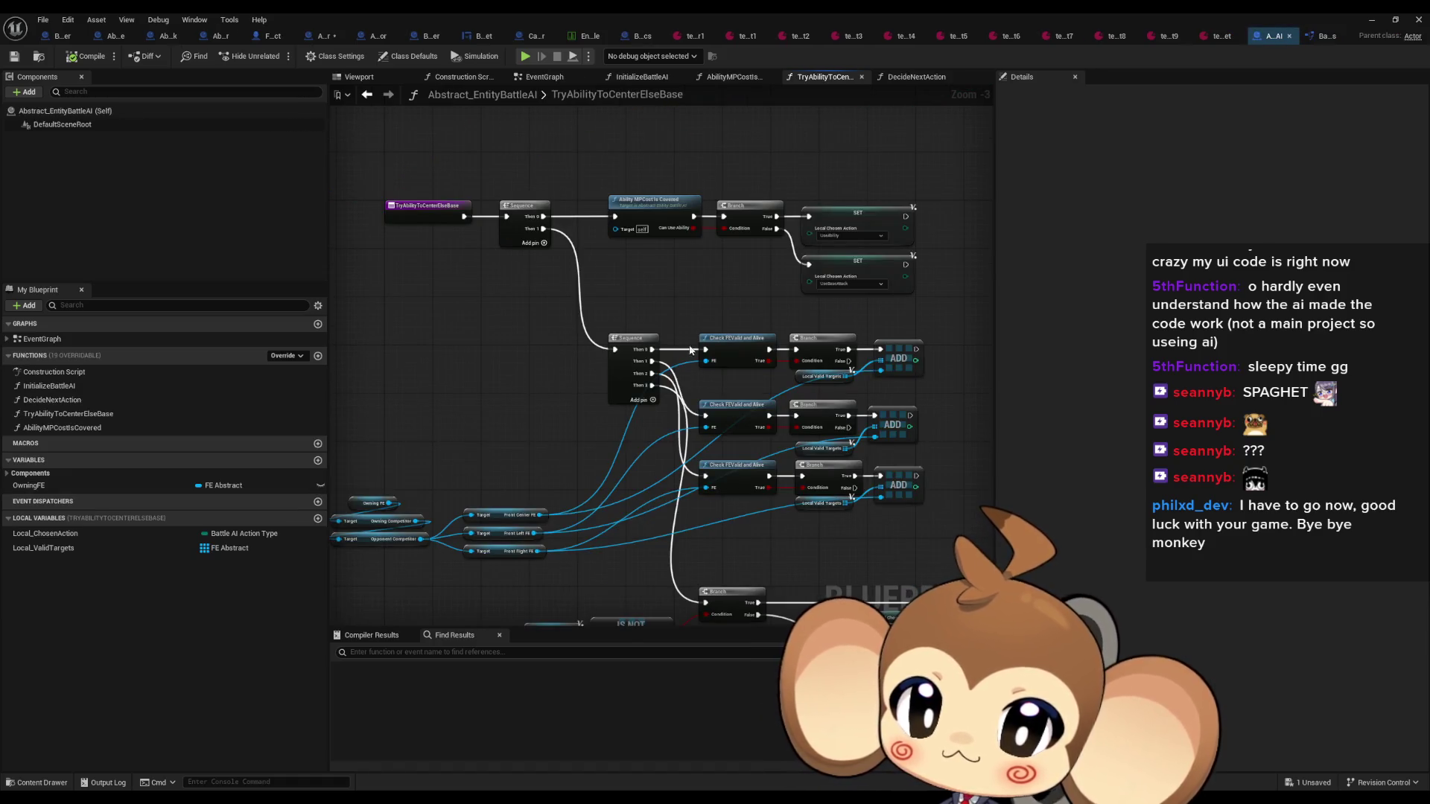
mouse_move(667, 338)
left_mouse_down()
mouse_move(615, 263)
mouse_move(645, 317)
left_mouse_up()
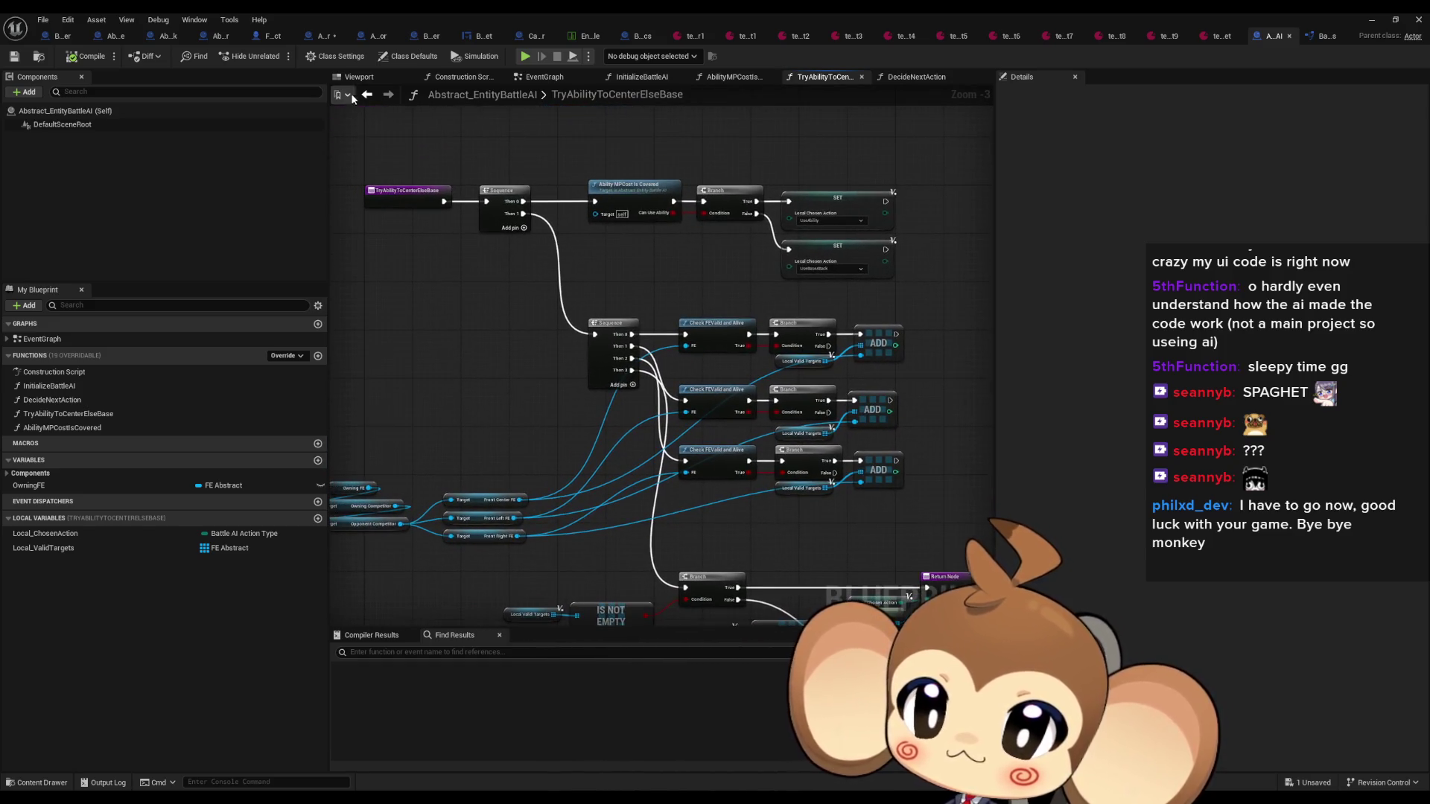
left_click(402, 197)
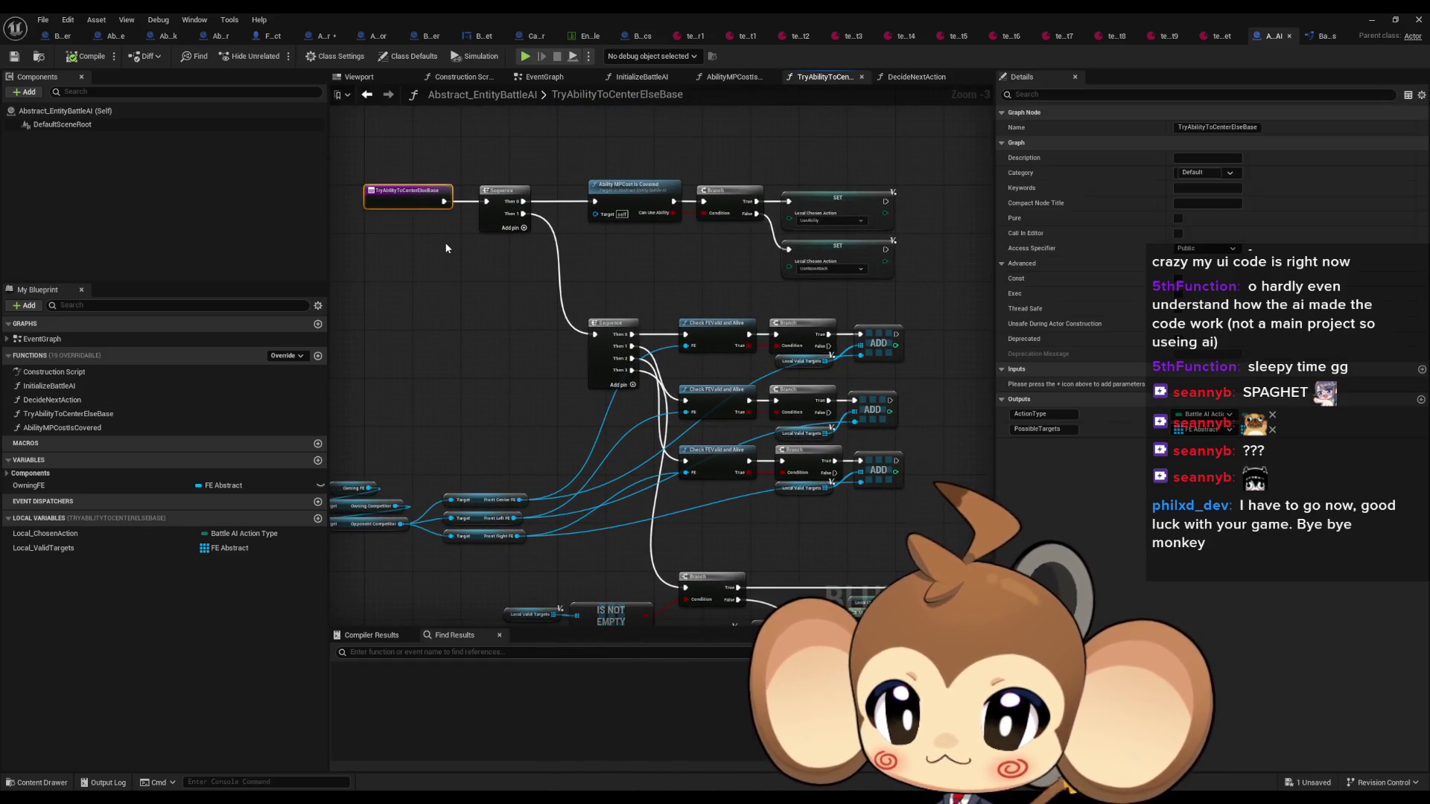
left_click_drag(396, 217, 440, 231)
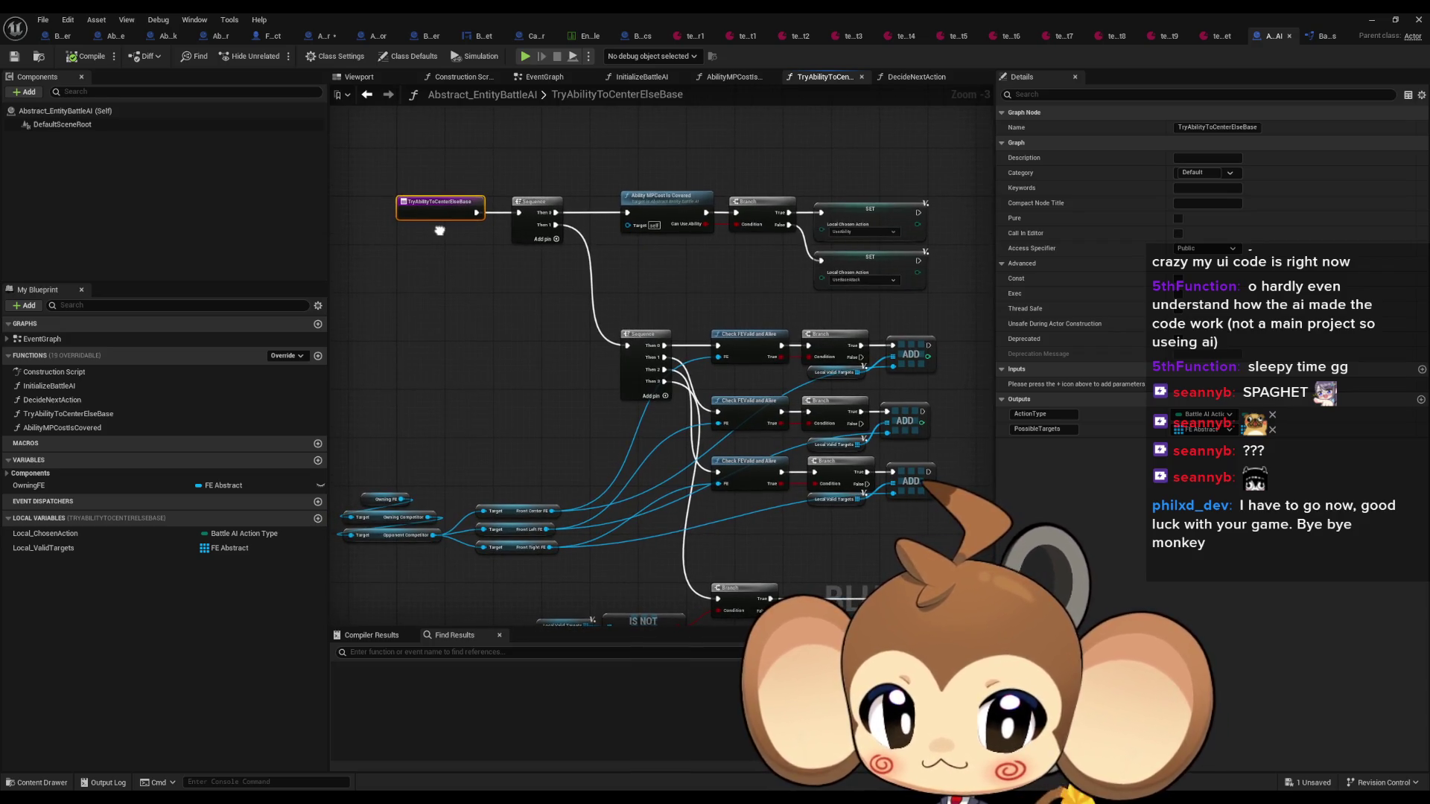
left_click_drag(439, 231, 408, 208)
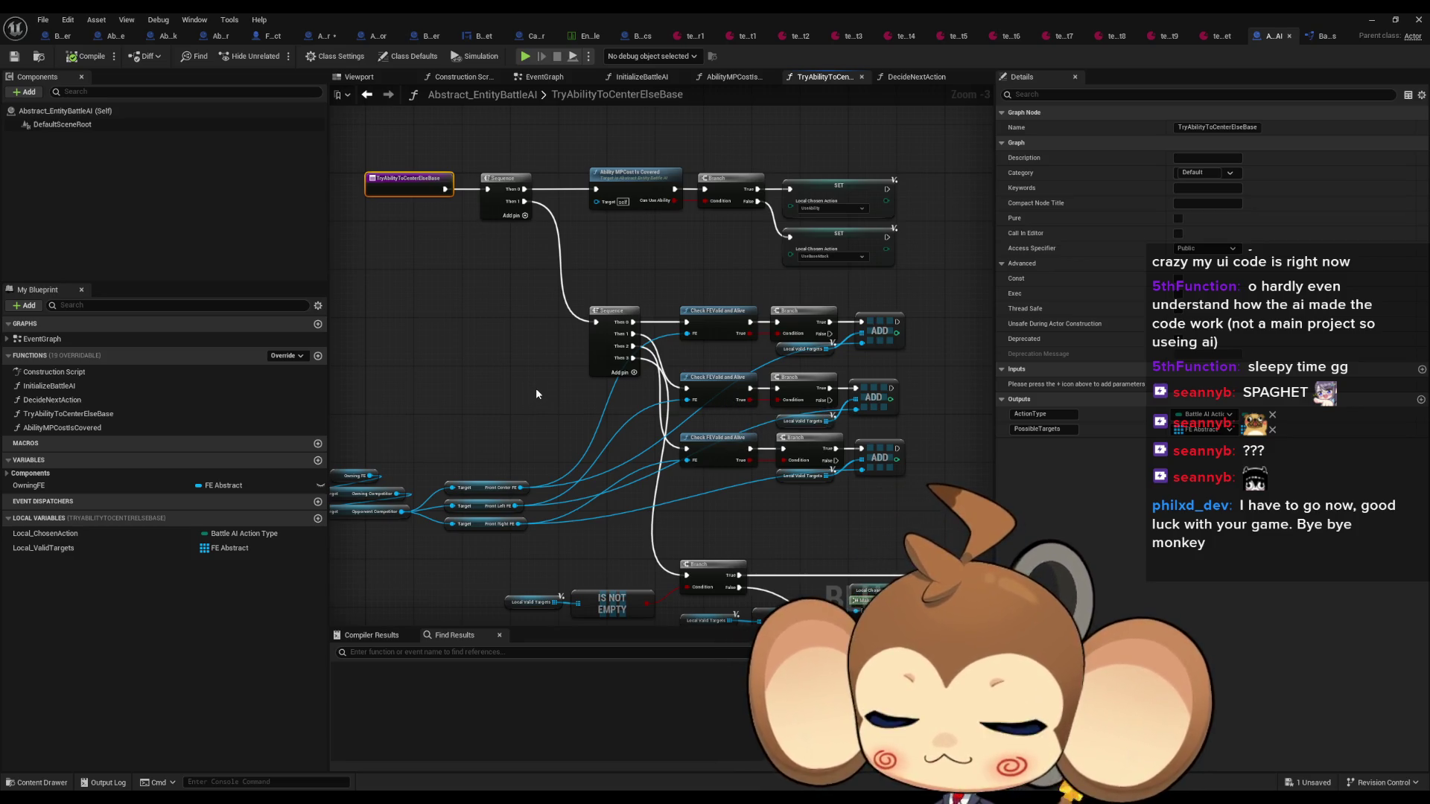
left_click_drag(784, 418, 697, 364)
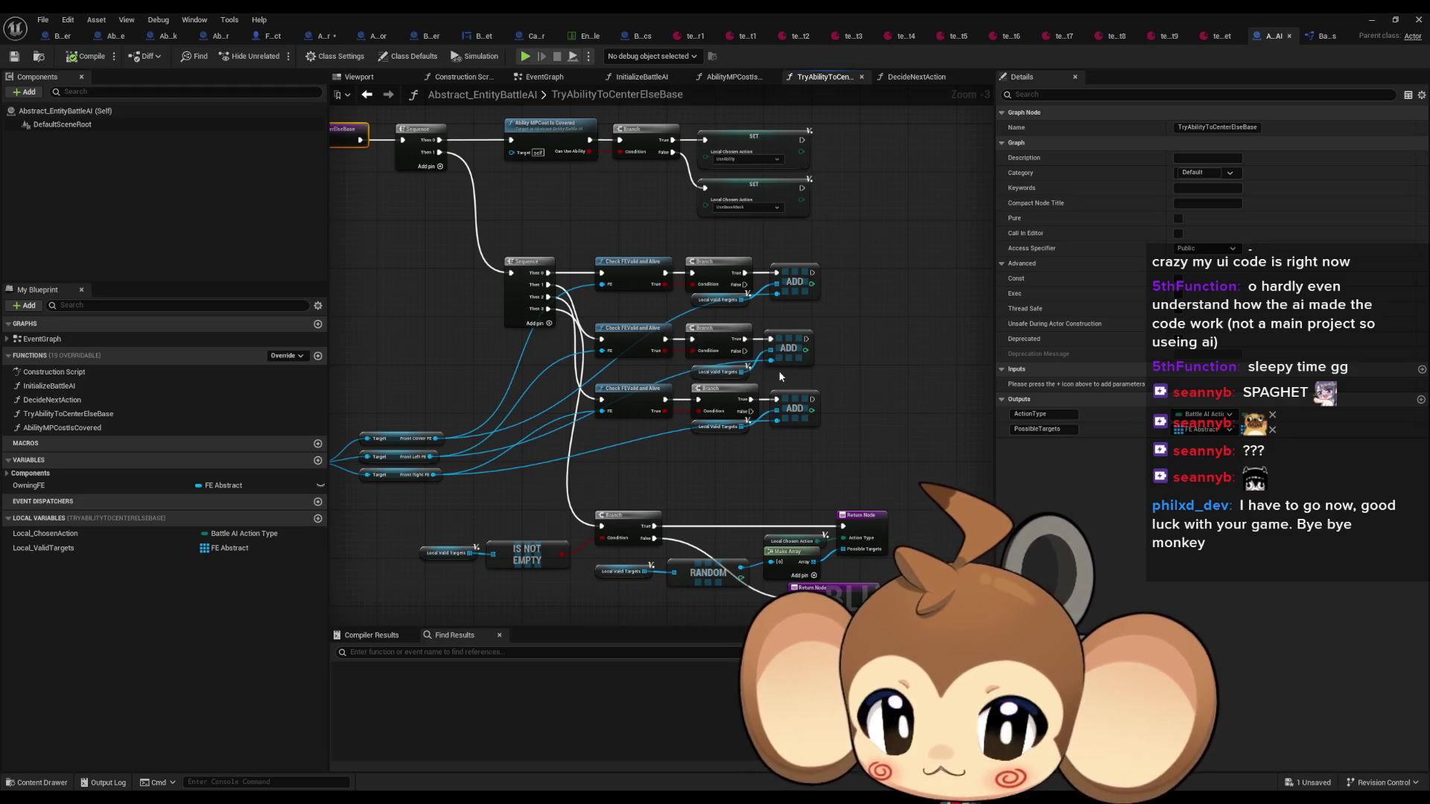
scroll(767, 370, "up", 3)
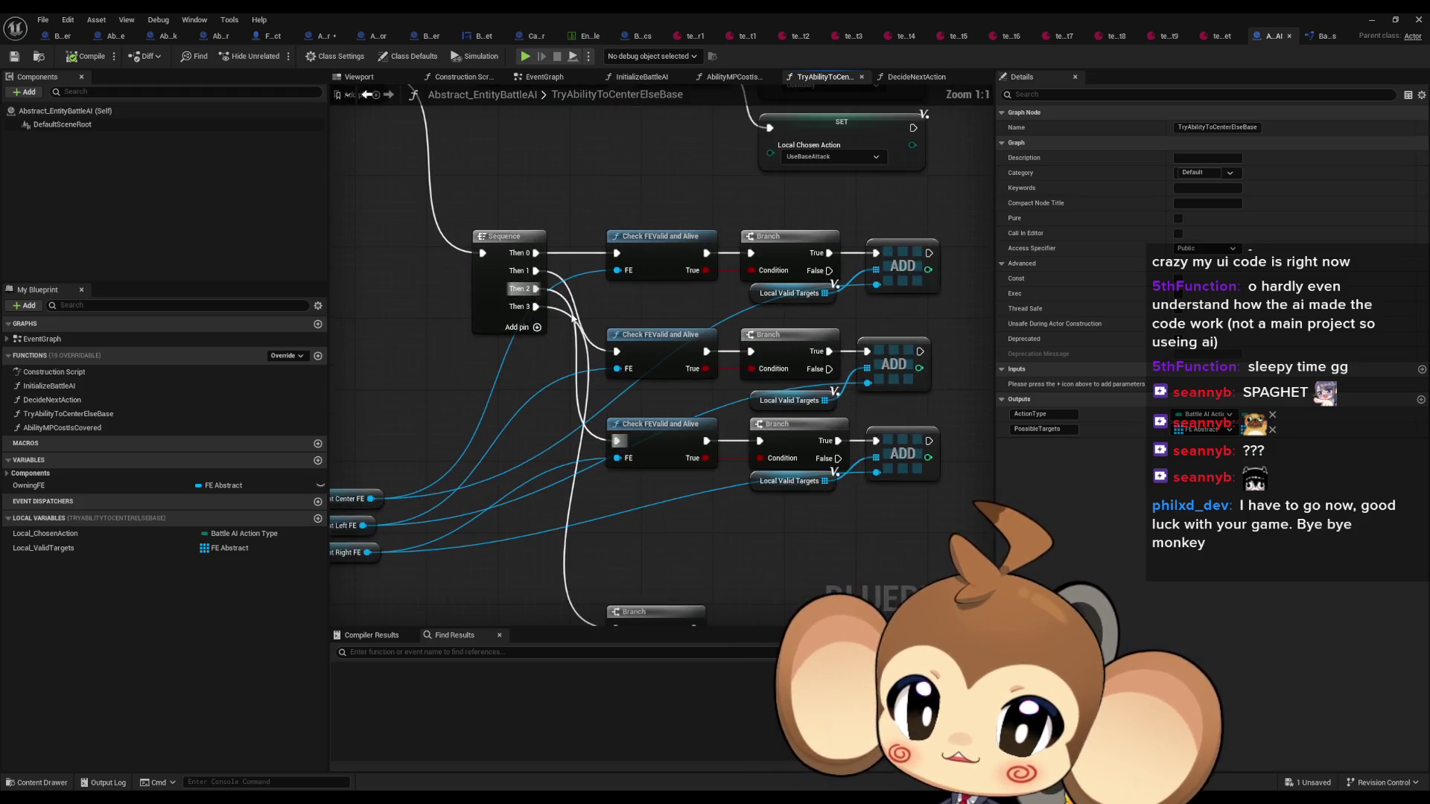
left_click_drag(768, 302, 660, 372)
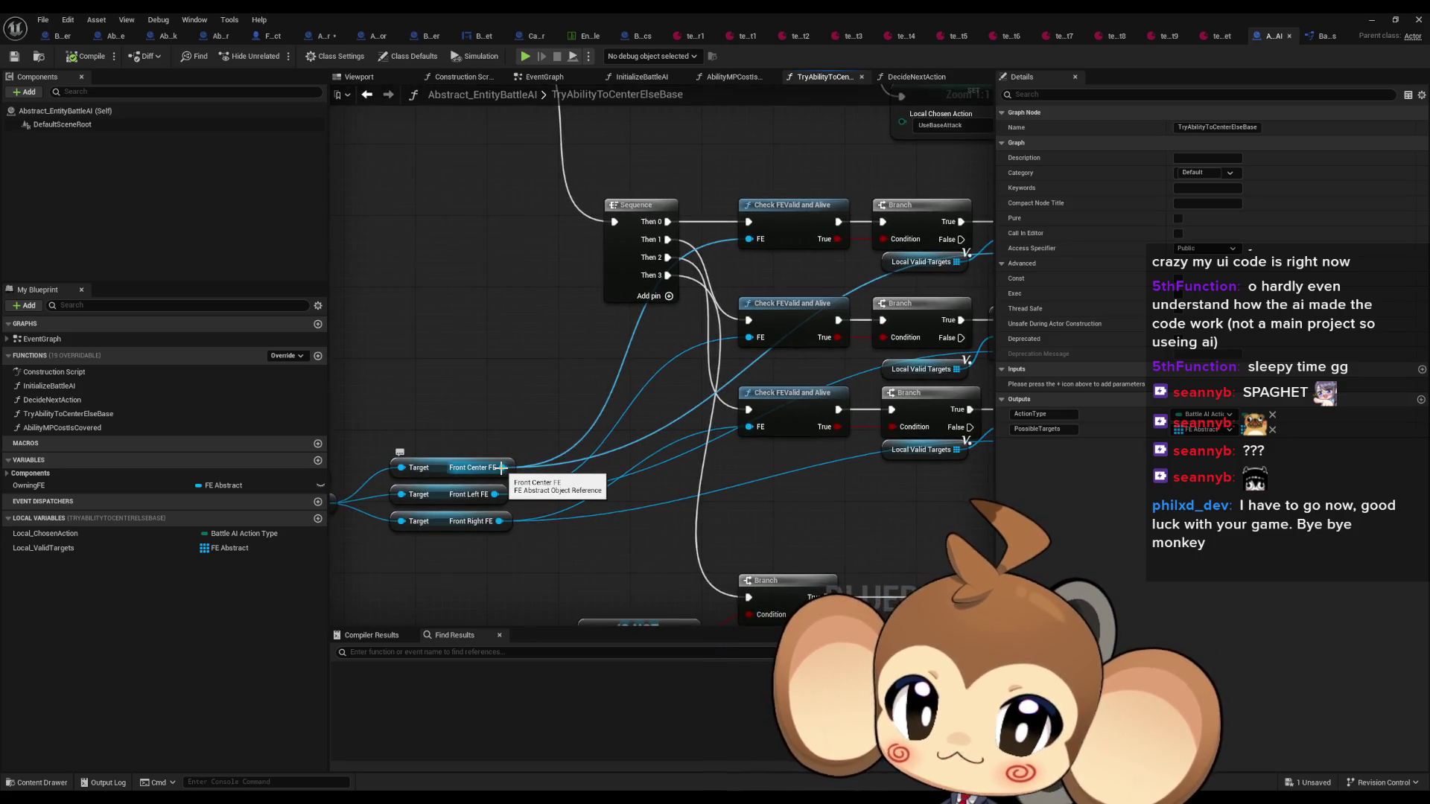
left_click_drag(832, 239, 697, 239)
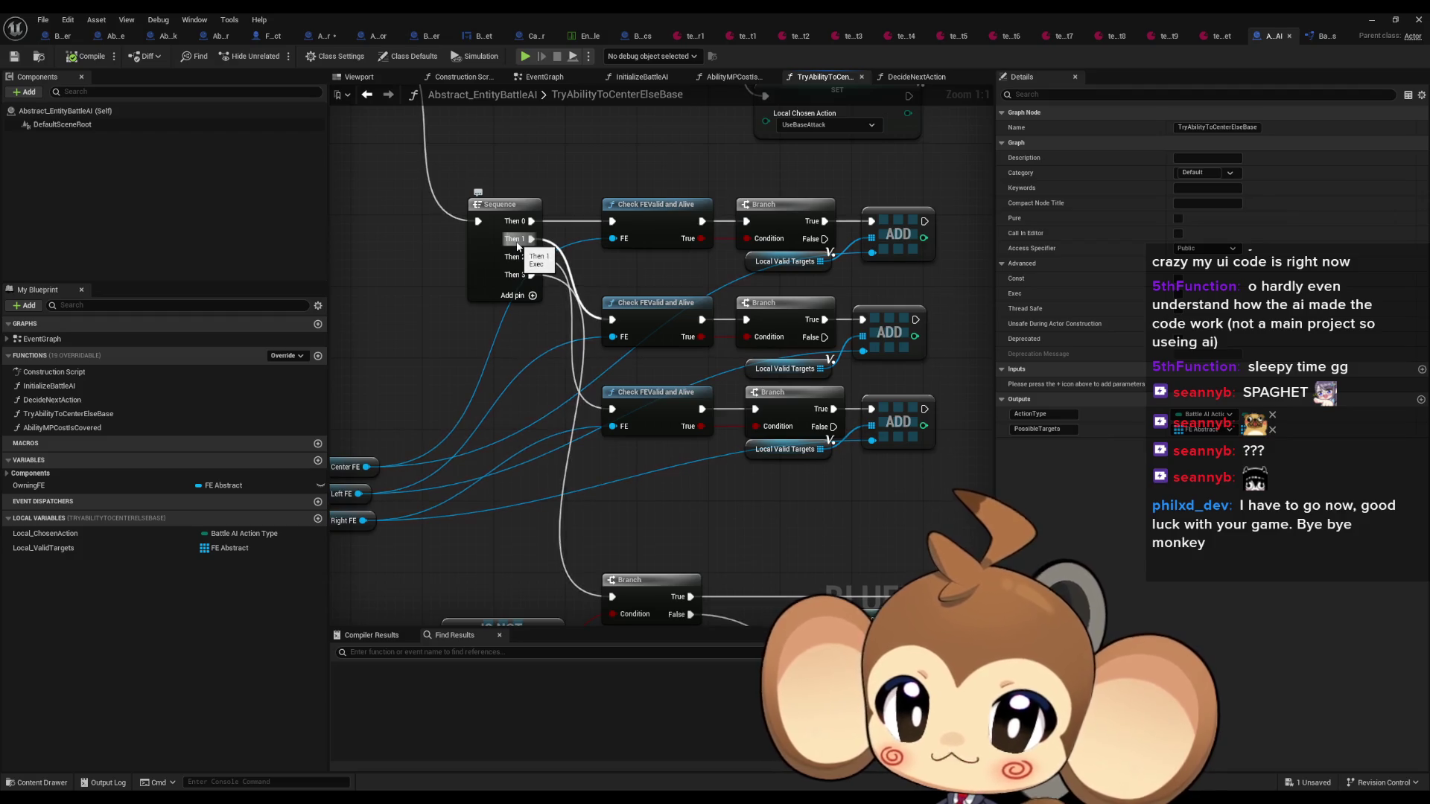
scroll(536, 261, "down", 2)
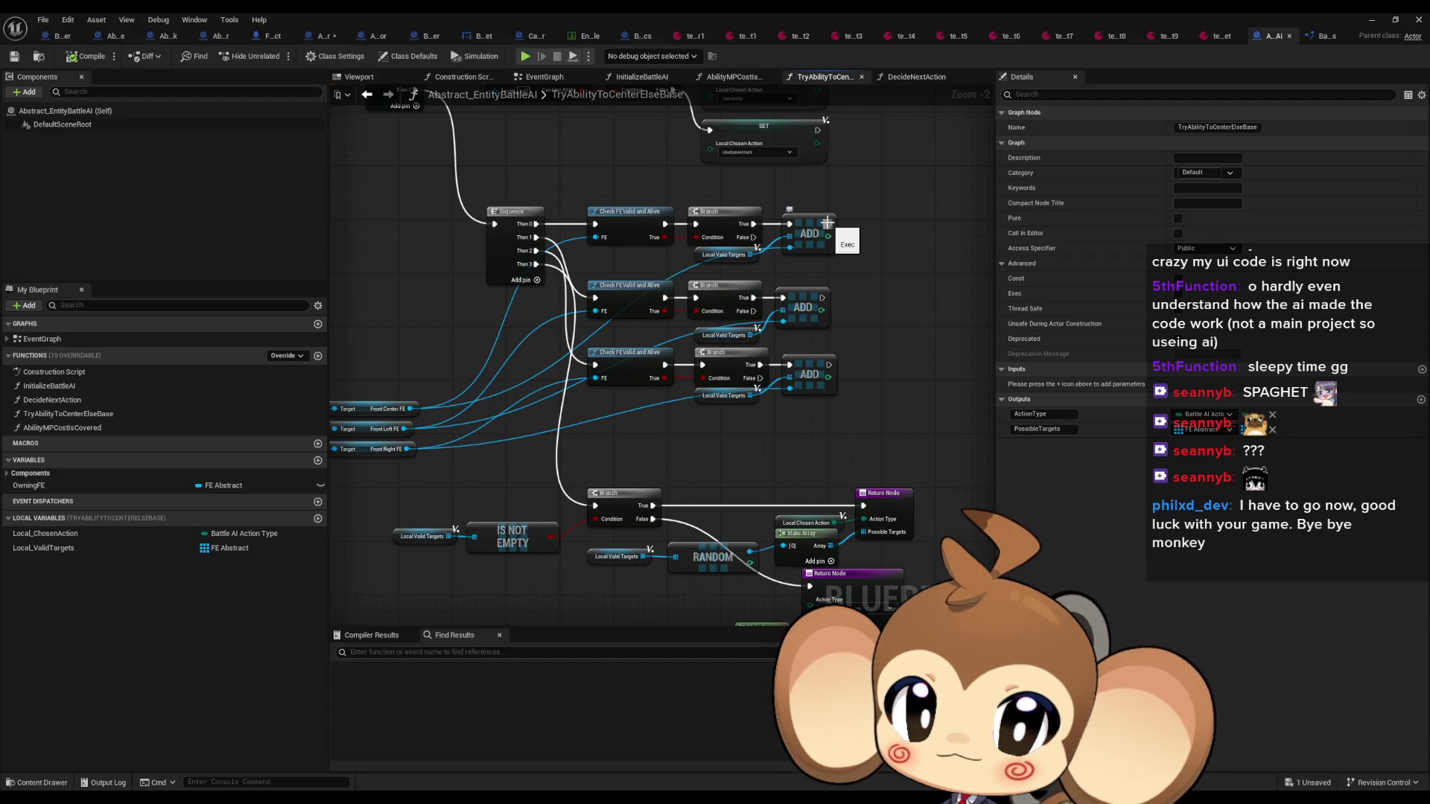
mouse_move(451, 135)
left_mouse_down()
mouse_move(568, 244)
mouse_move(574, 232)
mouse_move(607, 327)
mouse_move(718, 339)
mouse_move(605, 314)
left_mouse_up()
Replace the redundant second Sequence with a new Sequence node on a fresh execution wire
left_click(627, 355)
key("Delete")
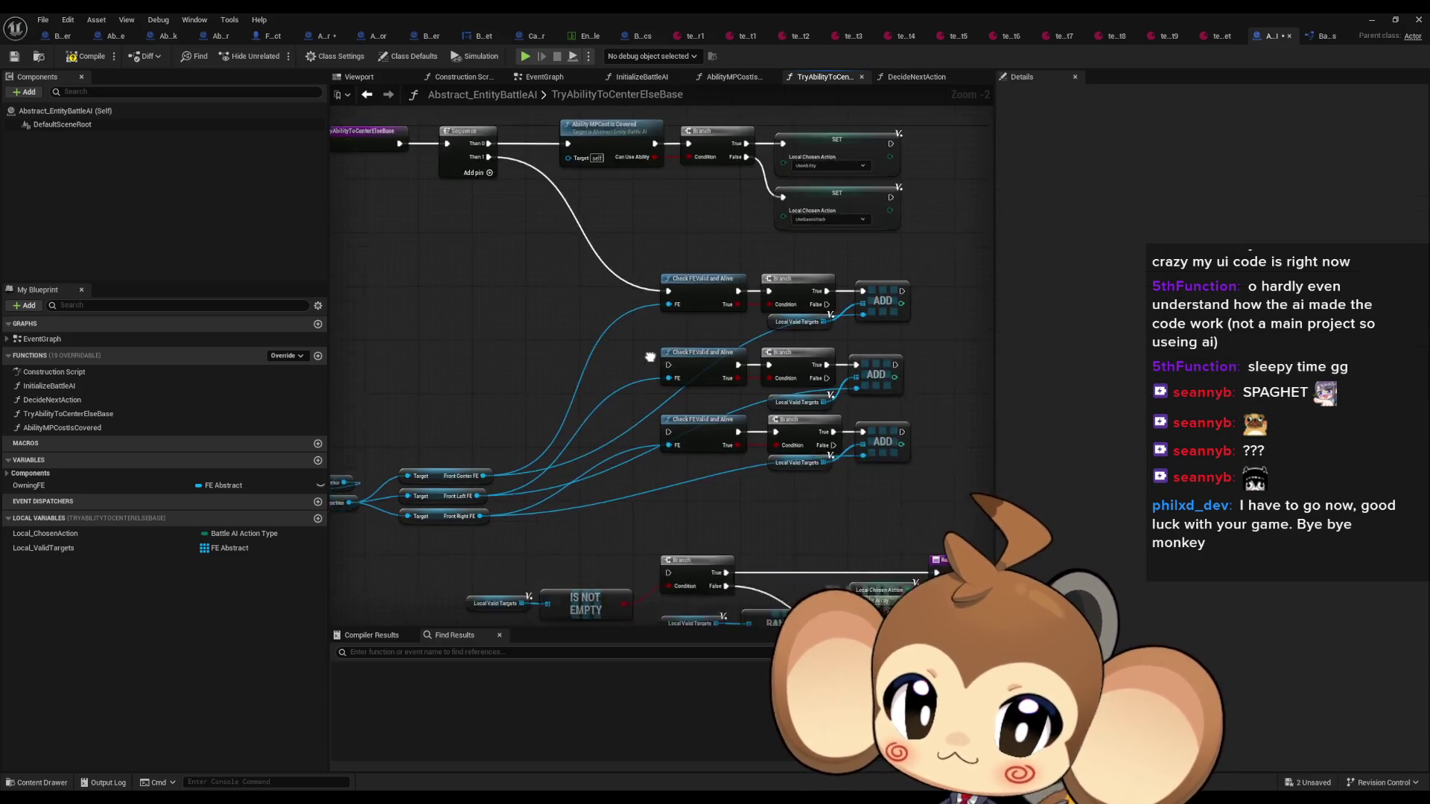
left_click_drag(650, 356, 630, 313)
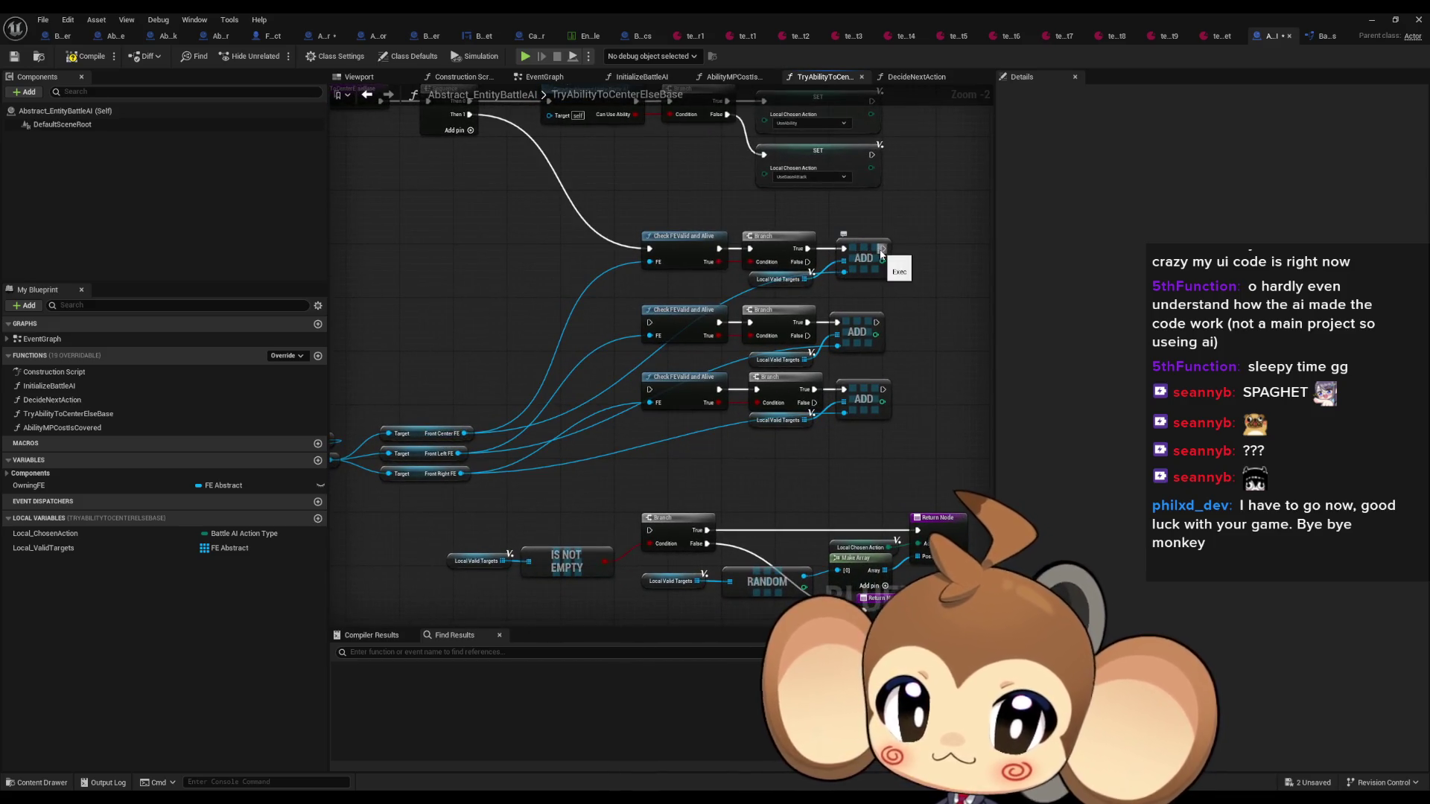
left_click_drag(796, 286, 791, 268)
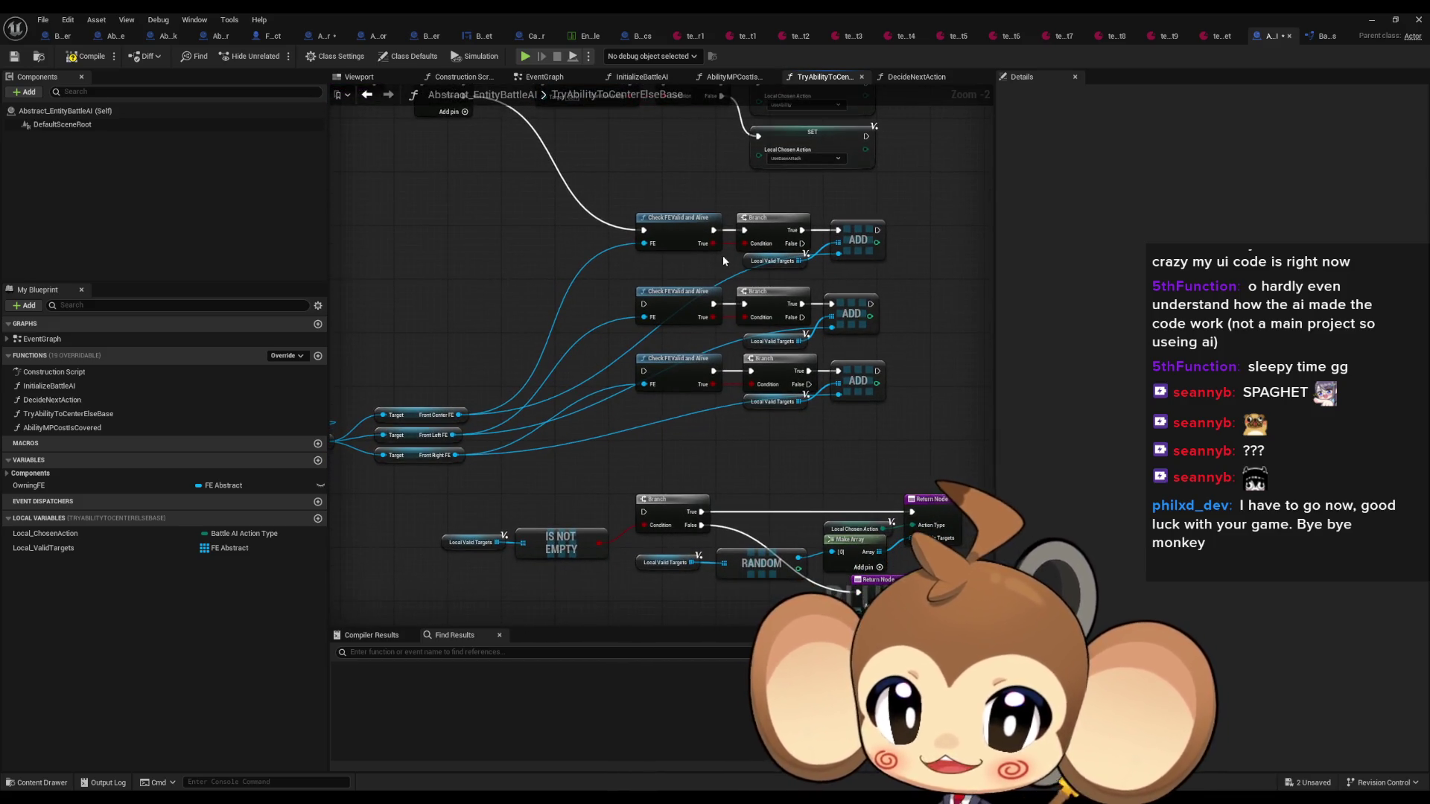
left_click(791, 267)
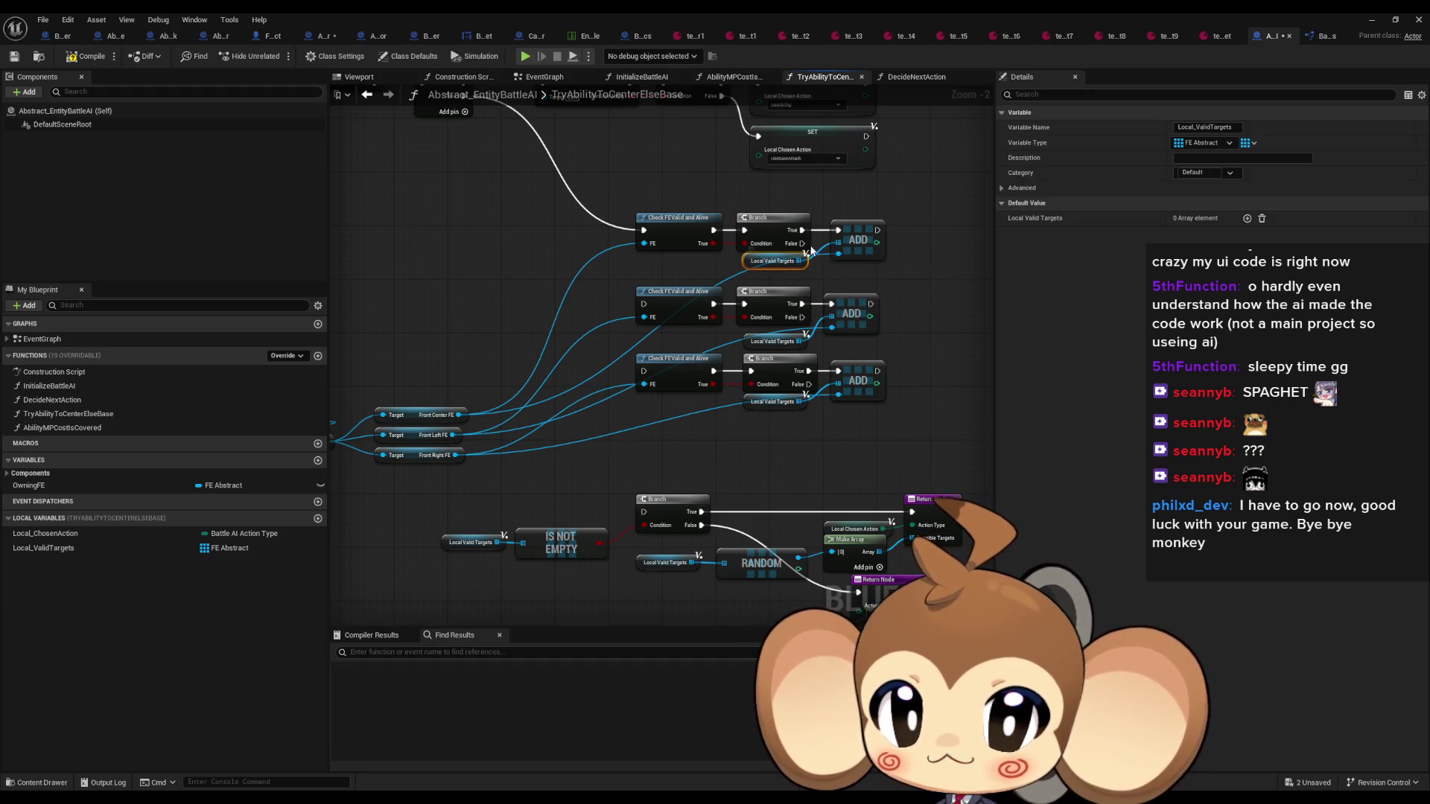
mouse_move(798, 261)
left_mouse_down()
mouse_move(800, 245)
mouse_move(511, 308)
mouse_move(643, 304)
left_mouse_up()
type("seq")
left_click(601, 363)
Wire Then 1 to the third validity check and a new Then 2 to the final Branch
mouse_move(644, 374)
left_mouse_down()
mouse_move(572, 337)
mouse_move(531, 291)
mouse_move(644, 511)
left_mouse_up()
right_click(552, 311)
left_click(565, 333)
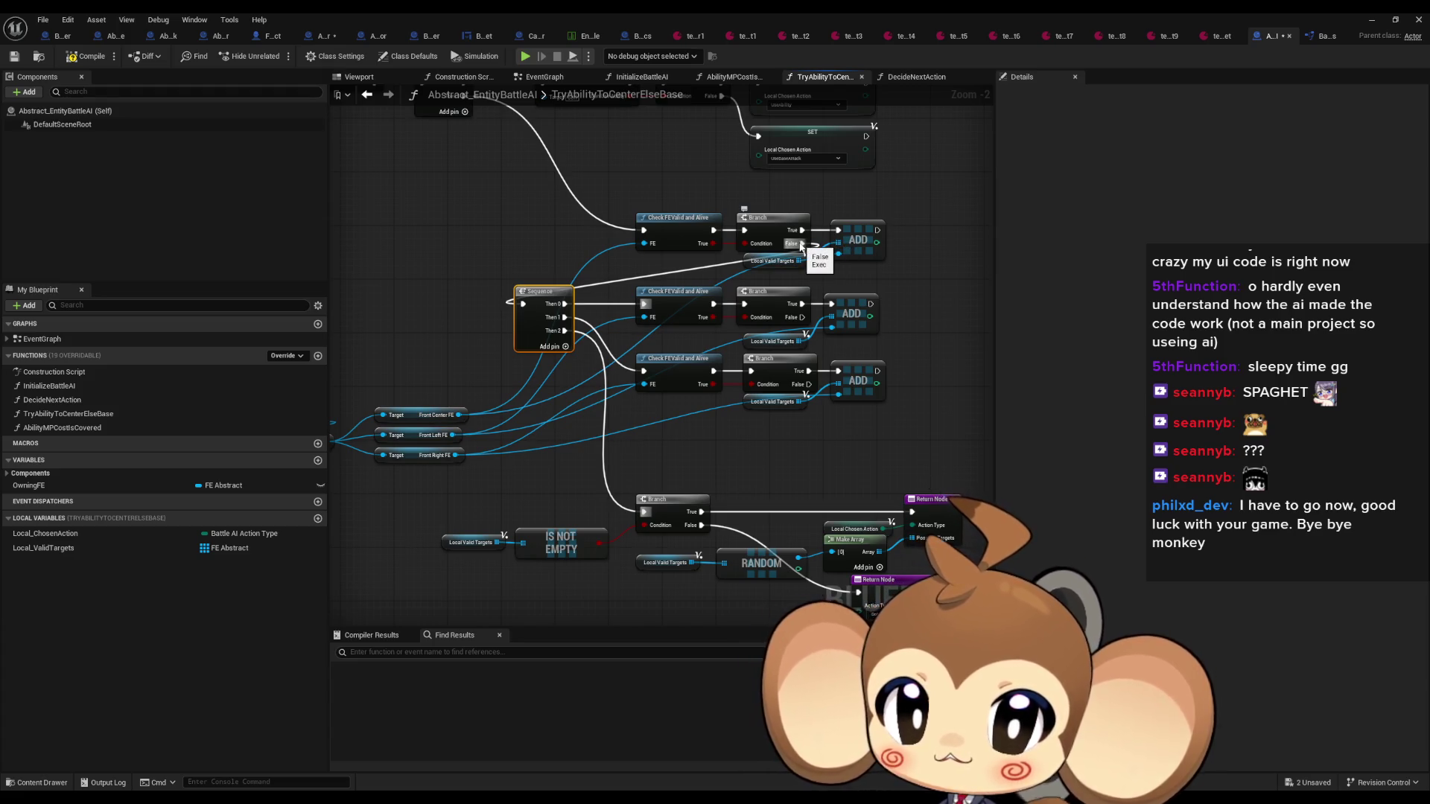
mouse_move(877, 231)
left_mouse_down()
mouse_move(849, 306)
mouse_move(645, 516)
left_mouse_up()
left_click(854, 454)
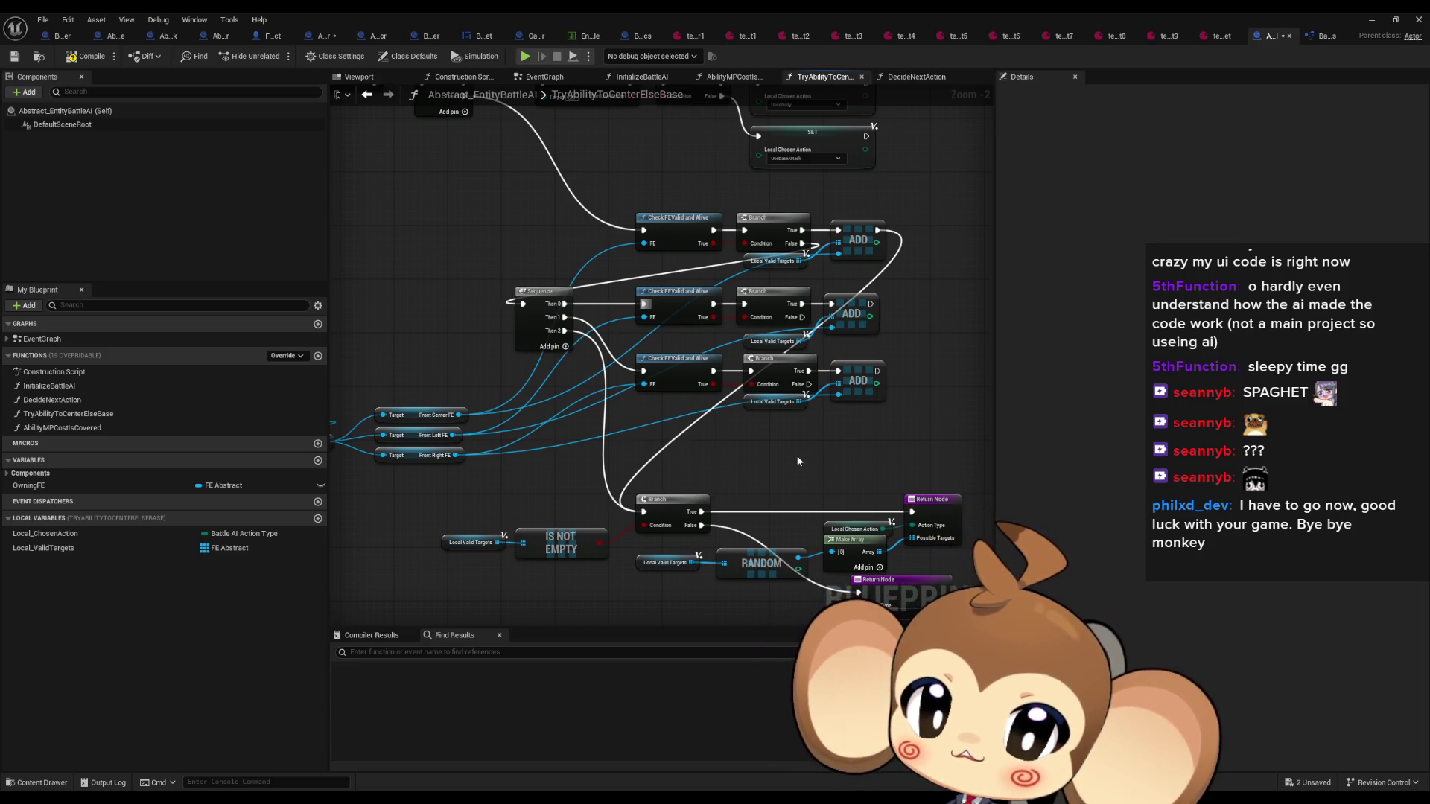
Review the reworked check network, then return to the test_BattleSystems level editor
left_click_drag(680, 295, 911, 280)
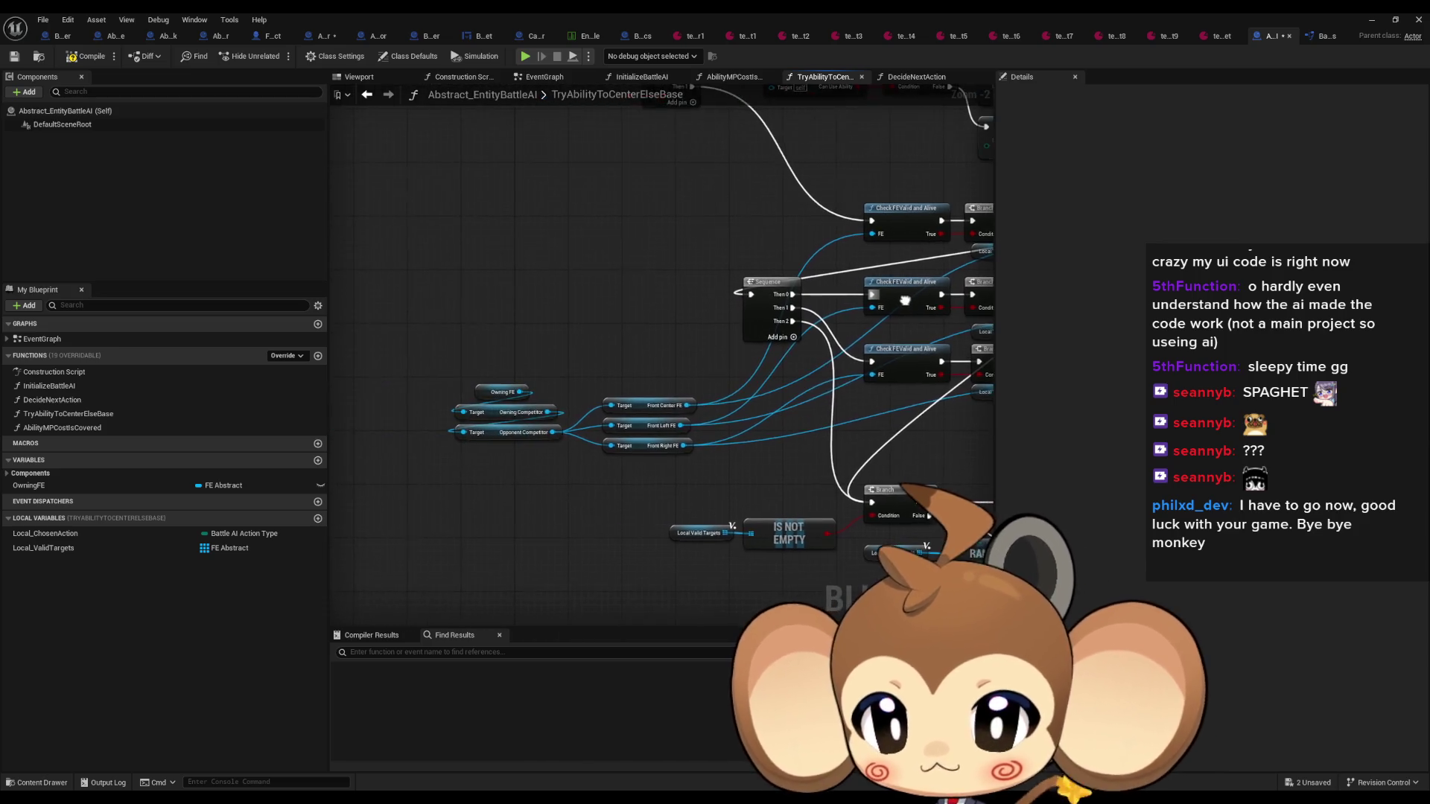
scroll(542, 461, "up", 1)
scroll(542, 462, "up", 1)
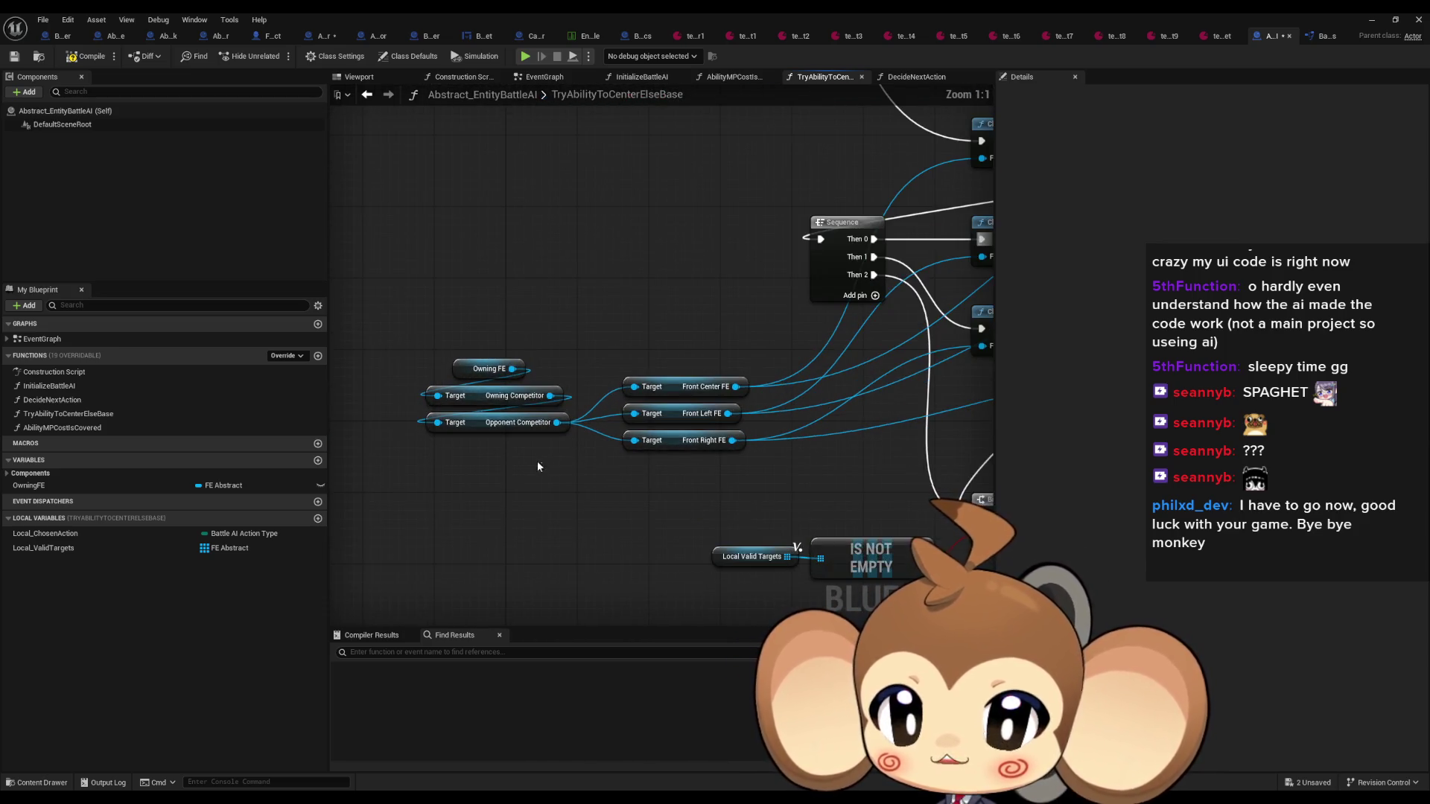
left_click(551, 423)
left_click(578, 450)
scroll(572, 446, "down", 5)
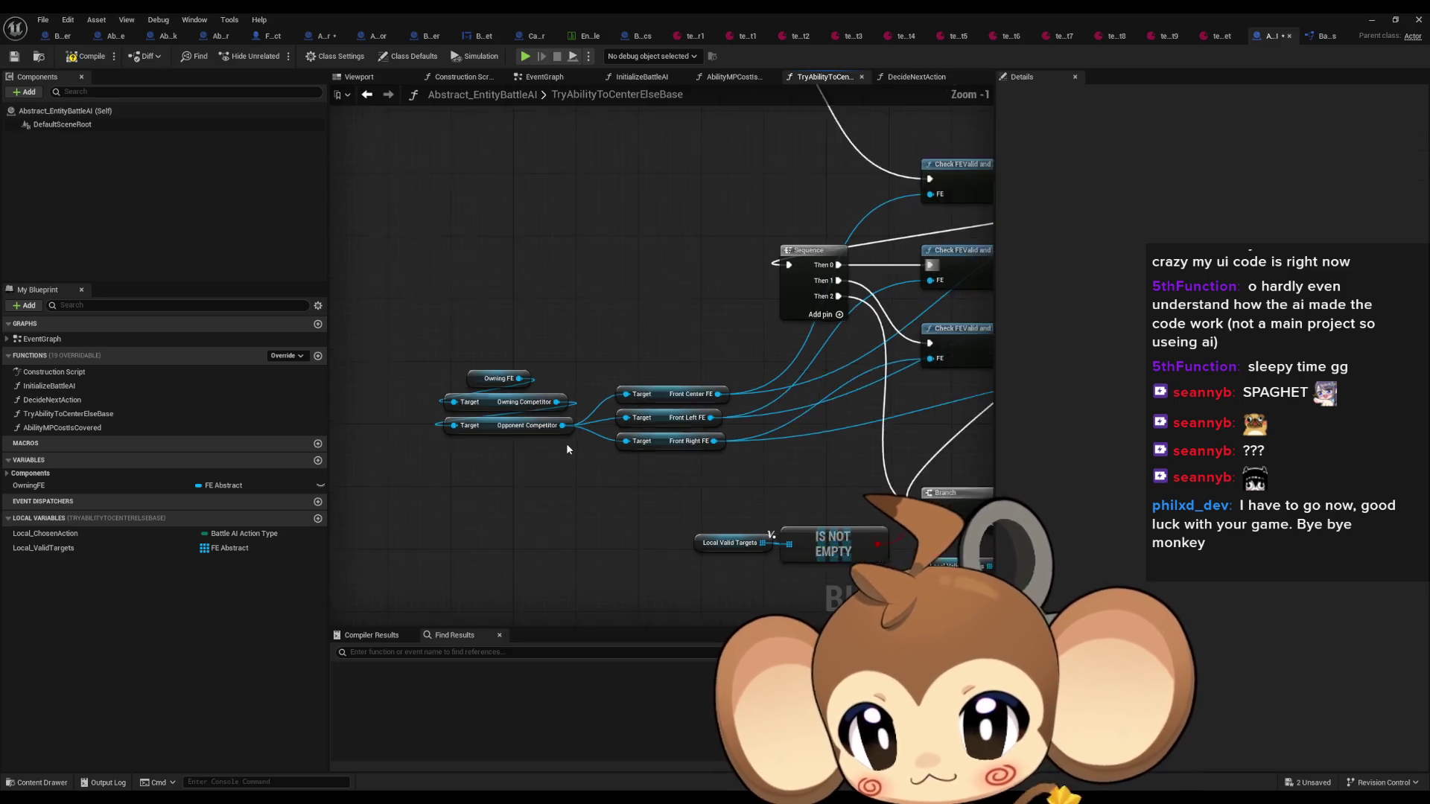
scroll(511, 434, "up", 1)
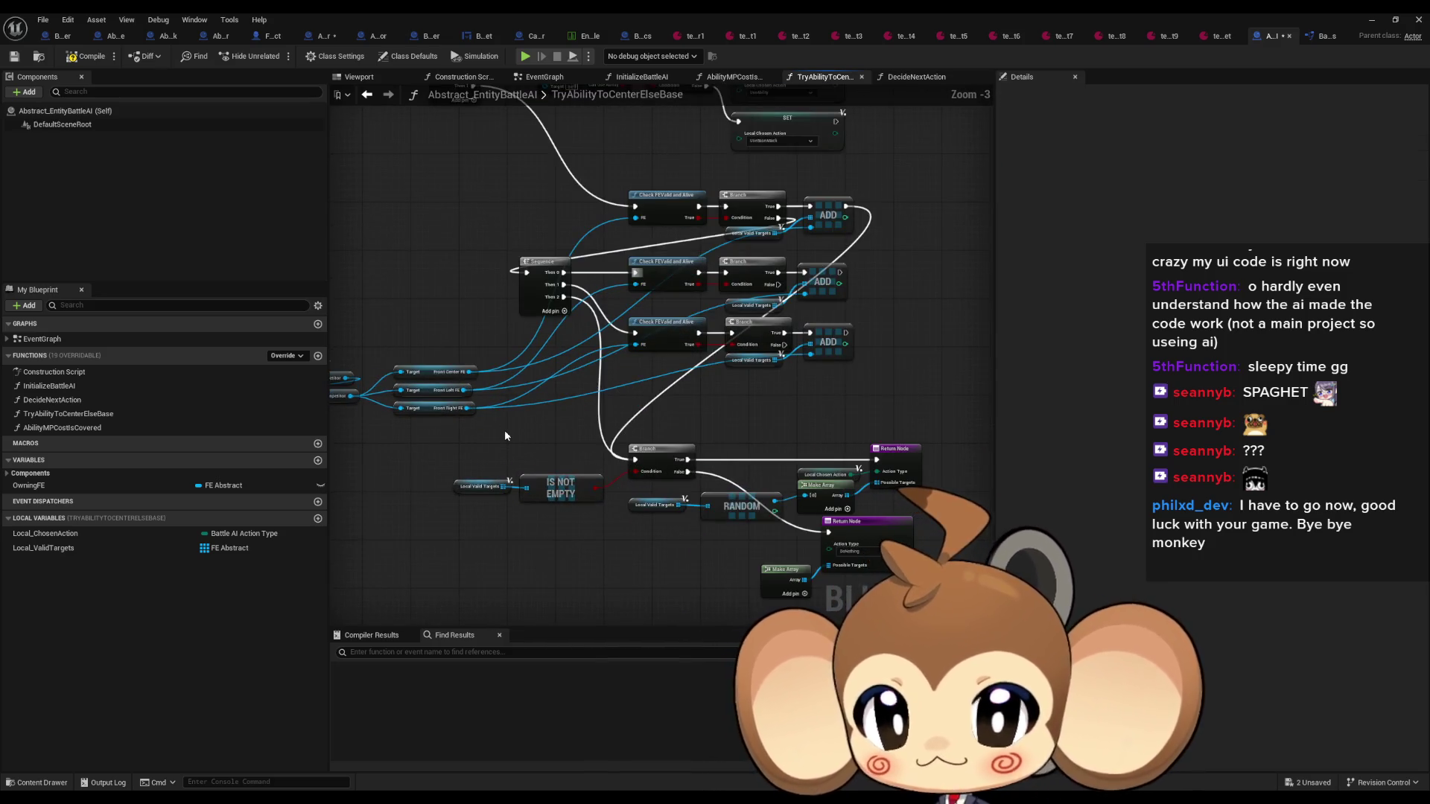
left_click_drag(513, 430, 448, 397)
scroll(448, 392, "down", 1)
scroll(450, 385, "up", 1)
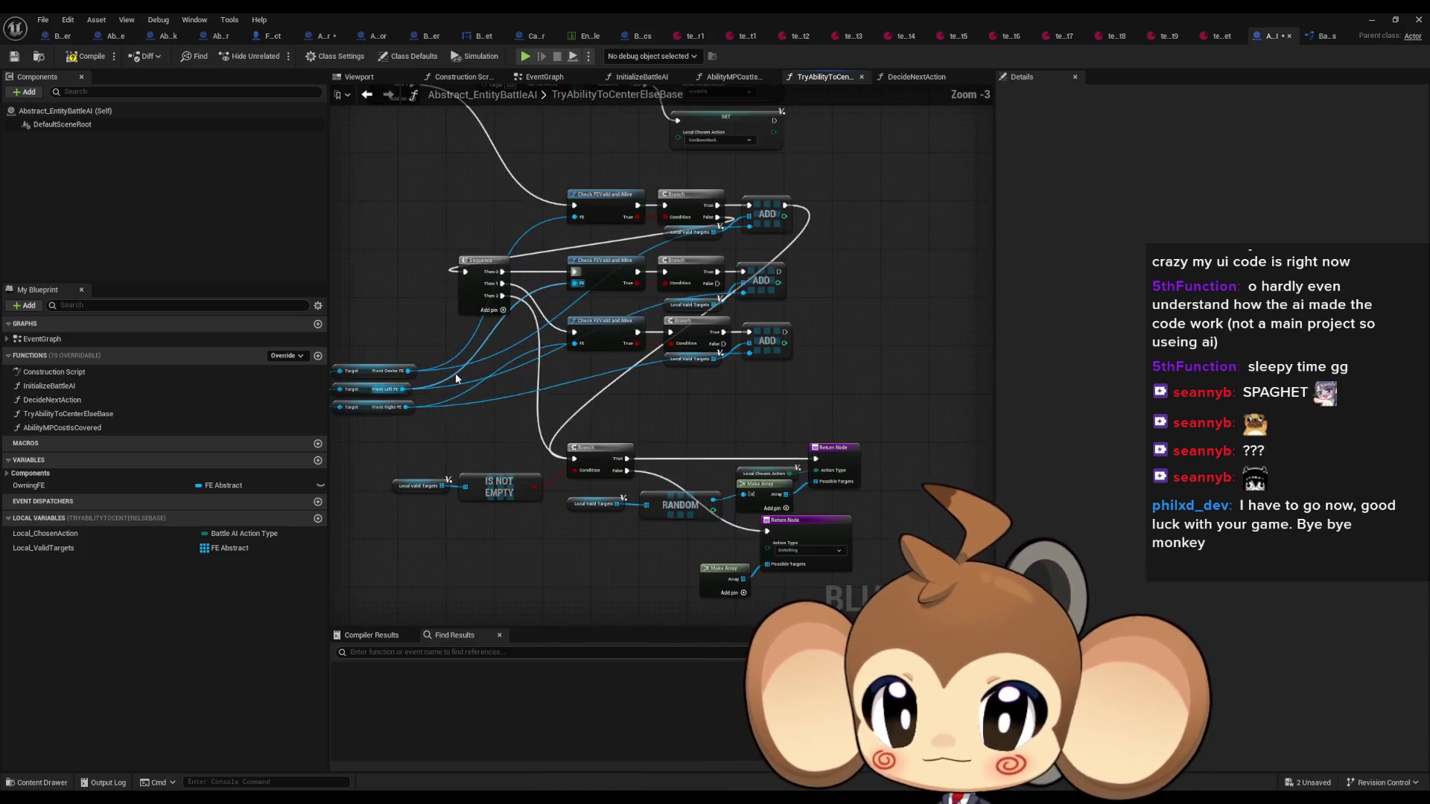
left_click_drag(765, 392, 718, 383)
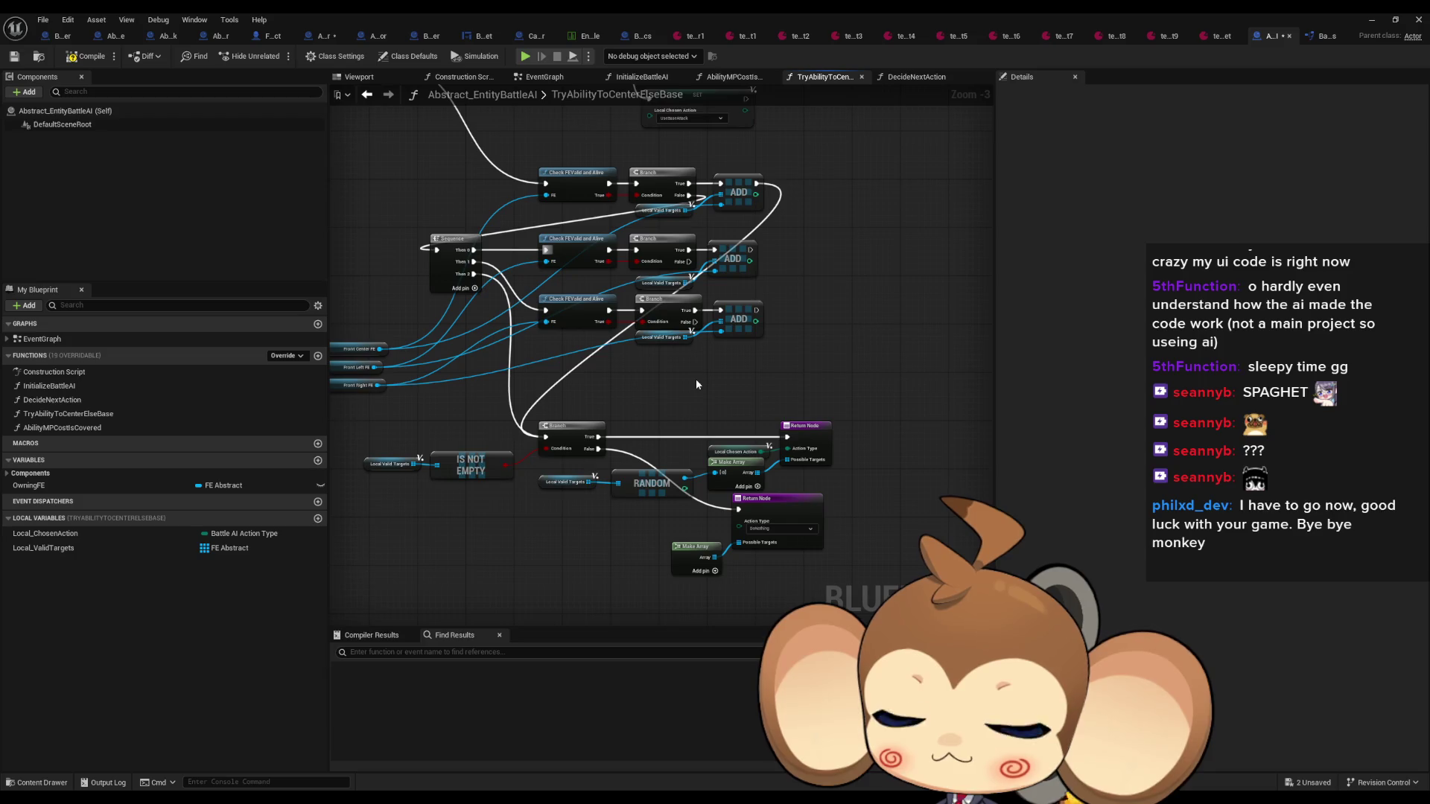
scroll(694, 383, "up", 1)
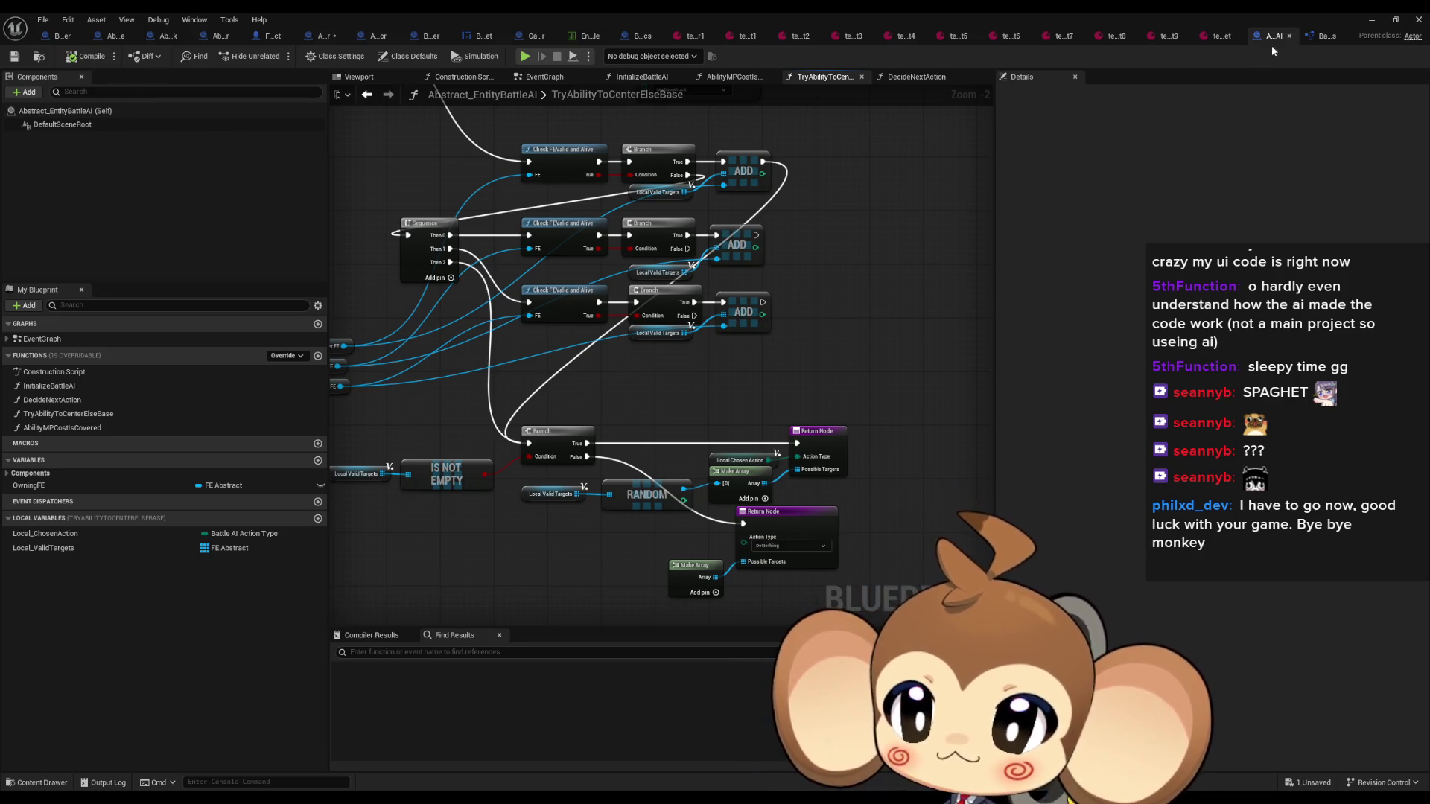
left_click(1372, 20)
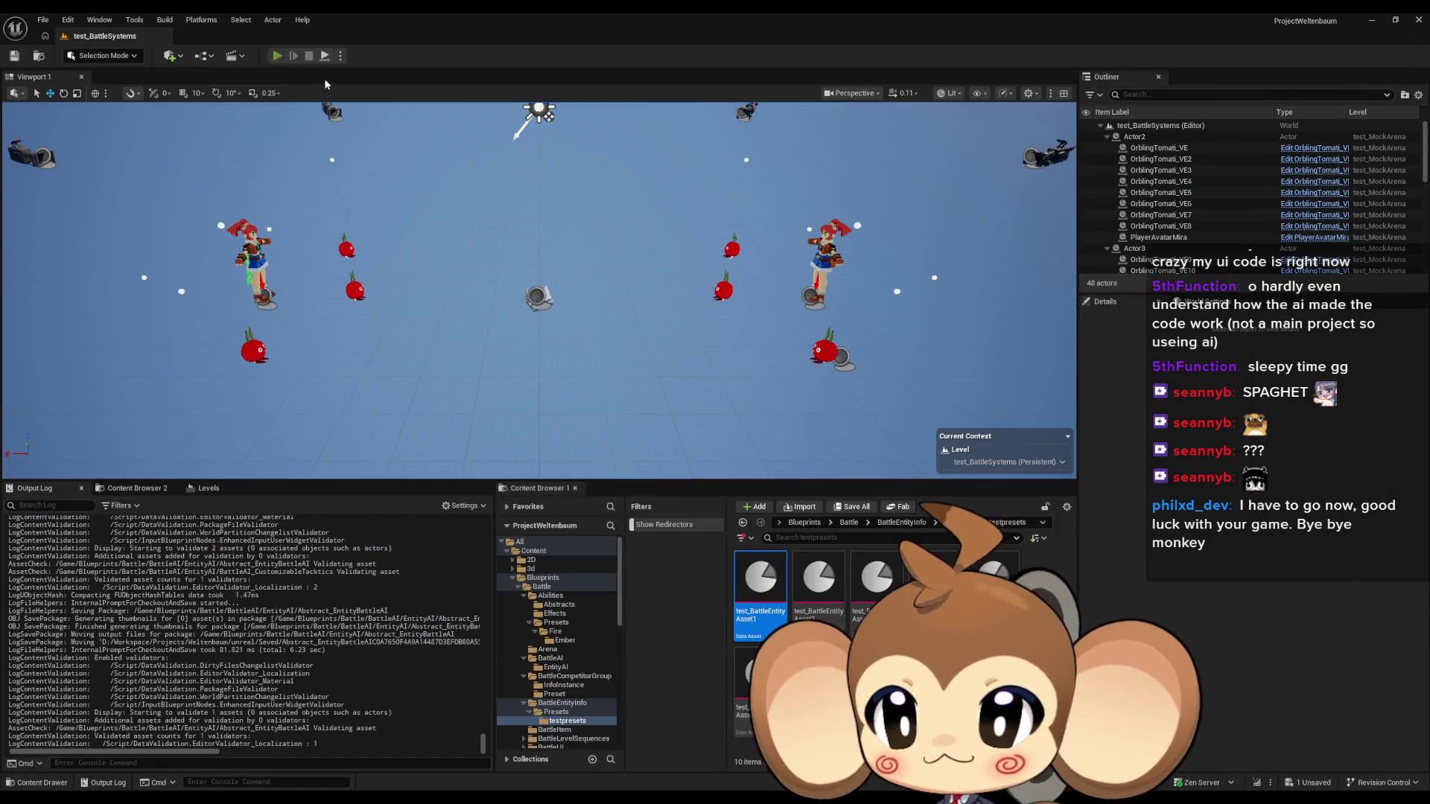
Play-test the battle in the editor twice, stopping each session
left_click(276, 56)
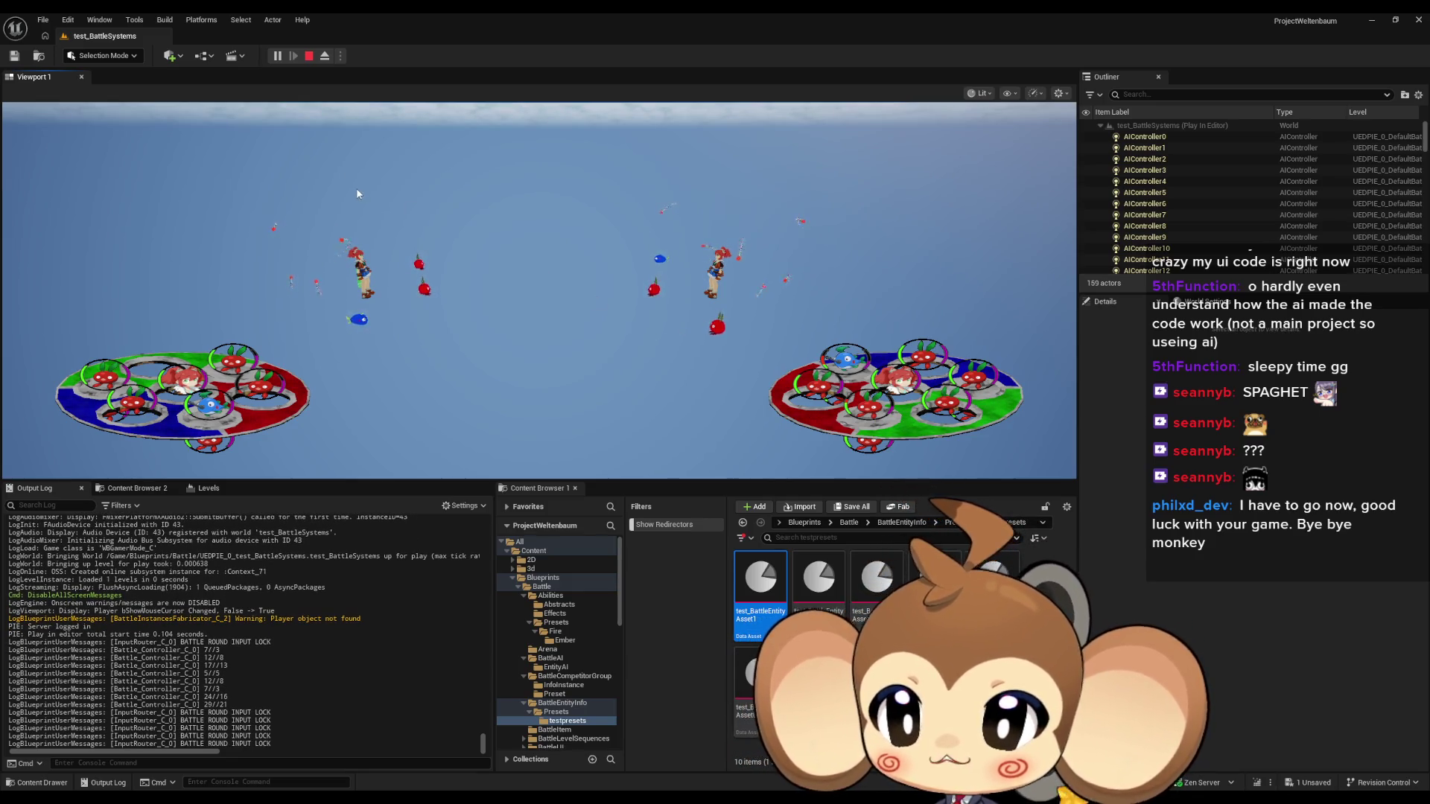
left_click(306, 59)
left_click(277, 57)
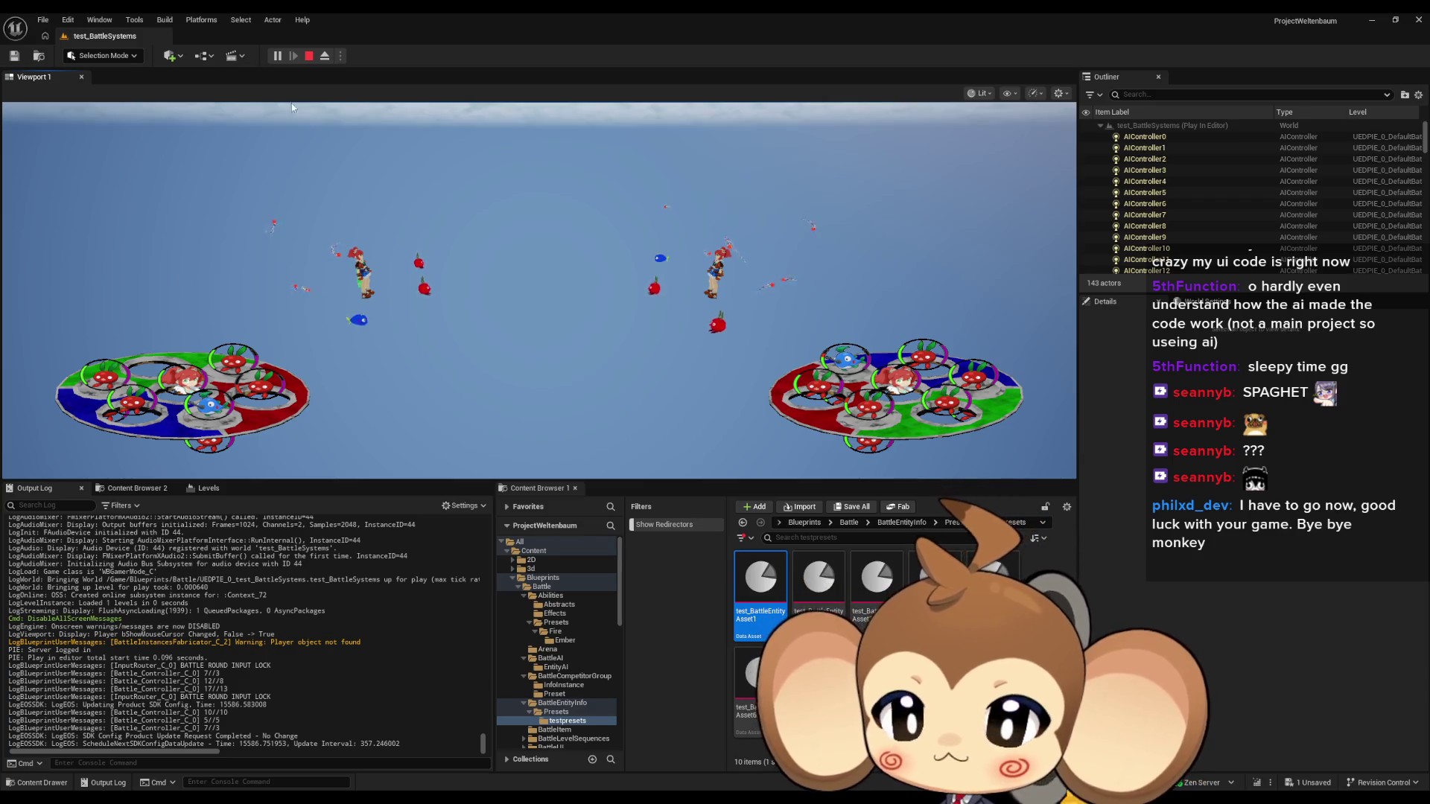
left_click(308, 56)
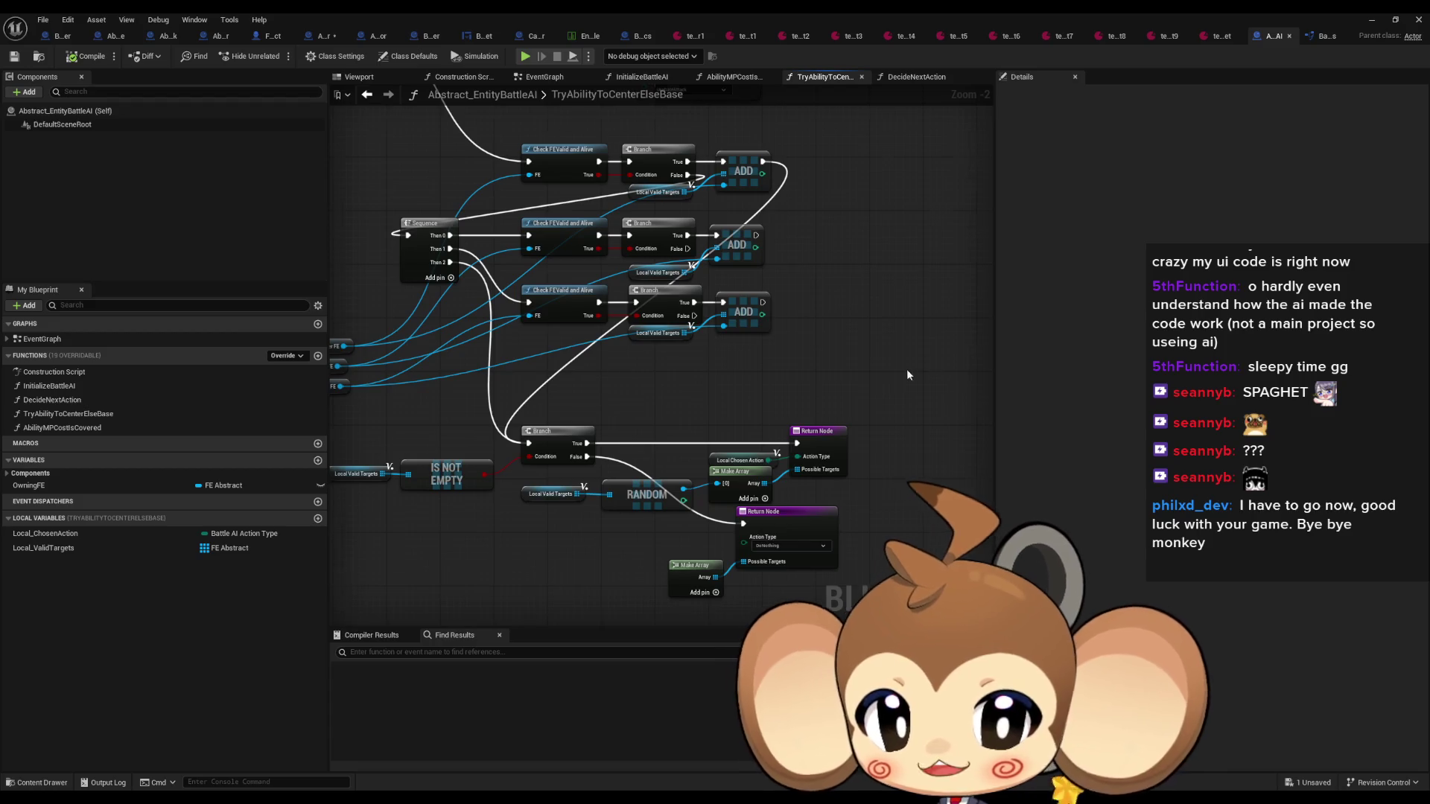
Review the Abstract_BattleUICompetitor, Abstract_BattleCompetitor and Ability_Fire_Ember blueprints and Ability_Fire_Ember's parent blueprints
scroll(905, 368, "down", 4)
mouse_move(870, 390)
left_mouse_down()
mouse_move(779, 387)
mouse_move(728, 411)
left_mouse_up()
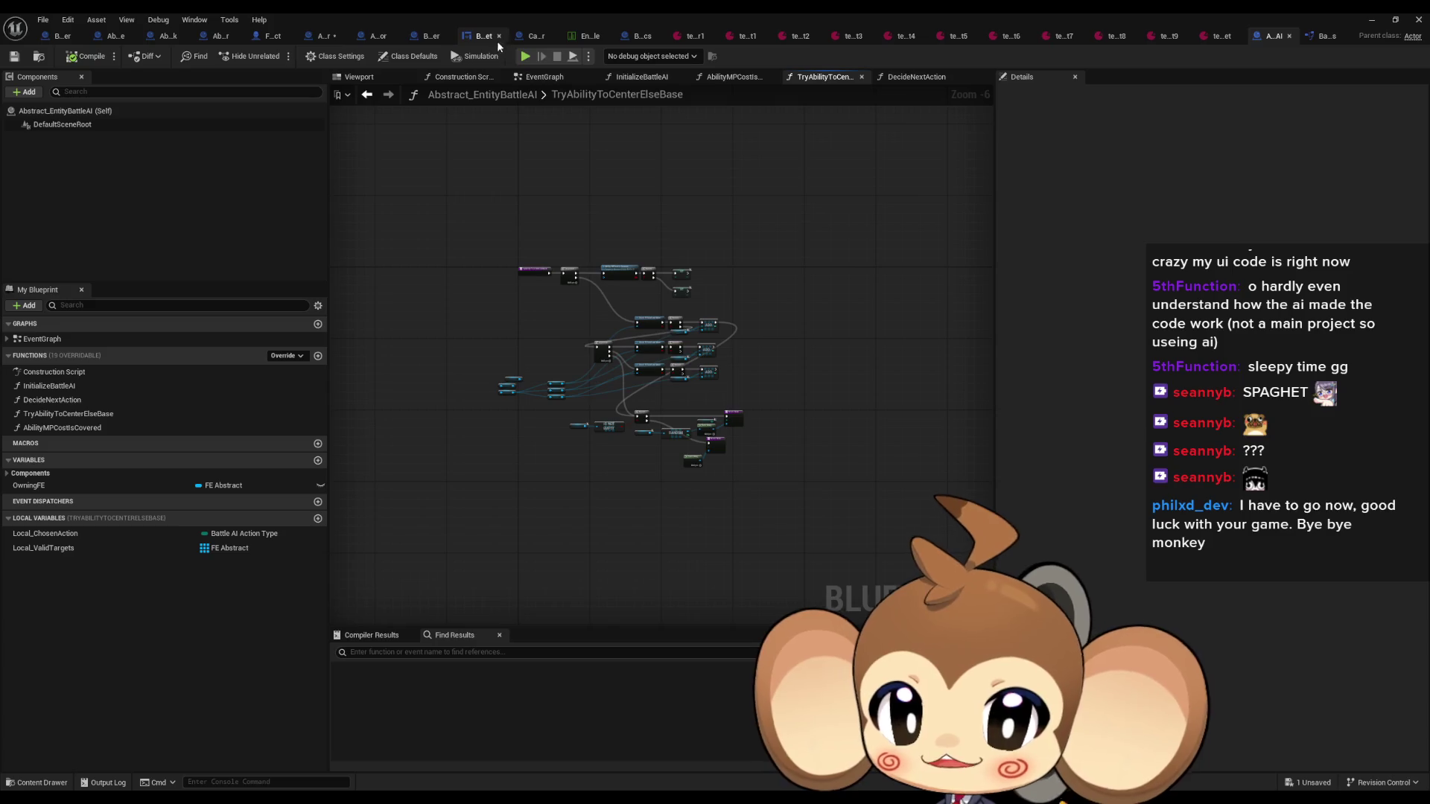
left_click(378, 35)
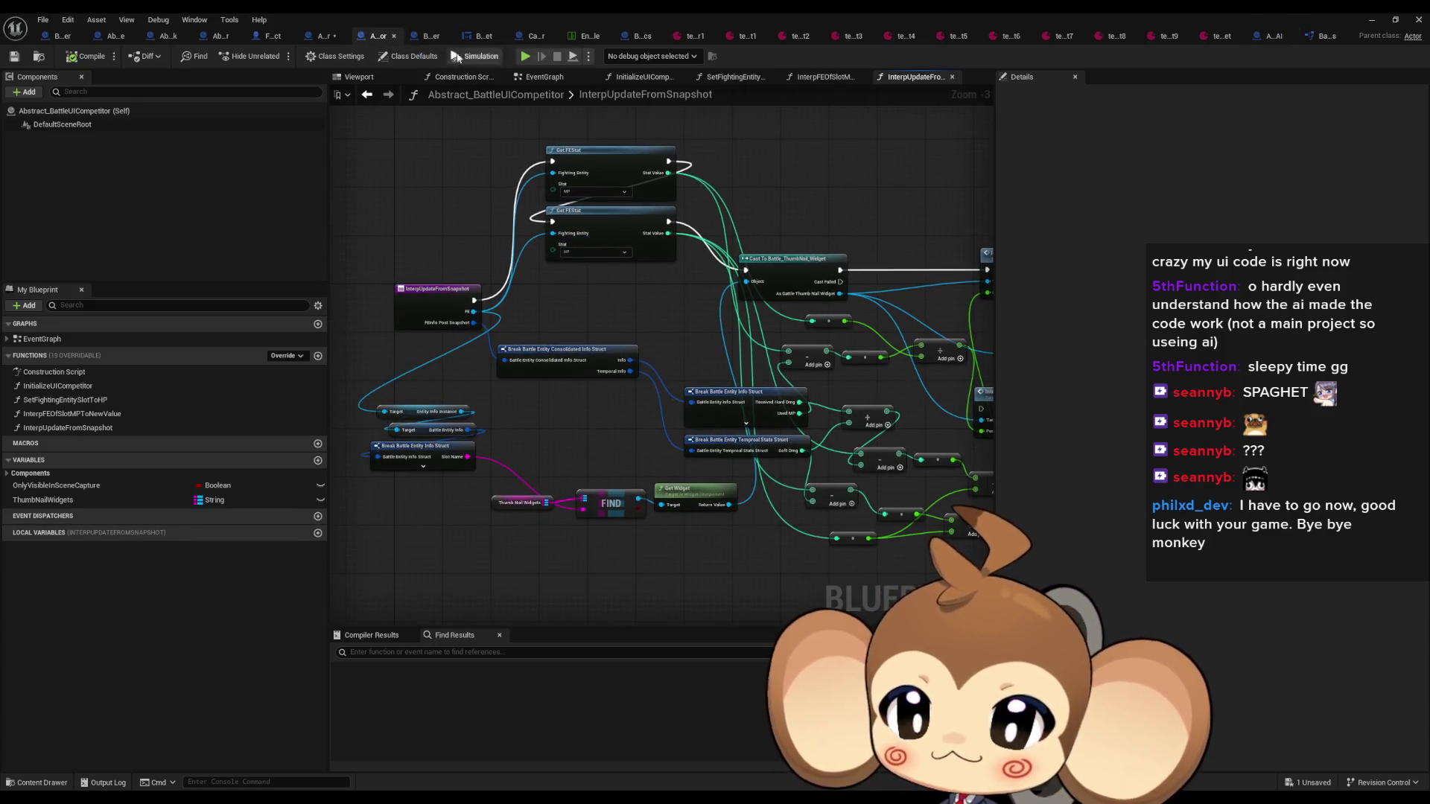
left_click(322, 35)
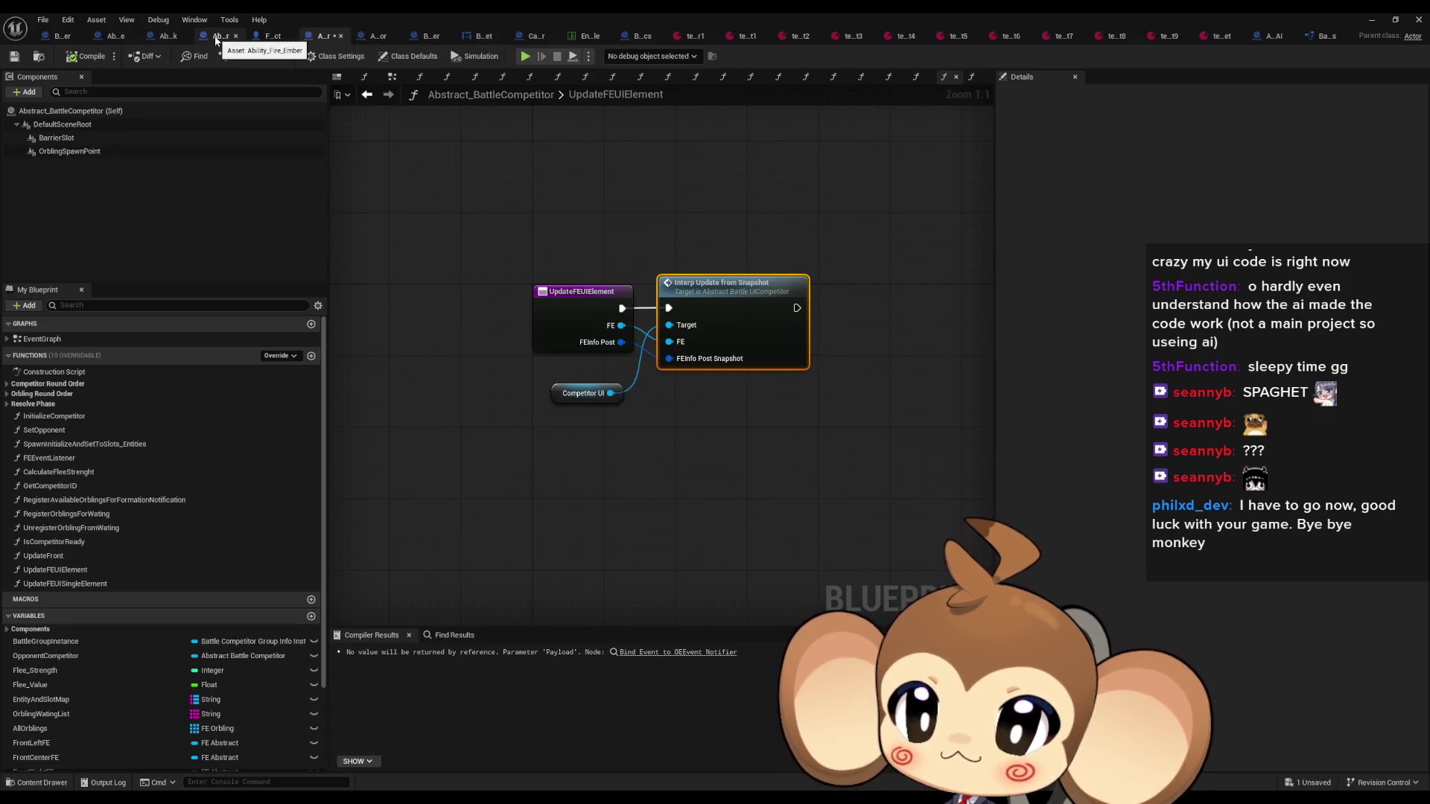
left_click(216, 36)
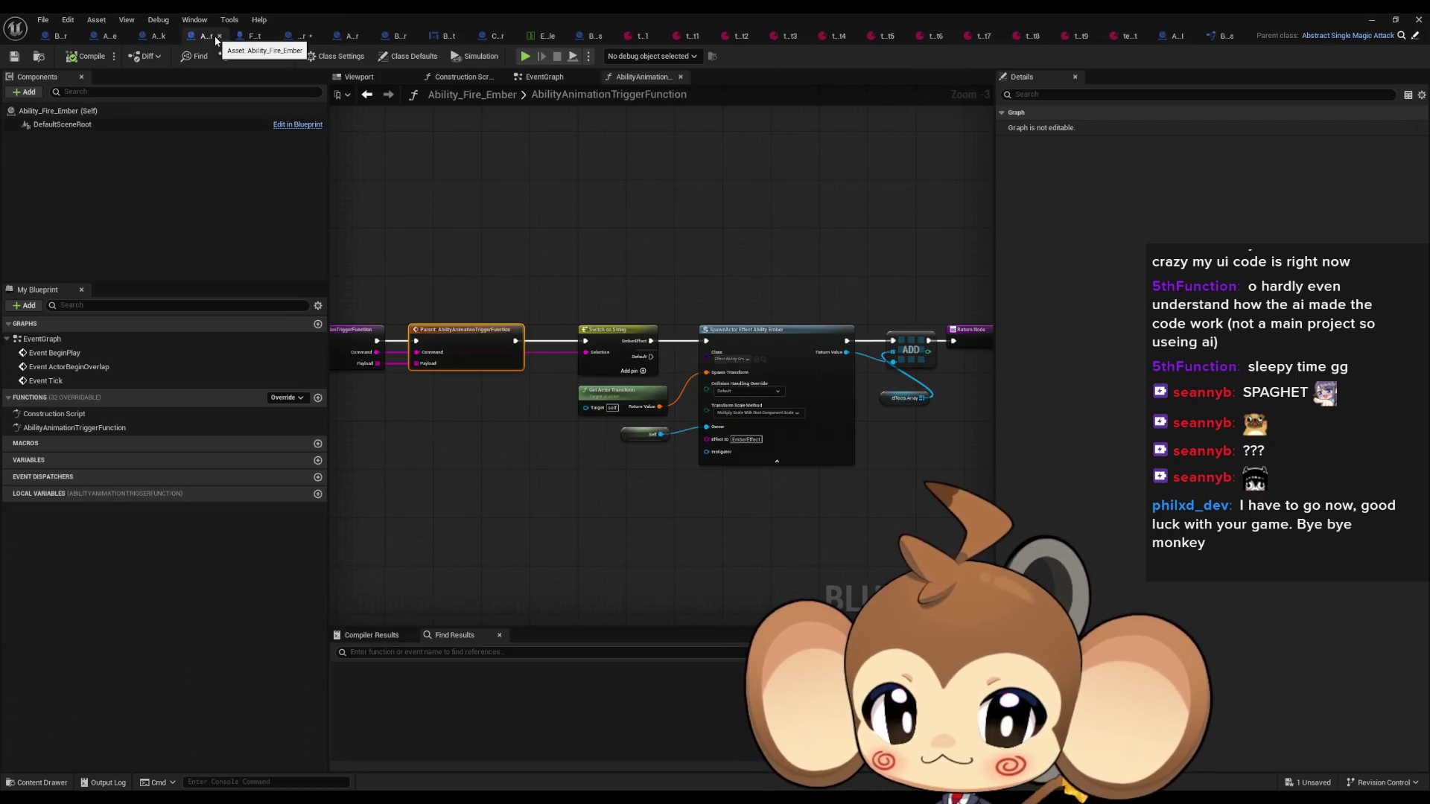
left_click(1413, 36)
left_click(1414, 35)
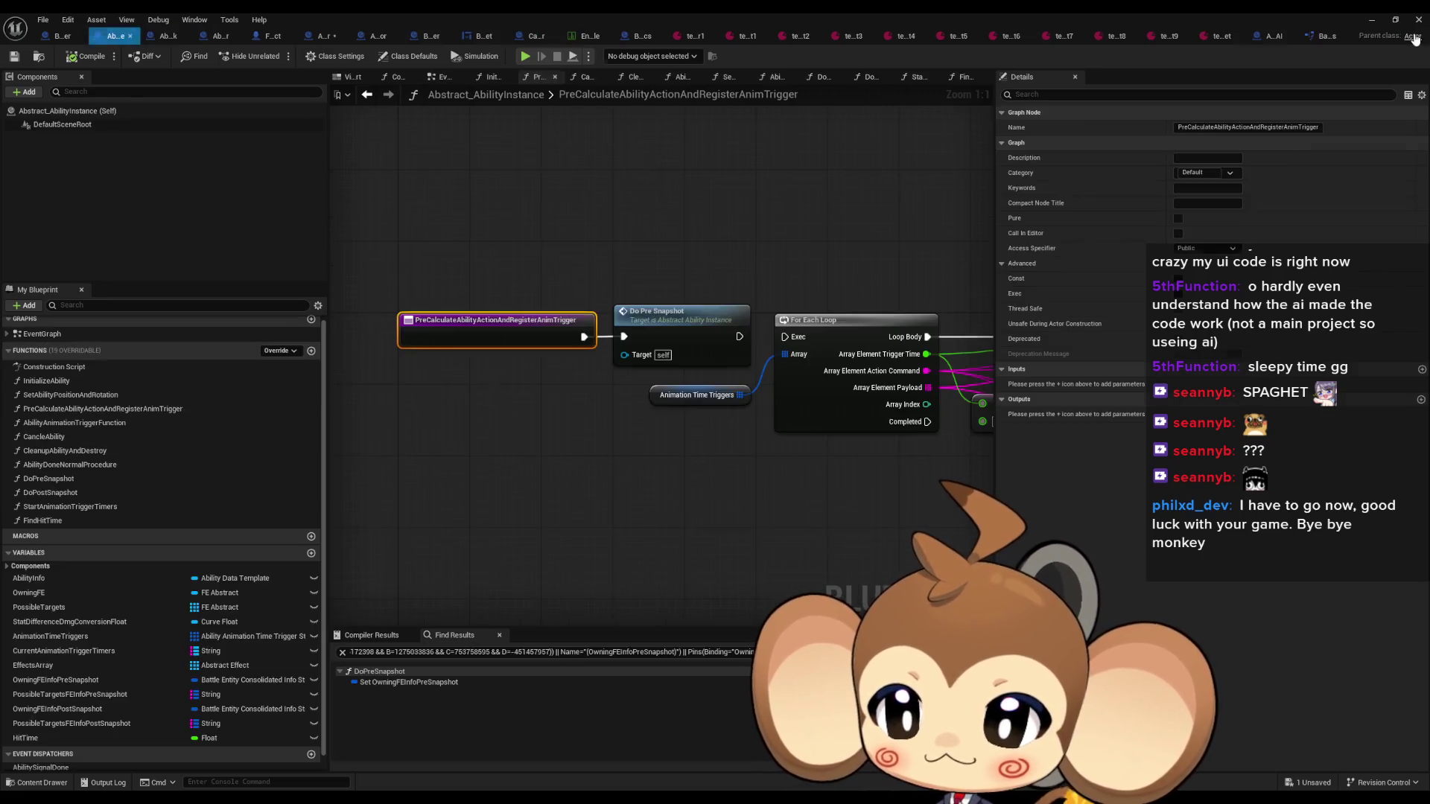
Inspect the SetAbilityPositionAndRotation and AbilityAnimationTriggerFunction graphs, including their Execute Command and SpawnActor nodes
double_click(67, 394)
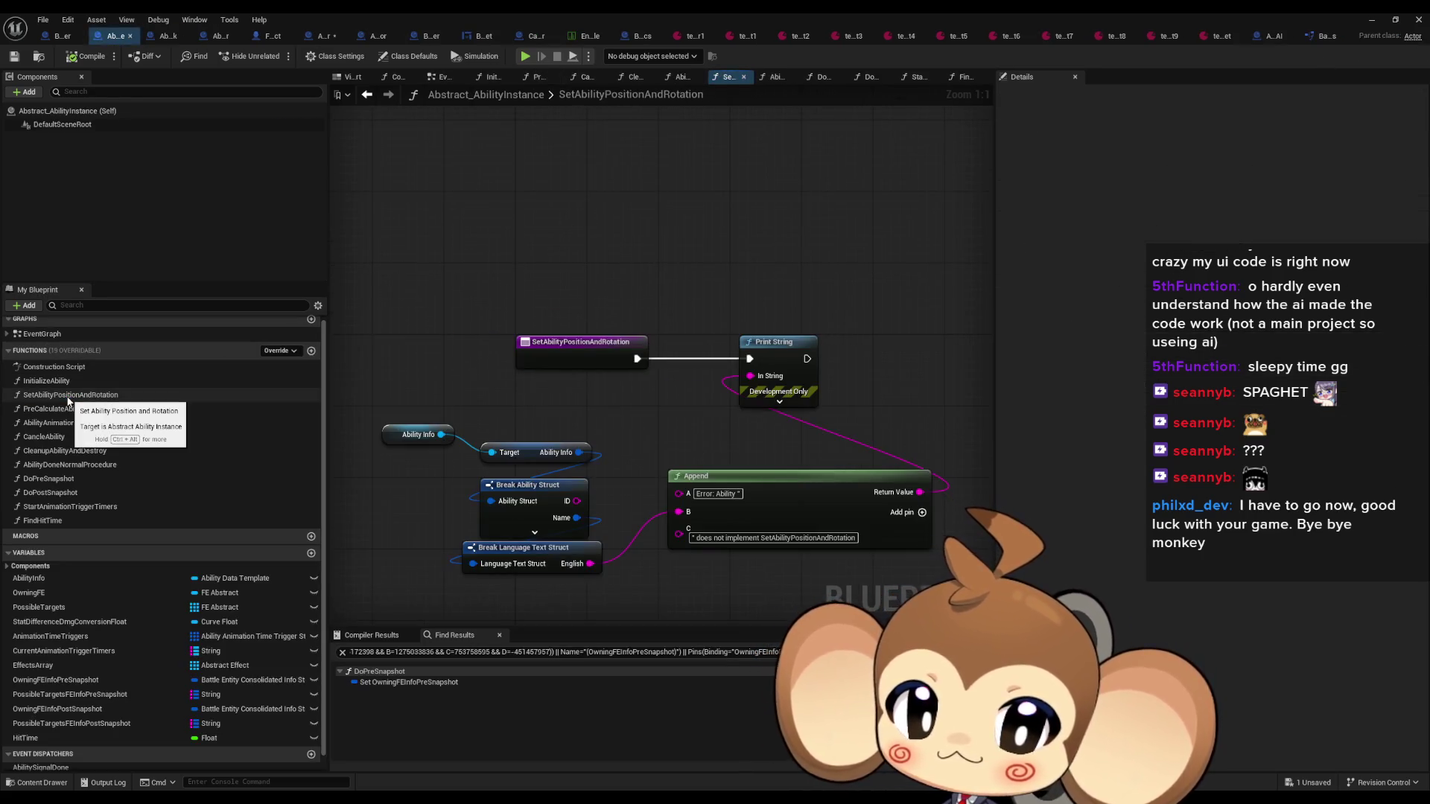
double_click(62, 422)
scroll(626, 355, "up", 4)
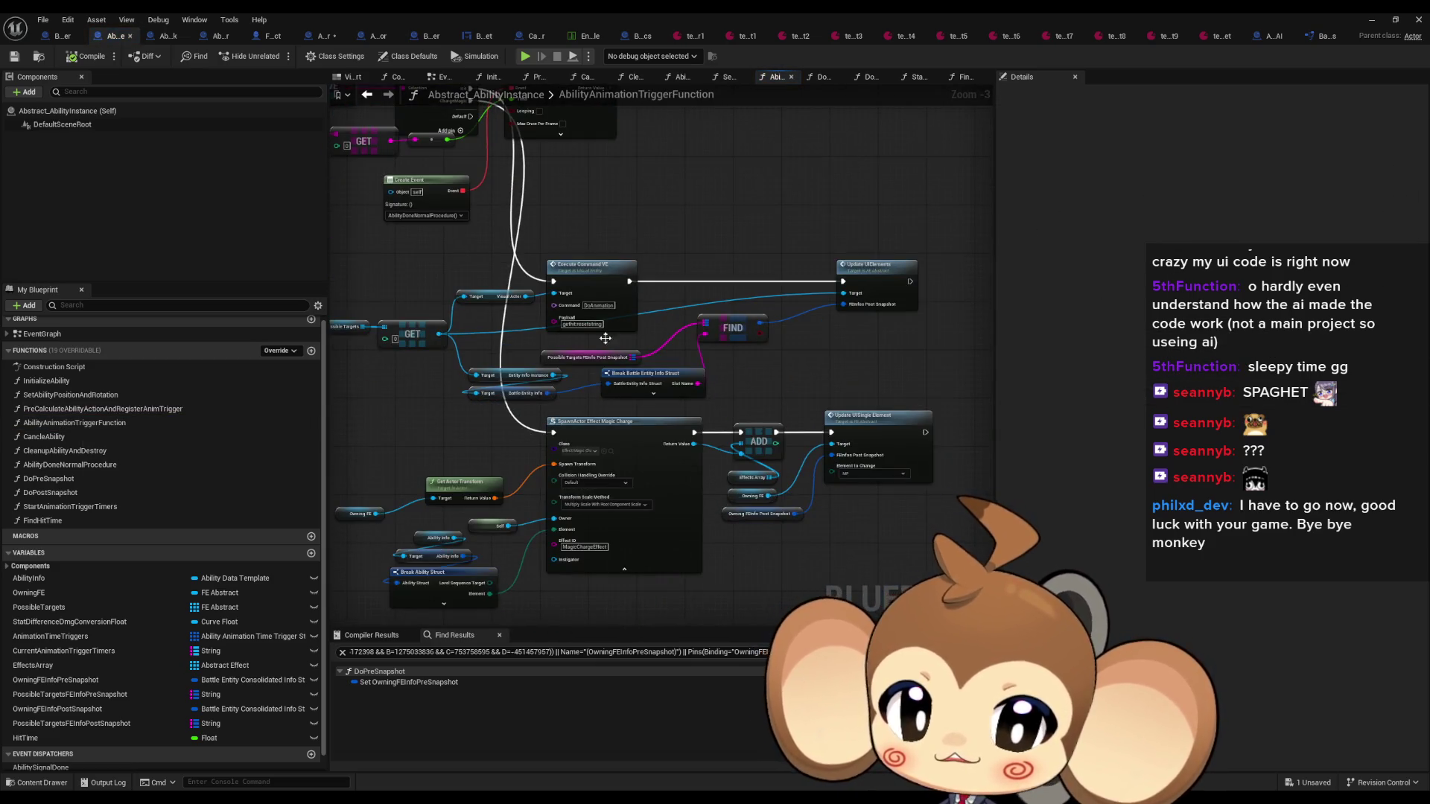
scroll(632, 343, "up", 2)
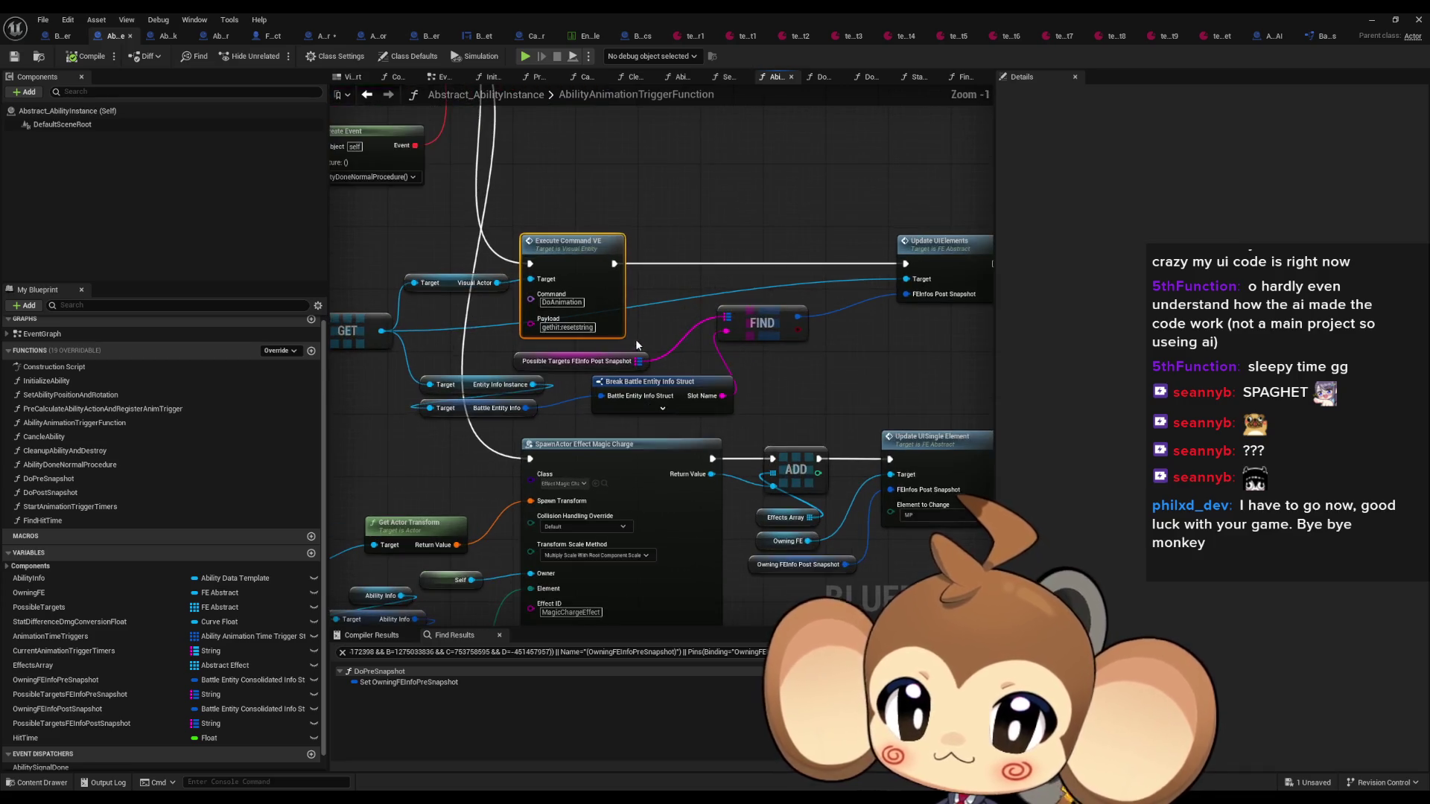
left_click_drag(635, 338, 782, 553)
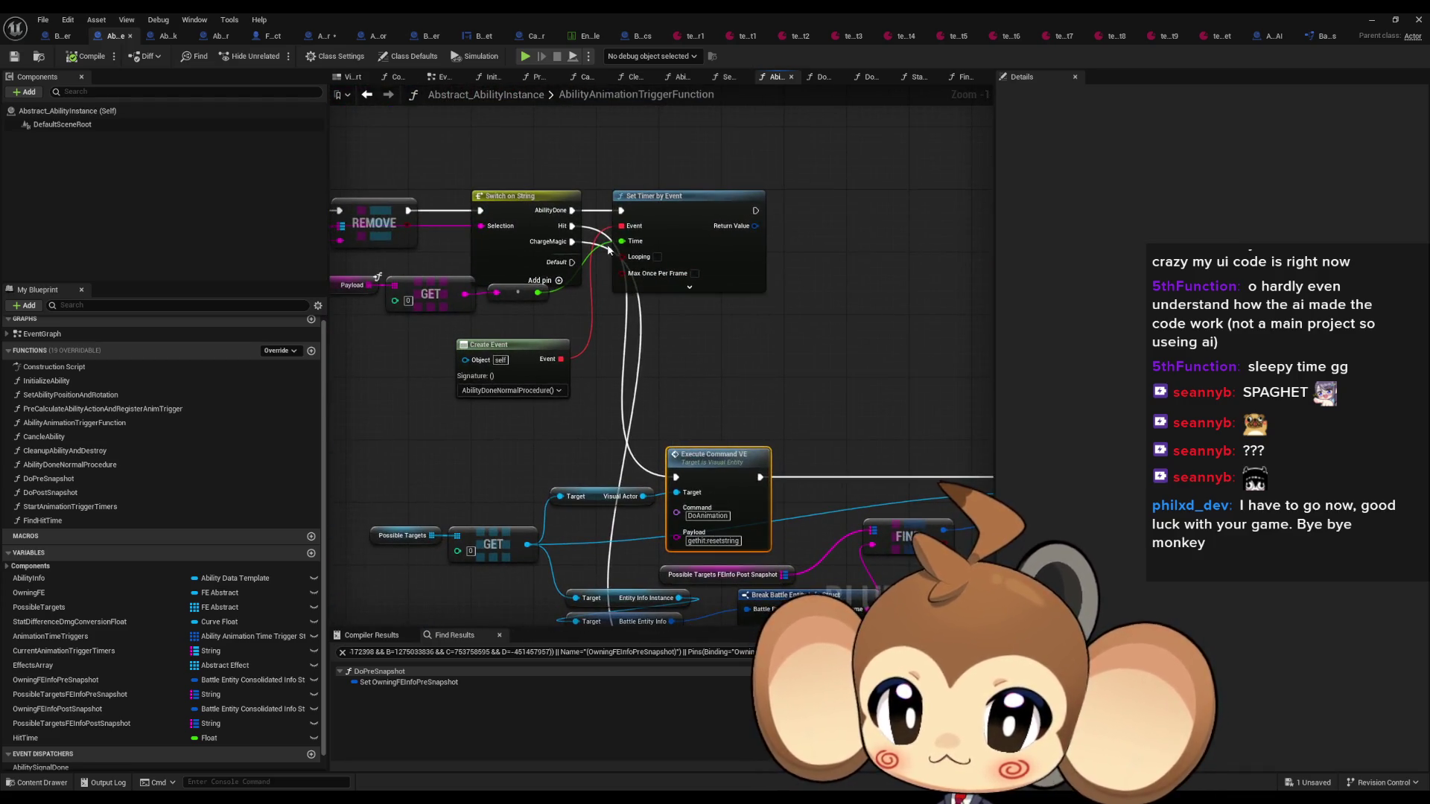
left_click_drag(731, 473, 678, 379)
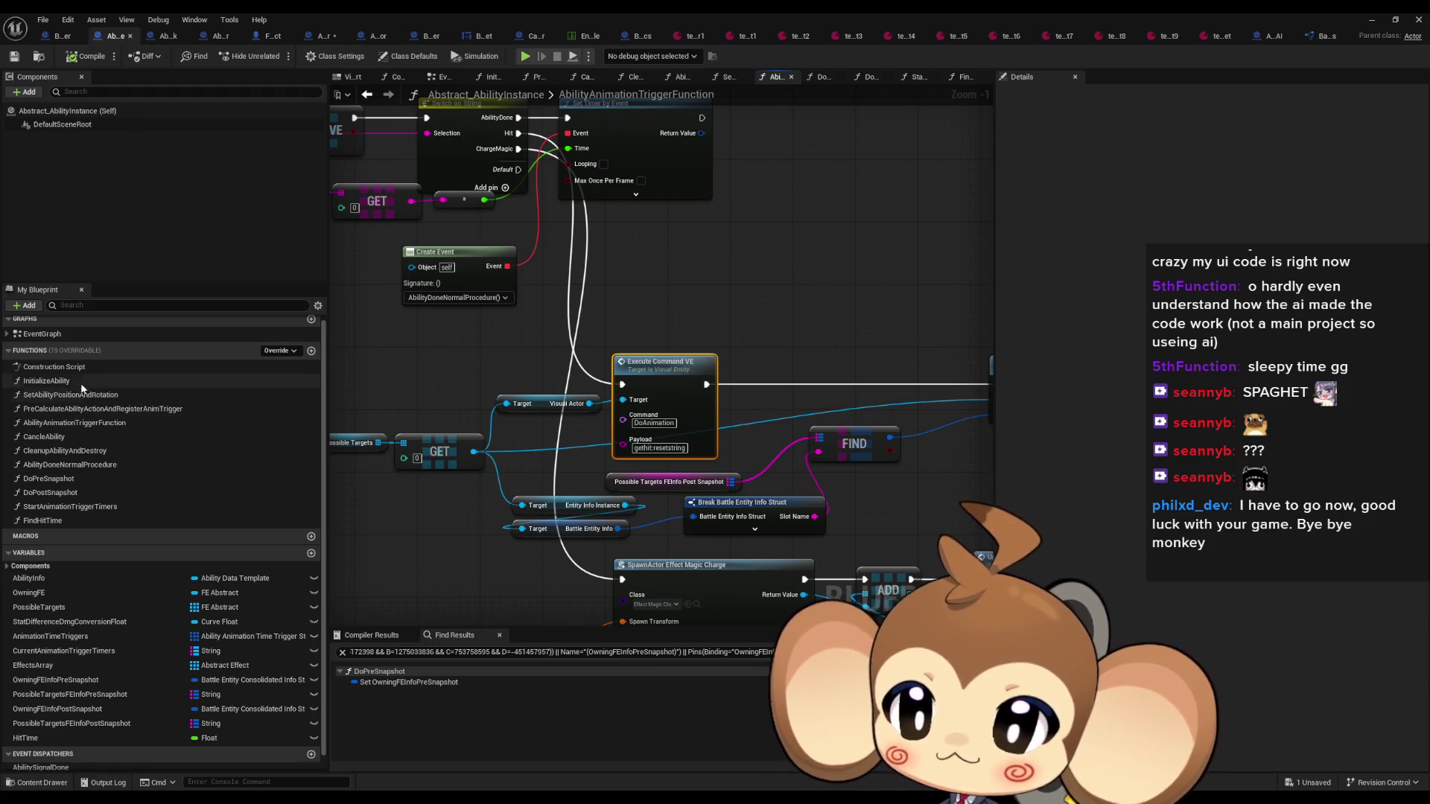
Look over the loop, spawn and entry nodes of PreCalculateAbilityActionAndRegisterAnimTrigger in Abstract_SingleMagicAttack
double_click(90, 409)
scroll(627, 490, "down", 3)
left_click_drag(627, 490, 393, 429)
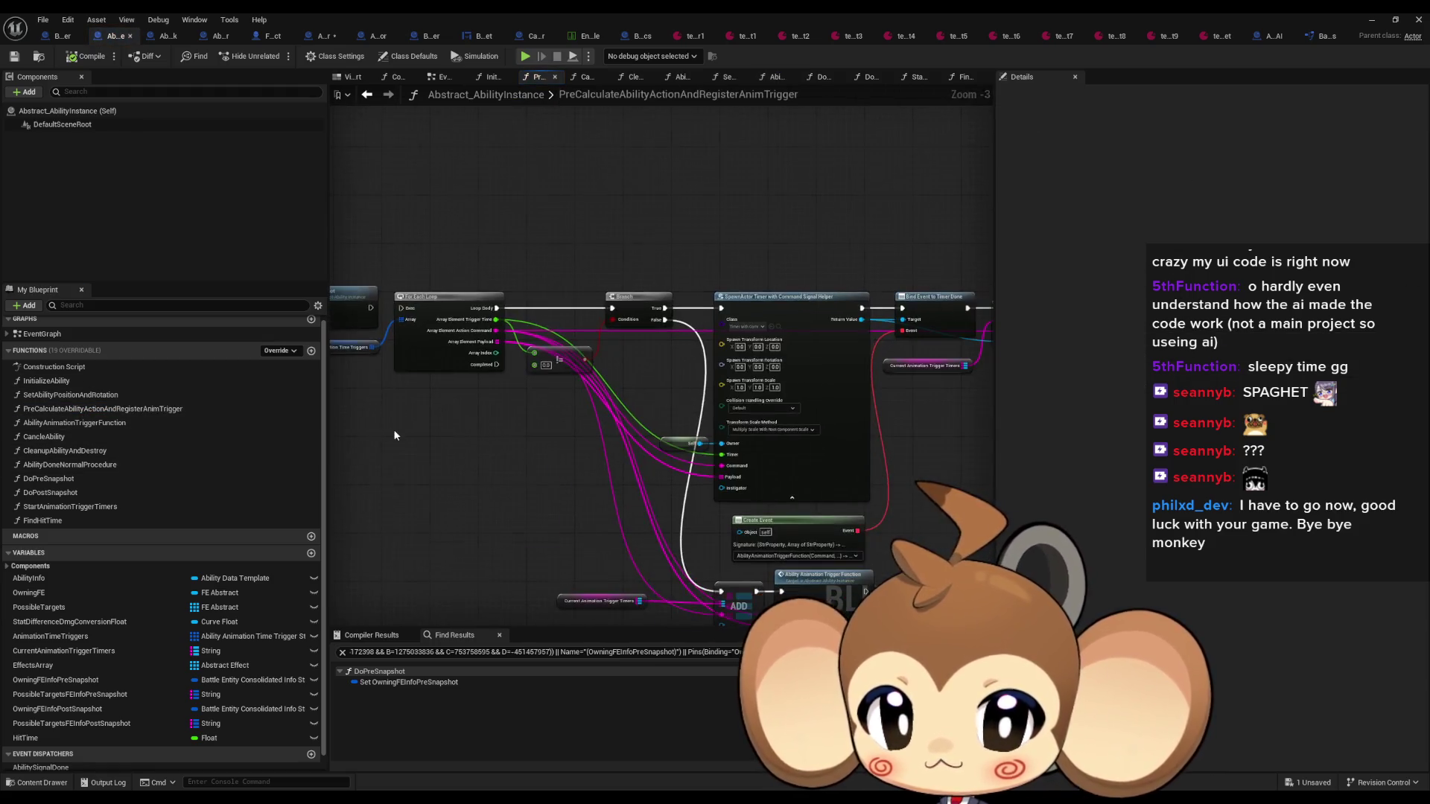
mouse_move(675, 403)
left_mouse_down()
mouse_move(715, 421)
mouse_move(632, 399)
left_mouse_up()
scroll(632, 398, "up", 2)
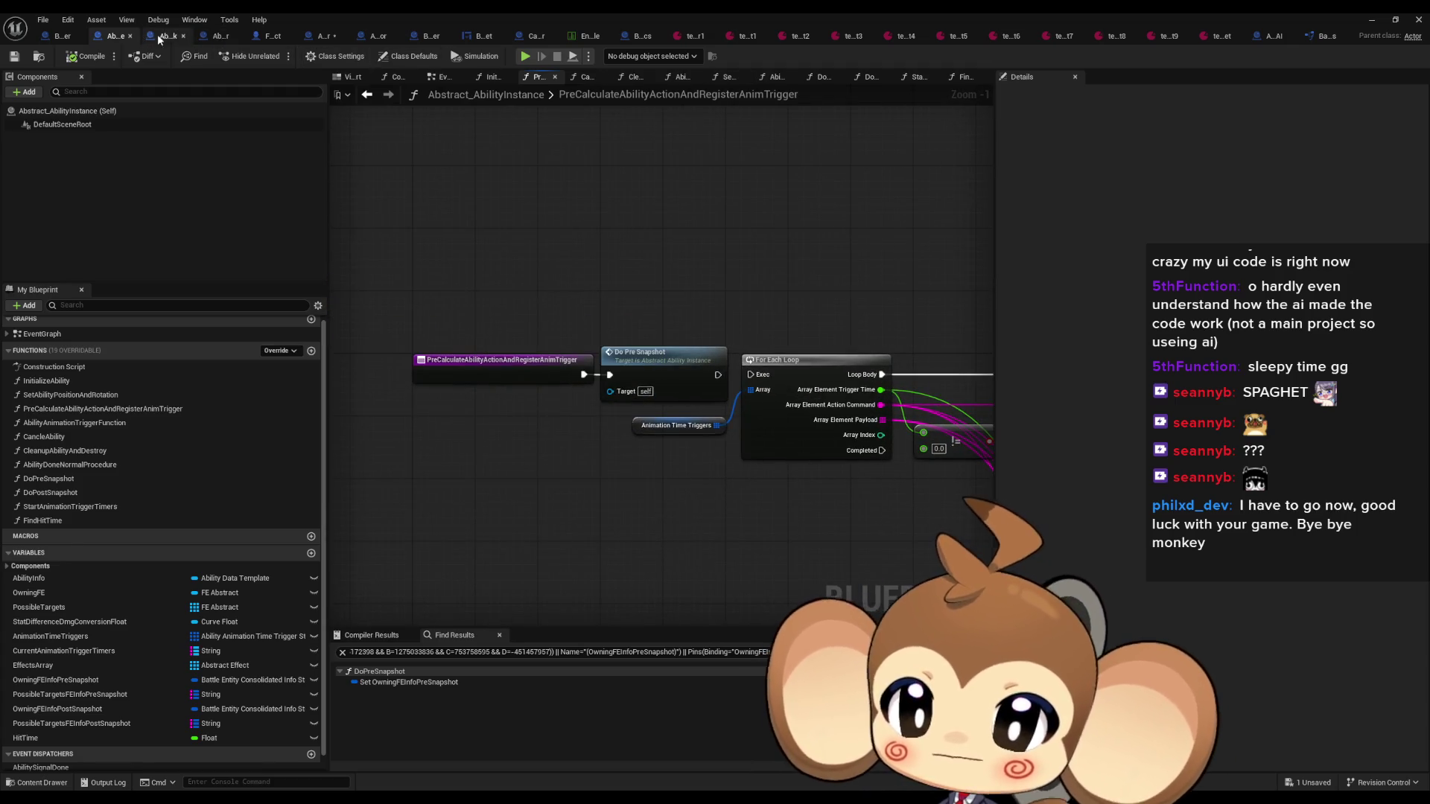
left_click(164, 36)
scroll(758, 410, "up", 1)
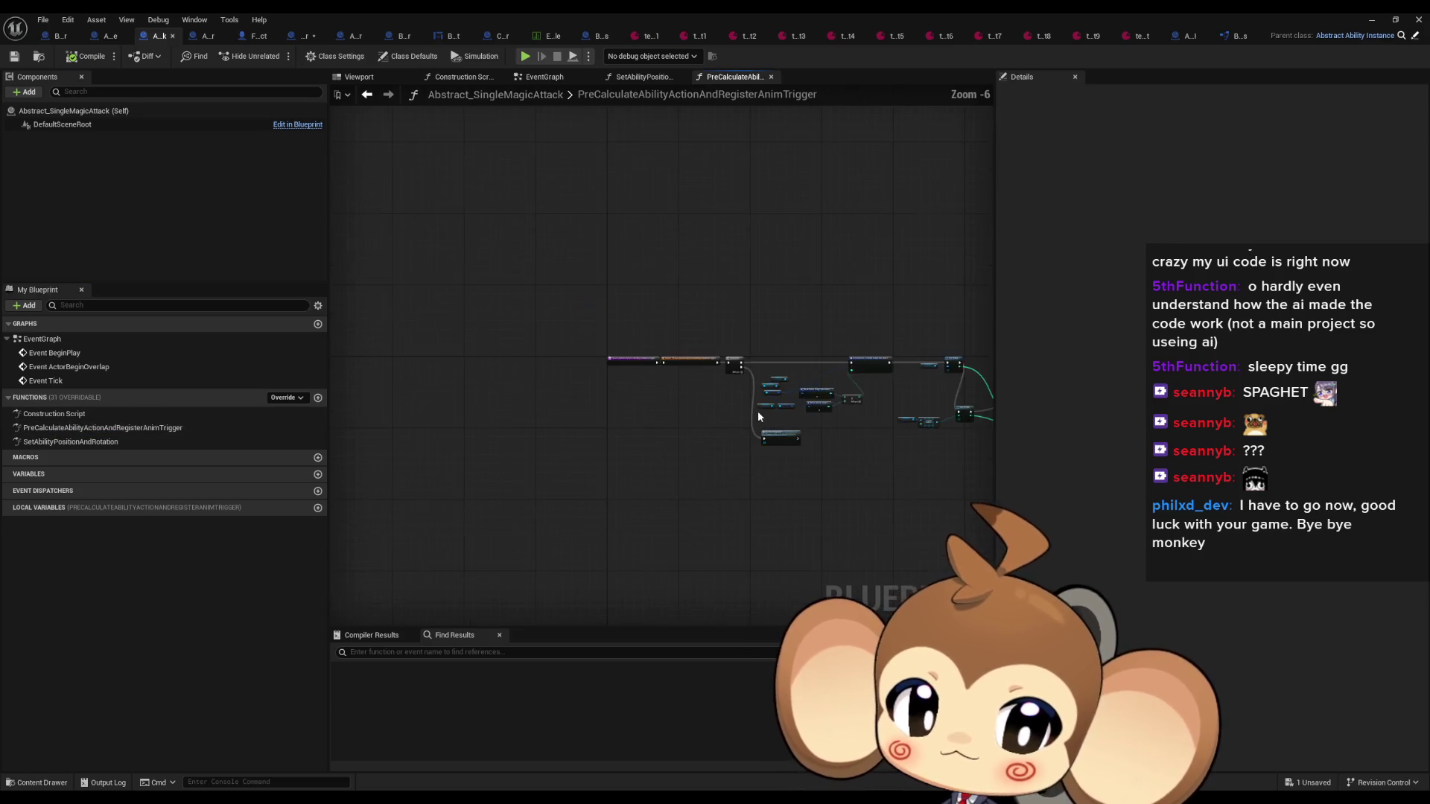
Chain a Print String reading 'Error: KO' after the ADD node, then minimize to the level
mouse_move(757, 409)
left_mouse_down()
mouse_move(531, 398)
mouse_move(712, 383)
mouse_move(831, 417)
mouse_move(946, 388)
mouse_move(725, 386)
left_mouse_up()
left_click(659, 327)
left_click_drag(757, 288, 801, 279)
type("print")
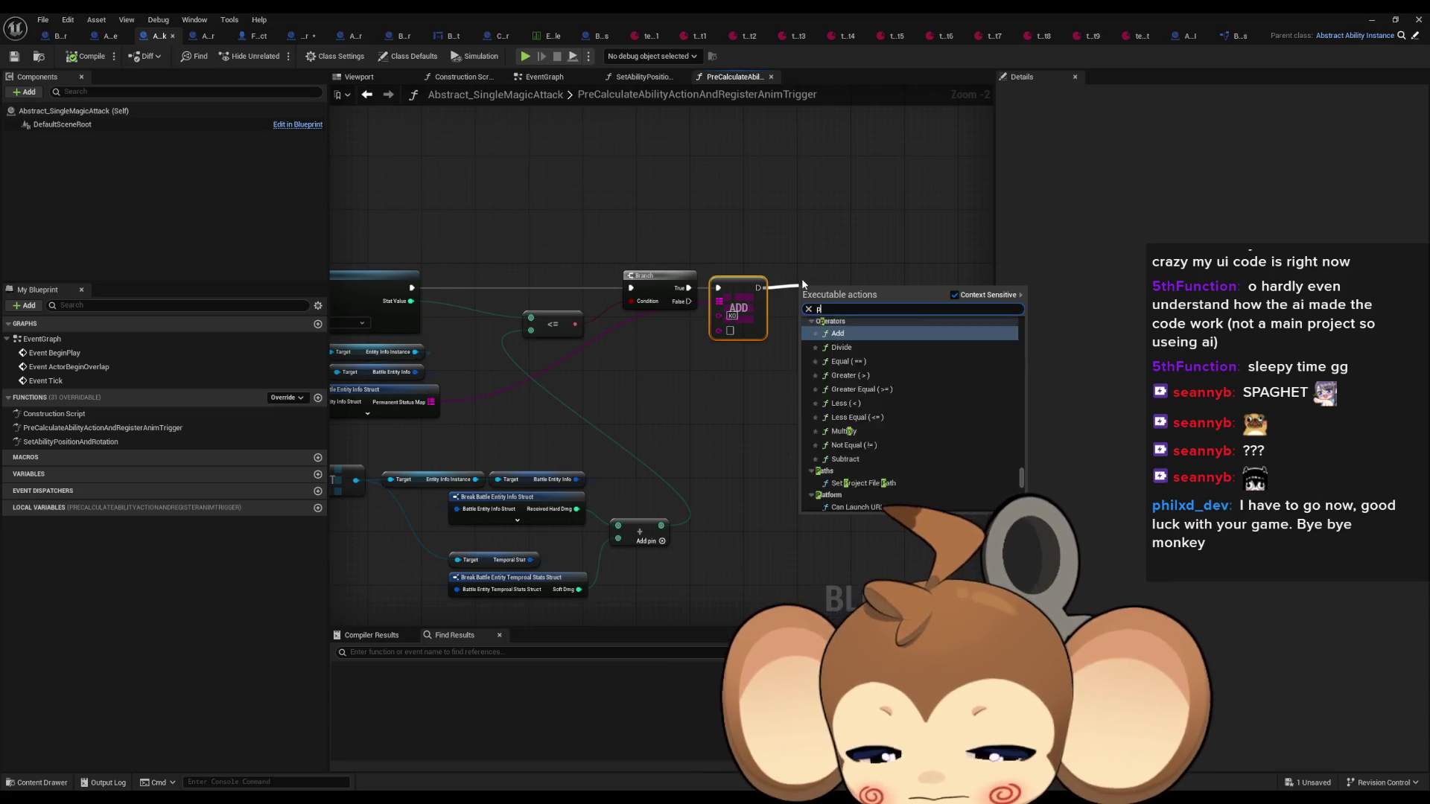
key("Return")
type("Error")
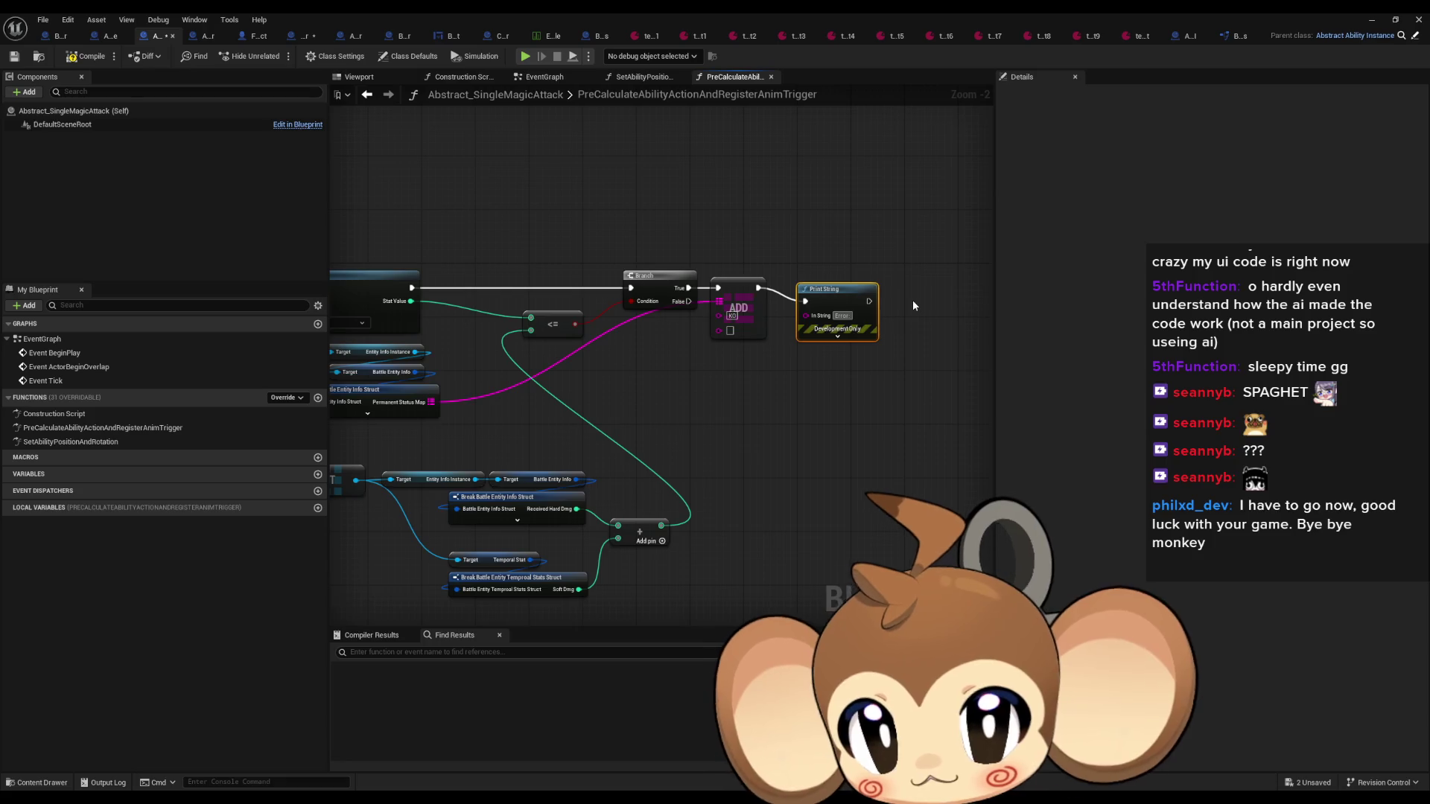
type(": KO")
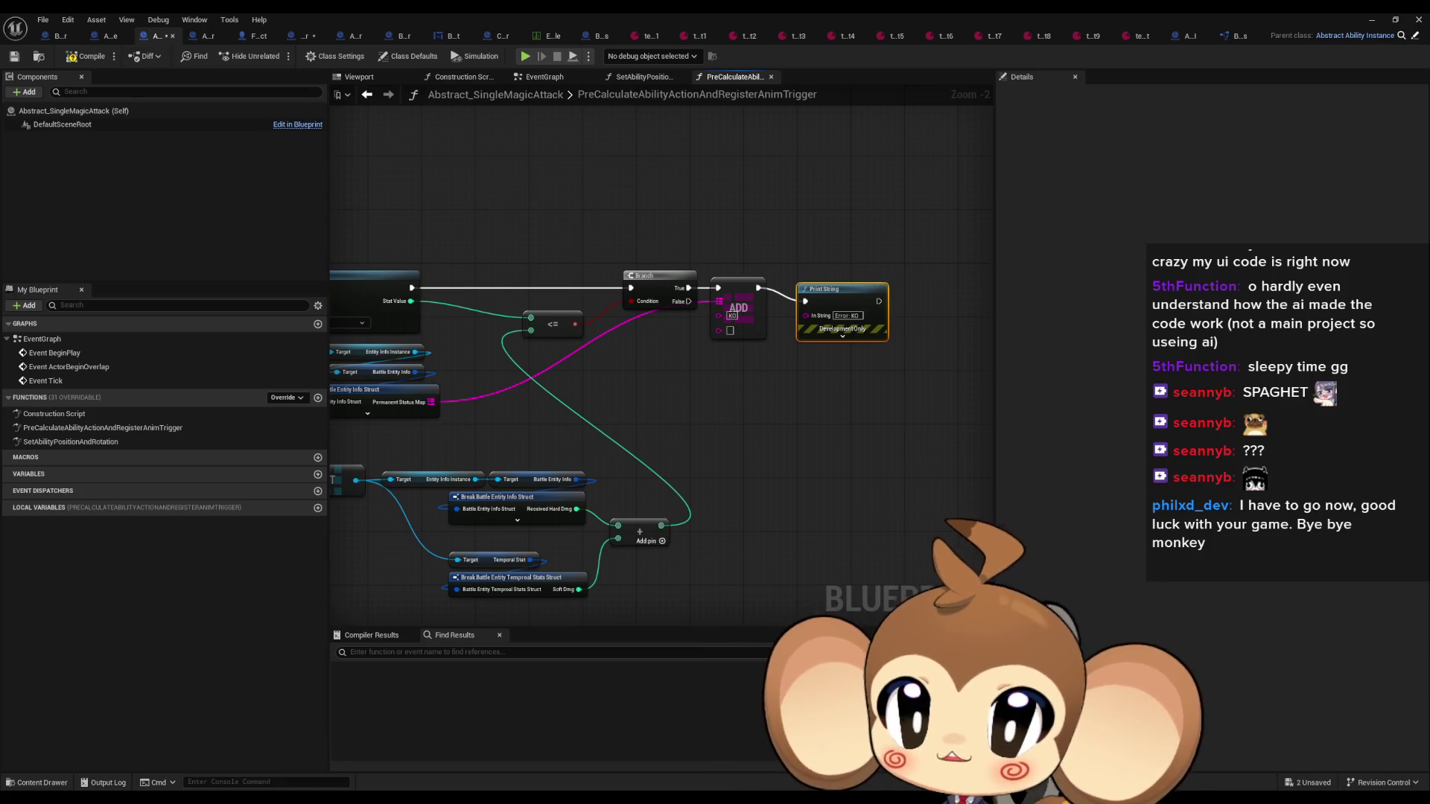
left_click(1373, 18)
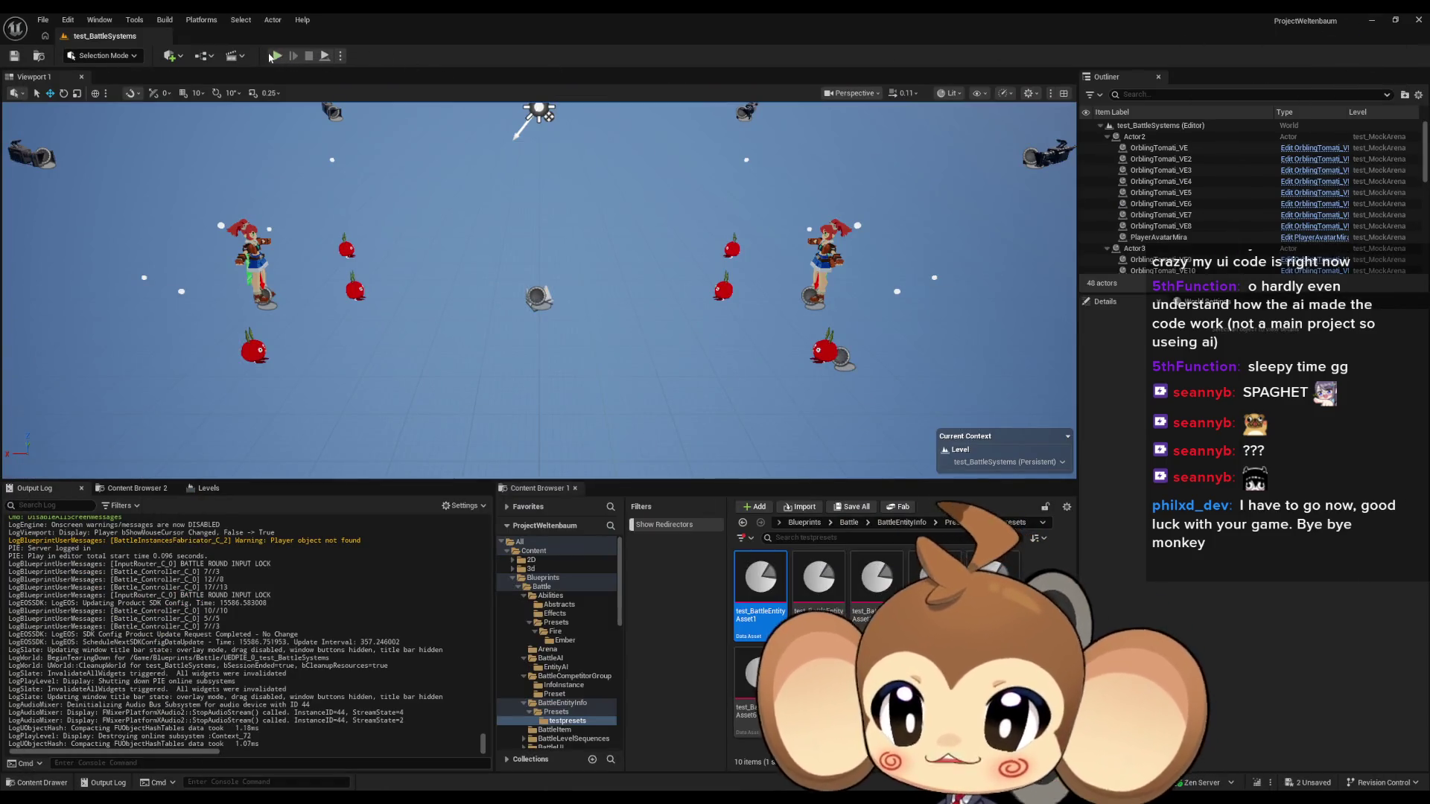
Play-test the battle level until the Fire Ember error prints, then reopen the Abstract_SingleMagicAttack window
left_click(271, 56)
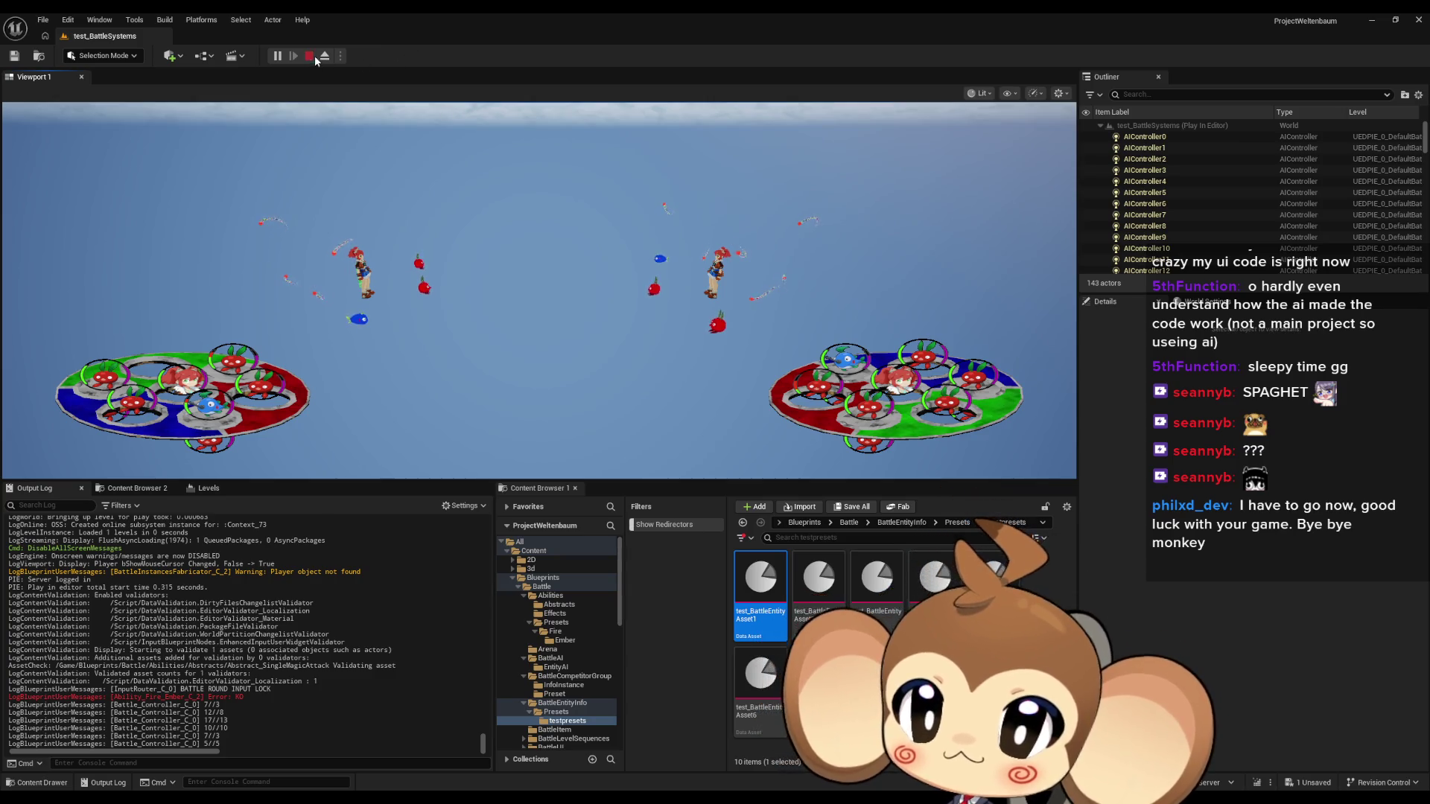
mouse_move(530, 798)
left_click(529, 737)
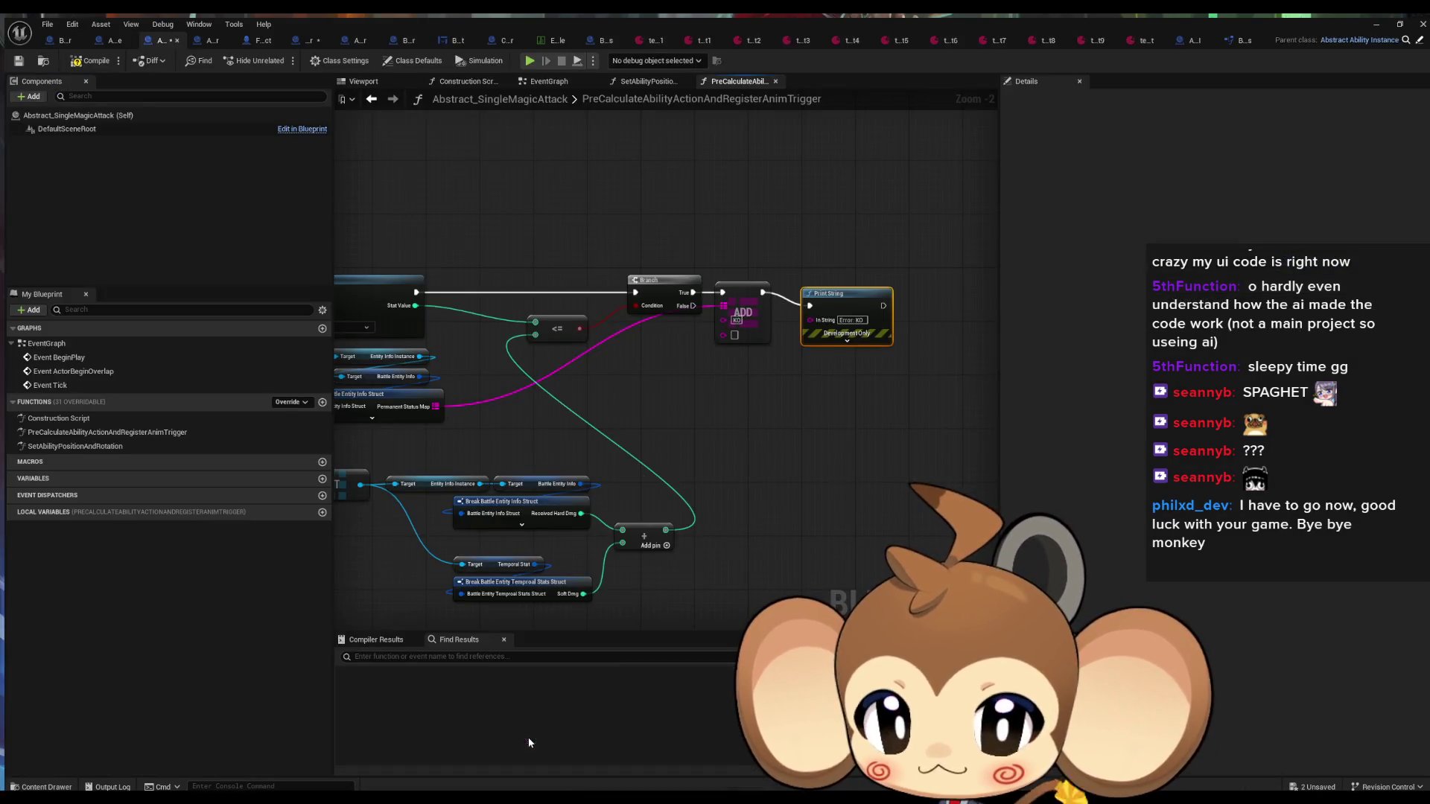
Dismiss the Print String node options and close seven unneeded test asset editor tabs
right_click(834, 296)
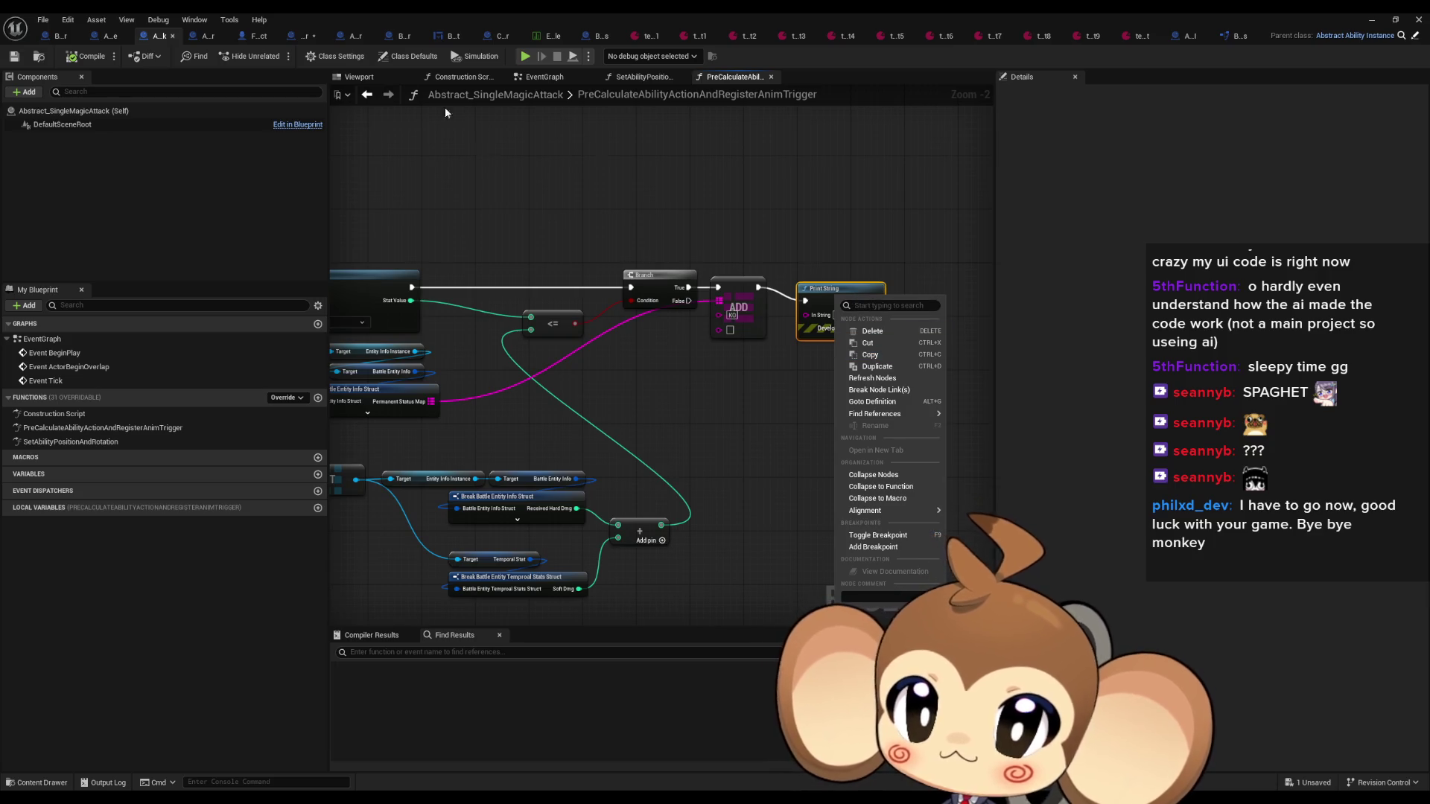
left_click(540, 137)
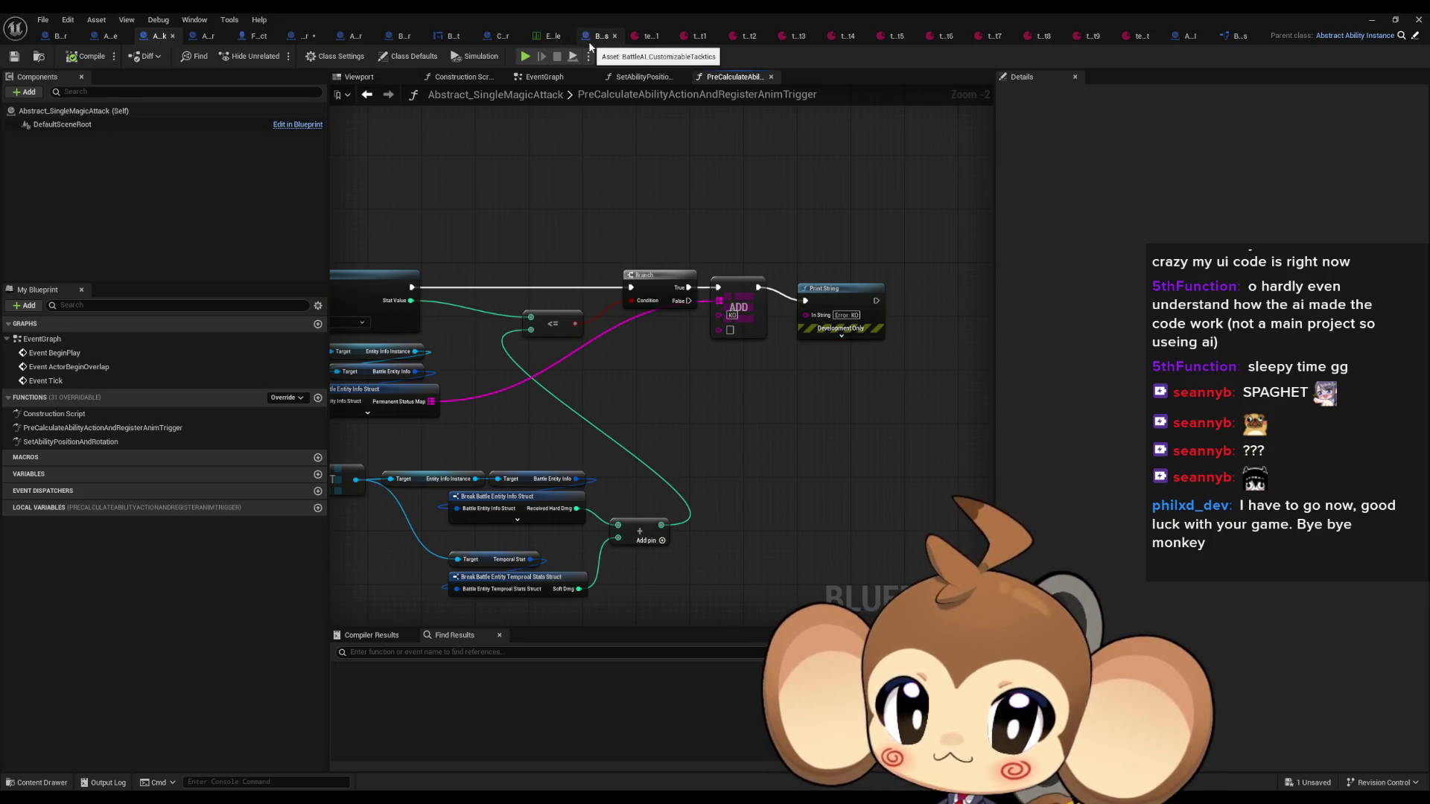
middle_click(785, 36)
middle_click(785, 36)
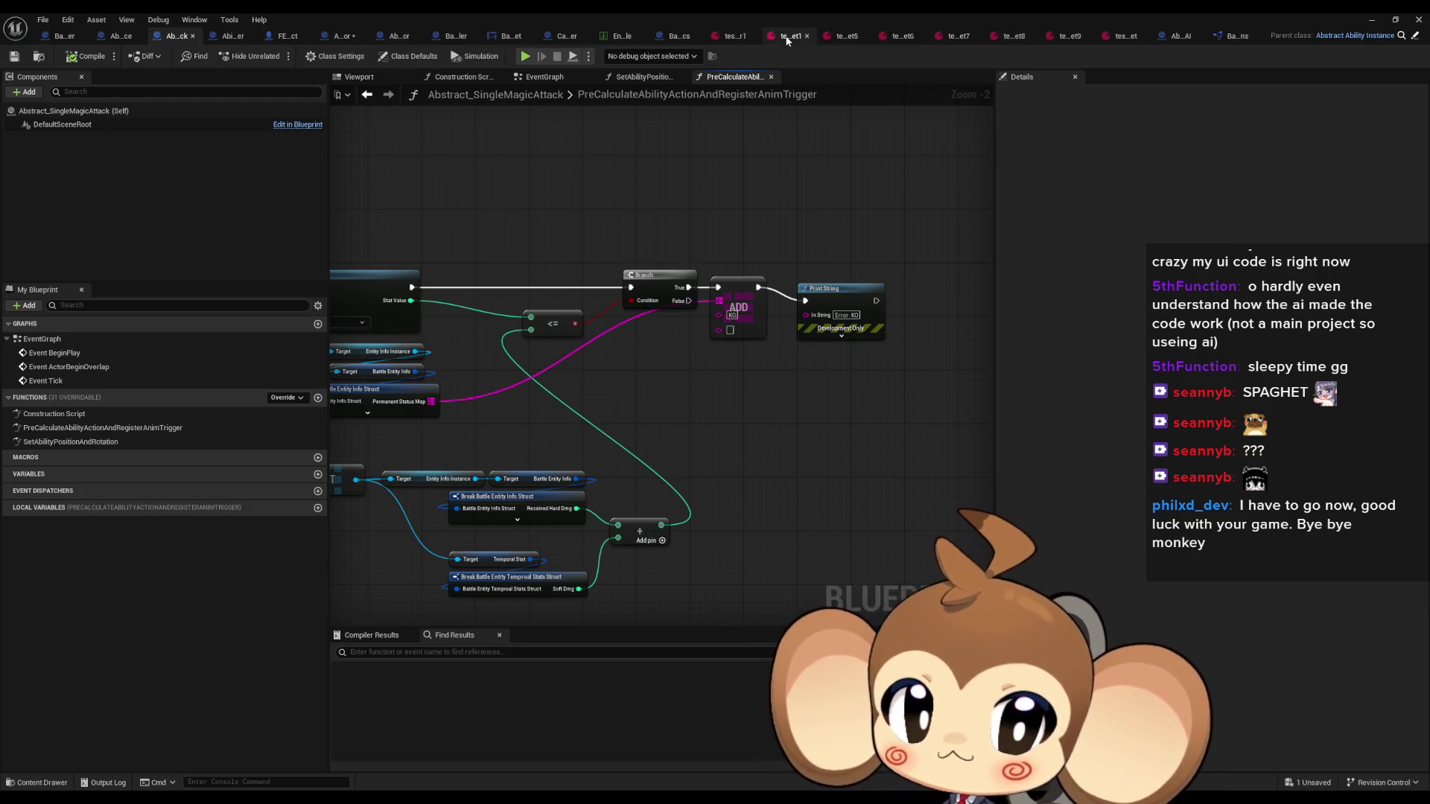
middle_click(841, 32)
middle_click(841, 32)
middle_click(890, 30)
middle_click(946, 33)
middle_click(968, 35)
middle_click(967, 35)
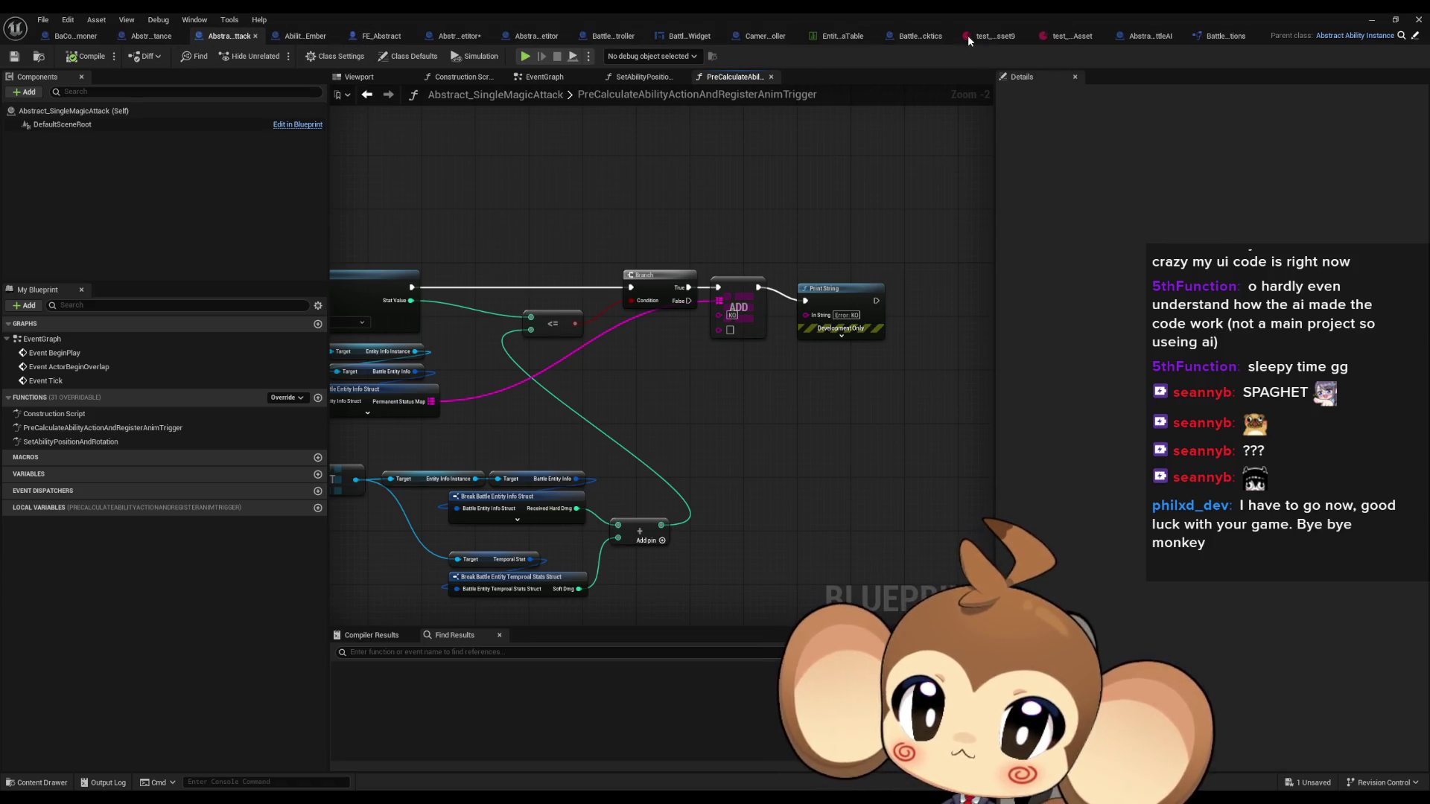
middle_click(1007, 41)
middle_click(1058, 35)
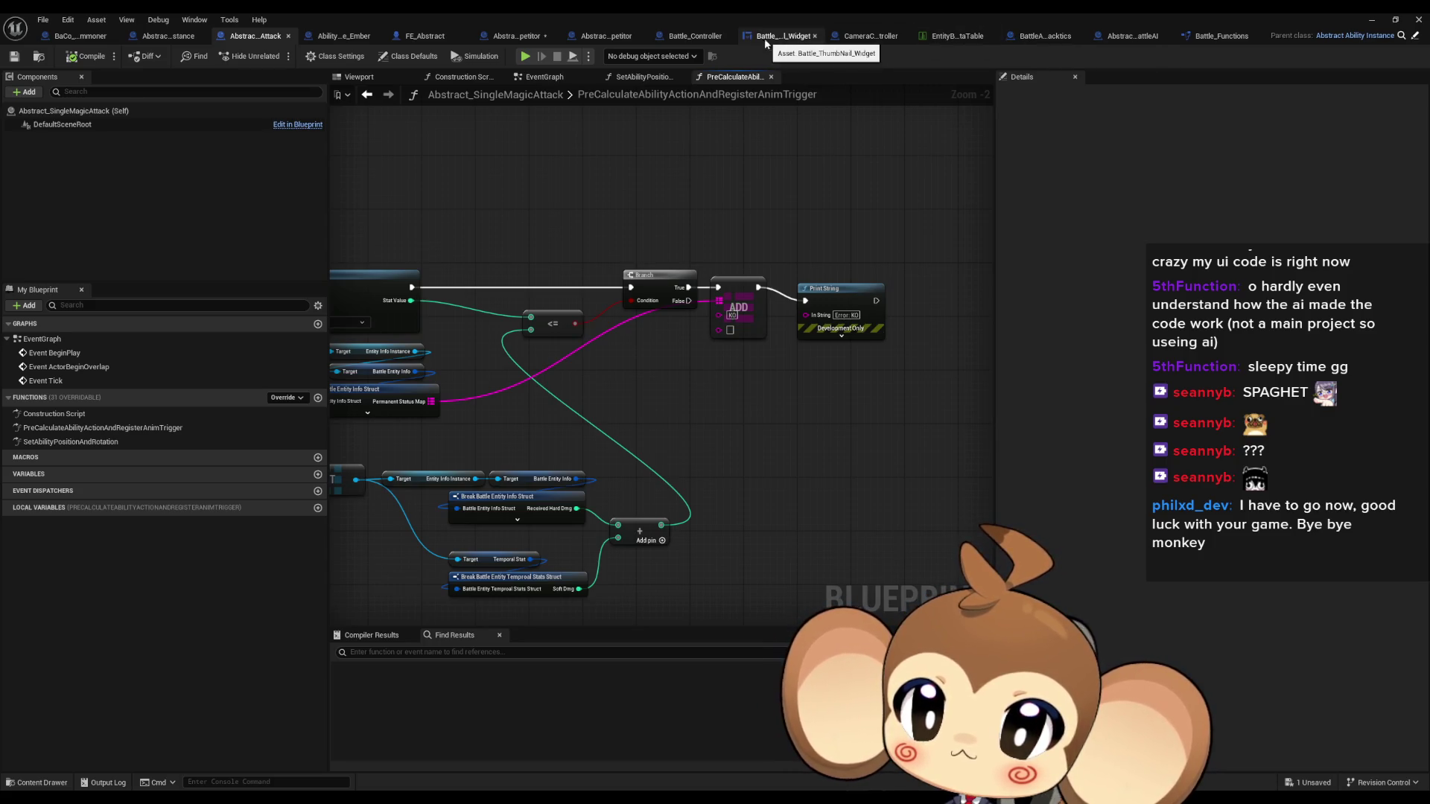
In Battle_Controller, link the loop's Completed output to Start Ability Animation Timers
left_click(695, 36)
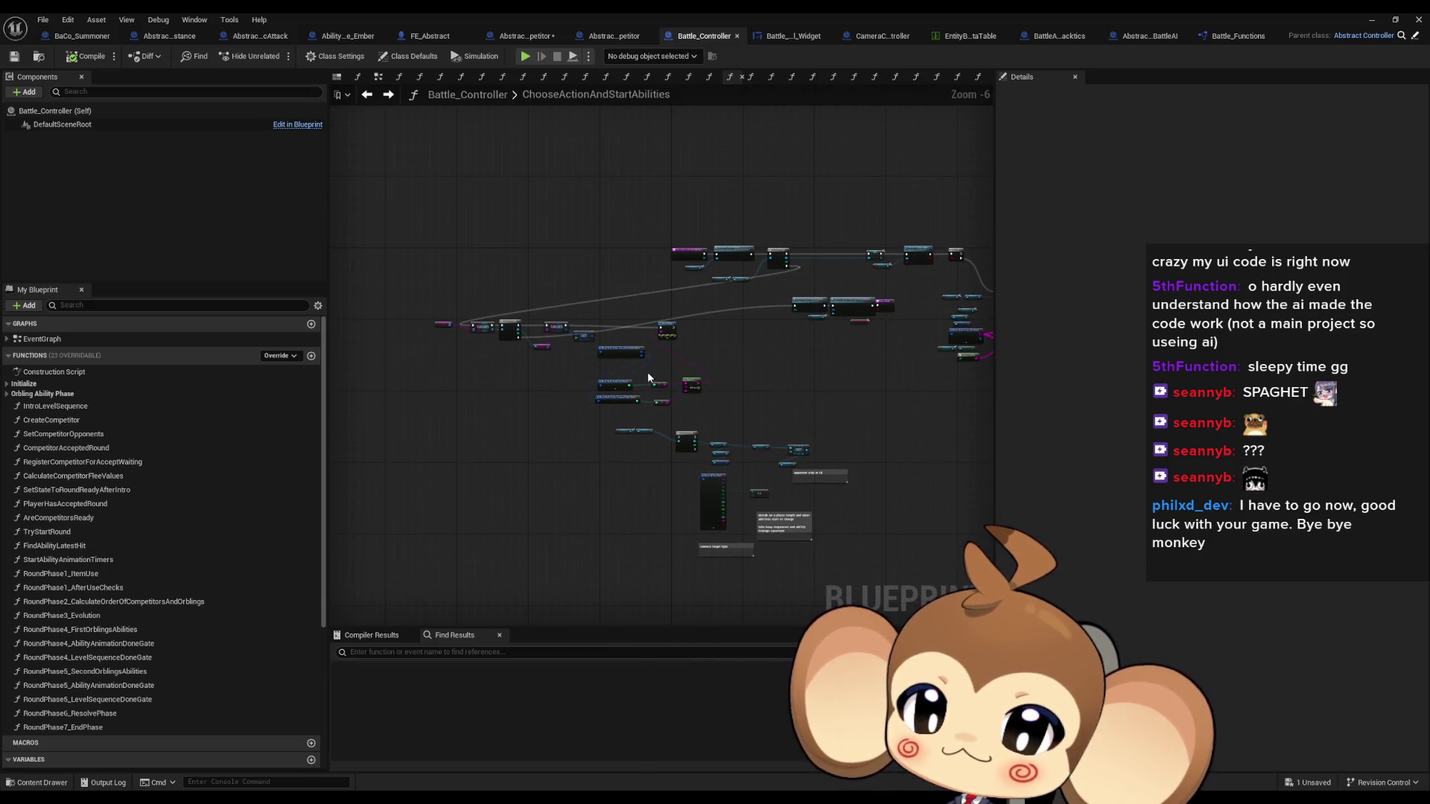
scroll(648, 372, "up", 1)
scroll(779, 365, "down", 2)
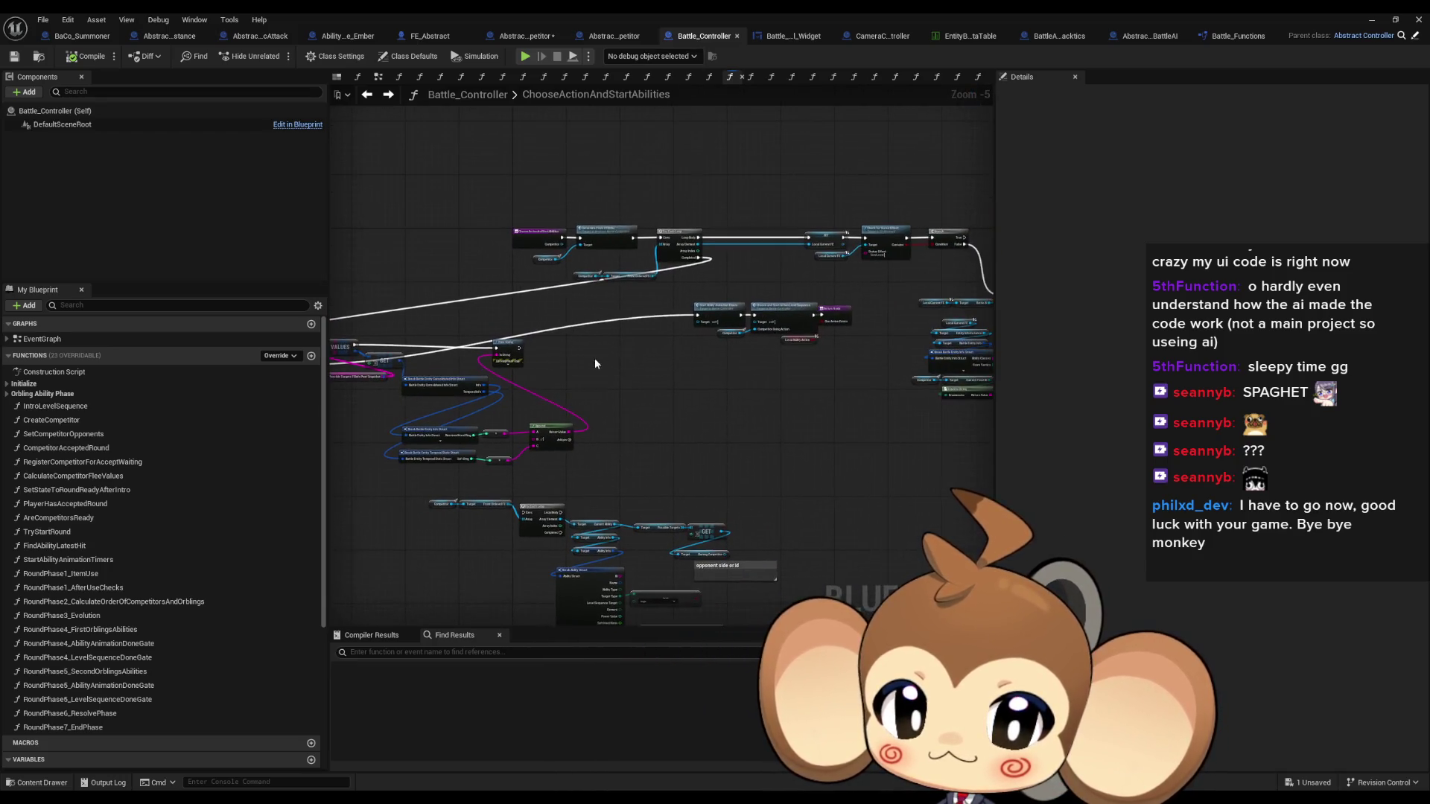
scroll(678, 302, "up", 2)
left_click_drag(705, 223, 706, 220)
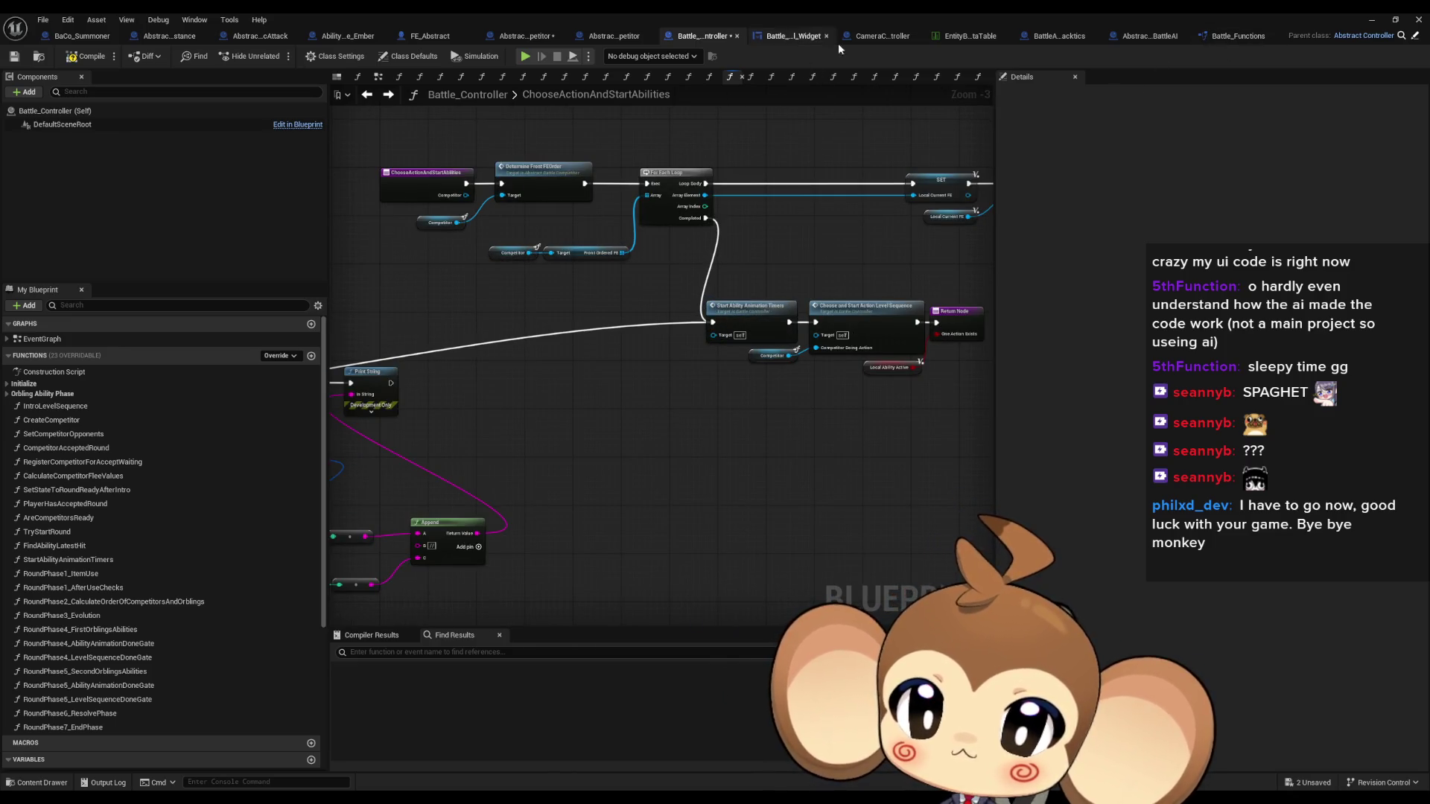
Review the competitor and Fire Ember blueprints and the existing Print String in Abstract_SingleMagicAttack
left_click(584, 38)
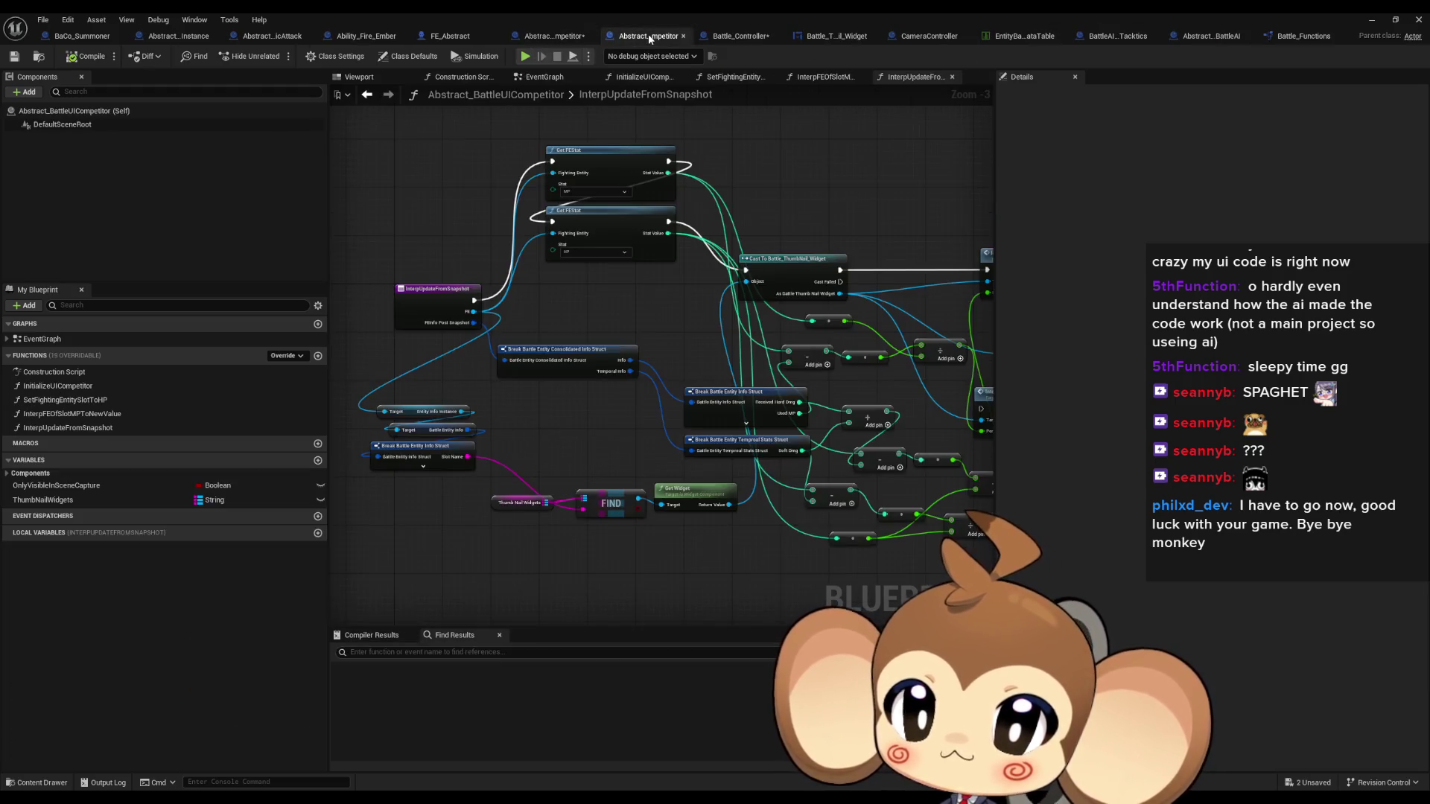
left_click(529, 37)
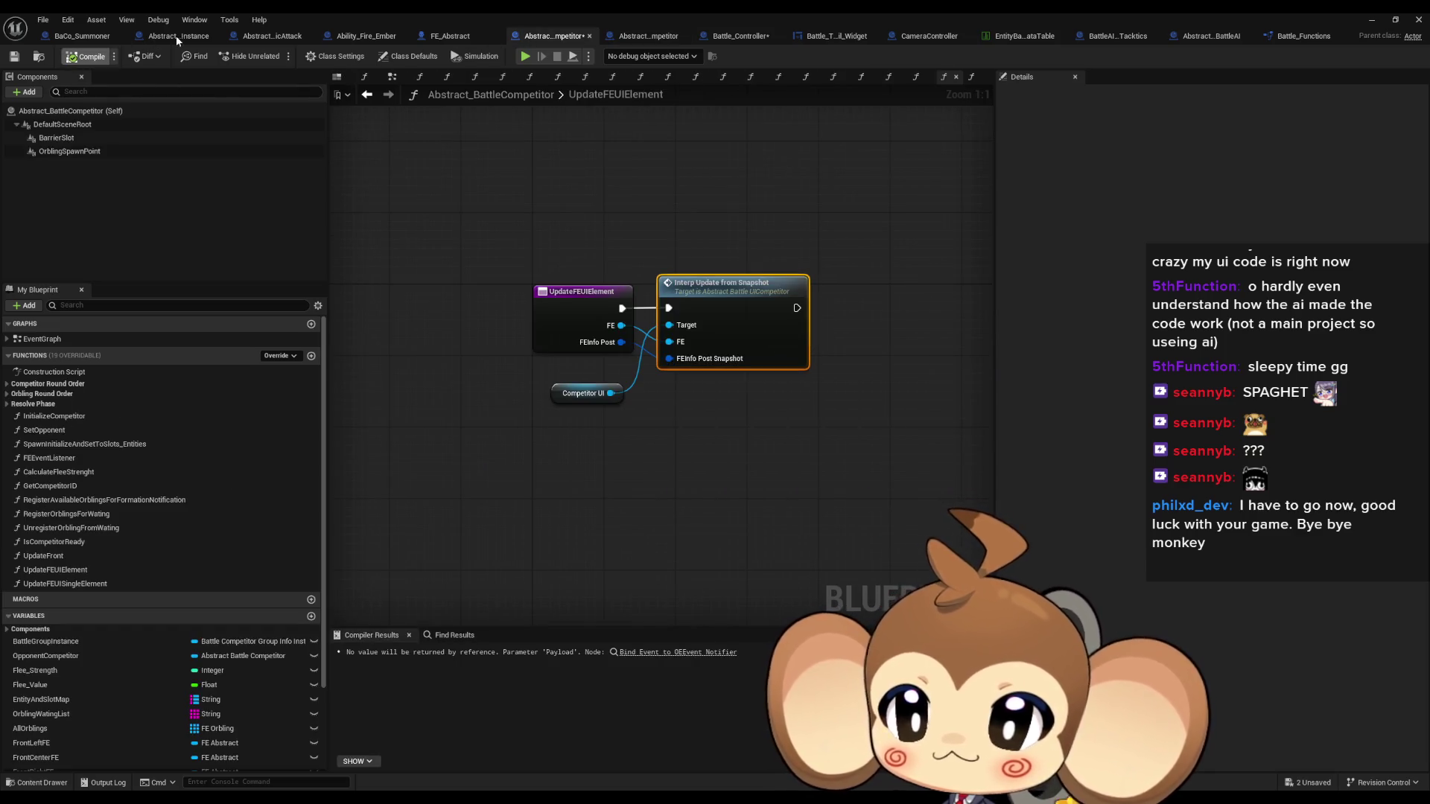
left_click(365, 36)
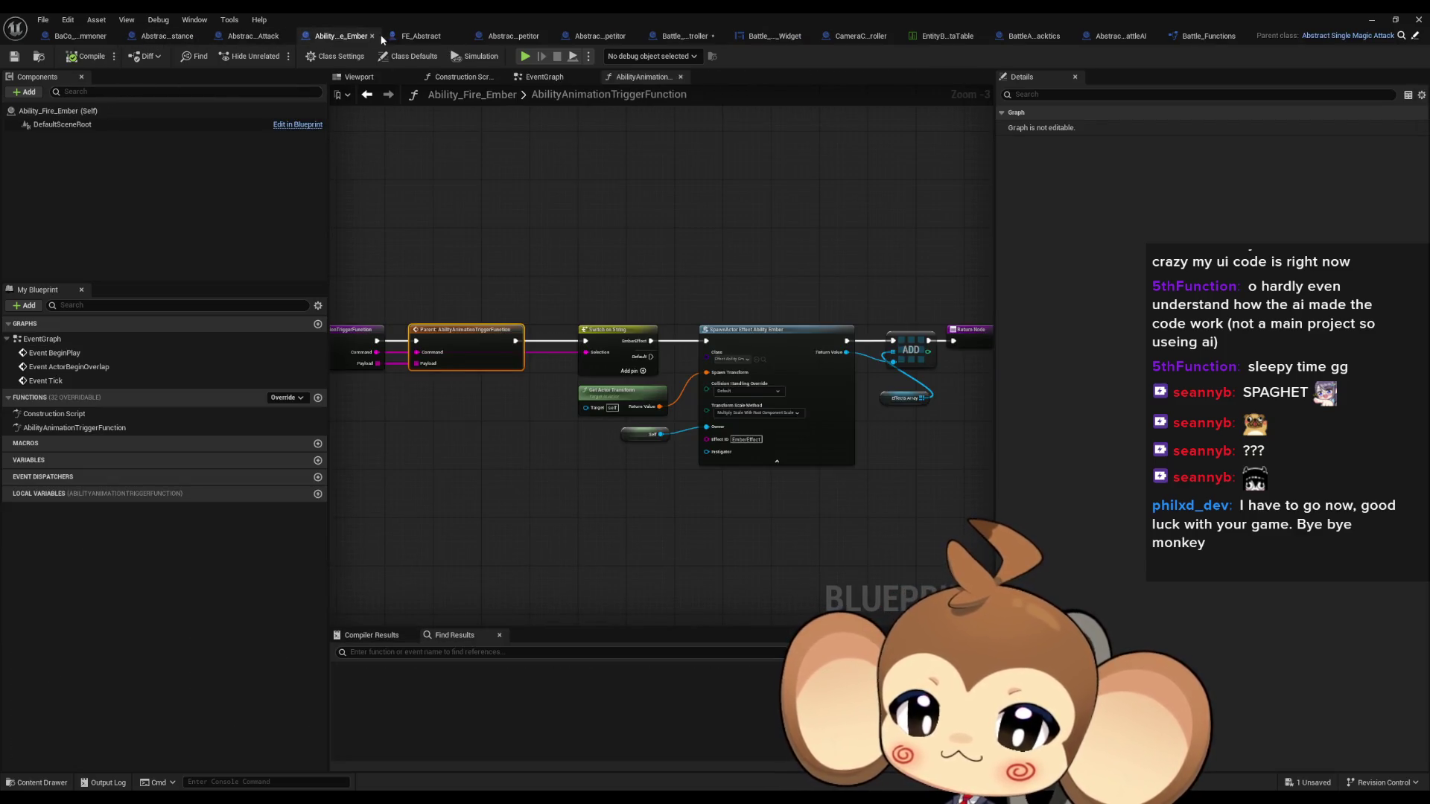
left_click(254, 36)
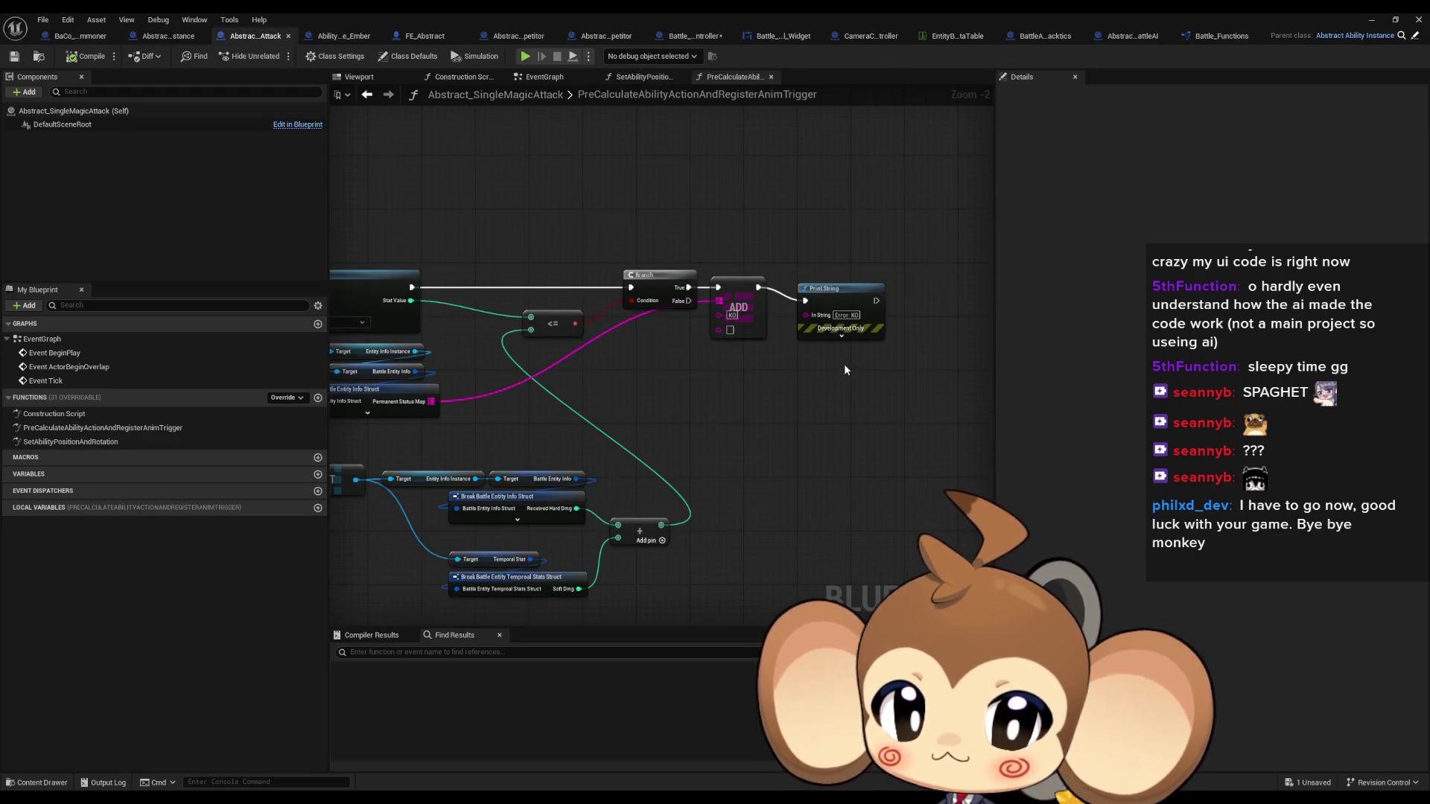
left_click(846, 304)
scroll(780, 423, "down", 2)
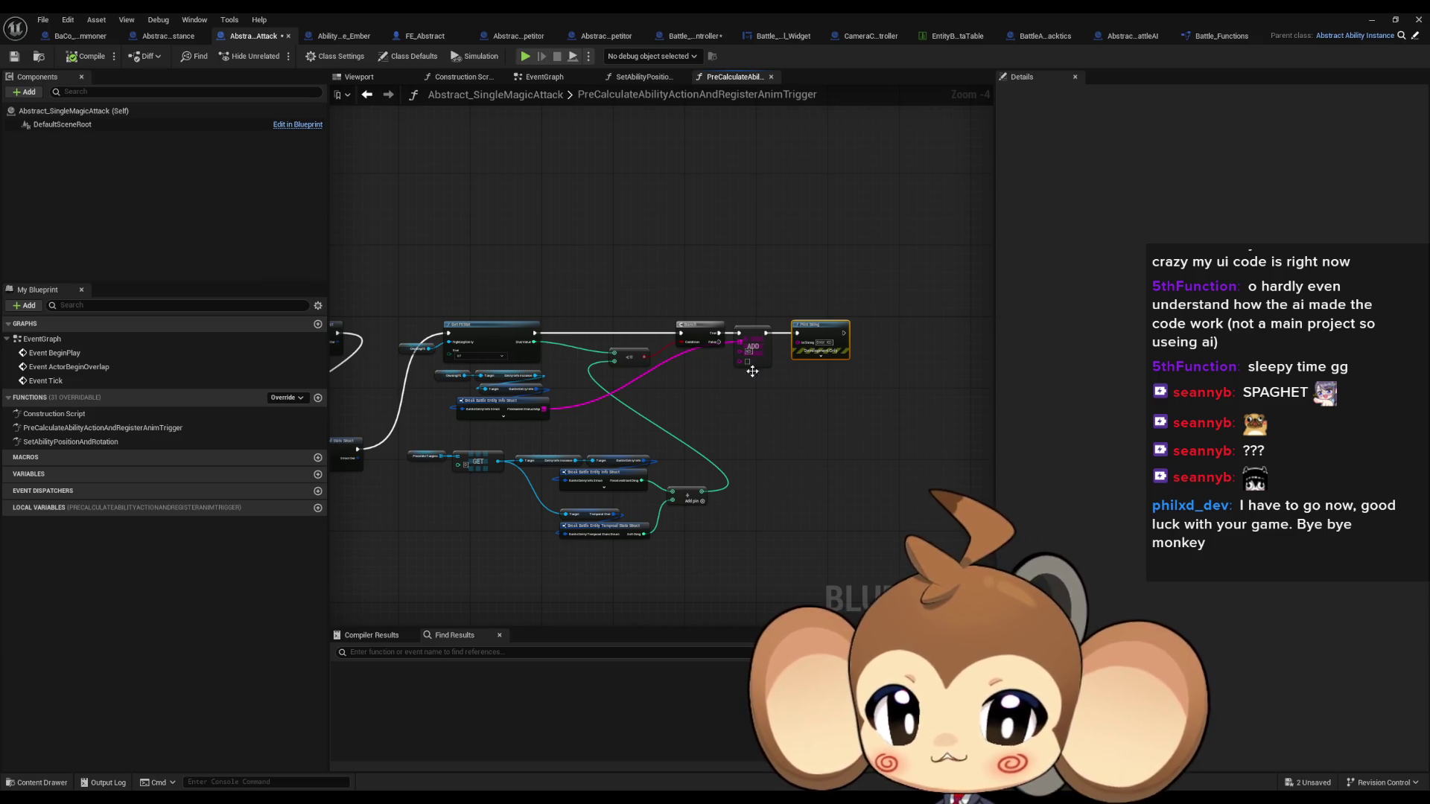
left_click(697, 397)
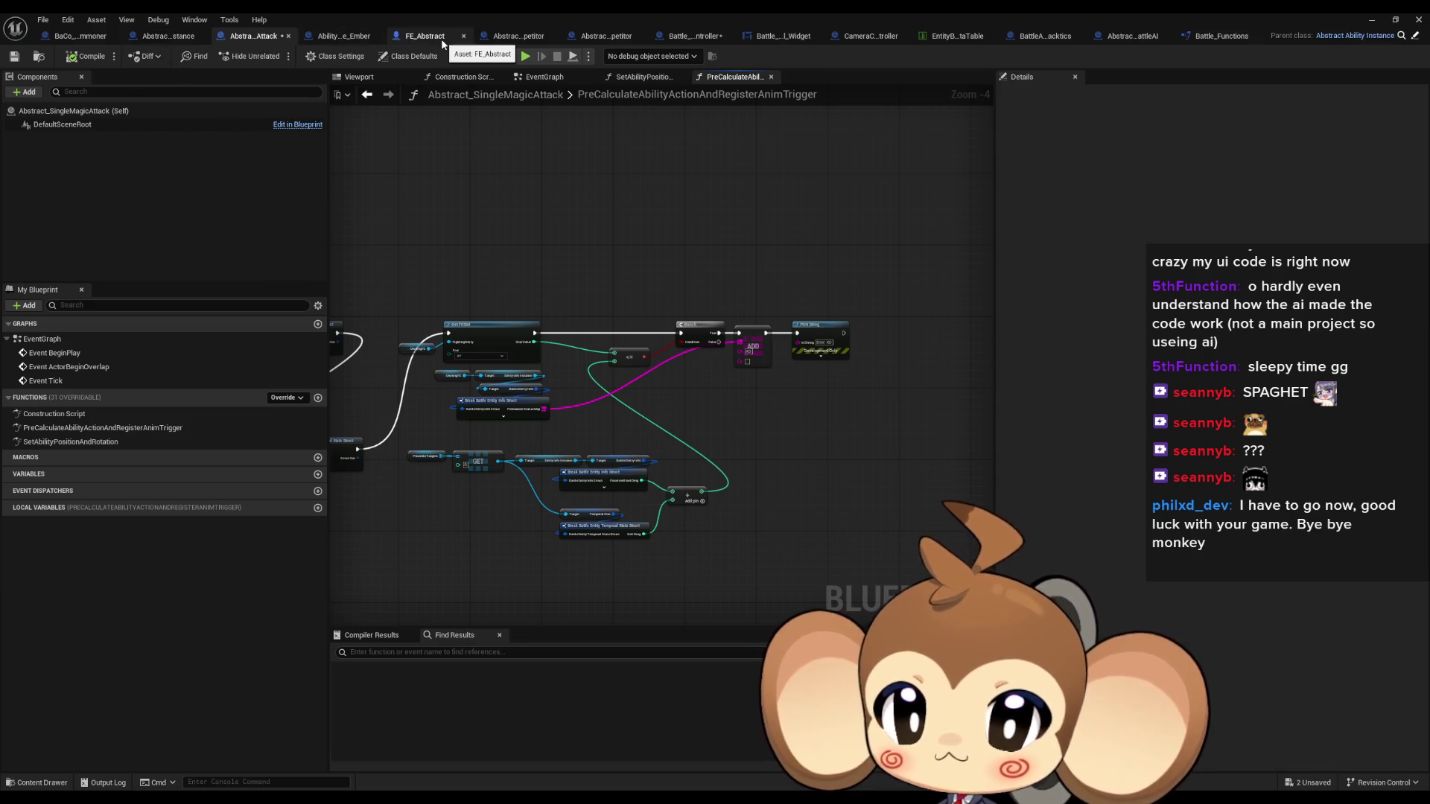
Drill from Battle_Controller into DecideNextAction, TryAbilityToCenterElseBase, and then CheckFEValidAndAlive
left_click(692, 36)
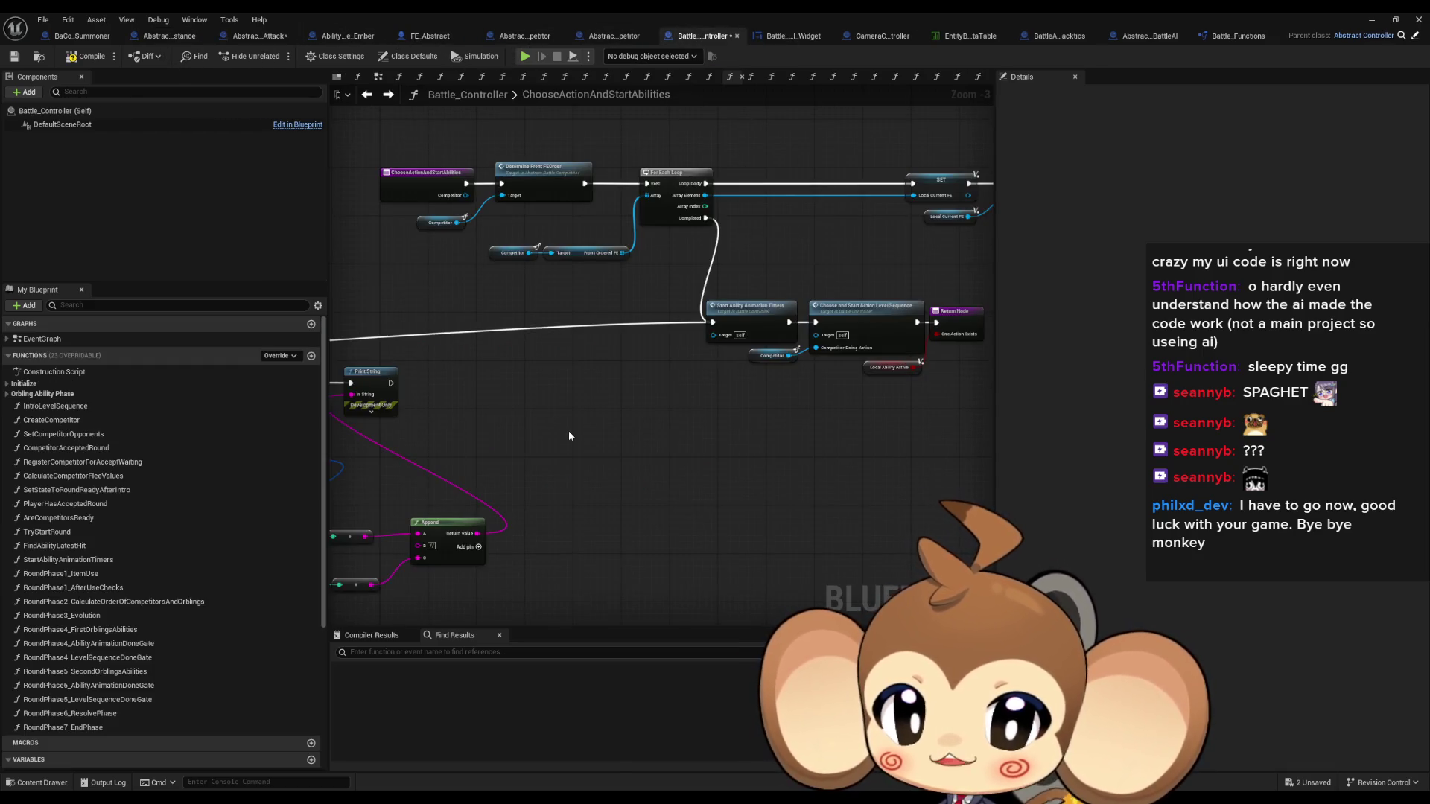
scroll(575, 434, "down", 1)
scroll(593, 419, "up", 1)
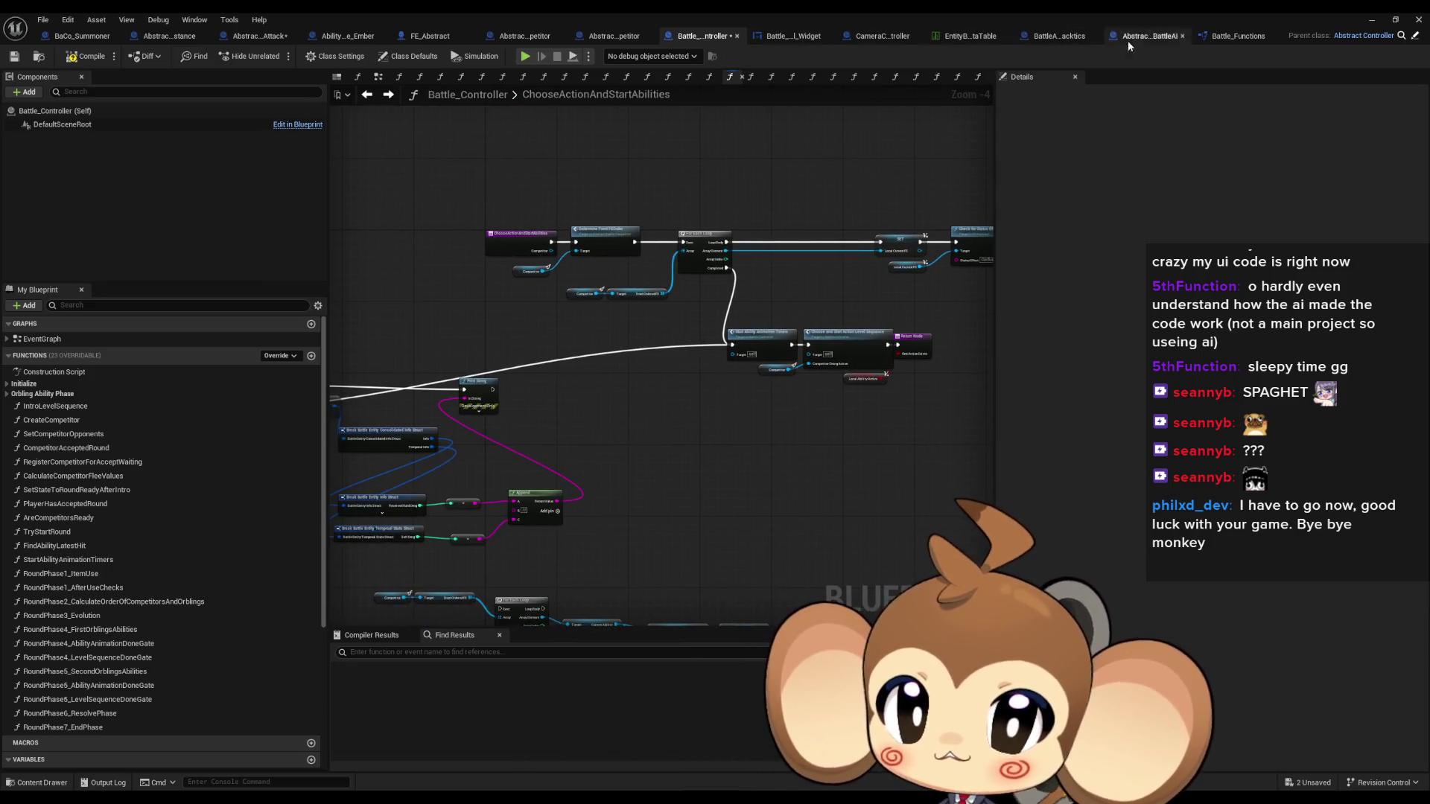
left_click(1053, 39)
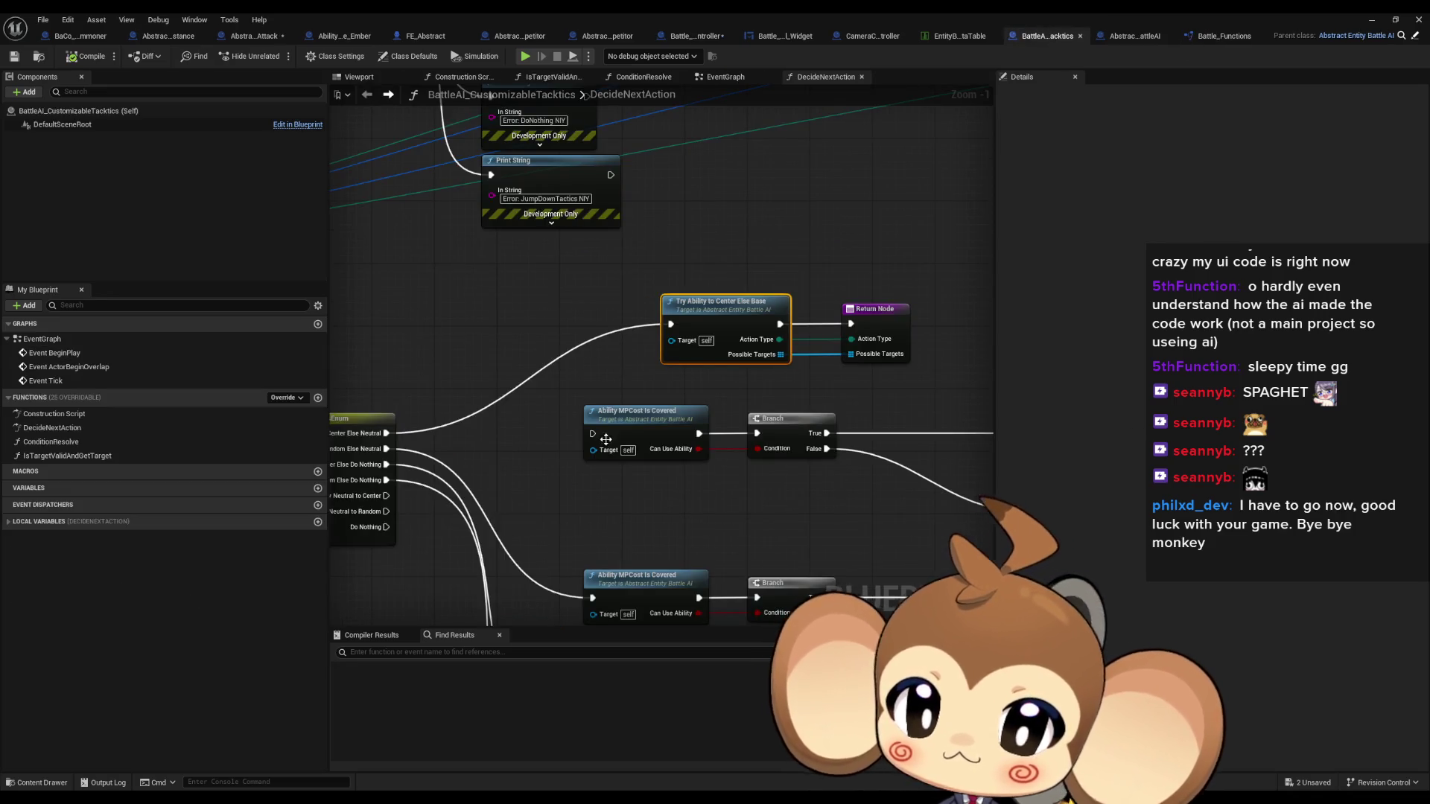
double_click(718, 314)
scroll(664, 403, "up", 1)
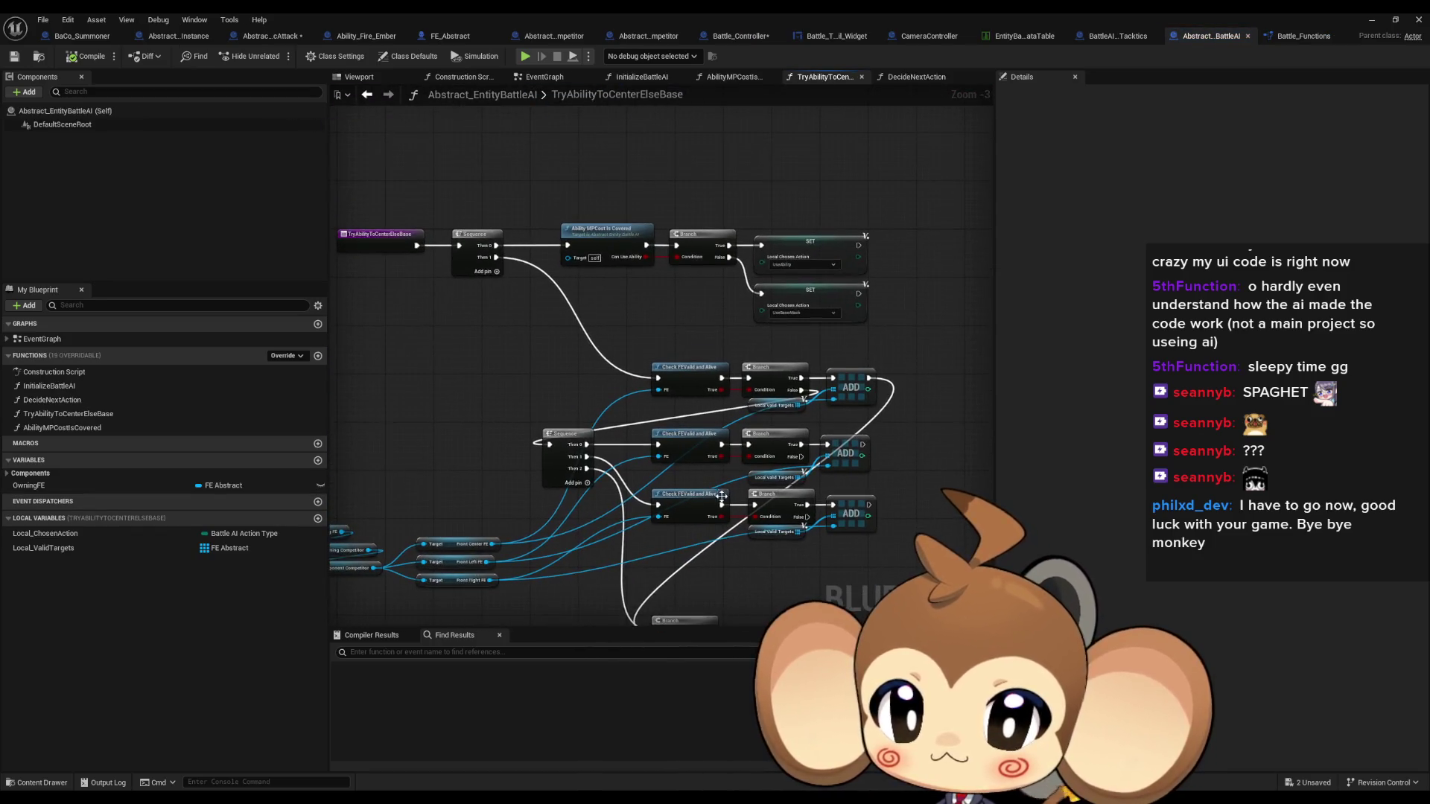
scroll(709, 466, "up", 1)
double_click(699, 426)
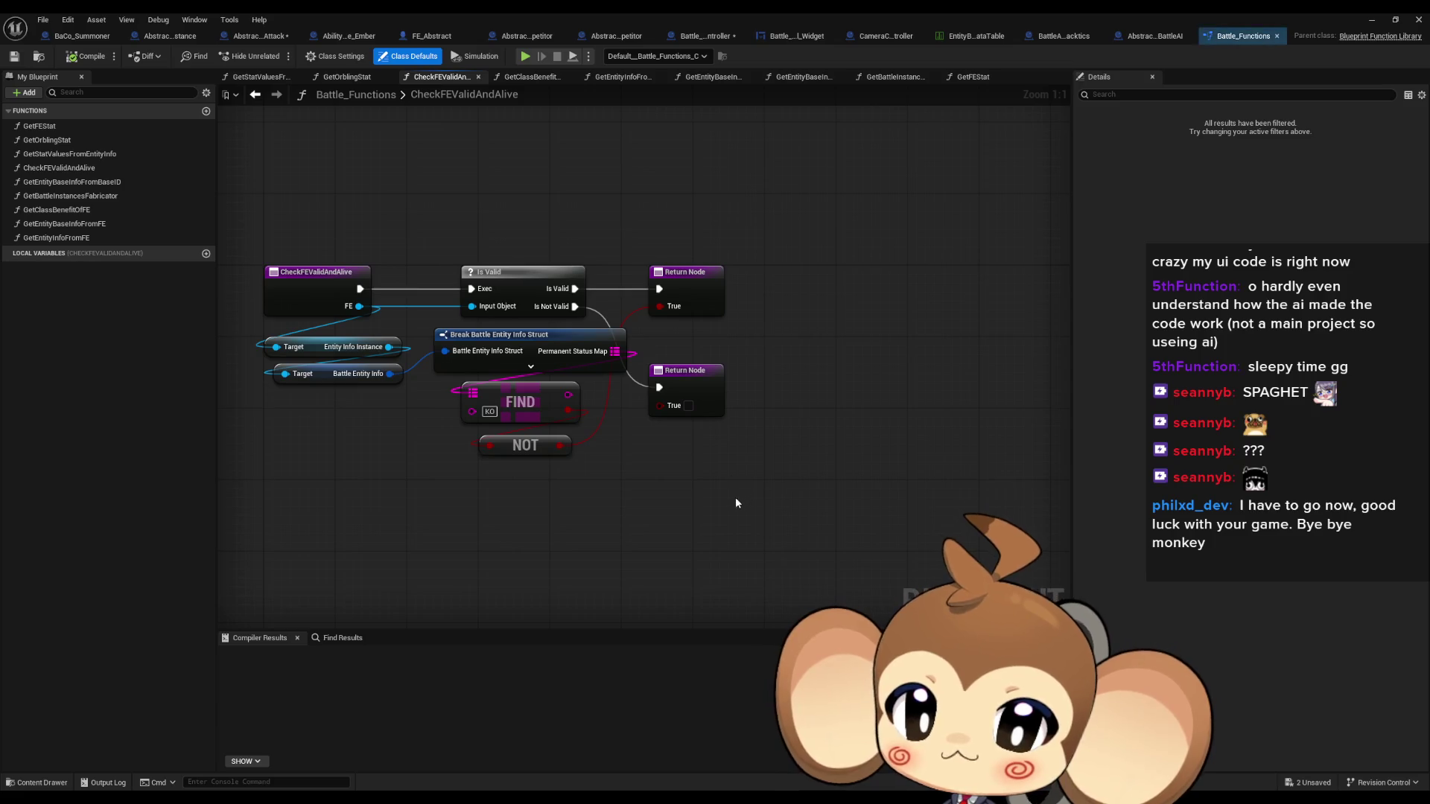
Examine the Break Battle Entity Info Struct, FIND, Is Valid and Return nodes in CheckFEValidAndAlive
left_click(639, 351)
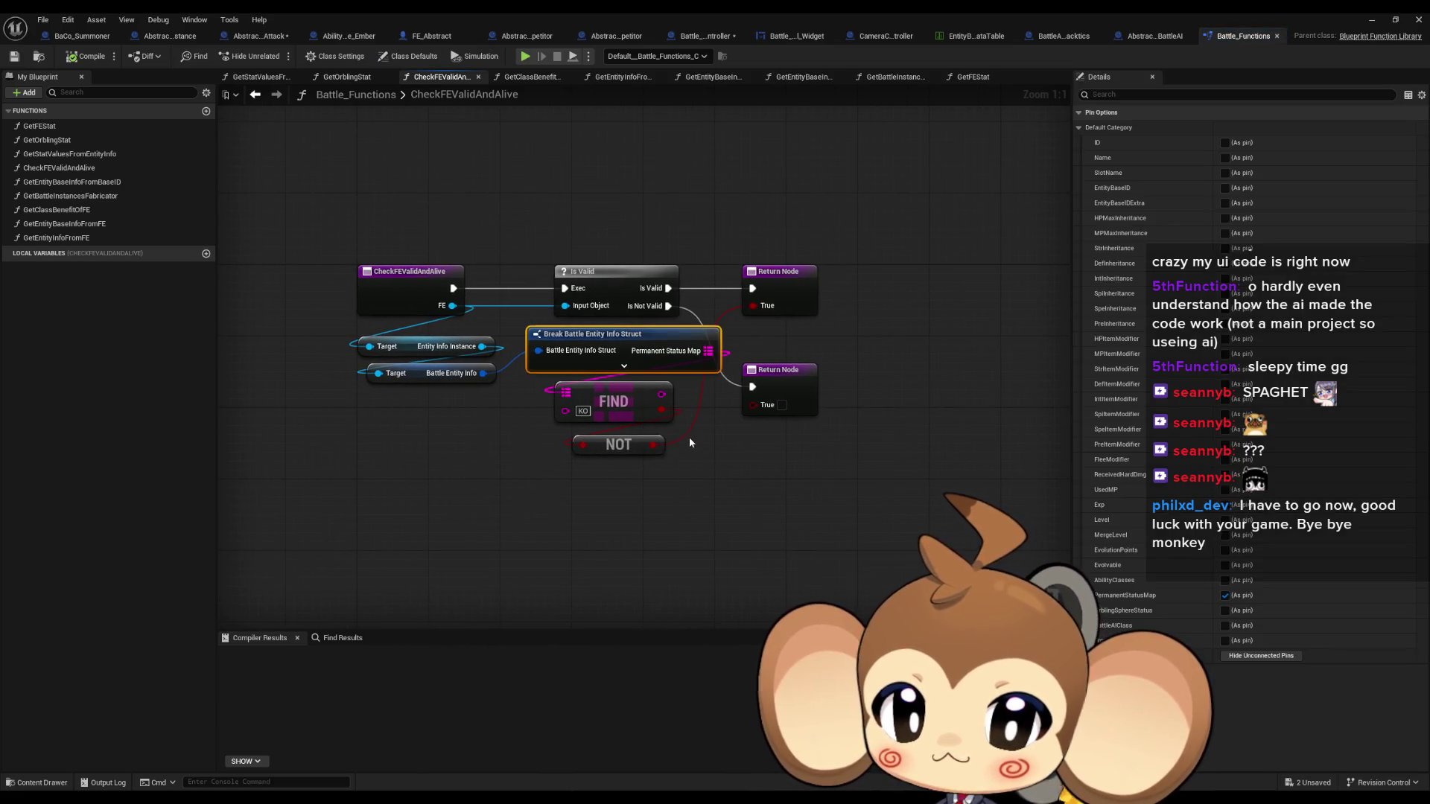
left_click(623, 413)
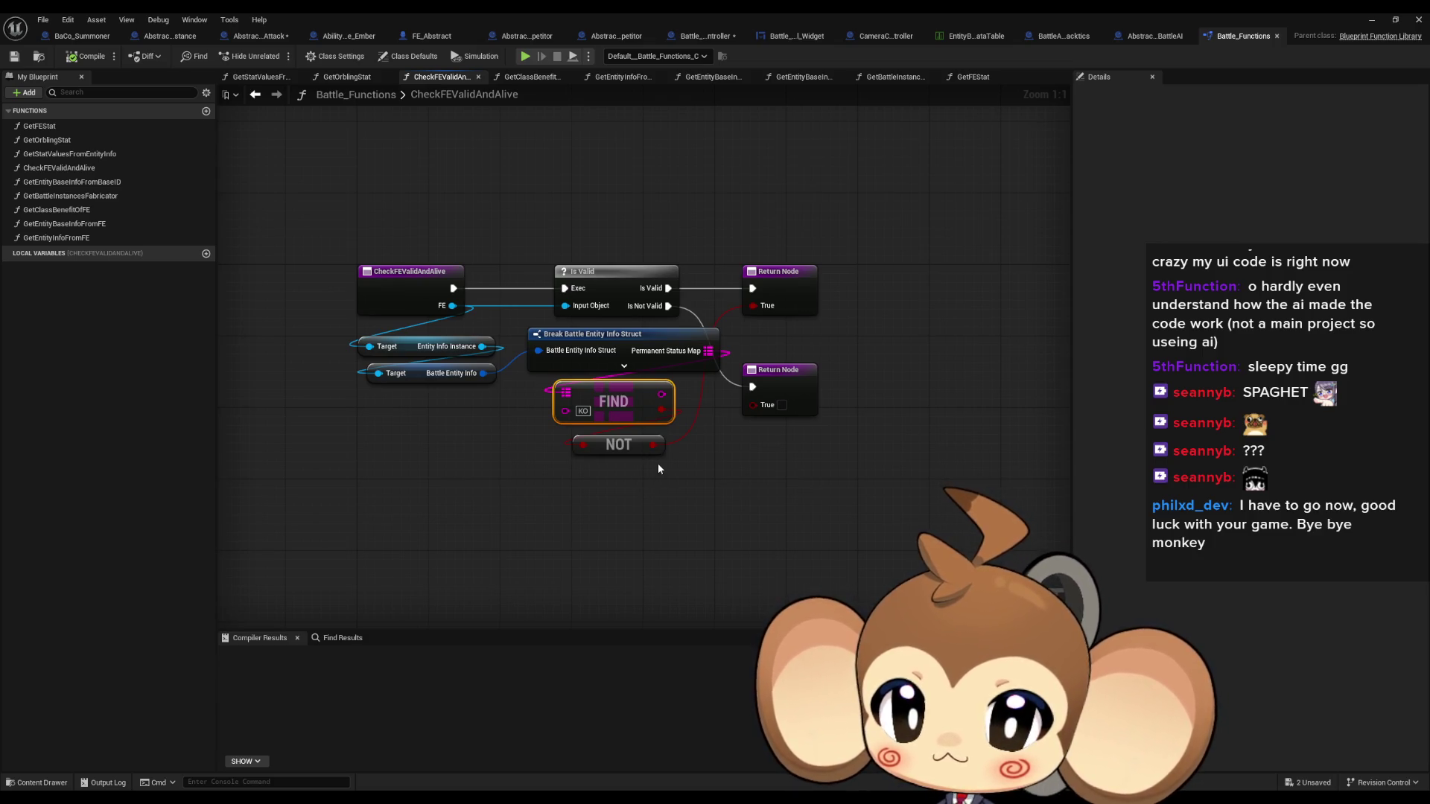
left_click(637, 289)
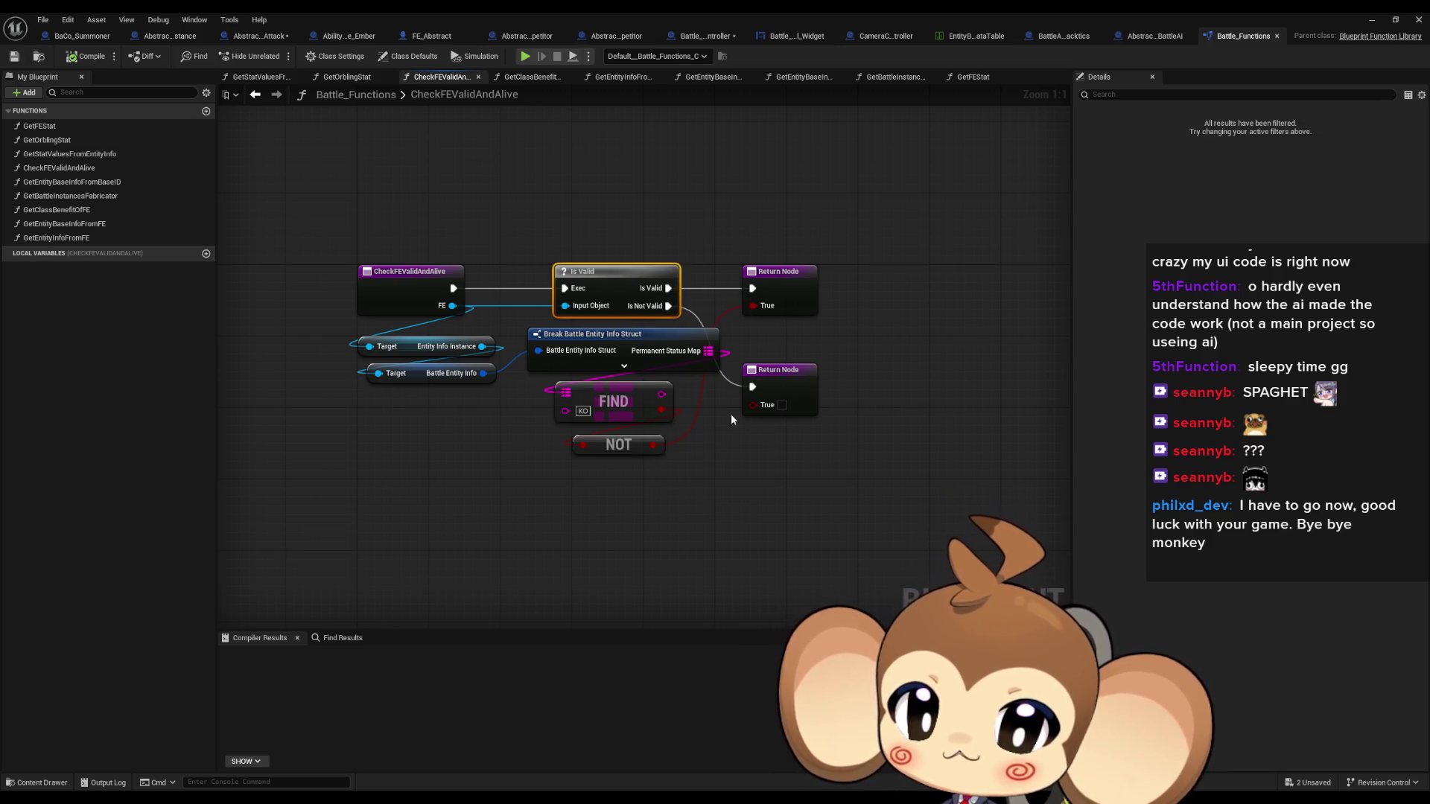
left_click(642, 408)
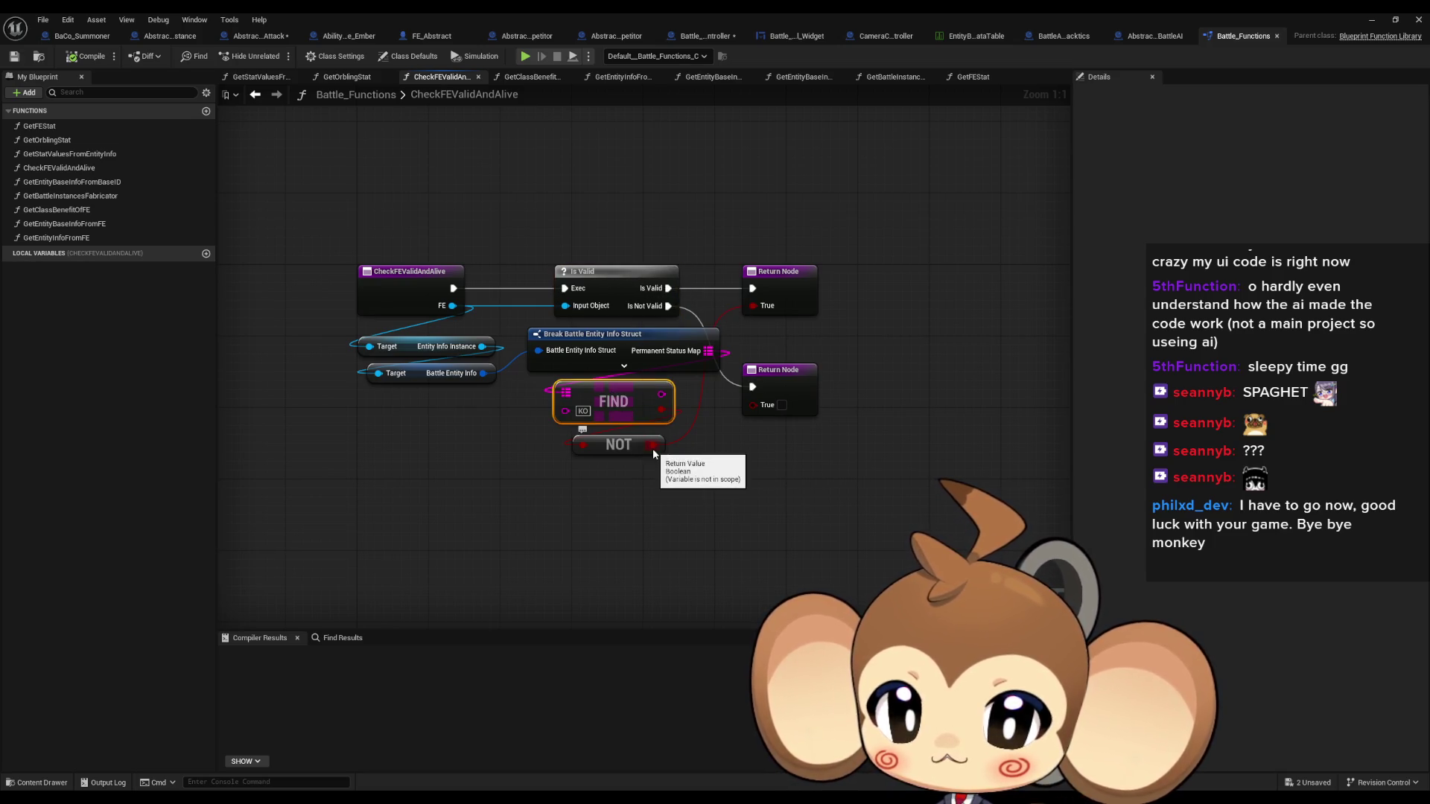
left_click(769, 273)
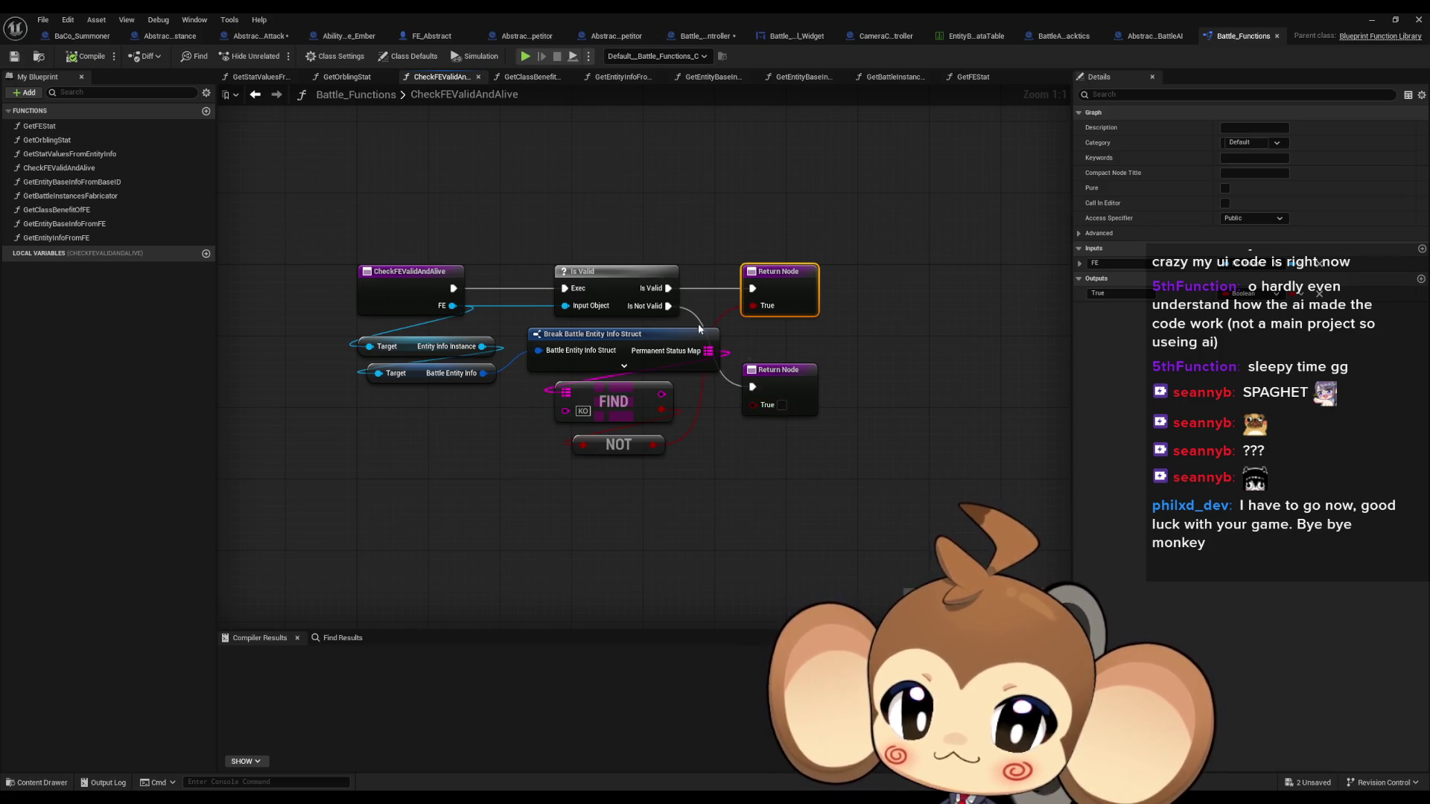
Add a Print String after Is Valid, move its conversion node aside, then return to Battle_Controller
mouse_move(668, 288)
left_mouse_down()
mouse_move(670, 208)
mouse_move(712, 165)
mouse_move(654, 444)
left_mouse_up()
type("print string")
key("Return")
left_click_drag(686, 288, 633, 205)
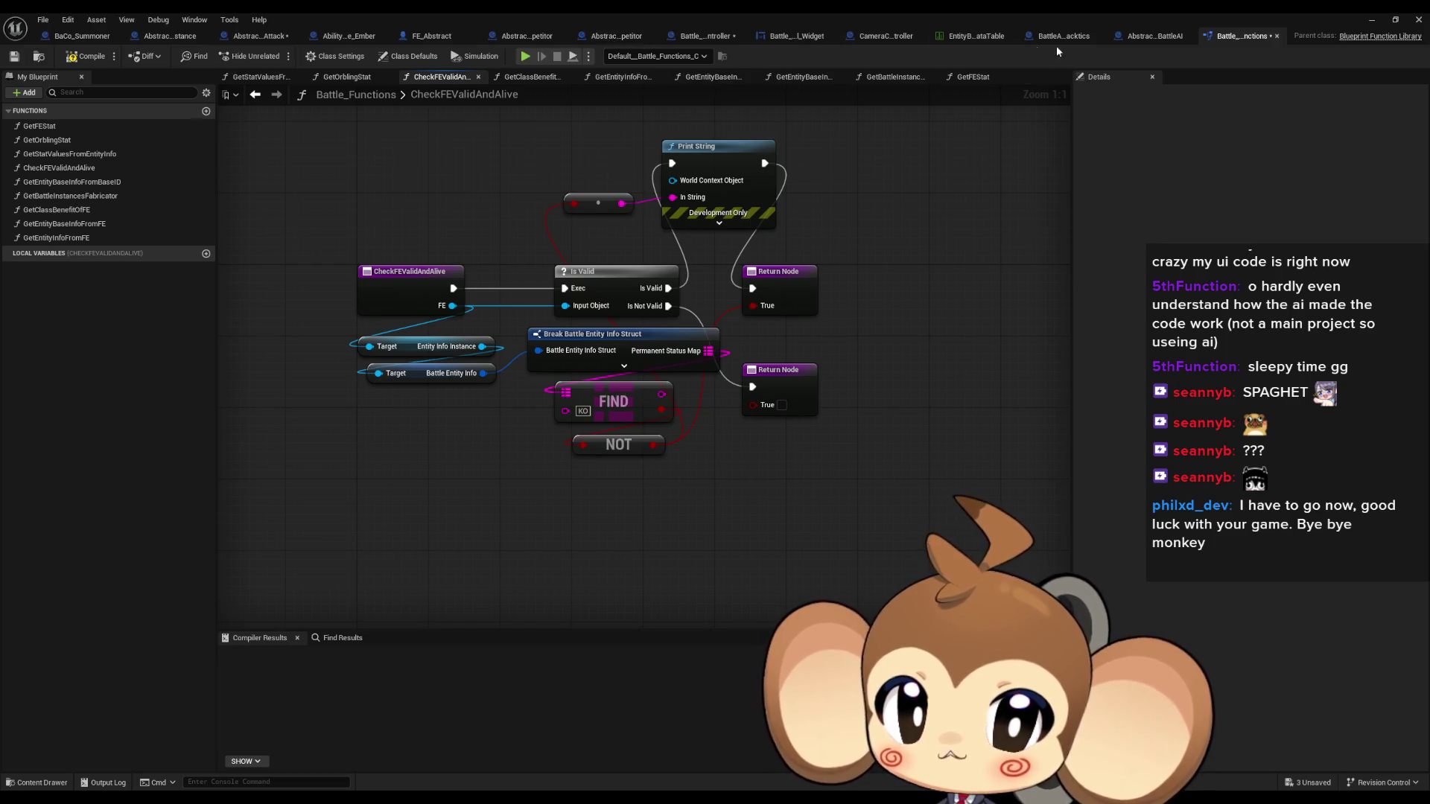
left_click(705, 37)
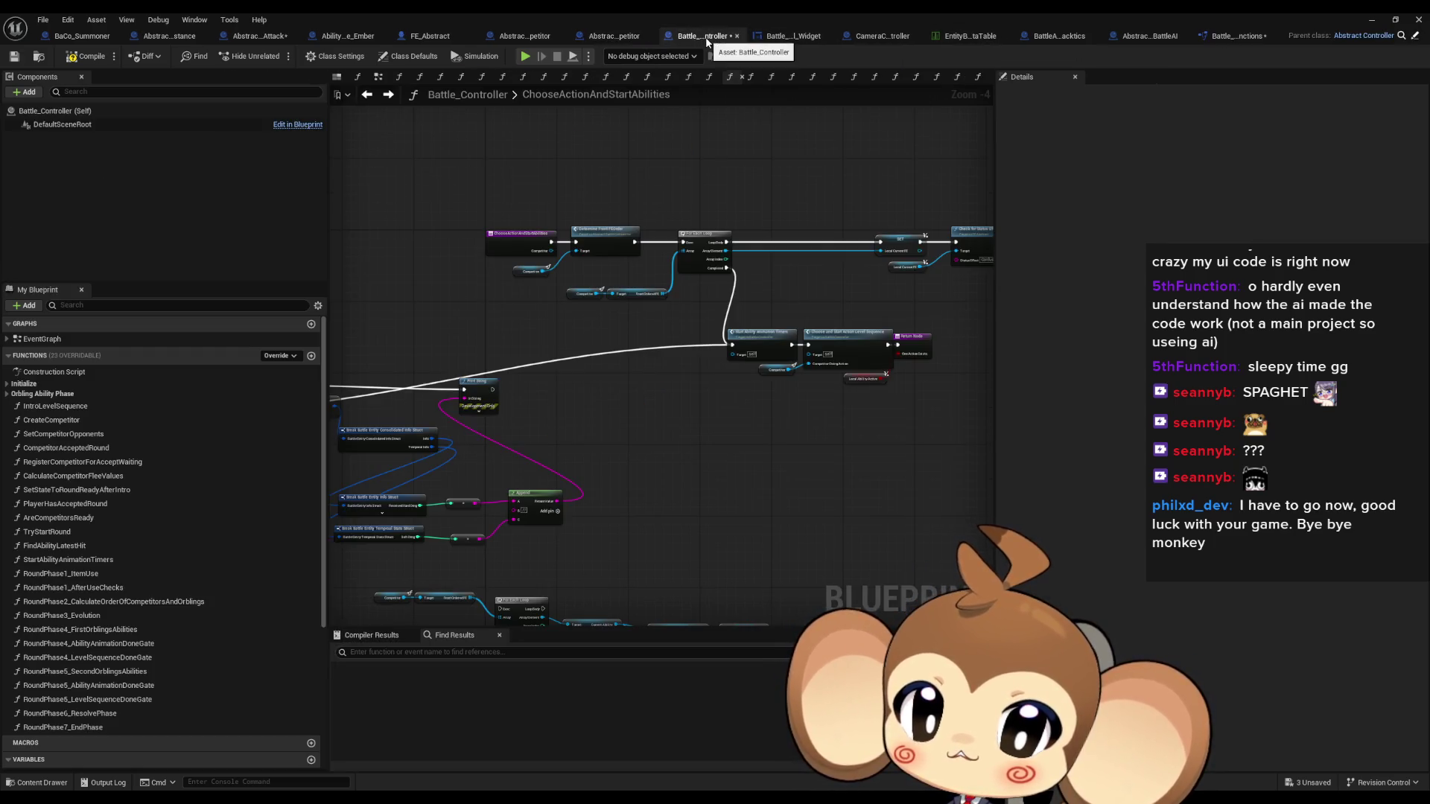
Cycle through the Abstract_BattleUICompetitor, FE_Abstract, Ability_Fire_Ember and Abstract_SingleMagicAttack blueprints back to CheckFEValidAndAlive
left_click(793, 41)
left_click(636, 34)
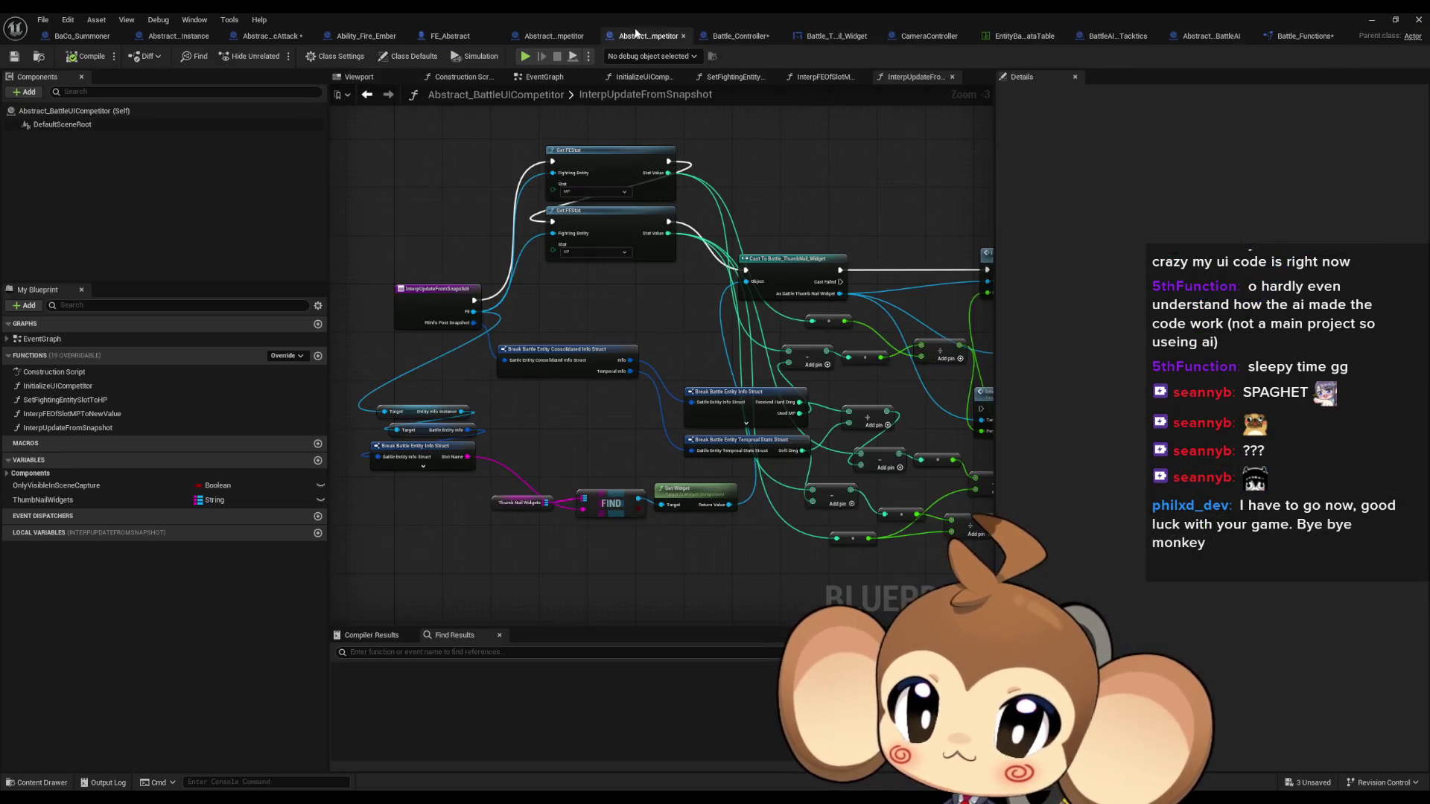
left_click(447, 36)
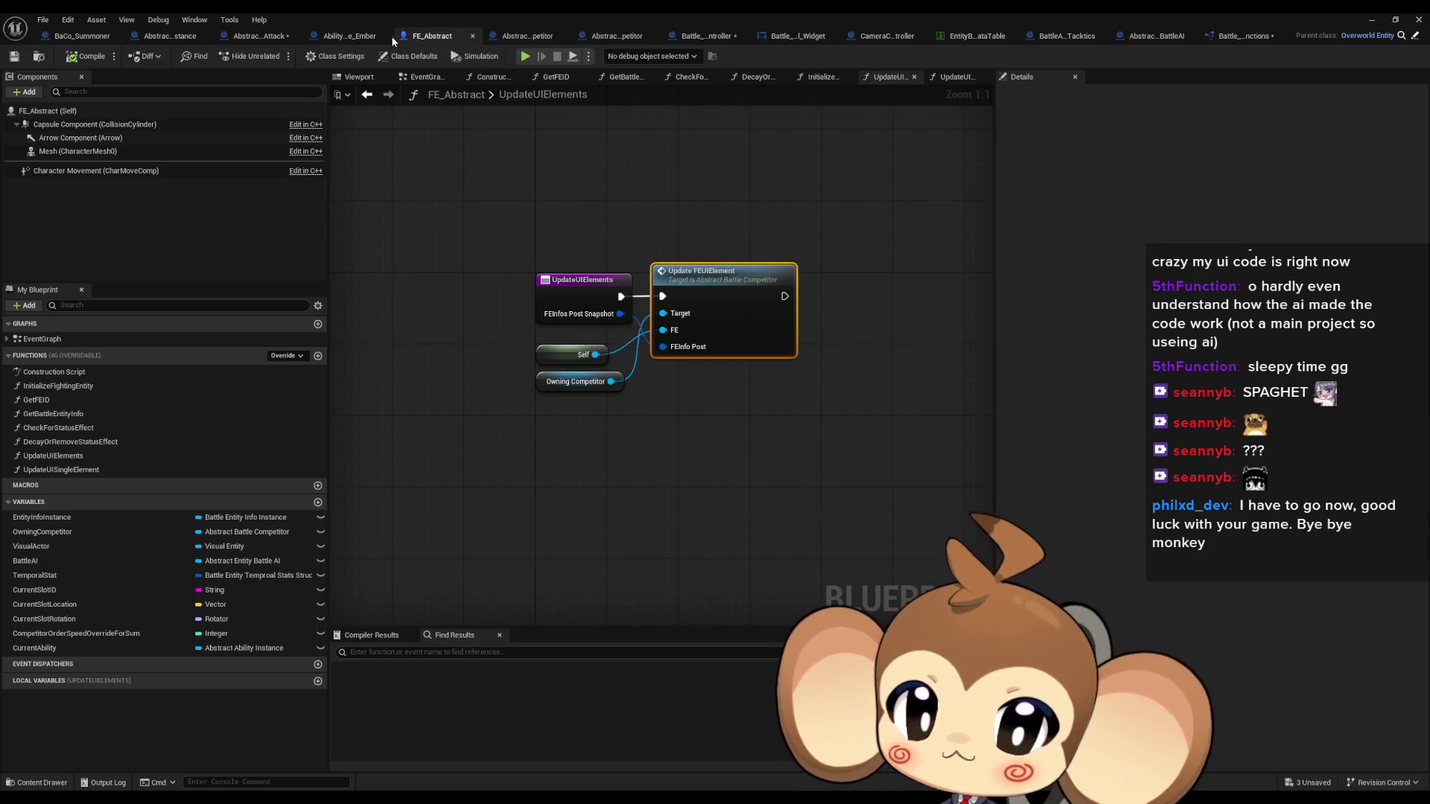
left_click(352, 36)
left_click(257, 36)
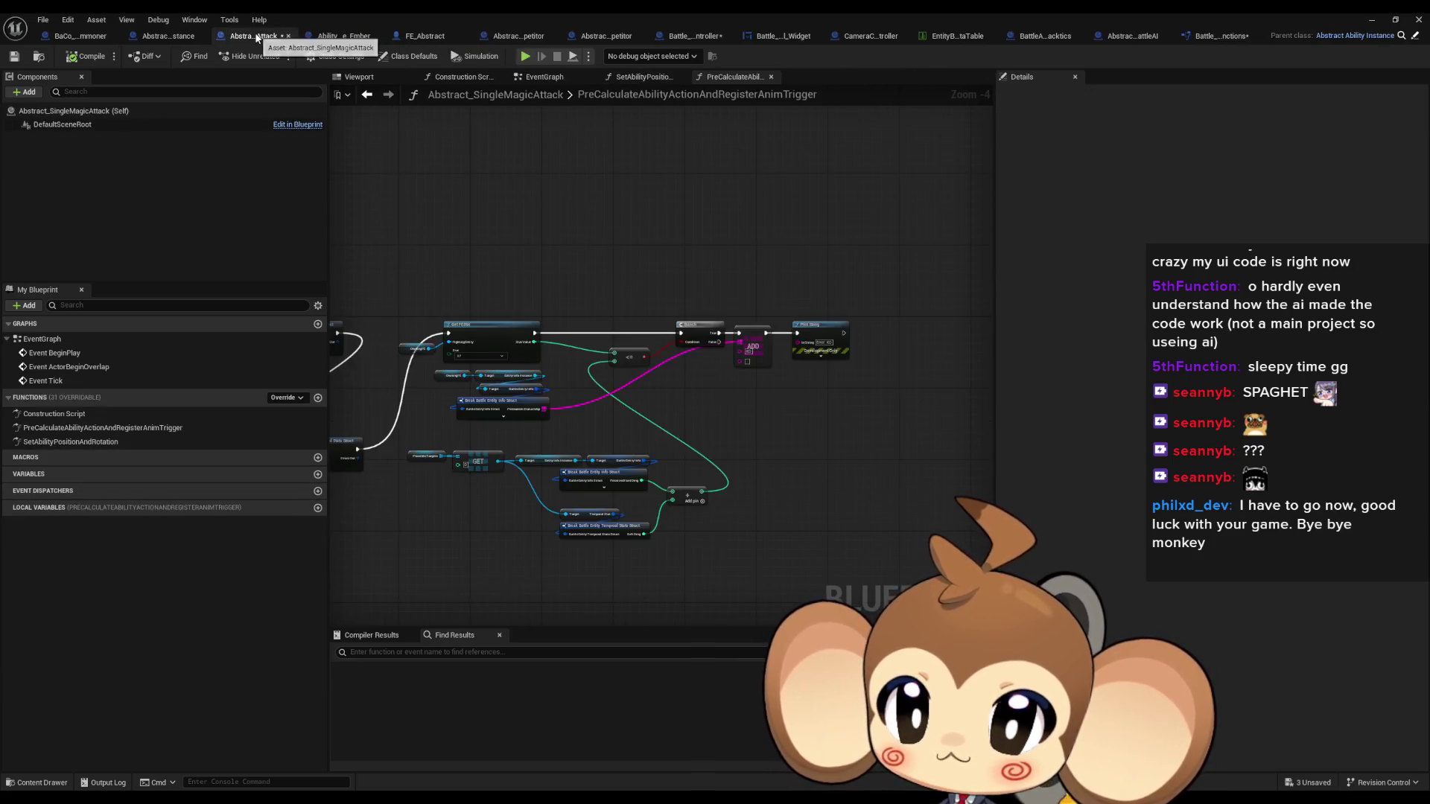
scroll(855, 358, "up", 4)
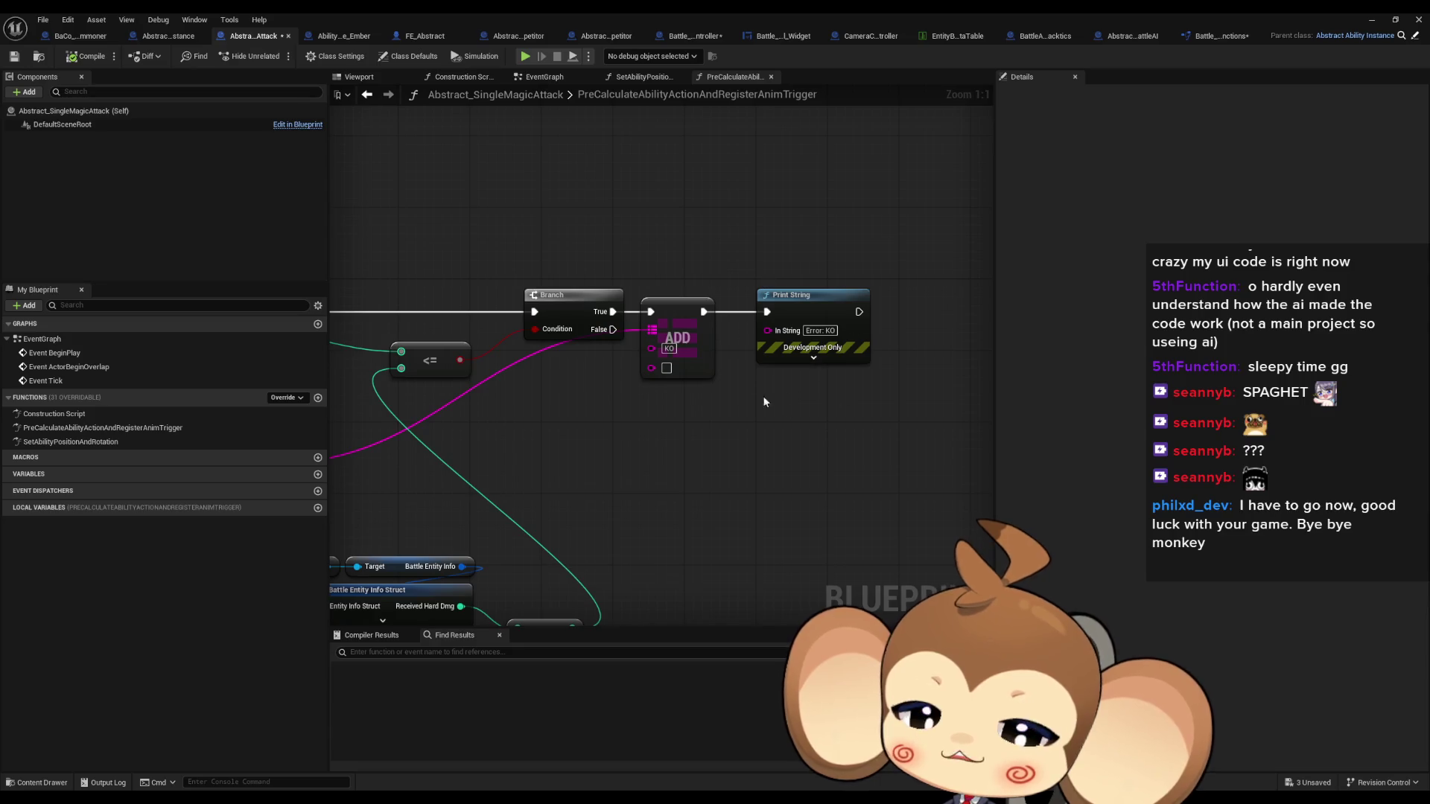
left_click(1218, 36)
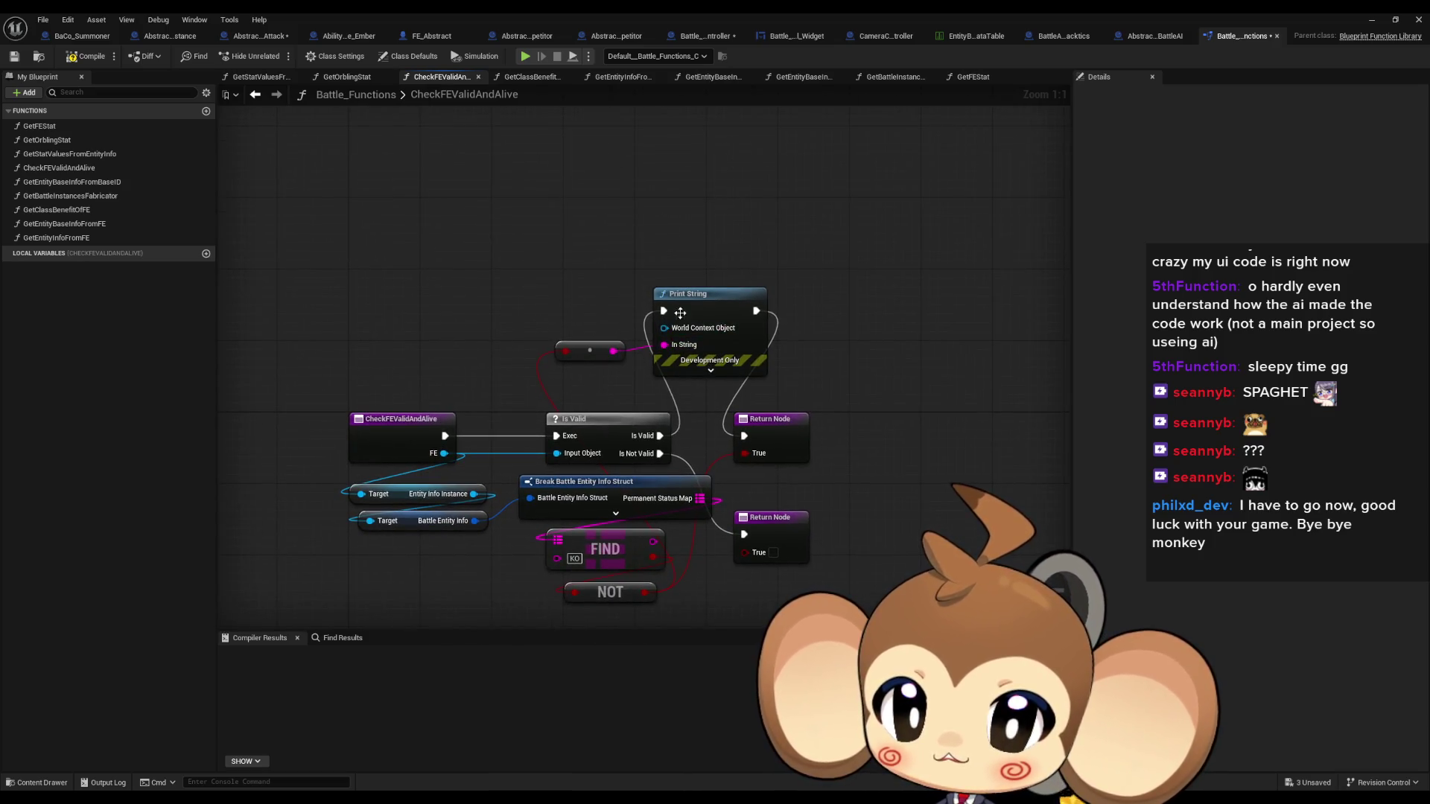
Feed the Print String from an Append starting with 'Error', with the incoming value on B
mouse_move(680, 313)
left_mouse_down()
mouse_move(751, 268)
mouse_move(627, 279)
left_mouse_up()
type("append")
key("Return")
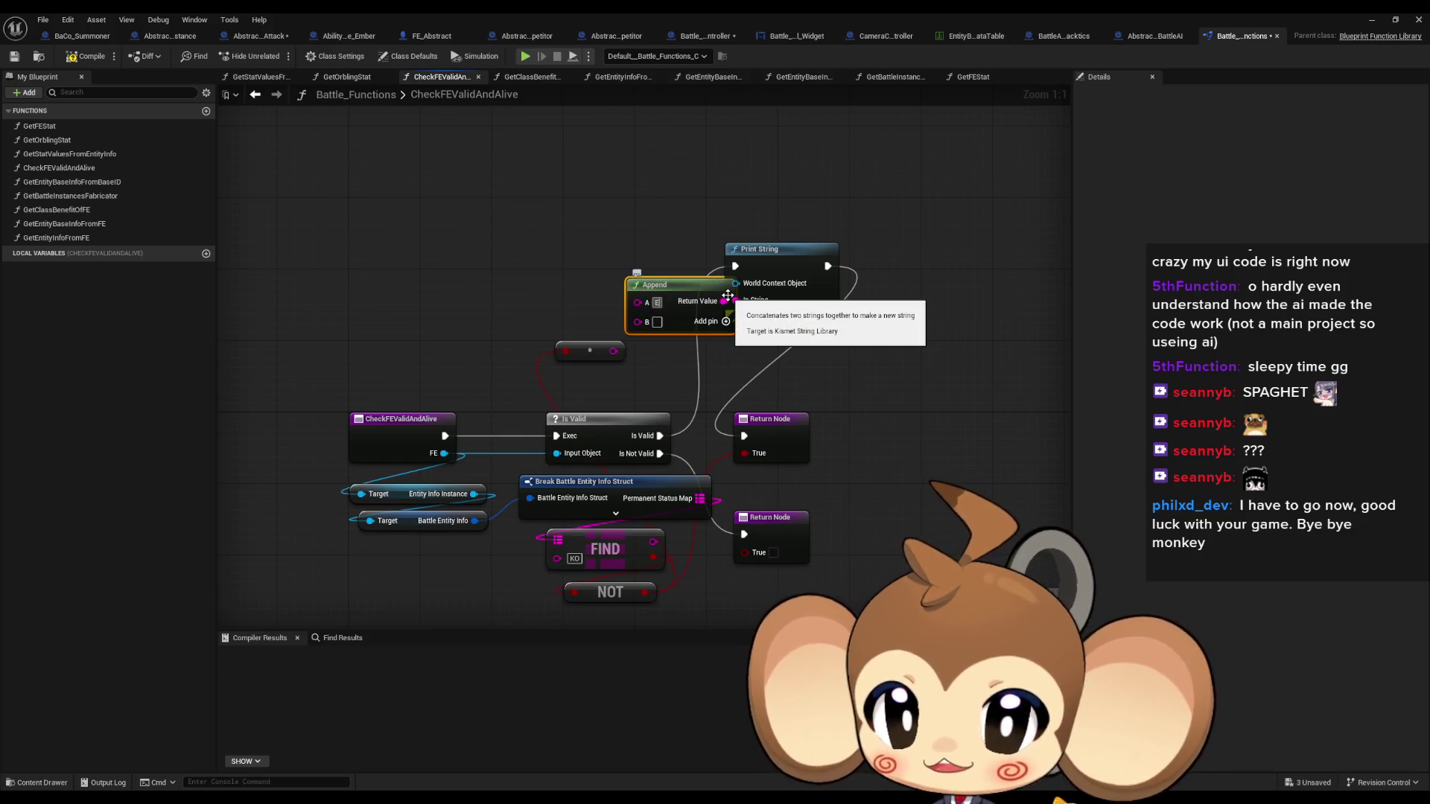
type("rror:")
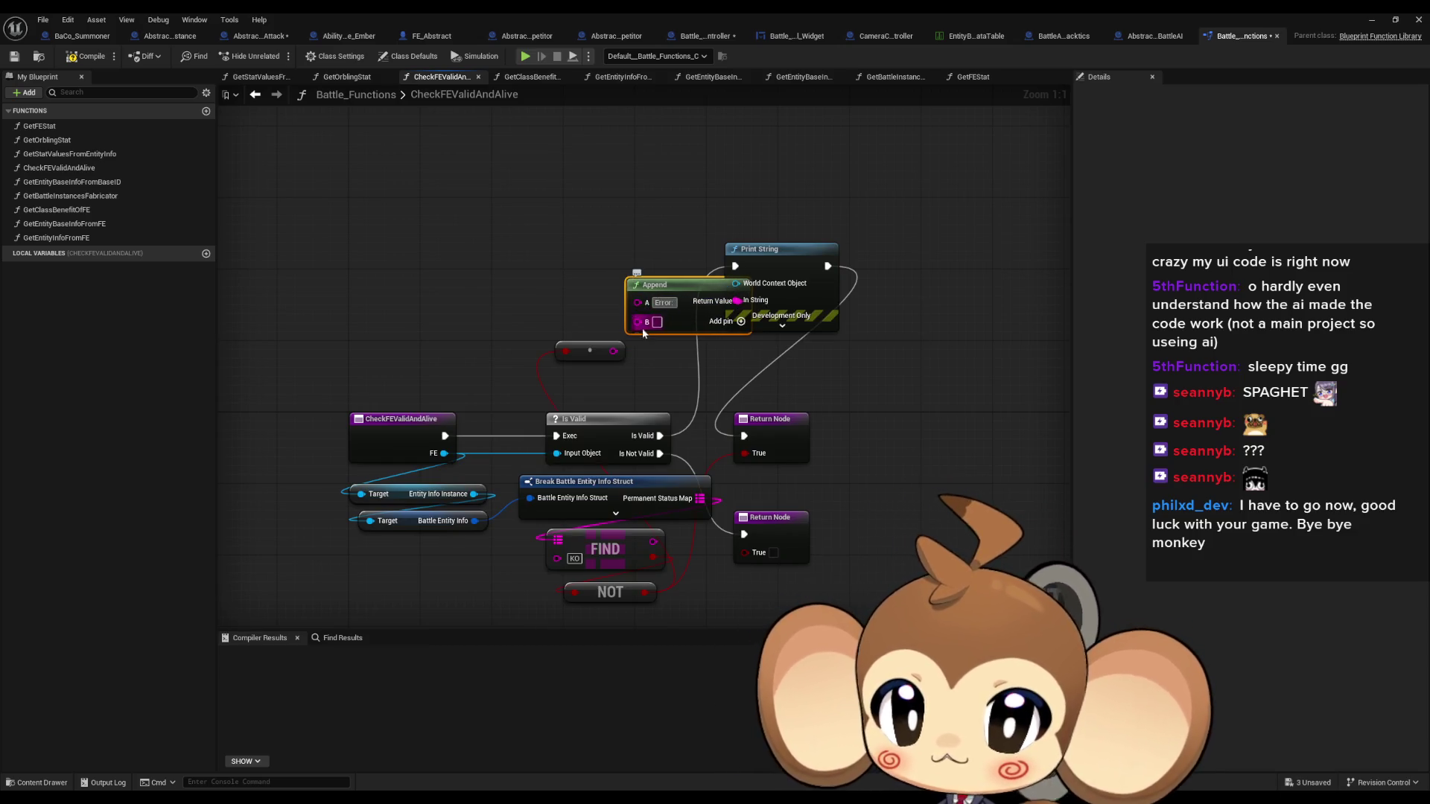
mouse_move(638, 322)
left_mouse_down()
mouse_move(613, 350)
mouse_move(499, 333)
left_mouse_up()
mouse_move(709, 281)
left_mouse_down()
mouse_move(590, 271)
mouse_move(619, 272)
left_mouse_up()
left_click(1375, 19)
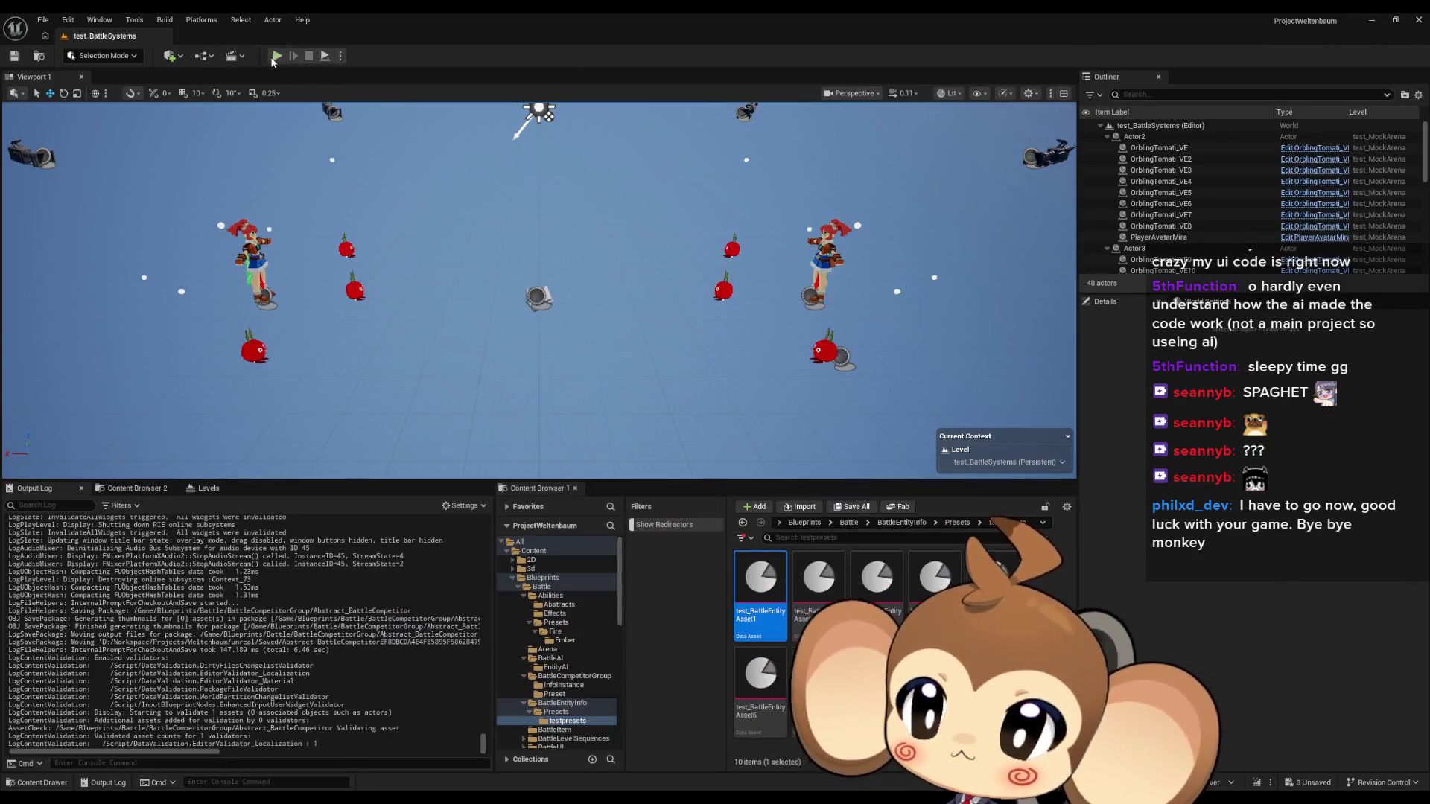
Play-test the level until 'Error: true' and 'Error: false' messages log, then return to Battle_Functions
key("alt+p")
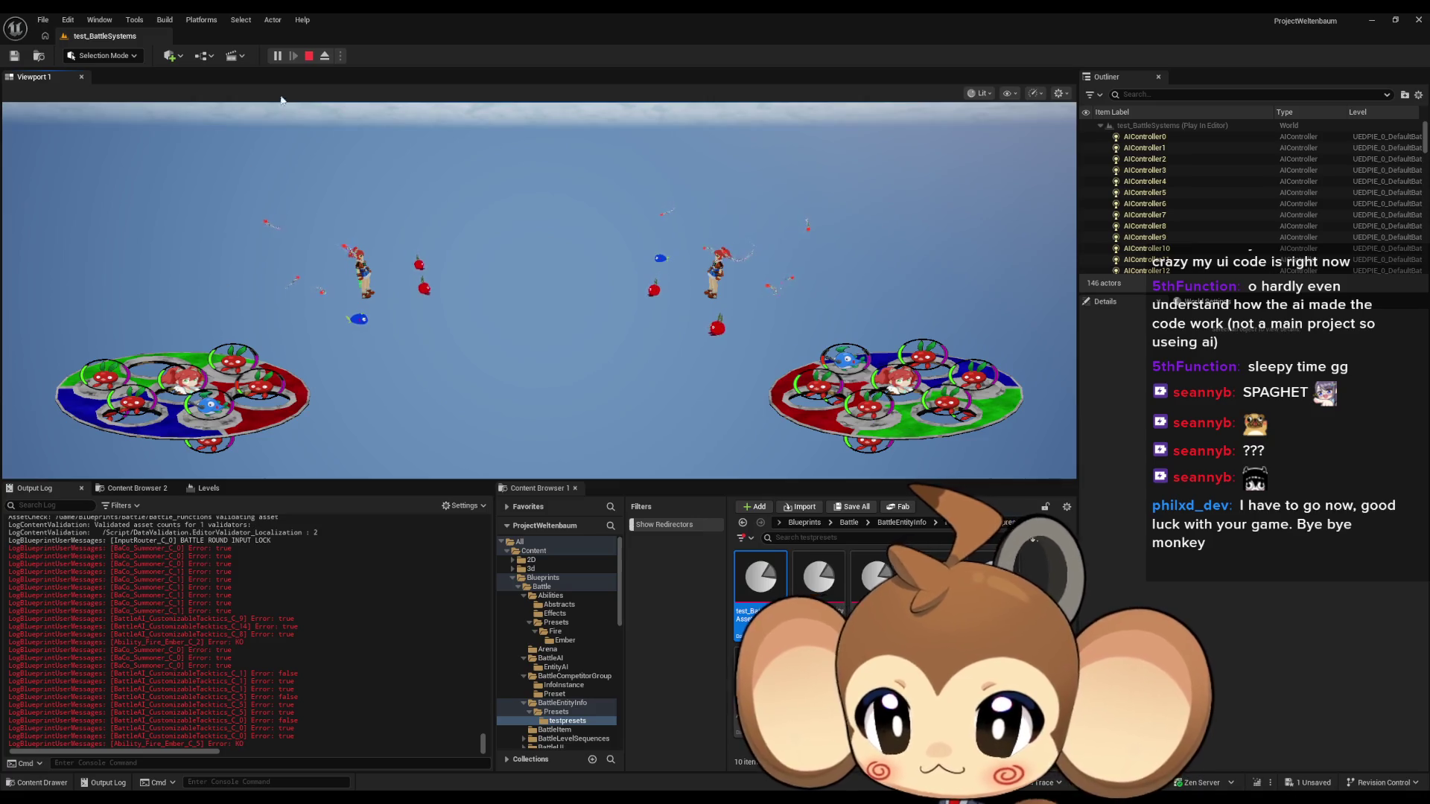
key("Escape")
mouse_move(544, 798)
left_click(533, 746)
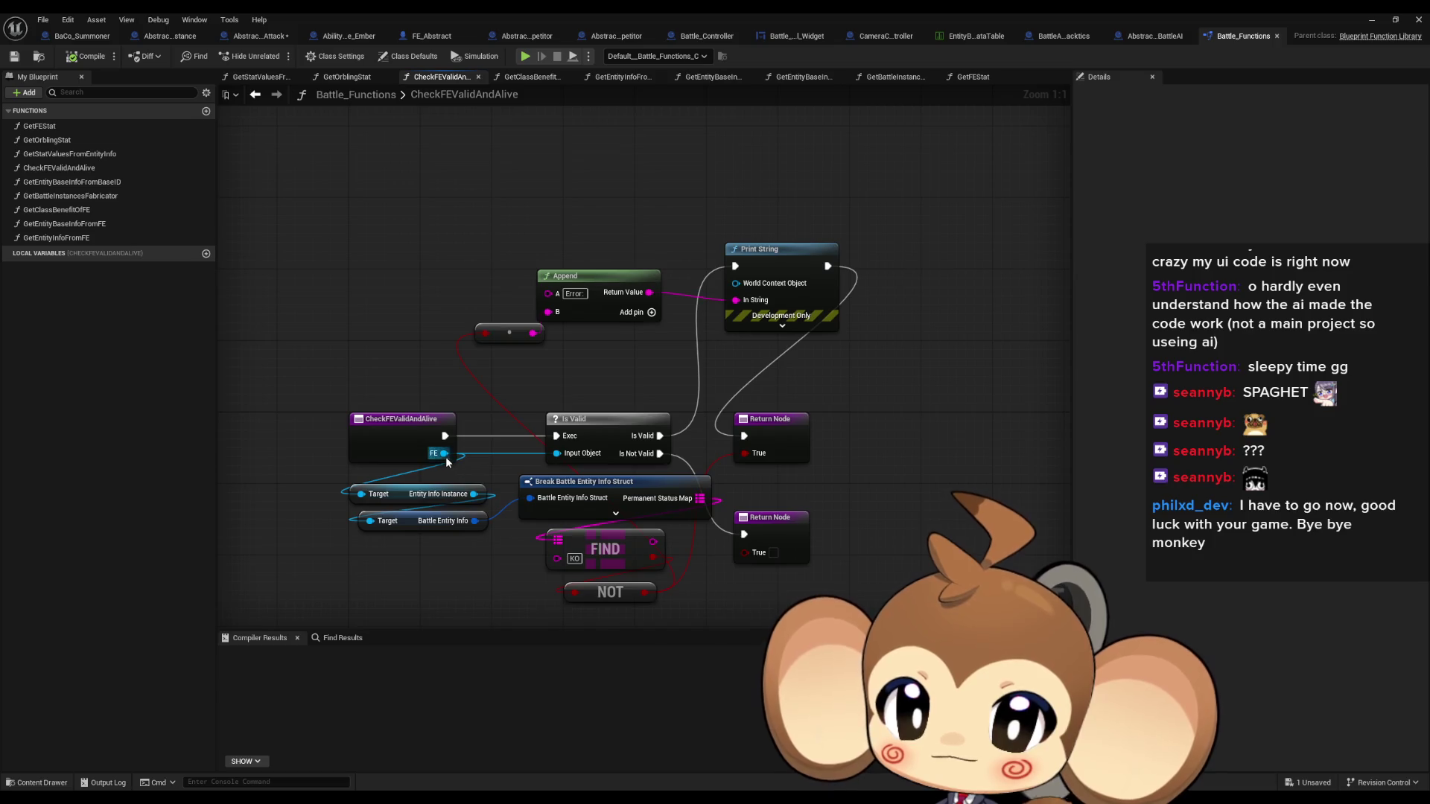
Break Battle Entity Info into a struct node exposing only Slot Name, discarding a mistaken Get Stat Values node
mouse_move(475, 520)
left_mouse_down()
mouse_move(352, 298)
mouse_move(350, 249)
left_mouse_up()
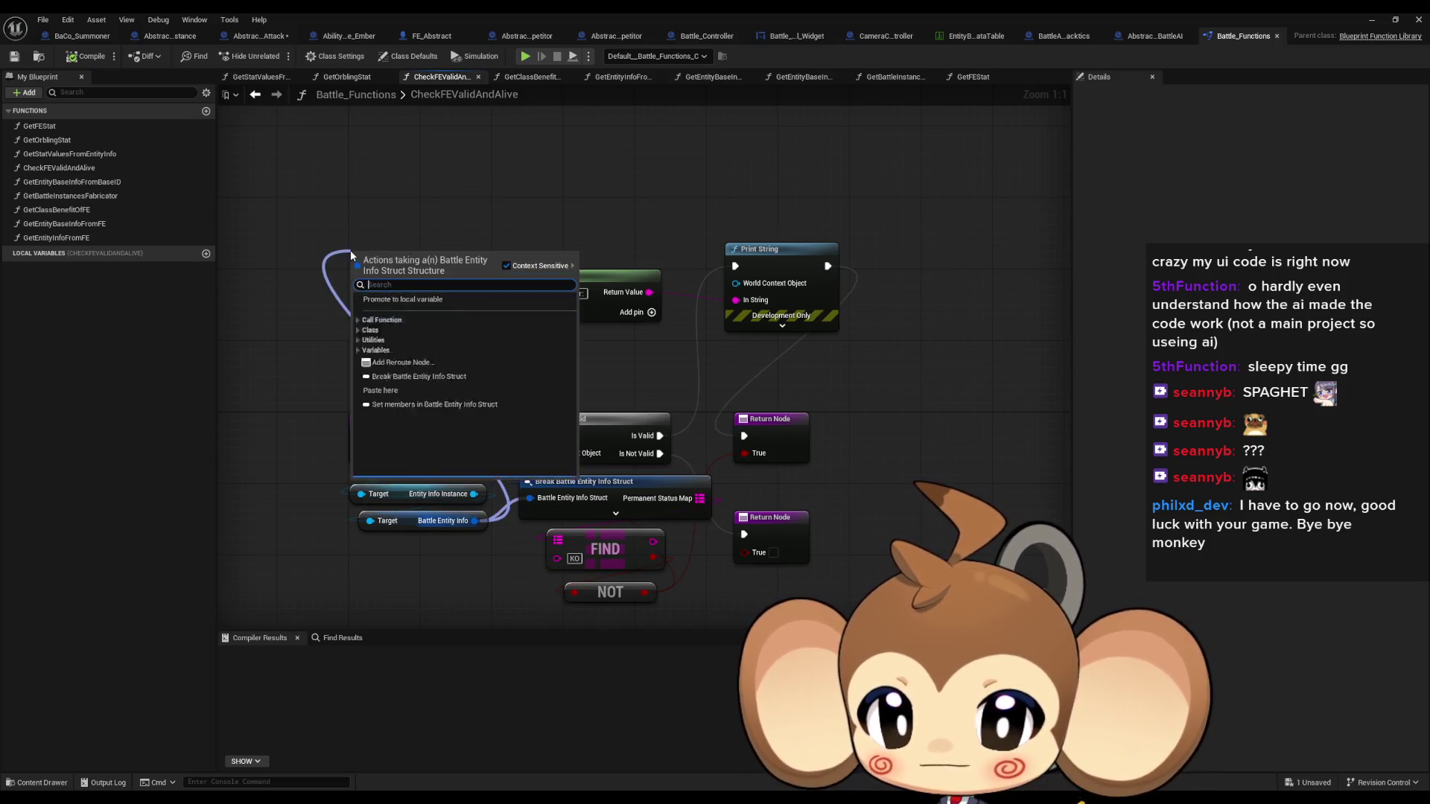
type("get stat")
left_click(445, 317)
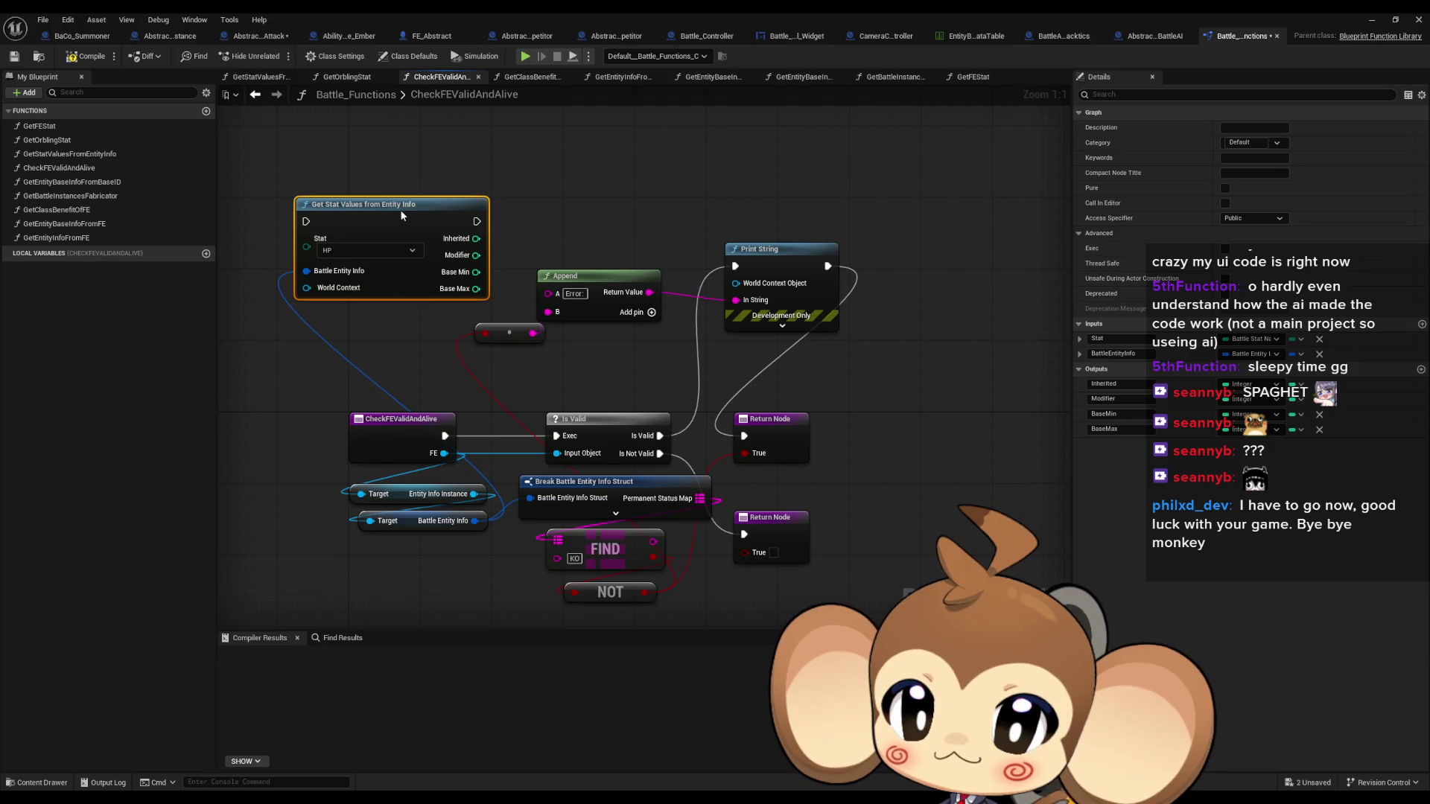
key("Delete")
left_click_drag(475, 521, 355, 242)
type("break")
left_click(391, 304)
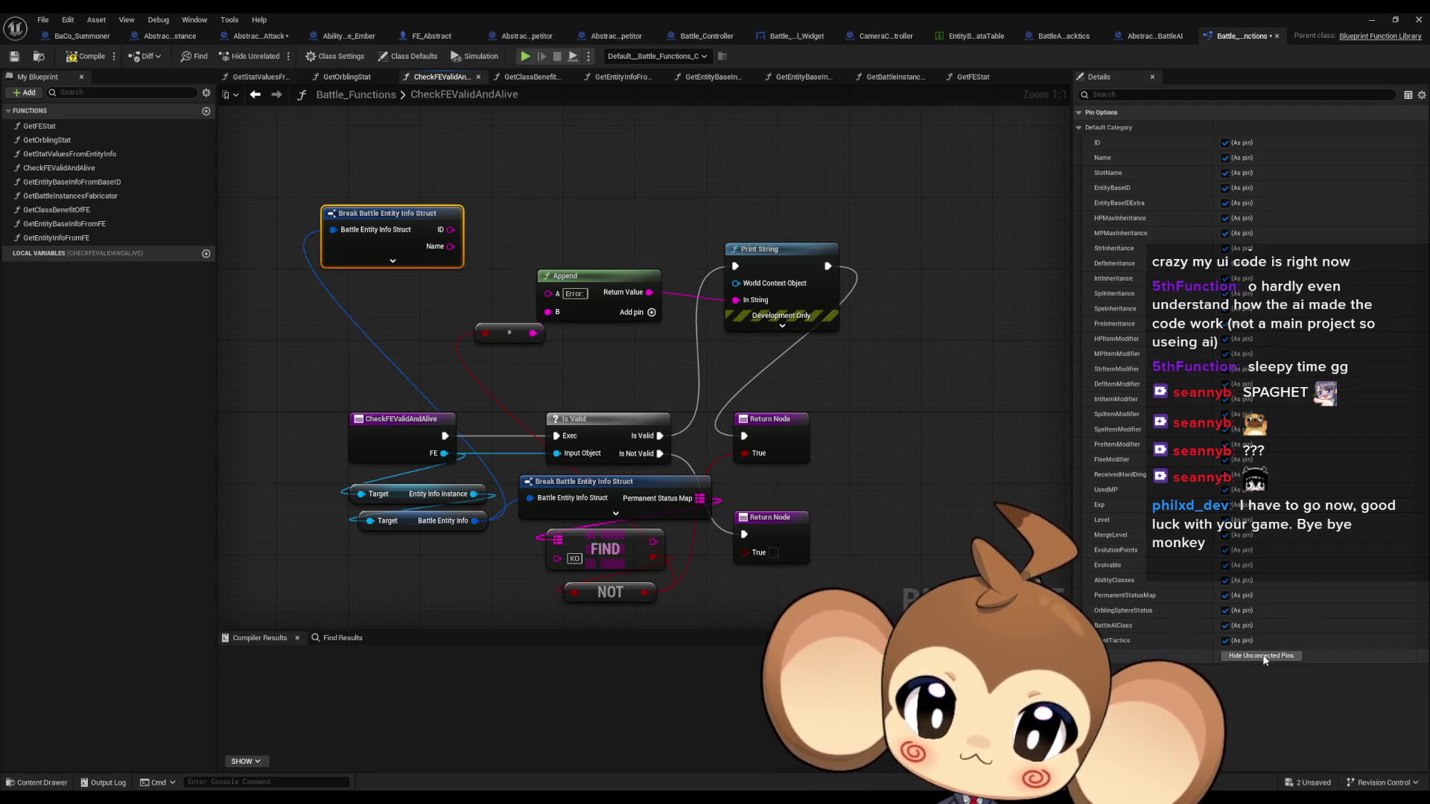
left_click(1290, 656)
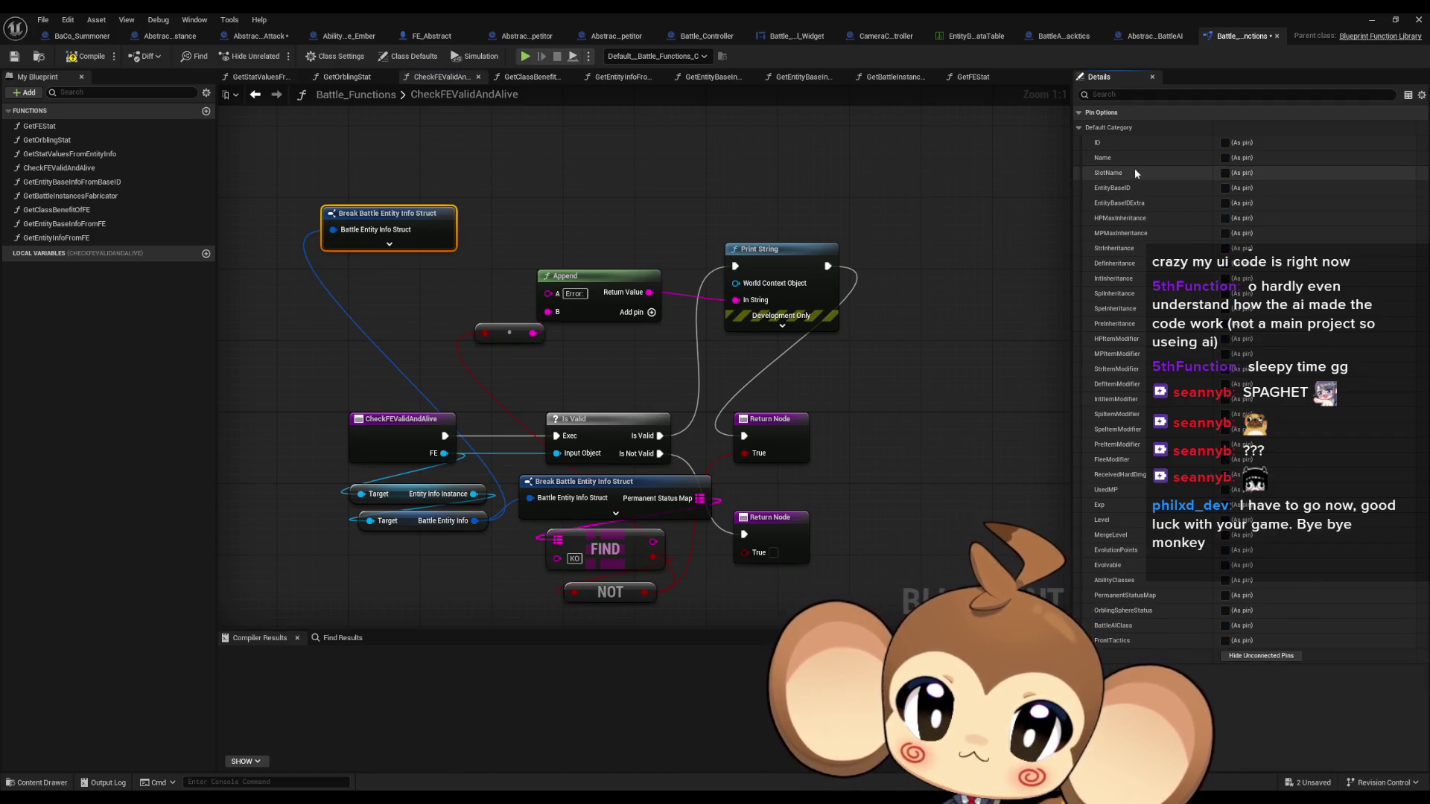
left_click(1225, 173)
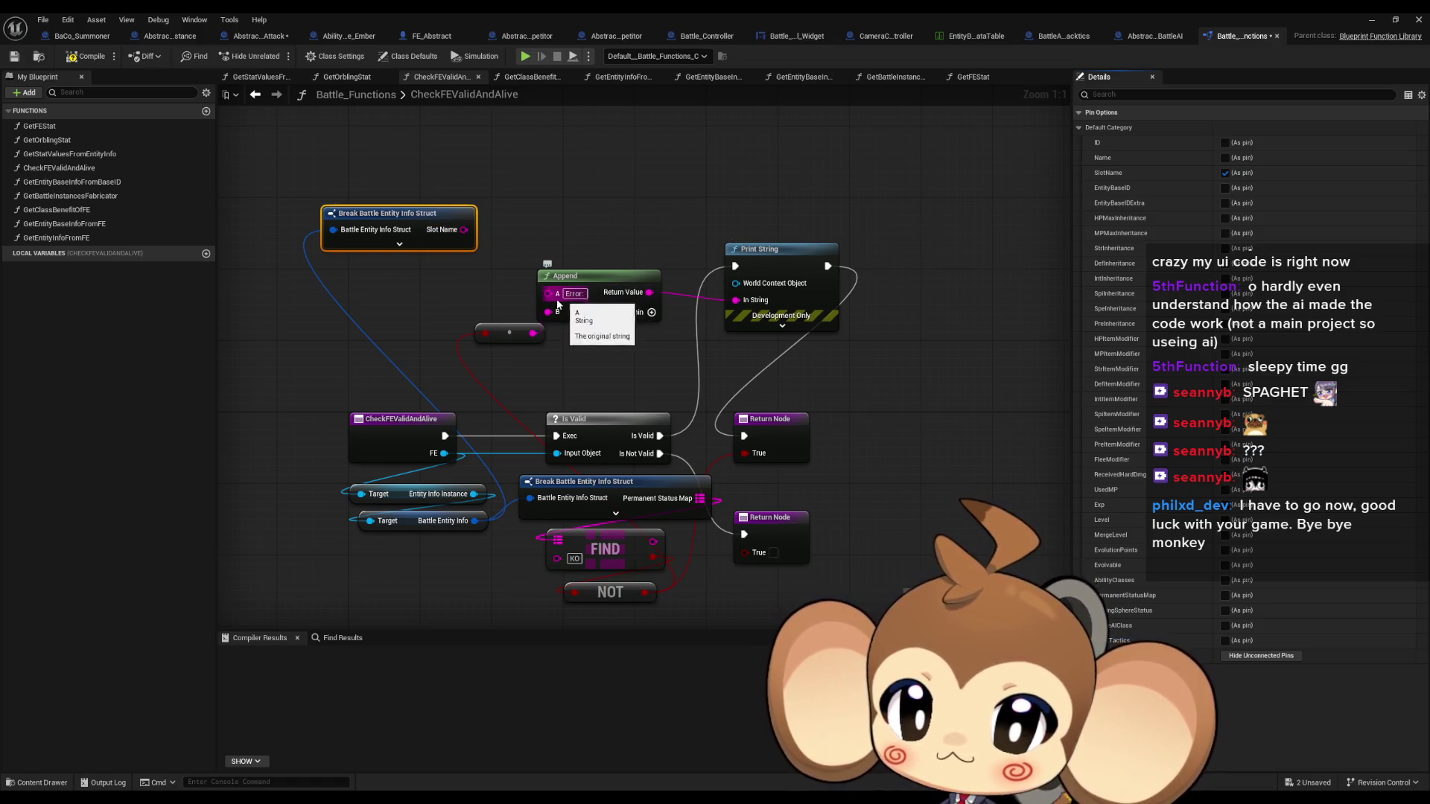
Give the Append node two extra inputs and wire Slot Name into its B input
left_click(651, 312)
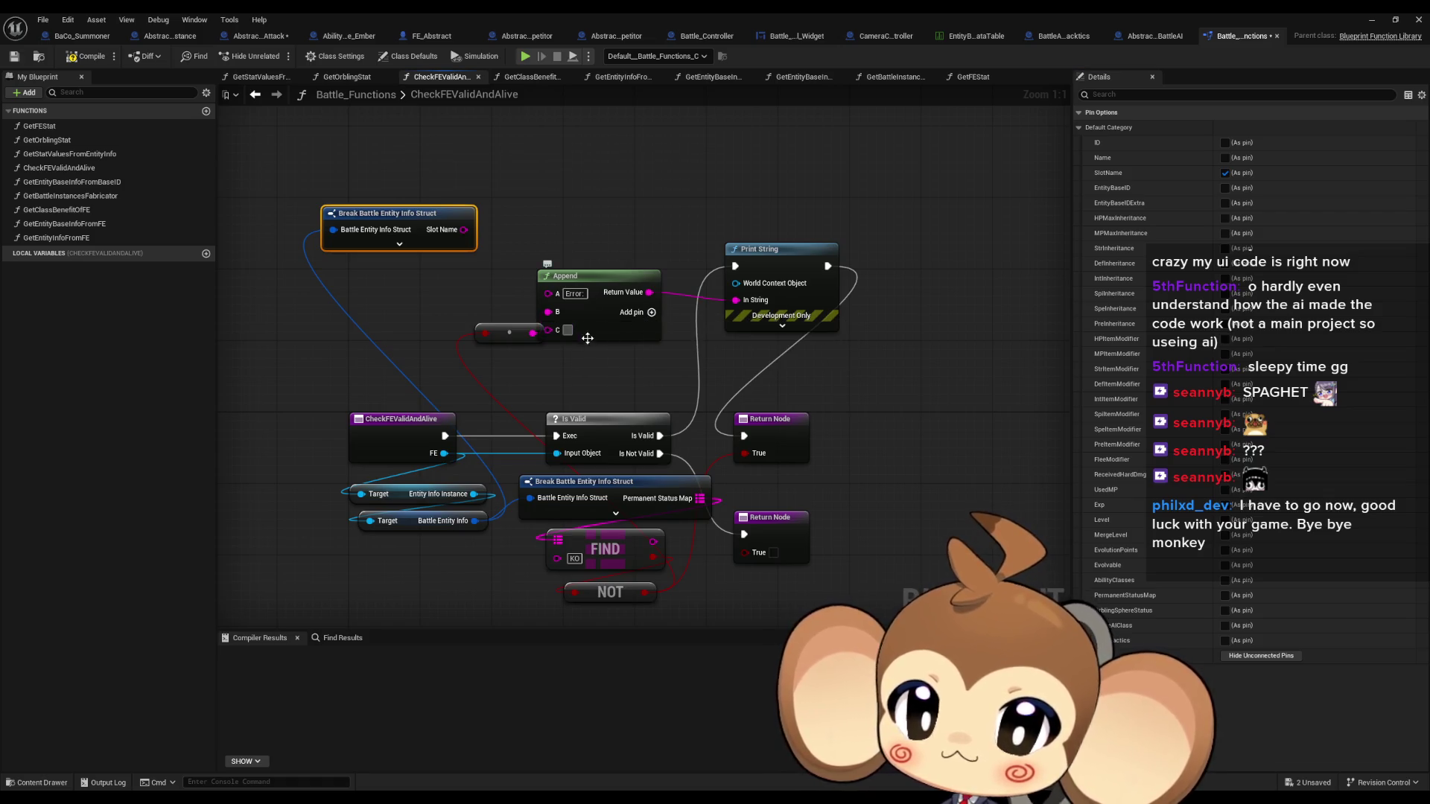
left_click(650, 313)
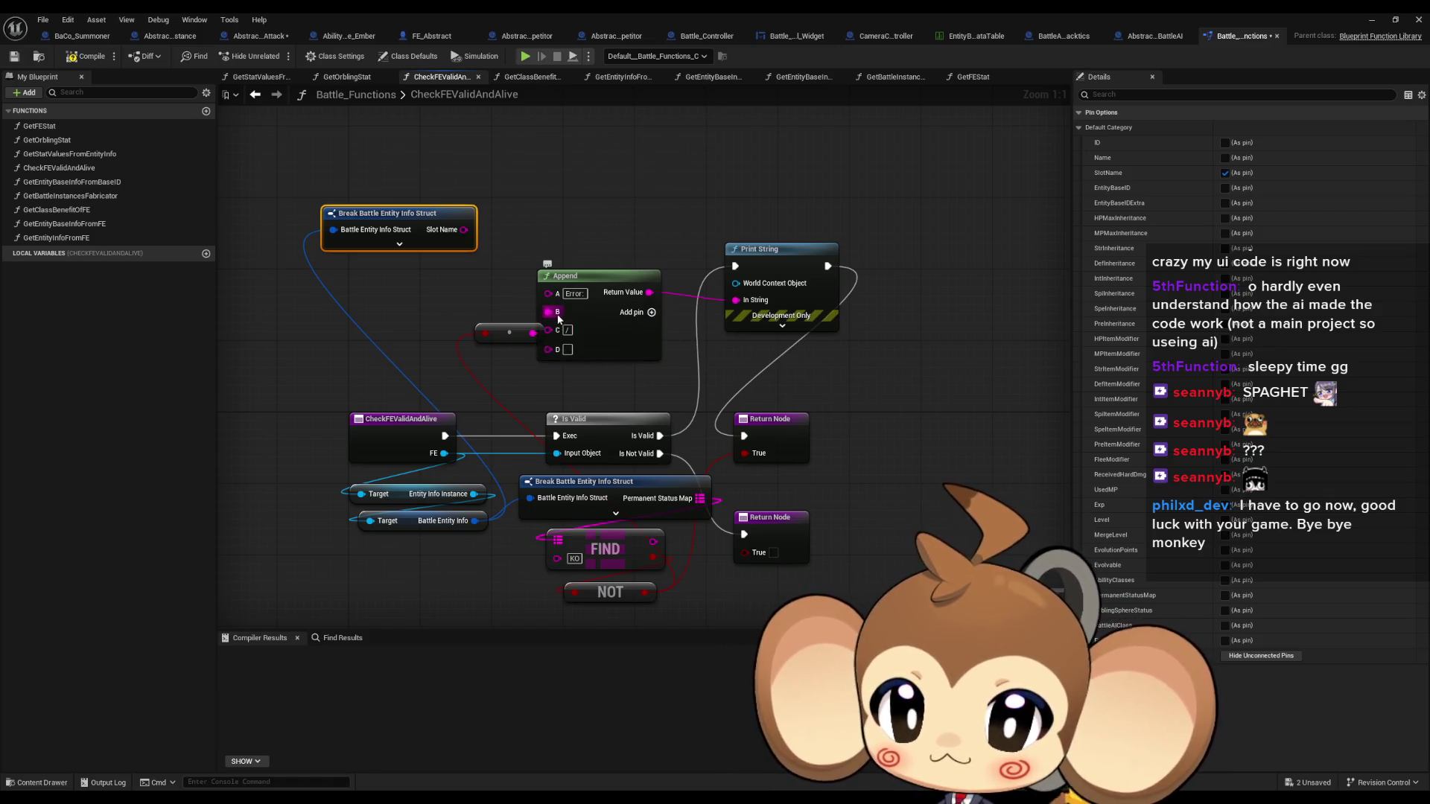
mouse_move(548, 311)
left_mouse_down()
mouse_move(463, 230)
mouse_move(548, 348)
left_mouse_up()
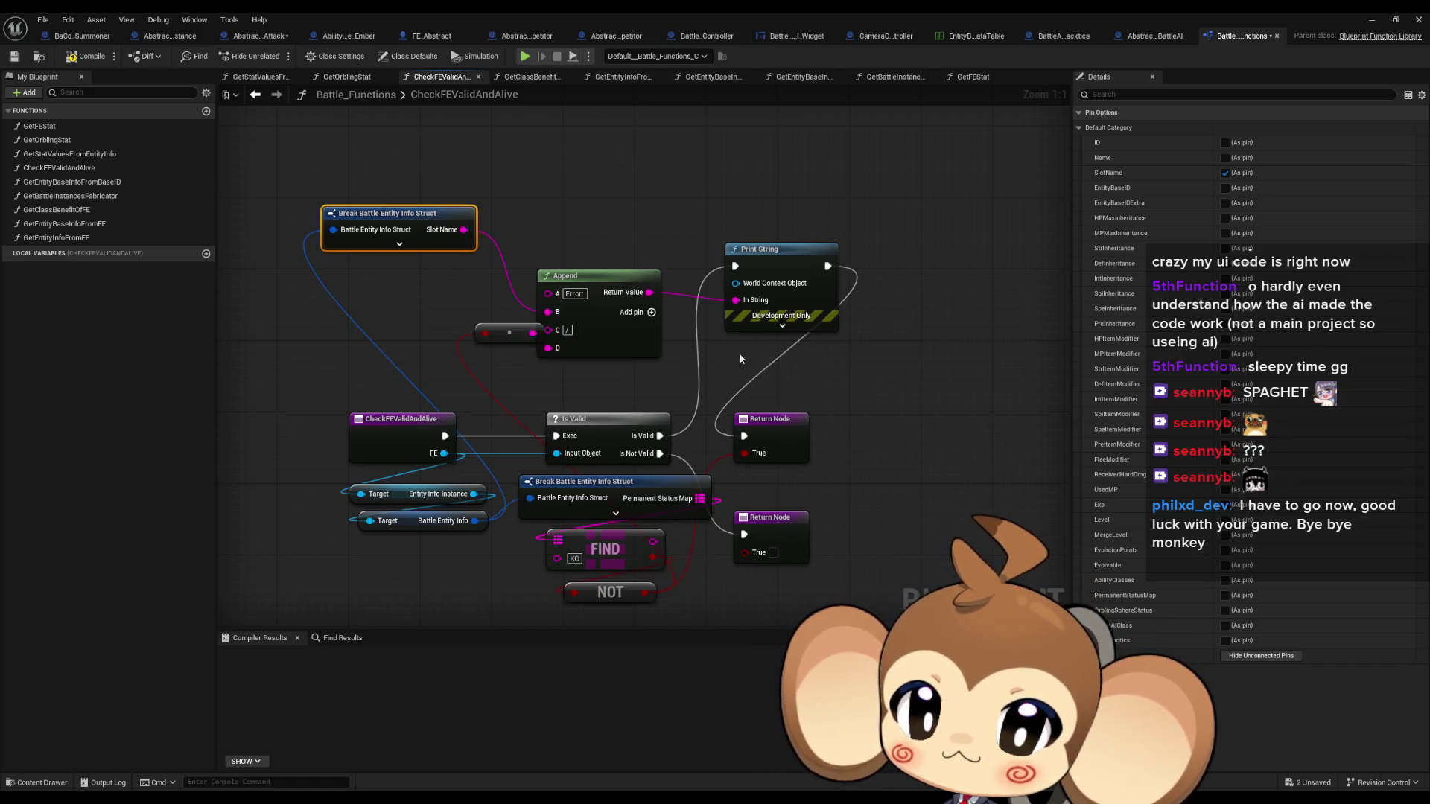
left_click(1371, 20)
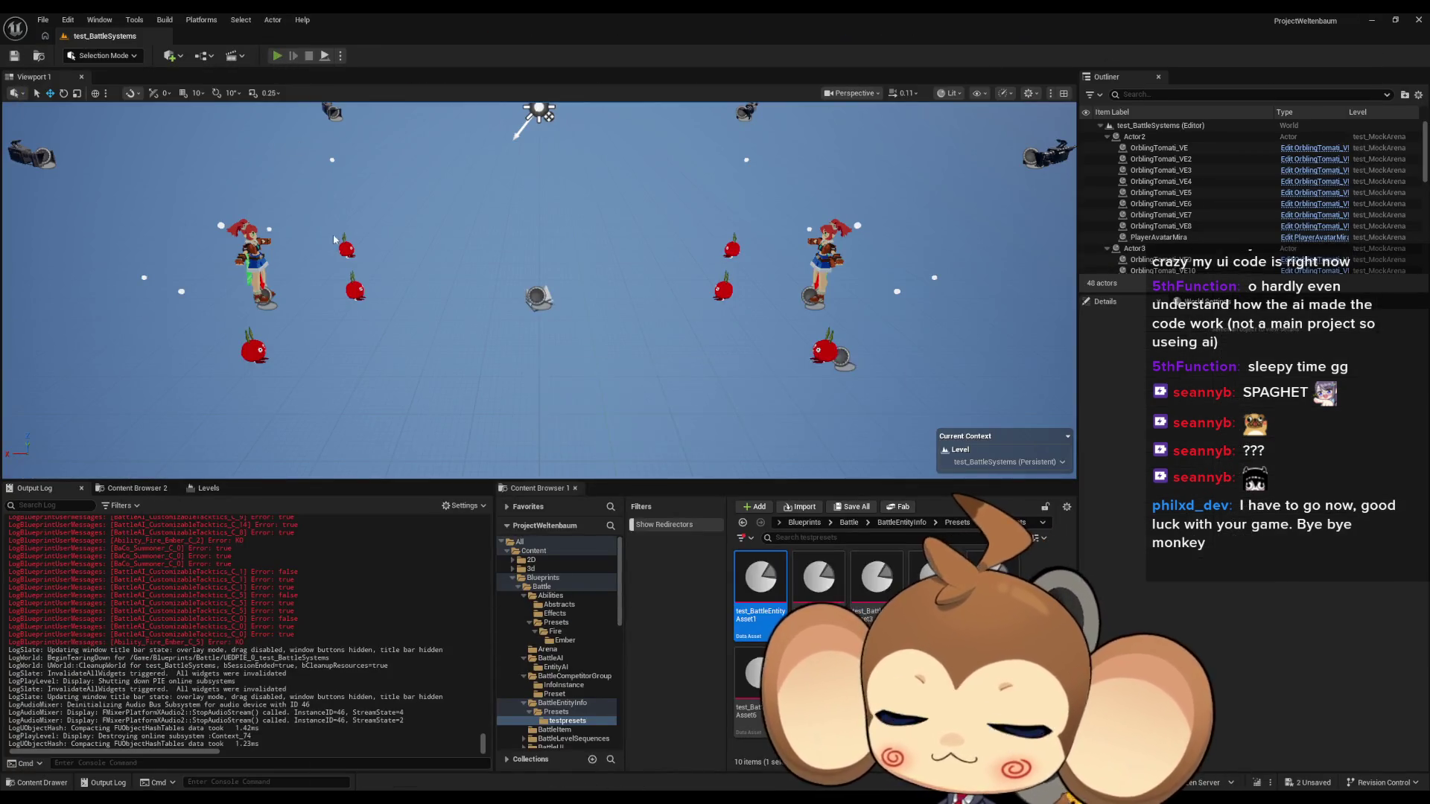
Play-test with a cleared Output Log to see each slot name with true/false, then reopen Battle_Functions
key("alt+p")
right_click(314, 583)
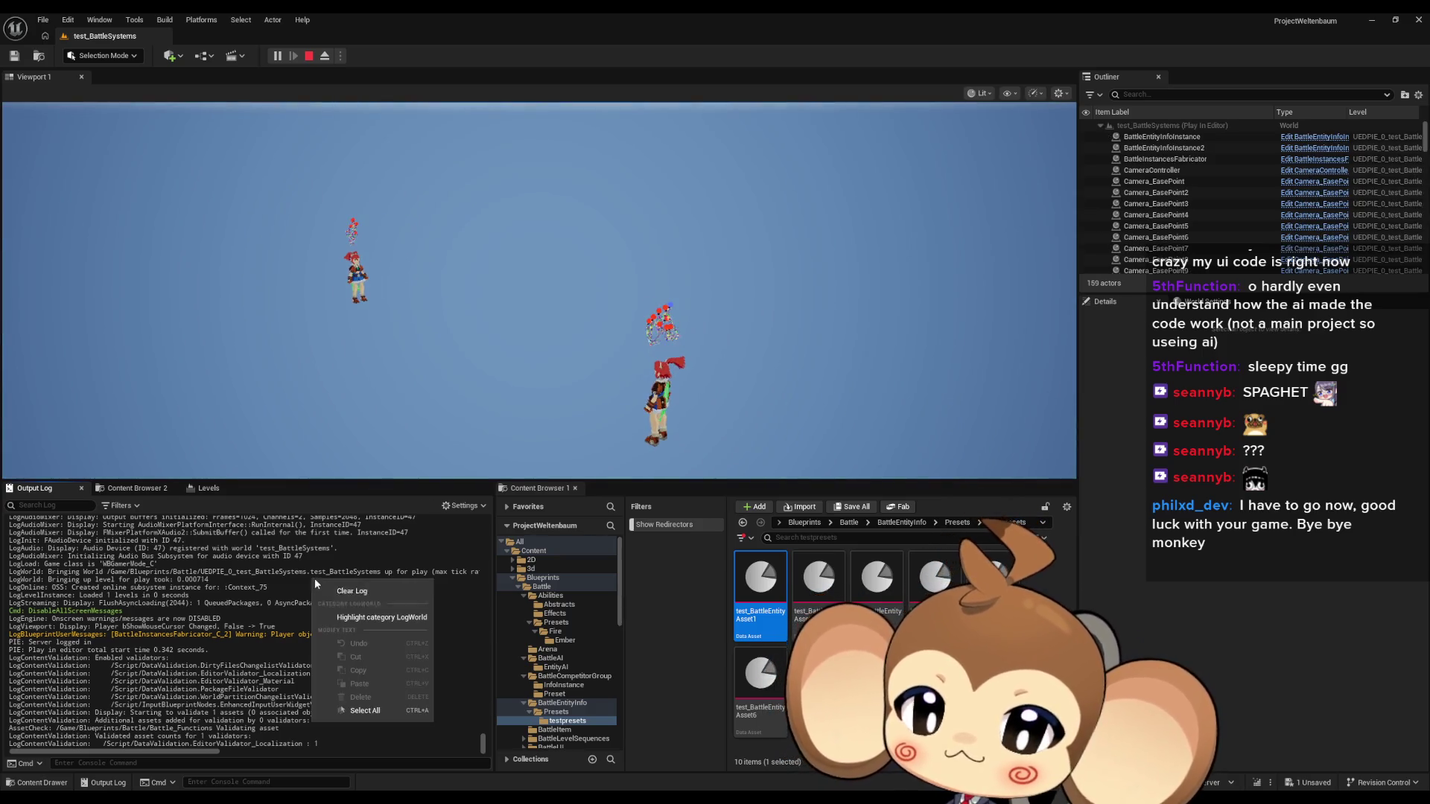
left_click(335, 590)
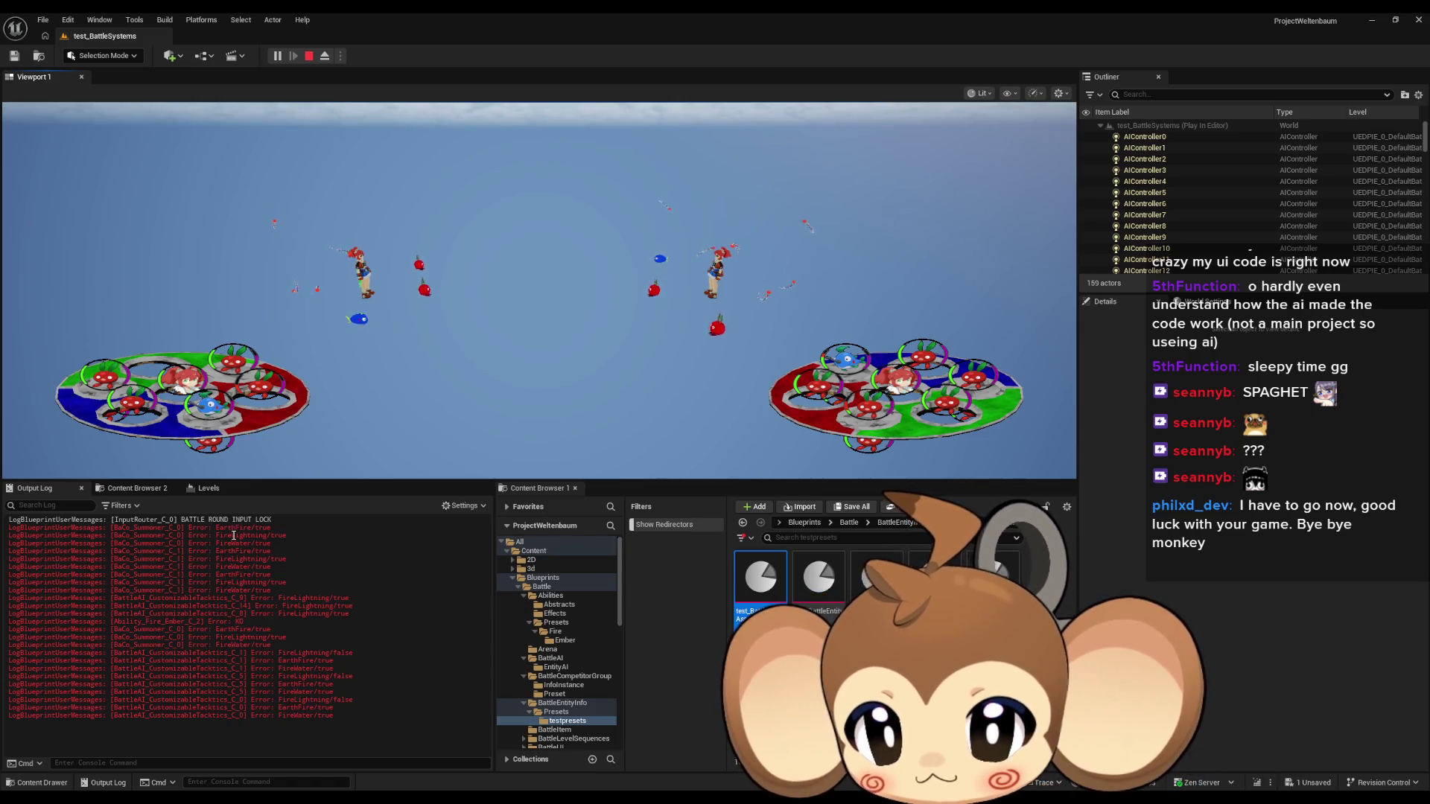
left_click(309, 56)
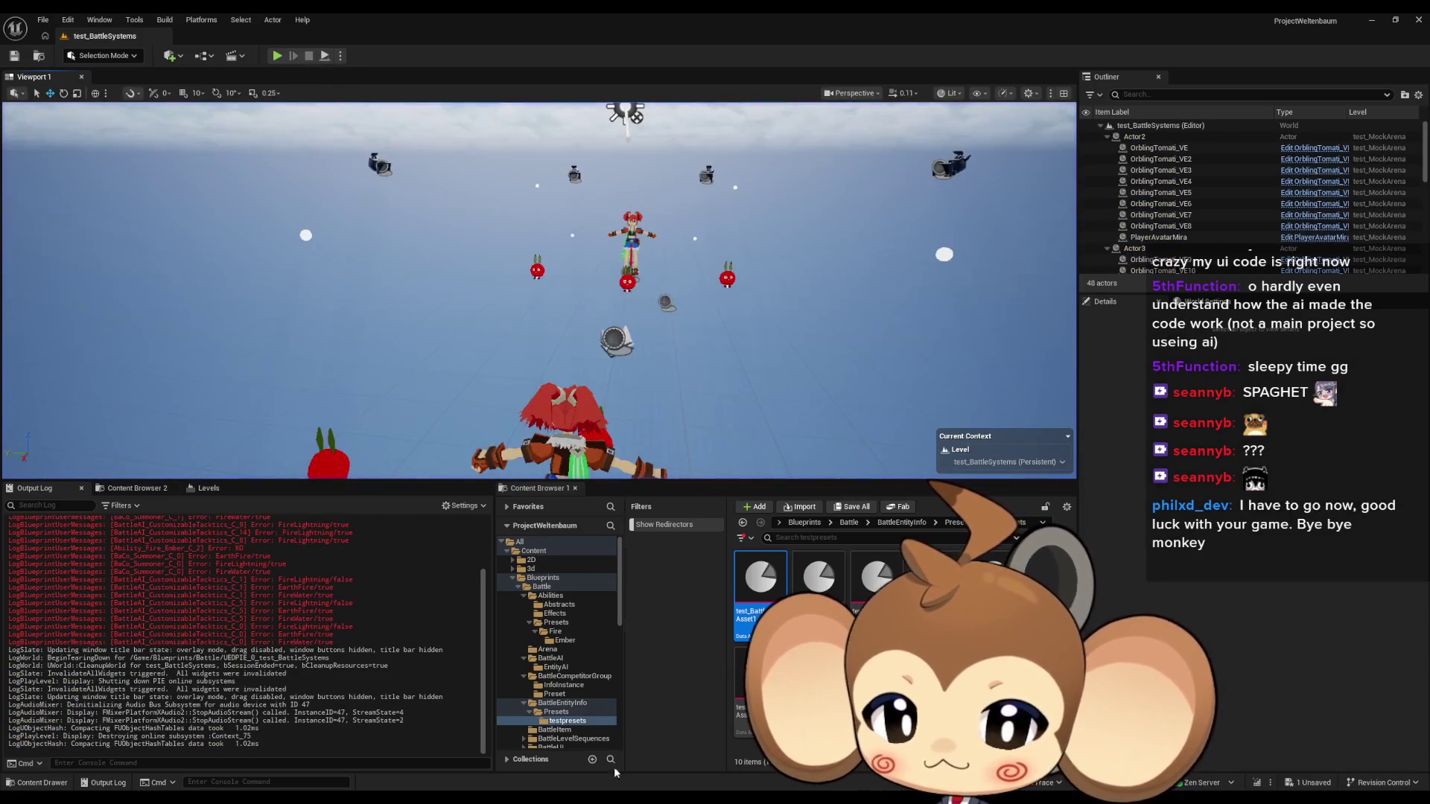
mouse_move(532, 800)
left_click(538, 723)
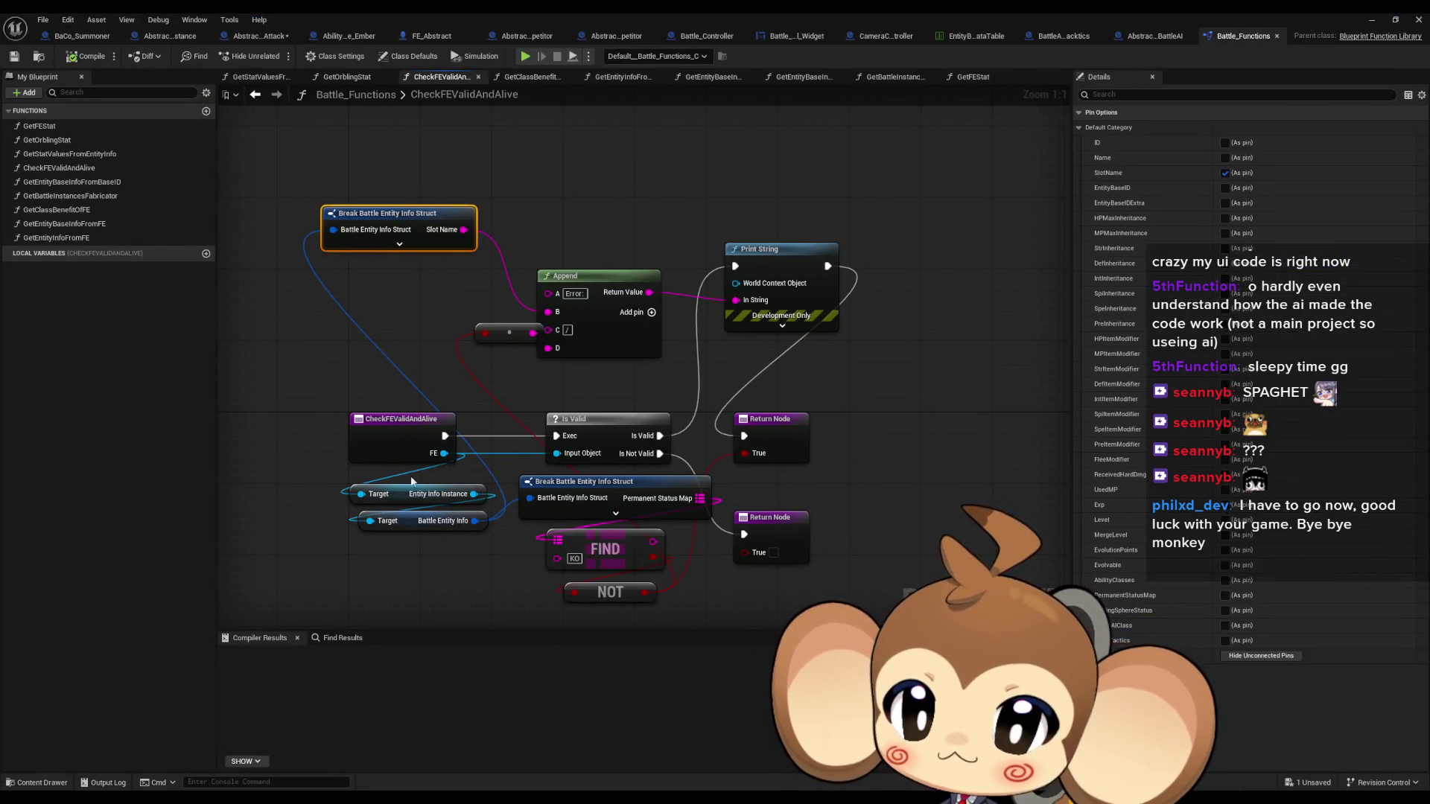
Find all references to CheckFEValidAndAlive by name and check the lower Branch and Return nodes
right_click(384, 438)
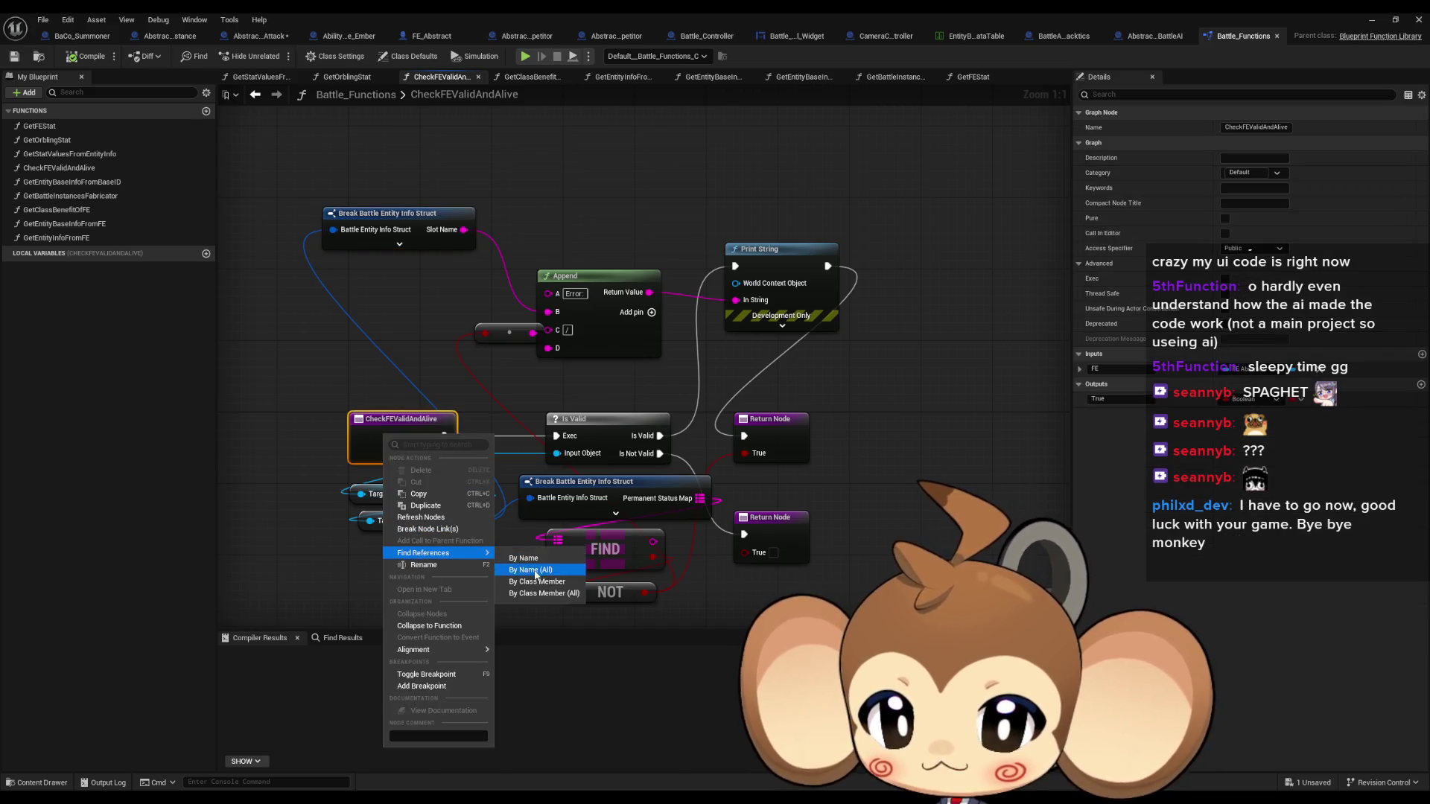
left_click(534, 579)
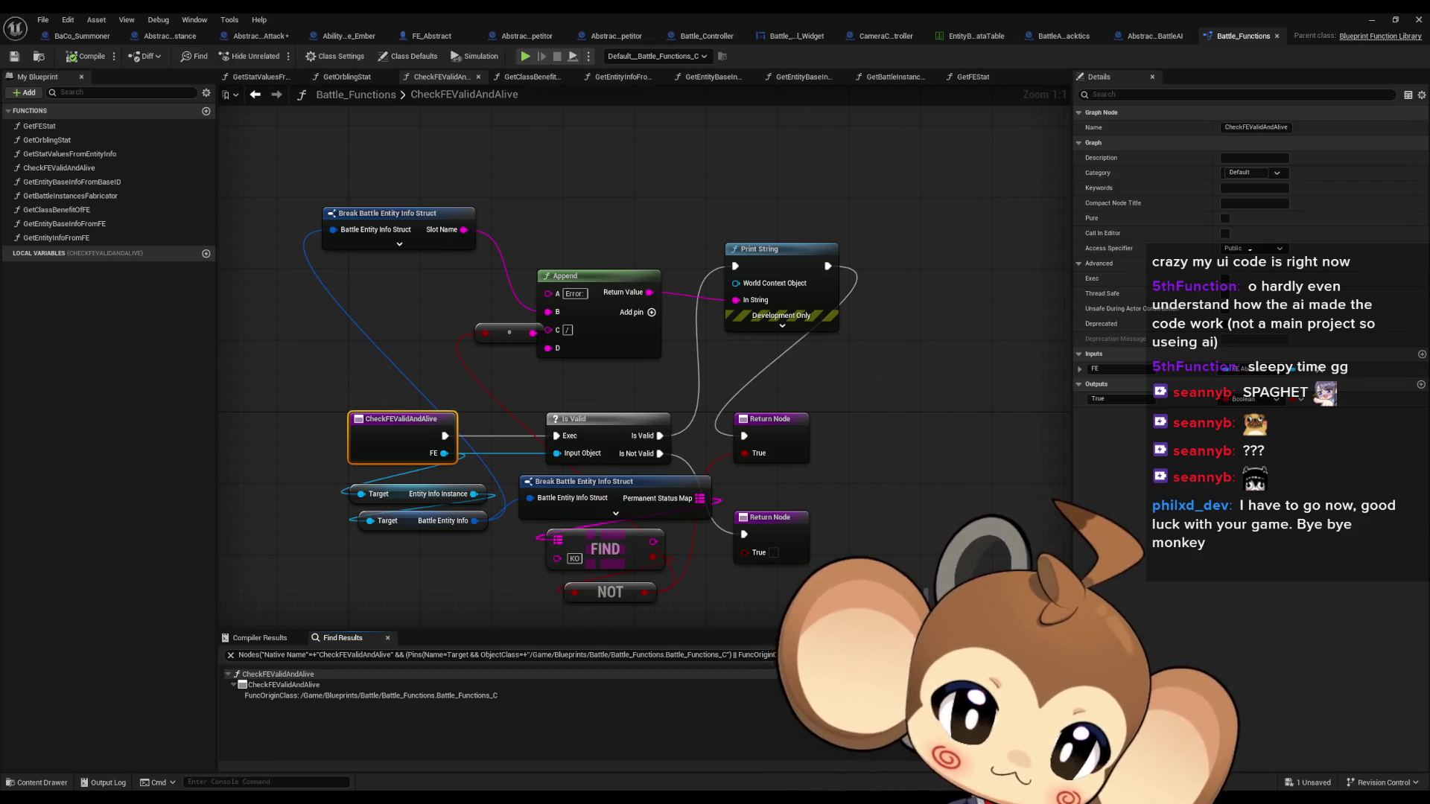
scroll(733, 471, "down", 3)
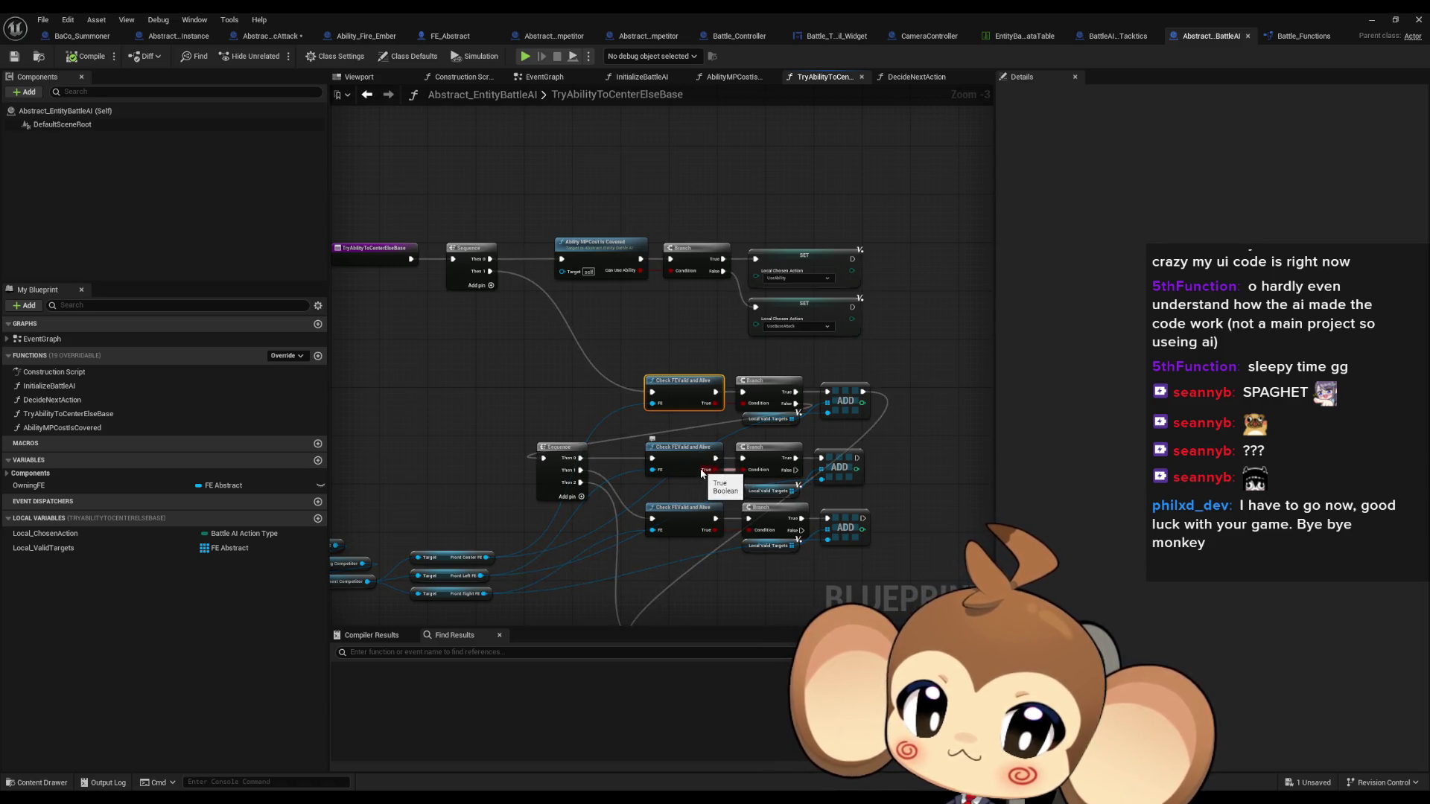
left_click_drag(703, 476, 769, 403)
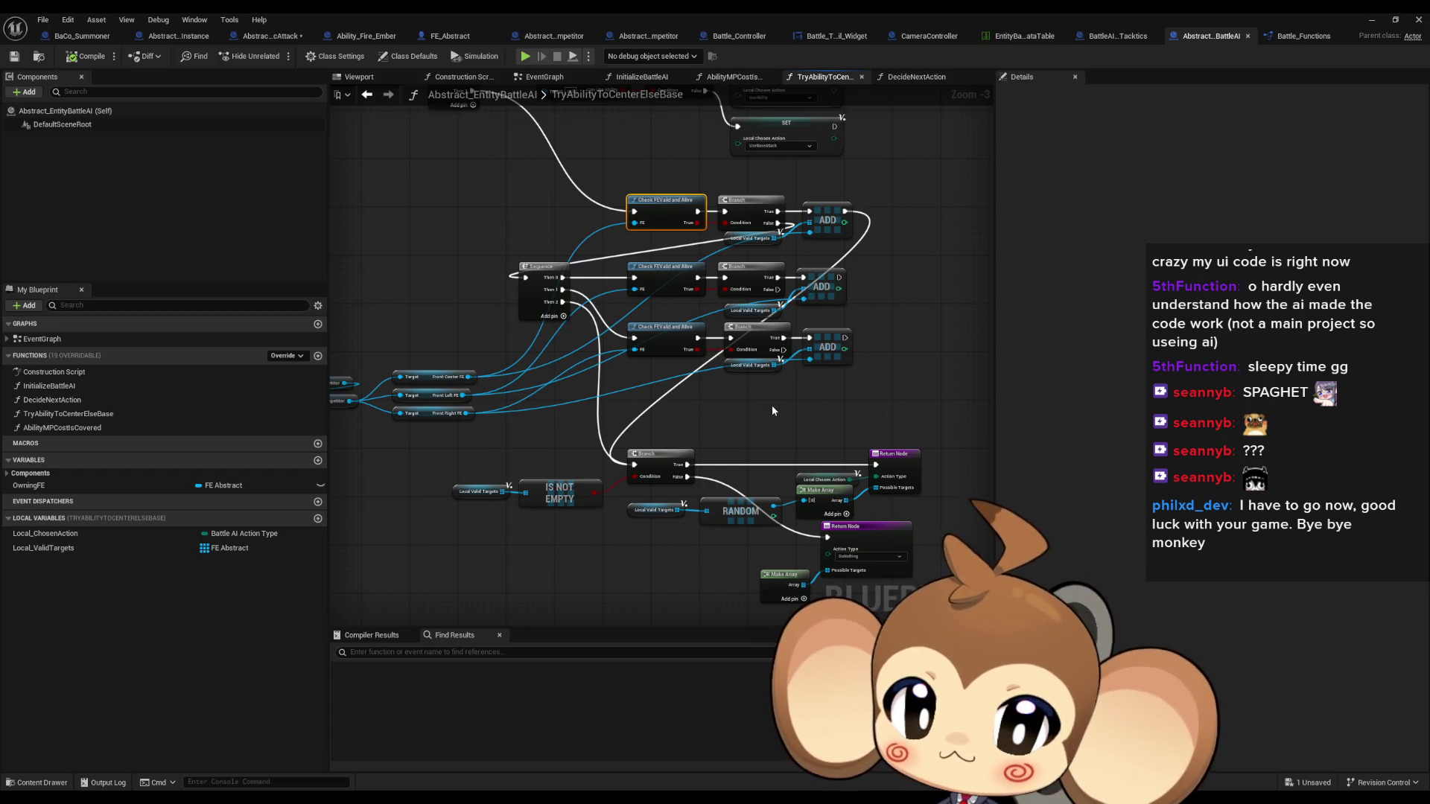
Review TryAbilityToCenterElseBase's Sequence, Branch and ADD nodes, then open BaCo_Summoner full-screen
double_click(631, 14)
scroll(290, 641, "up", 2)
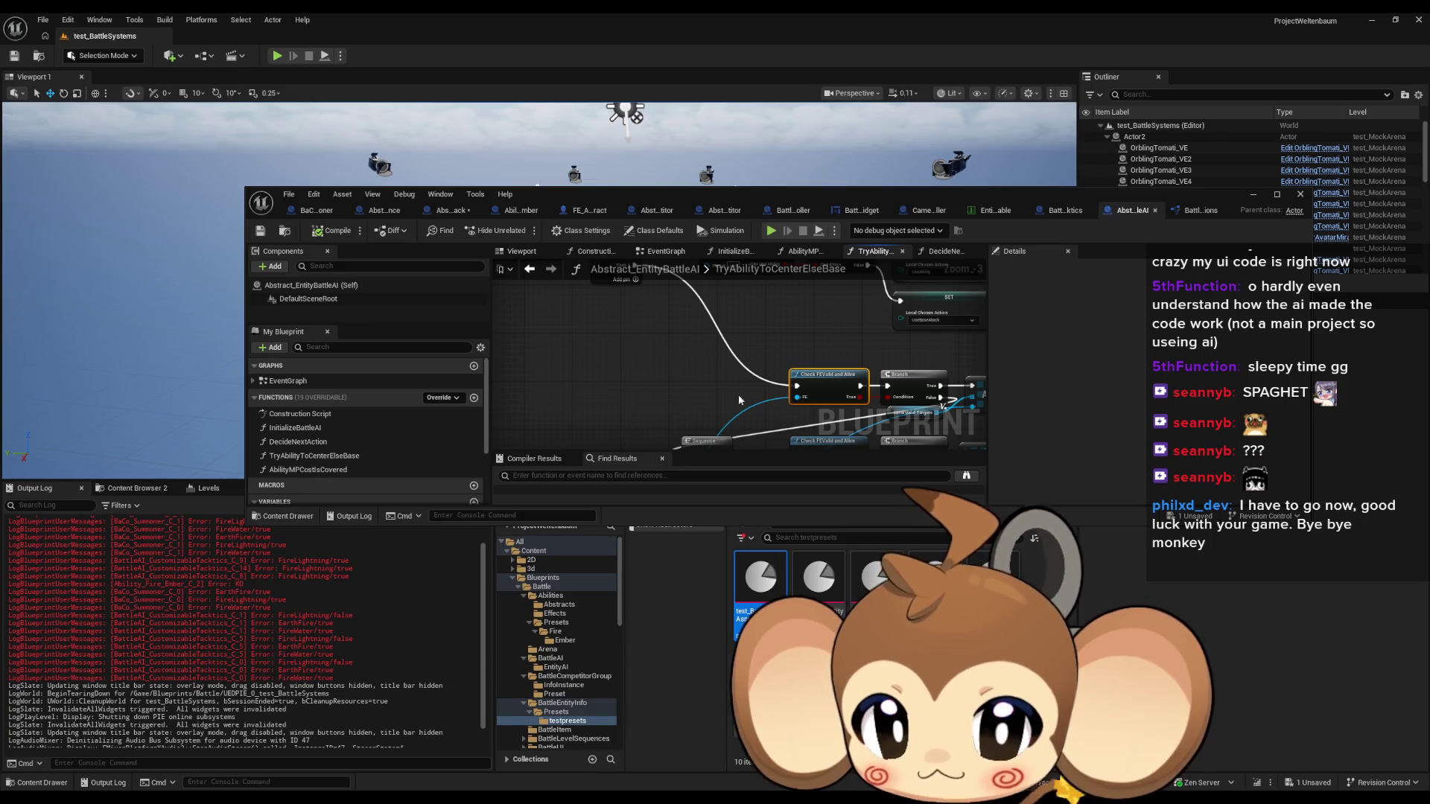
left_click_drag(739, 400, 744, 310)
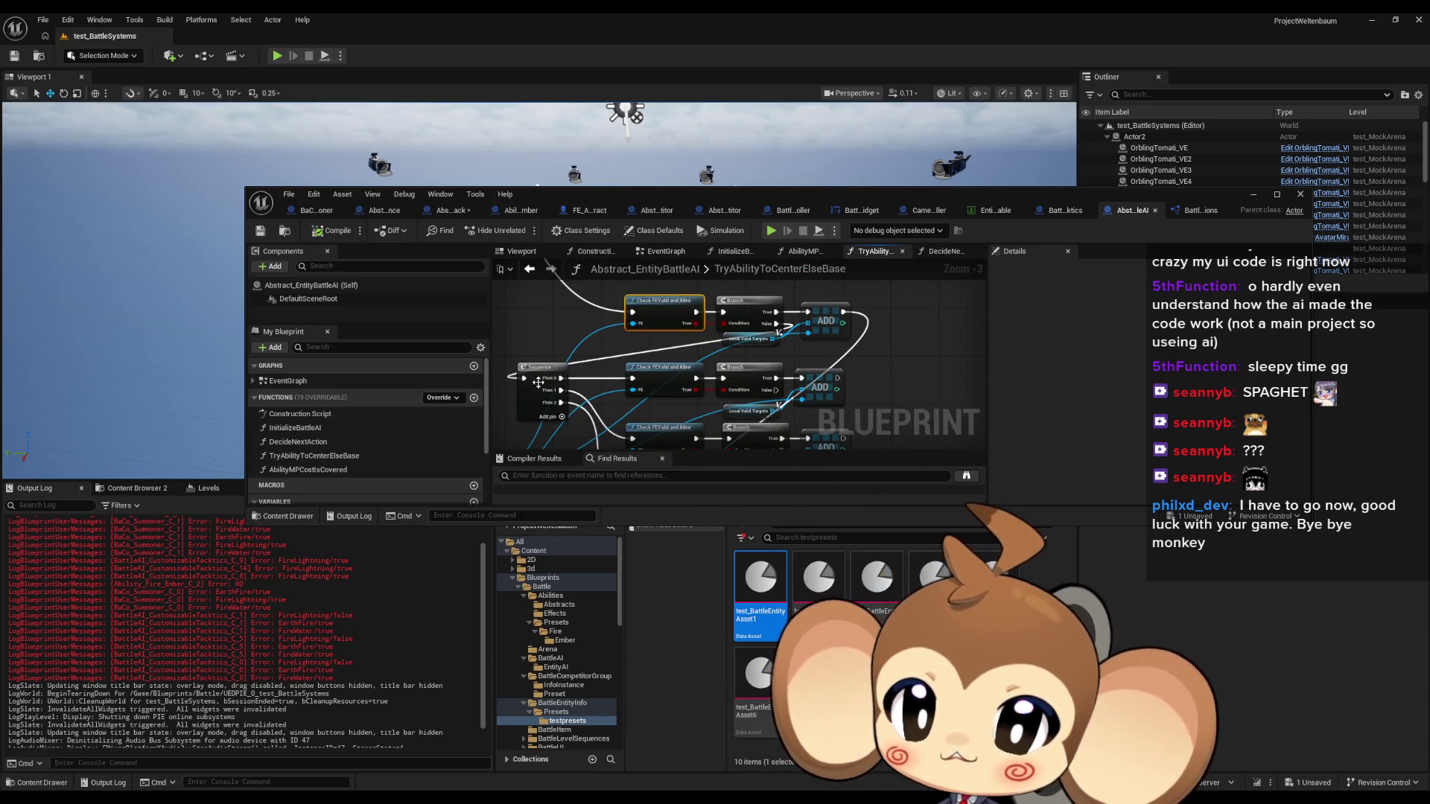
left_click_drag(691, 407, 683, 345)
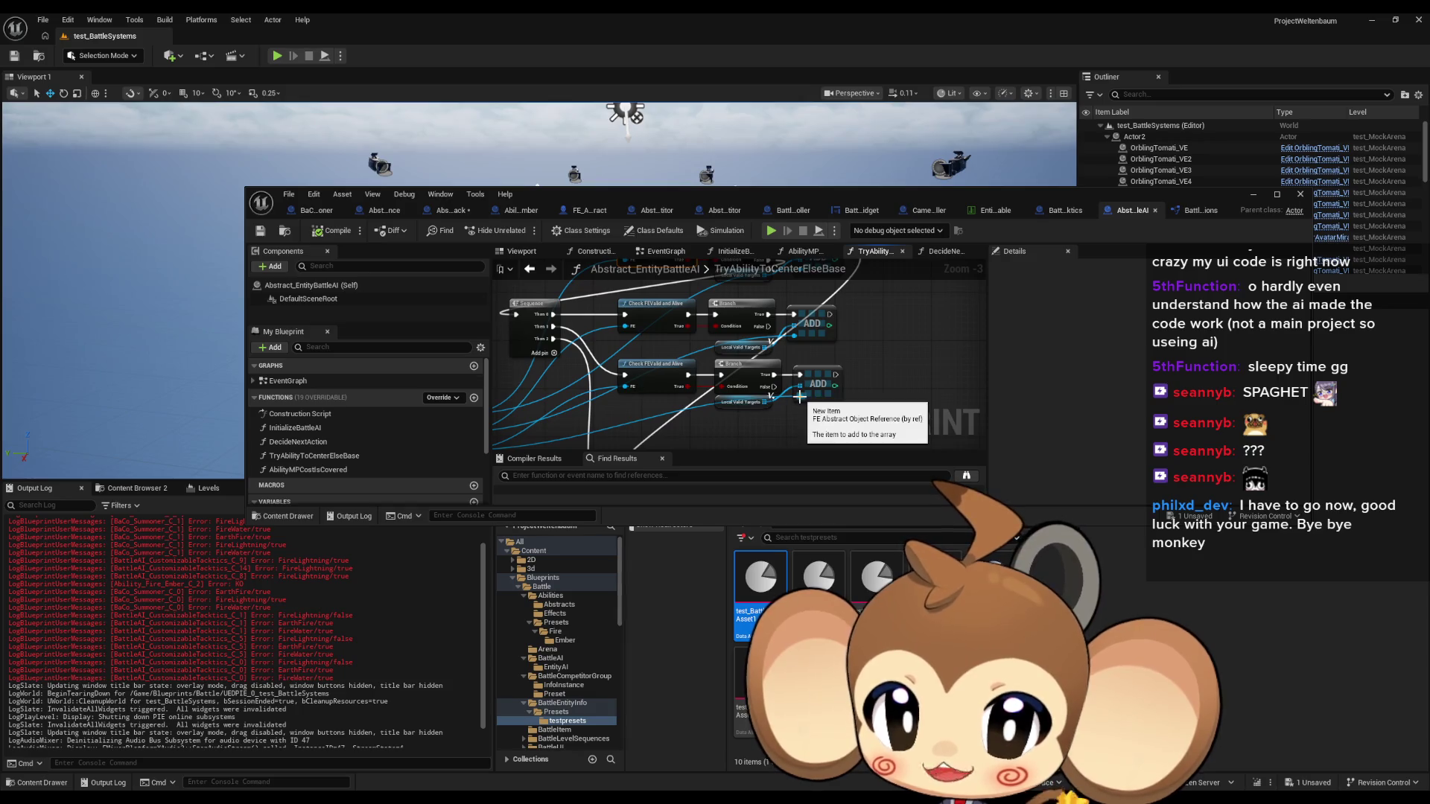
scroll(244, 598, "up", 3)
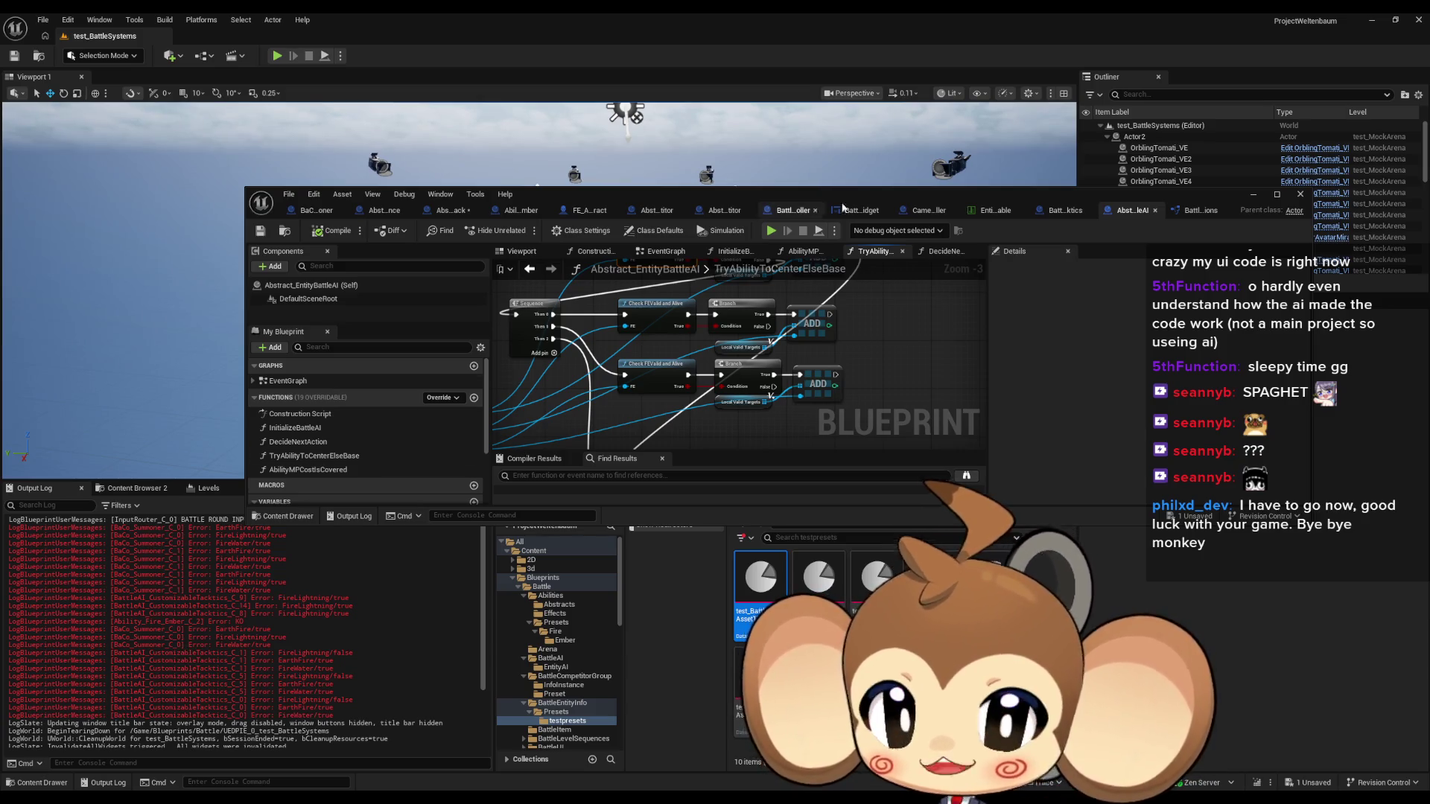
left_click(313, 216)
double_click(636, 197)
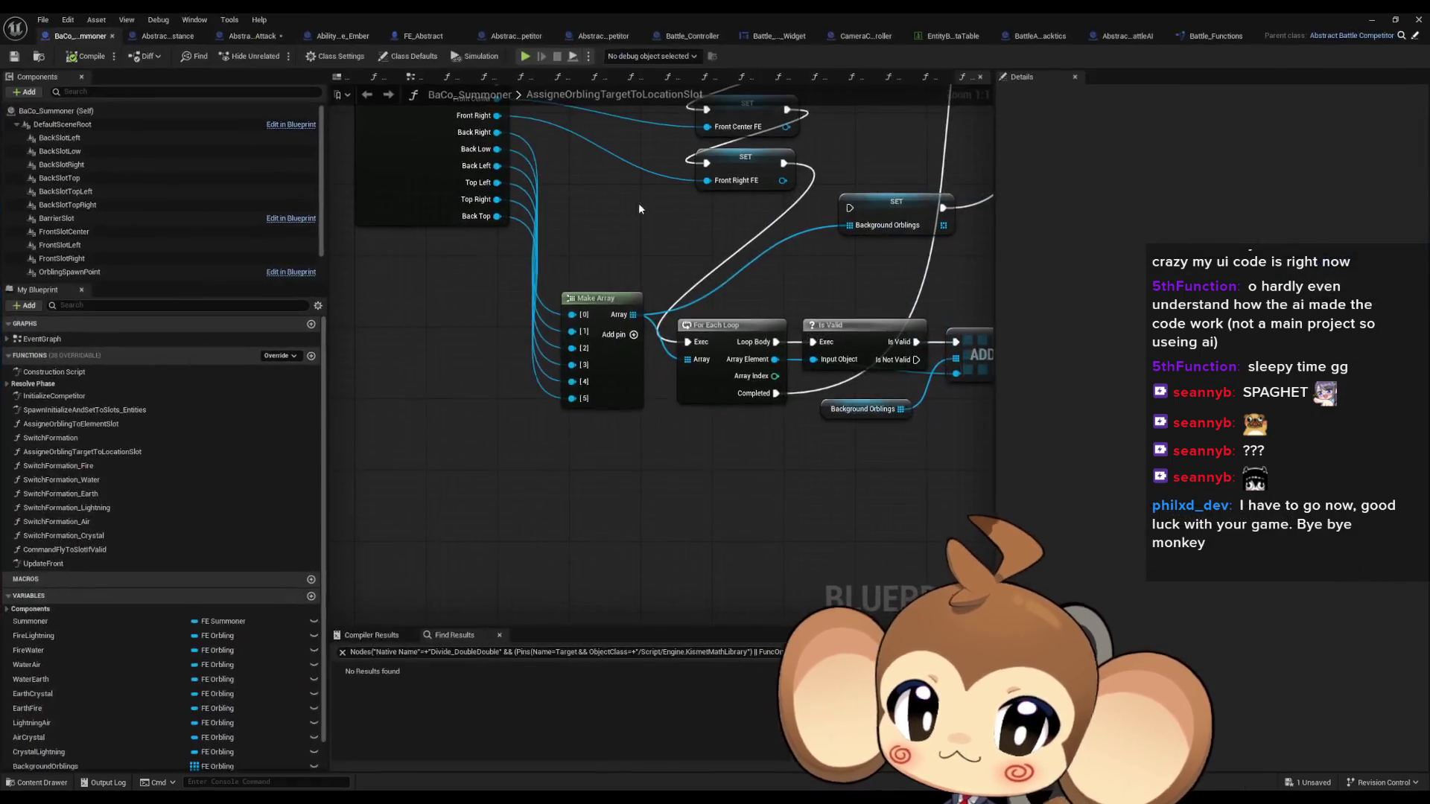
Search Abstract_BattleCompetitor for 'check' to reach CalculateCompetitorSpeed and bring its ADD nodes into view
scroll(639, 209, "down", 3)
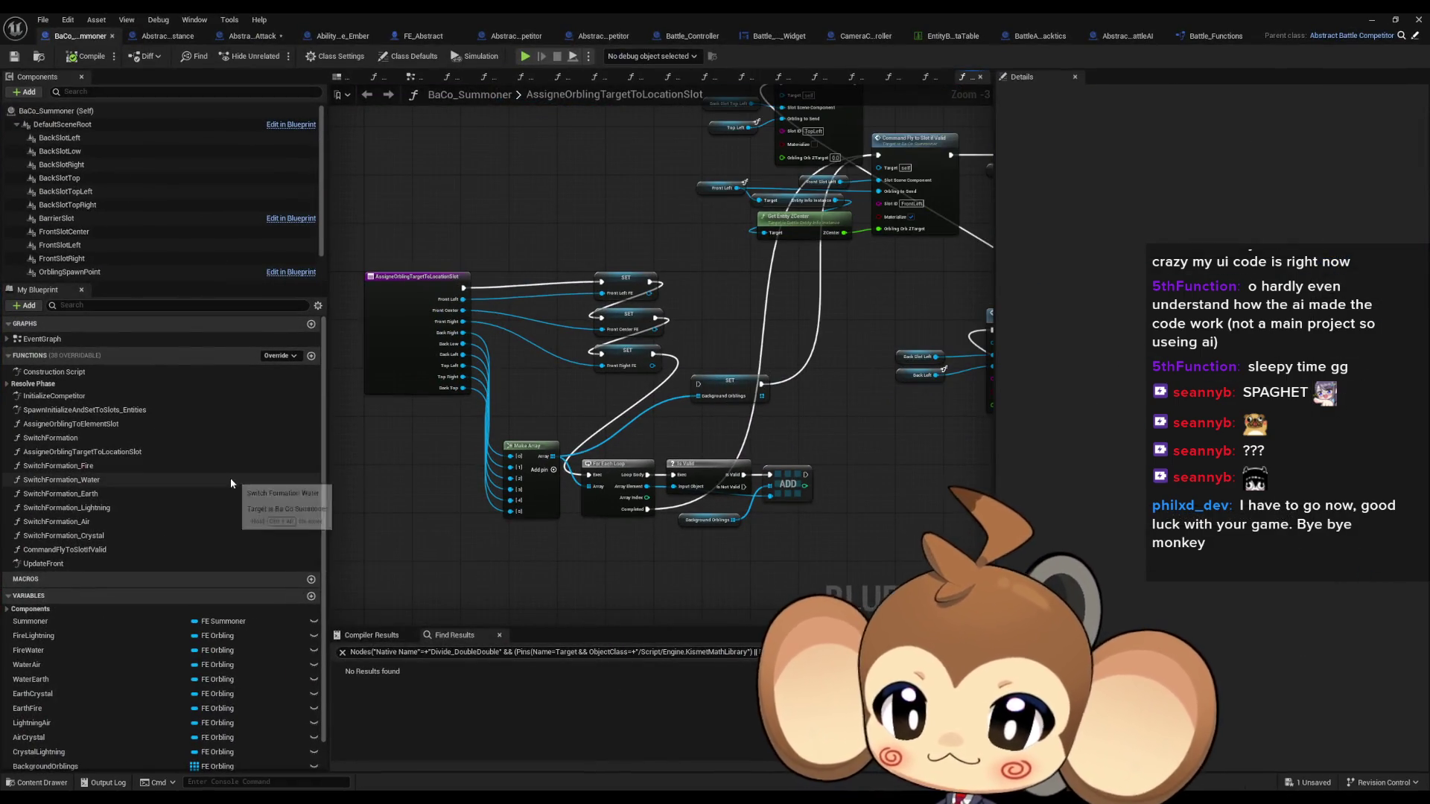
left_click(1418, 19)
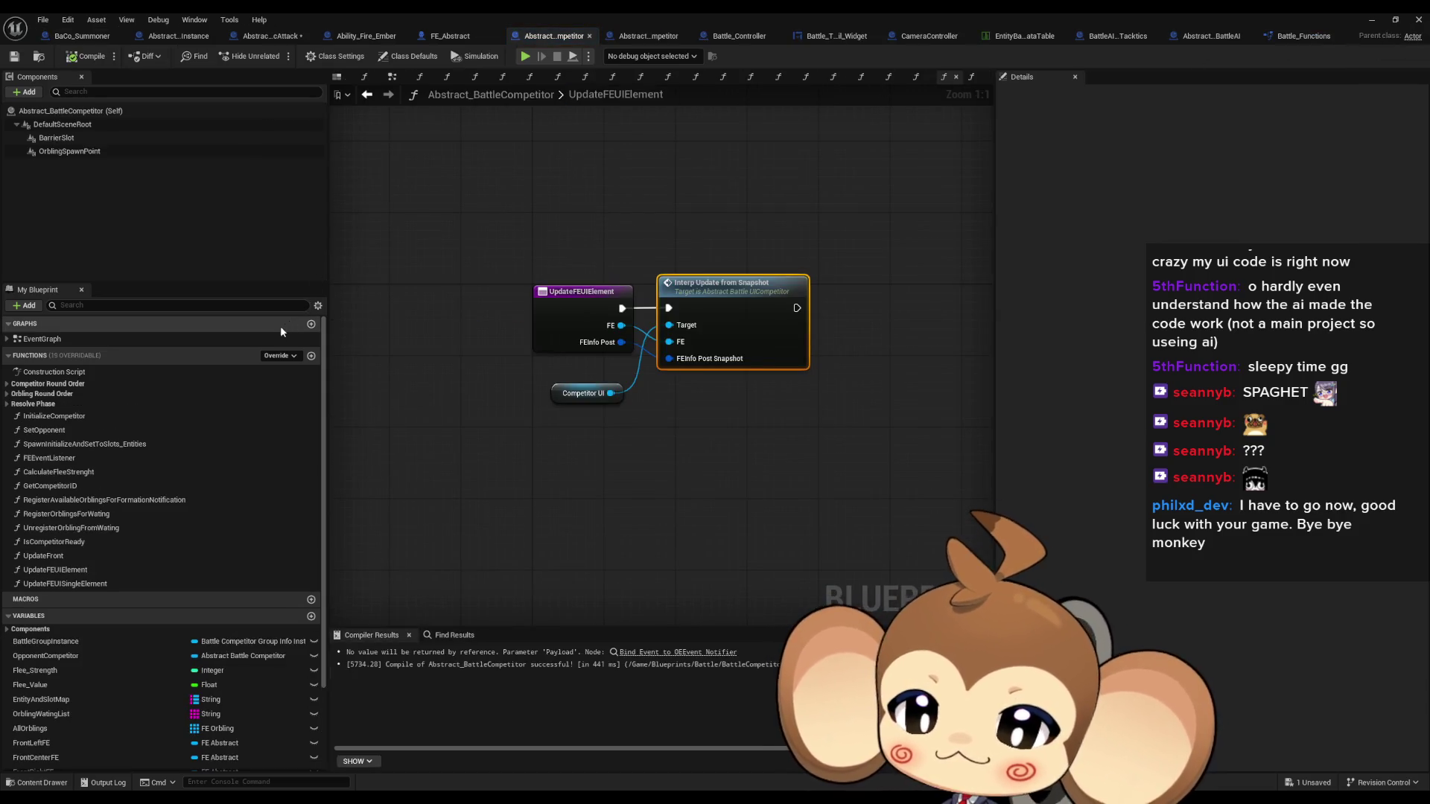
left_click(457, 637)
type("check")
key("Return")
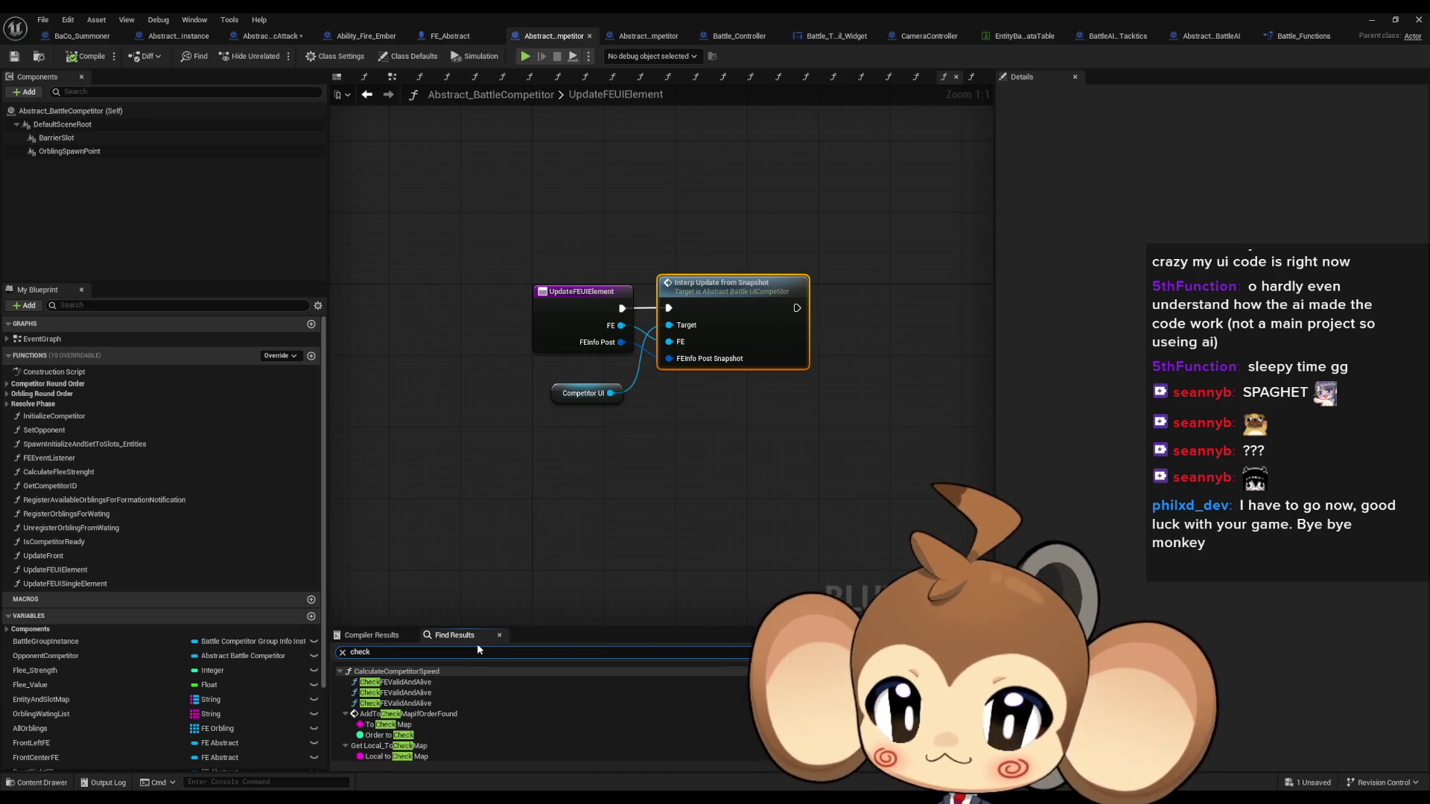
left_click(440, 681)
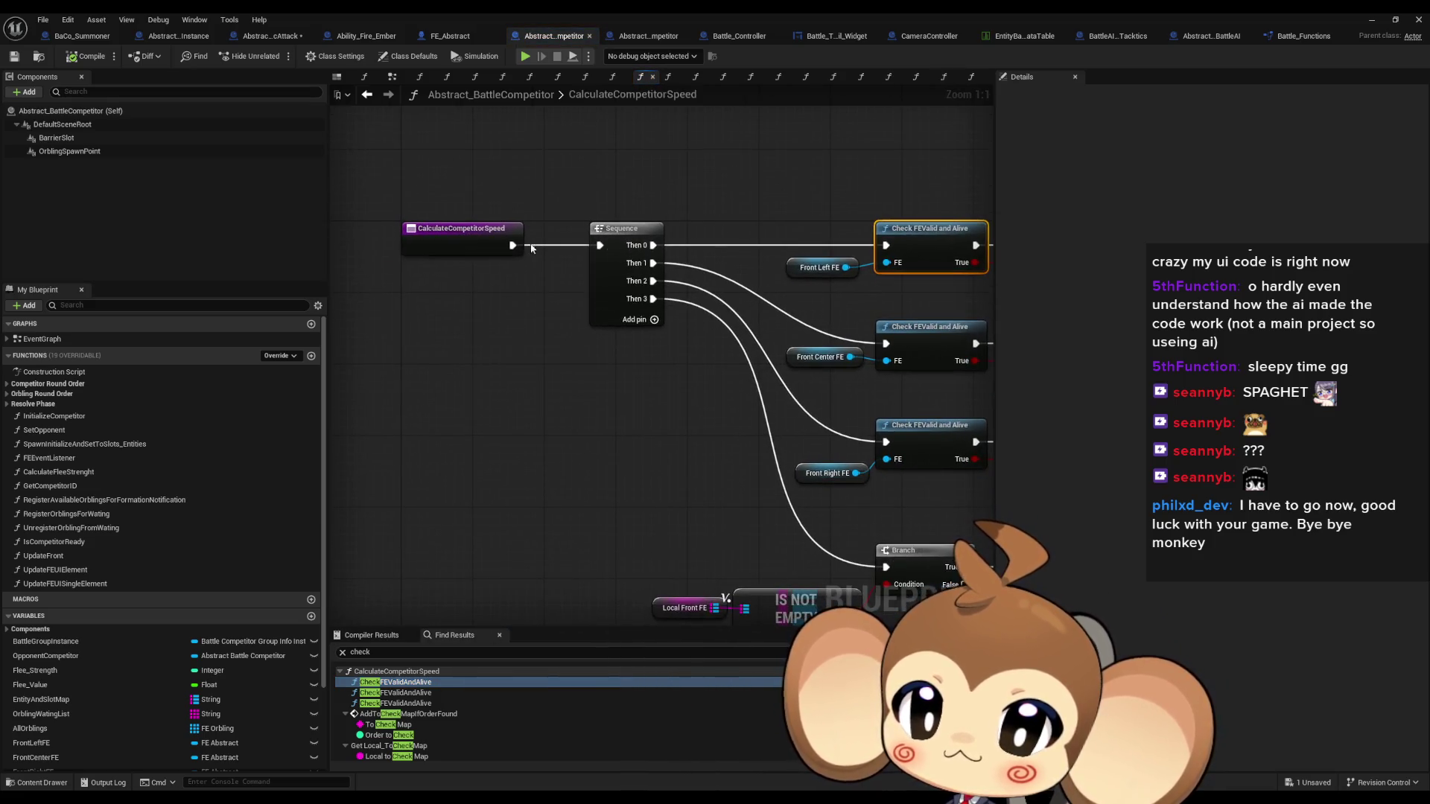
left_click(473, 248)
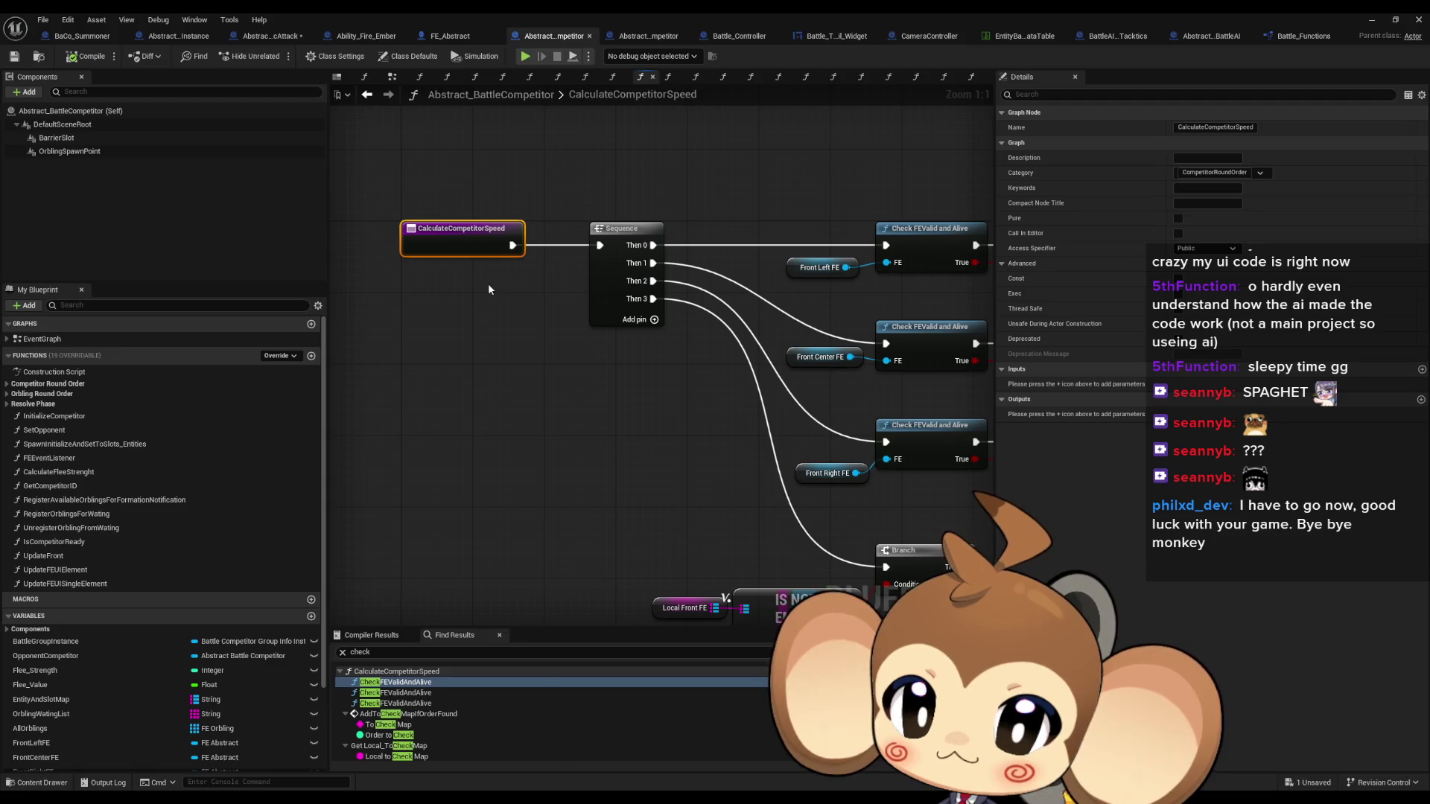
scroll(547, 291, "down", 2)
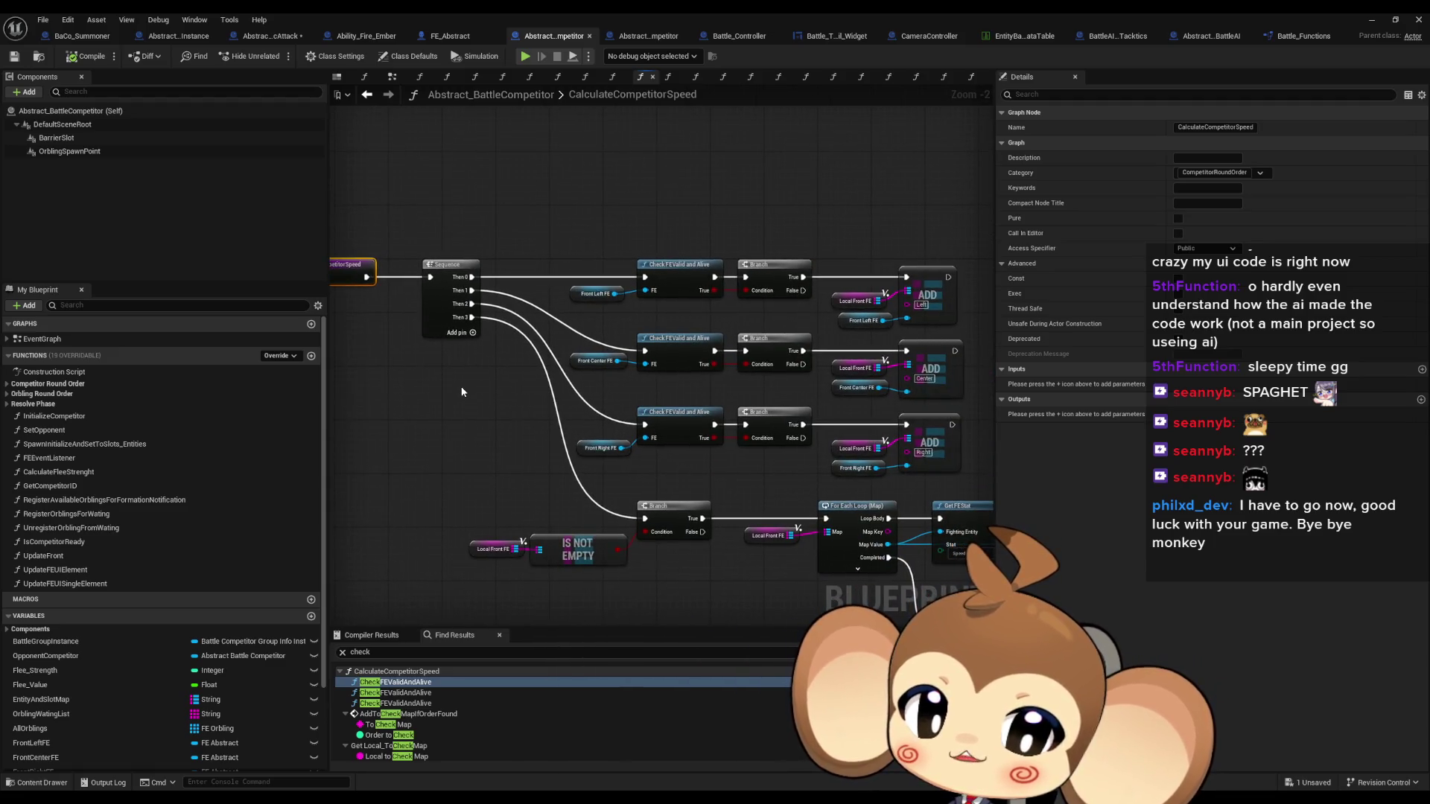
left_click_drag(467, 369, 416, 358)
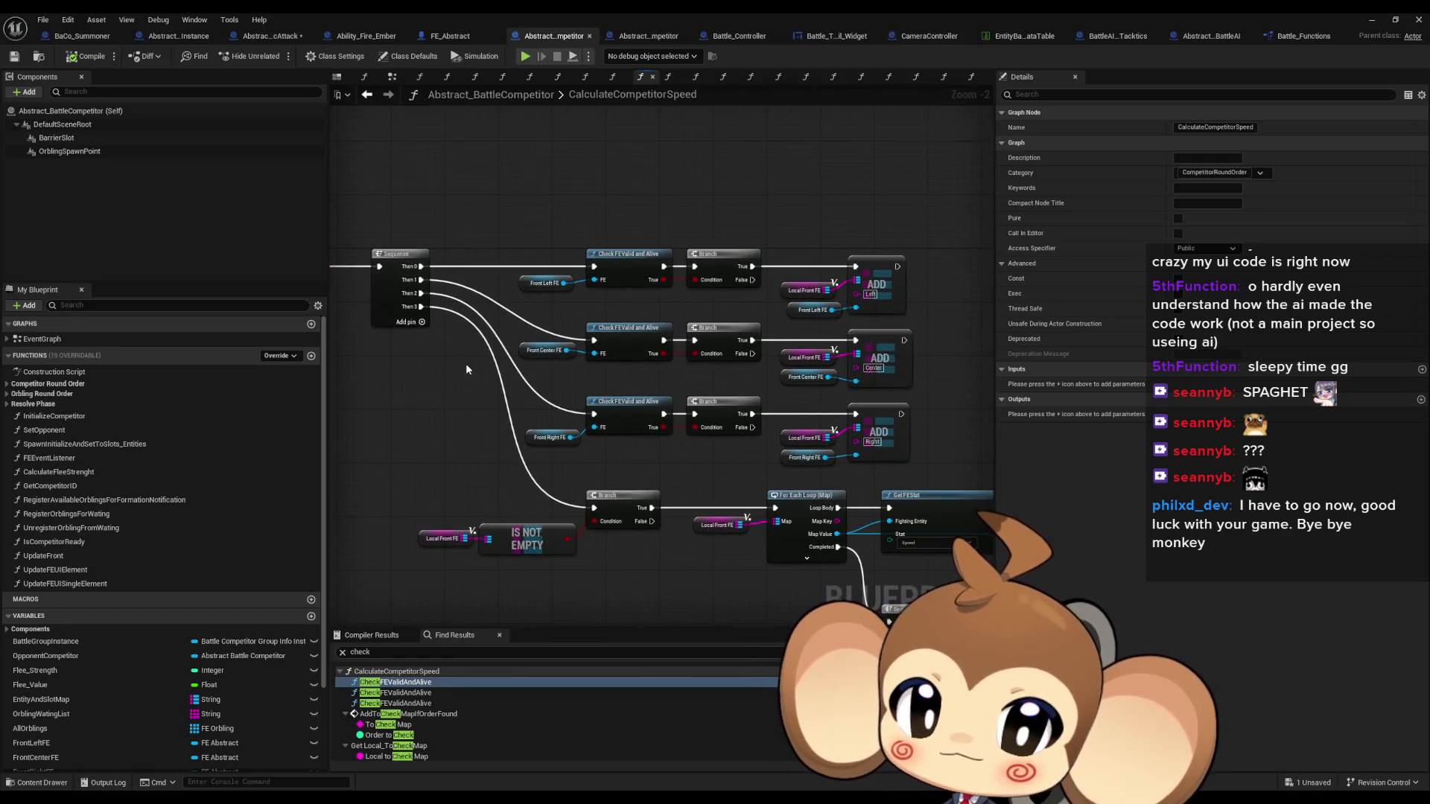
left_click_drag(834, 311, 720, 310)
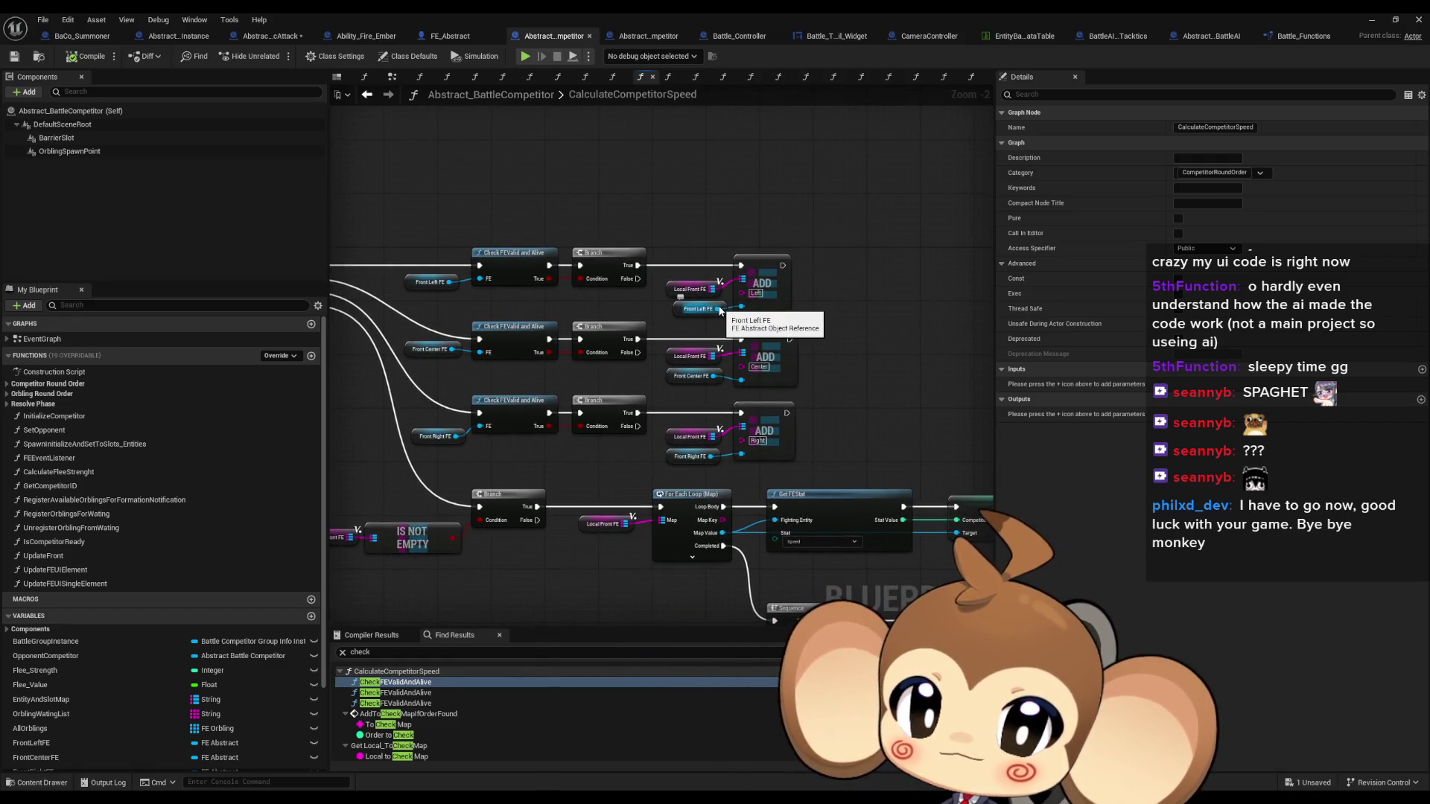
Add a Print String after the upper ADD, wiring the middle and lower ADDs into it
mouse_move(833, 303)
left_mouse_down()
mouse_move(722, 298)
mouse_move(688, 280)
mouse_move(729, 261)
left_mouse_up()
type("print")
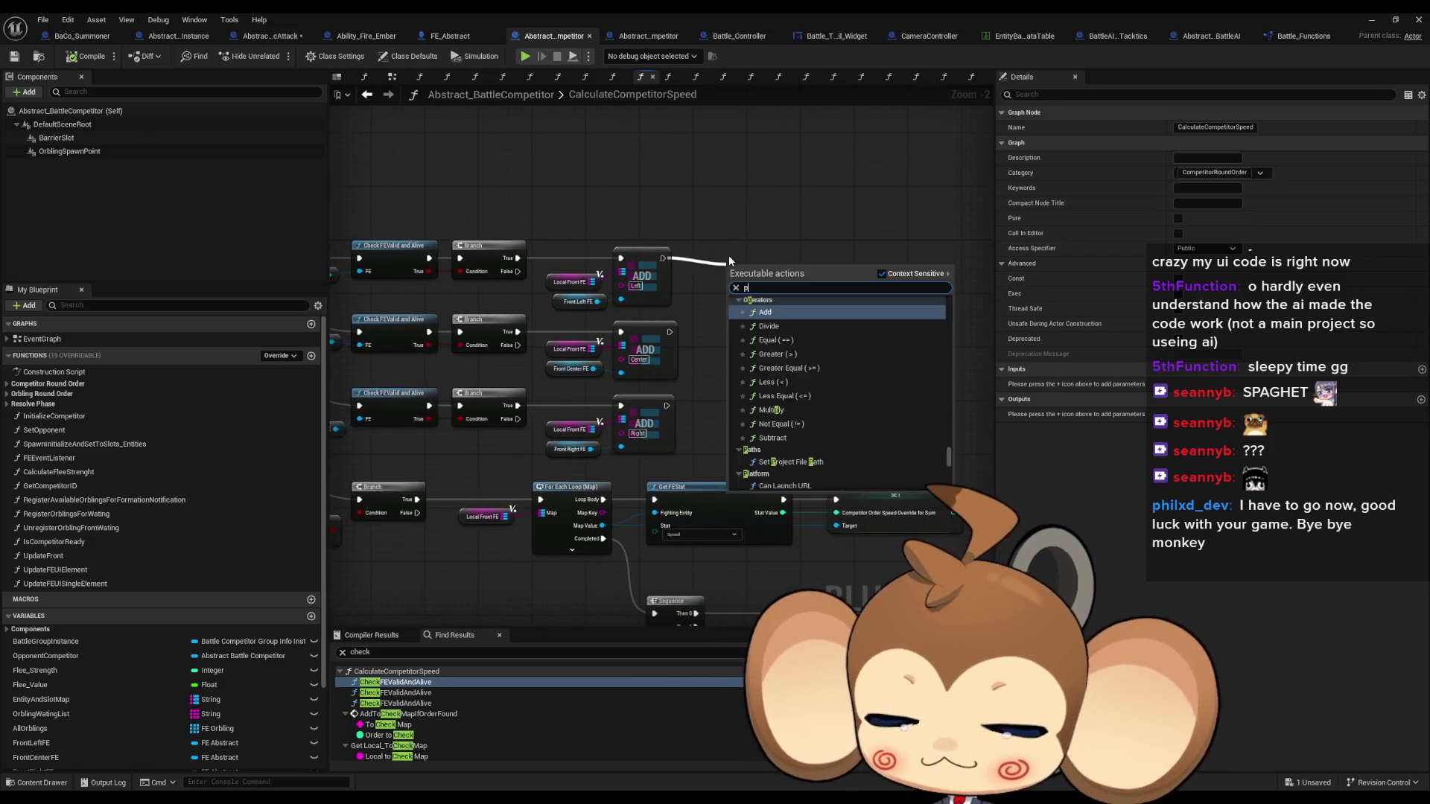
key("Return")
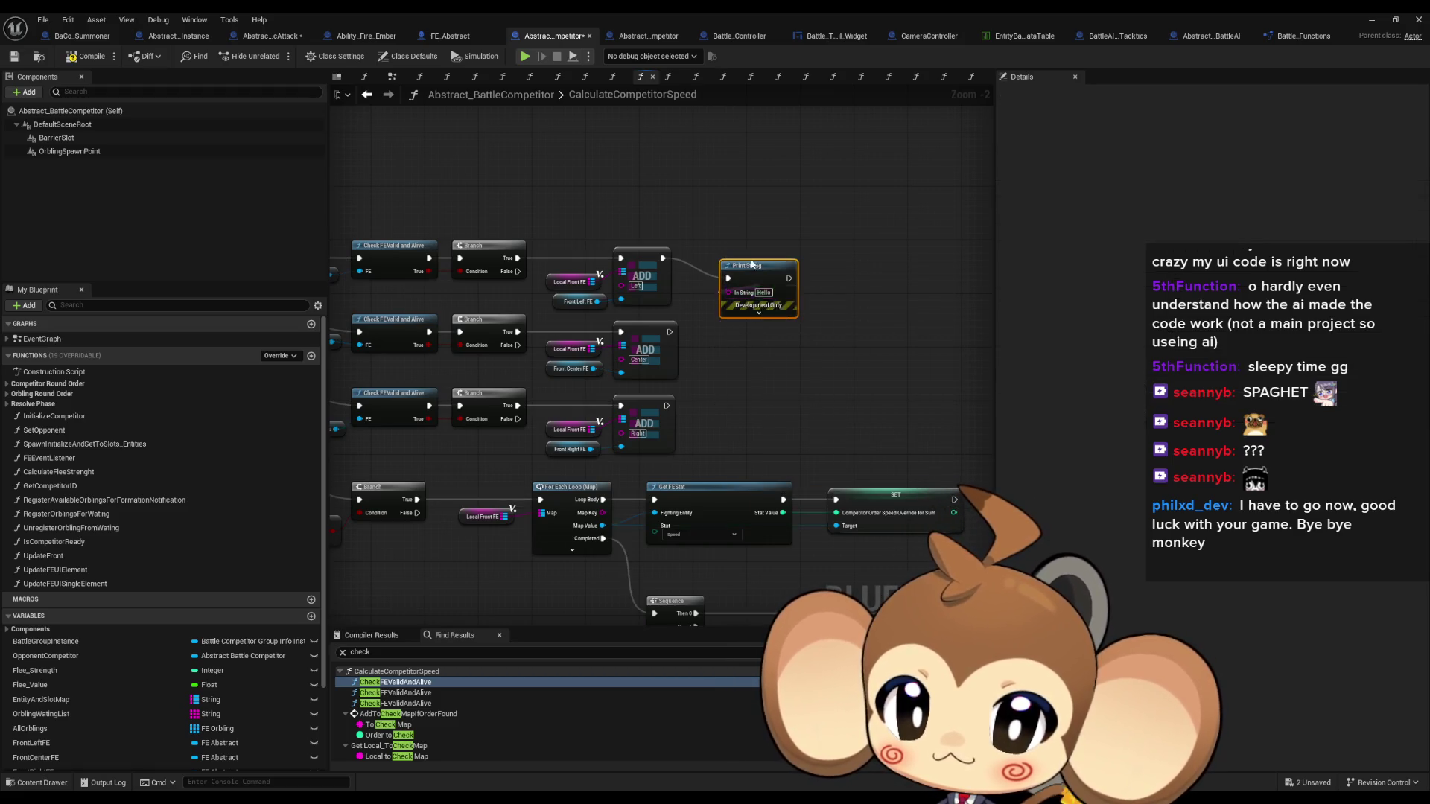
left_click_drag(670, 332, 728, 279)
left_click_drag(670, 412, 728, 278)
left_click(1370, 20)
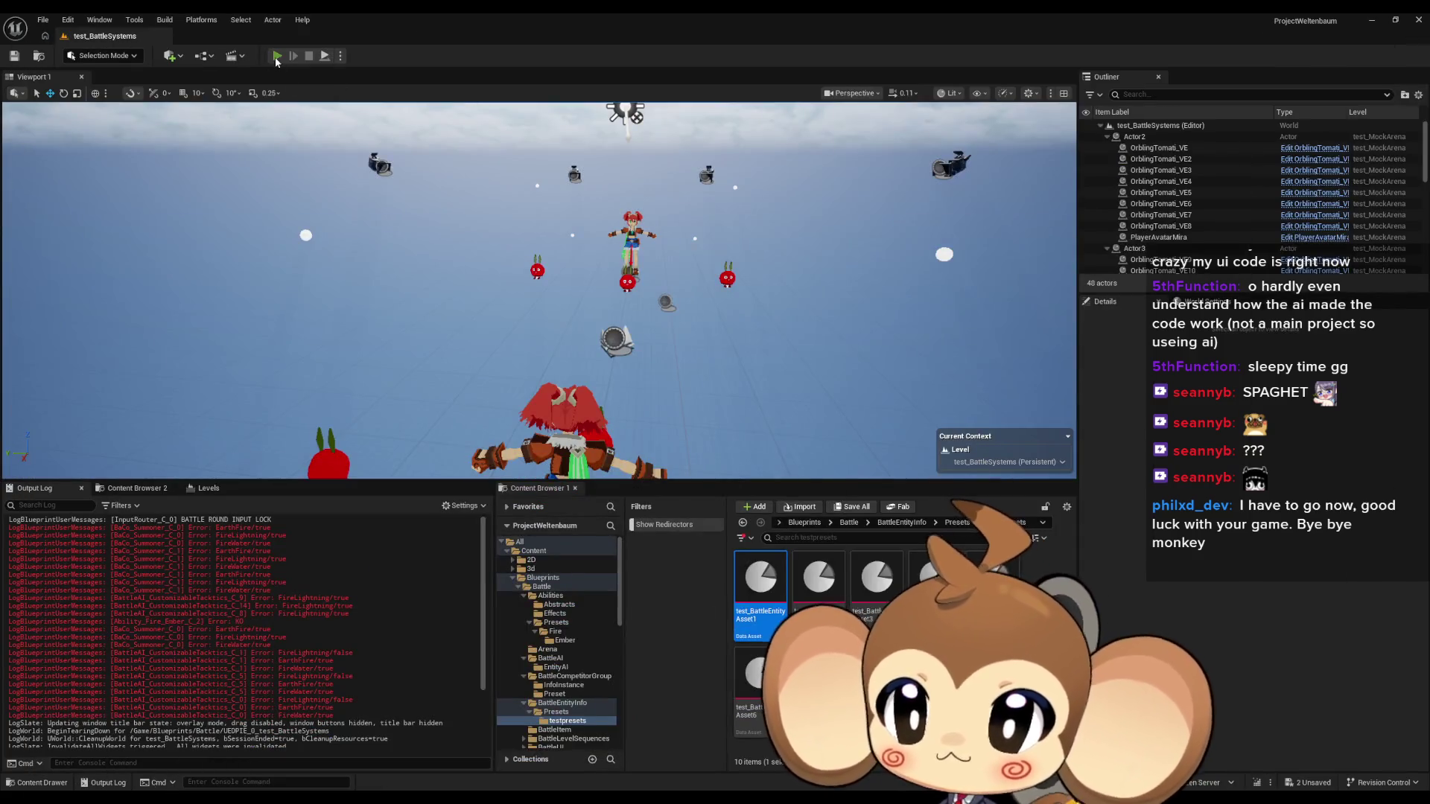
Play-test the battle level with a cleared output log, then return to the Abstract_BattleCompetitor blueprint
key("alt+p")
right_click(294, 571)
left_click(329, 589)
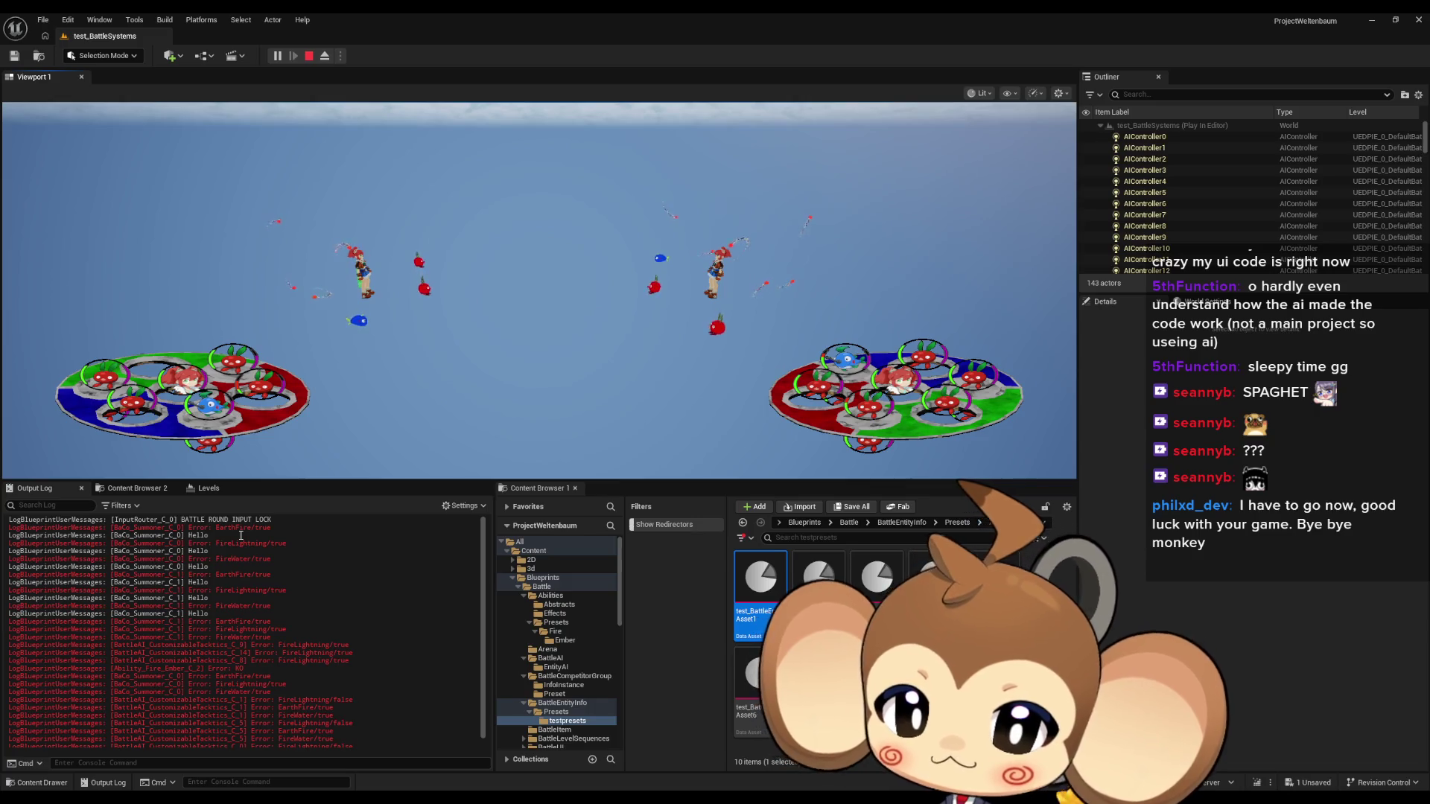
scroll(247, 614, "down", 1)
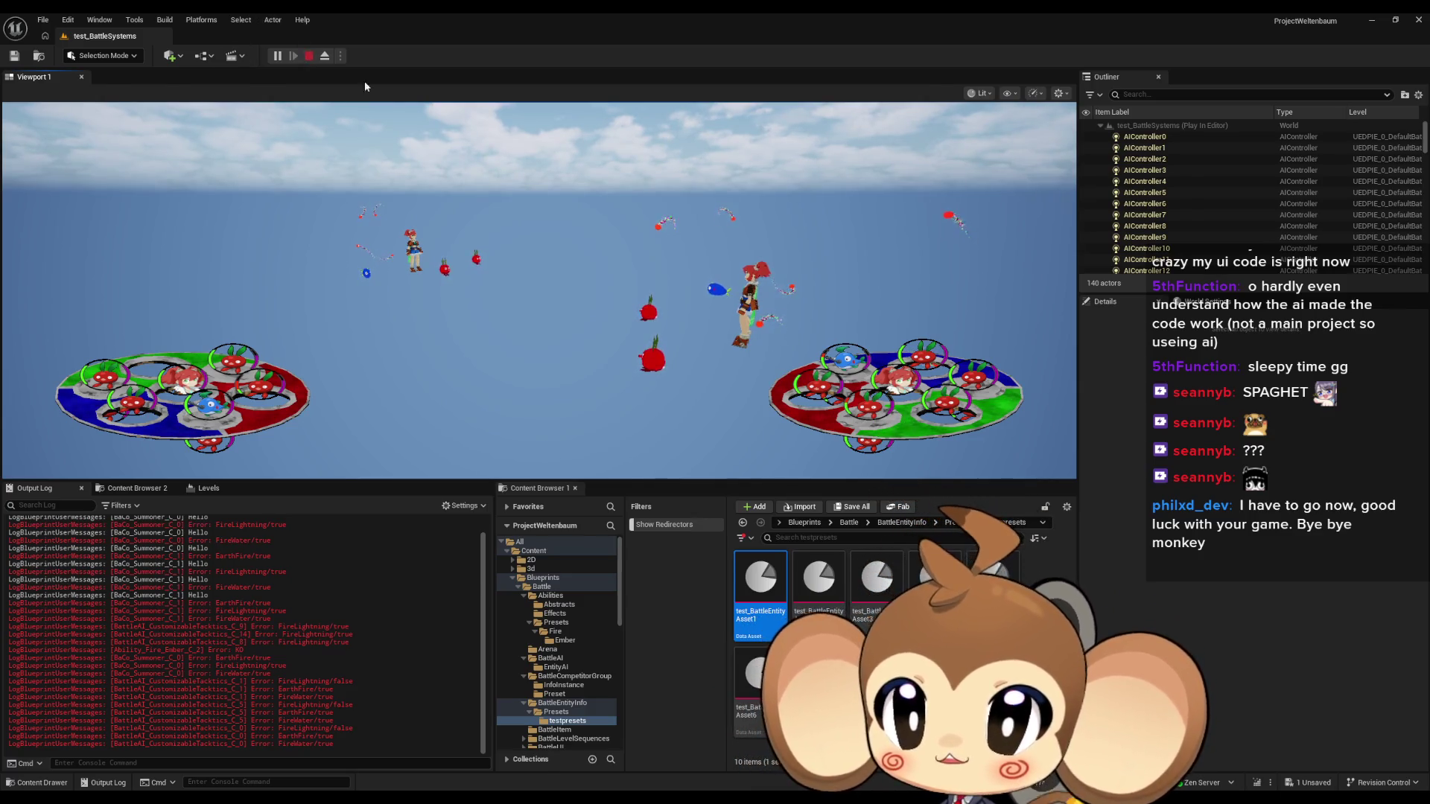
left_click(525, 737)
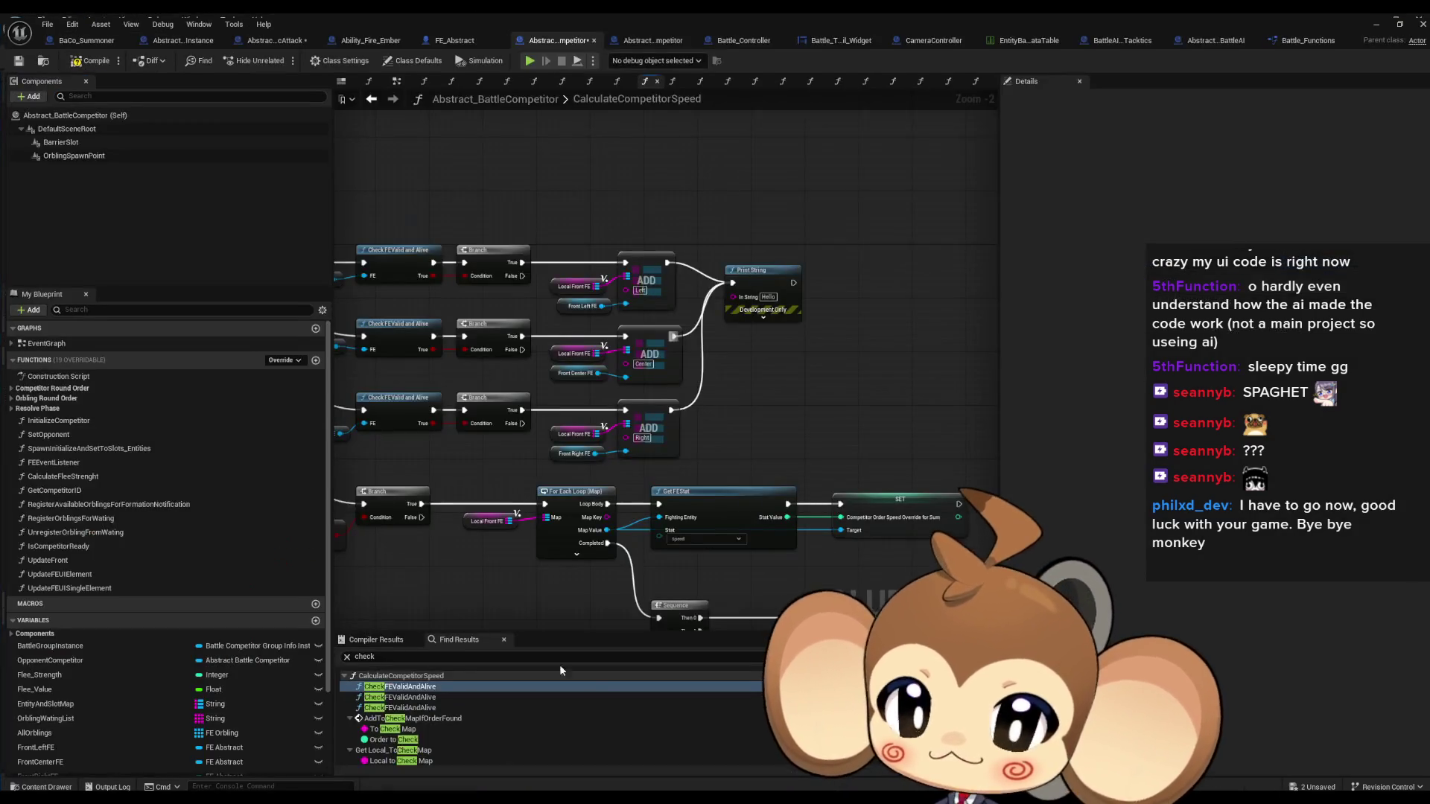
Check the Abstract_SingleMagicAttack and Battle_Functions tabs, then switch to BattleAI_CustomizableTacktics' DecideNextAction graph
scroll(818, 298, "down", 3)
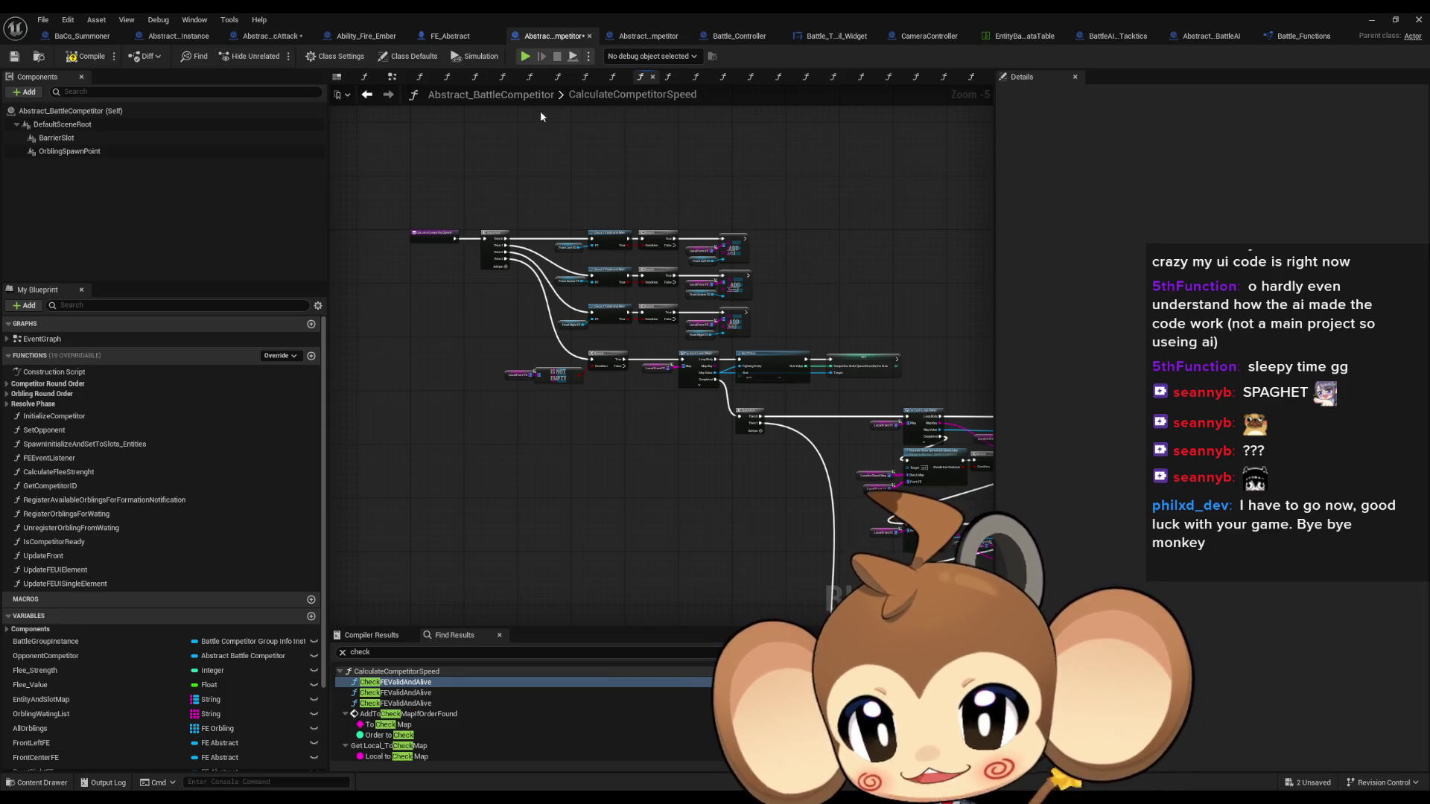
left_click(289, 35)
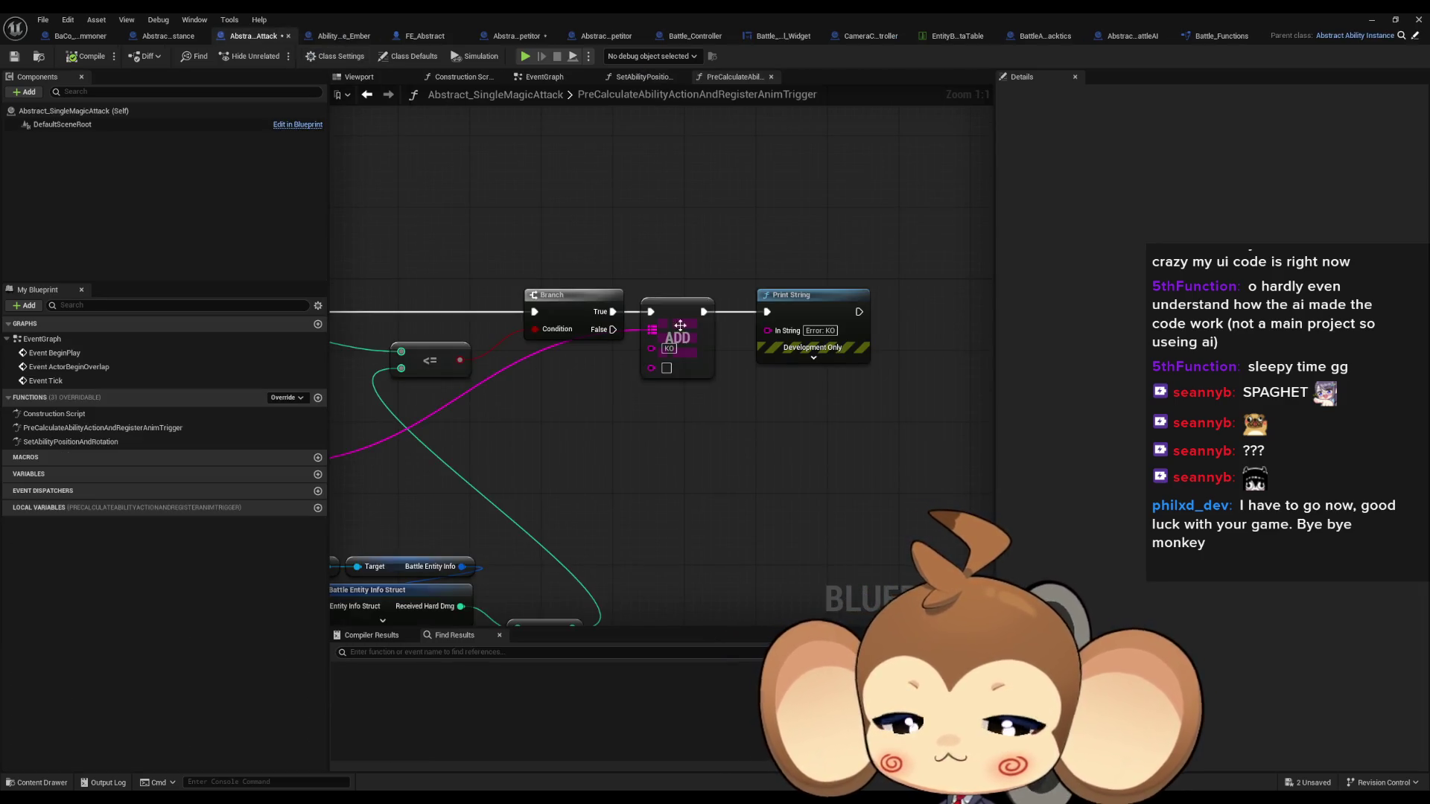
scroll(789, 440, "down", 3)
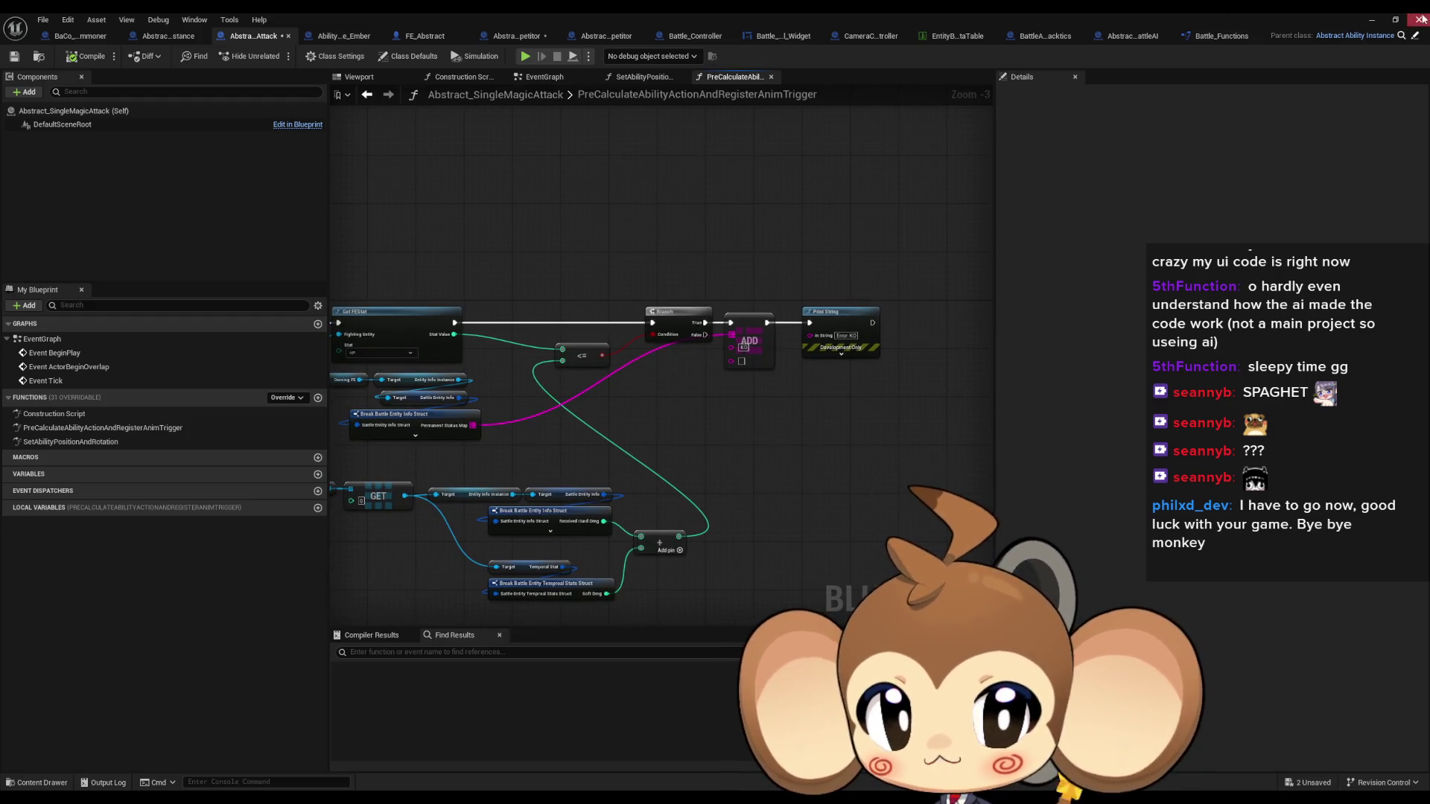
left_click(1371, 20)
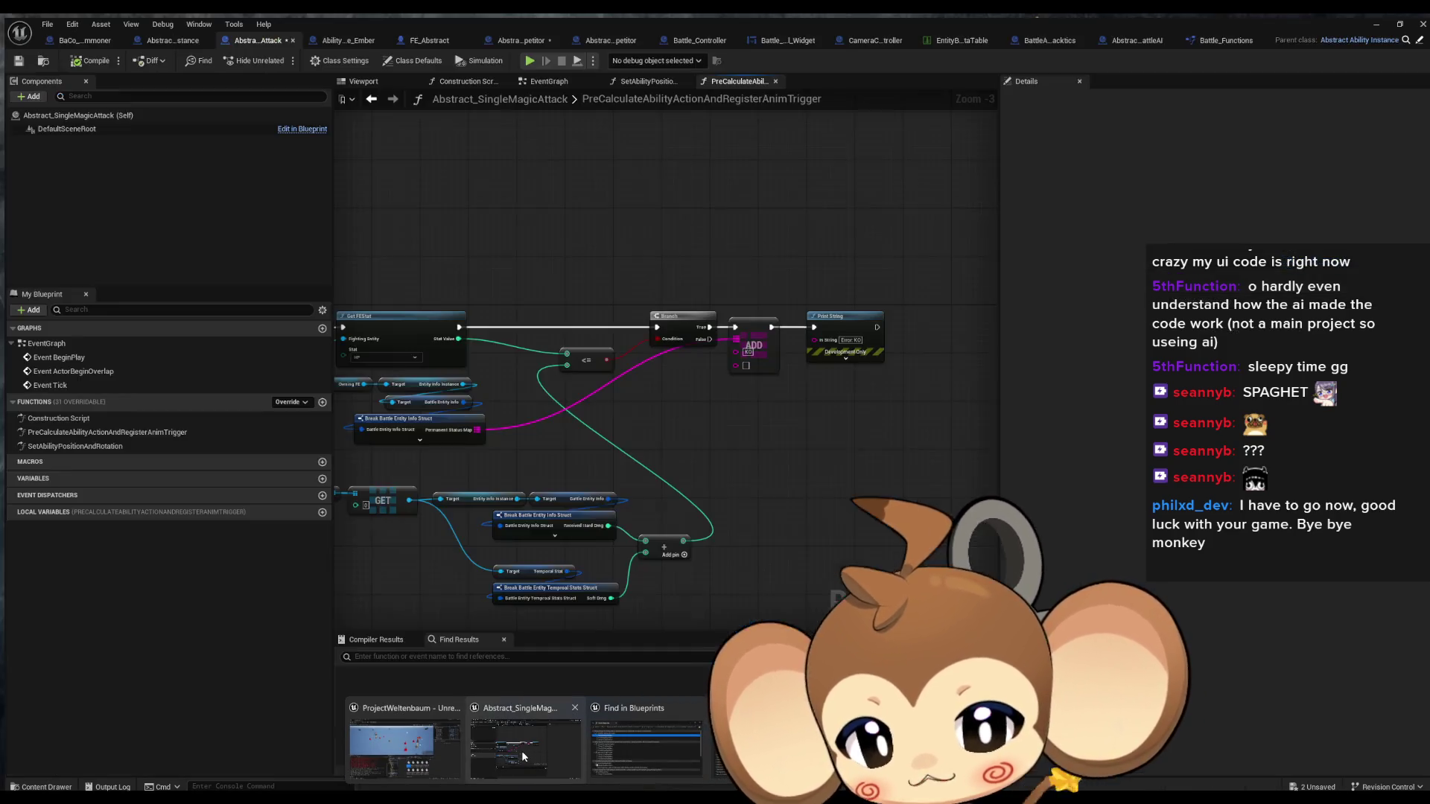
left_click(522, 750)
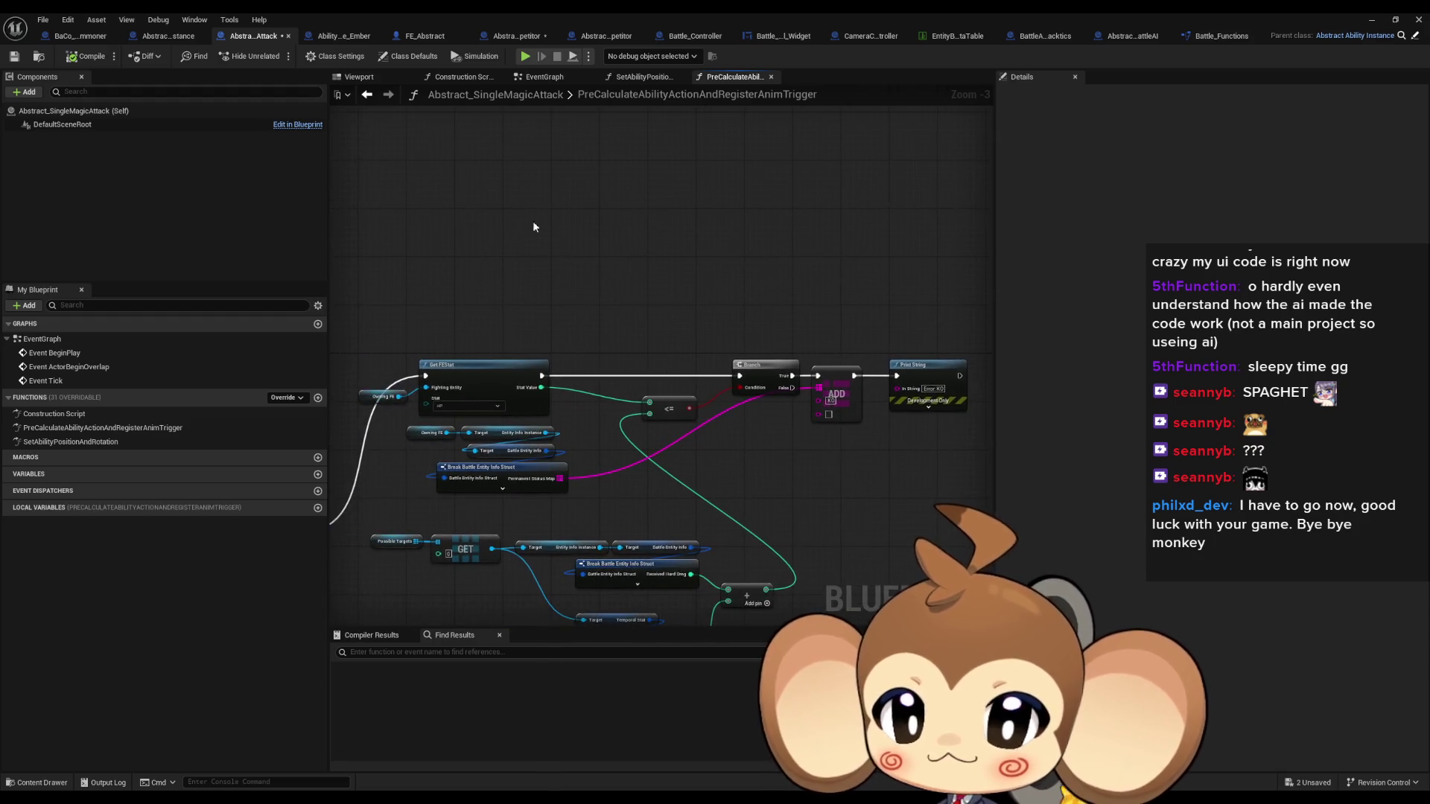
left_click(1227, 36)
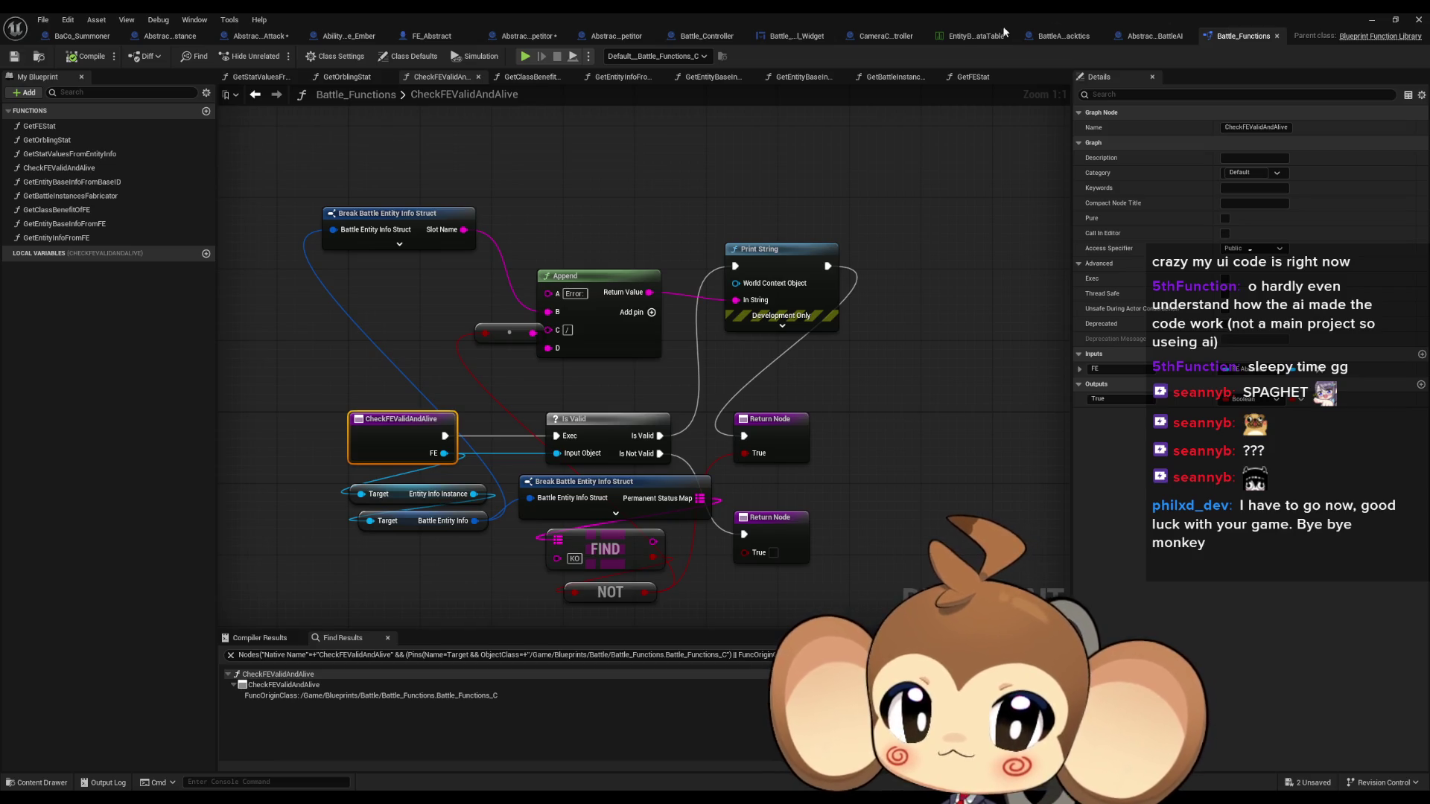
left_click(1065, 36)
scroll(740, 512, "down", 3)
scroll(709, 396, "up", 4)
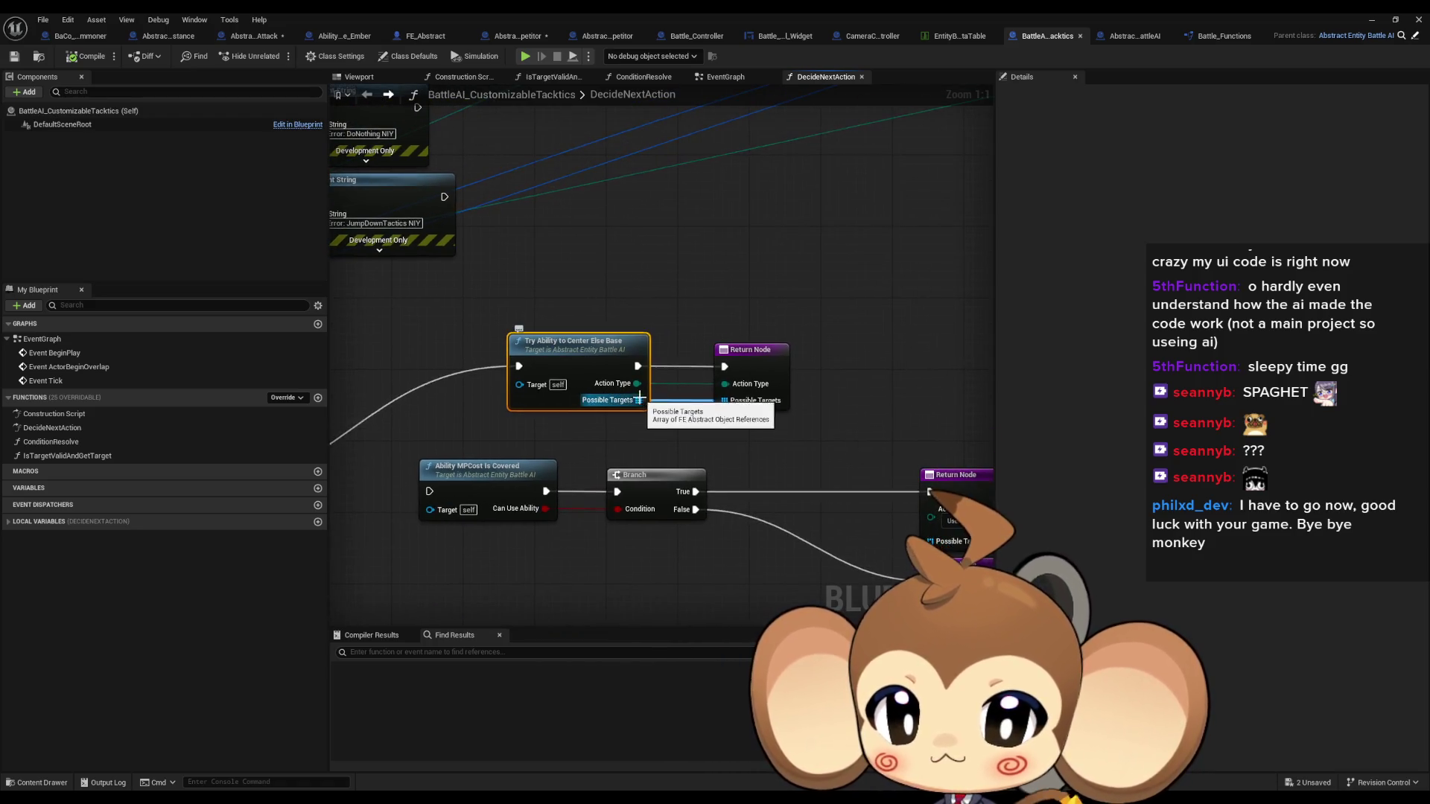
Chain a GET of the first Possible Target into Get Entity Info Instance and Battle Entity Info
mouse_move(639, 401)
left_mouse_down()
mouse_move(655, 280)
mouse_move(670, 288)
mouse_move(578, 257)
mouse_move(682, 264)
left_mouse_up()
type("get")
left_click(704, 389)
type("info")
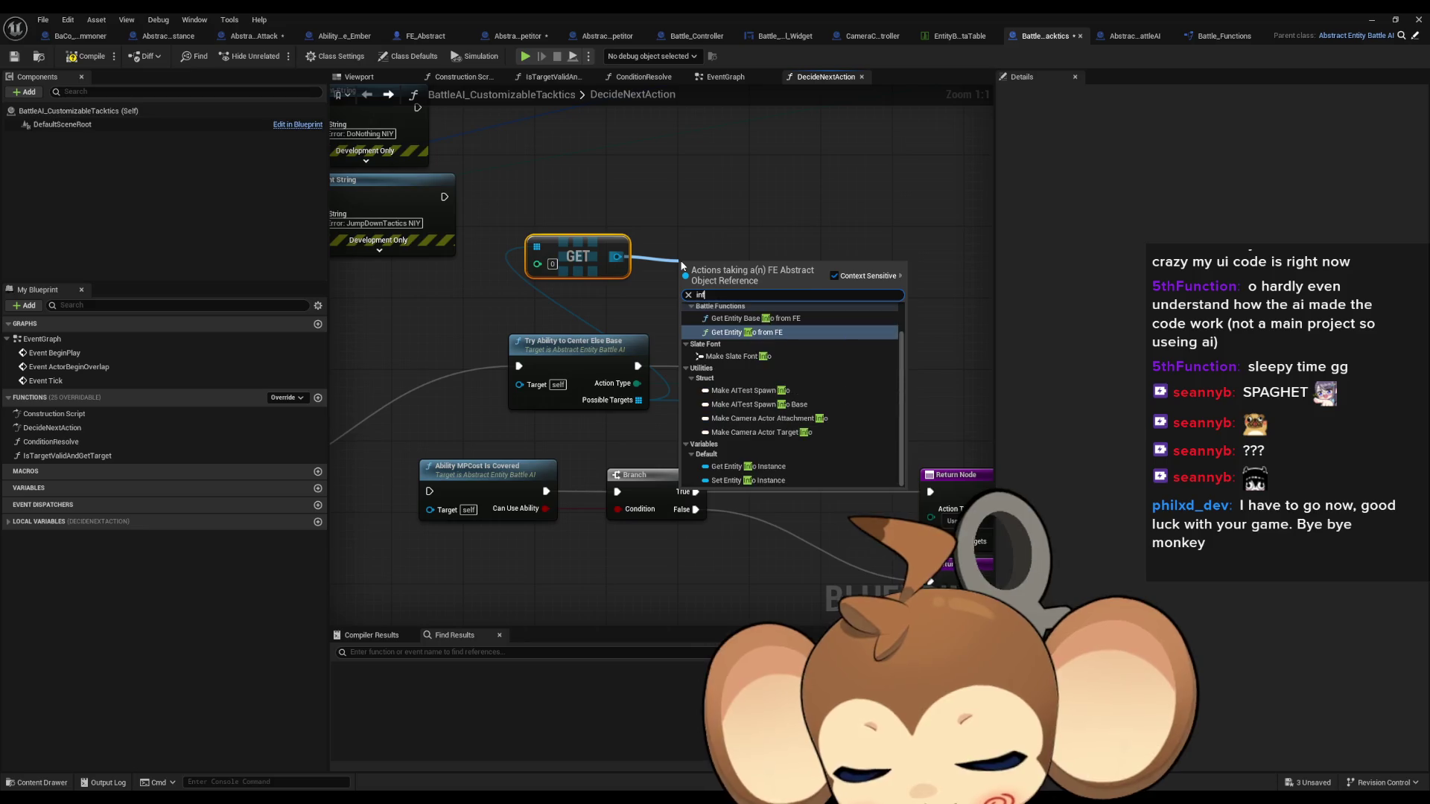
left_click(754, 471)
left_click_drag(803, 263, 791, 298)
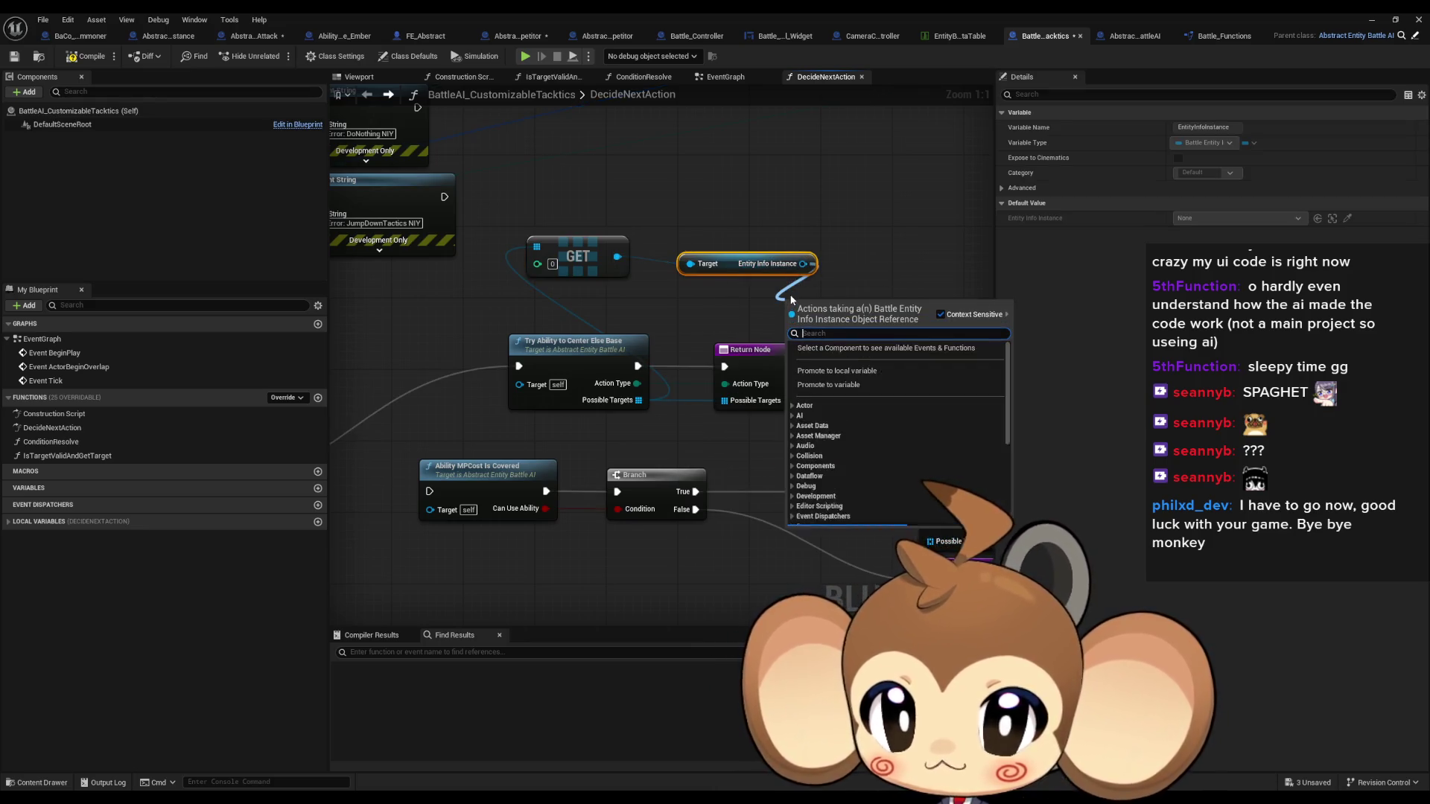
type("ityInfo")
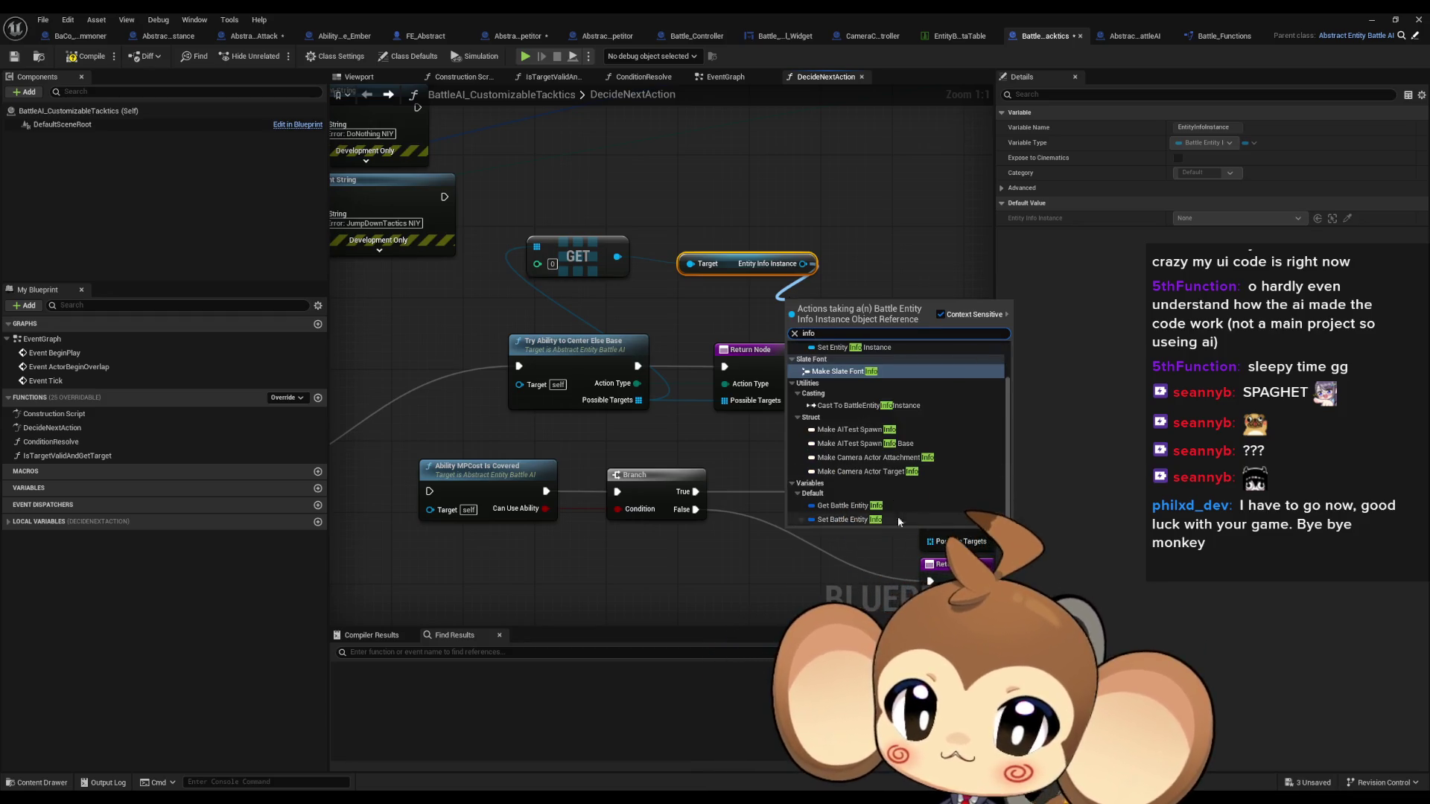
key("Return")
left_click_drag(847, 327, 785, 296)
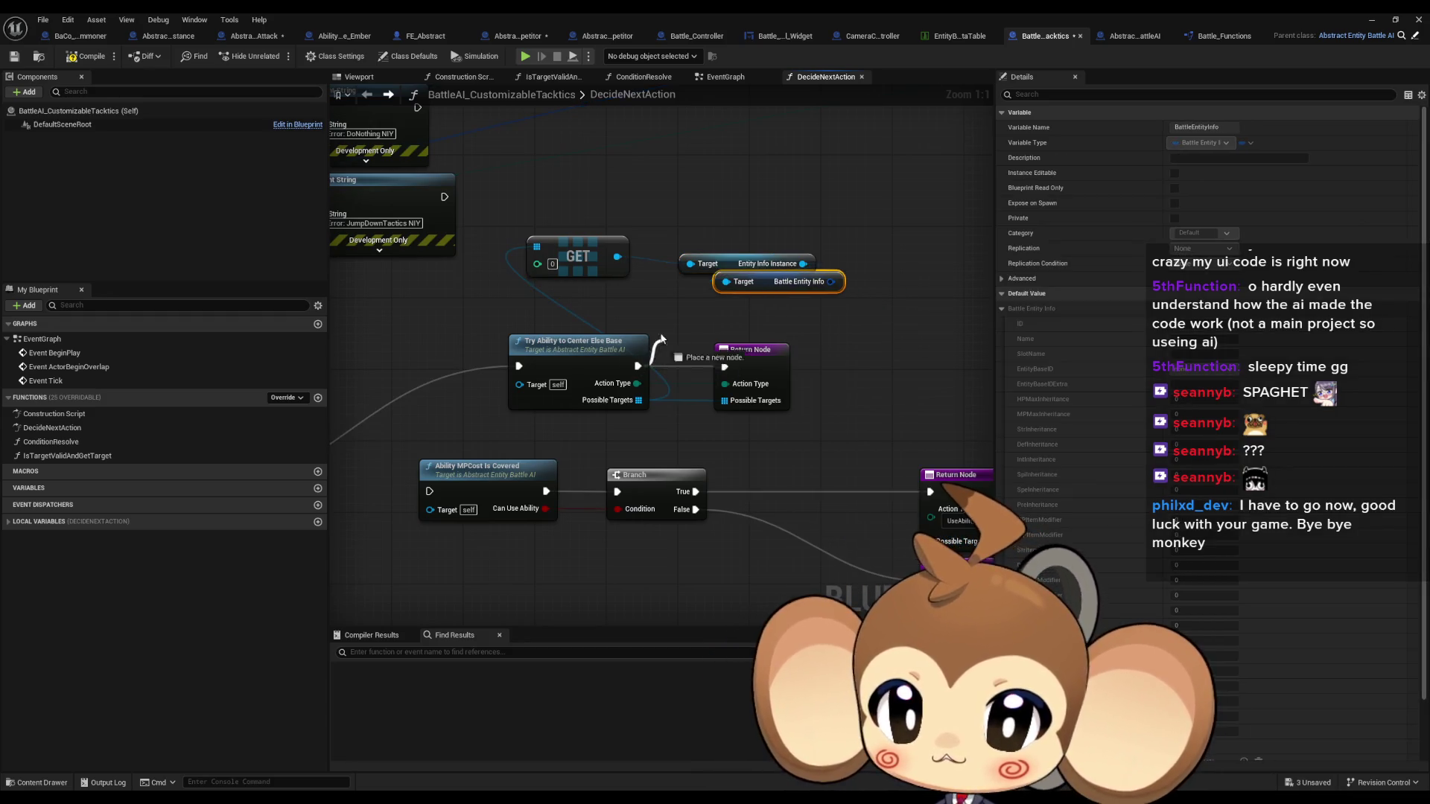
Add a Print String after Try Ability and tidy the getter nodes above it
left_click_drag(637, 366, 657, 311)
type("print")
key("Return")
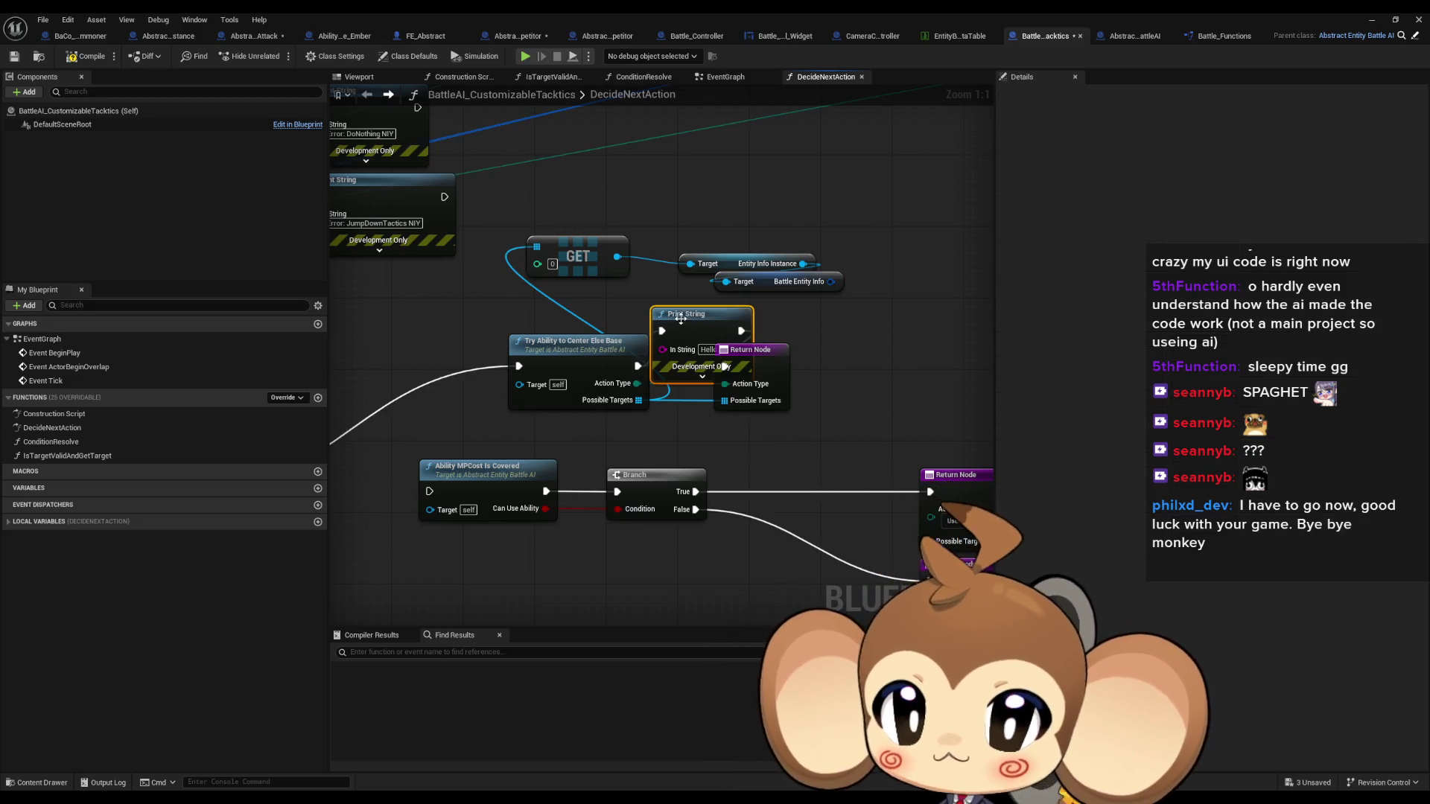
mouse_move(724, 247)
left_mouse_down()
mouse_move(761, 281)
mouse_move(738, 239)
mouse_move(670, 223)
left_mouse_up()
left_click(577, 257, "ctrl")
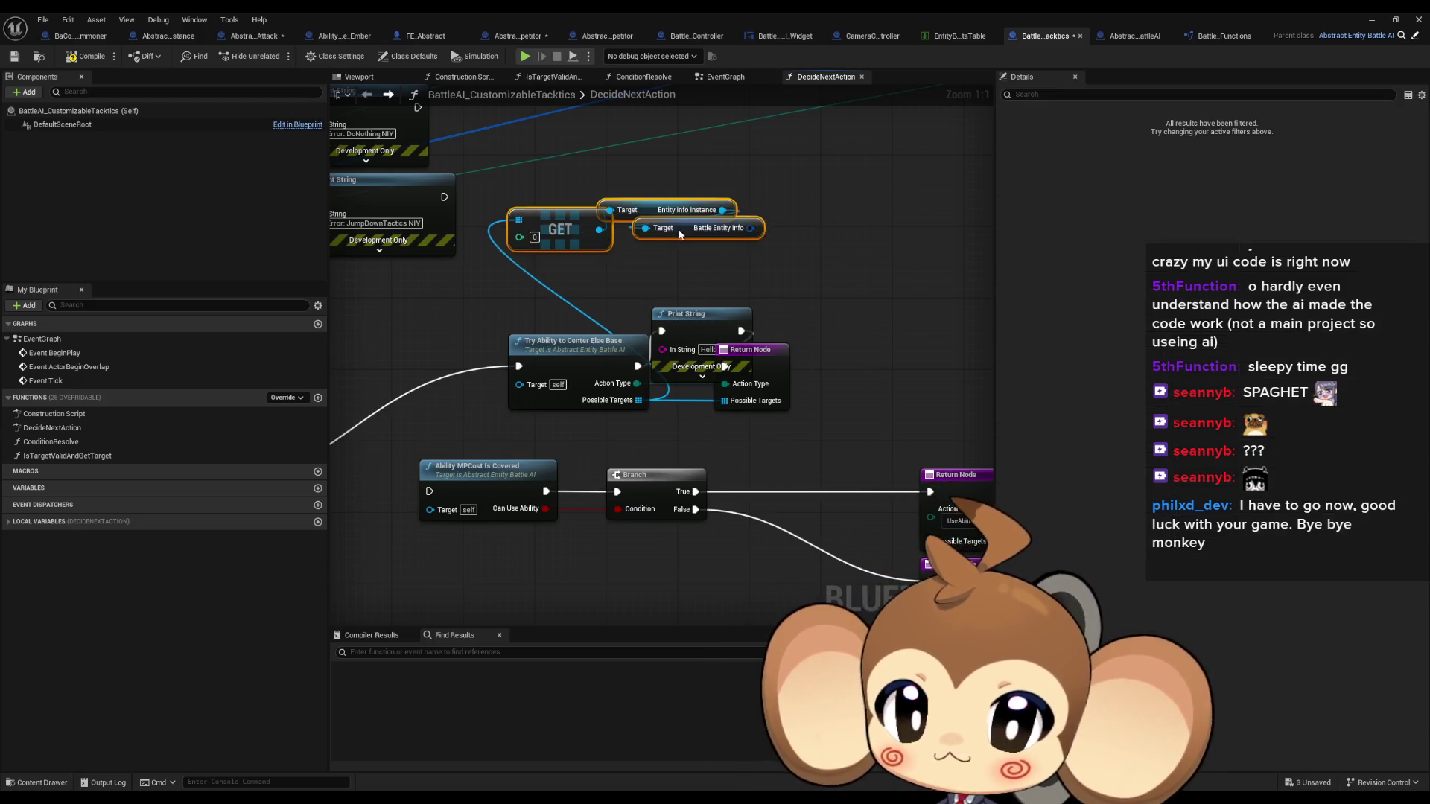
left_click_drag(577, 257, 551, 203)
left_click_drag(708, 317, 698, 254)
Break the Battle Entity Info struct, exposing only Slot Name, and feed it toward the printed message
left_click_drag(741, 201, 822, 209)
type("break")
left_click(873, 279)
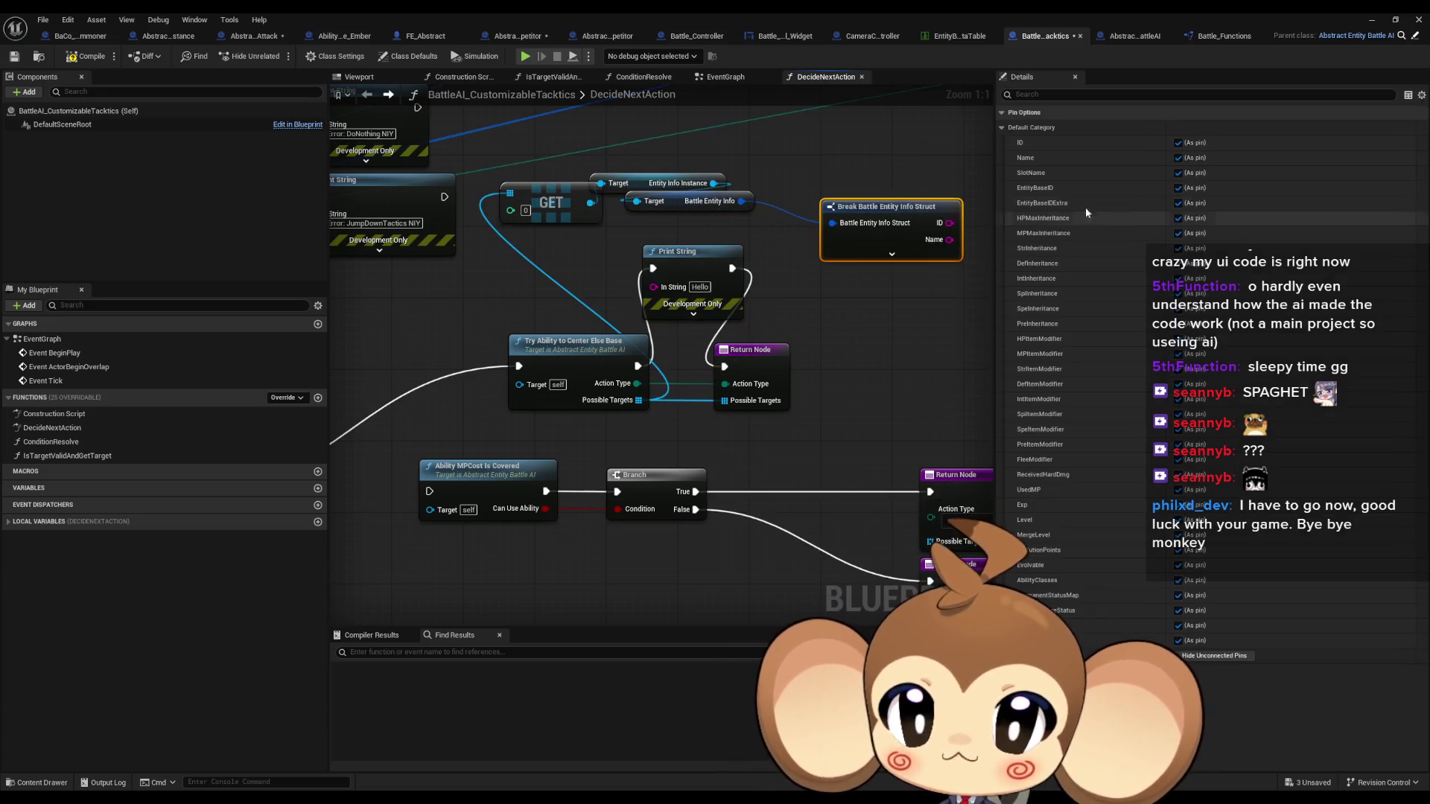
left_click(1177, 173)
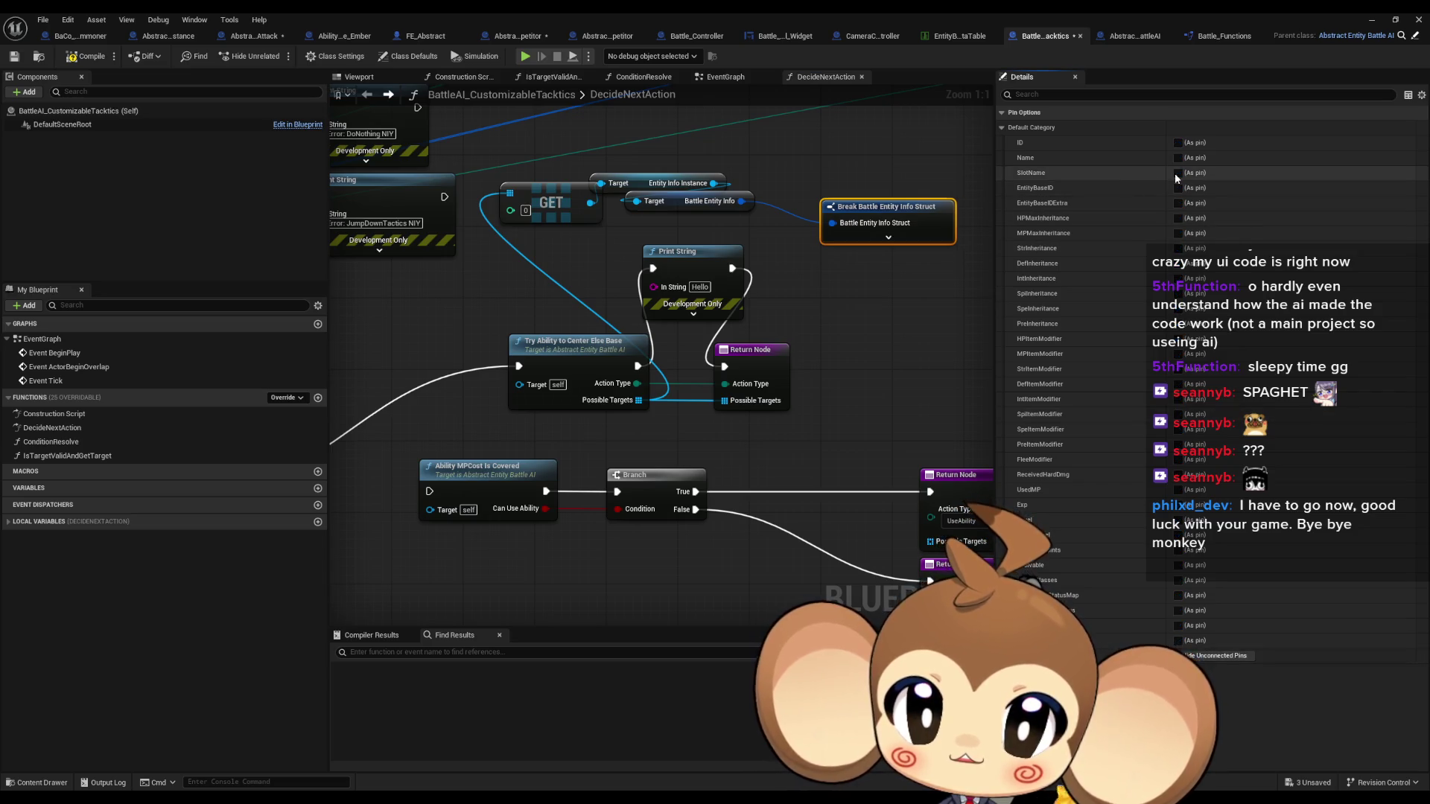
mouse_move(962, 222)
left_mouse_down()
mouse_move(653, 286)
mouse_move(874, 325)
left_mouse_up()
Build the message with an Append of 'Warning: target is' plus the Slot Name
type("append")
key("Return")
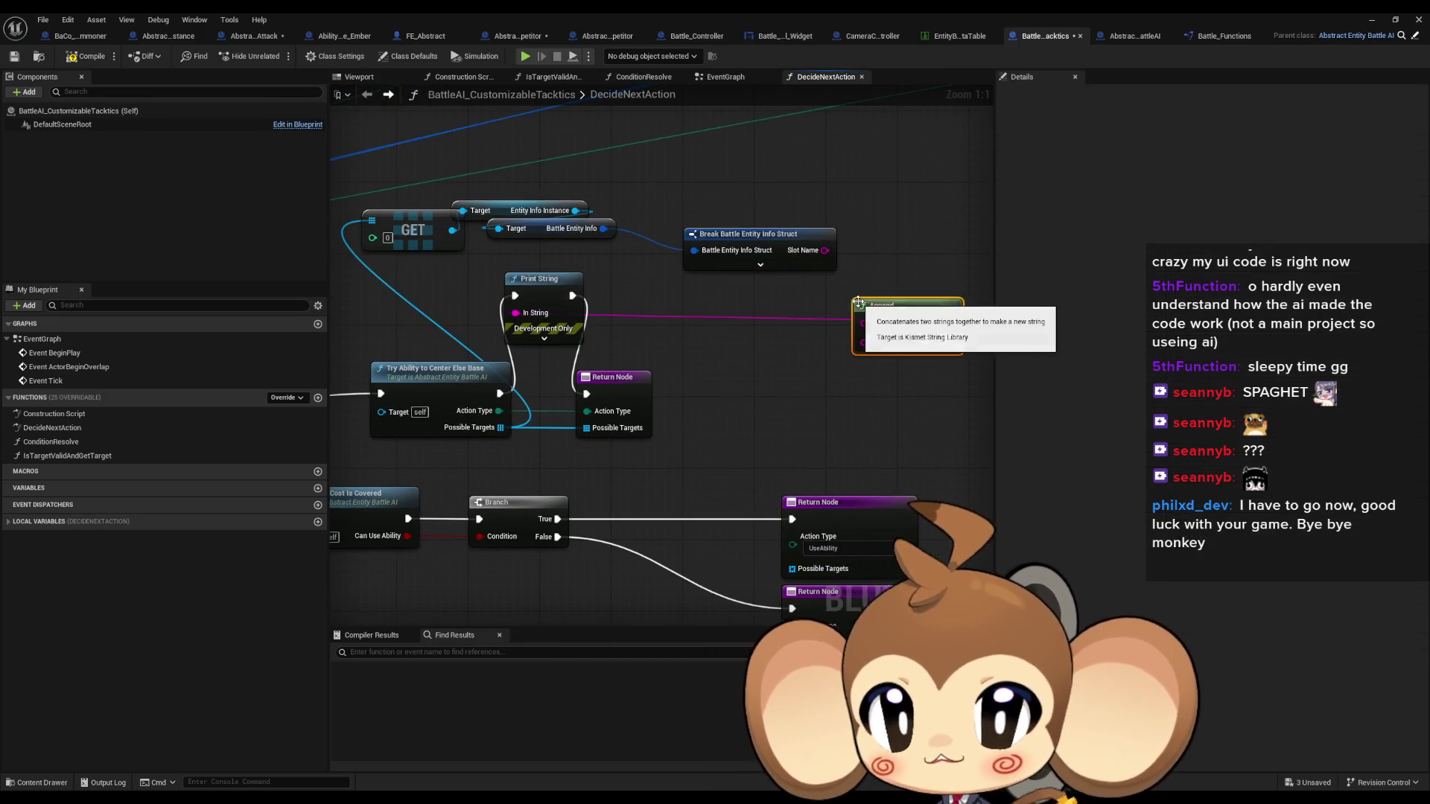
left_click(886, 323)
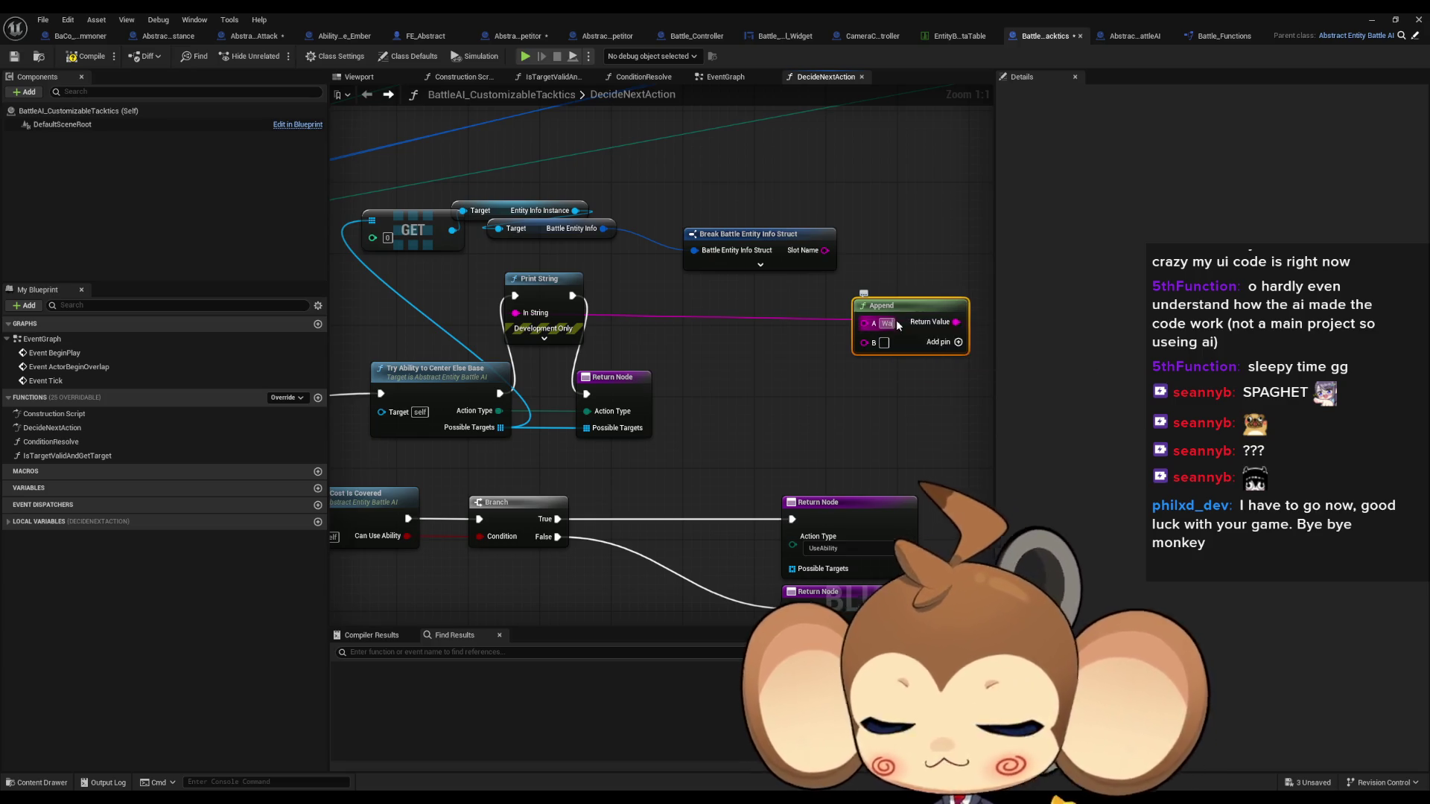
type("Warning: target is")
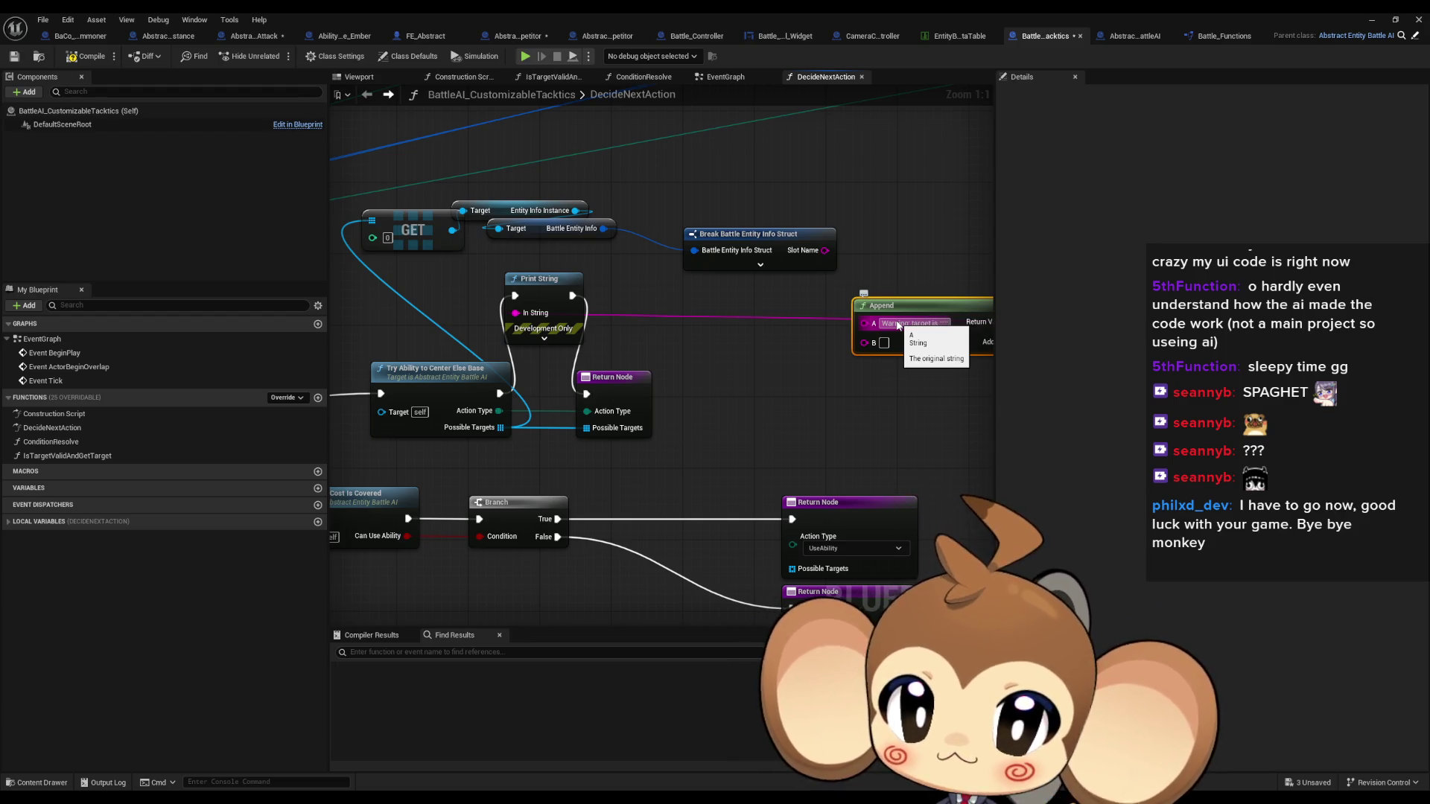
left_click_drag(863, 342, 820, 238)
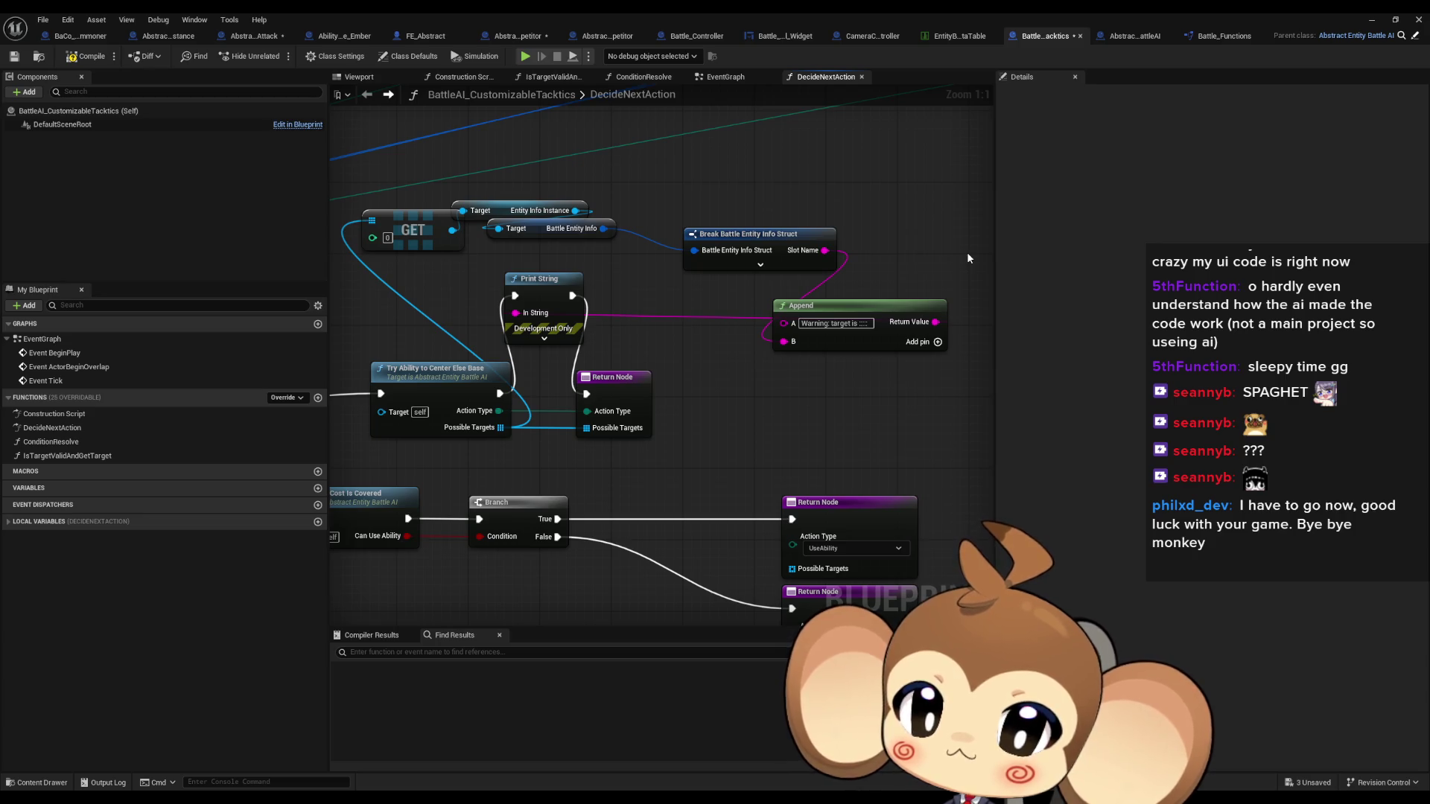
left_click(1373, 21)
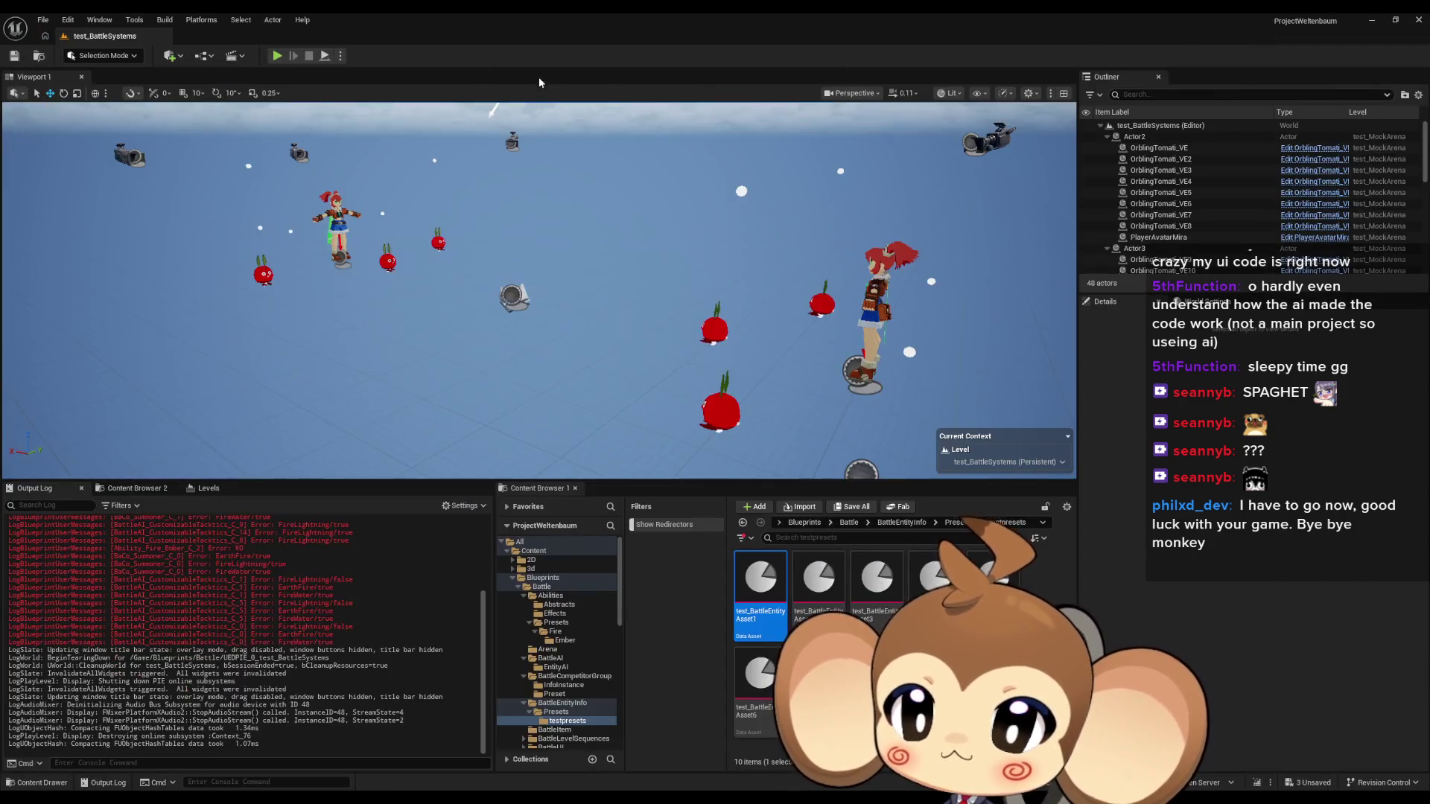
Start a Play-In-Editor test of test_BattleSystems and clear the Output Log
left_click(277, 57)
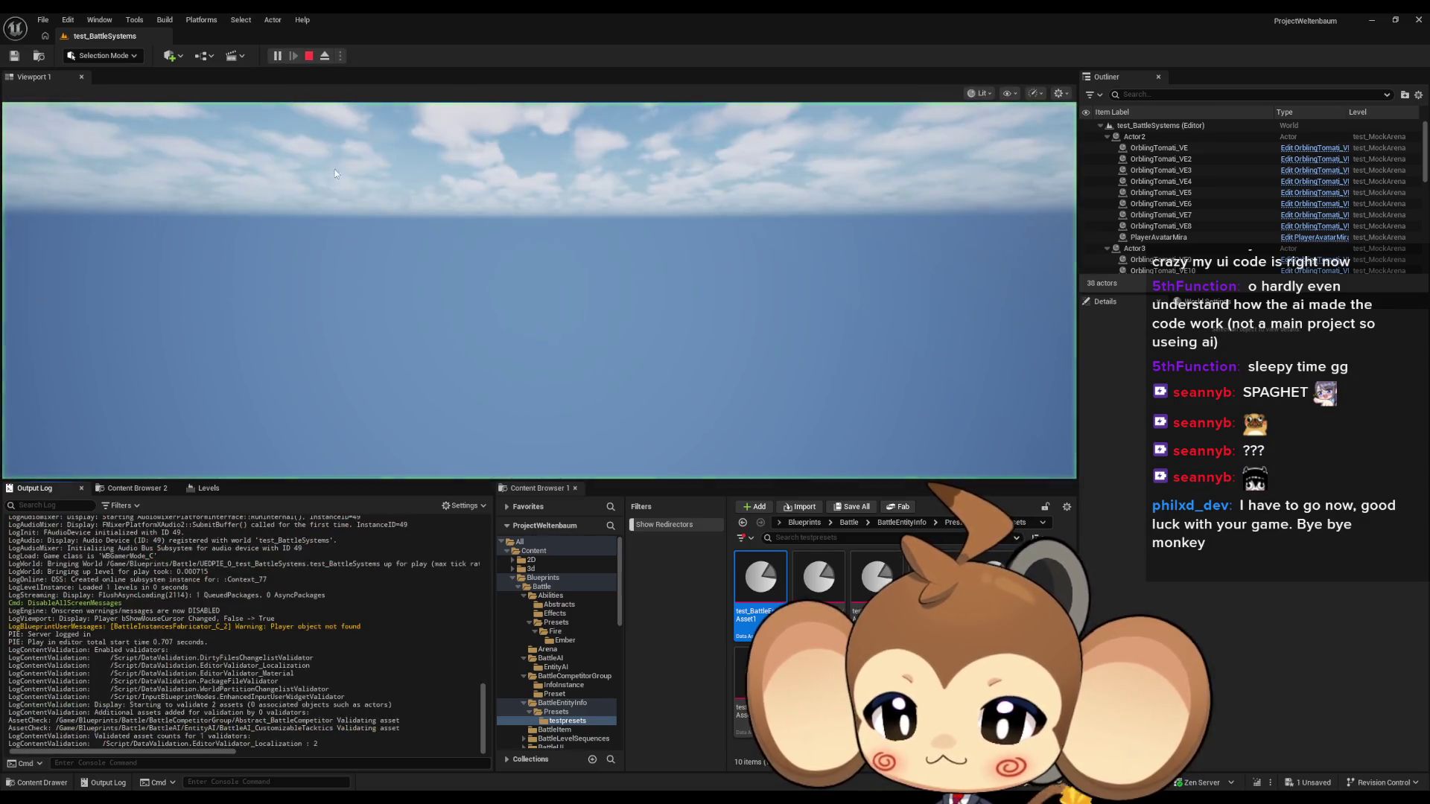
right_click(317, 586)
left_click(342, 598)
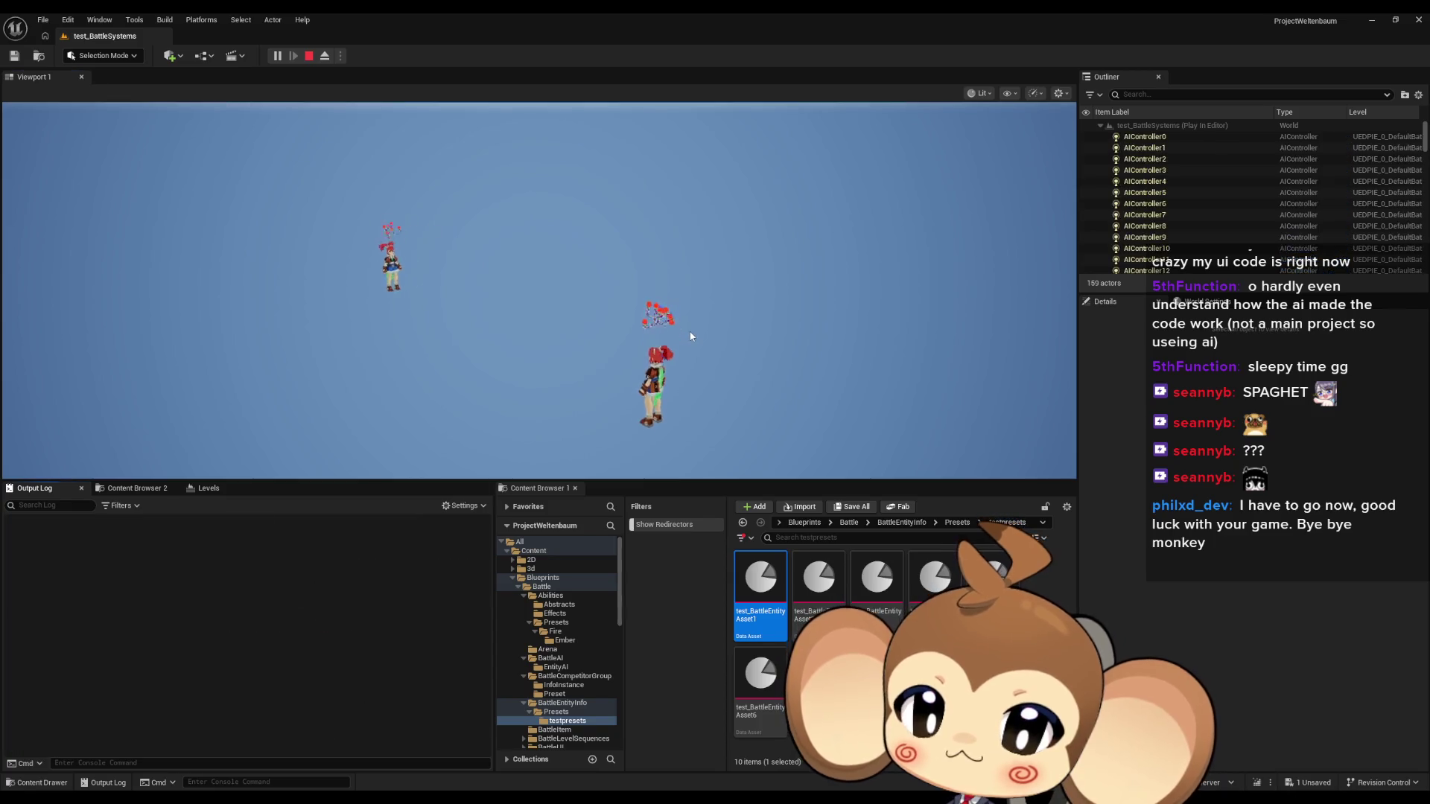
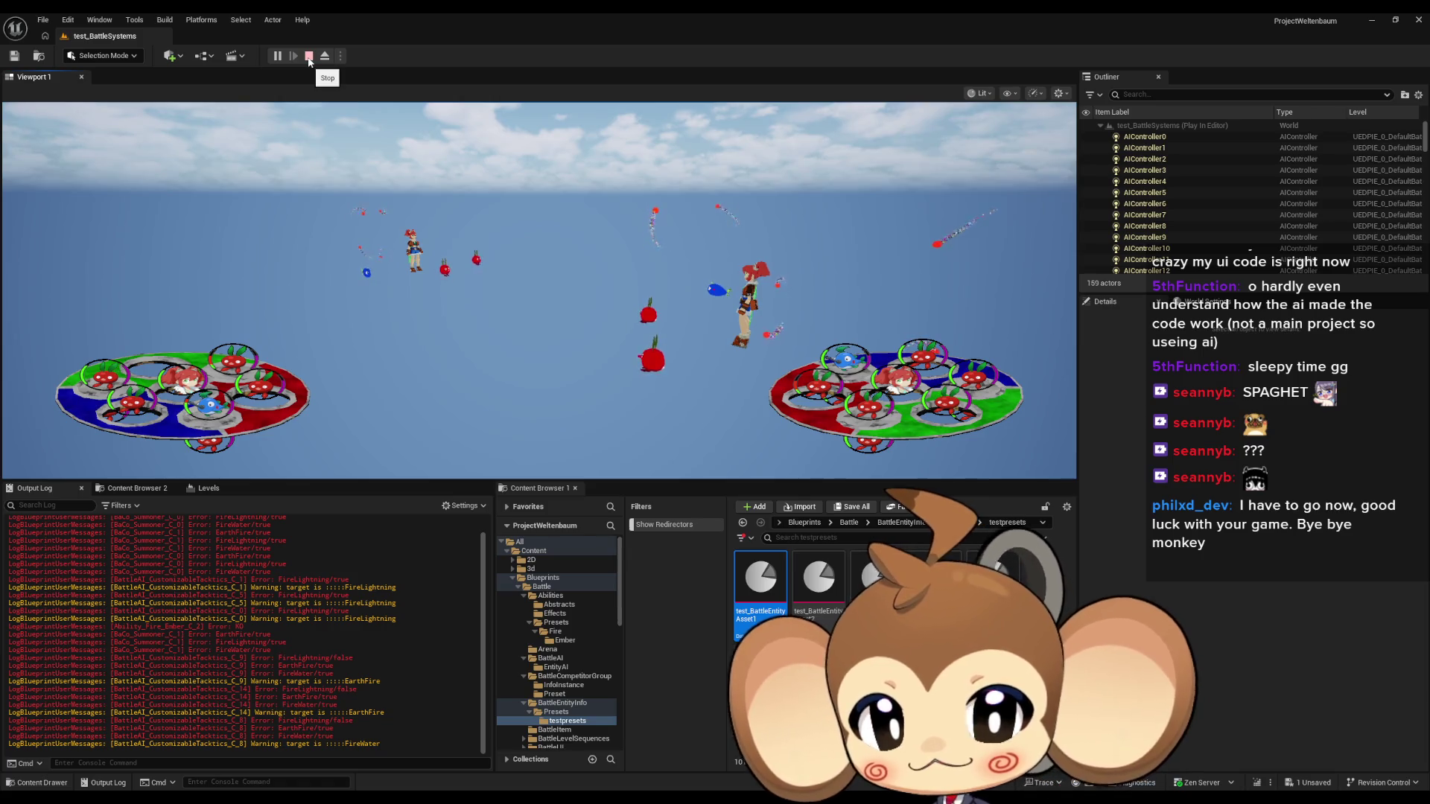
Stop the play session and wire Try Ability's execution straight to DecideNextAction's Return Node
left_click(309, 57)
left_click(539, 757)
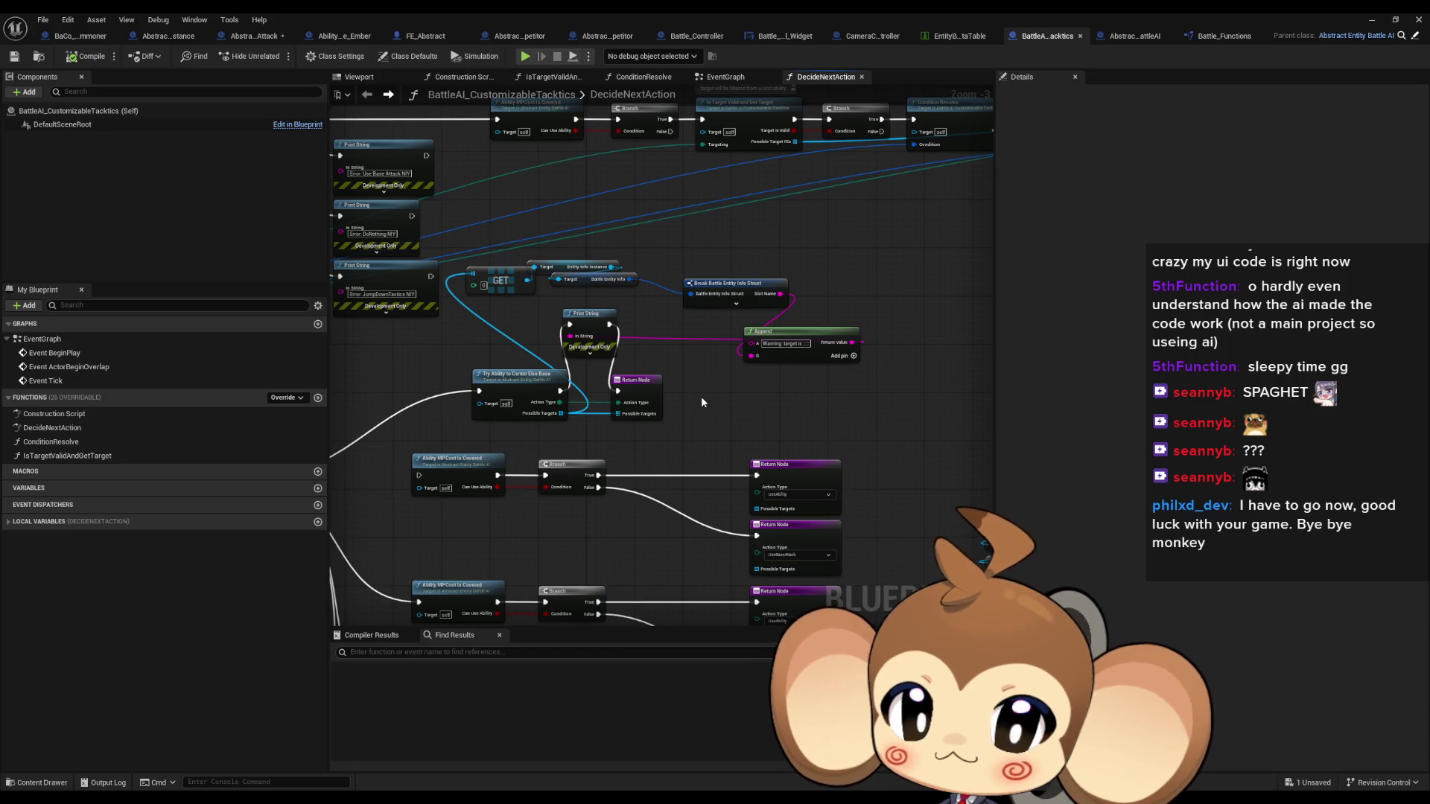
left_click_drag(702, 402, 799, 382)
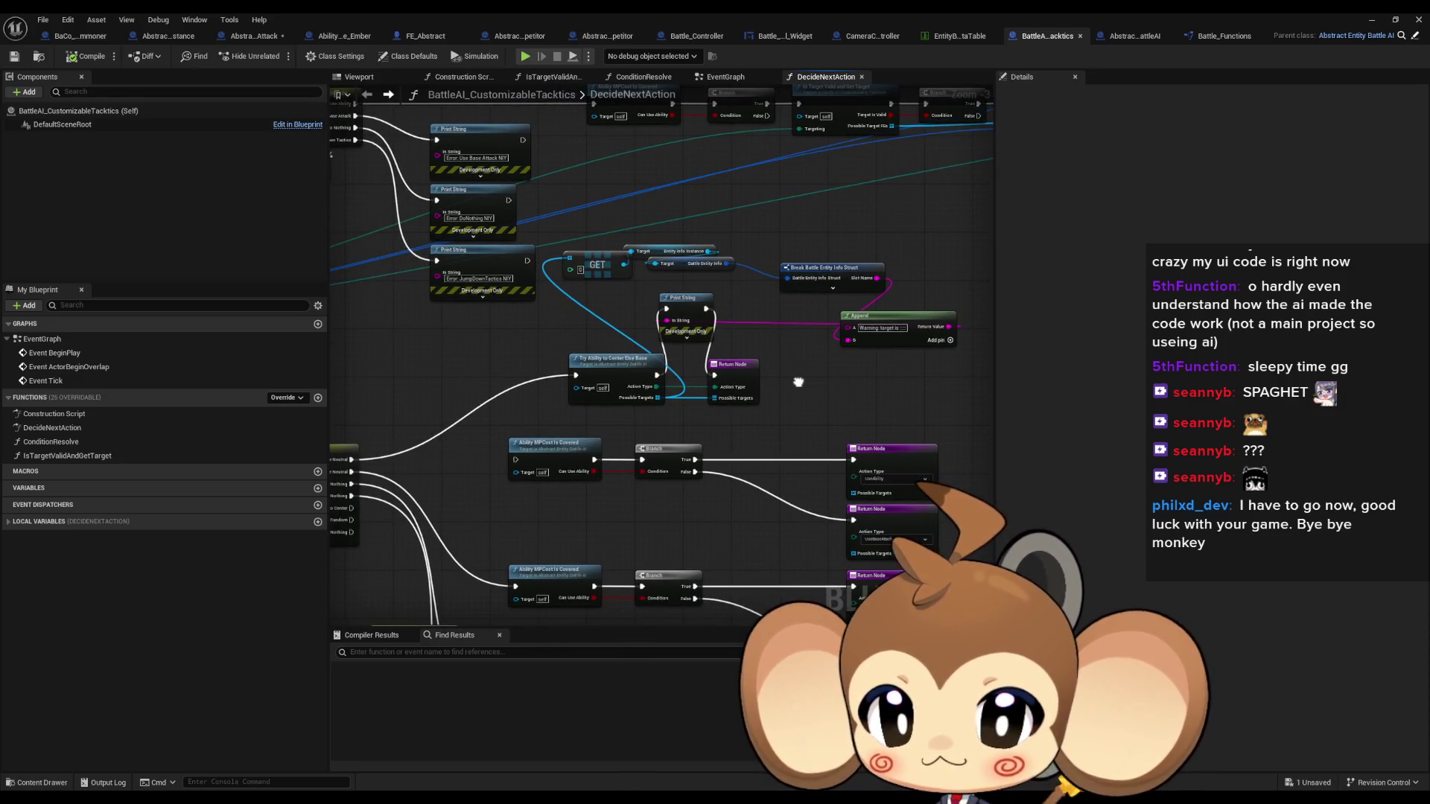
left_click_drag(779, 390, 784, 386)
left_click_drag(696, 379, 754, 378)
Delete the GET, Print String and Append debug nodes, then review the remaining Switch, Sequence and loop nodes
mouse_move(636, 230)
left_mouse_down()
mouse_move(909, 329)
mouse_move(981, 376)
left_mouse_up()
key("Delete")
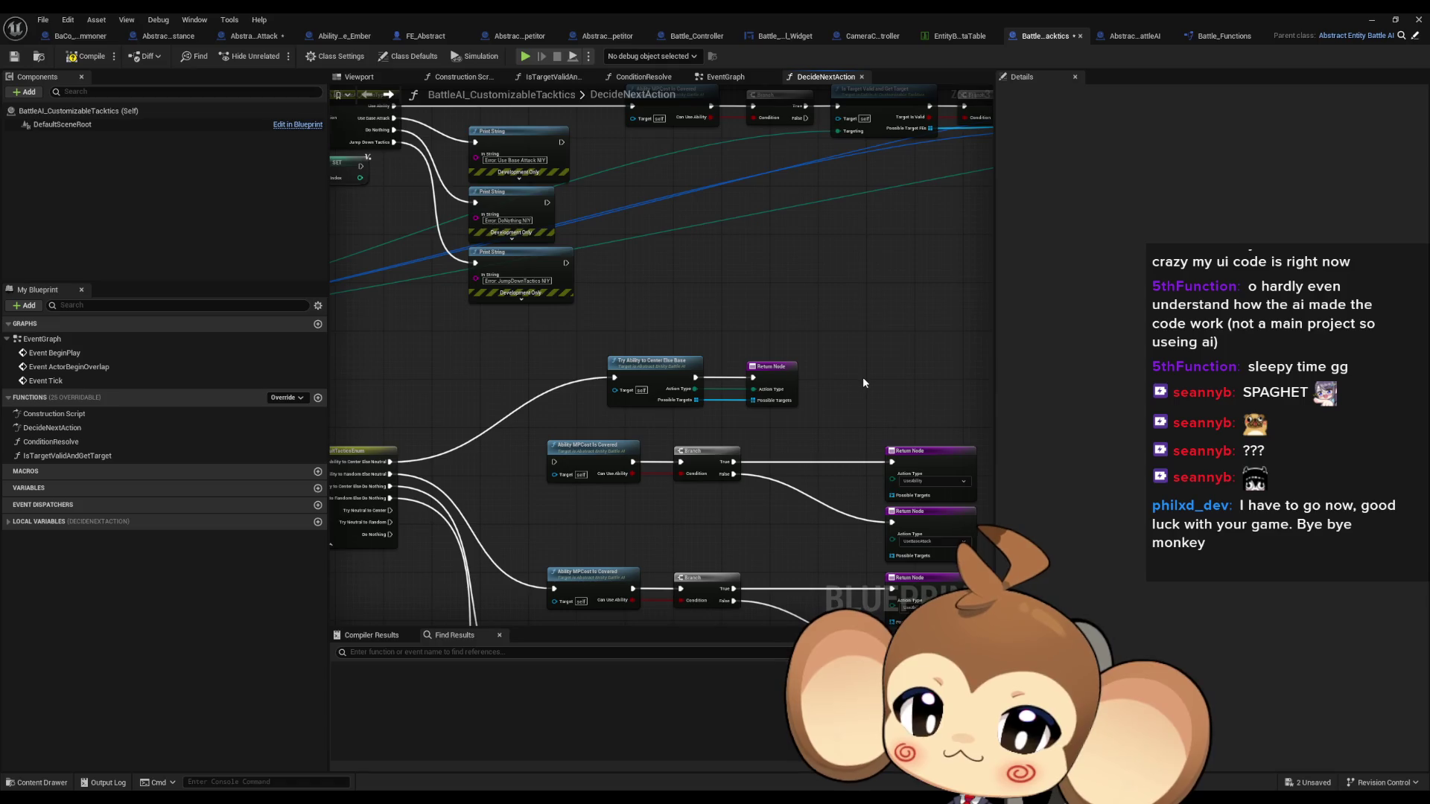
left_click_drag(861, 364, 991, 432)
left_click_drag(670, 283, 994, 372)
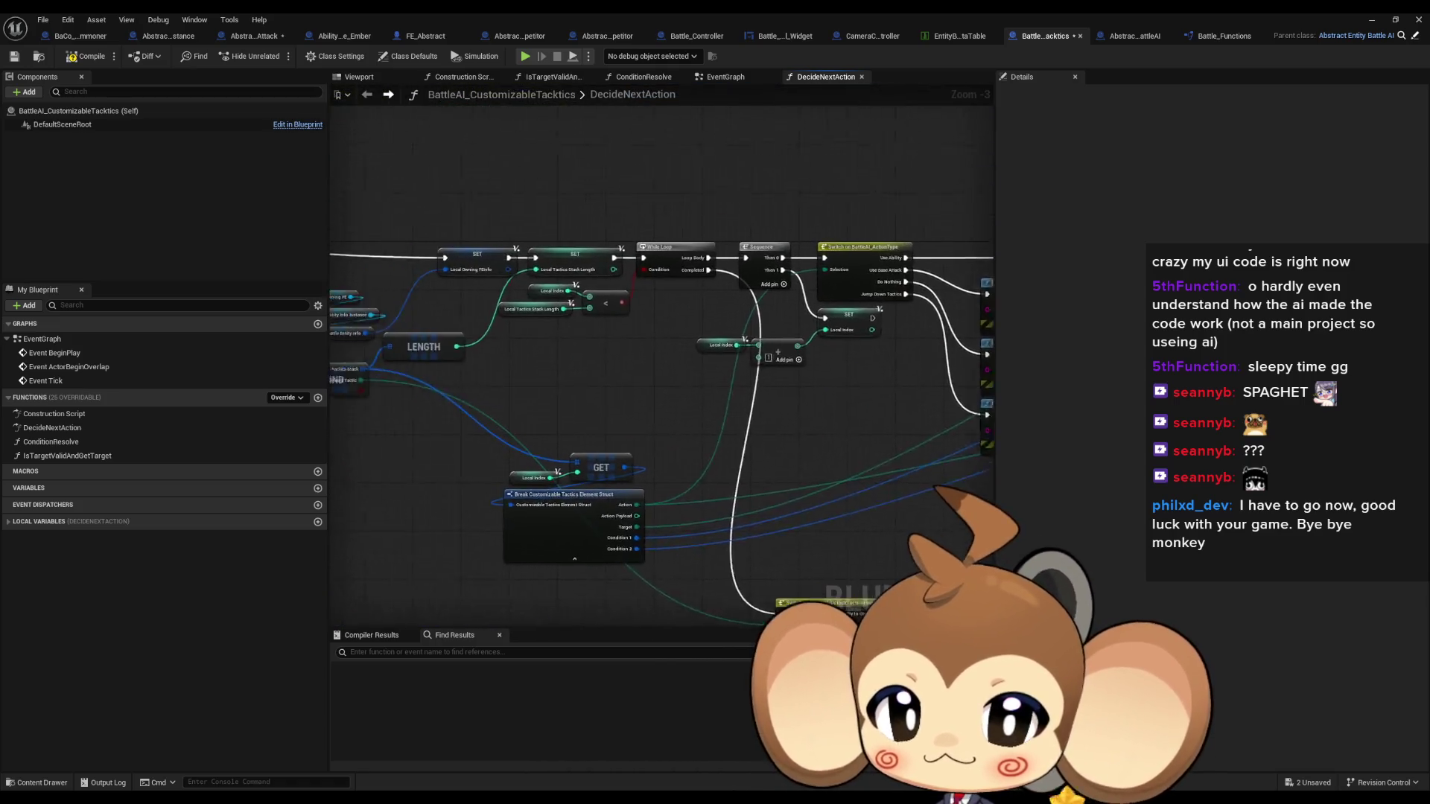
left_click_drag(596, 335, 977, 362)
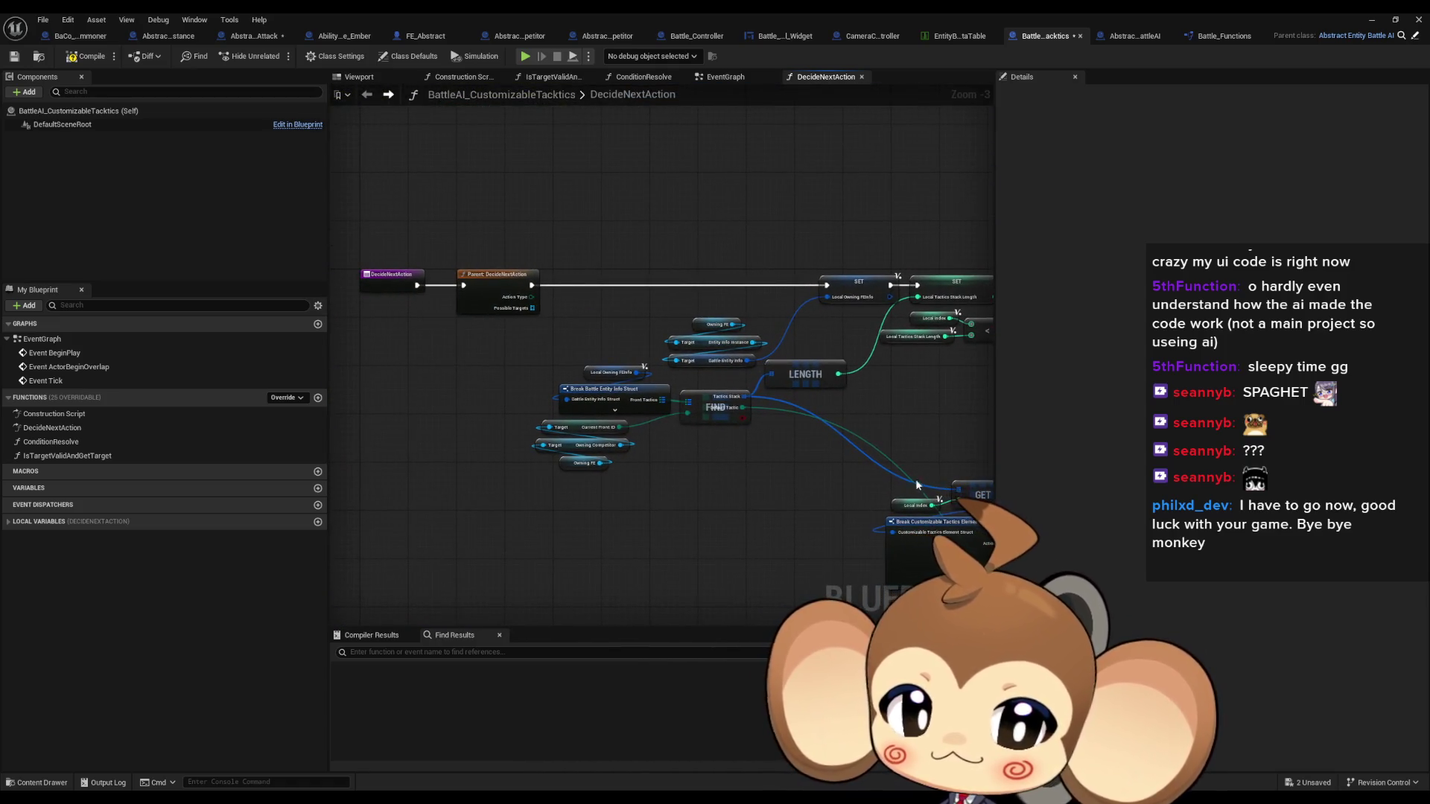
scroll(595, 440, "up", 3)
left_click_drag(572, 483, 572, 483)
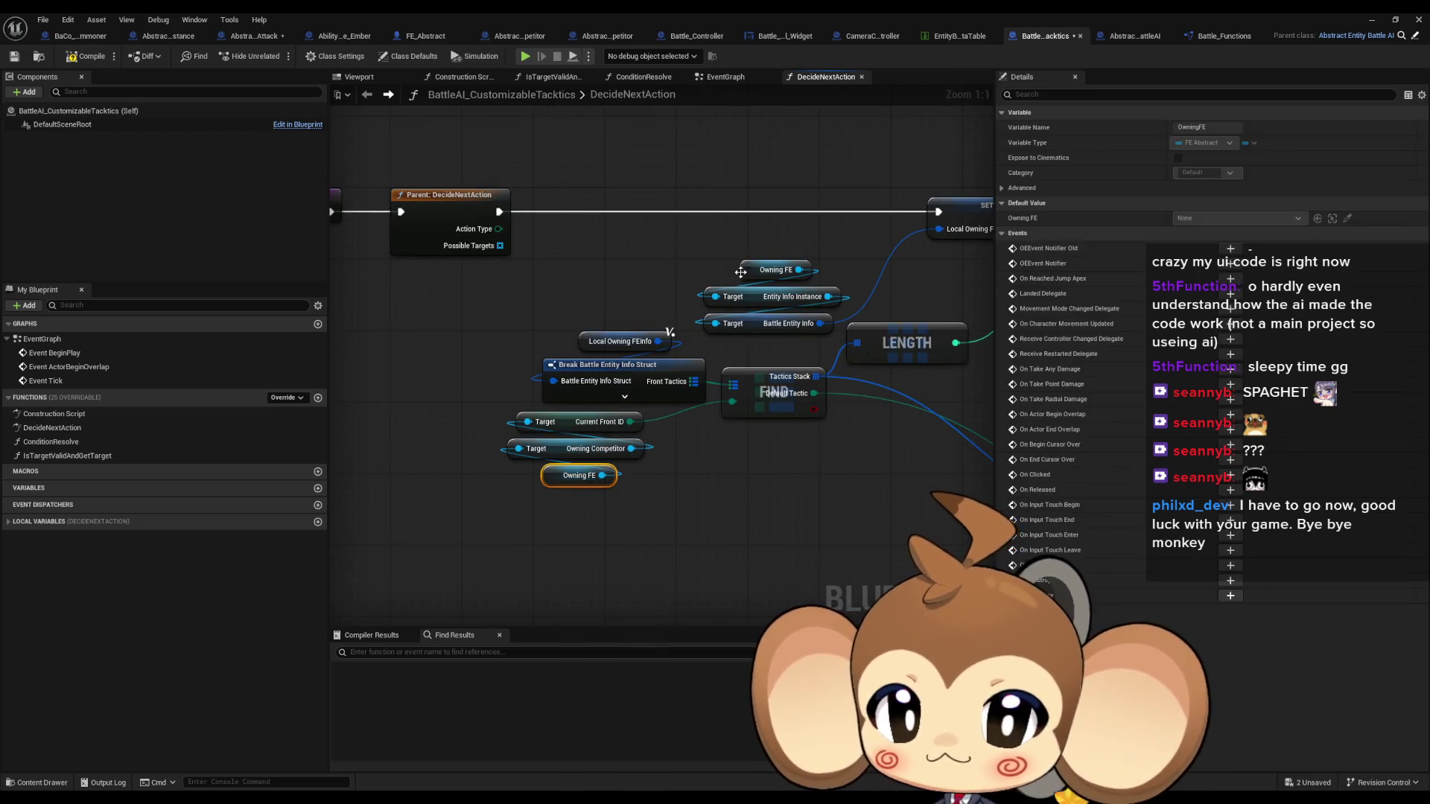
scroll(651, 407, "down", 3)
mouse_move(764, 431)
left_mouse_down()
mouse_move(402, 331)
mouse_move(347, 334)
left_mouse_up()
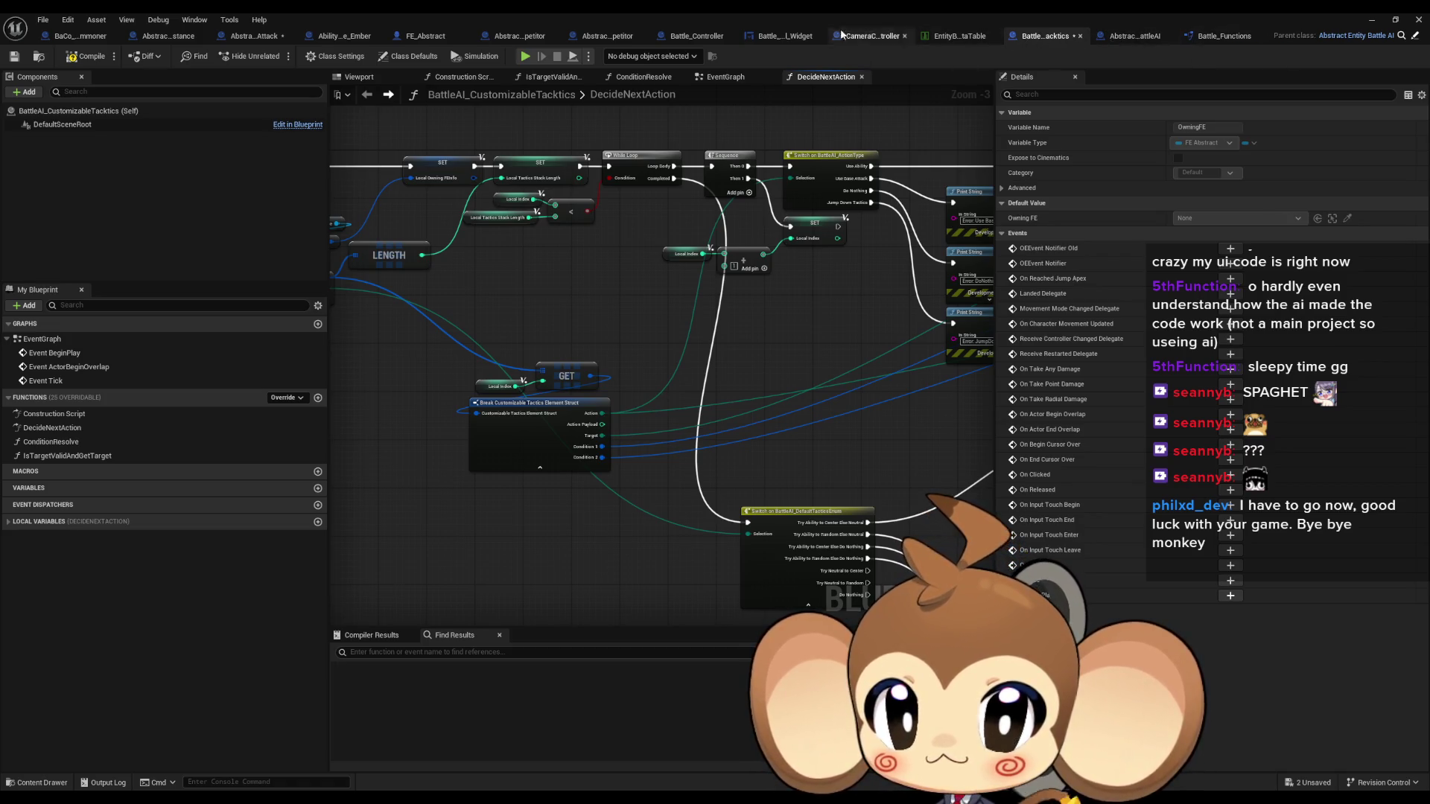
left_click(696, 37)
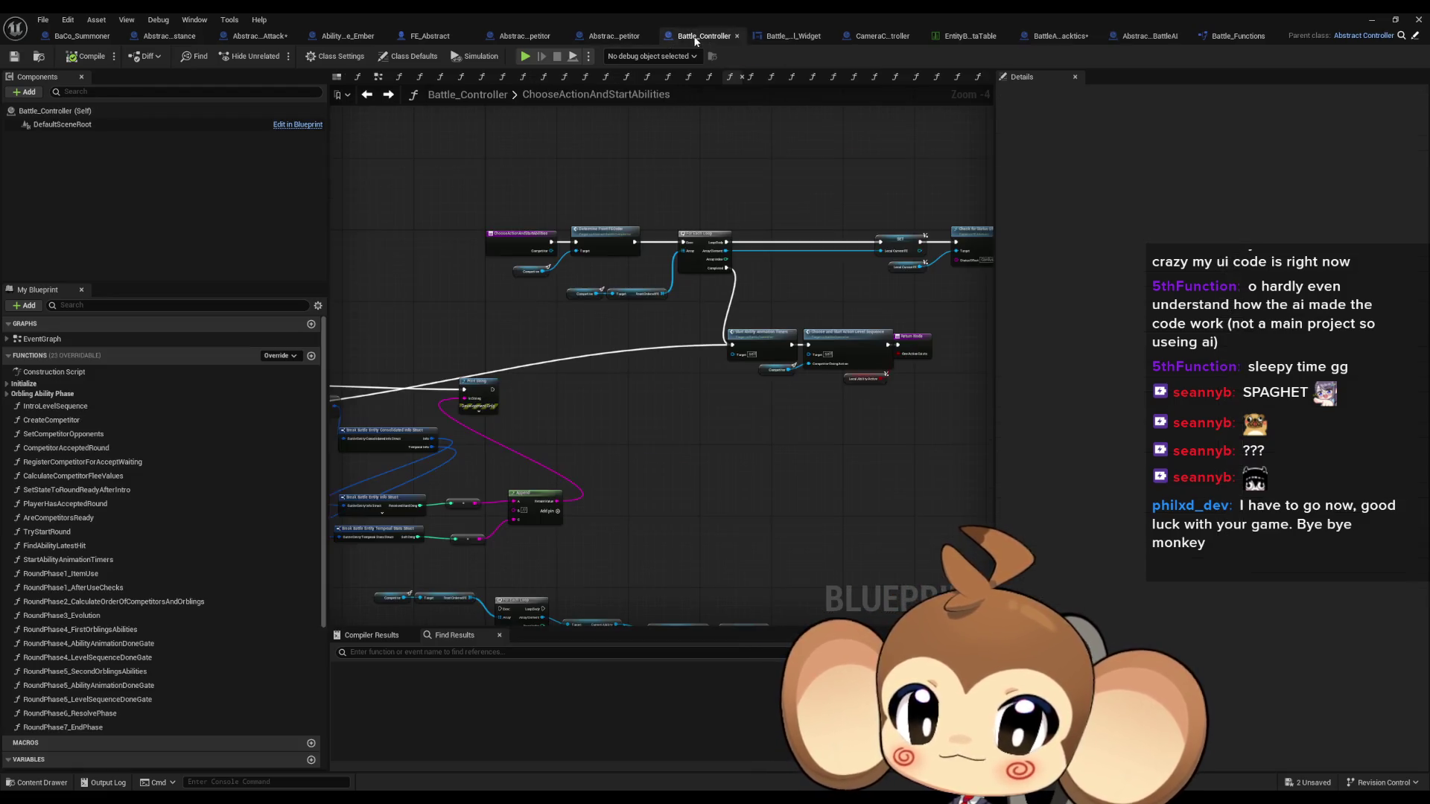
Find Determine Front FEOrder in Battle_Controller's ChooseActionAndStartAbilities and open its function graph
scroll(638, 418, "down", 2)
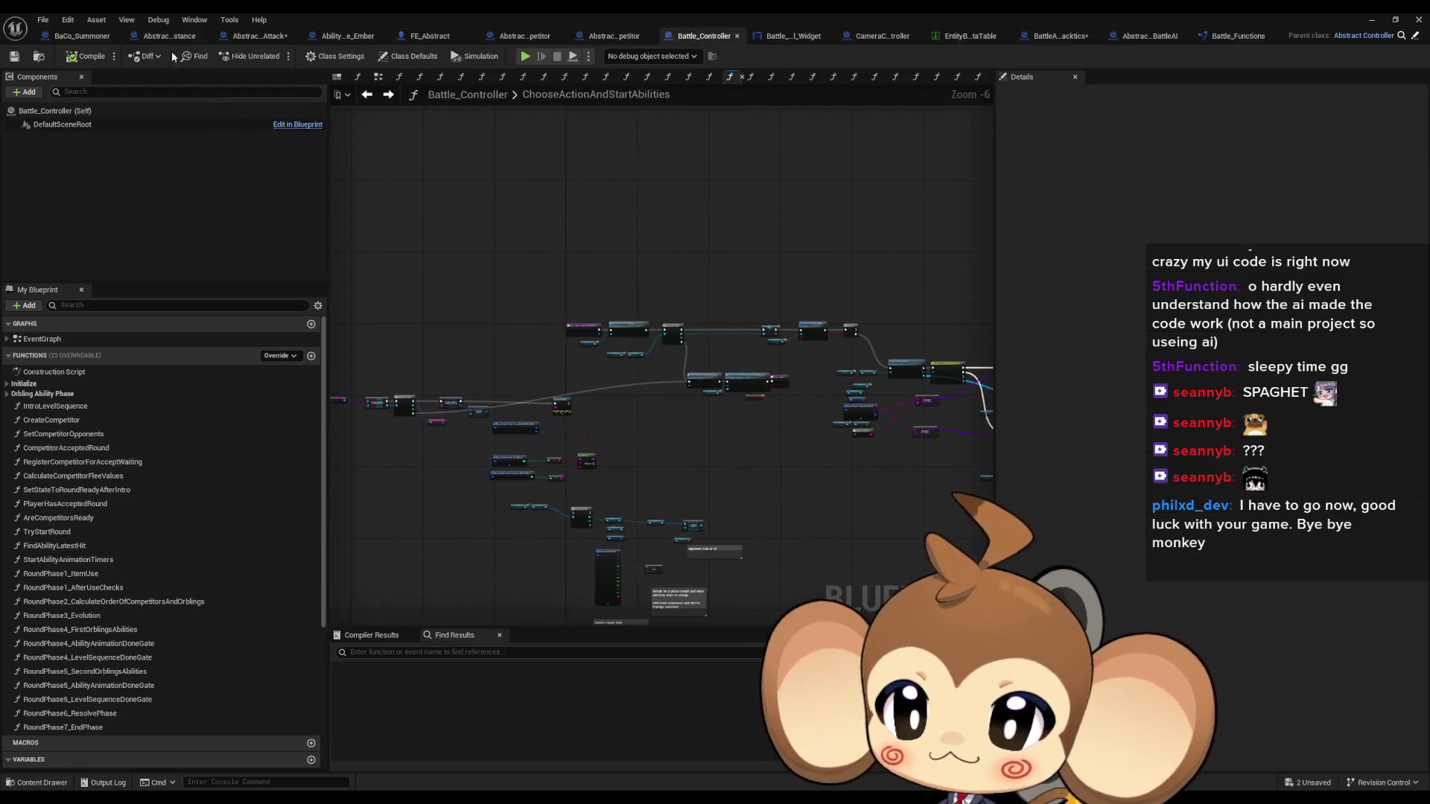
left_click(78, 44)
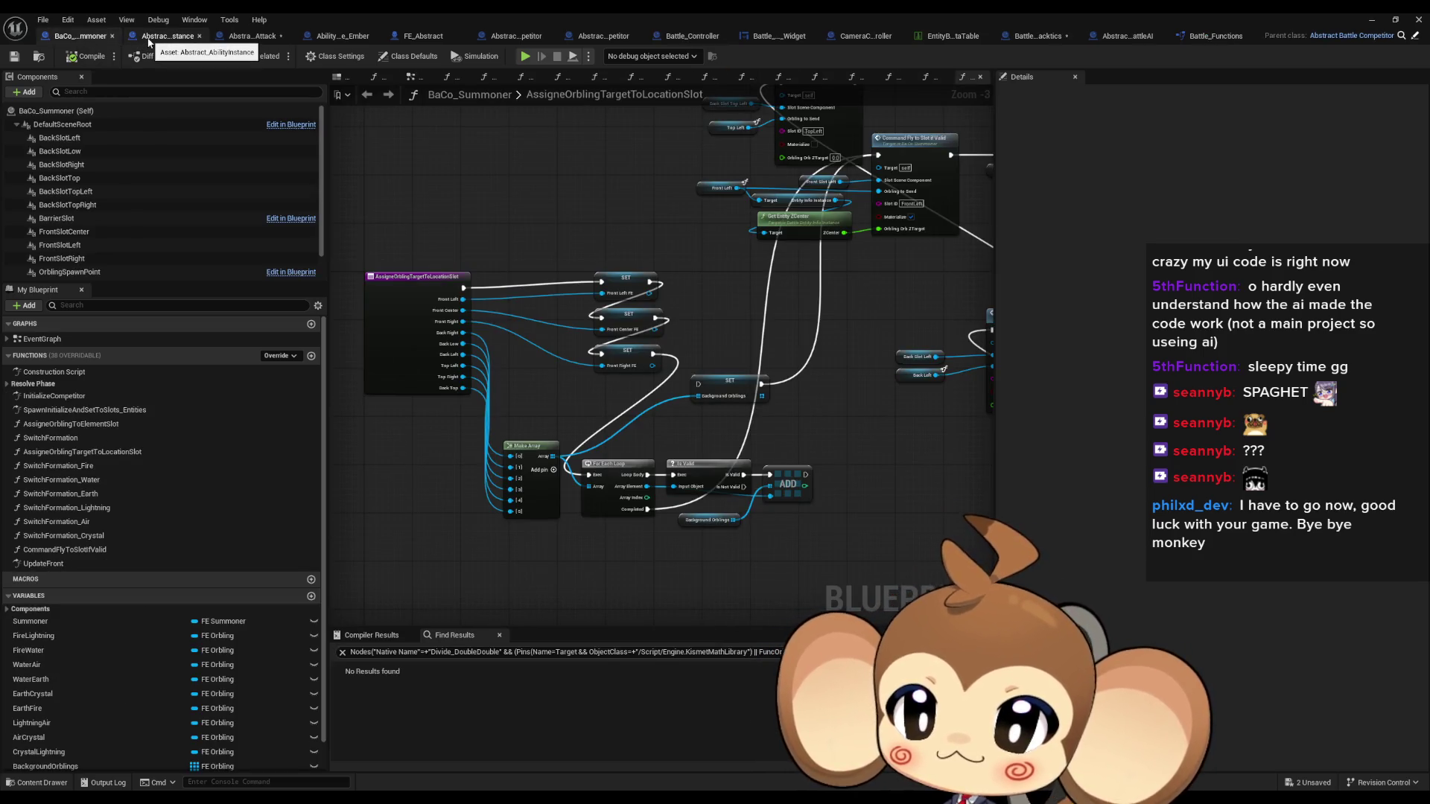
left_click(692, 36)
scroll(618, 359, "up", 6)
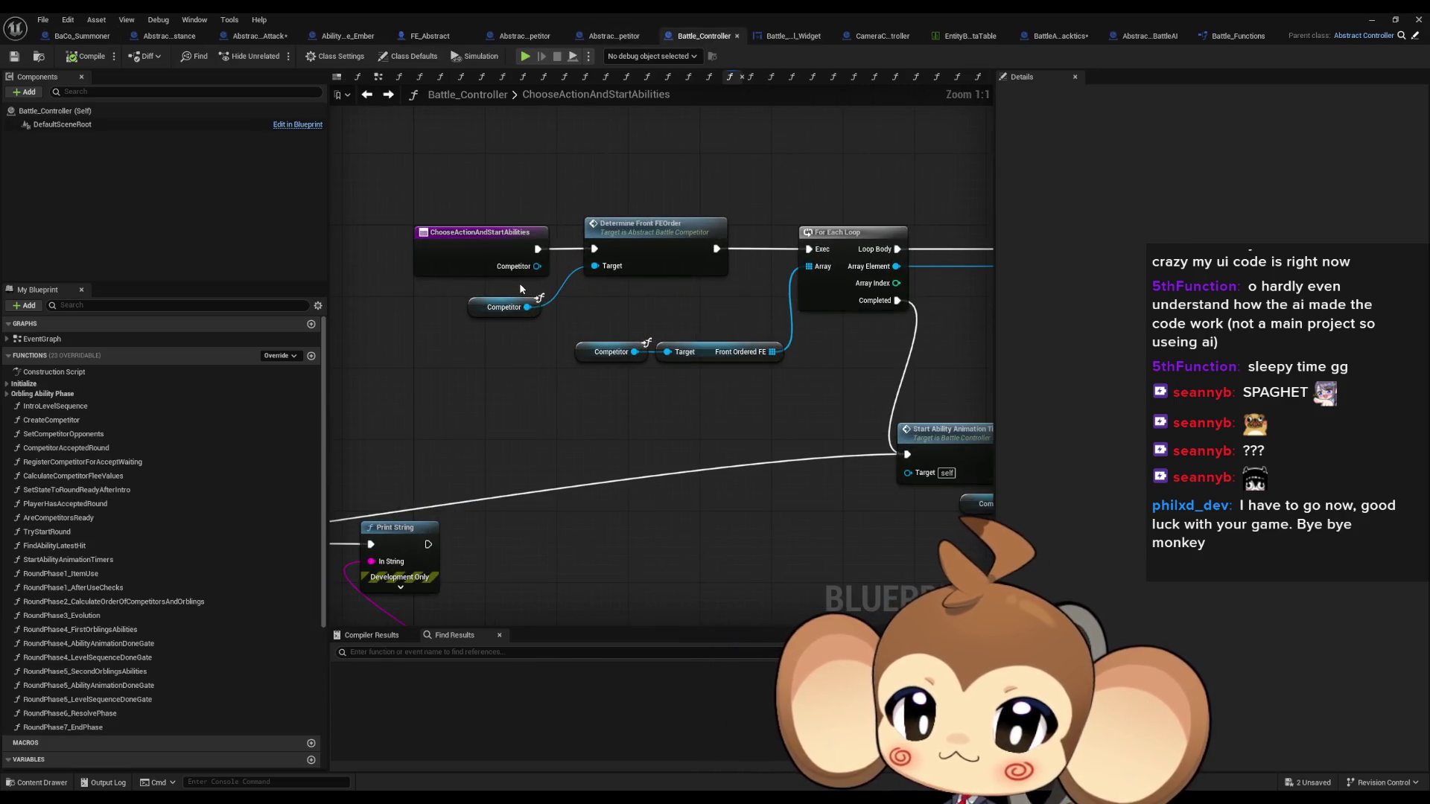
scroll(520, 283, "down", 4)
left_click_drag(779, 312, 474, 310)
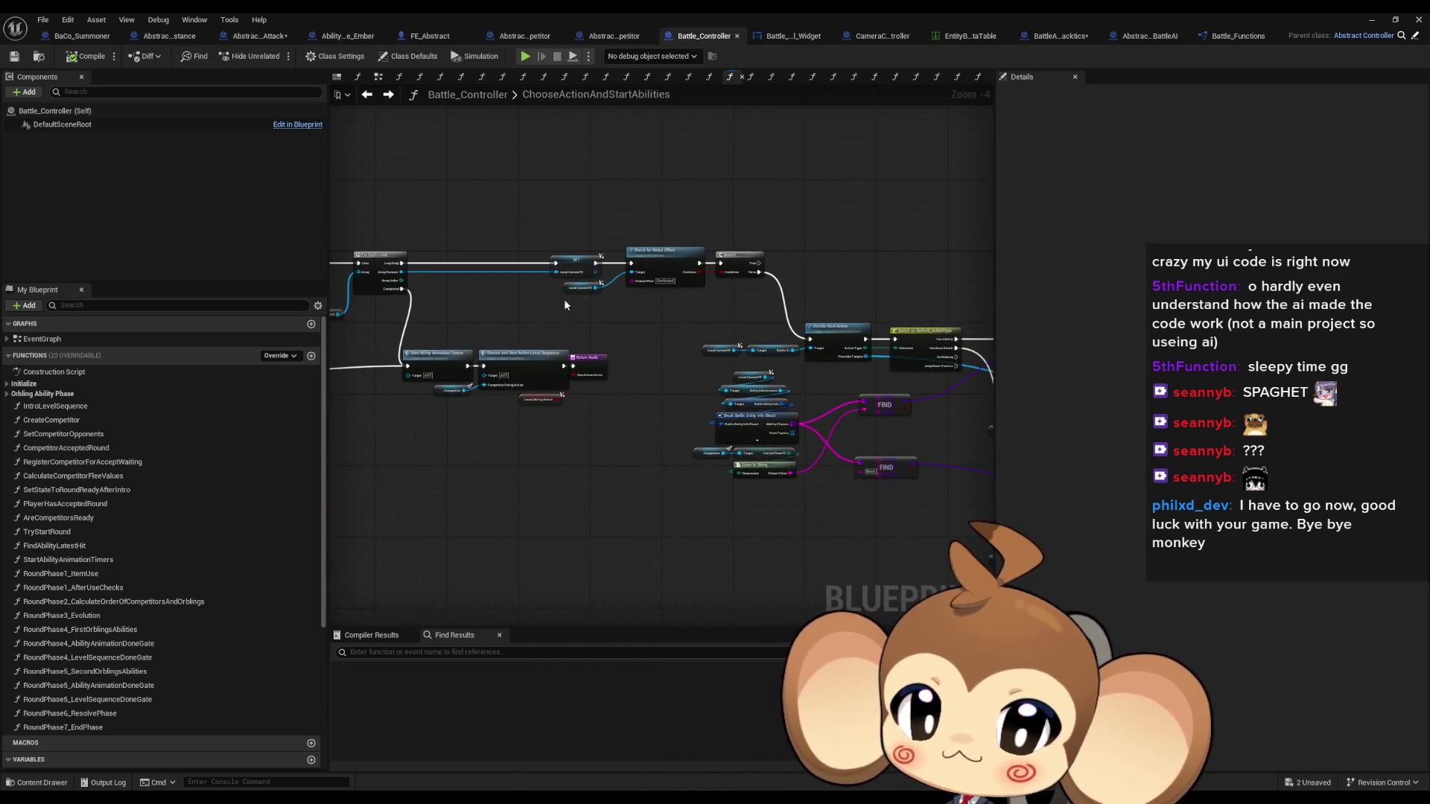
scroll(611, 257, "up", 3)
left_click_drag(667, 325, 737, 364)
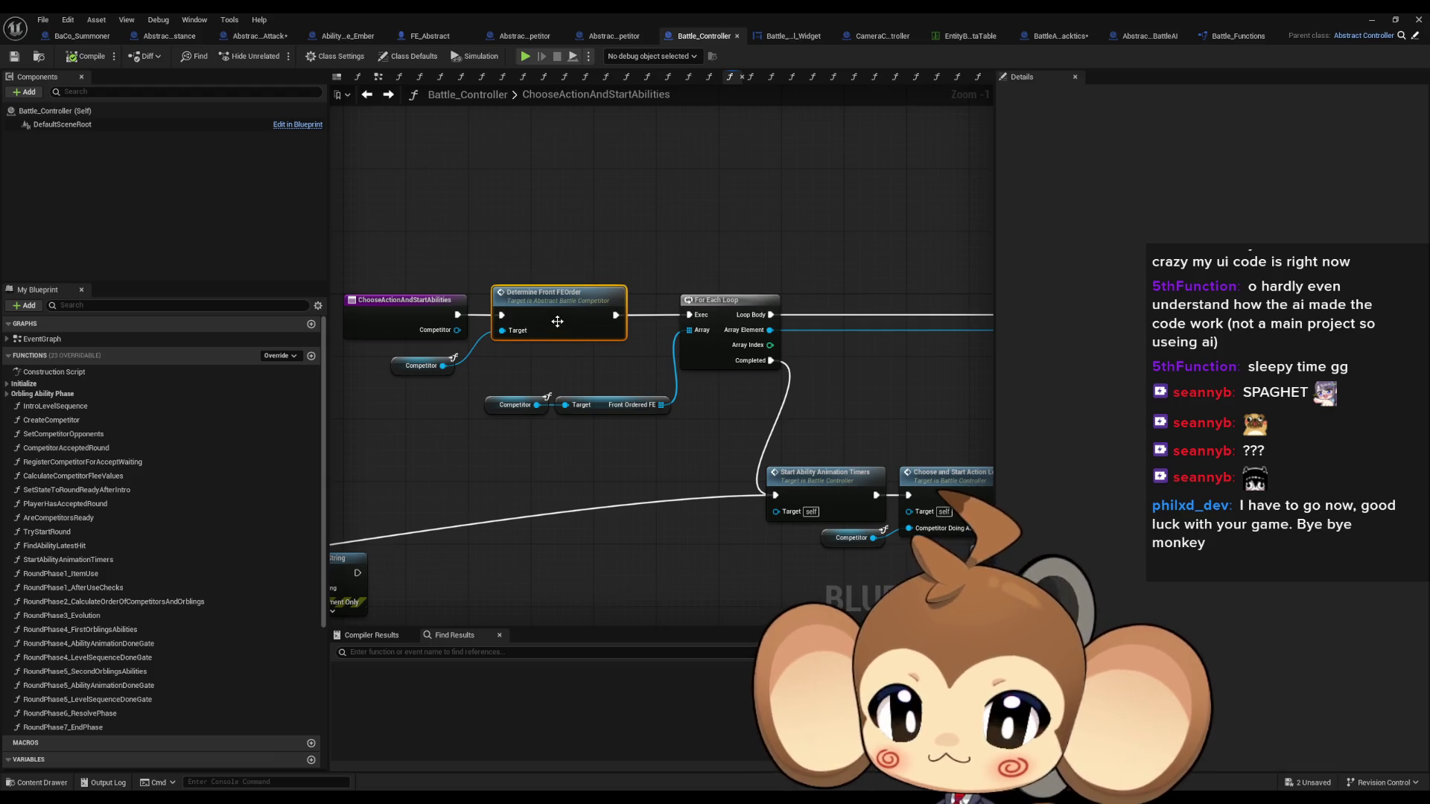
left_click_drag(592, 370, 658, 454)
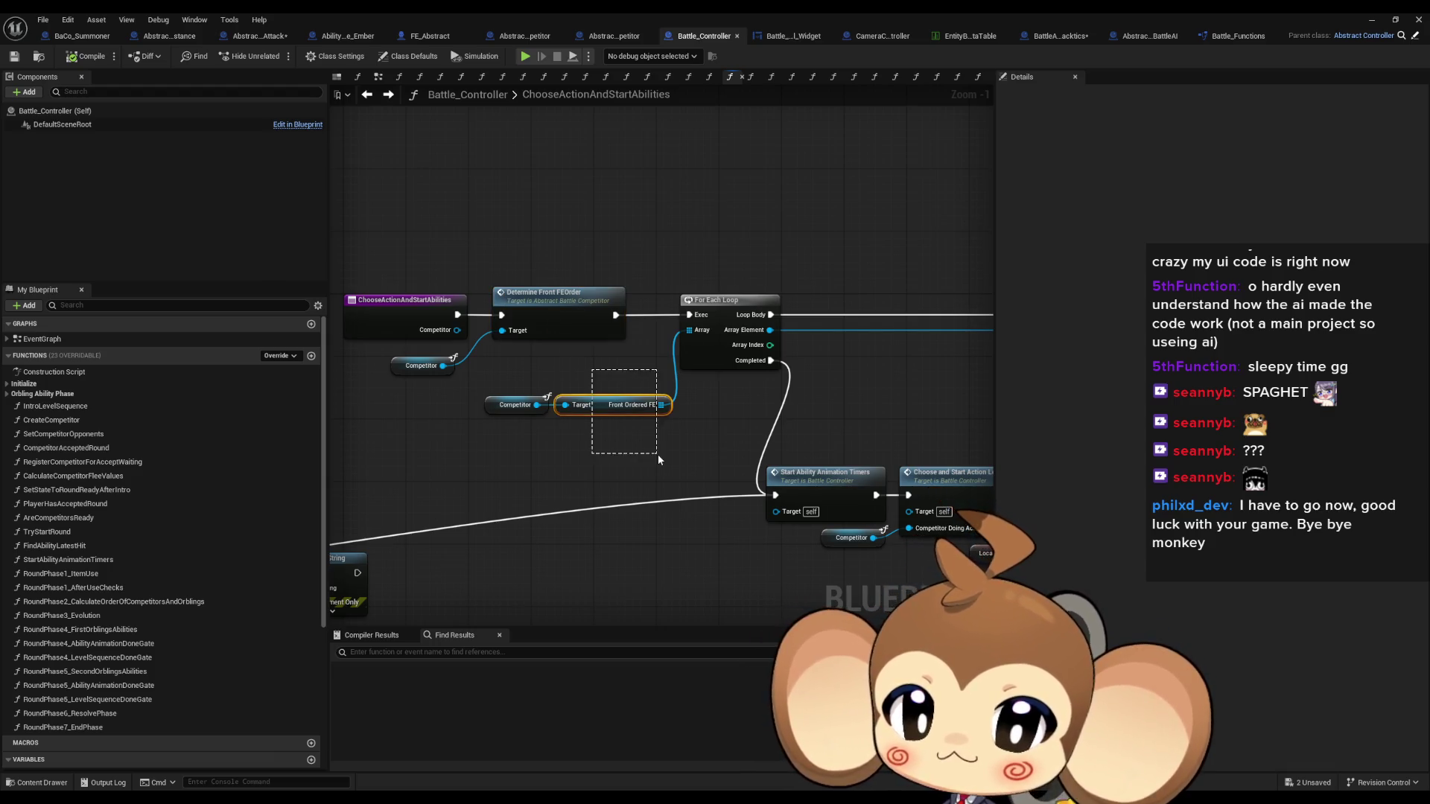
double_click(551, 298)
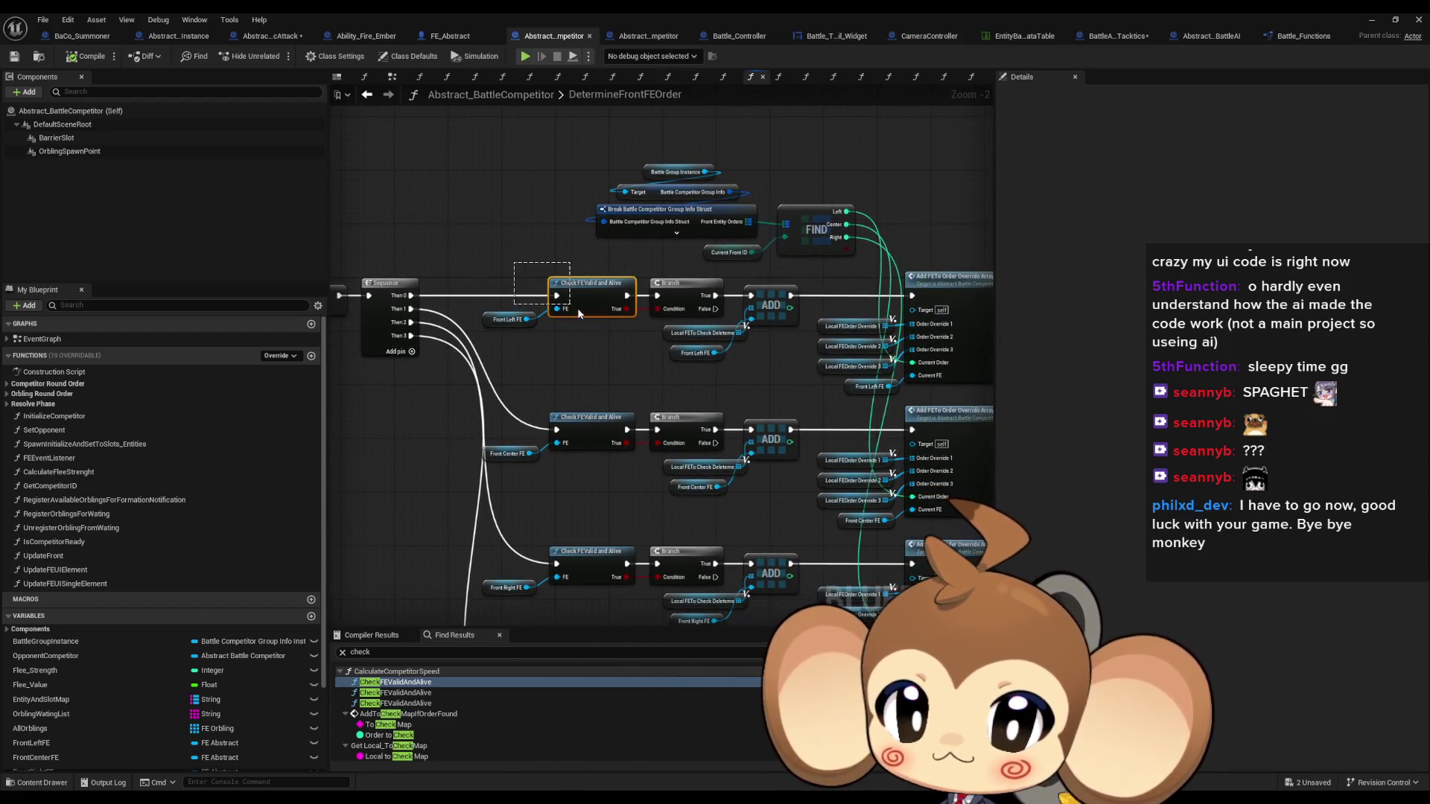
Inspect the Front Left FE variable and Add Fastest Element nodes in DetermineFrontFEOrder
left_click_drag(624, 335, 624, 335)
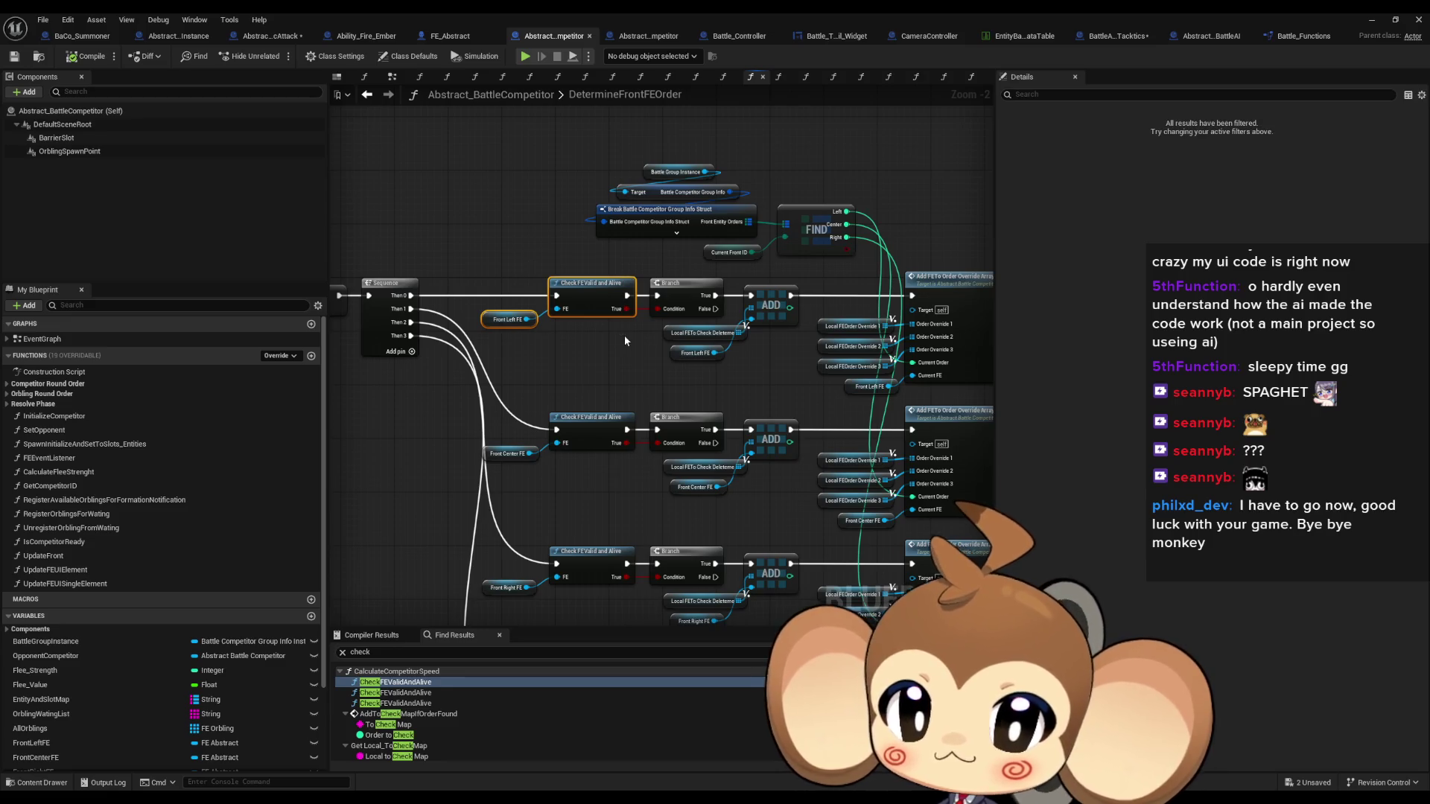
left_click(501, 324)
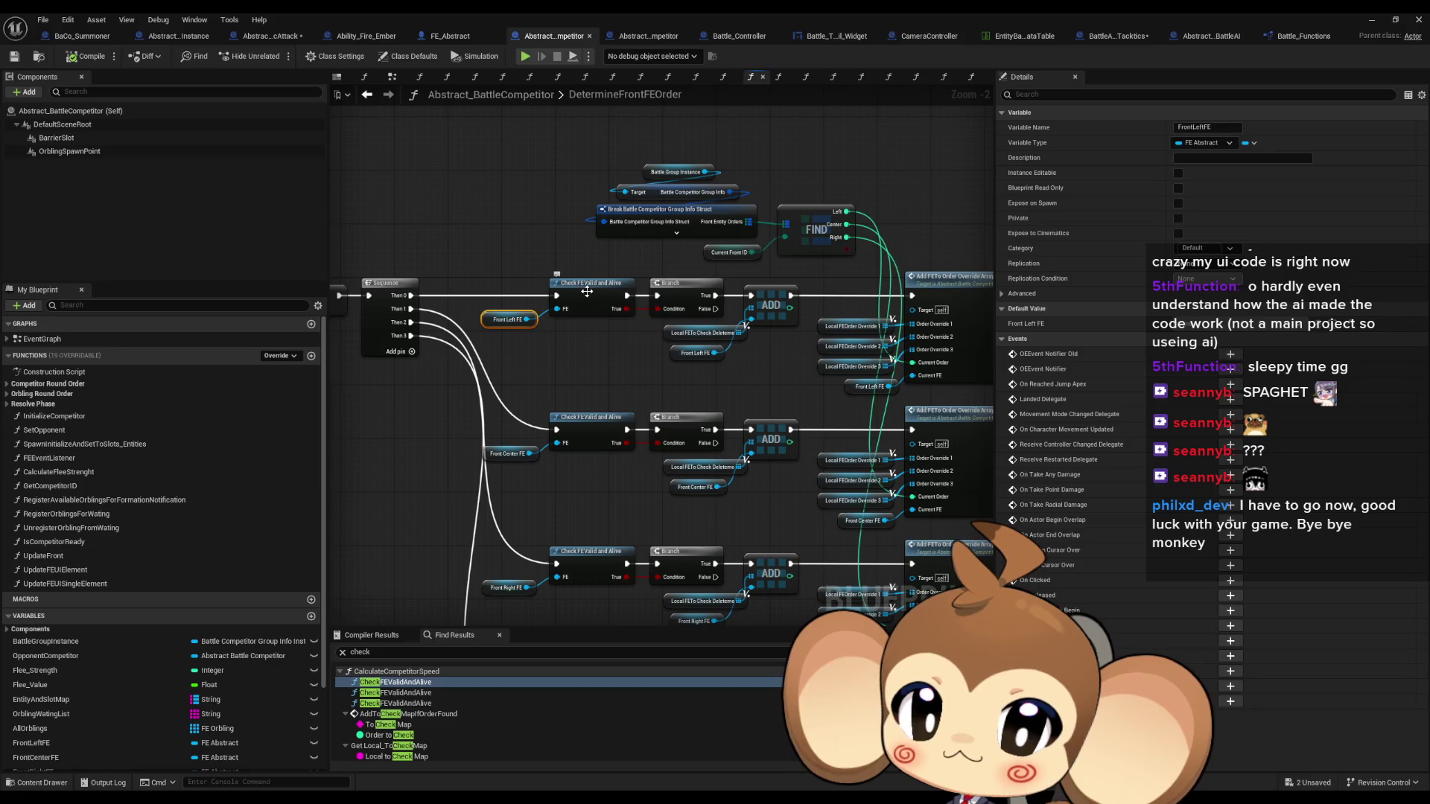
scroll(587, 291, "down", 2)
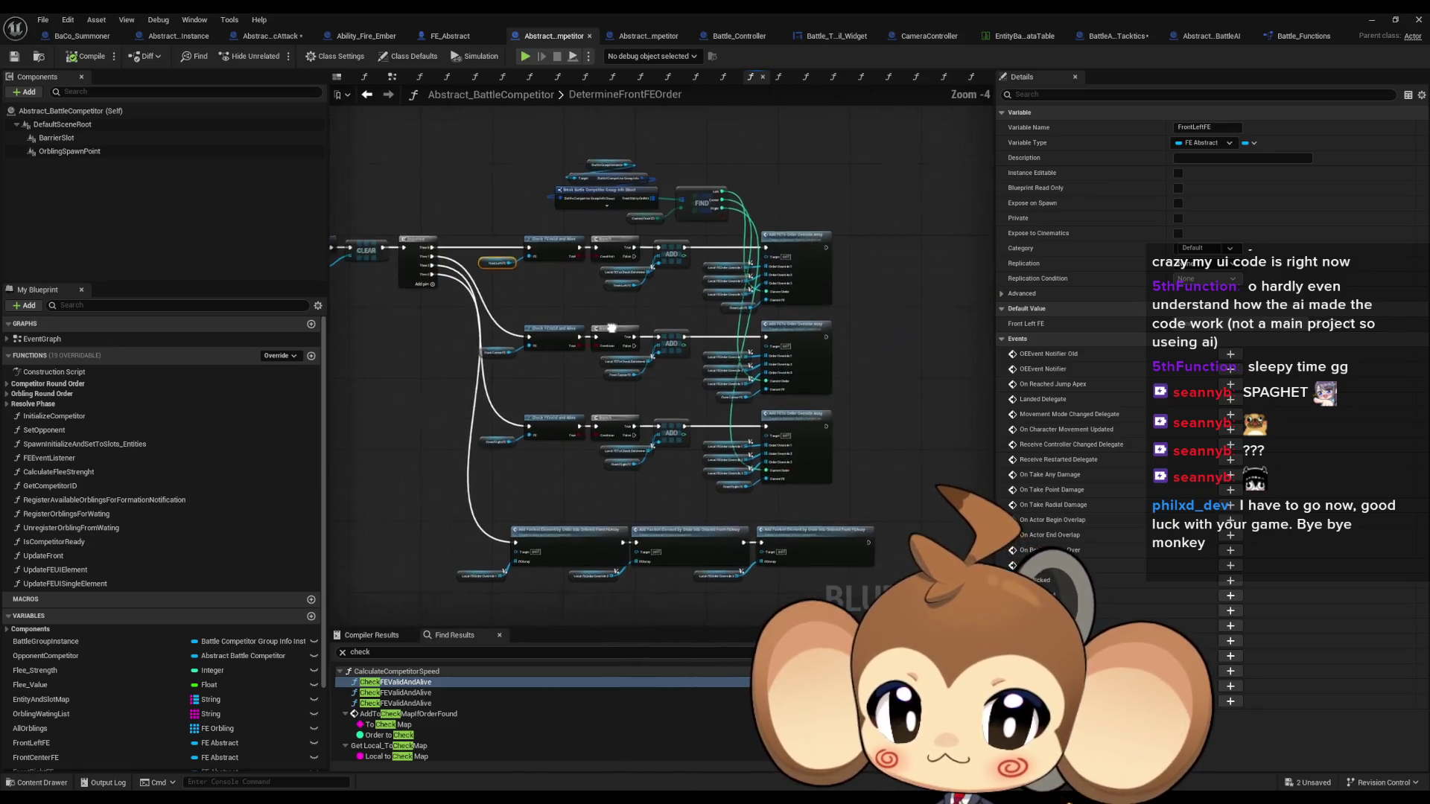
left_click_drag(611, 328, 591, 247)
scroll(542, 404, "up", 3)
left_click(570, 510)
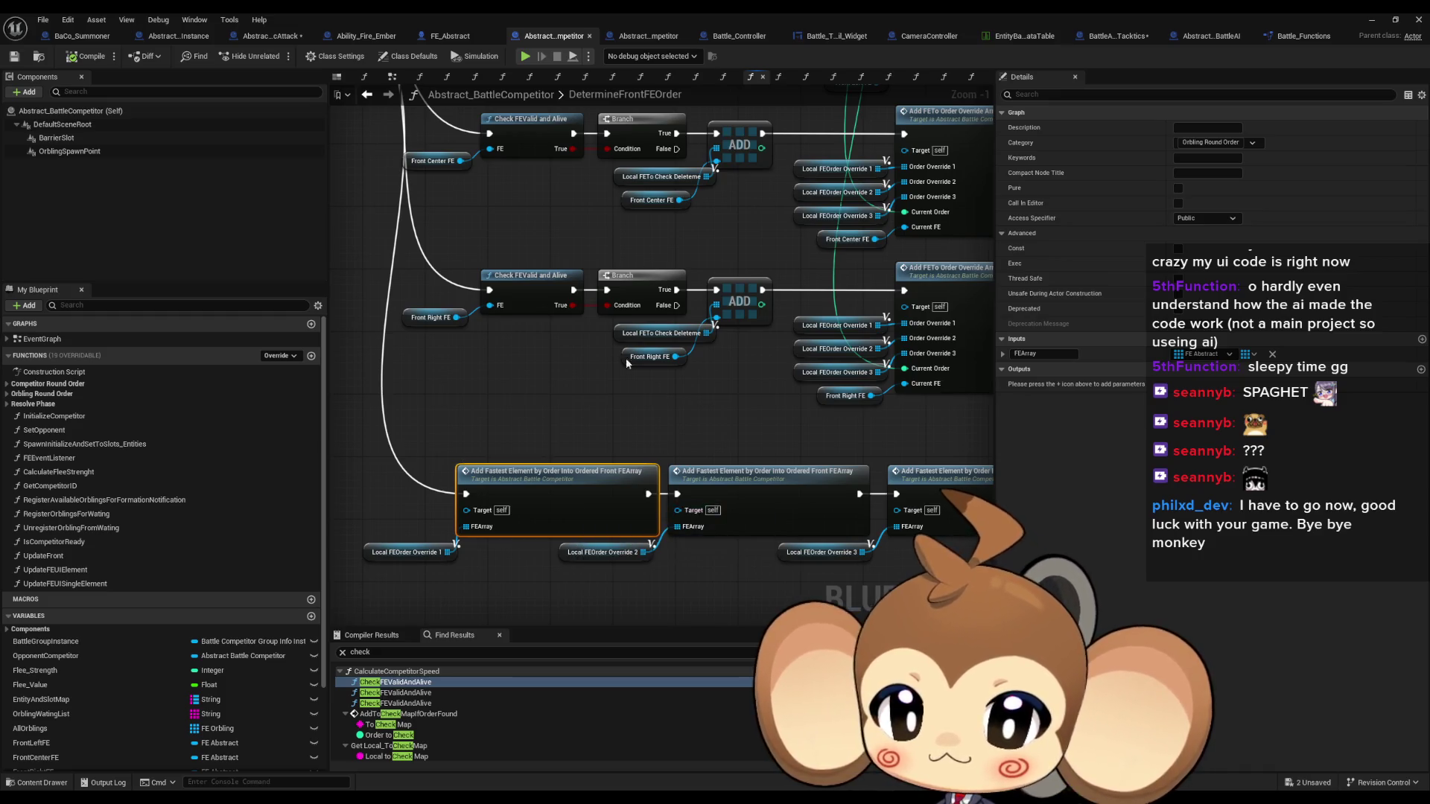
left_click_drag(564, 167, 650, 365)
Open the CheckFEValidAndAlive function in Battle_Functions, review it, and return to Battle_Controller
left_click(607, 337)
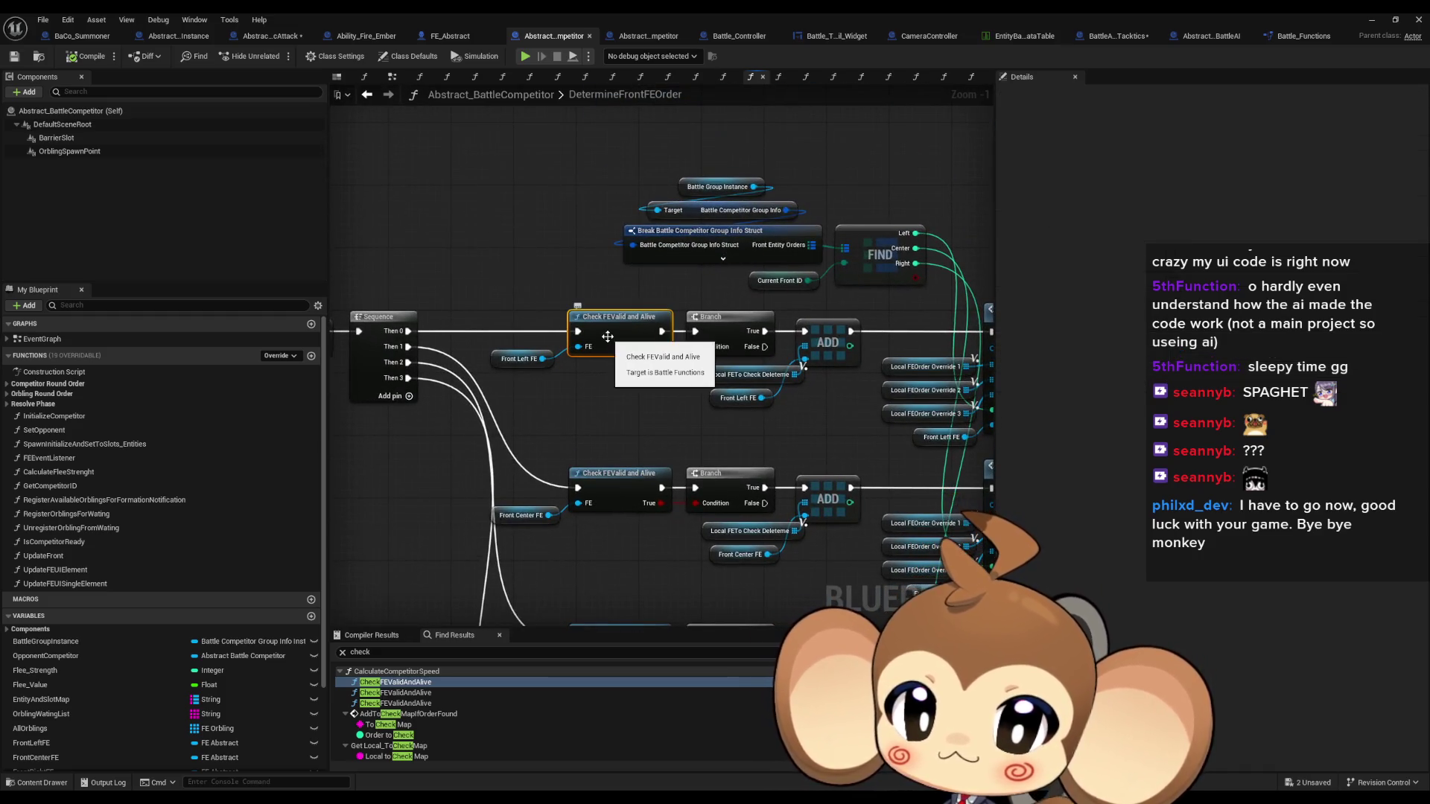
double_click(608, 337)
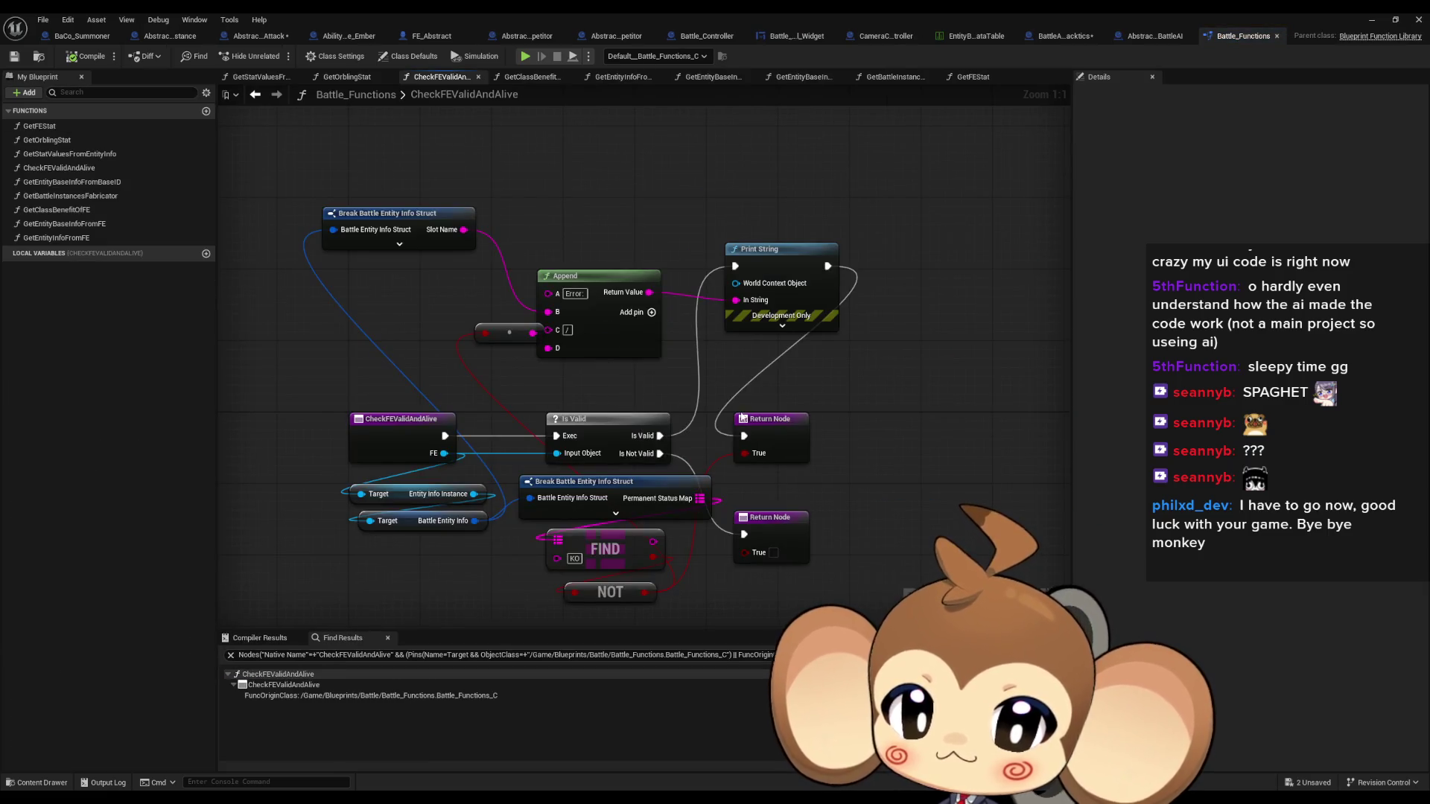
left_click_drag(736, 368, 744, 347)
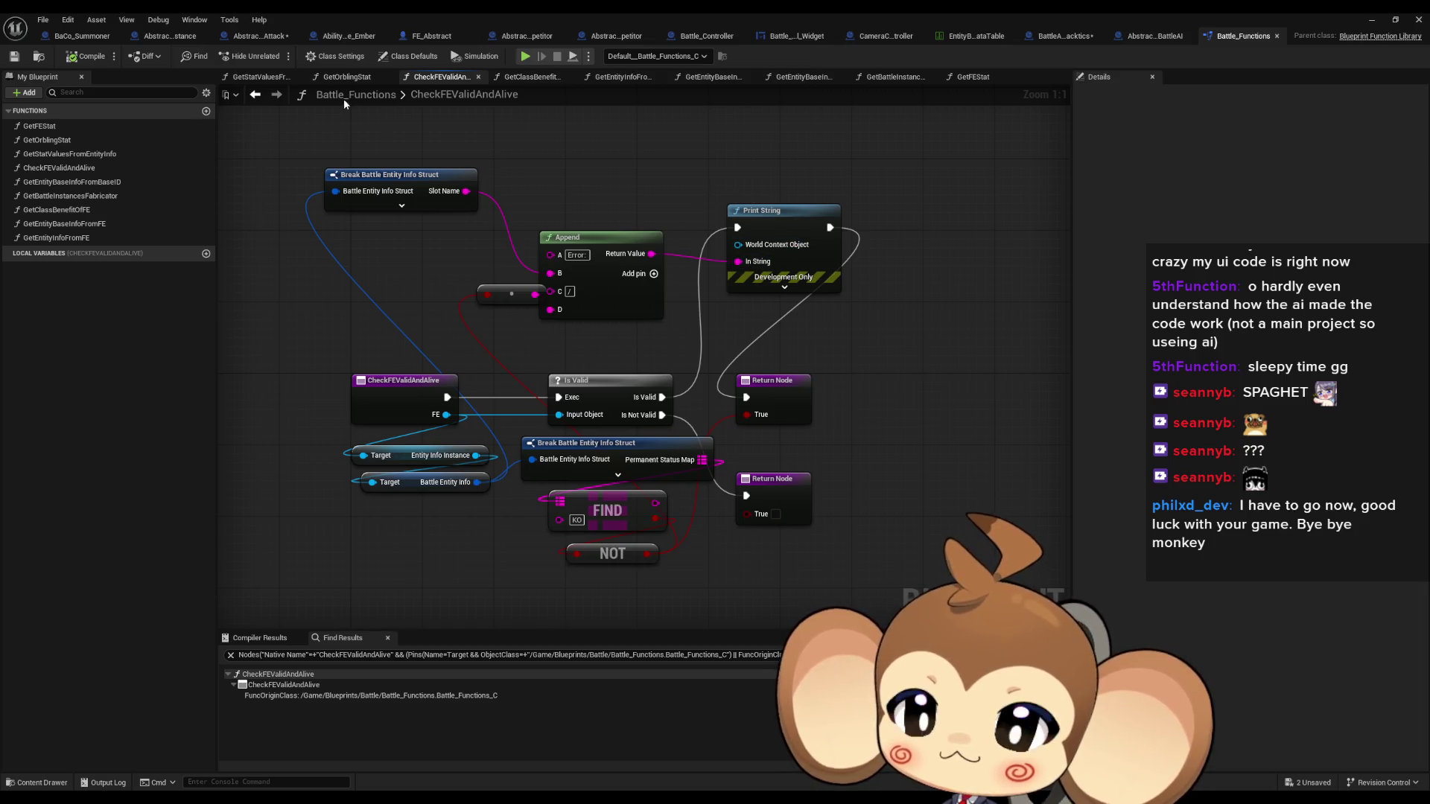
left_click(701, 37)
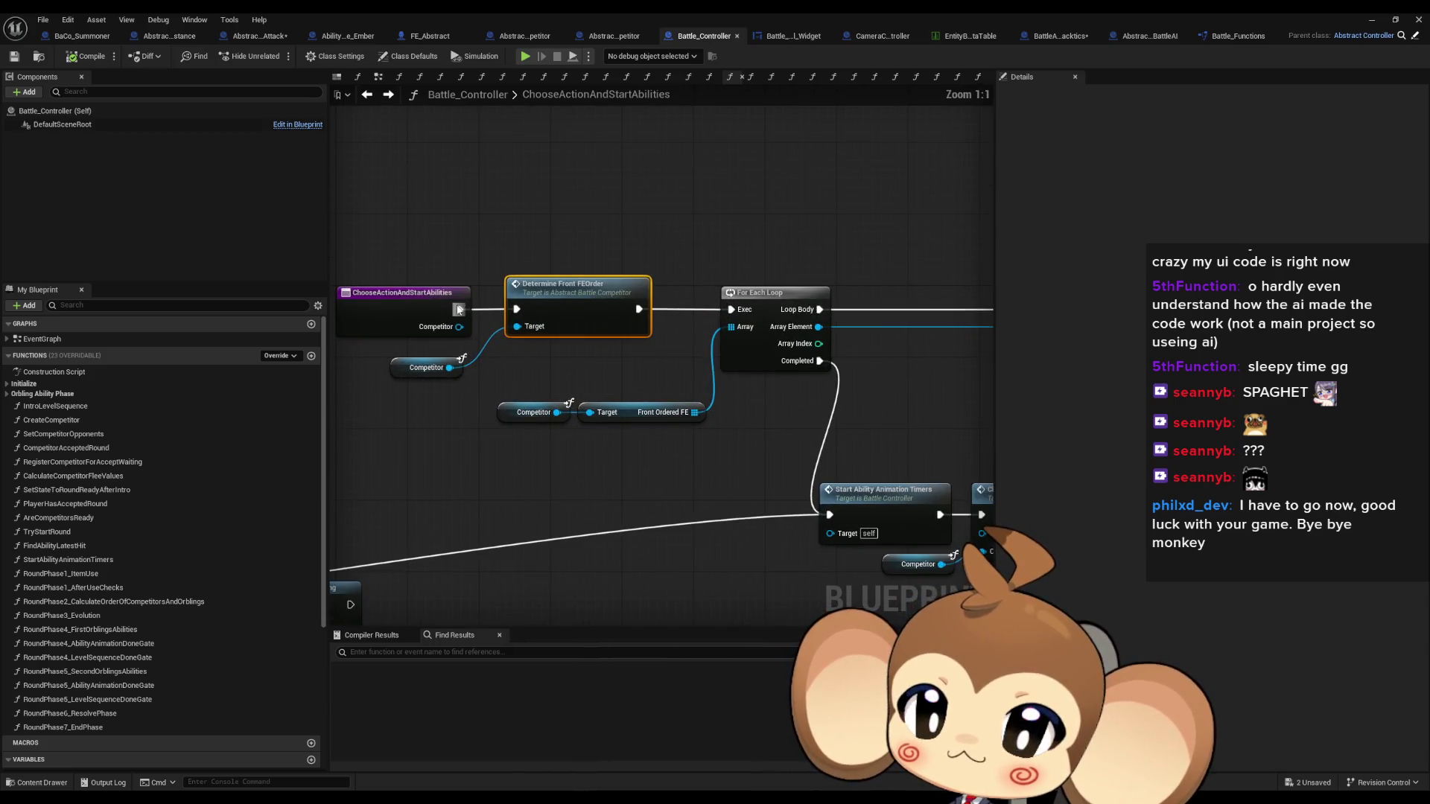
Add a Print String node reading 'Warning:::Order' after the function entry
left_click_drag(460, 309, 458, 218)
type("print")
key("Return")
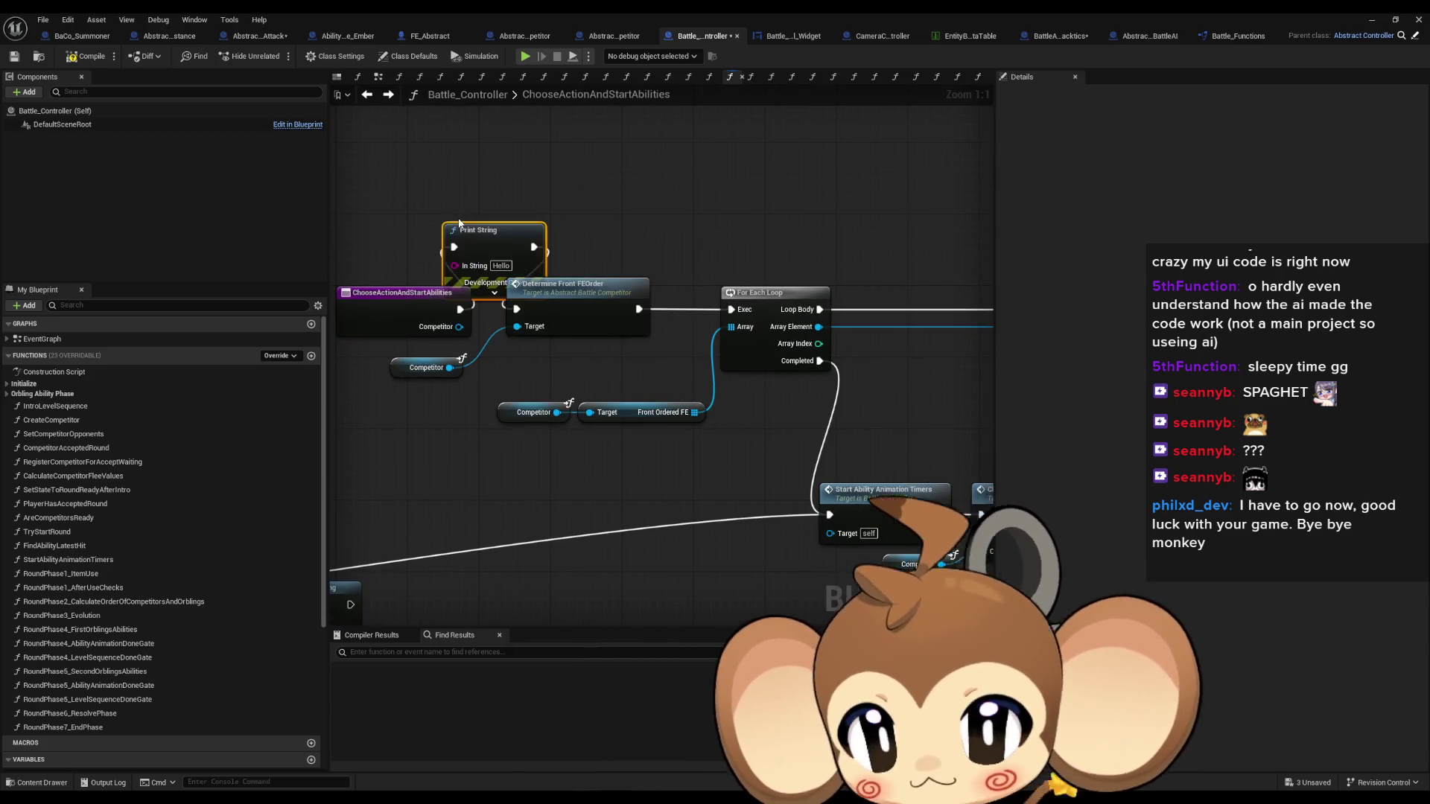
left_click_drag(482, 242, 480, 224)
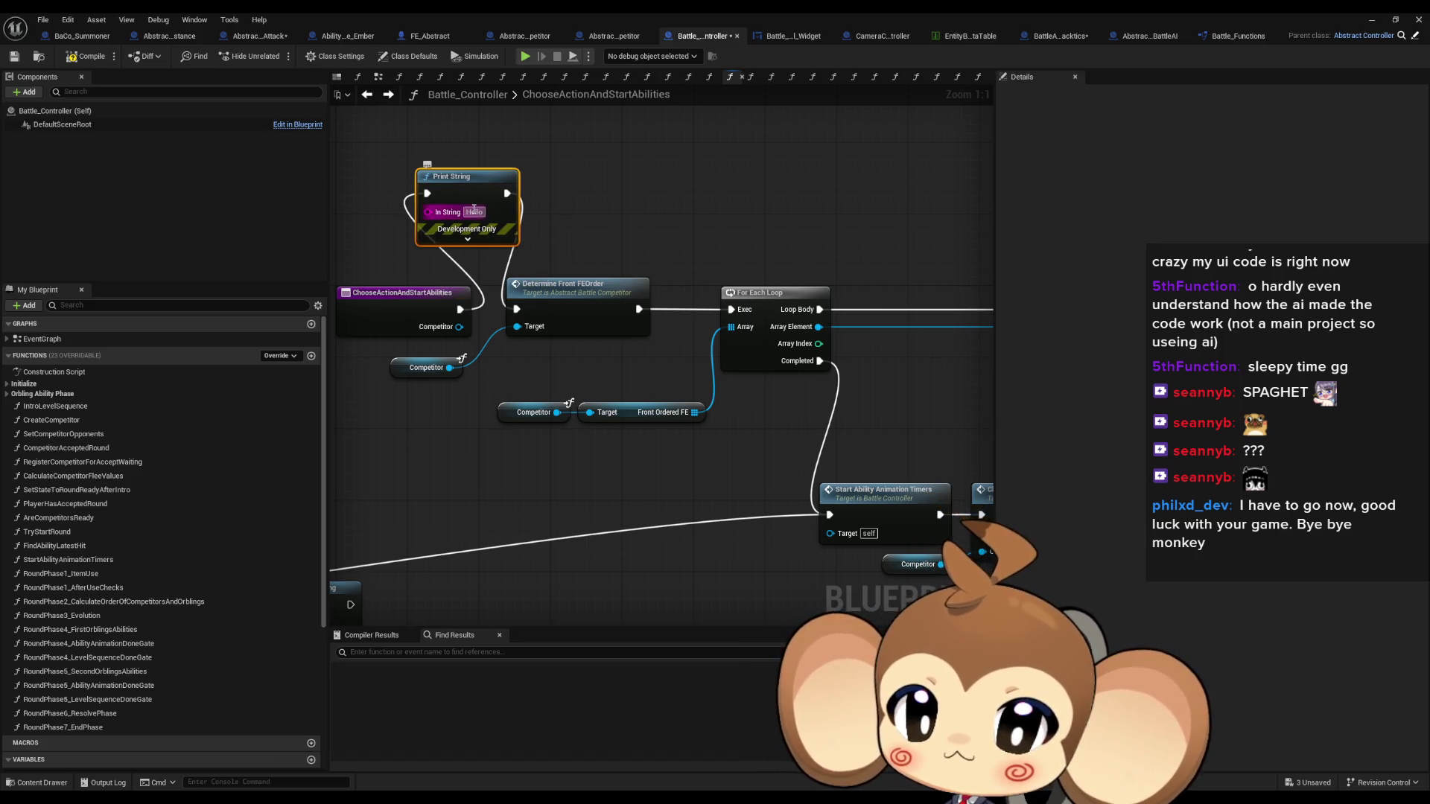
type("Warning")
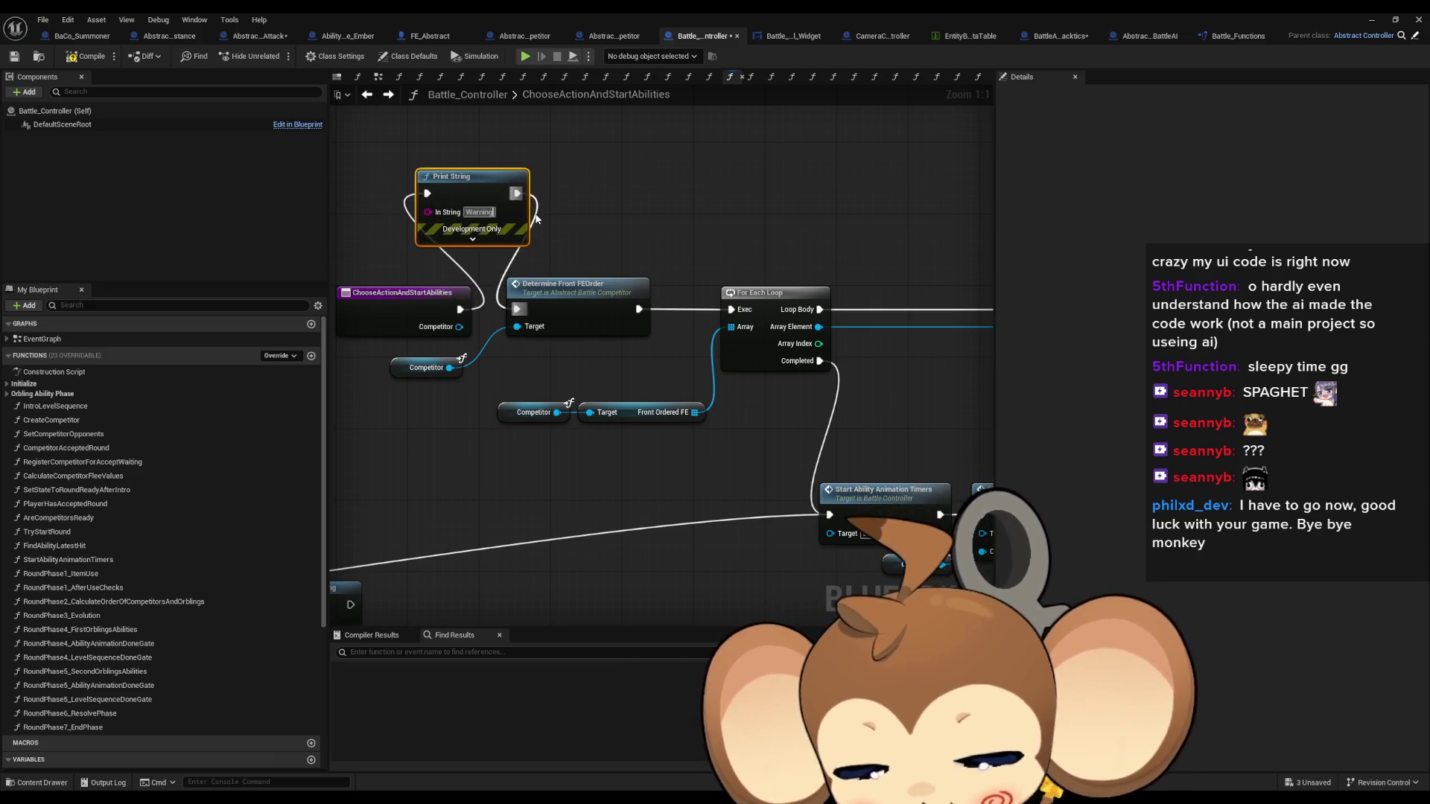
type(":::Ord")
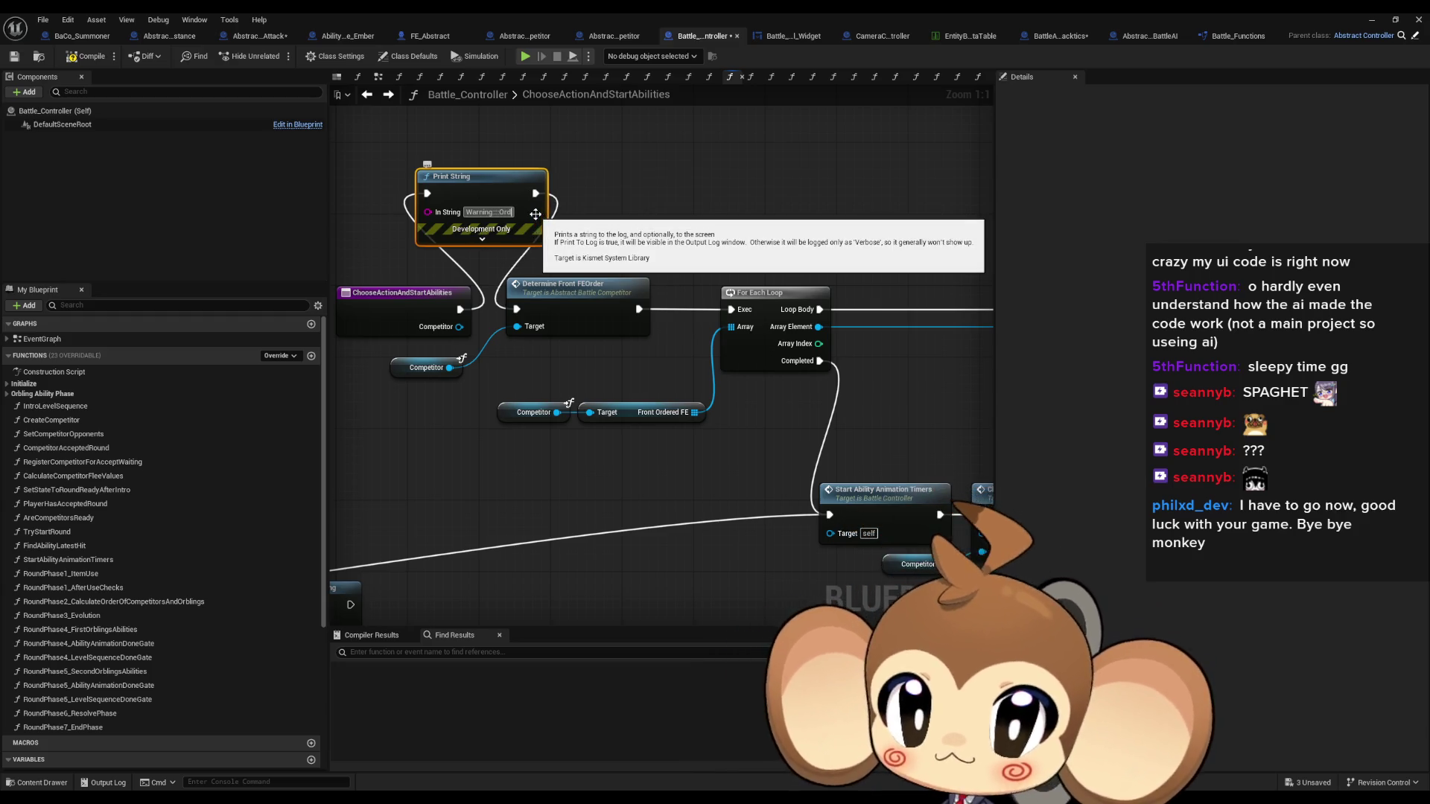
type("er")
Duplicate it as 'Warning:::Order::END' wired between Determine Front FEOrder and For Each Loop
key("ctrl+c")
key("ctrl+v")
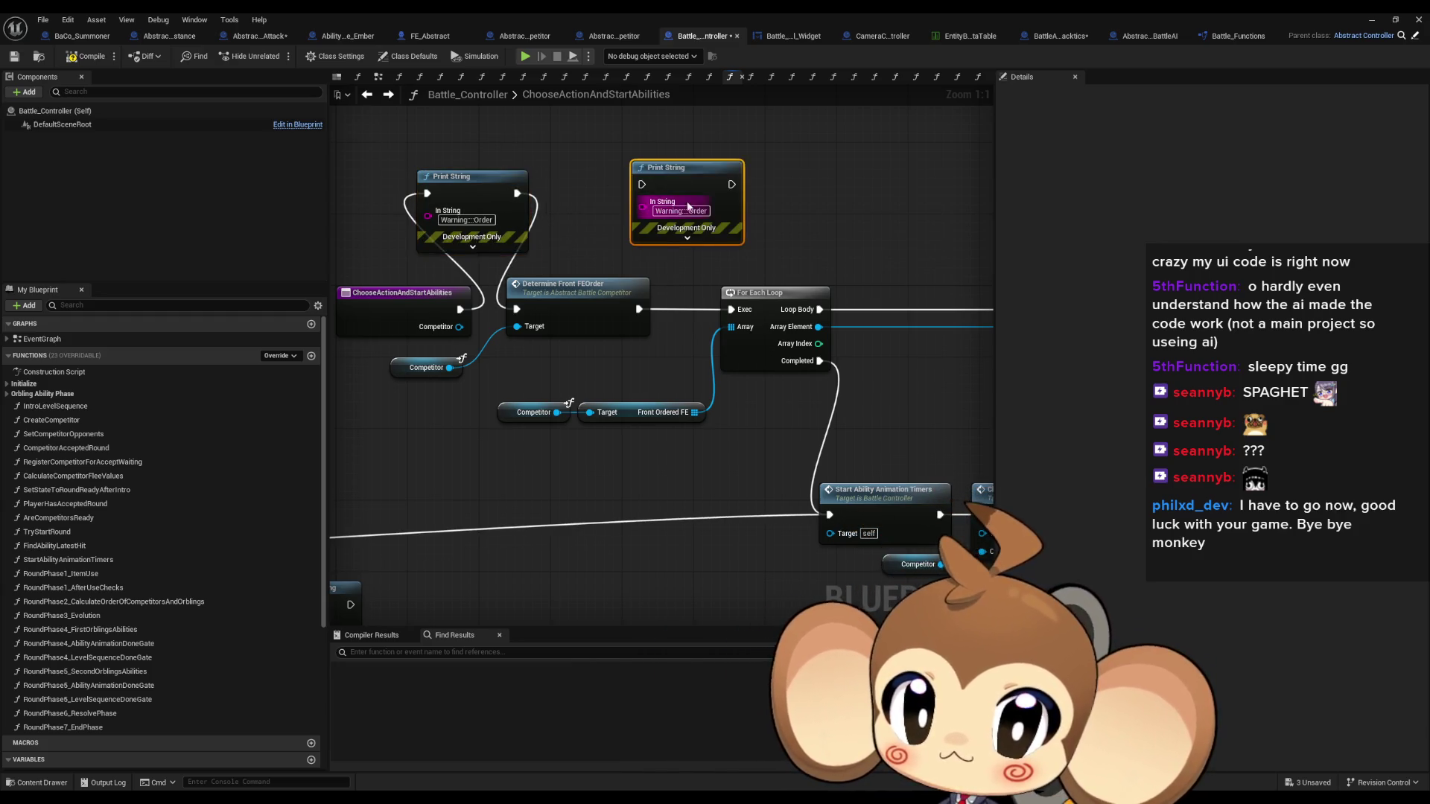
left_click(681, 211)
key("Return")
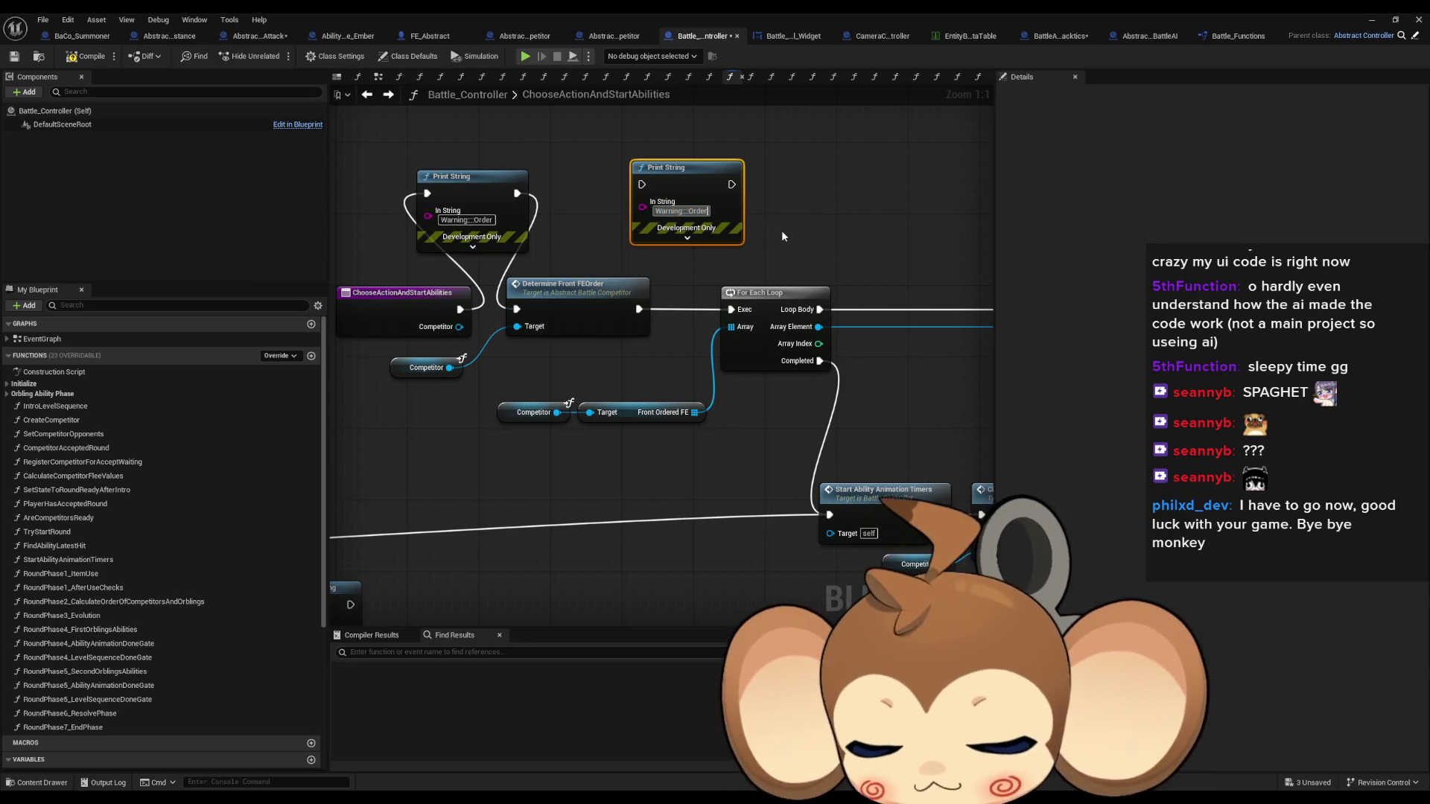
type("::END")
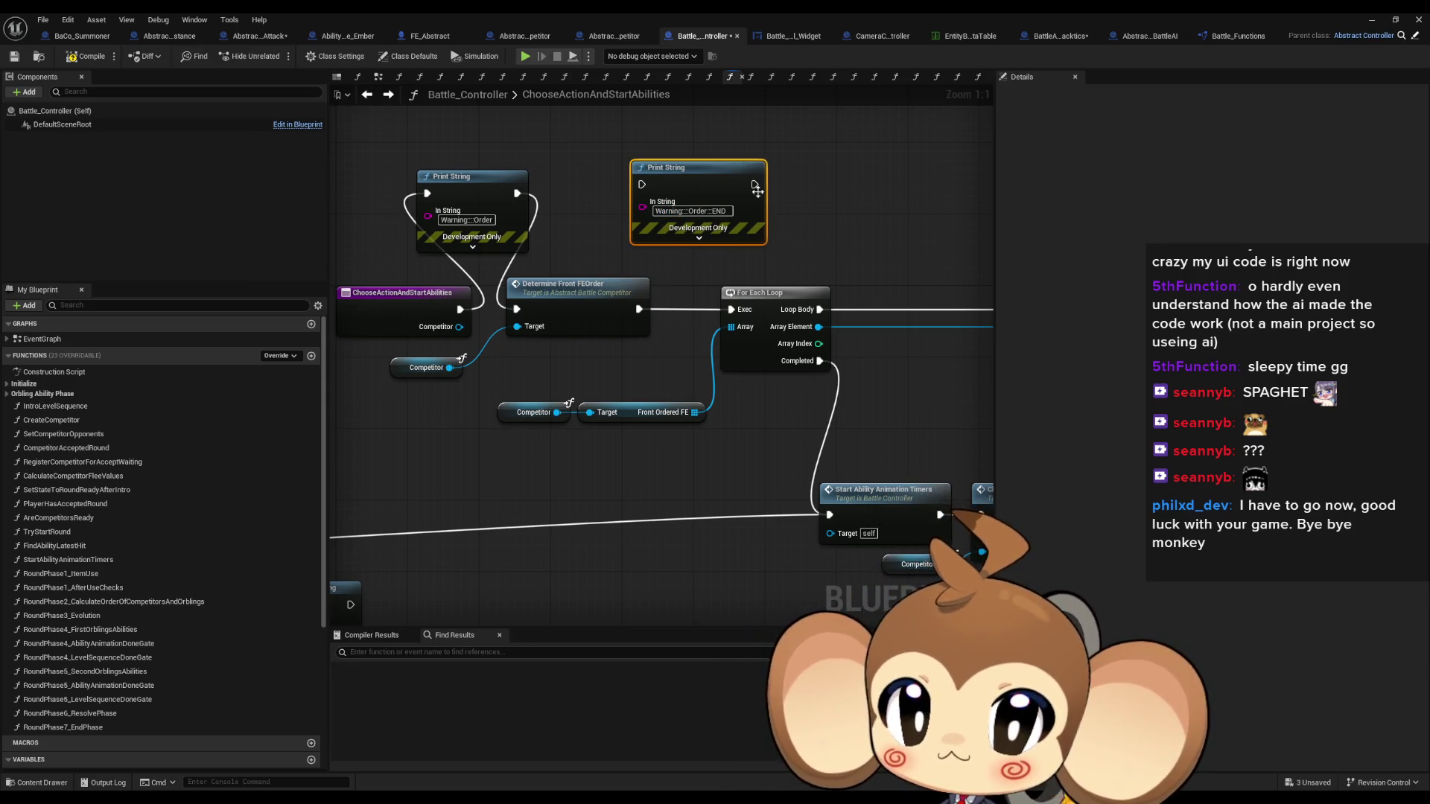
left_click_drag(754, 185, 725, 310)
left_click_drag(639, 308, 641, 185)
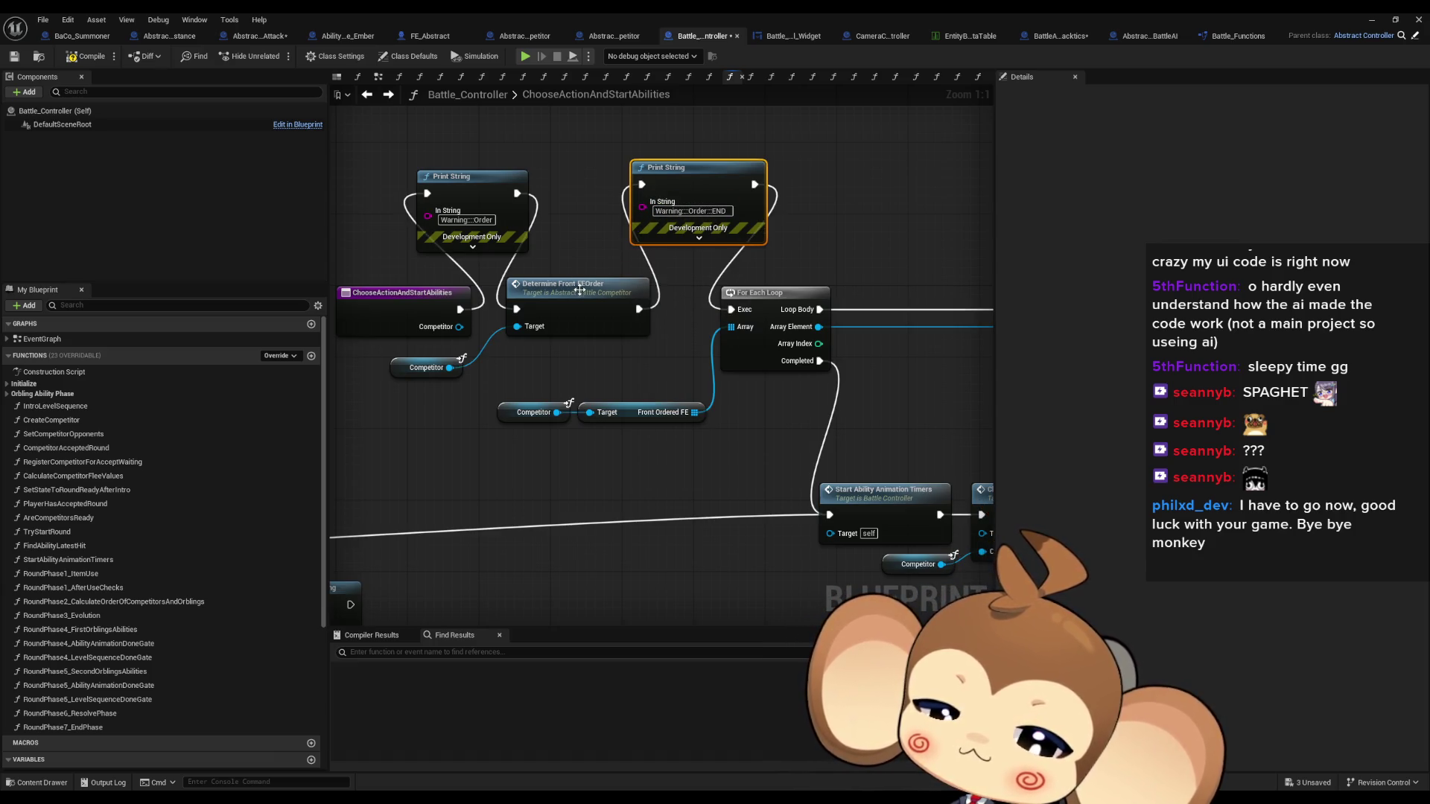
double_click(579, 292)
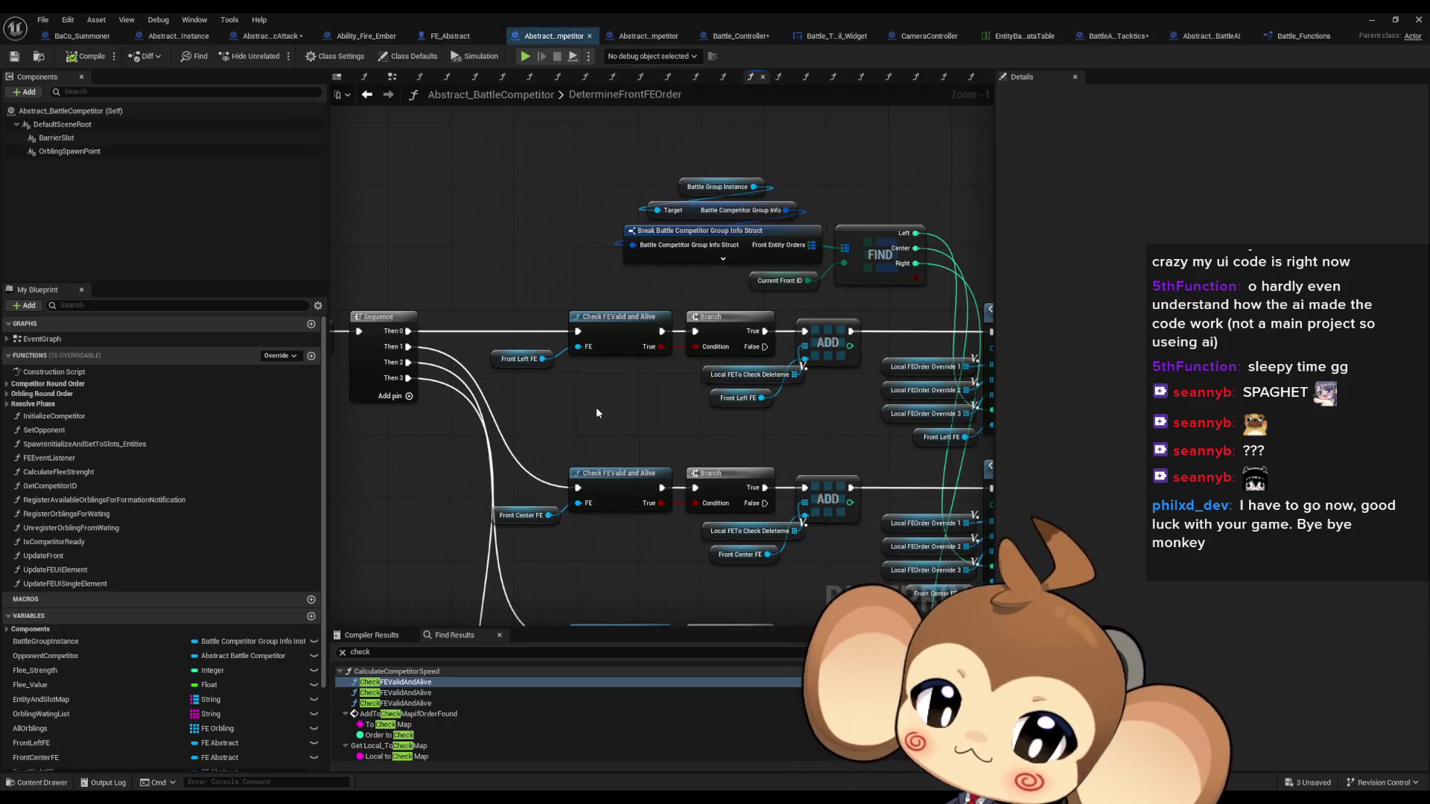
Survey DetermineFrontFEOrder's branch rows, checking the third Add FETo Order Override Array call
scroll(637, 444, "down", 2)
left_click_drag(639, 440, 601, 303)
scroll(689, 325, "up", 1)
scroll(689, 325, "up", 1)
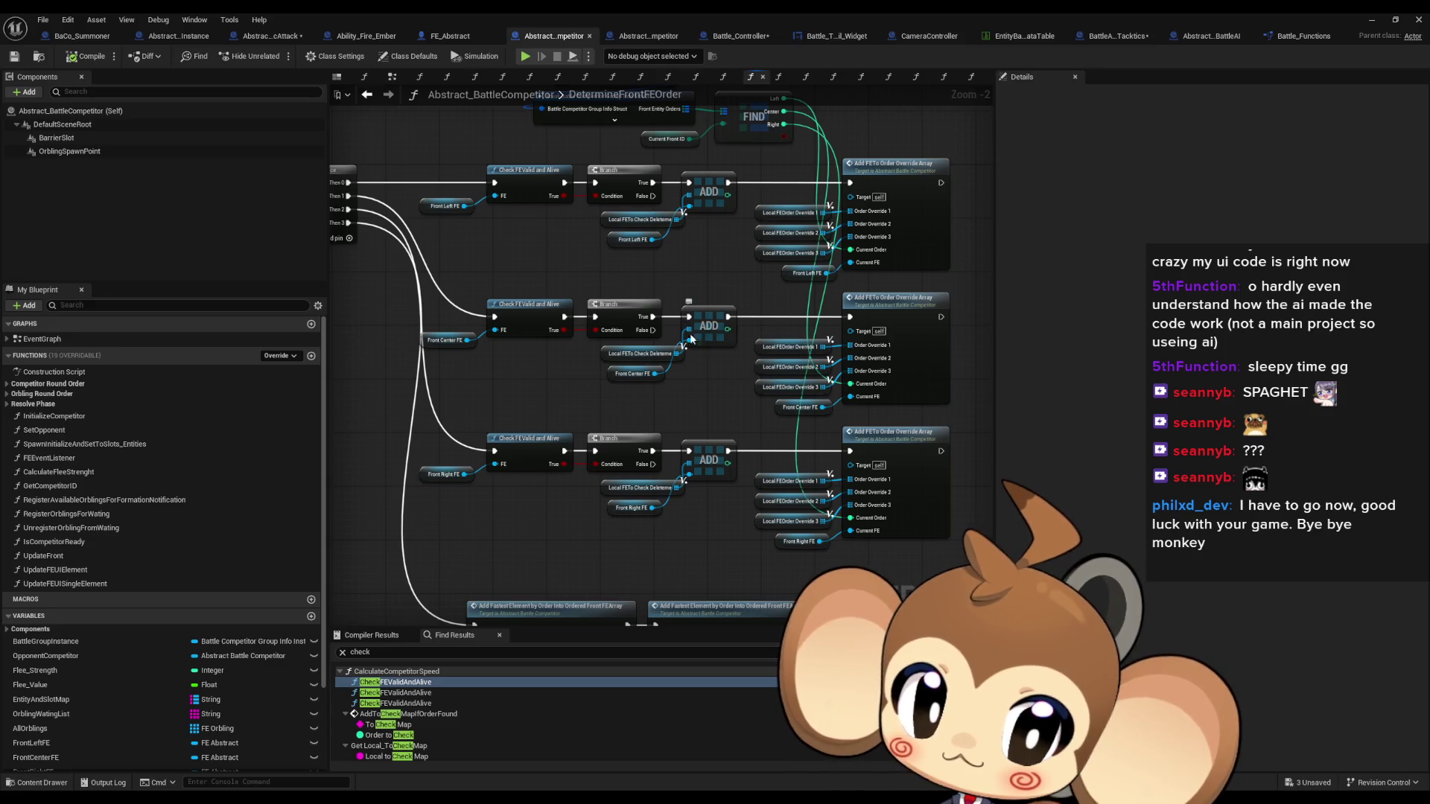
left_click(914, 475)
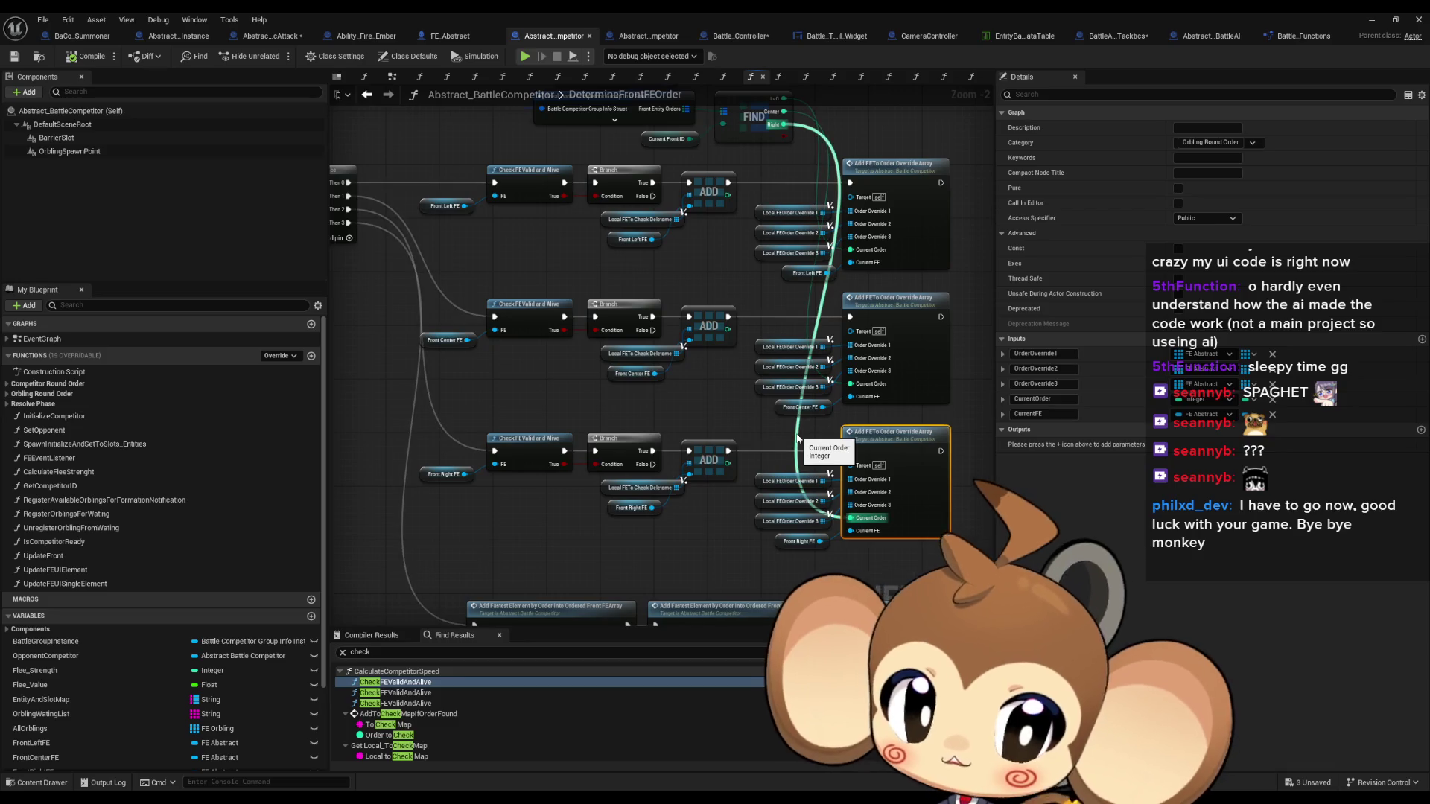
scroll(795, 444, "up", 2)
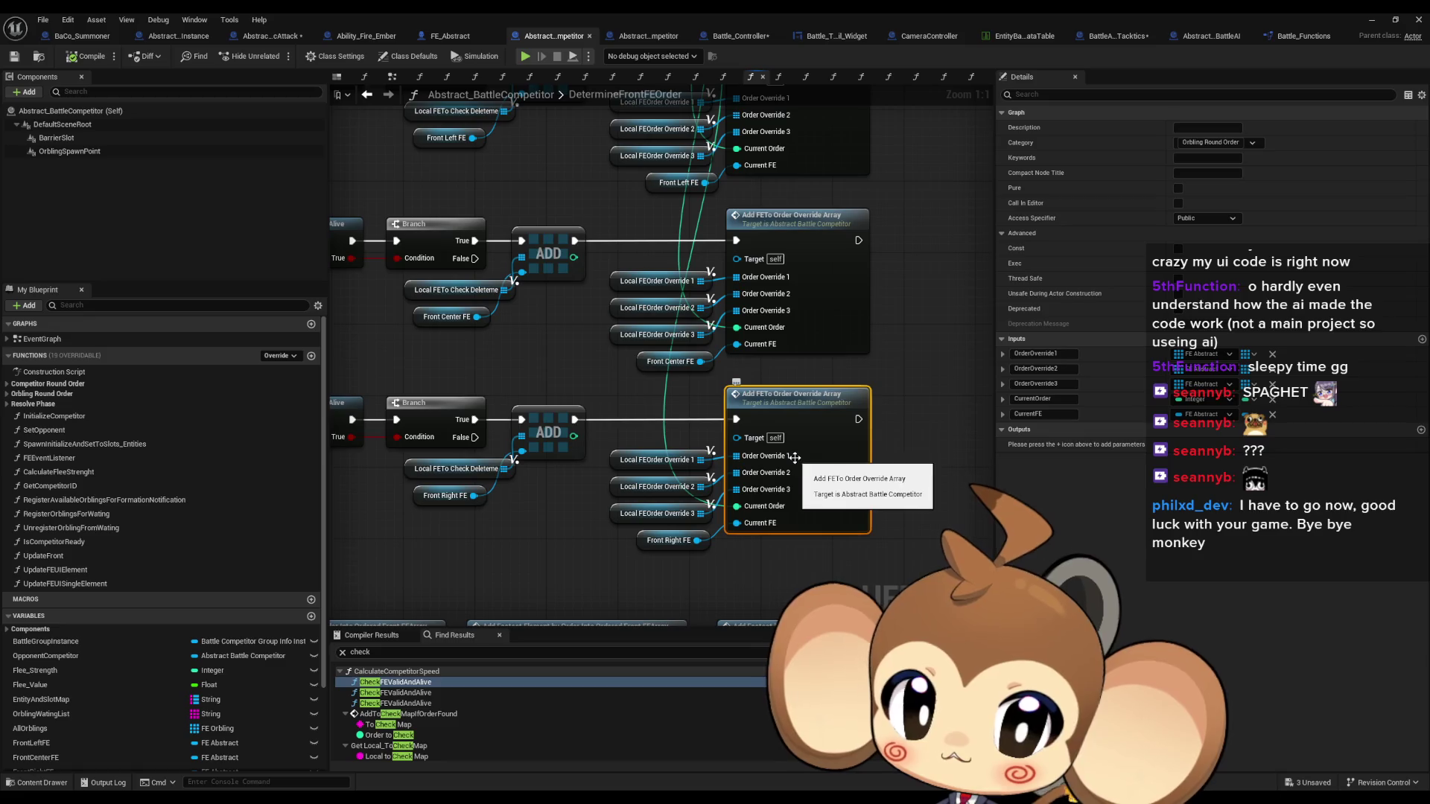
left_click_drag(793, 456, 858, 489)
left_click_drag(608, 378, 779, 479)
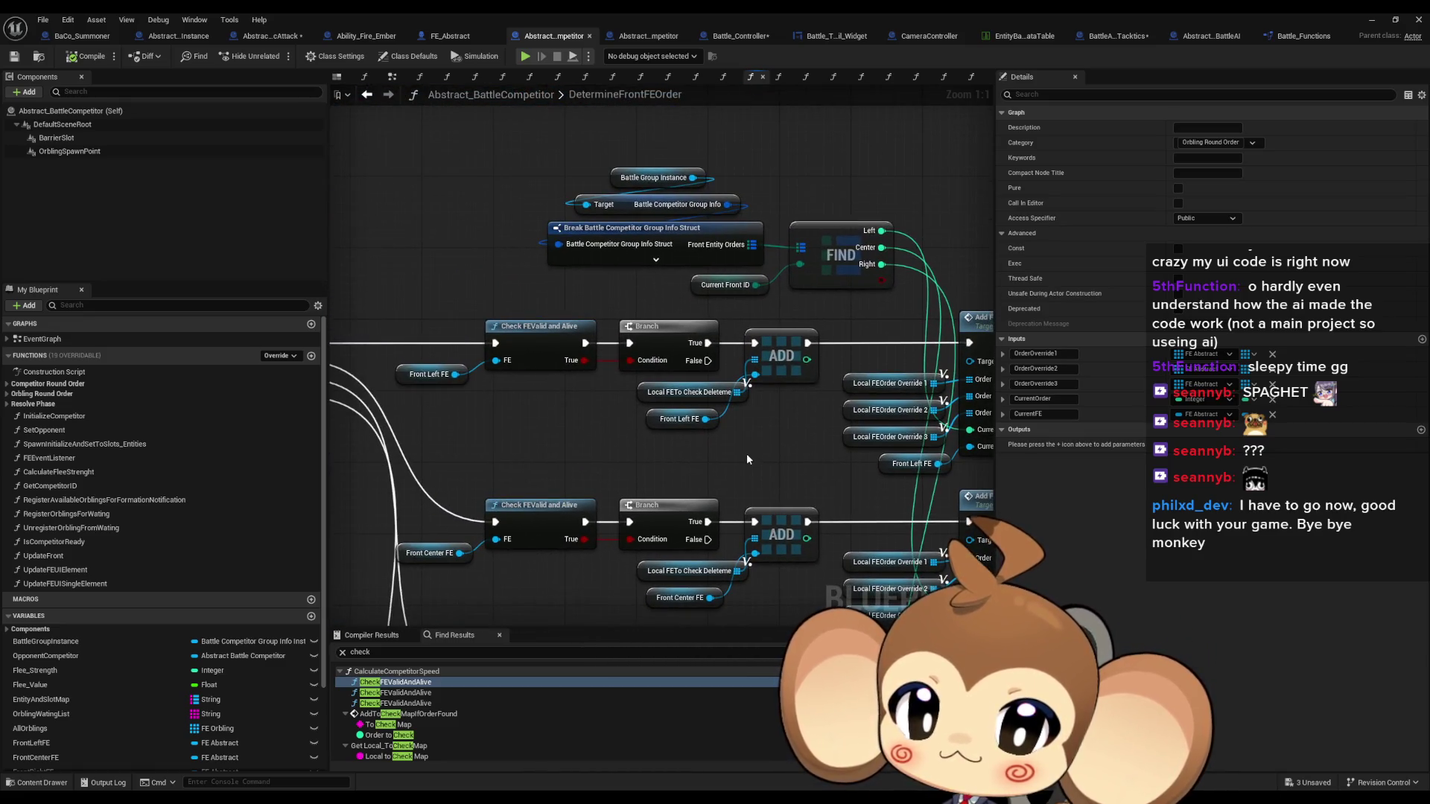
Inspect the Local FETo Check Deleteme, Check FEValid and Alive, and Front Left FE nodes
left_click_drag(653, 397, 625, 396)
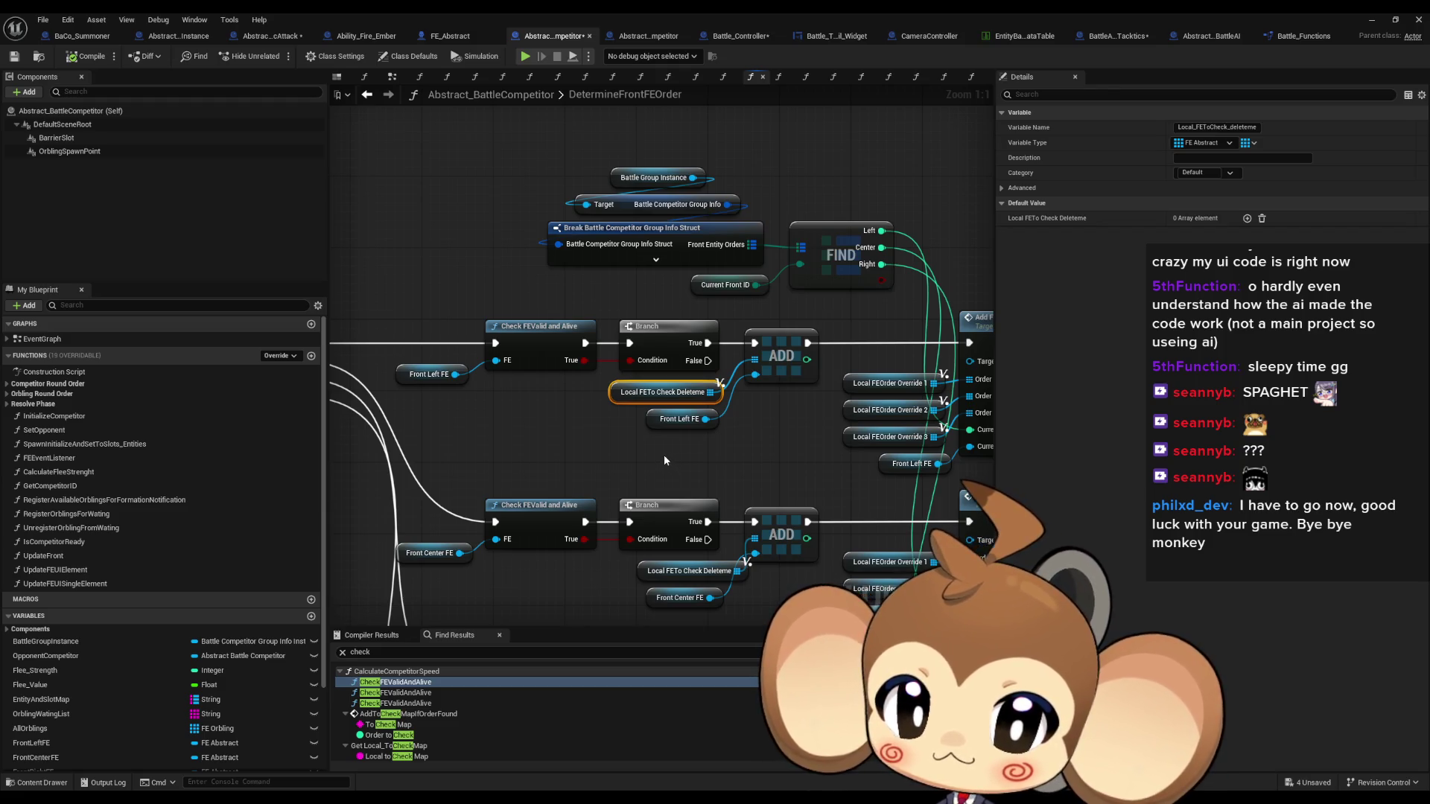
left_click_drag(522, 396, 930, 418)
left_click(565, 357)
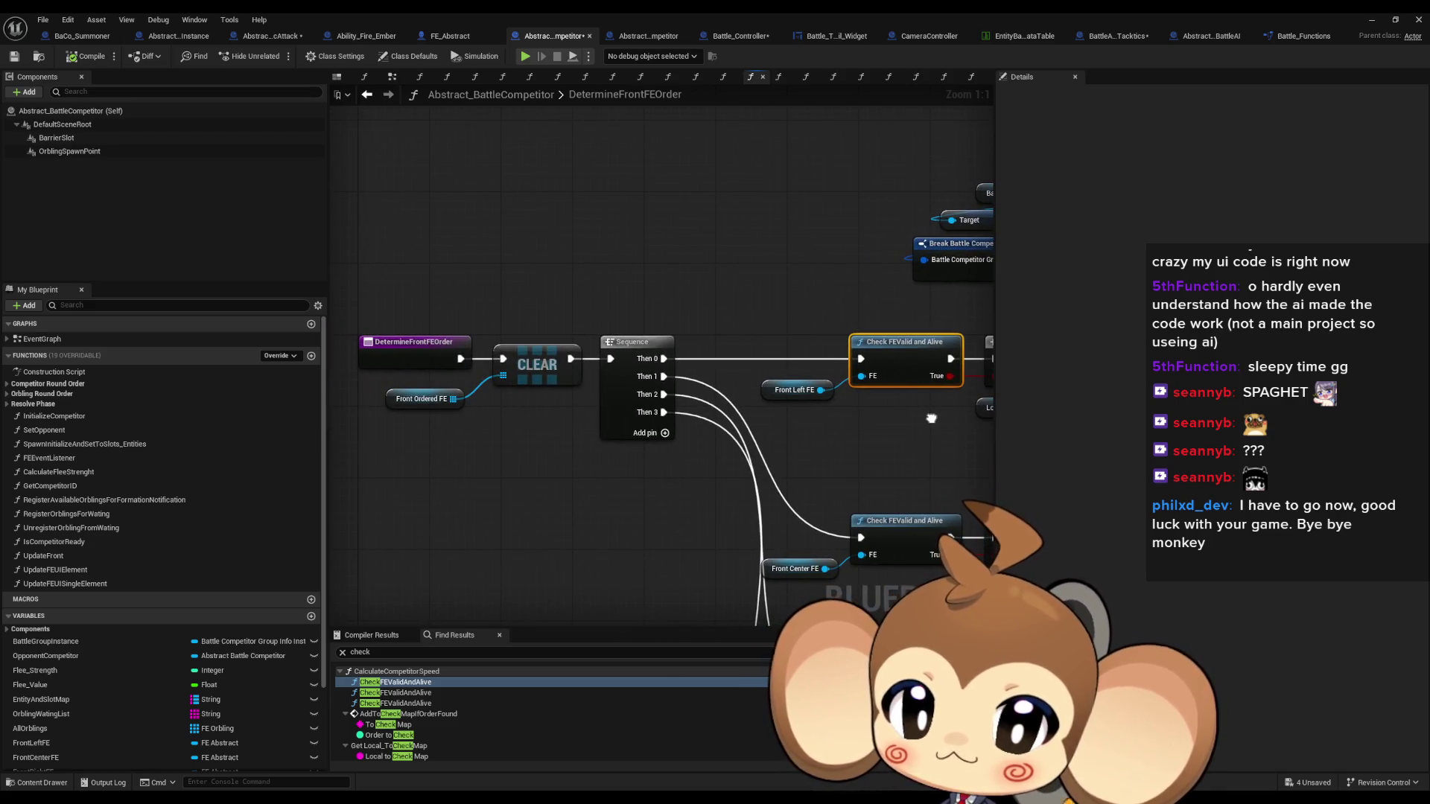
mouse_move(930, 419)
left_mouse_down()
mouse_move(525, 439)
mouse_move(471, 416)
left_mouse_up()
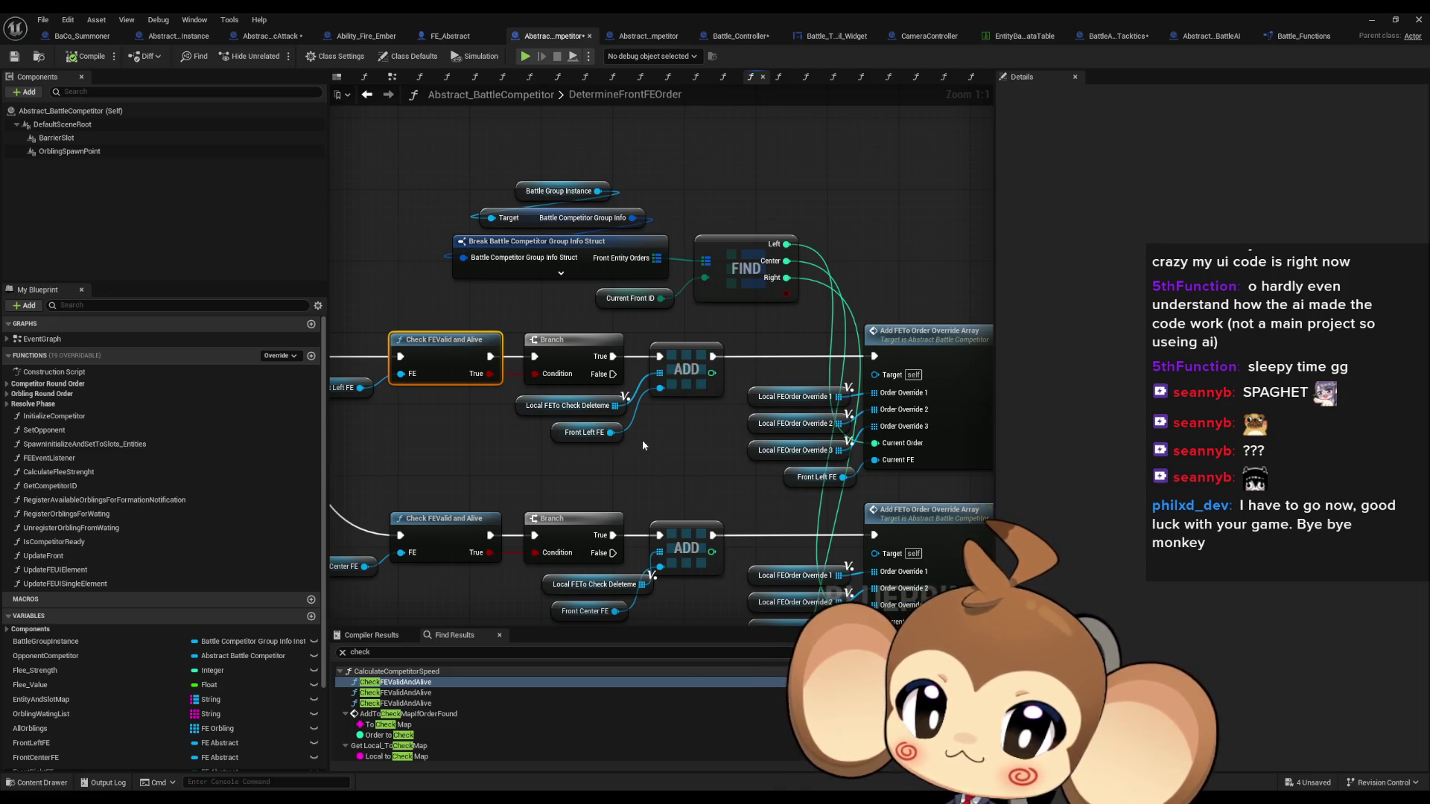
left_click_drag(476, 420, 619, 409)
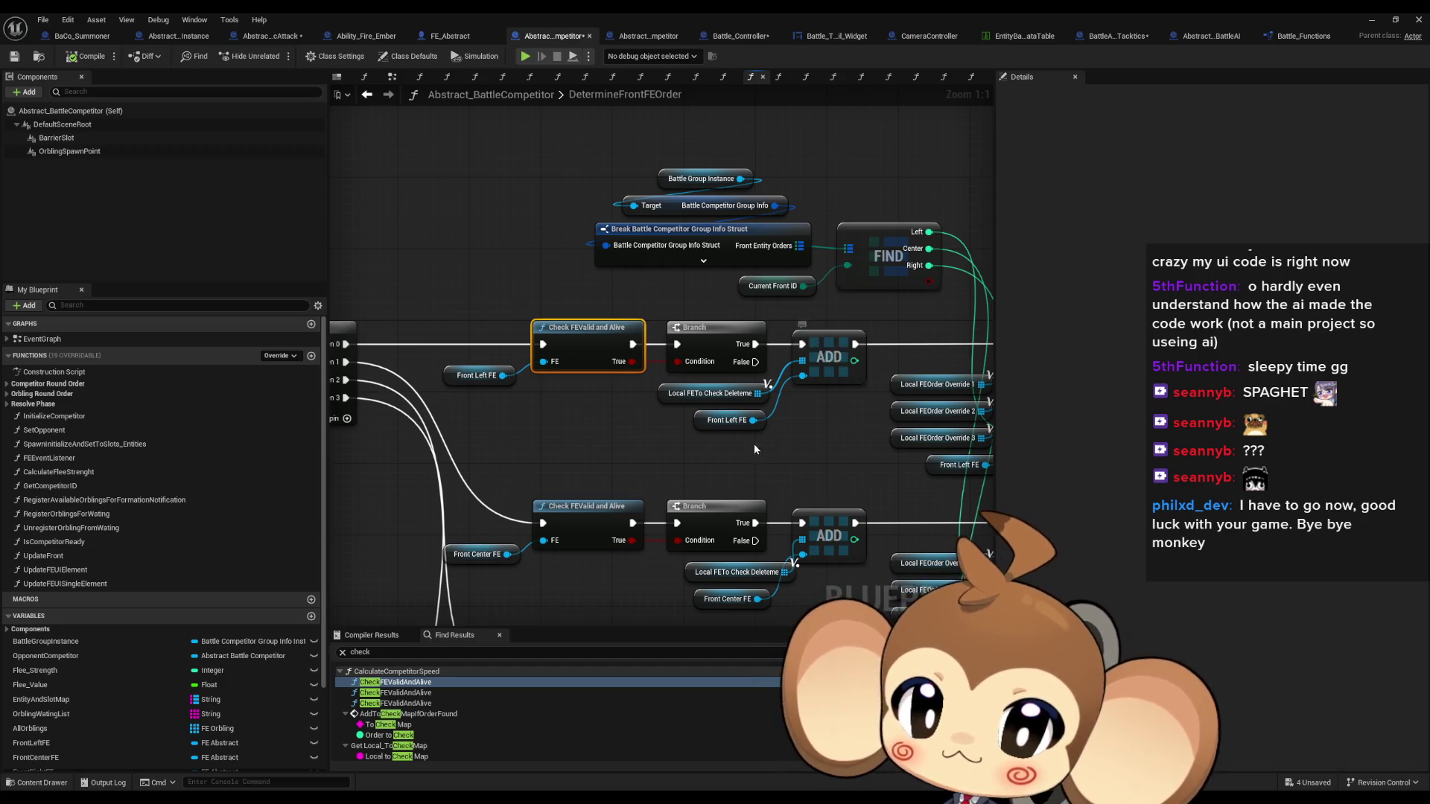
left_click(729, 421)
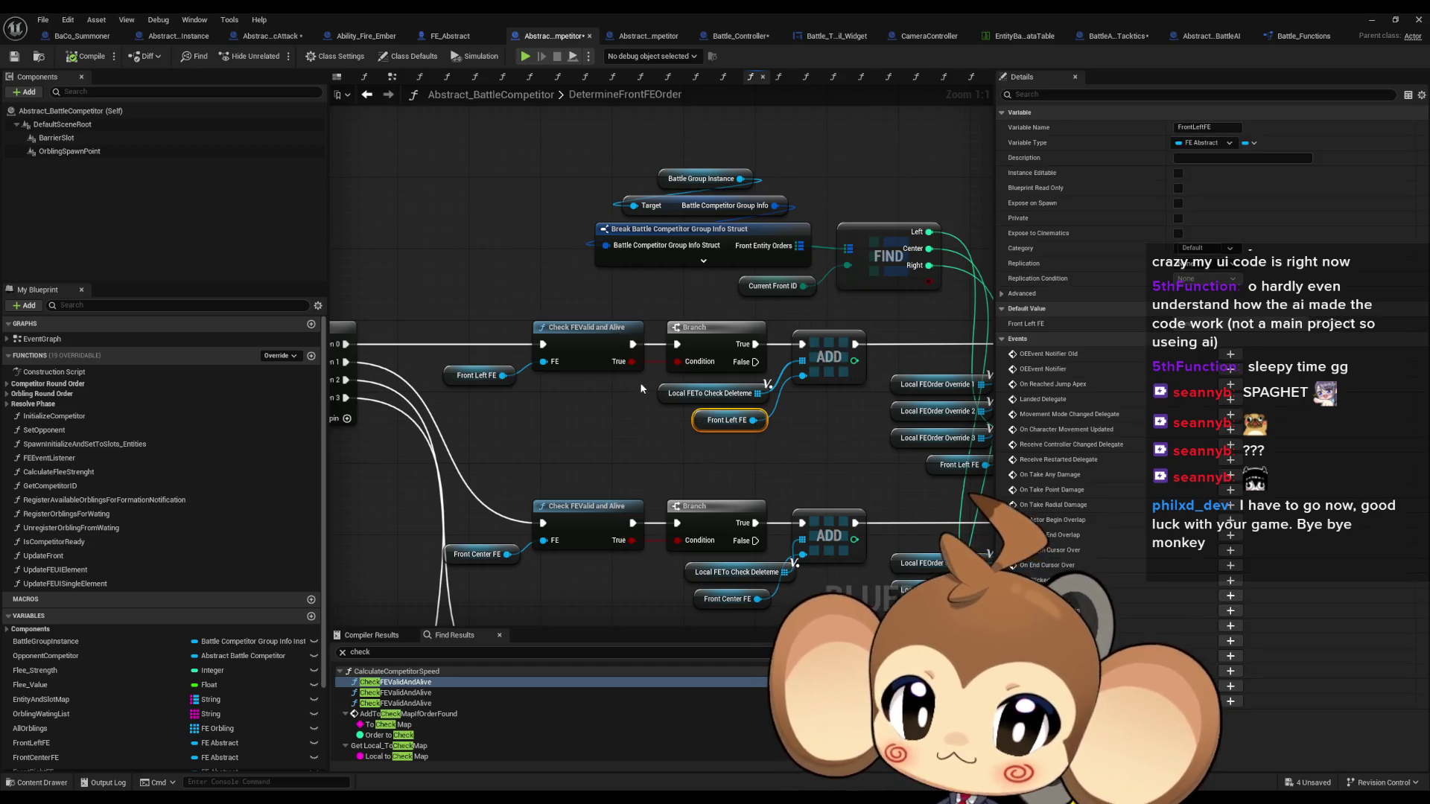
left_click(676, 395)
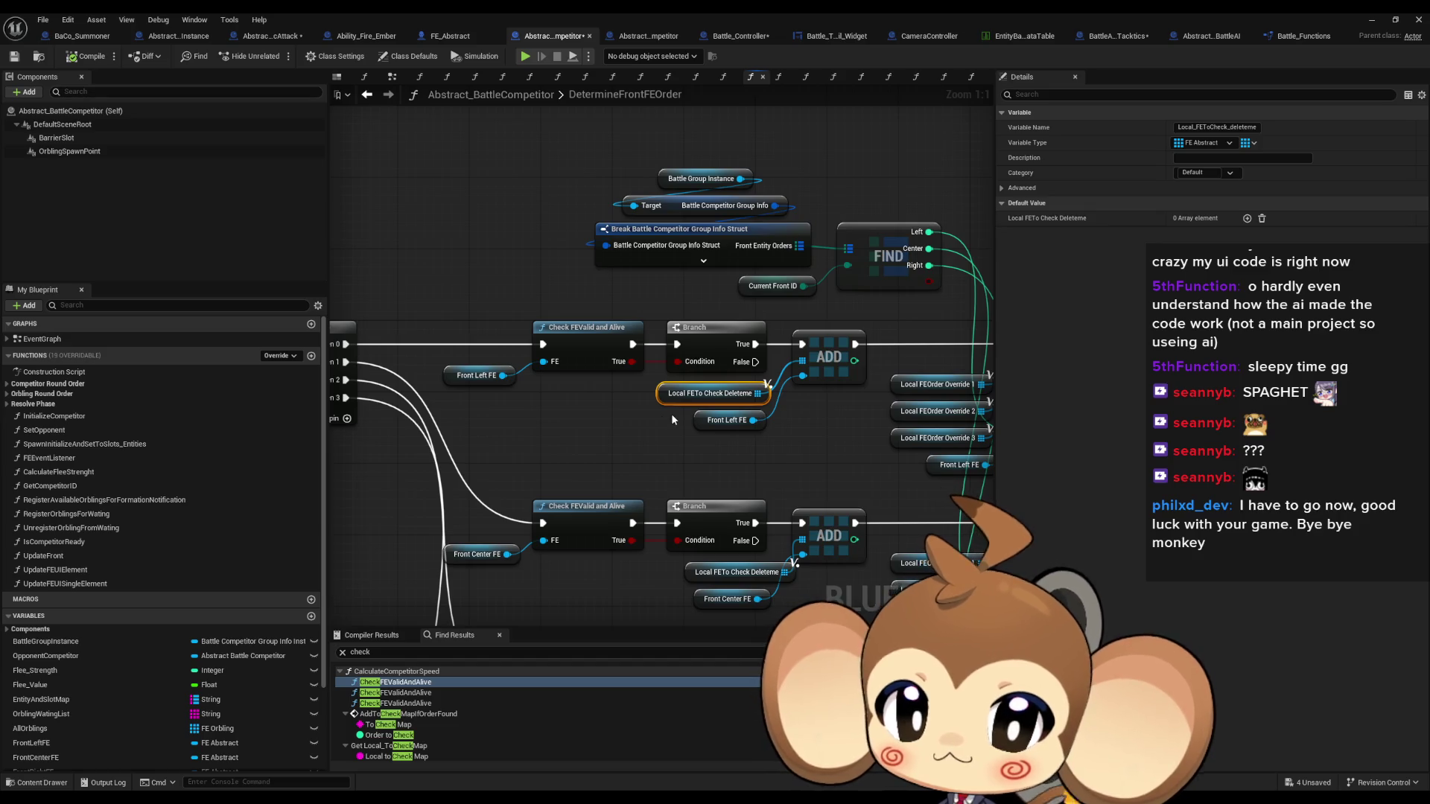
mouse_move(672, 413)
left_mouse_down()
mouse_move(600, 357)
mouse_move(530, 338)
left_mouse_up()
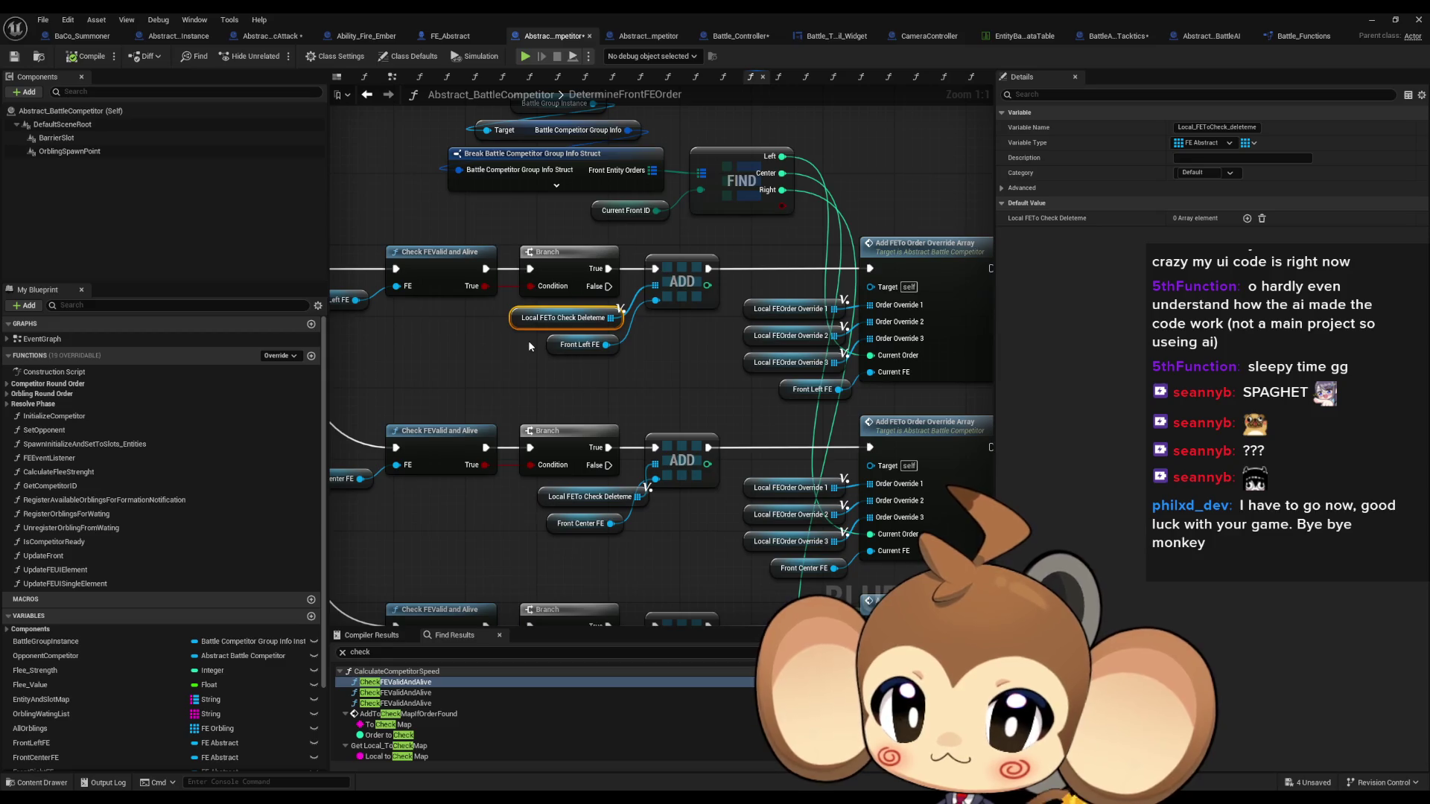
List all references to Local_FEToCheck_deleteme and jump through each one in the graph
right_click(515, 326)
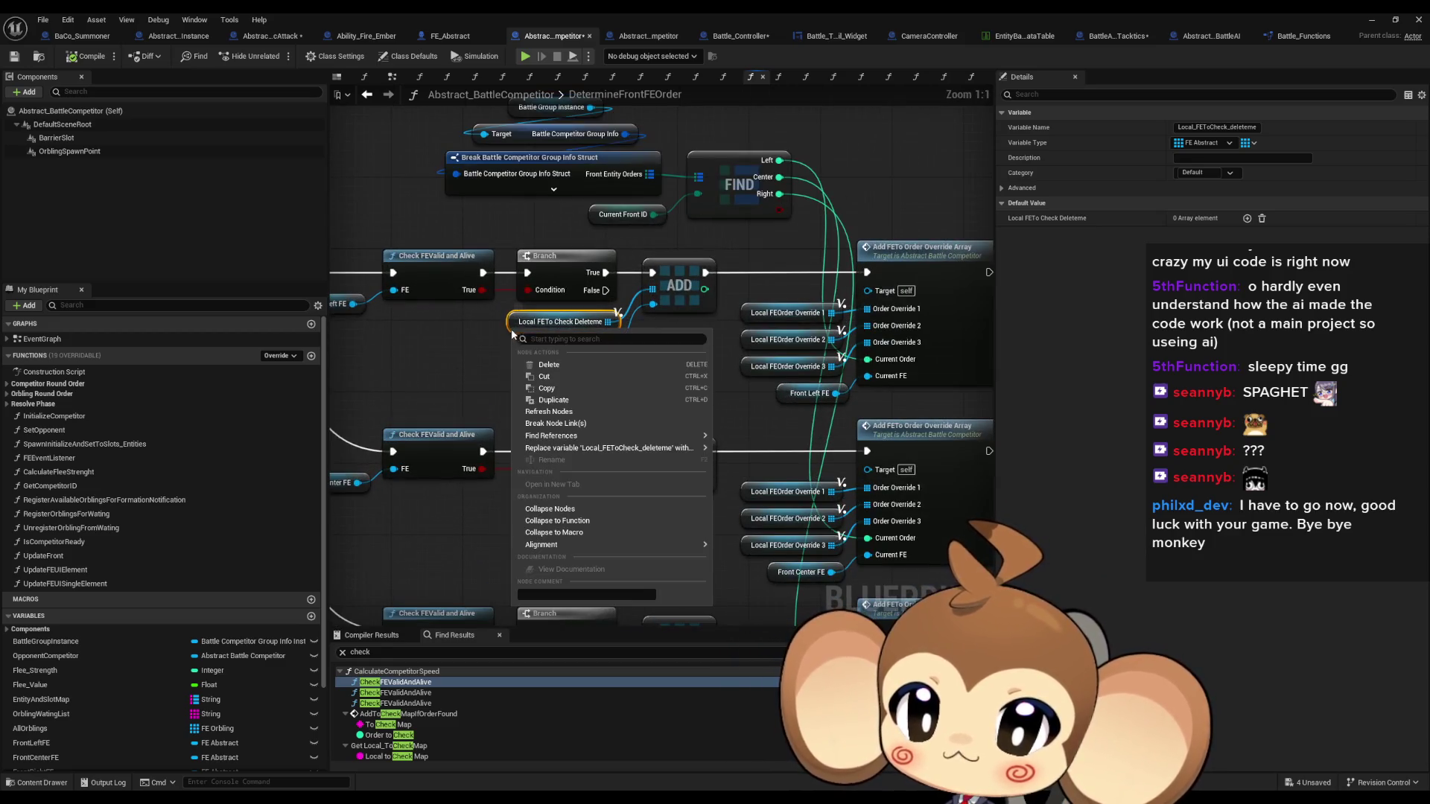
mouse_move(553, 450)
left_click(753, 441)
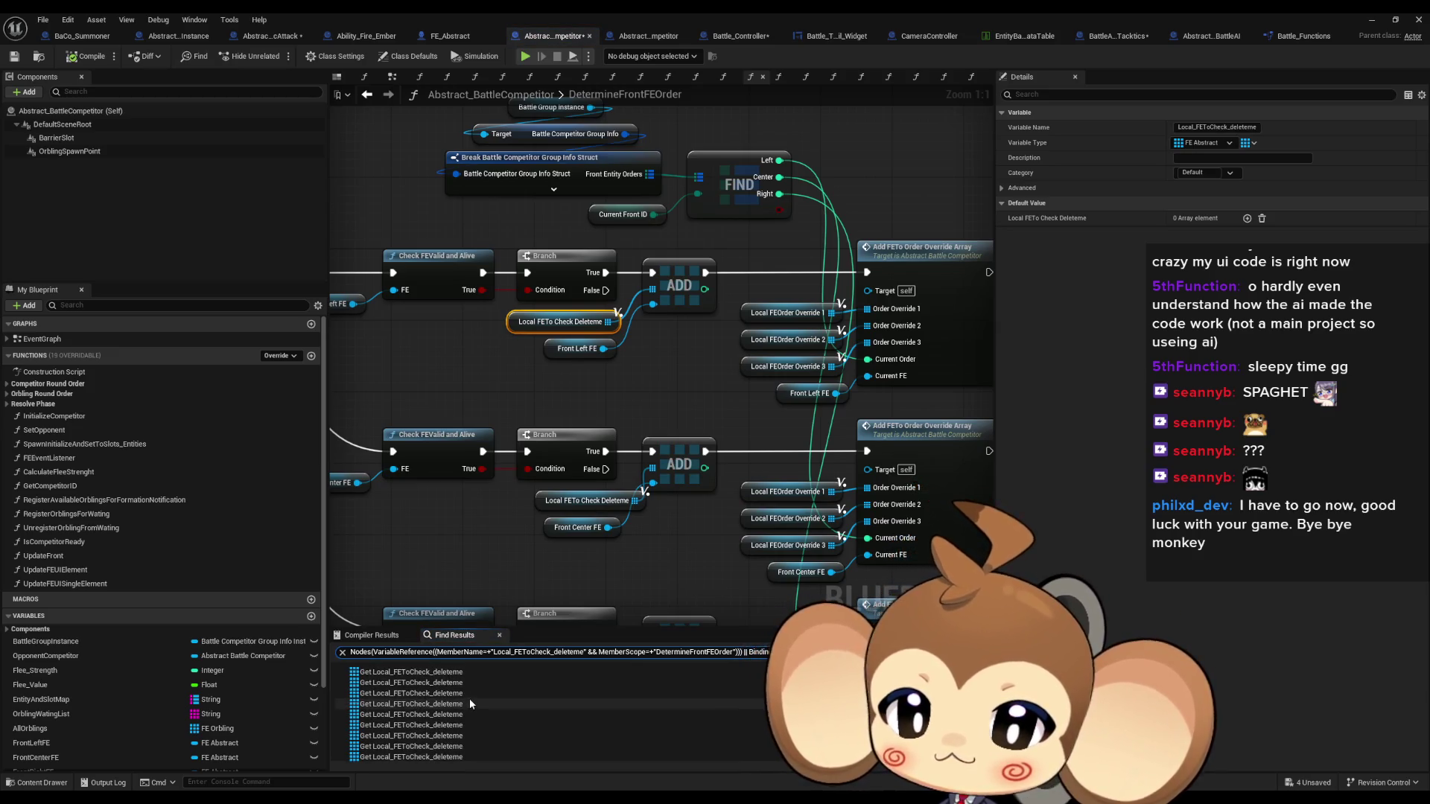
left_click(409, 682)
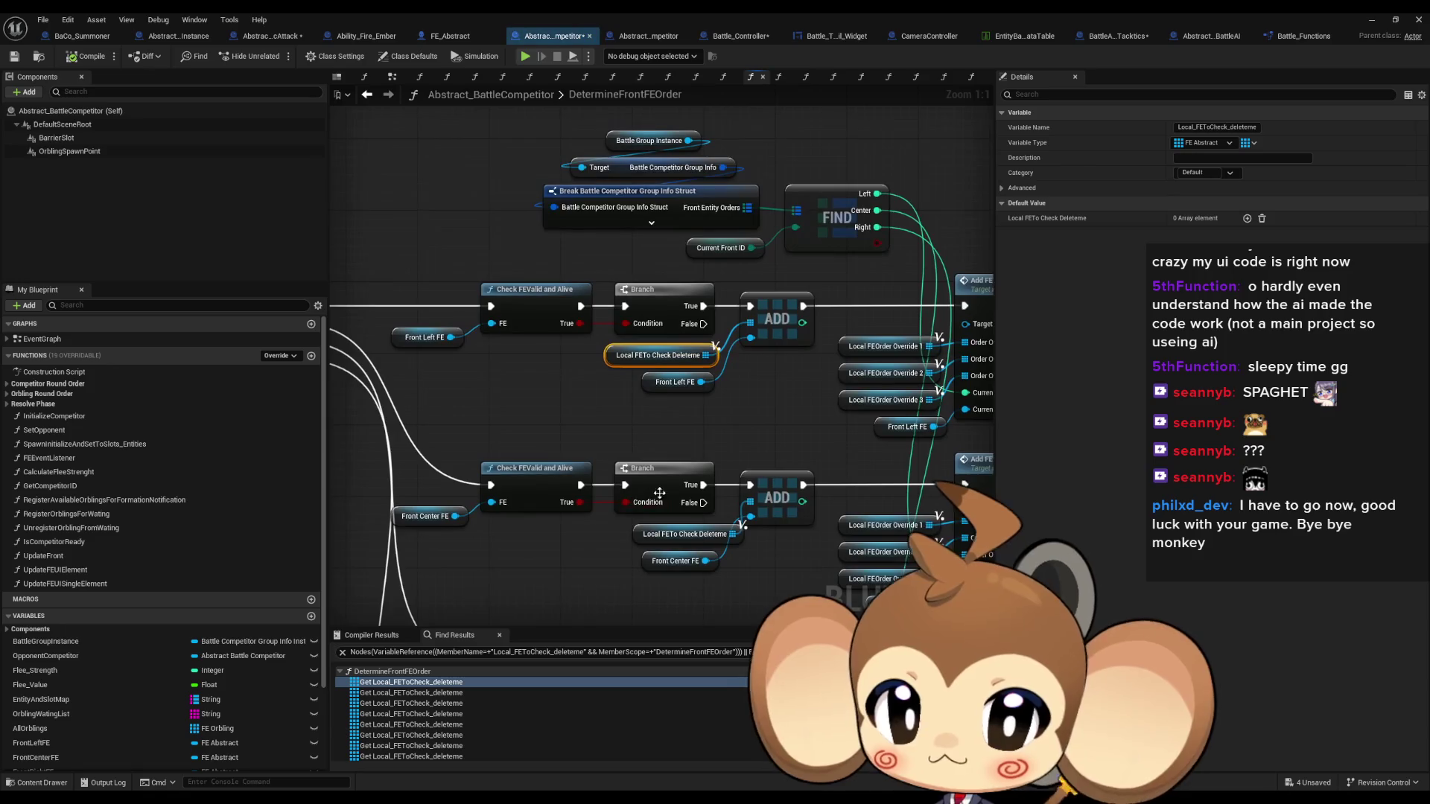
left_click(417, 693)
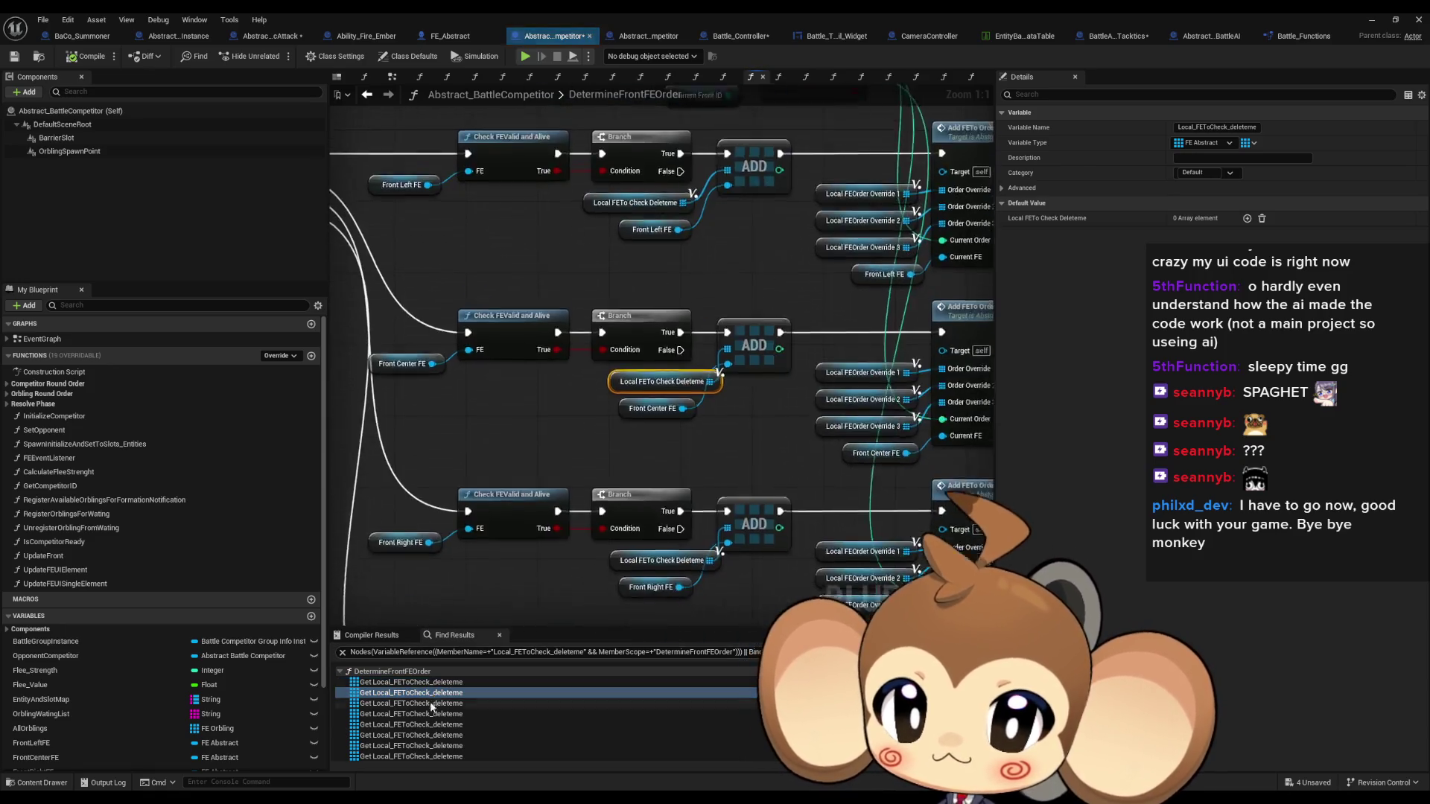
left_click(426, 713)
scroll(496, 326, "down", 6)
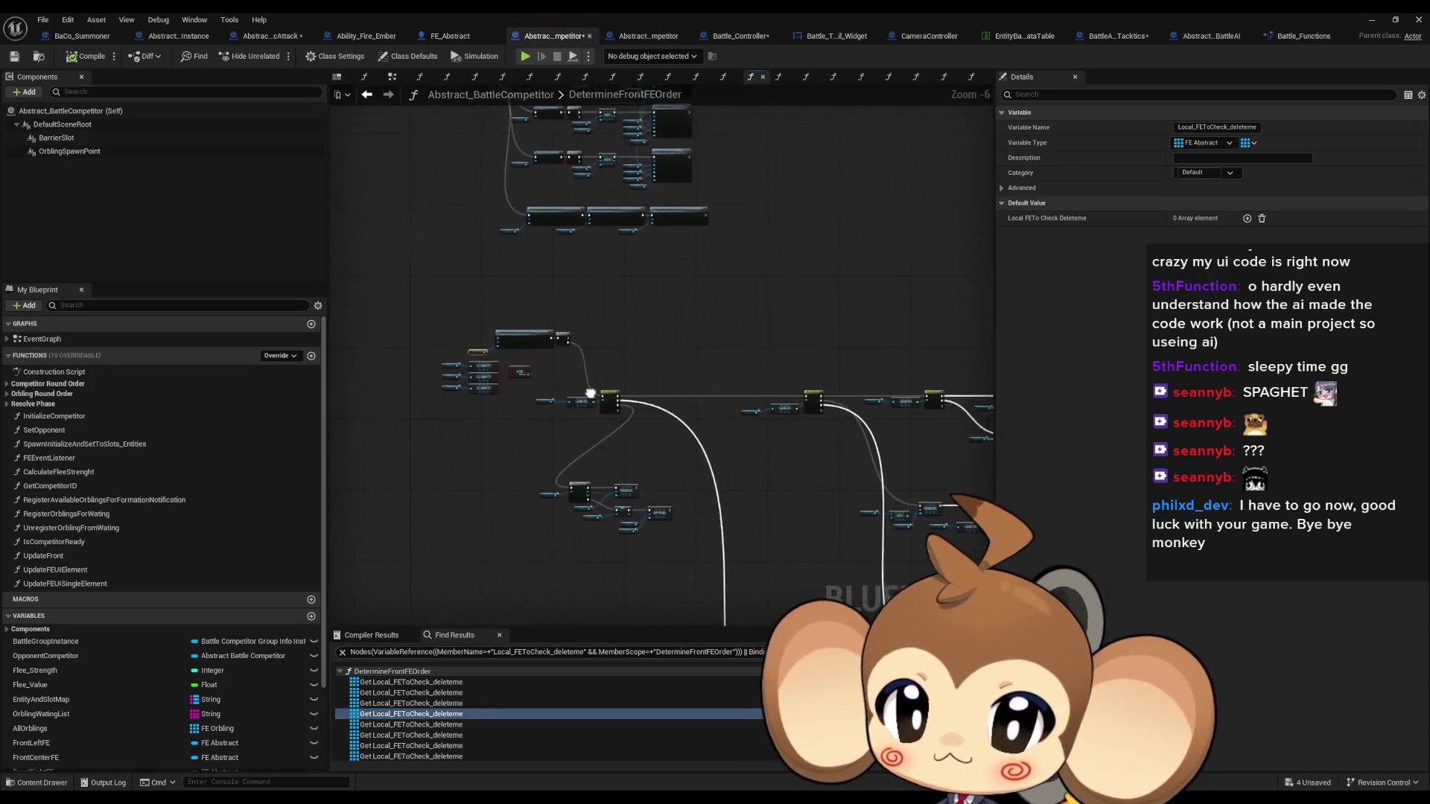
scroll(496, 326, "down", 4)
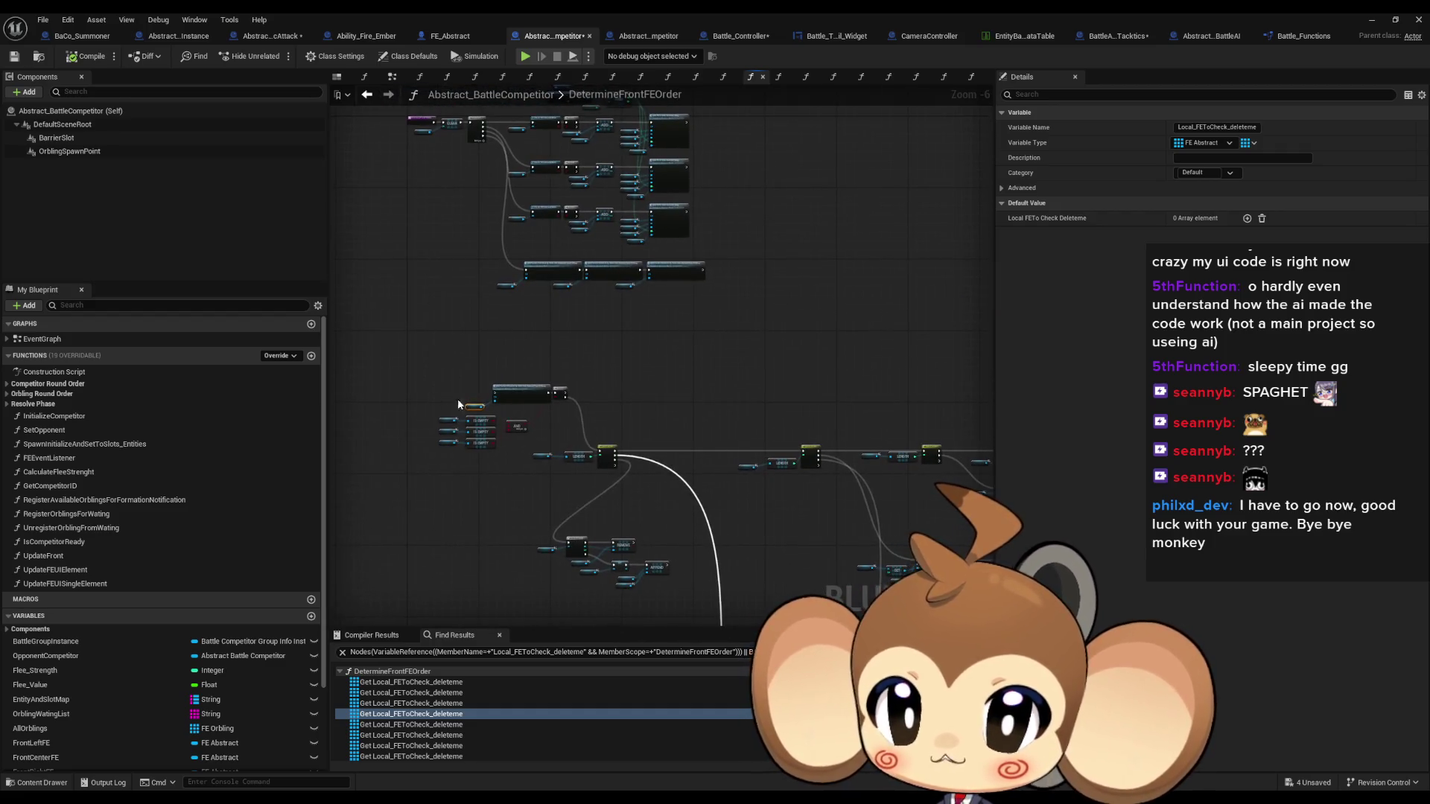
scroll(466, 402, "up", 10)
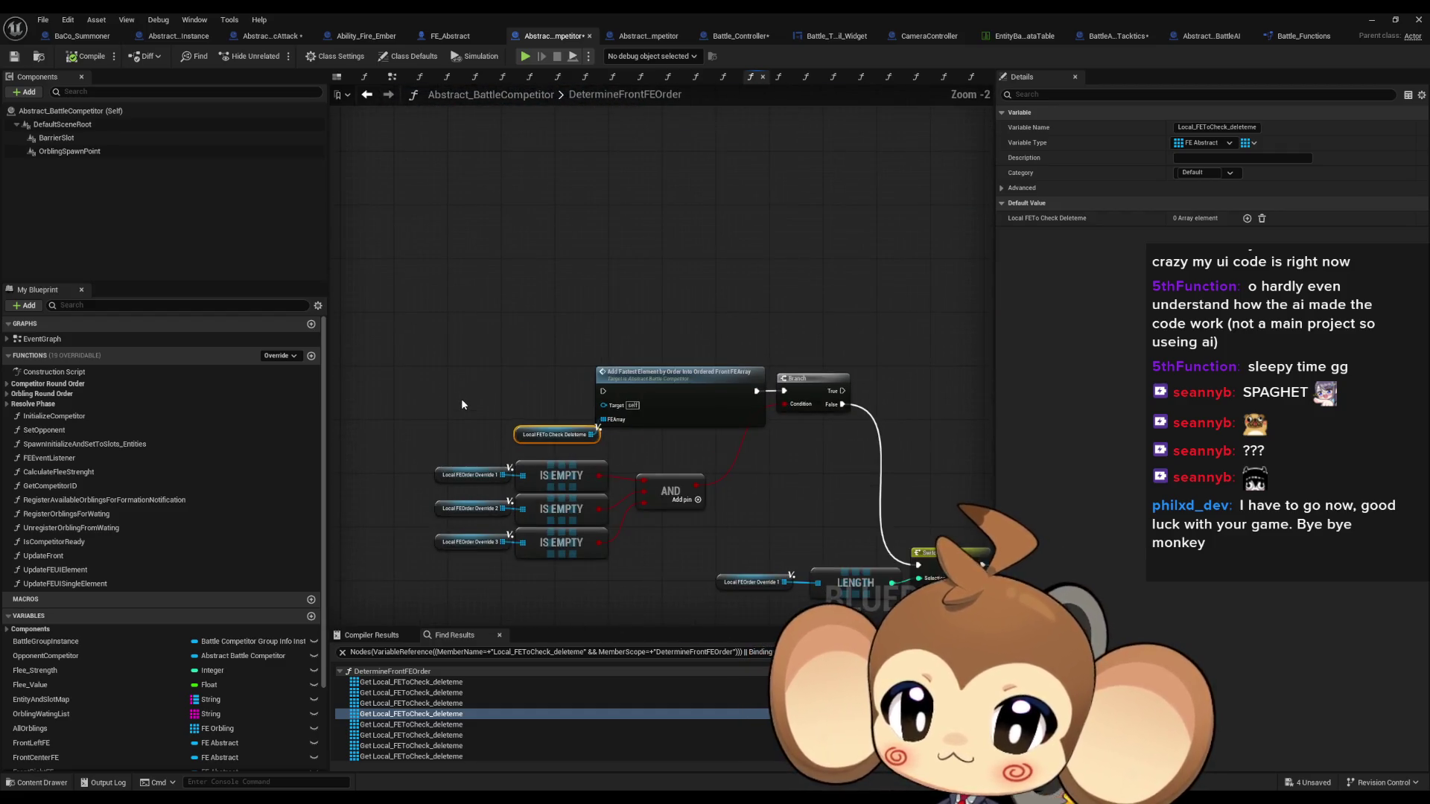
scroll(462, 404, "down", 12)
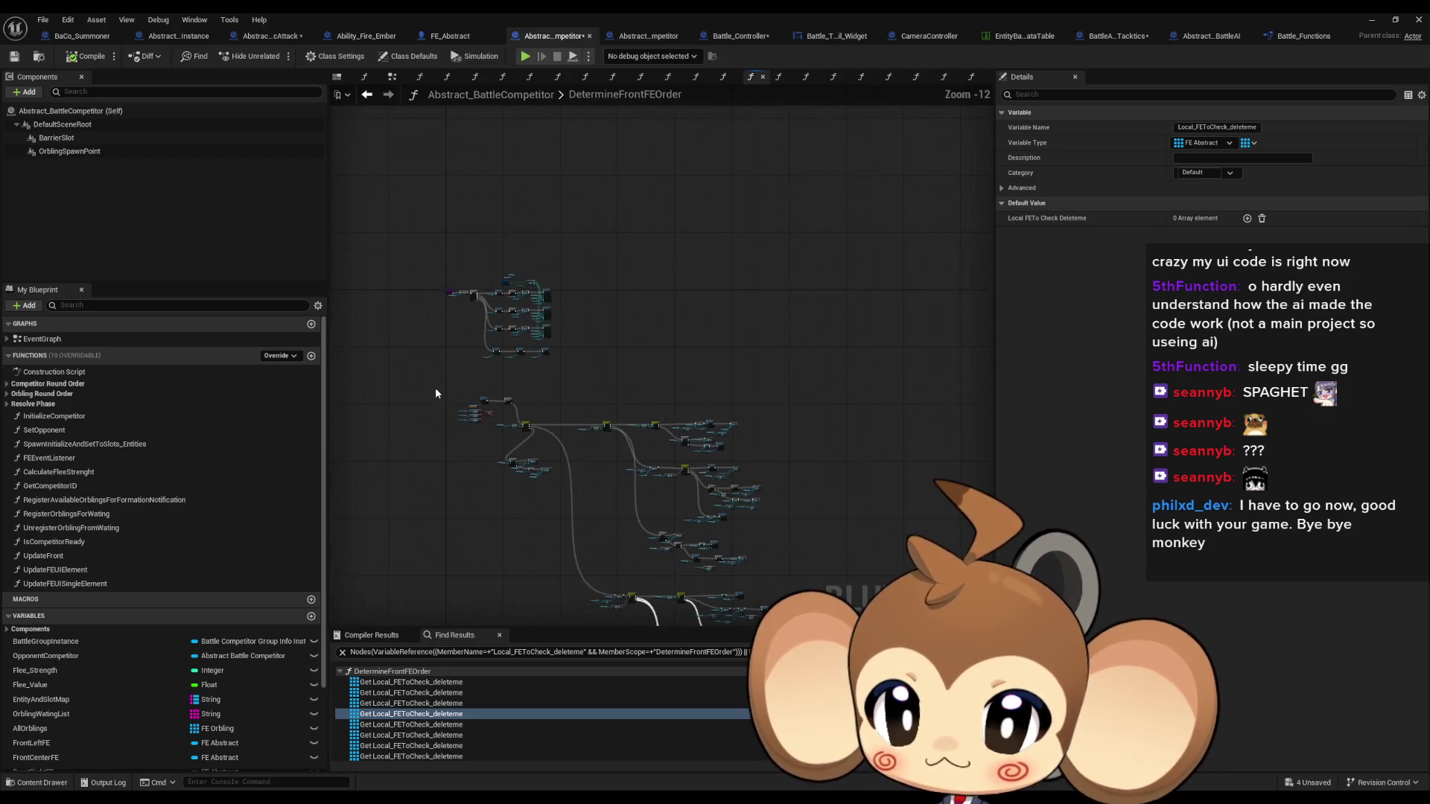
left_click_drag(435, 154, 789, 613)
scroll(581, 227, "up", 3)
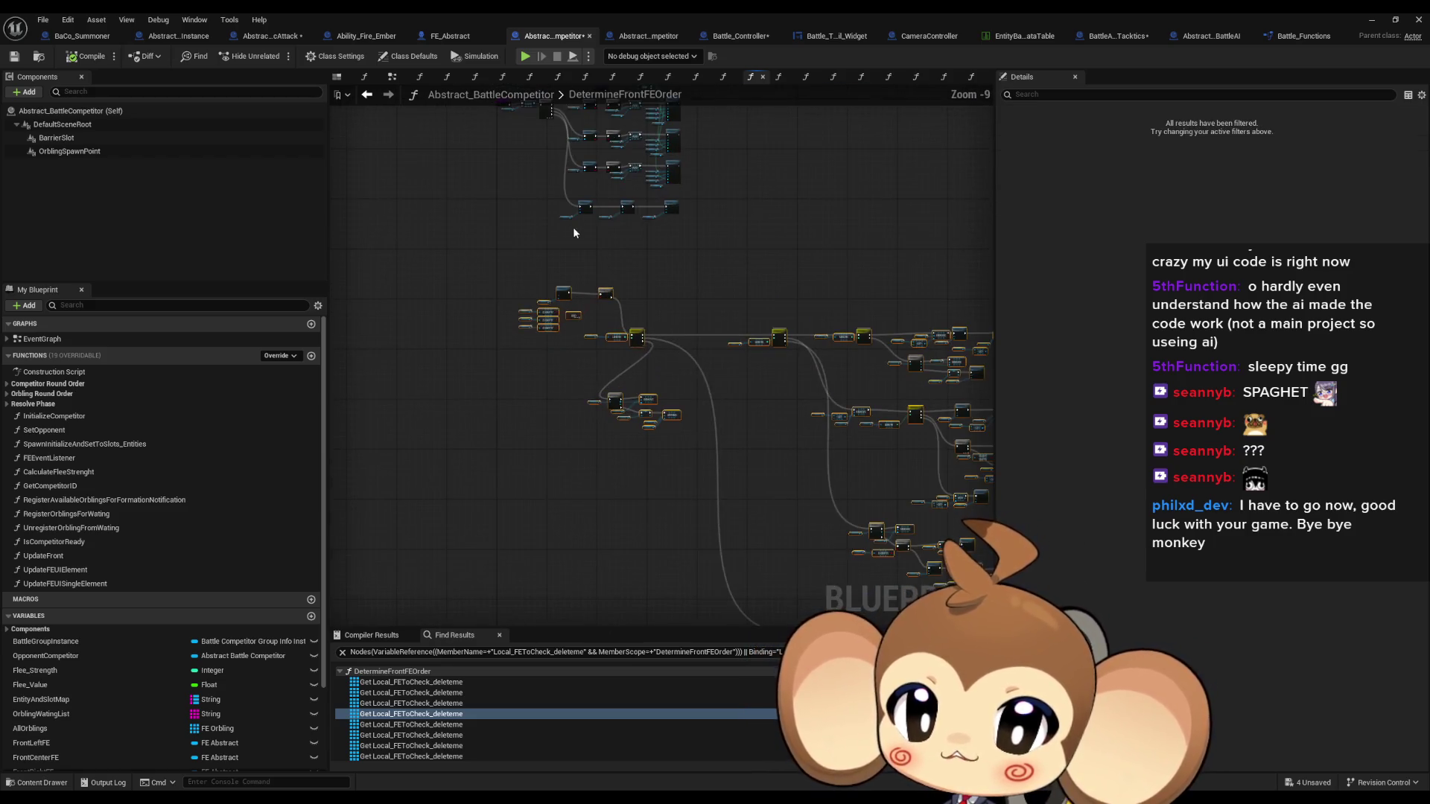
left_click_drag(582, 230, 603, 442)
Save the blueprint, recheck the references, and delete the Local_FEToCheck_deleteme local variable
key("ctrl+s")
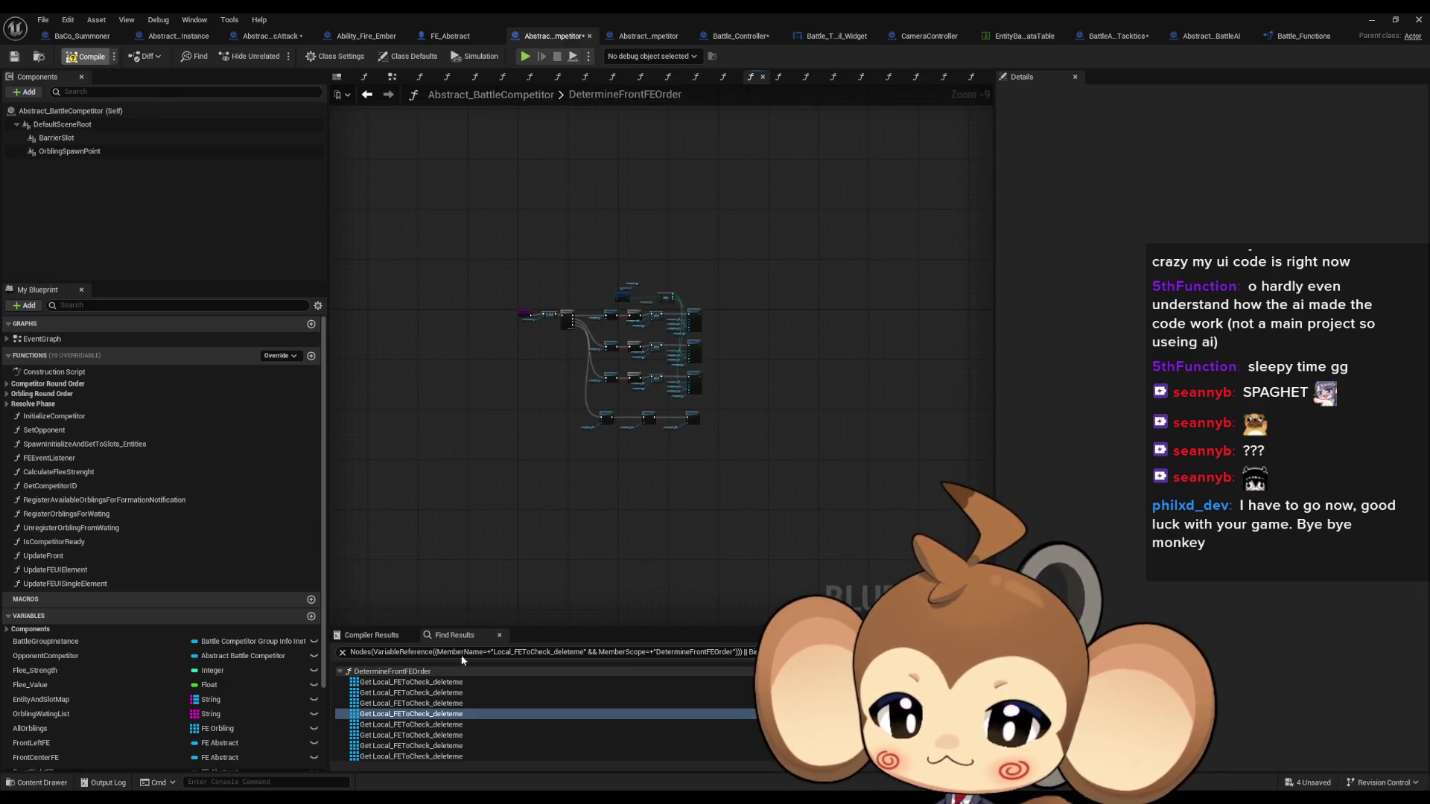
left_click(390, 683)
left_click(388, 693)
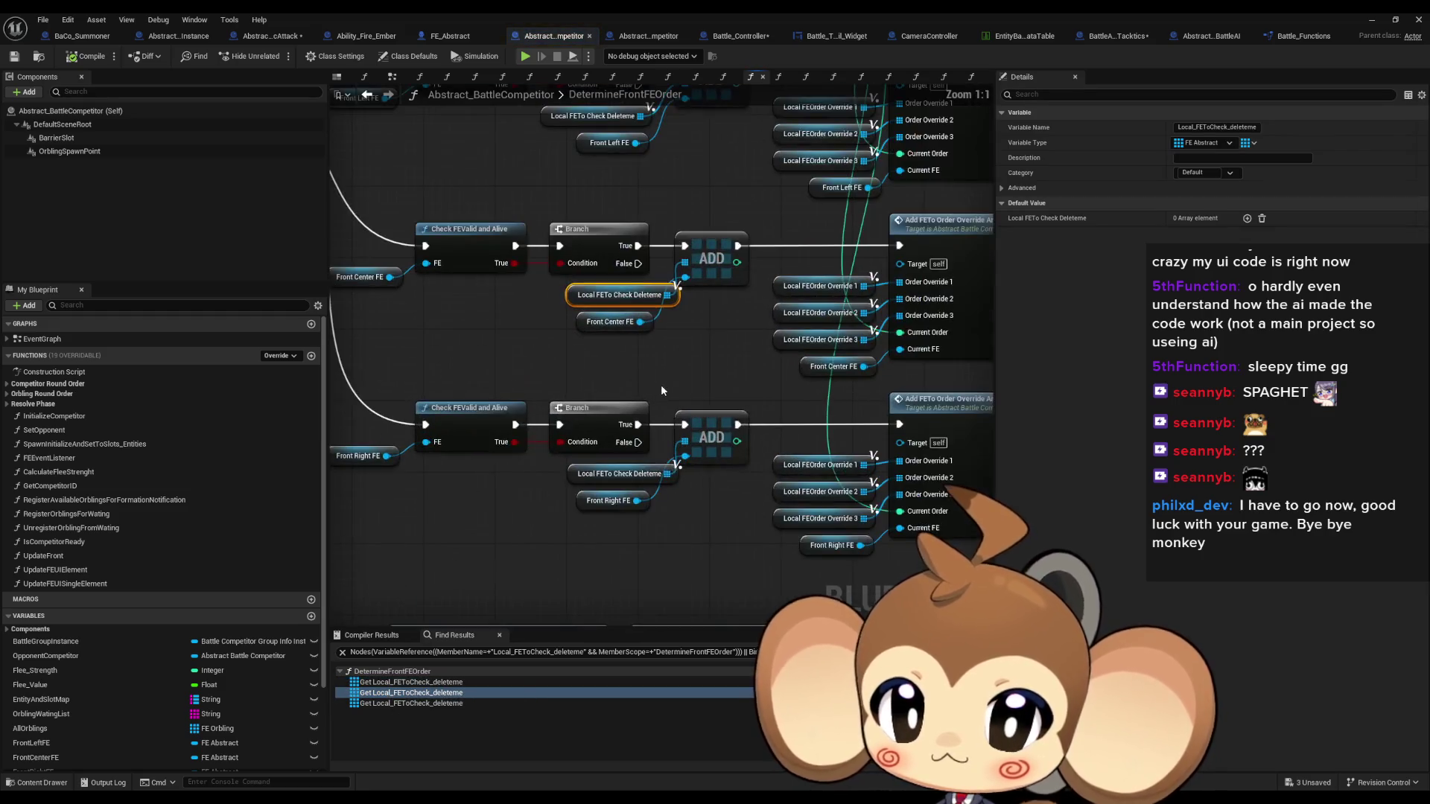
scroll(190, 588, "down", 3)
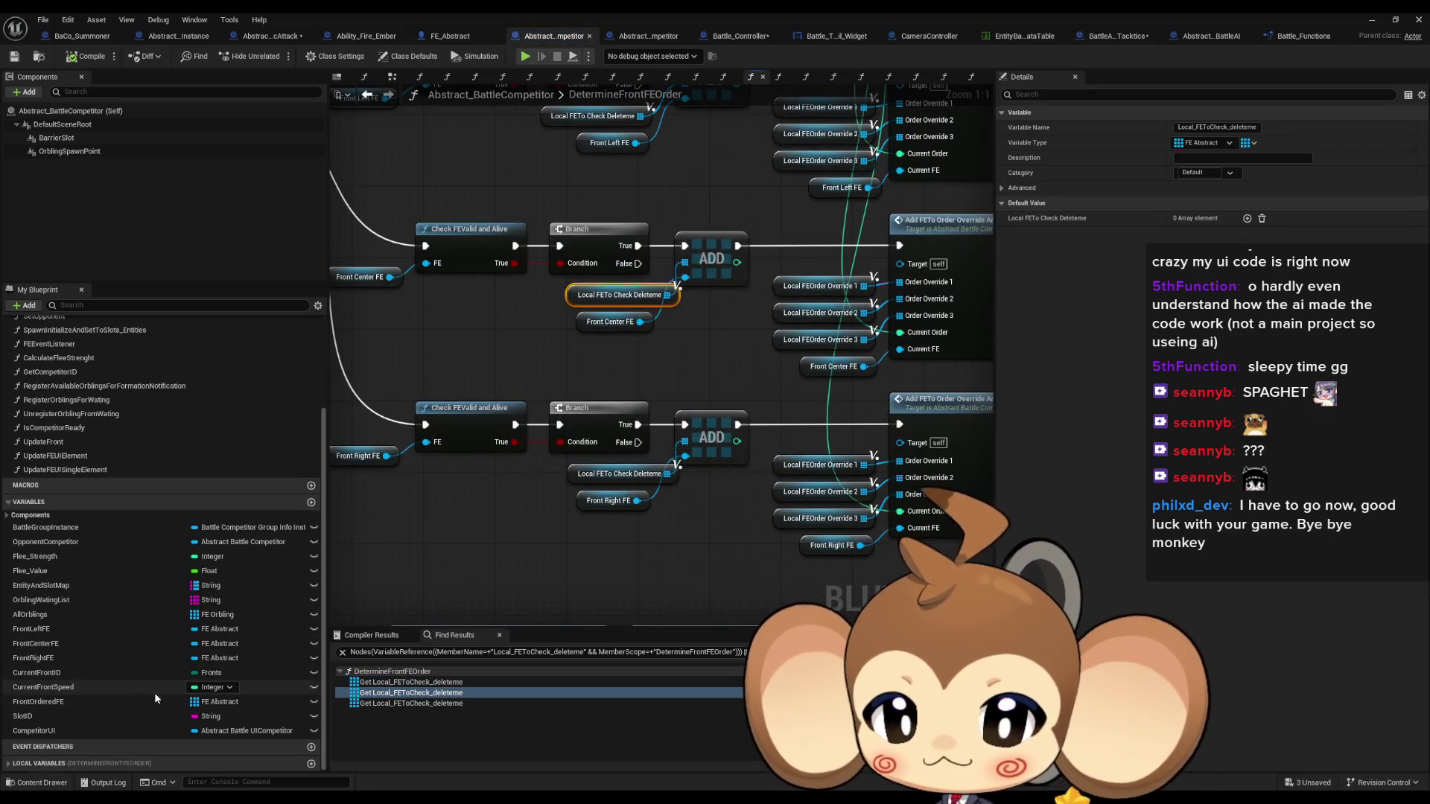
left_click(9, 763)
left_click(87, 722)
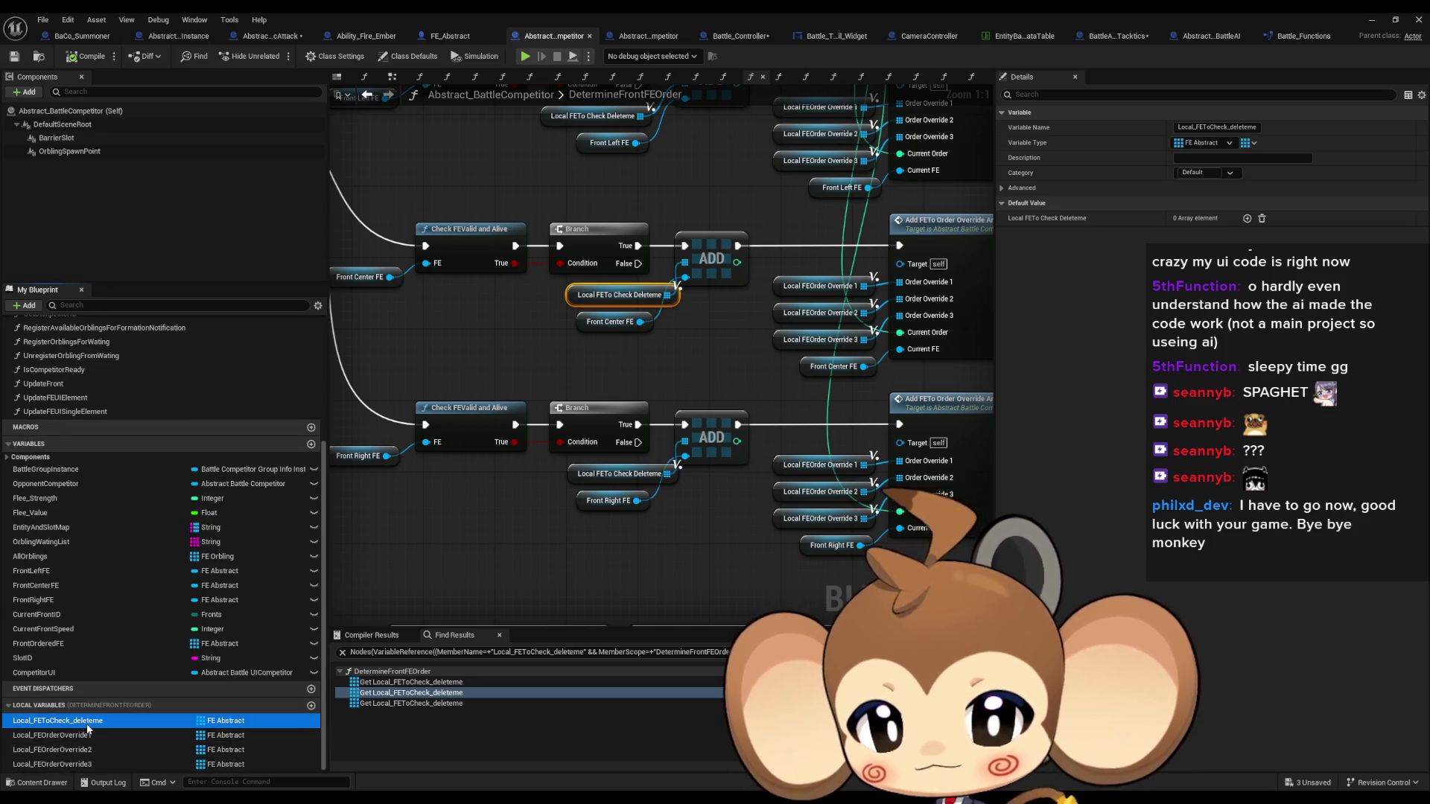
key("Delete")
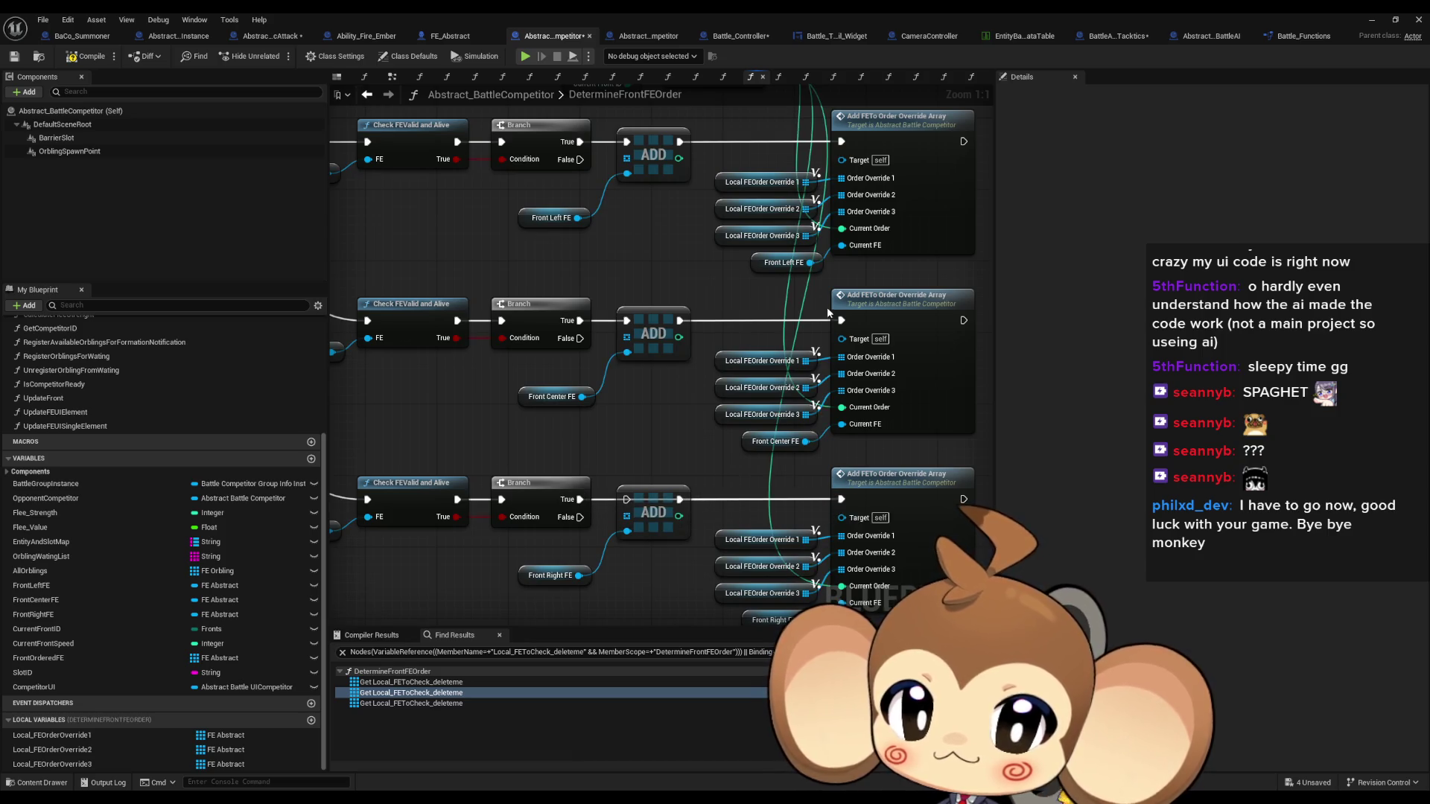
Chain the Add FETo Order Override Array calls together and delete the leftover ADD nodes
mouse_move(841, 320)
left_mouse_down()
mouse_move(658, 317)
mouse_move(863, 291)
left_mouse_up()
left_click_drag(647, 455, 646, 321)
left_click(646, 320)
key("Delete")
left_click_drag(629, 485, 619, 390)
left_click(648, 421)
key("Delete")
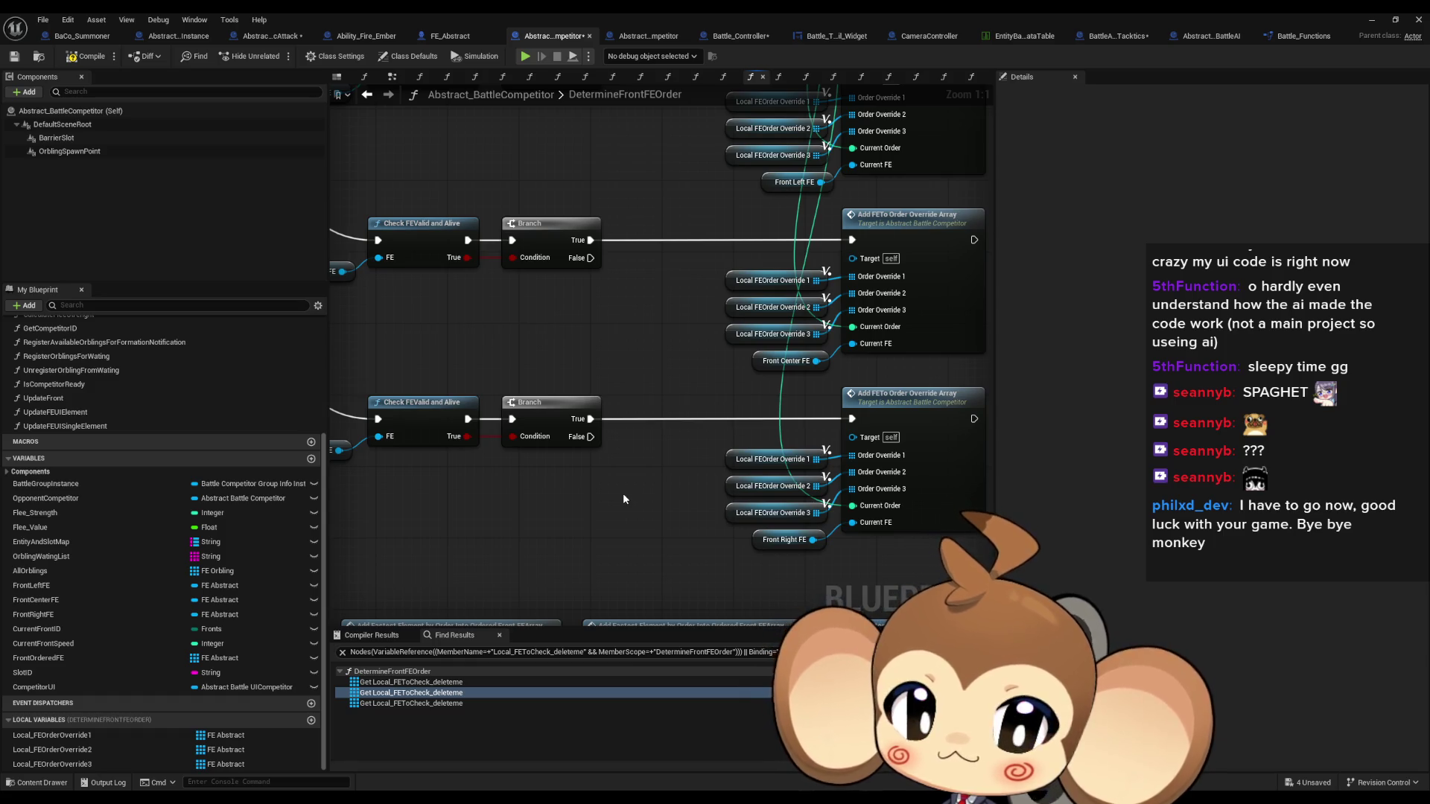
left_click_drag(627, 491, 777, 310)
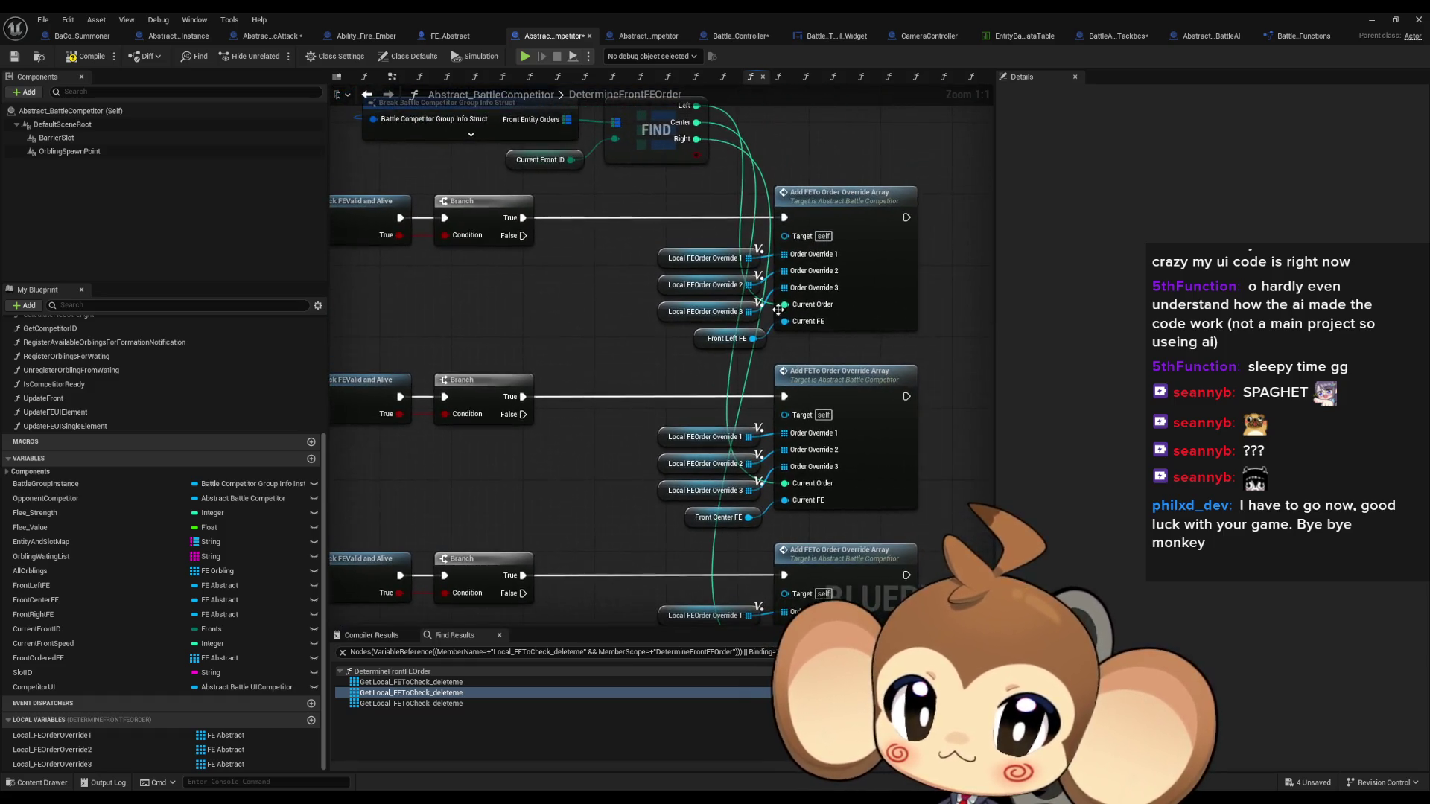
double_click(849, 216)
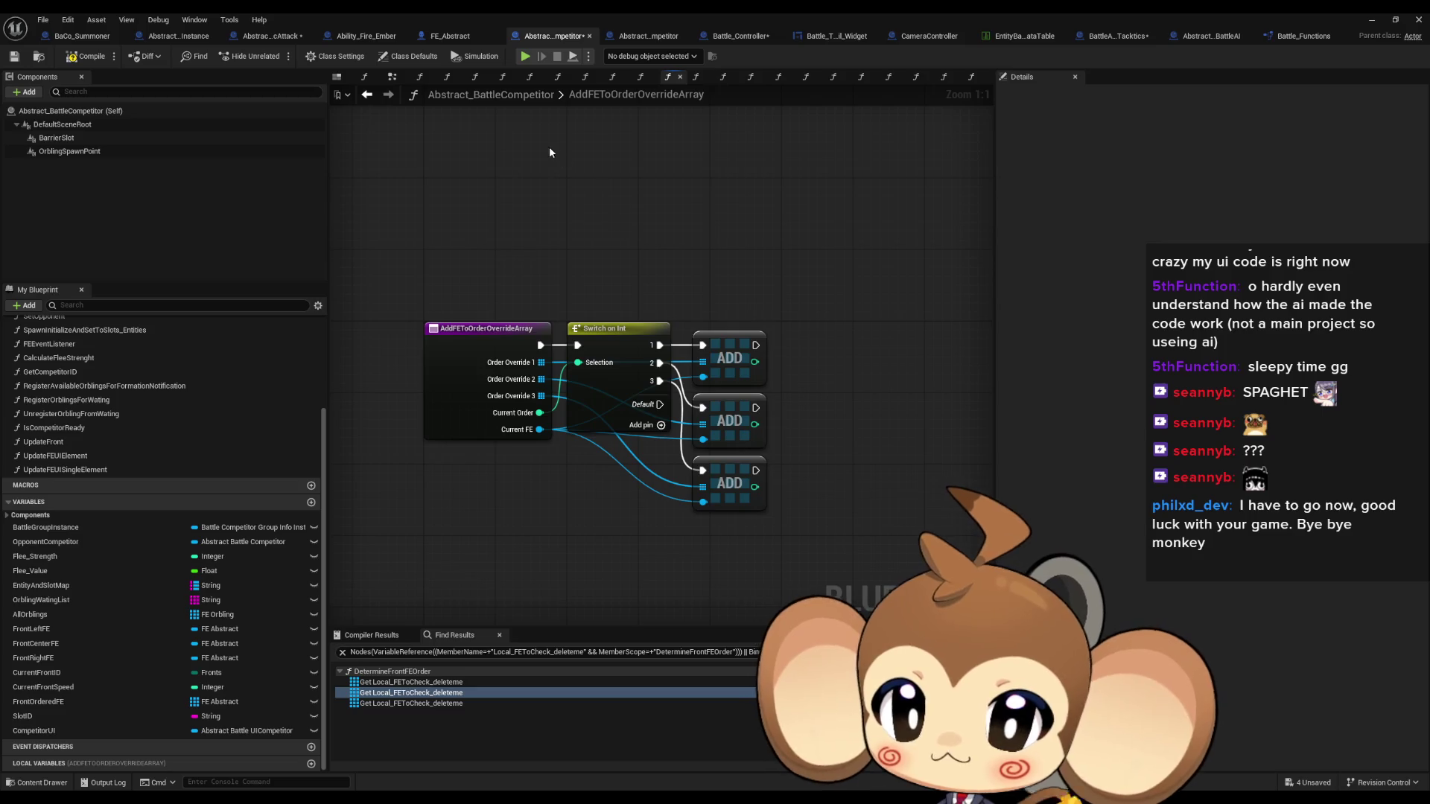
left_click(367, 95)
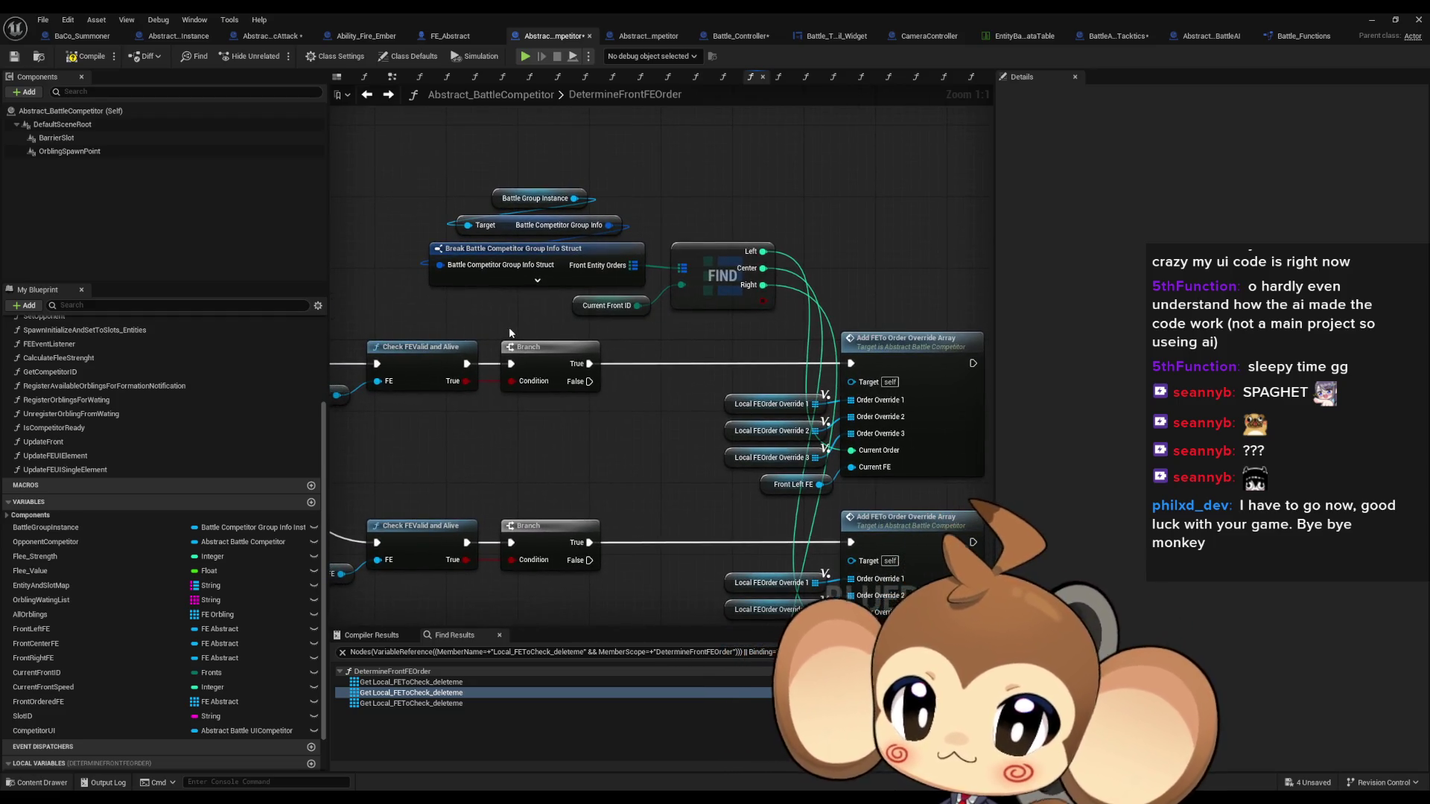
left_click(581, 198)
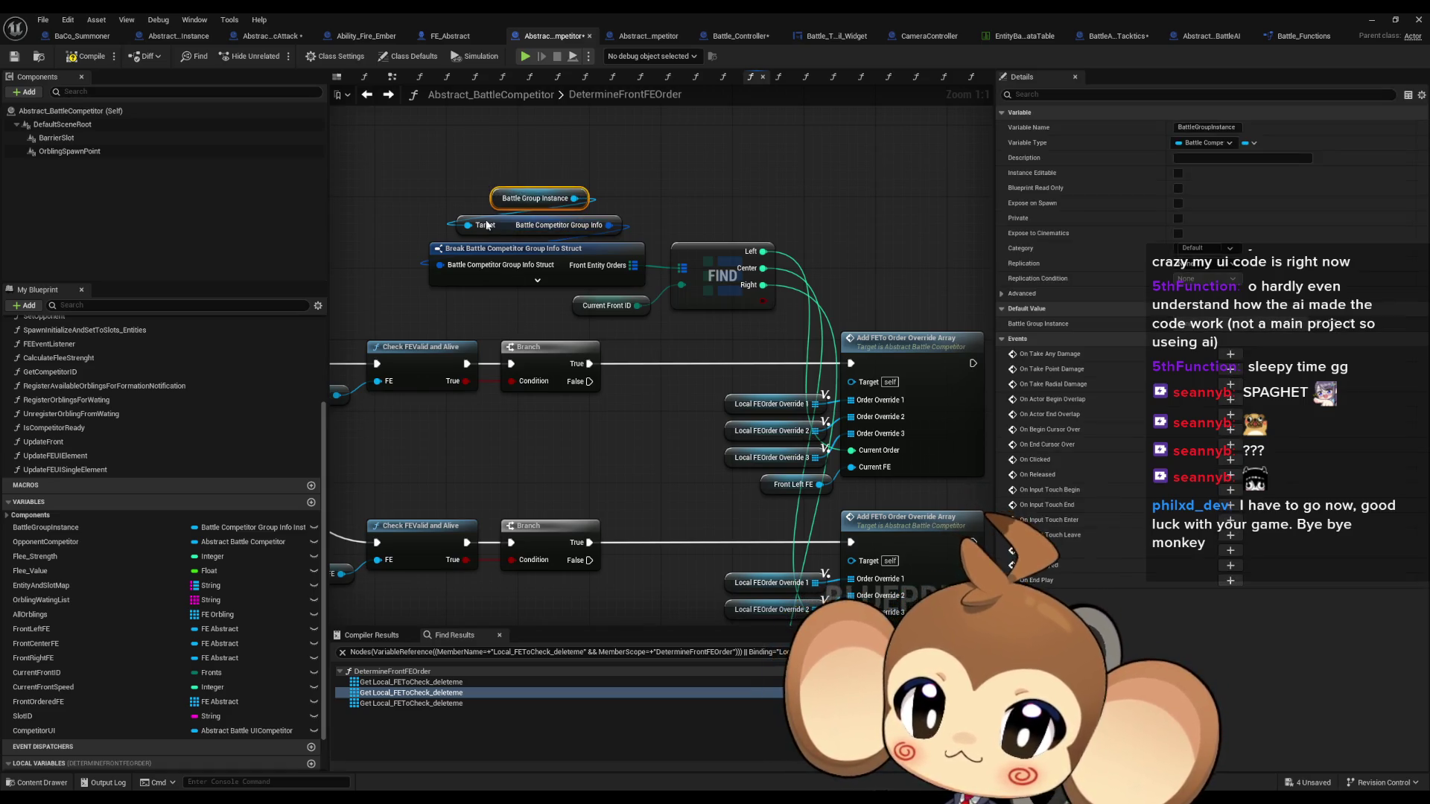
left_click(580, 305)
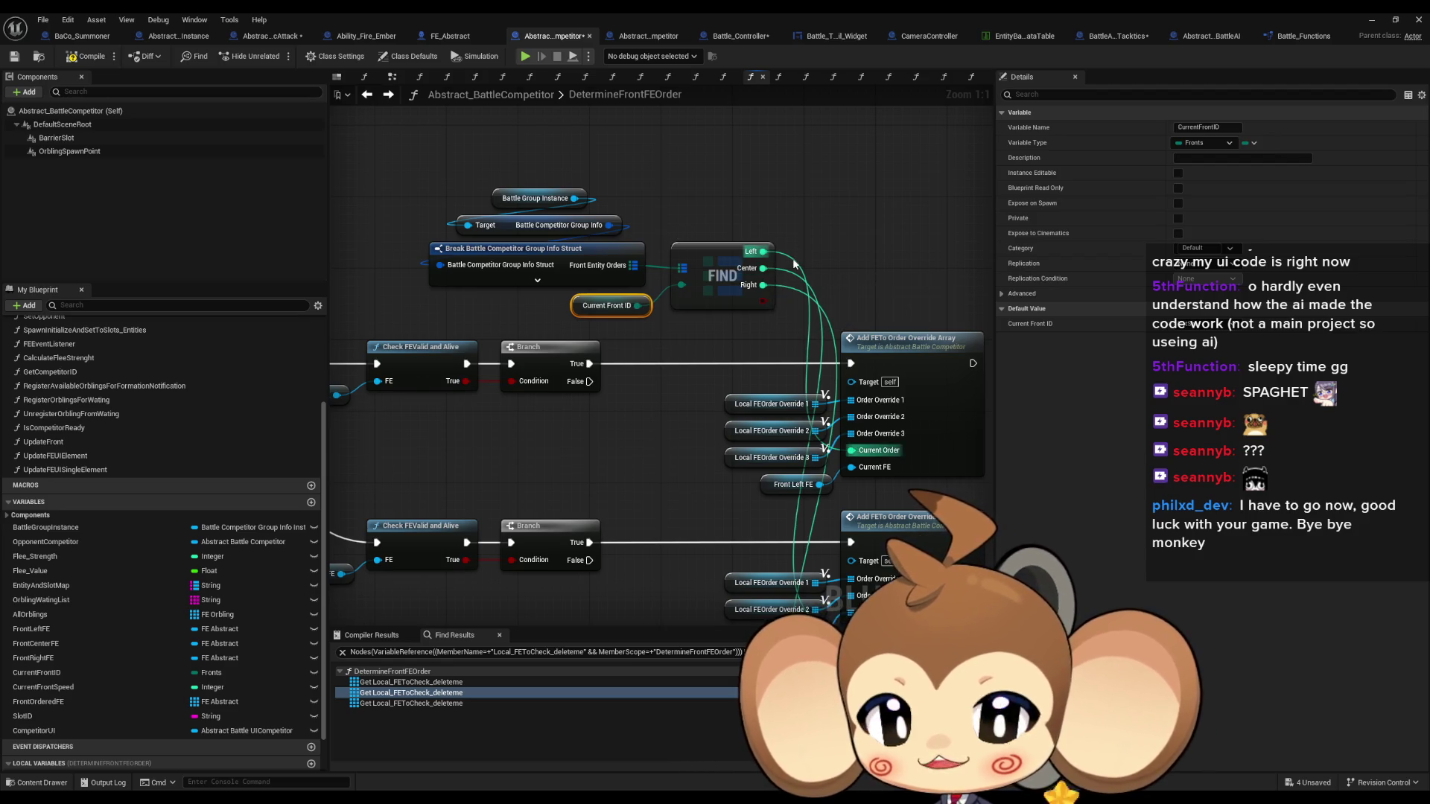
left_click_drag(829, 308, 799, 220)
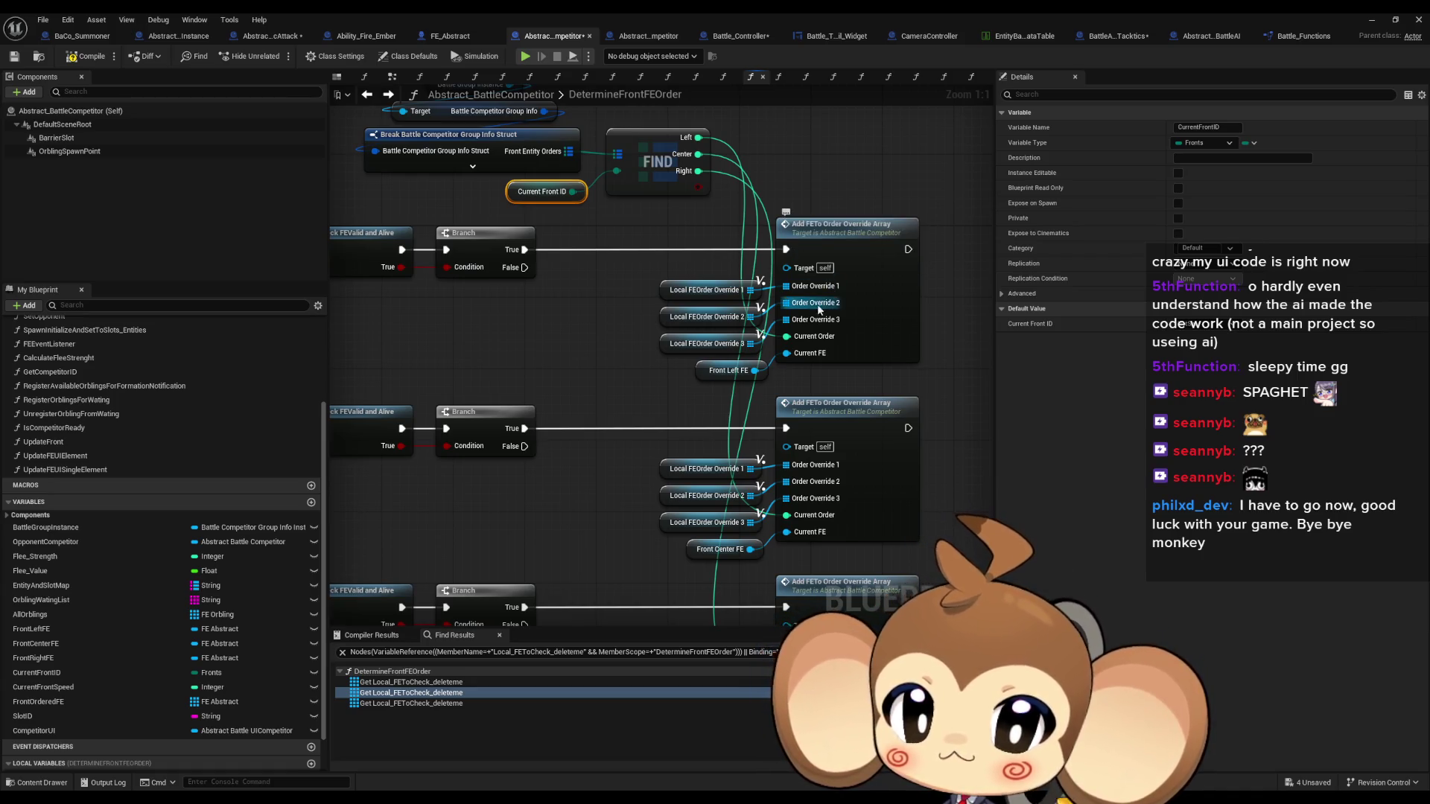
left_click(671, 317)
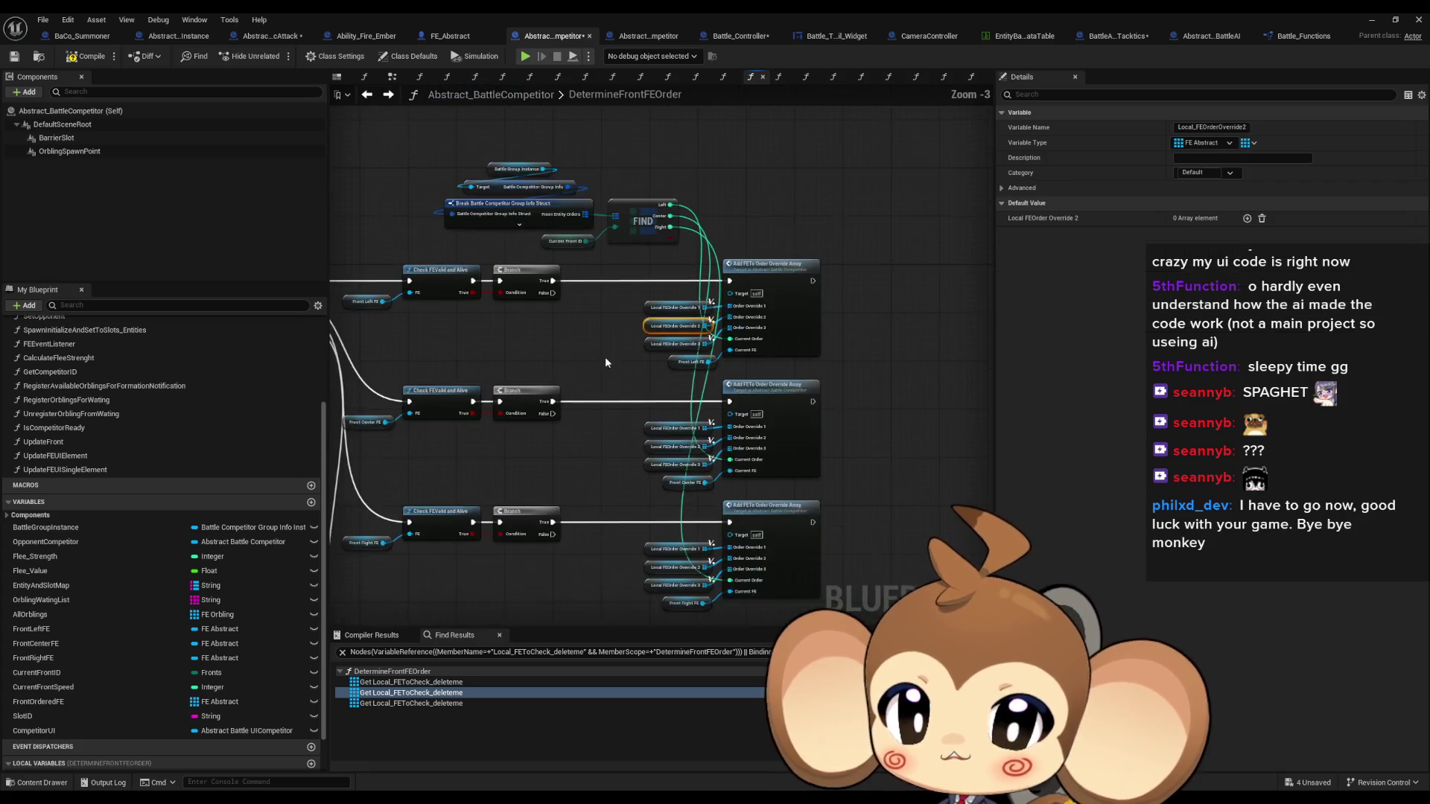
scroll(605, 356, "down", 3)
scroll(685, 421, "up", 3)
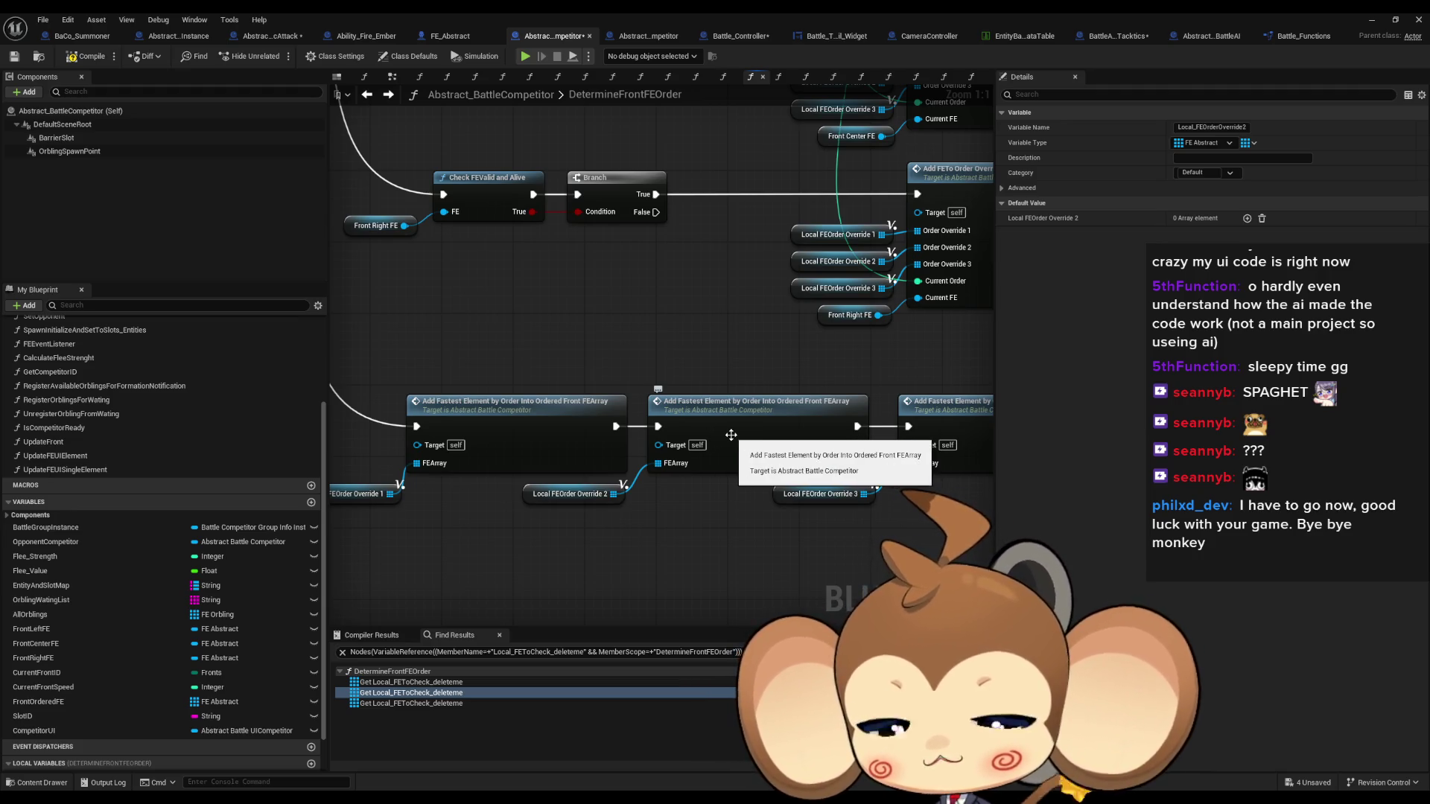
scroll(730, 434, "down", 4)
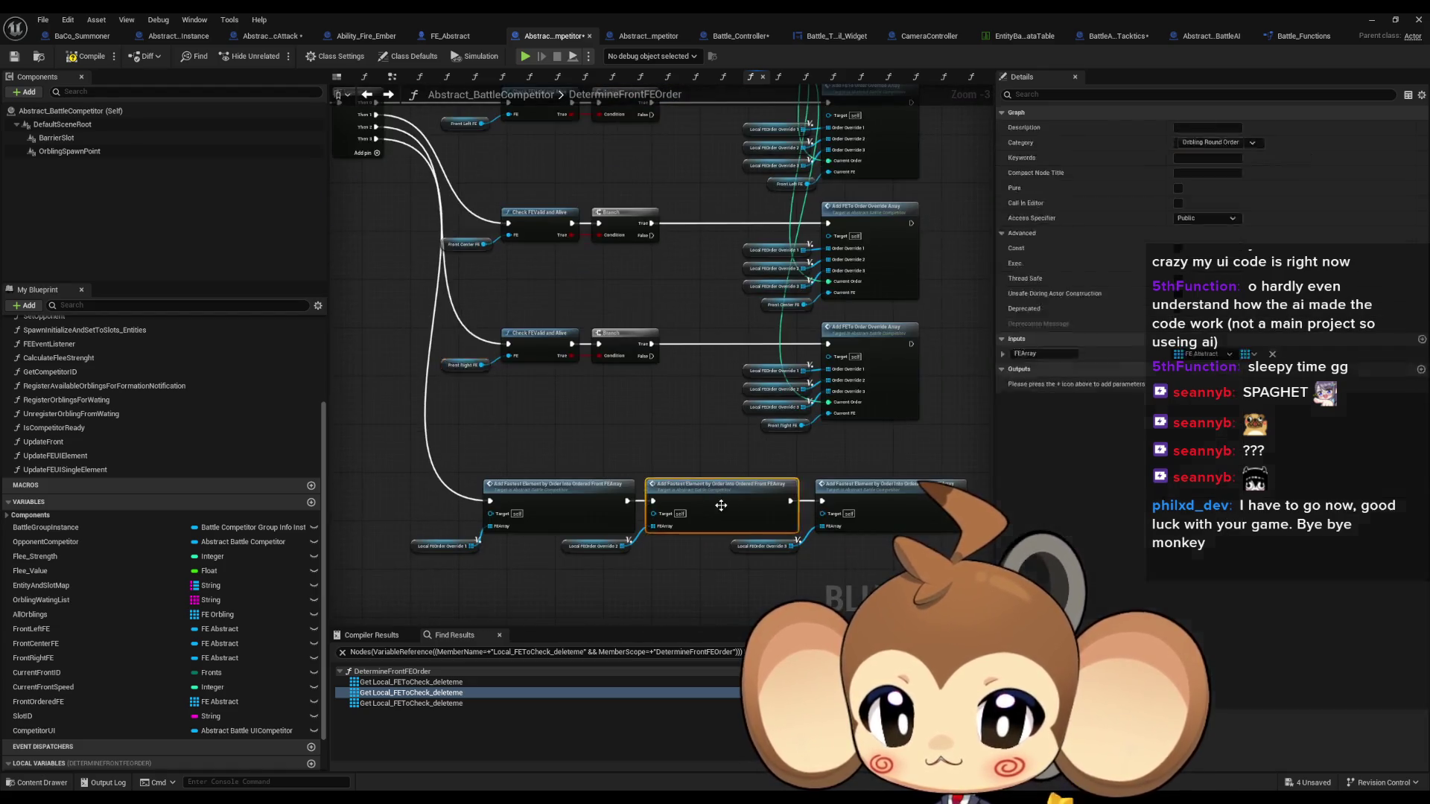
double_click(557, 478)
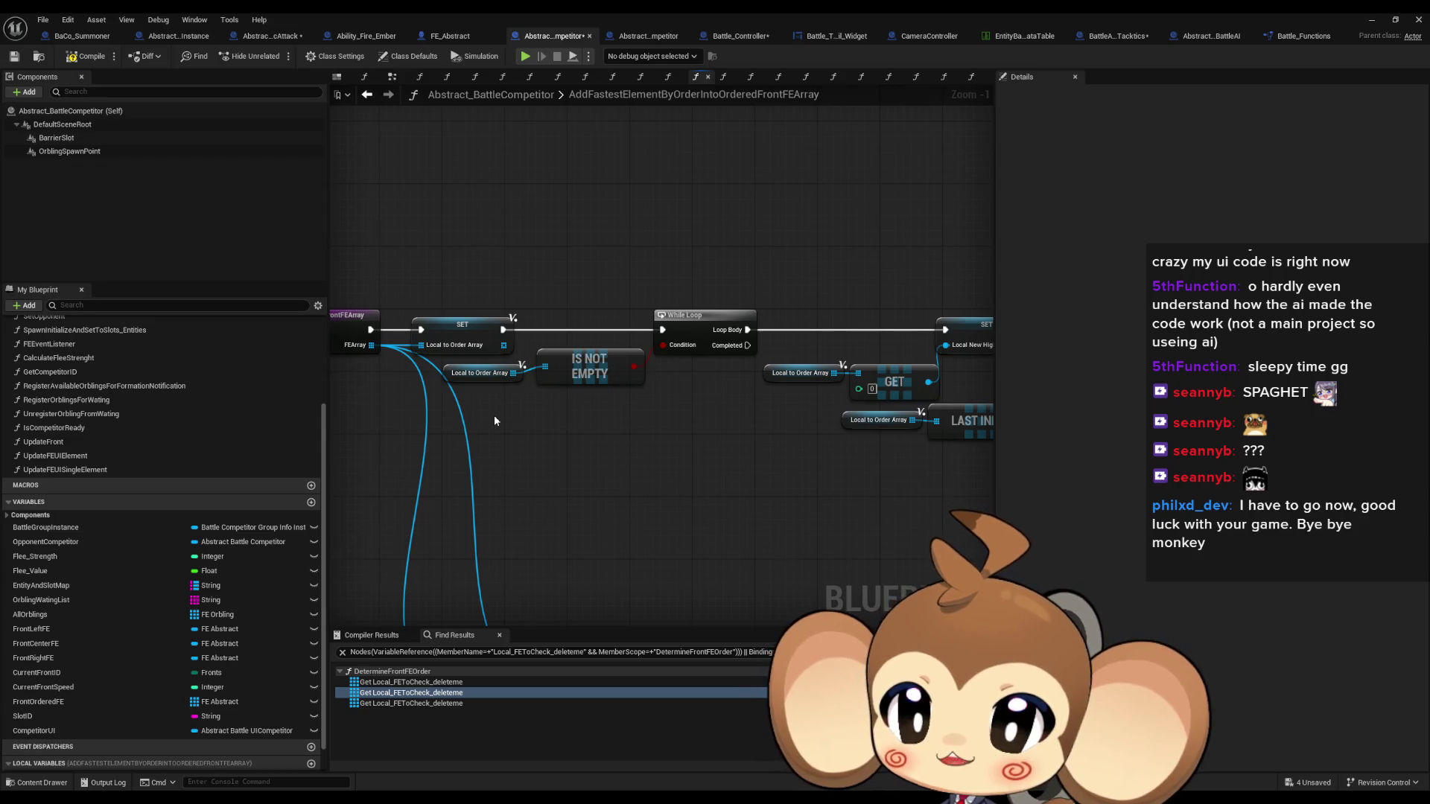
left_click(480, 373)
left_click(374, 96)
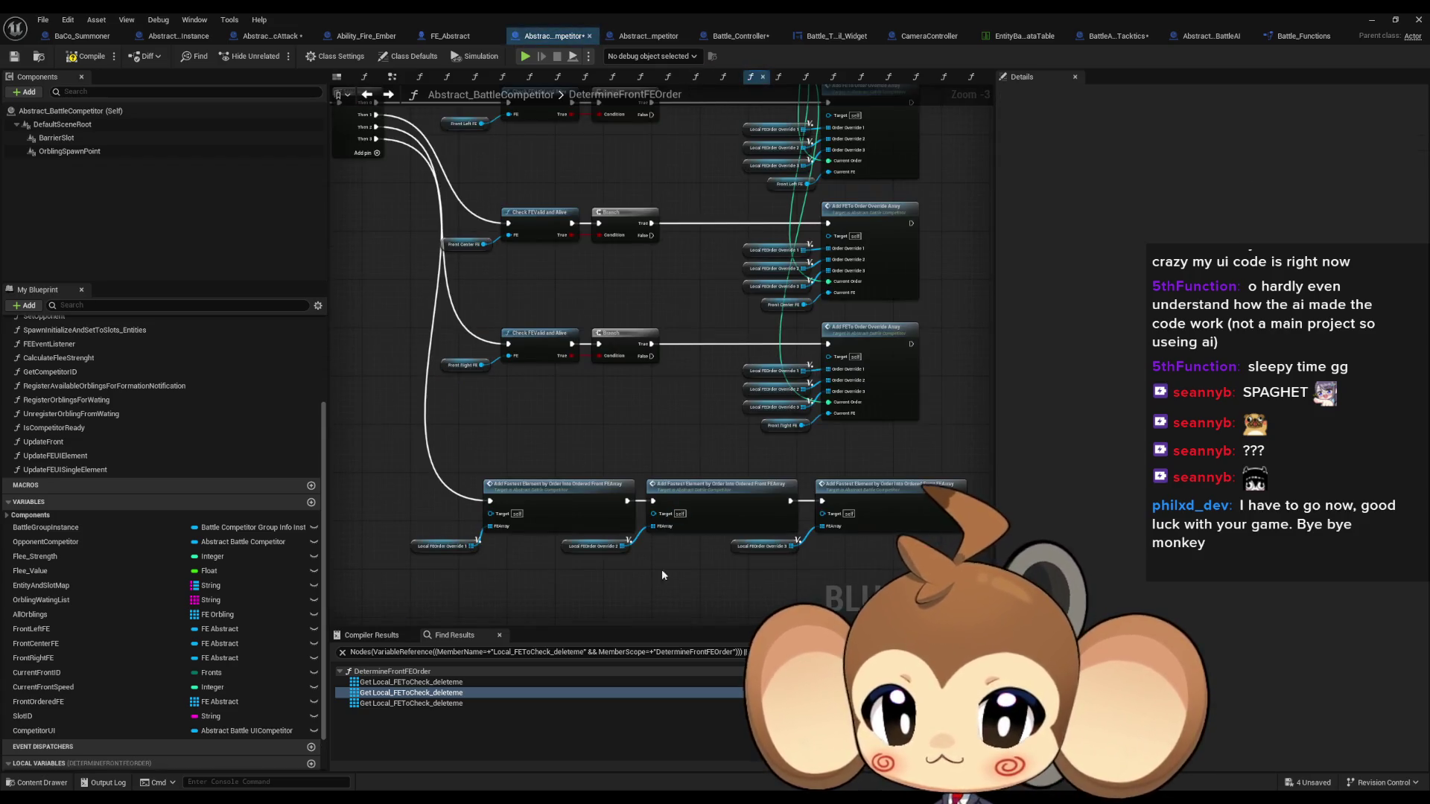
scroll(601, 574, "up", 3)
left_click(592, 533)
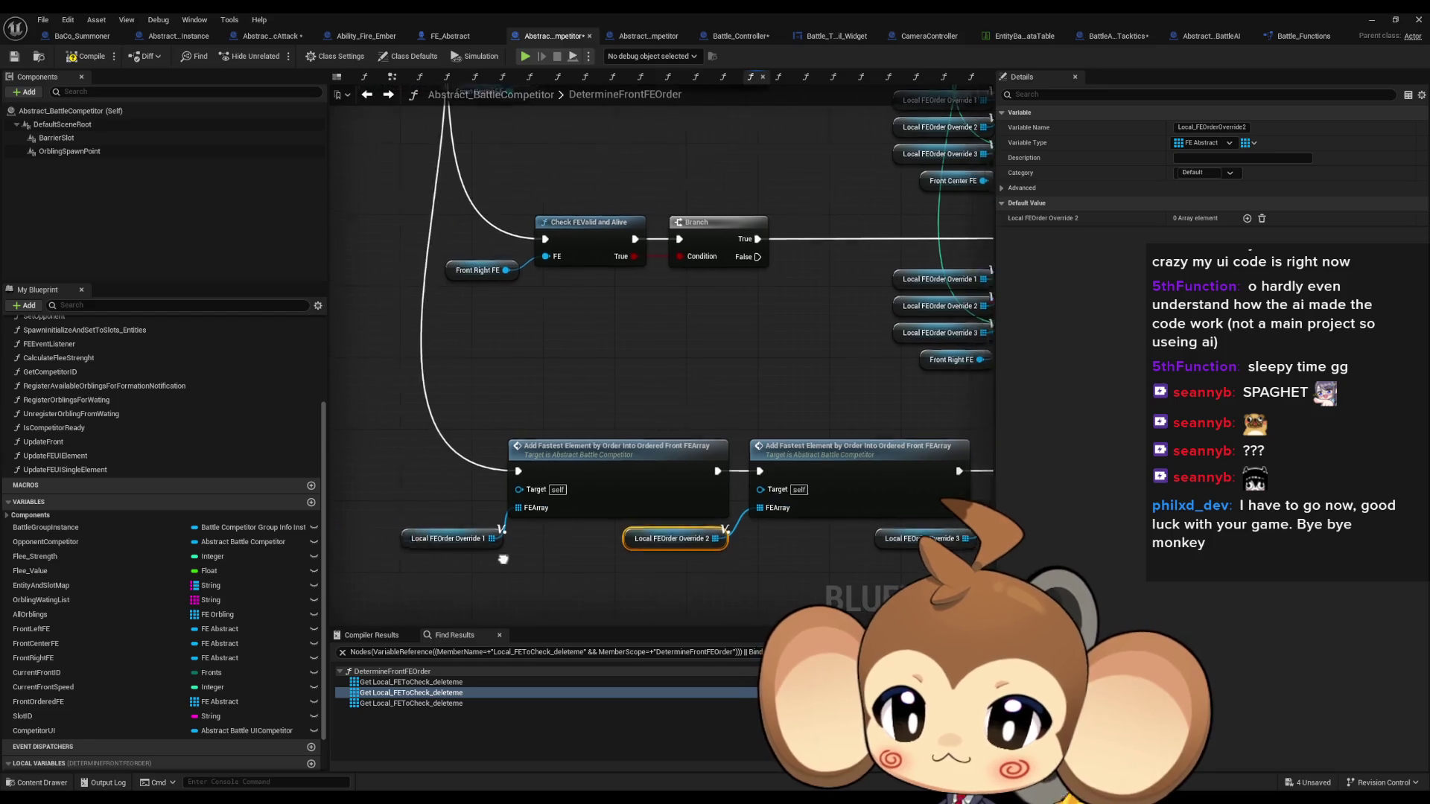
left_click(477, 545)
scroll(564, 545, "down", 3)
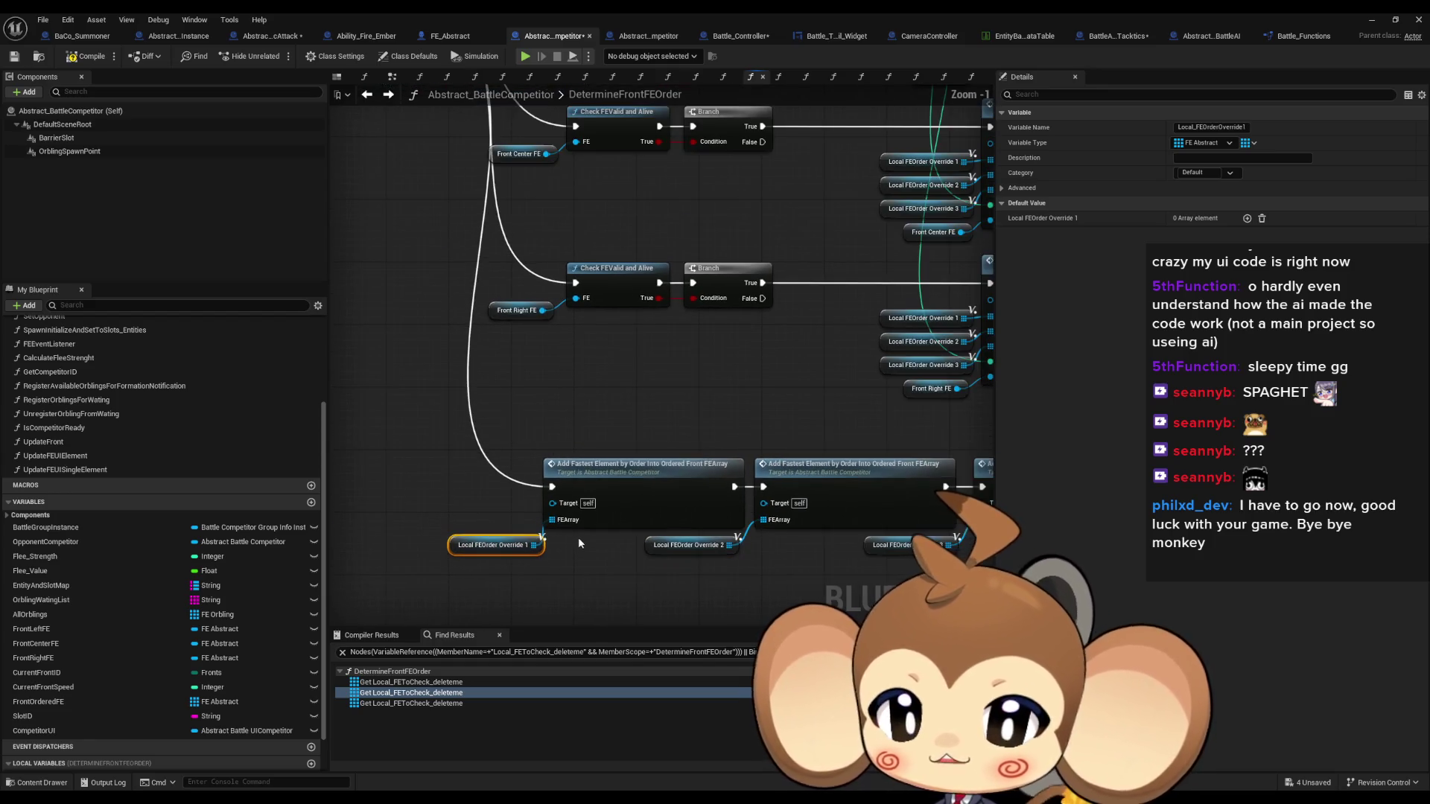
double_click(578, 538)
mouse_move(761, 493)
left_mouse_down()
mouse_move(761, 440)
mouse_move(666, 303)
left_mouse_up()
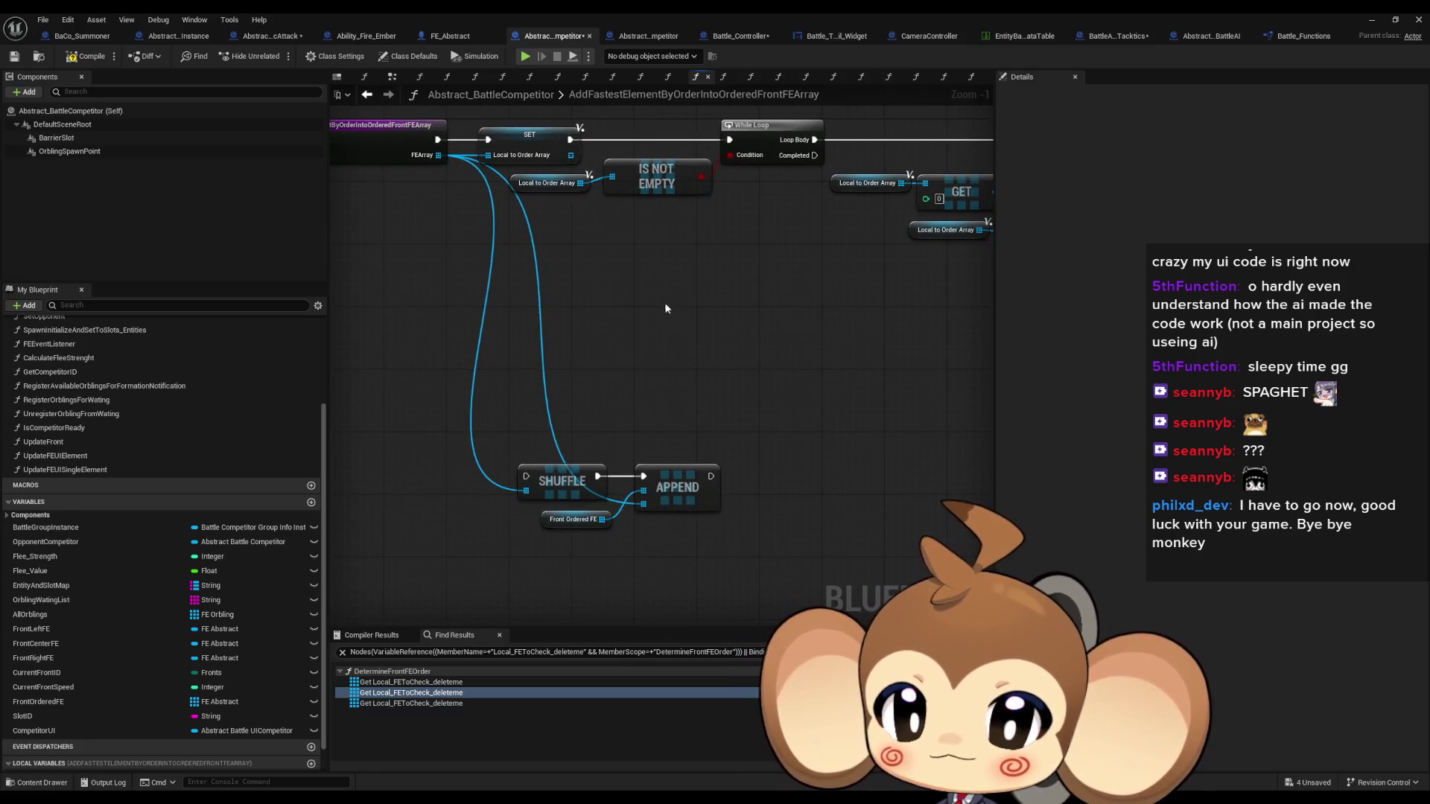
left_click_drag(507, 446, 797, 570)
scroll(765, 539, "down", 4)
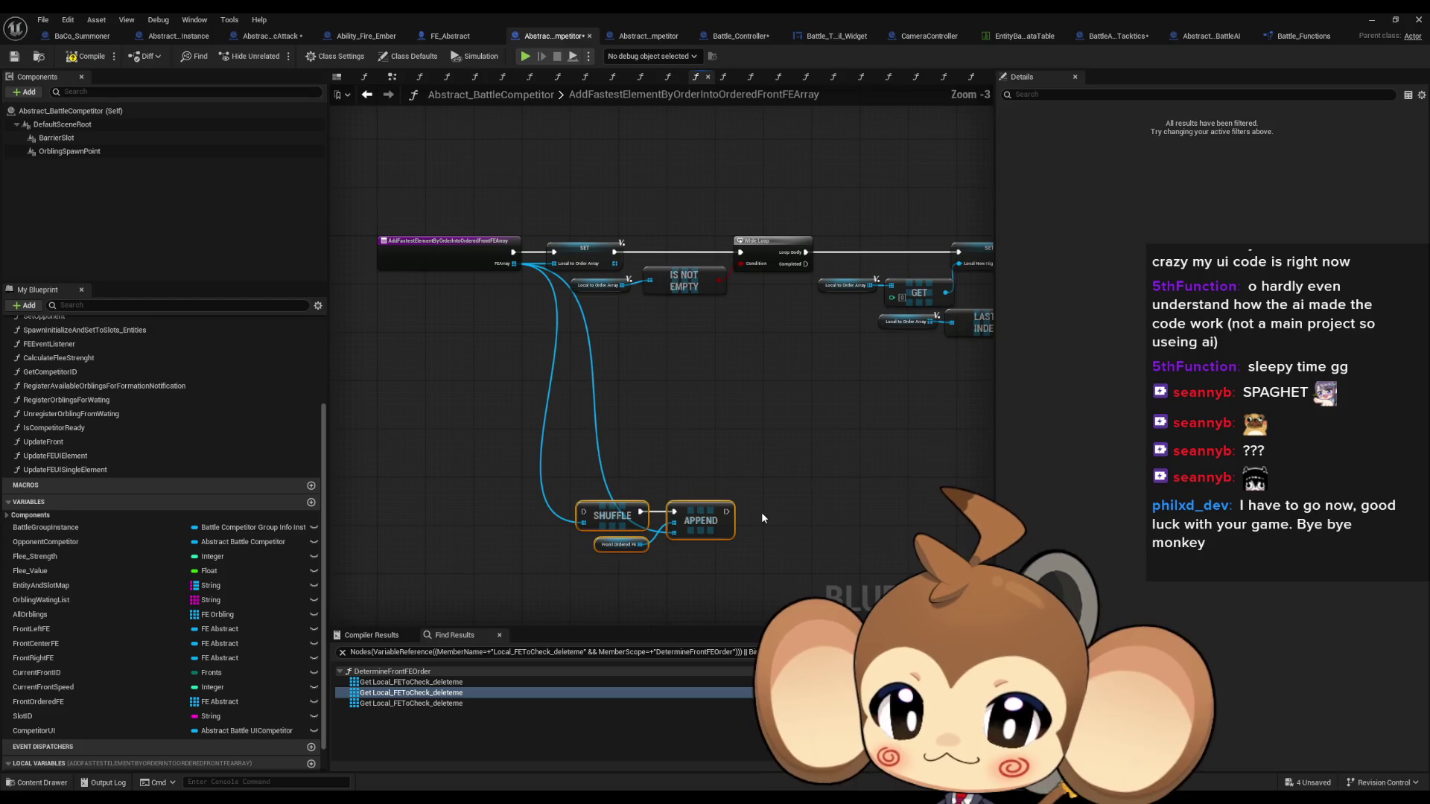
scroll(761, 511, "down", 1)
mouse_move(783, 507)
left_mouse_down()
mouse_move(535, 469)
mouse_move(640, 419)
left_mouse_up()
scroll(641, 419, "up", 4)
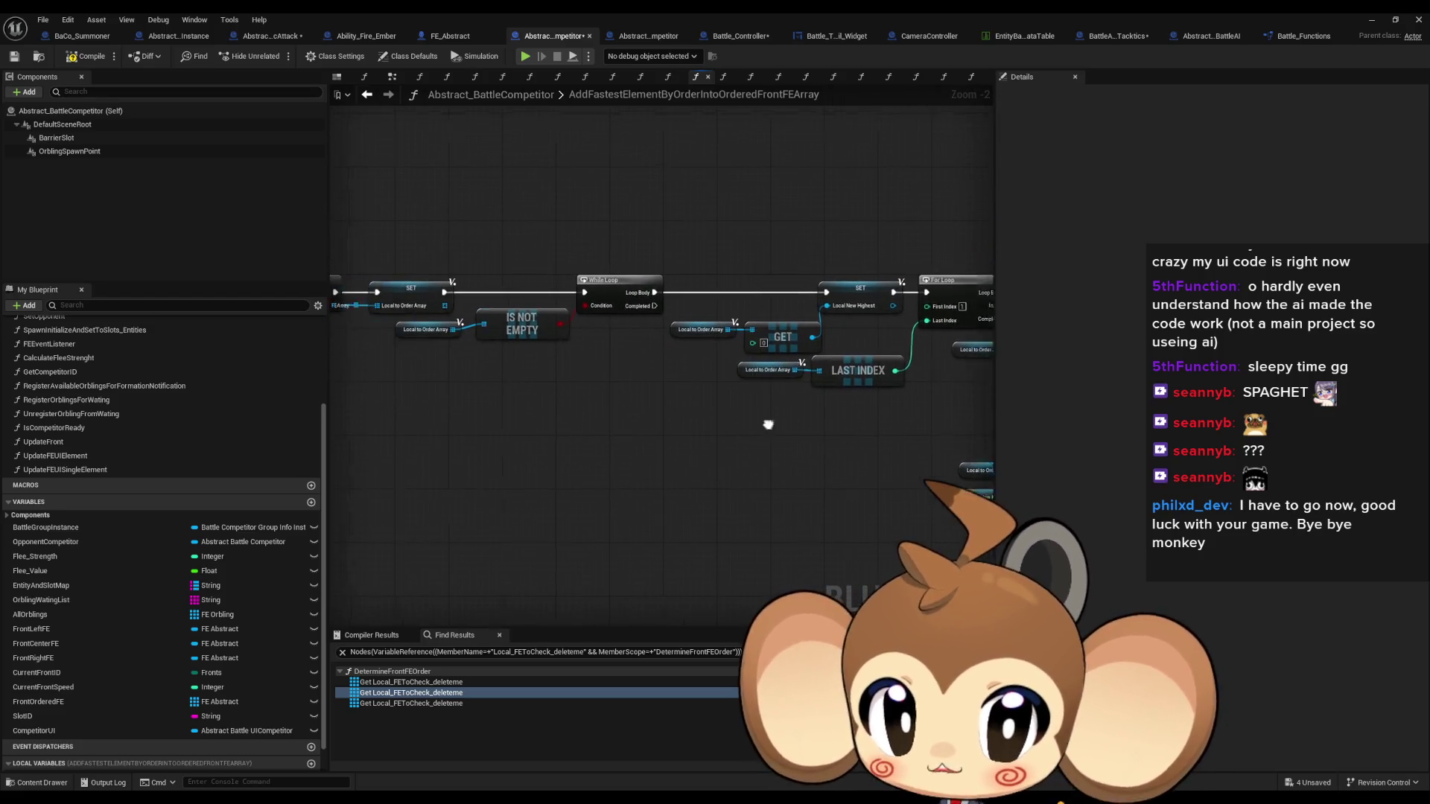
left_click(376, 97)
mouse_move(922, 602)
left_mouse_down()
mouse_move(773, 572)
mouse_move(695, 530)
mouse_move(880, 530)
left_mouse_up()
scroll(735, 303, "down", 2)
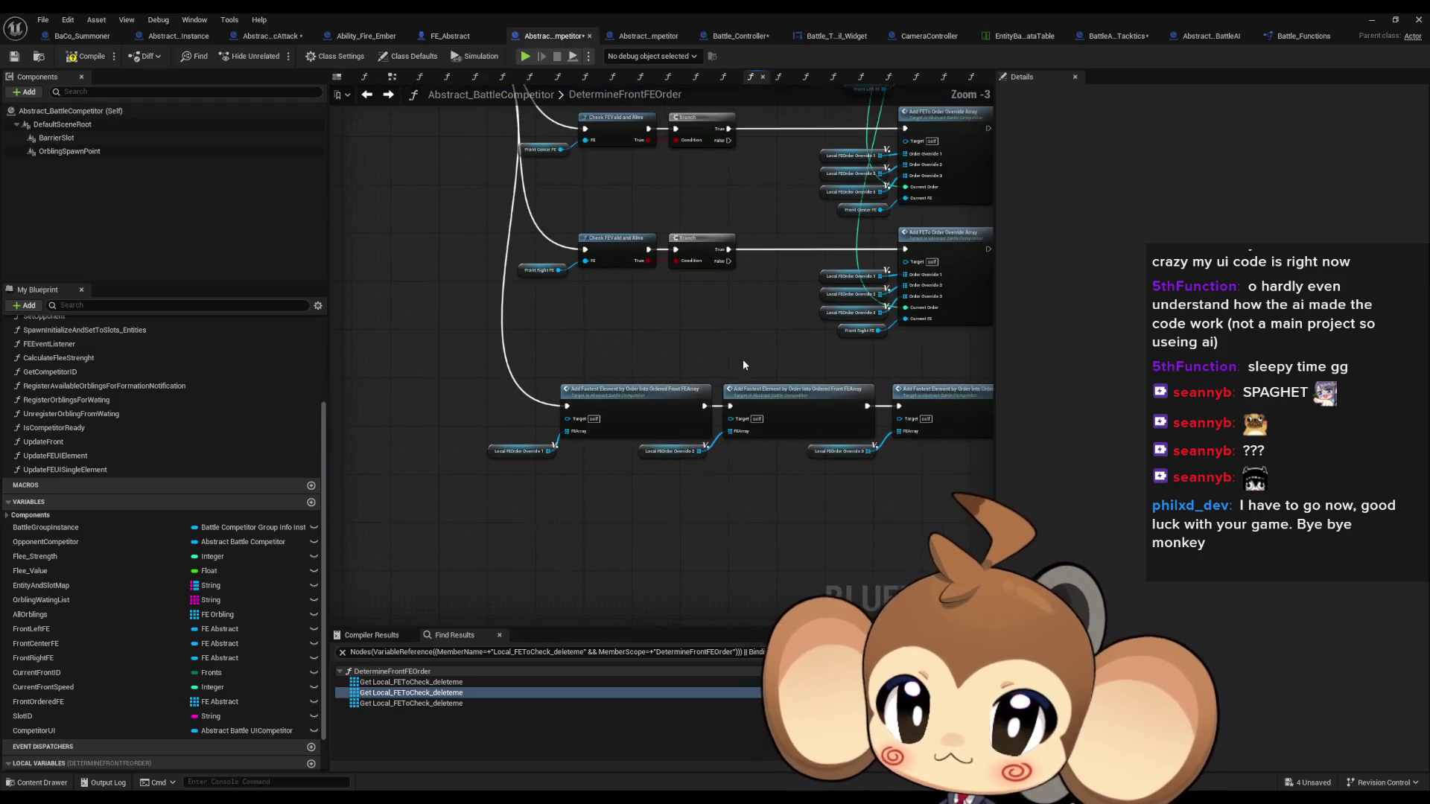
mouse_move(746, 356)
left_mouse_down()
mouse_move(731, 549)
mouse_move(761, 517)
mouse_move(690, 440)
left_mouse_up()
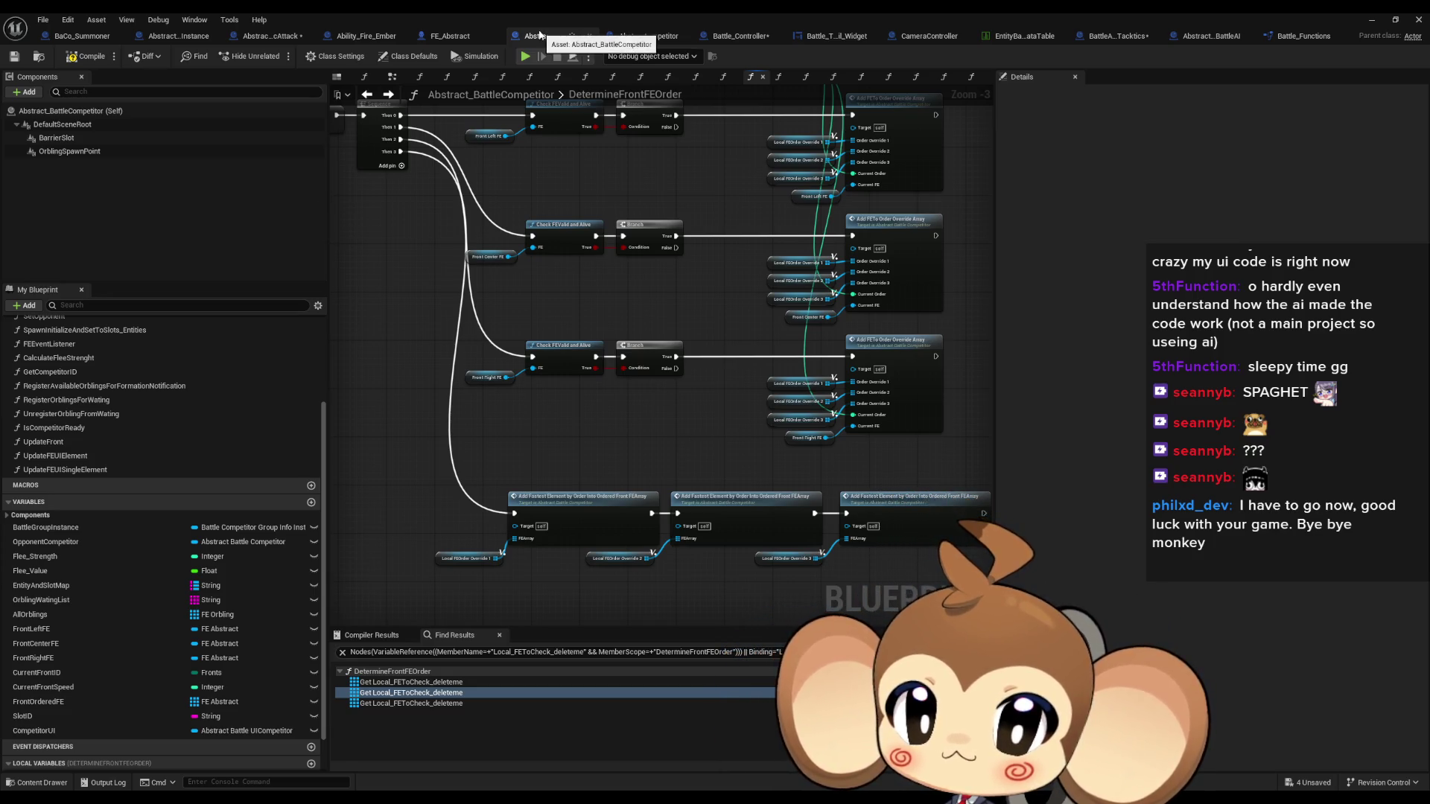
left_click(736, 37)
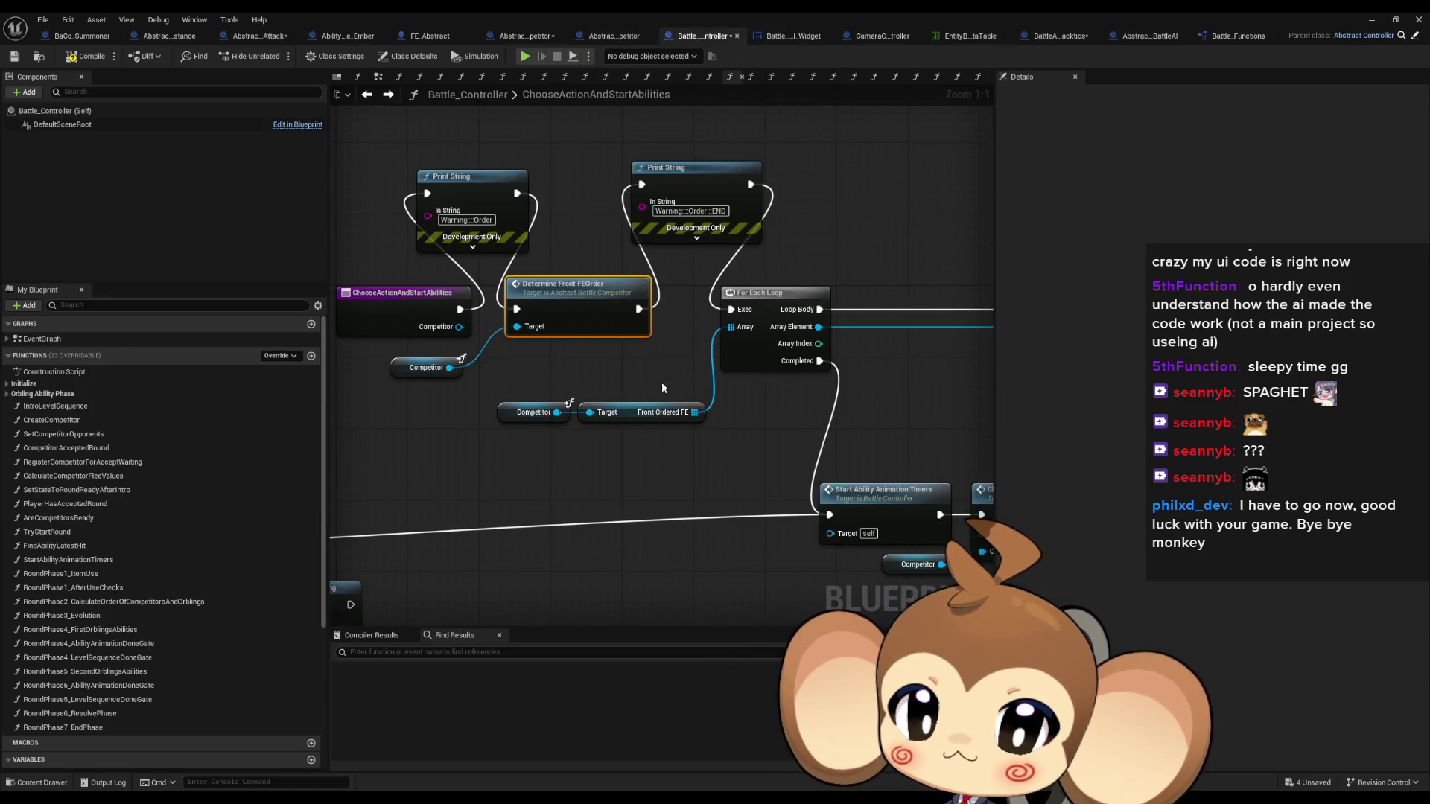
left_click_drag(508, 377, 551, 449)
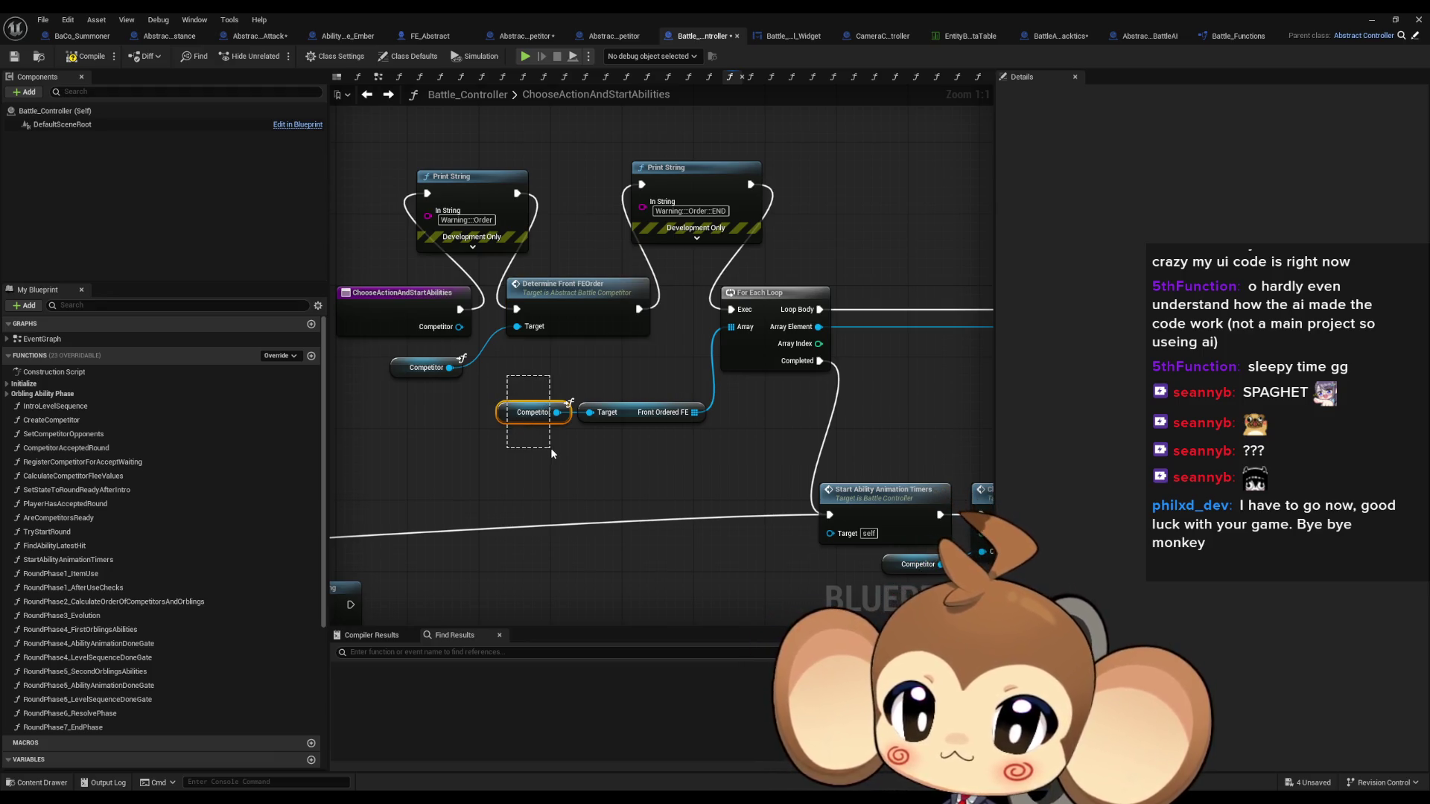
left_click_drag(551, 448, 551, 449)
left_click(426, 367)
mouse_move(626, 372)
left_mouse_down()
mouse_move(710, 472)
mouse_move(702, 440)
left_mouse_up()
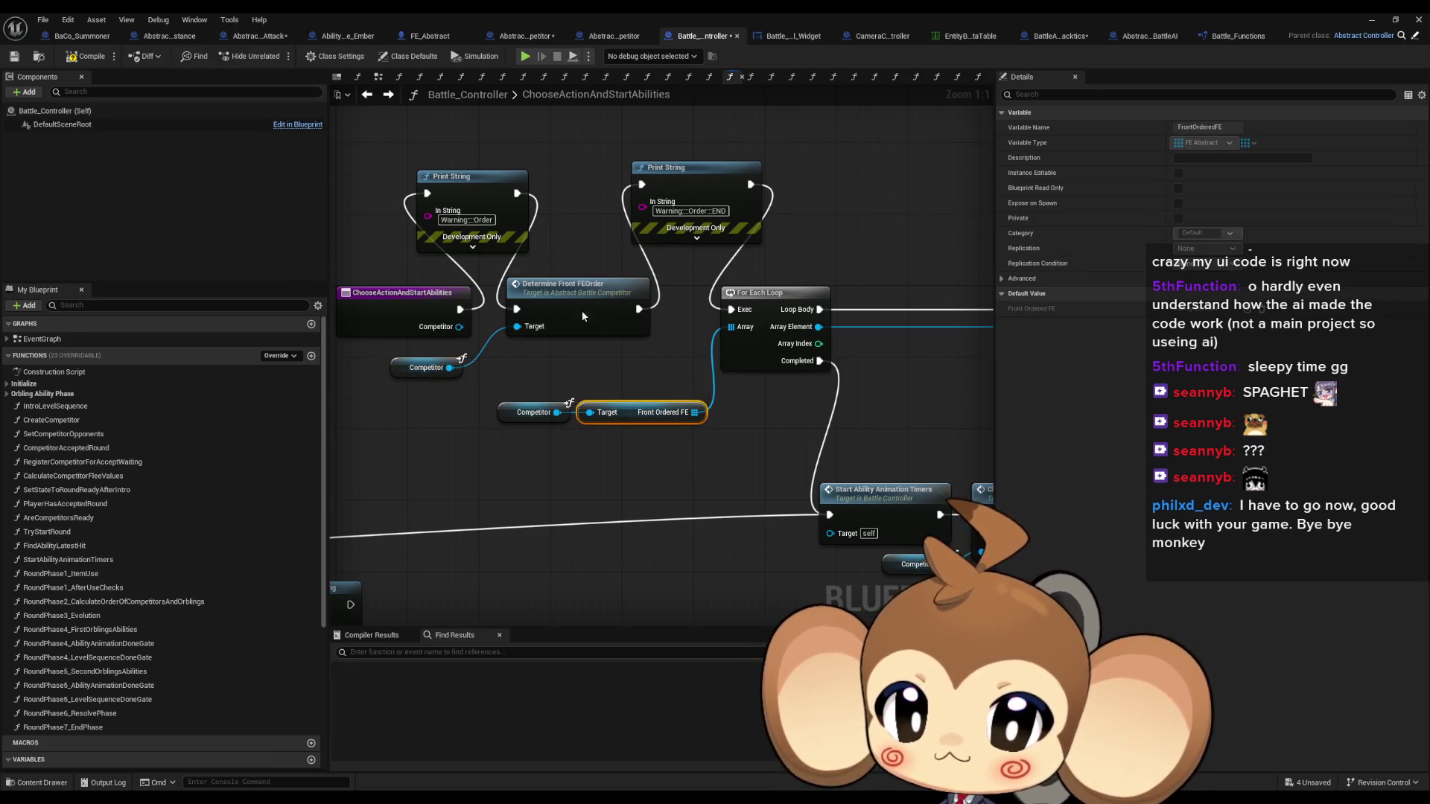
double_click(582, 313)
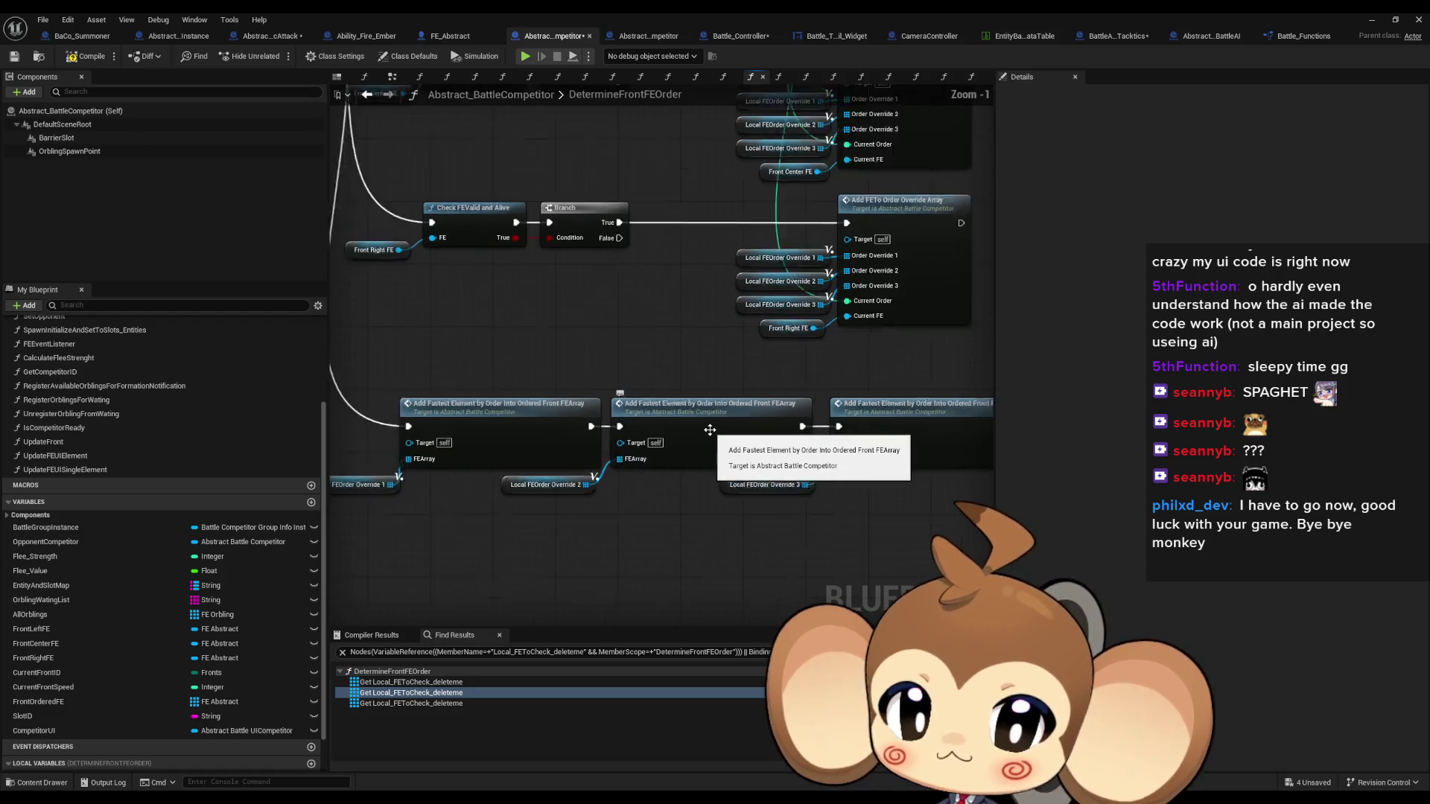
left_click(709, 430)
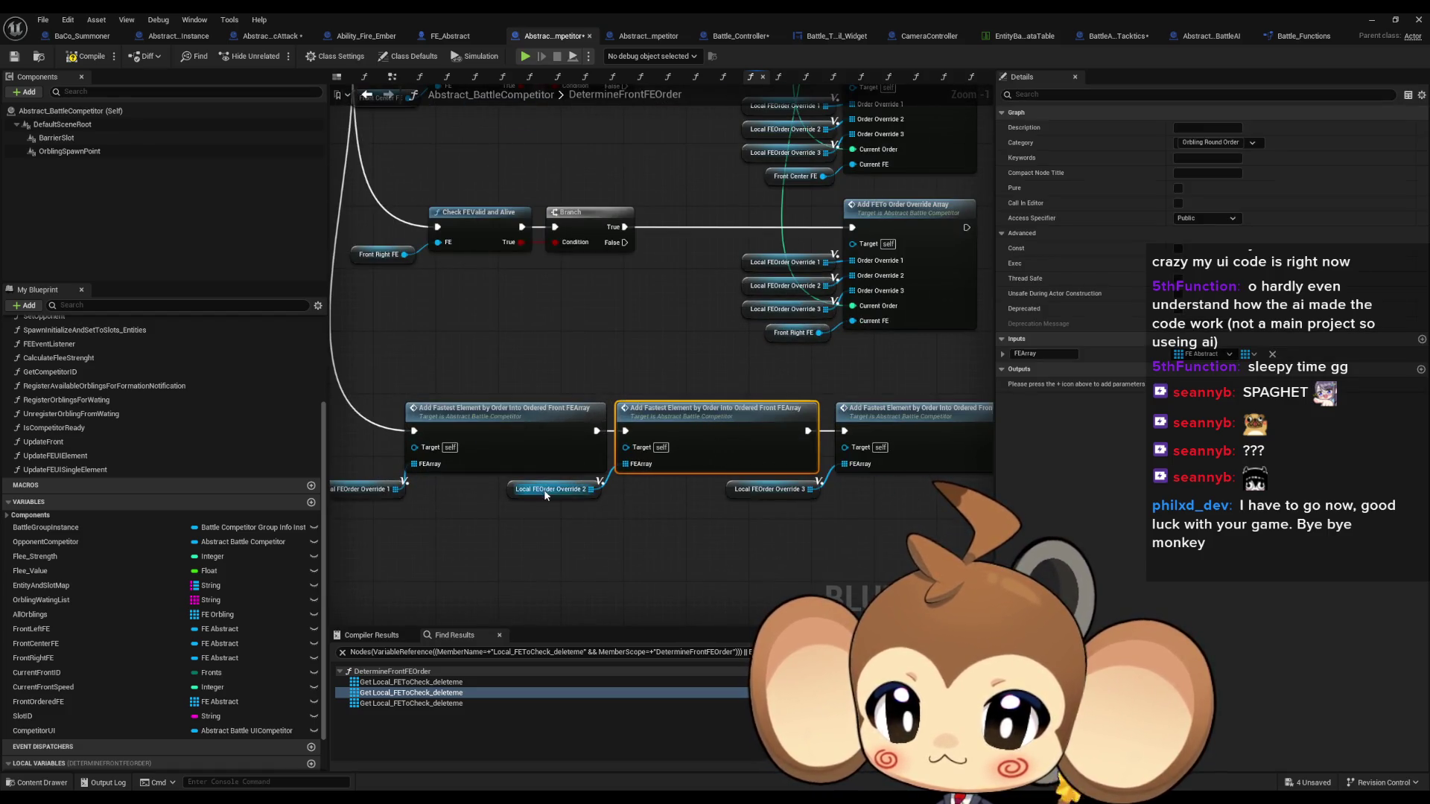
scroll(695, 487, "down", 2)
scroll(679, 454, "up", 2)
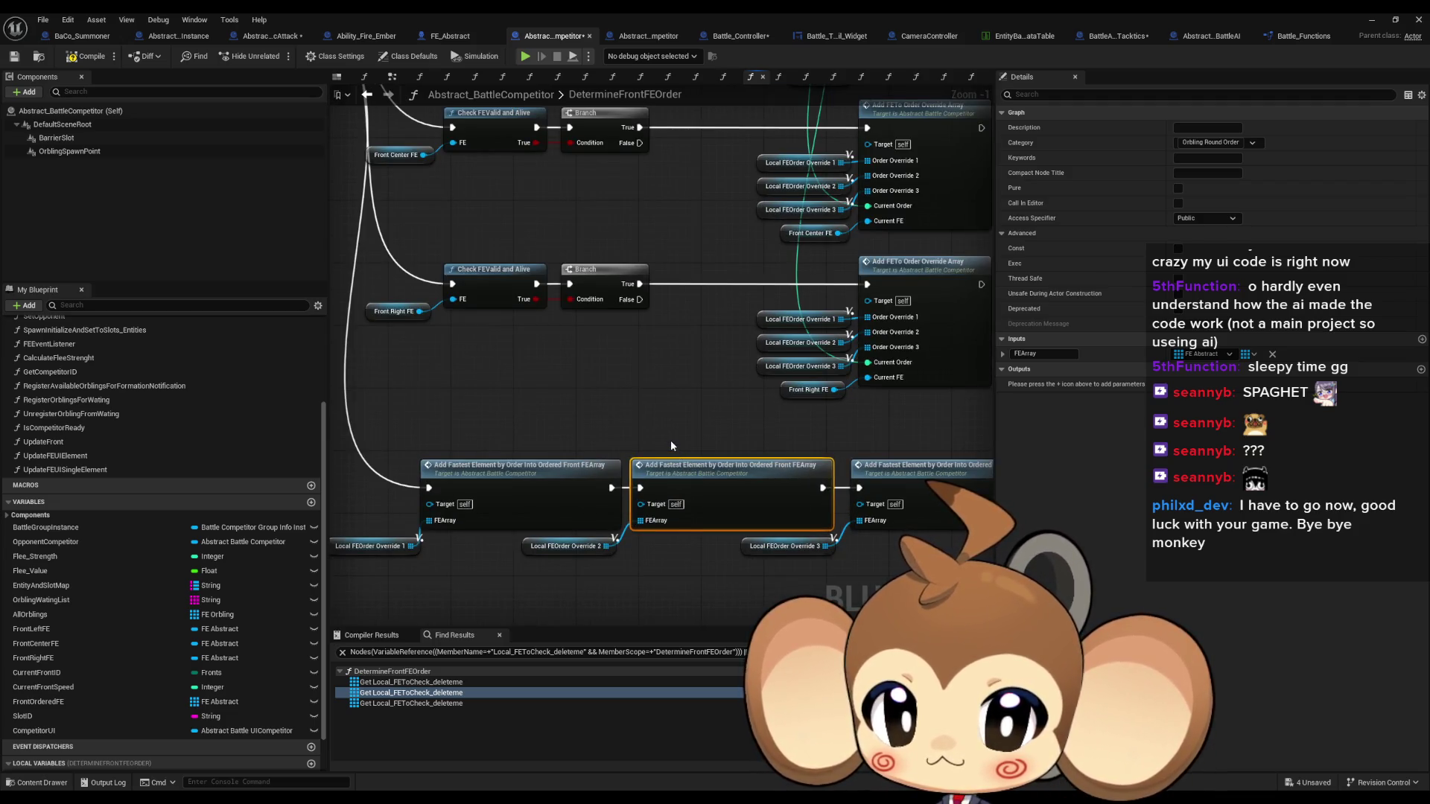
left_click_drag(658, 296, 594, 172)
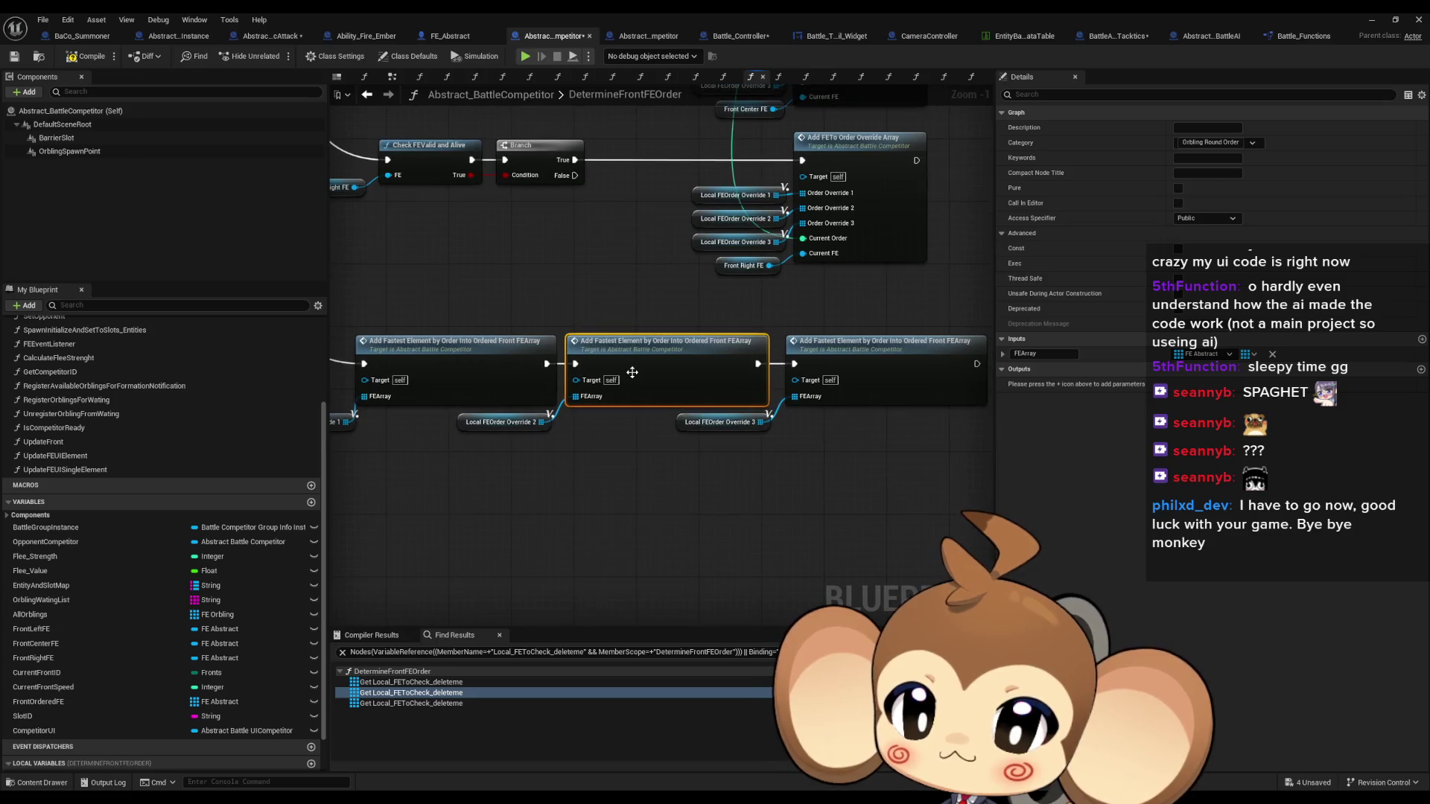
left_click(541, 422)
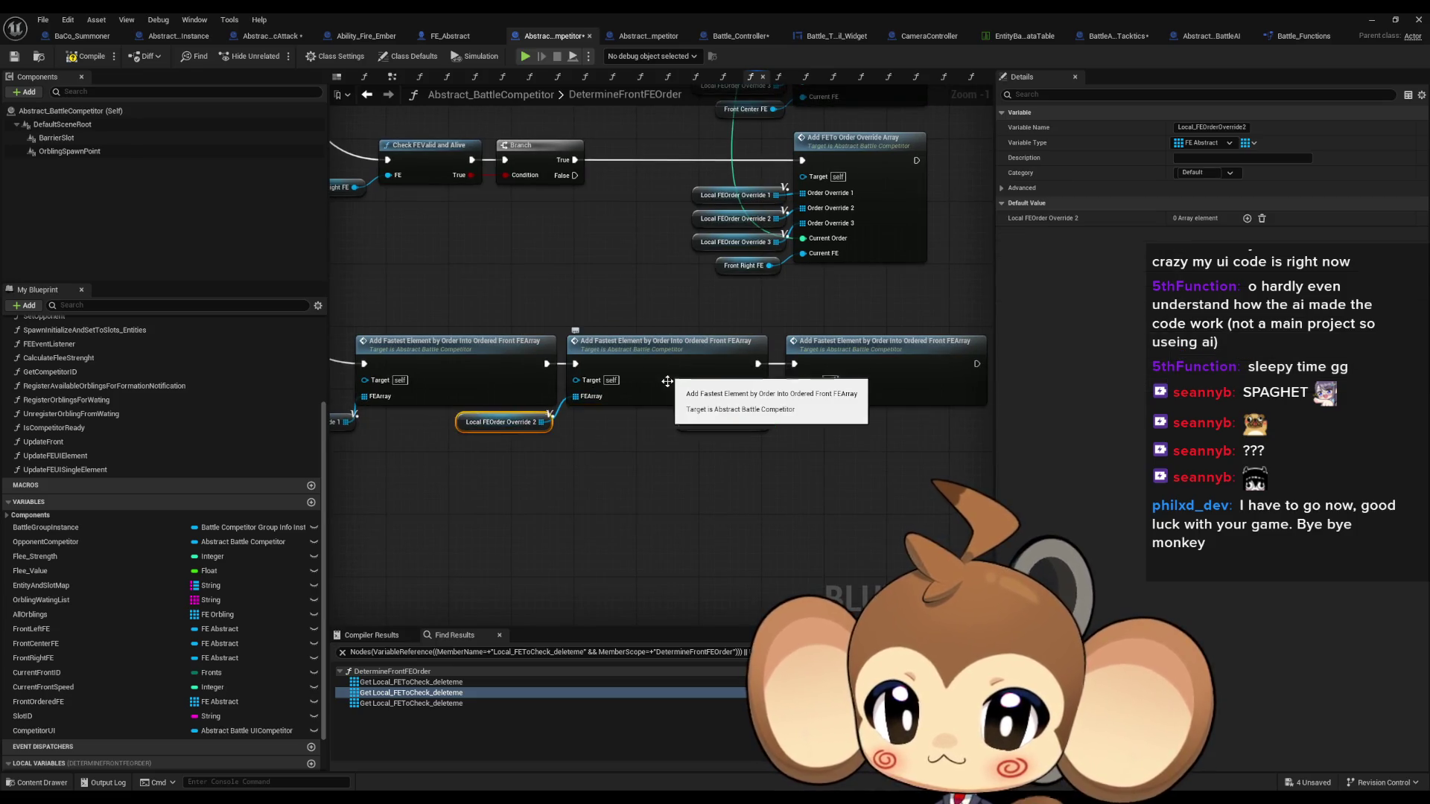
double_click(653, 358)
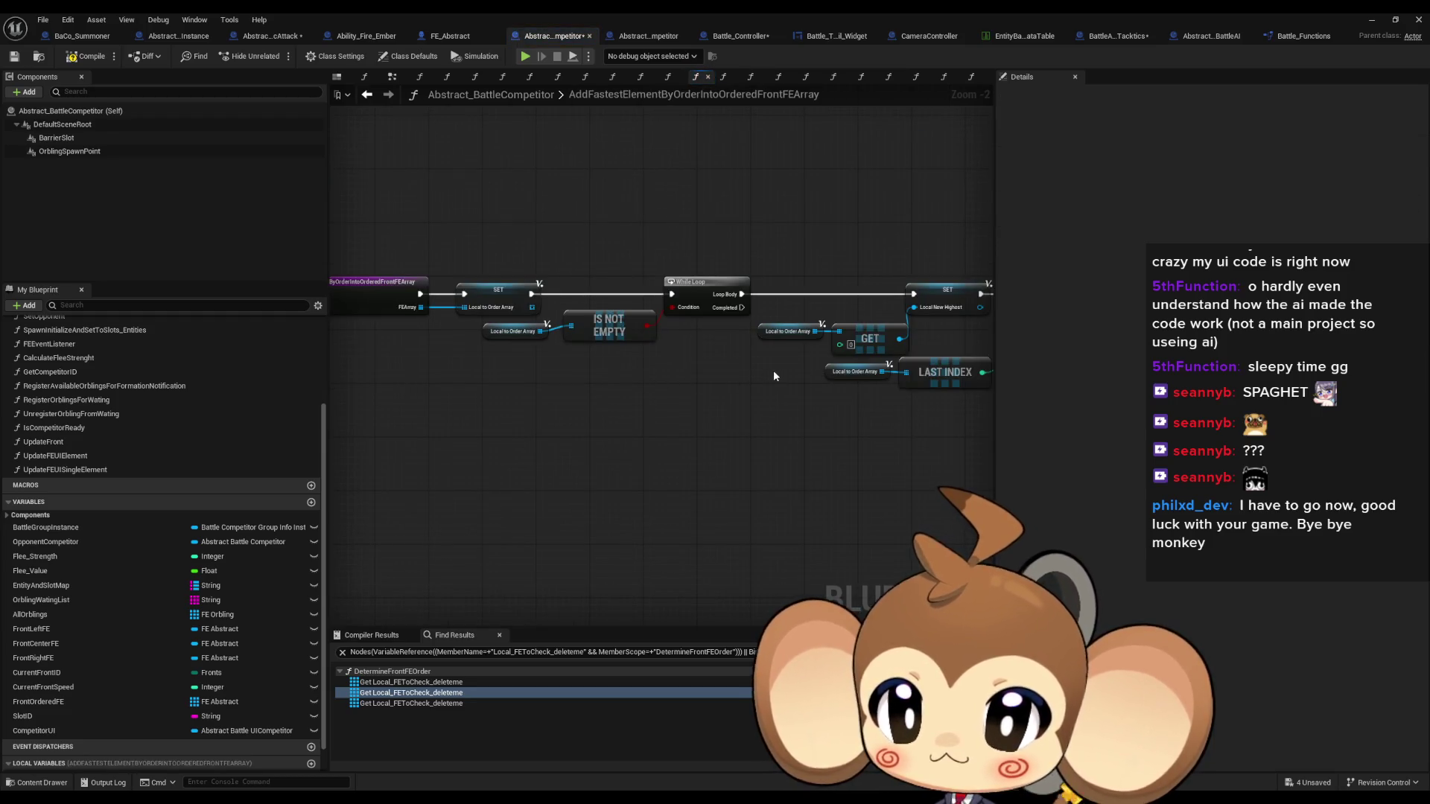
scroll(772, 369, "down", 5)
scroll(575, 342, "up", 5)
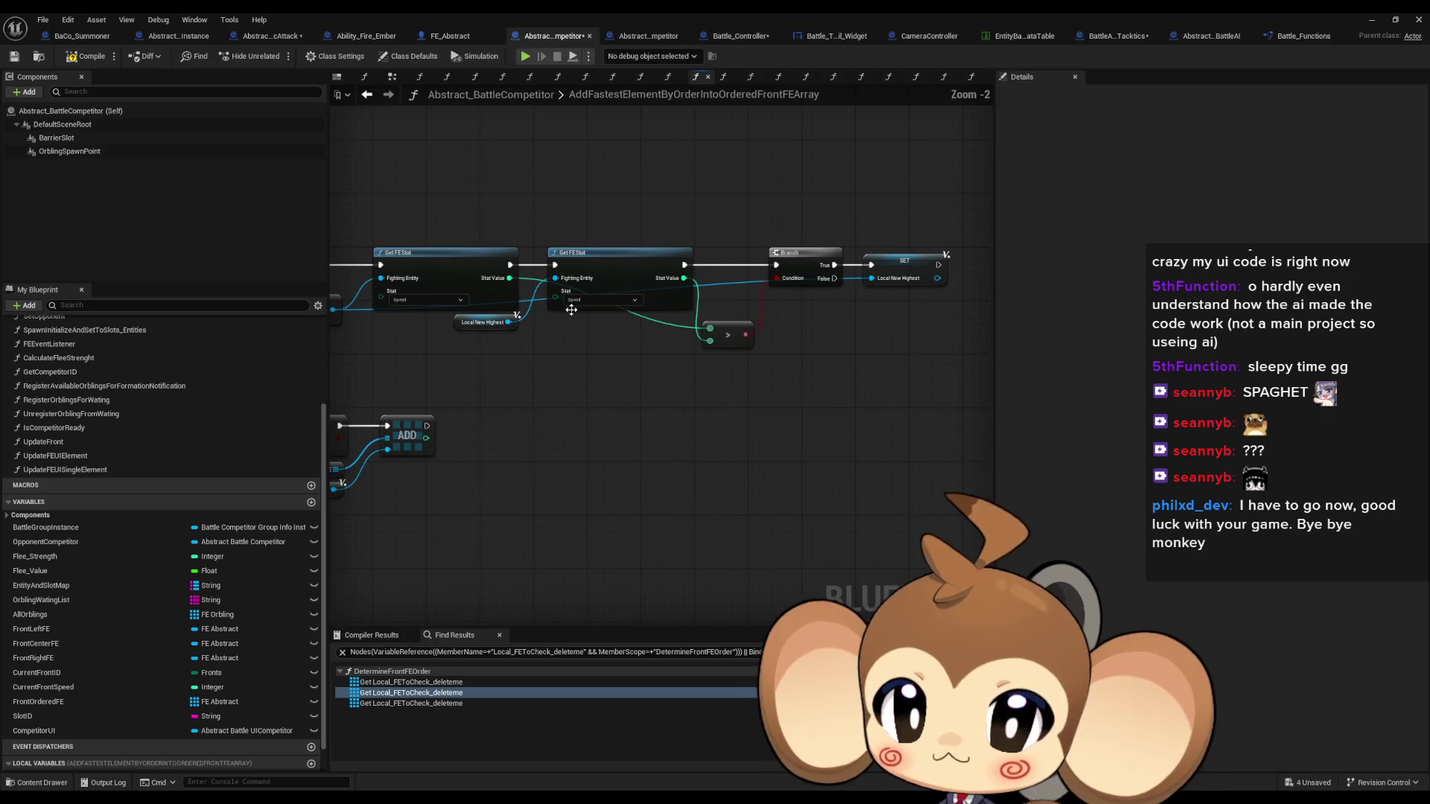
scroll(569, 496, "up", 3)
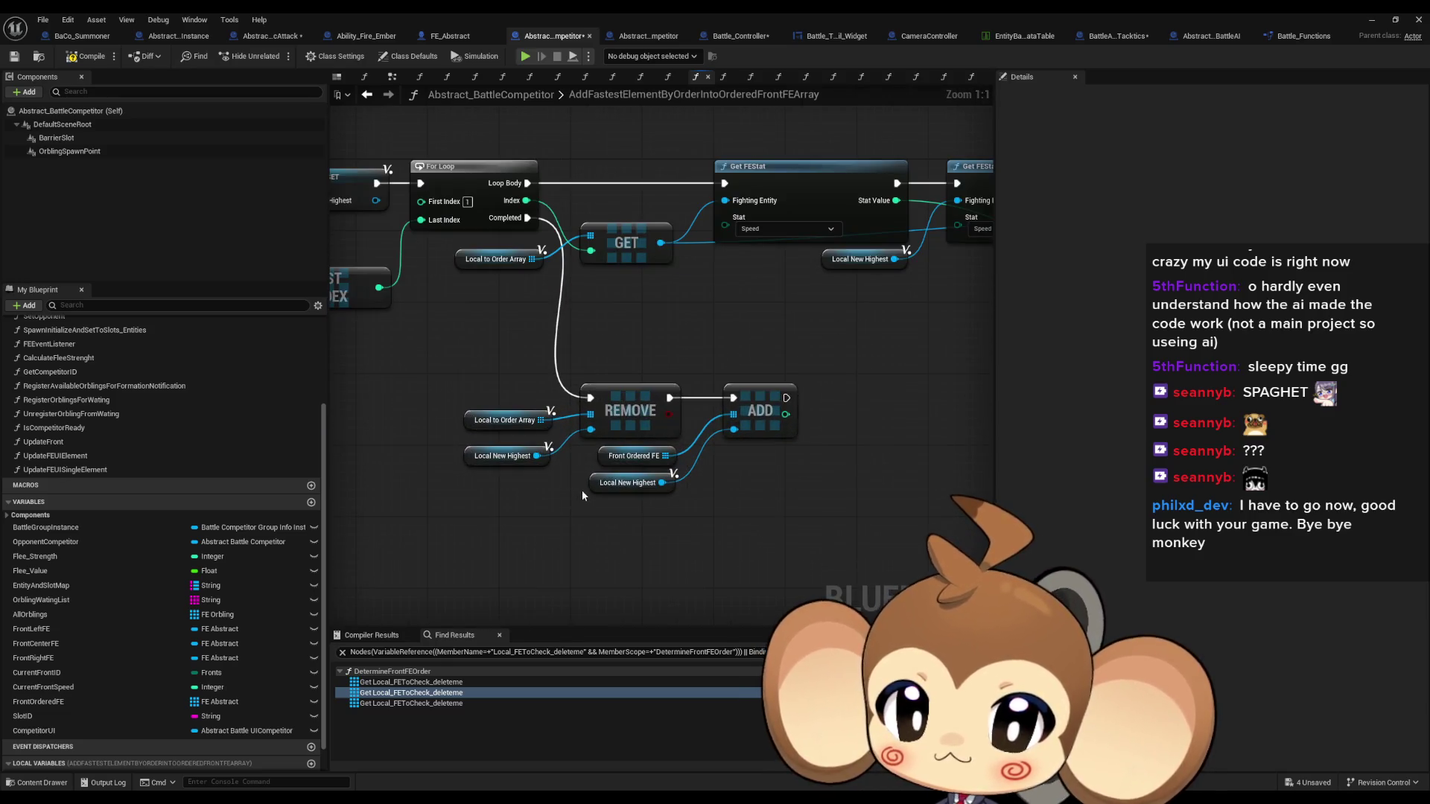
left_click_drag(592, 449, 656, 464)
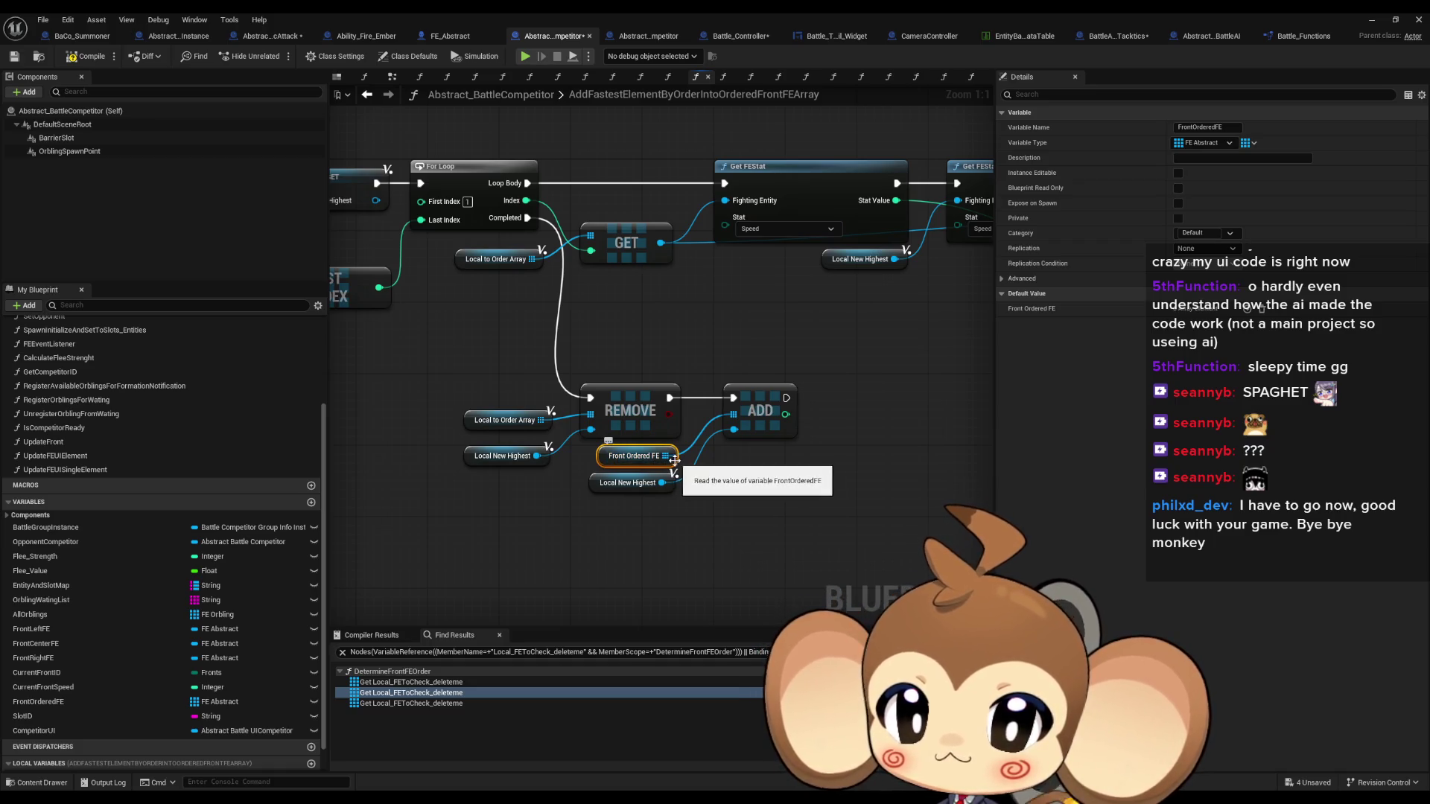
left_click(495, 421)
left_click_drag(485, 462, 487, 462)
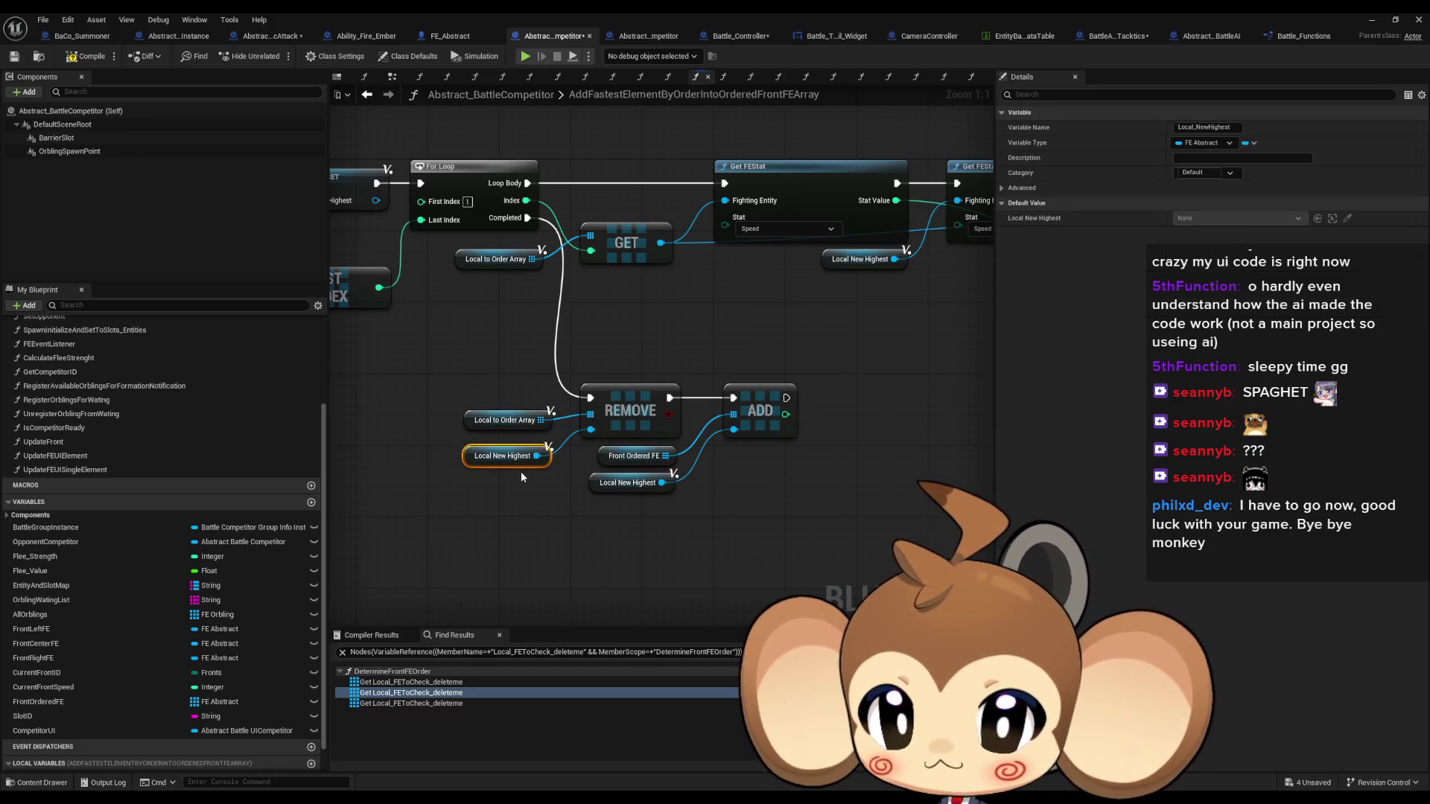
scroll(535, 488, "down", 2)
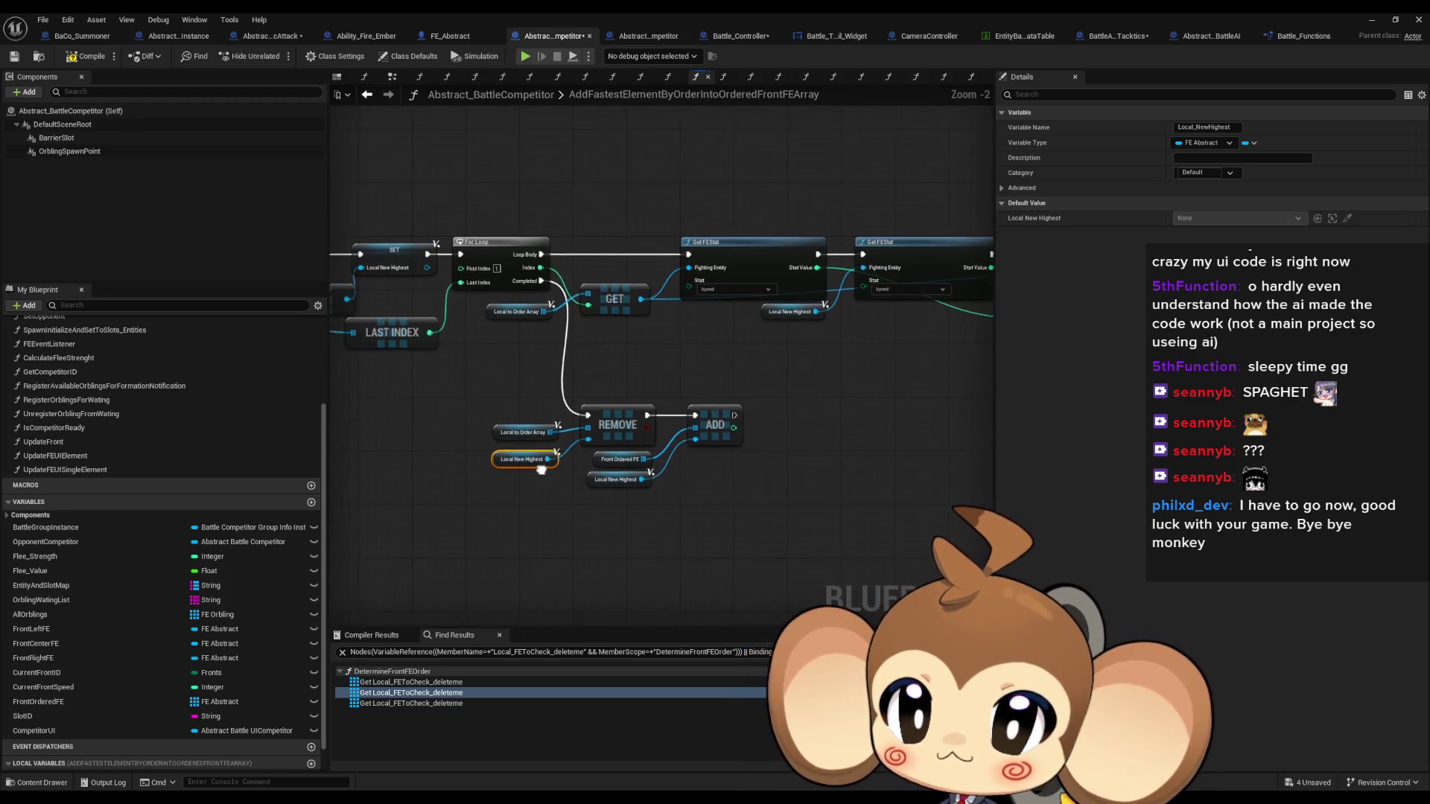
left_click_drag(993, 497, 692, 468)
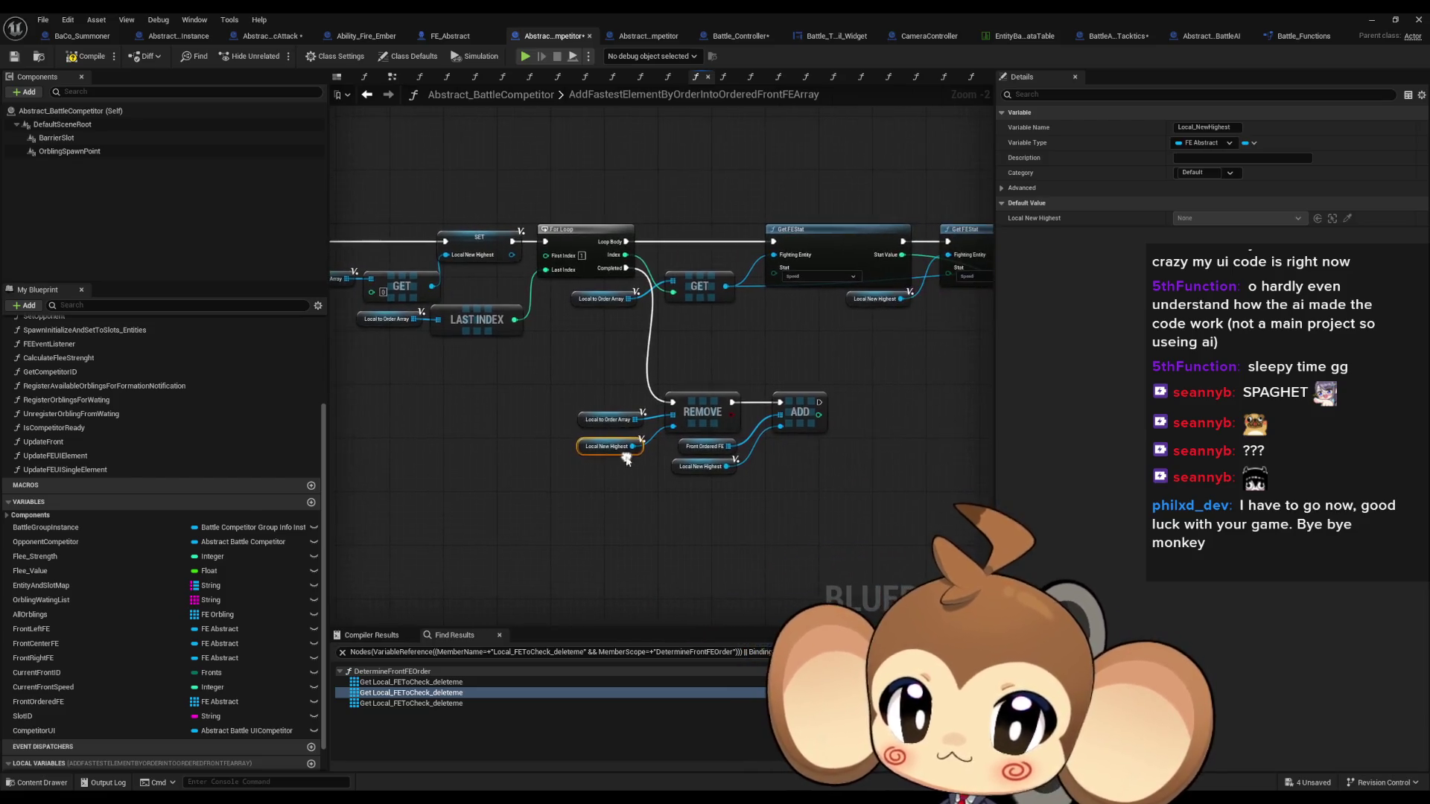
scroll(670, 470, "up", 2)
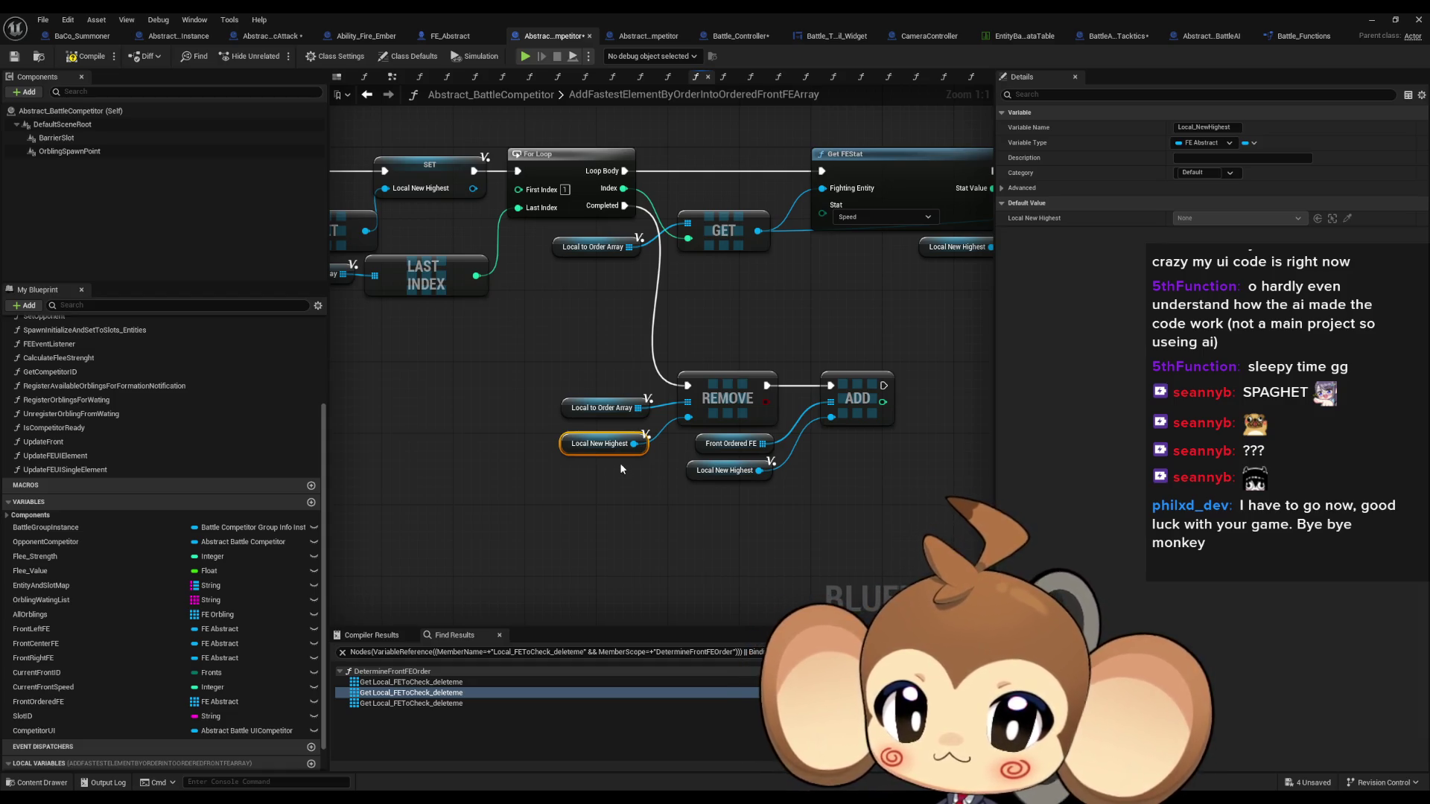
scroll(620, 465, "down", 2)
left_click_drag(620, 465, 262, 494)
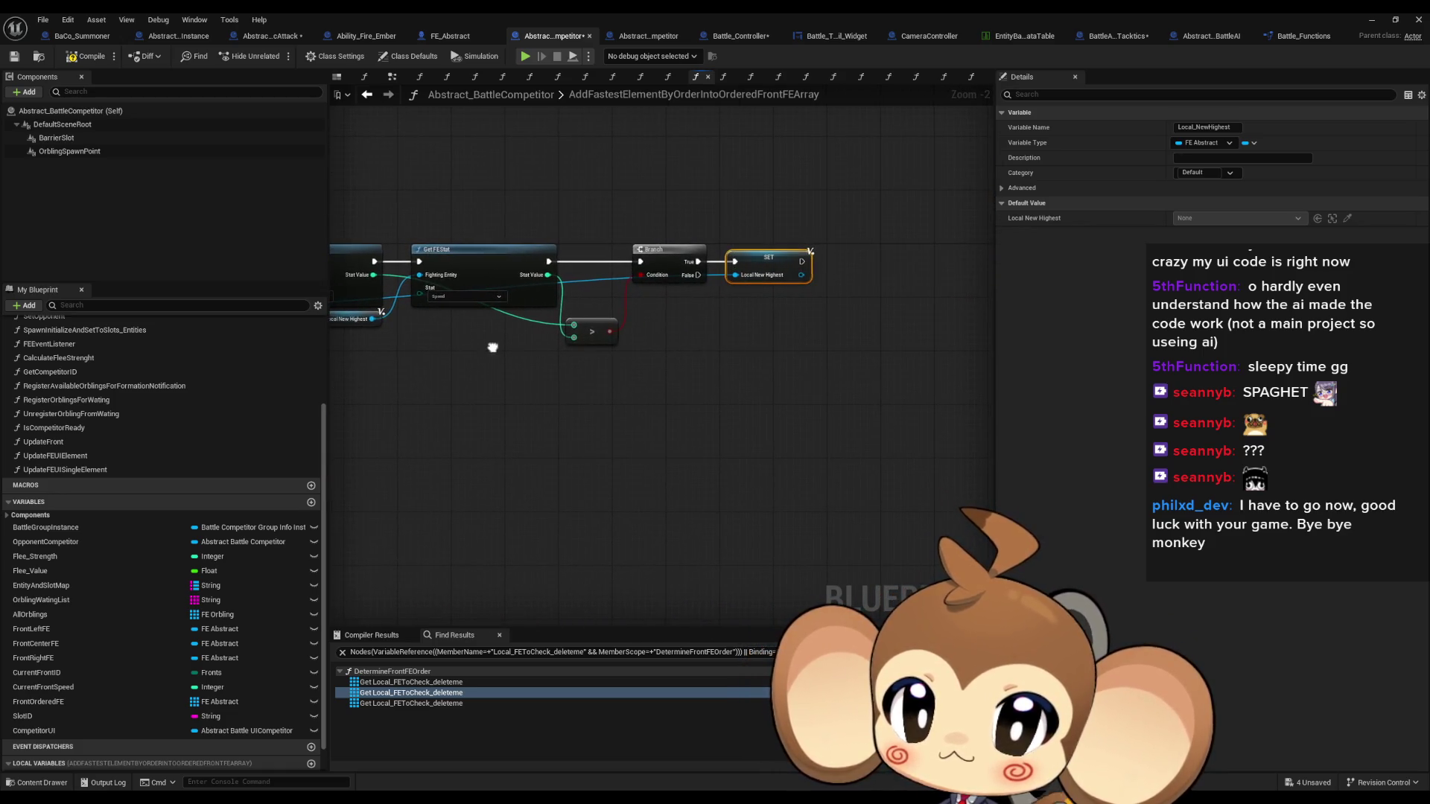
mouse_move(492, 347)
left_mouse_down()
mouse_move(897, 340)
mouse_move(878, 332)
left_mouse_up()
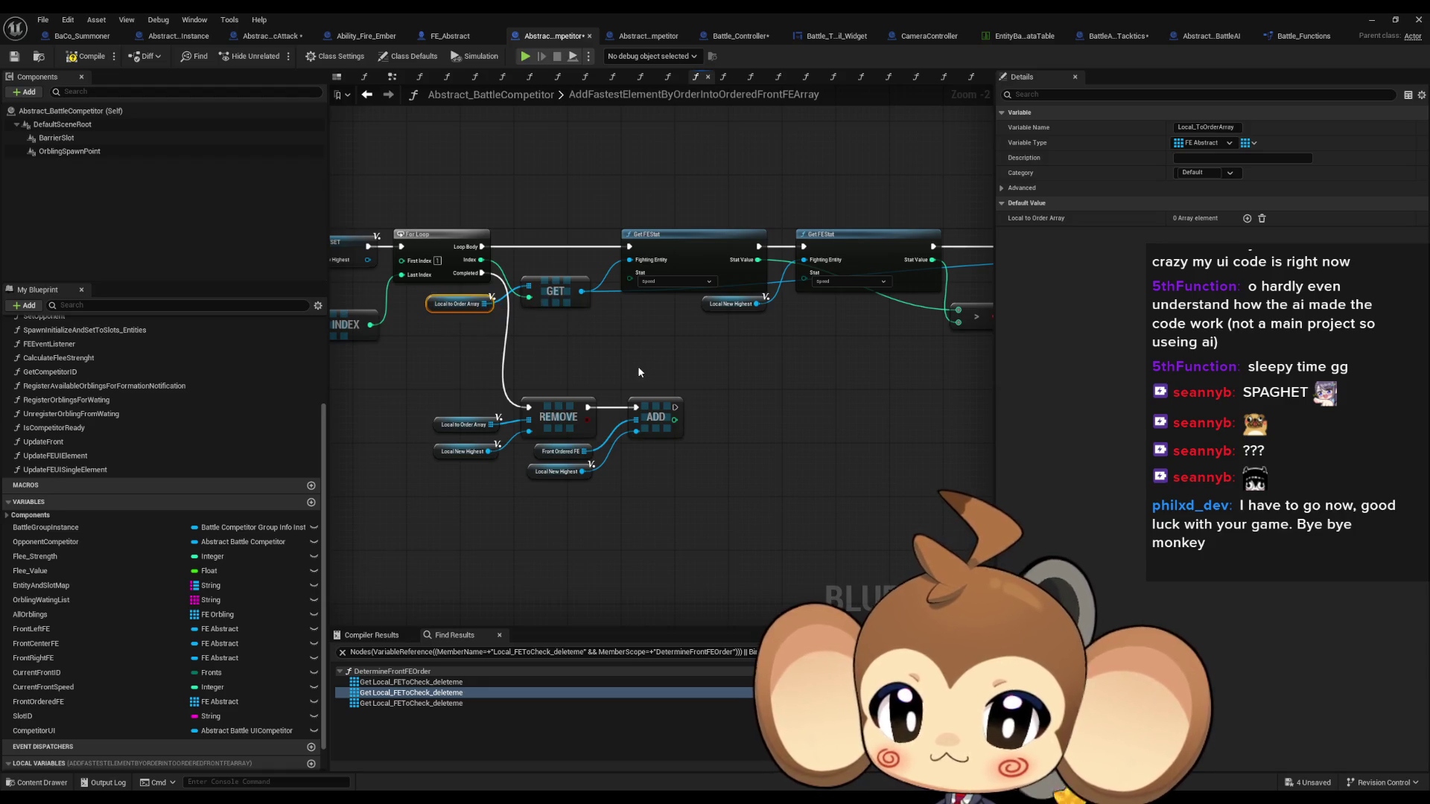
left_click_drag(637, 365, 734, 366)
left_click(753, 418)
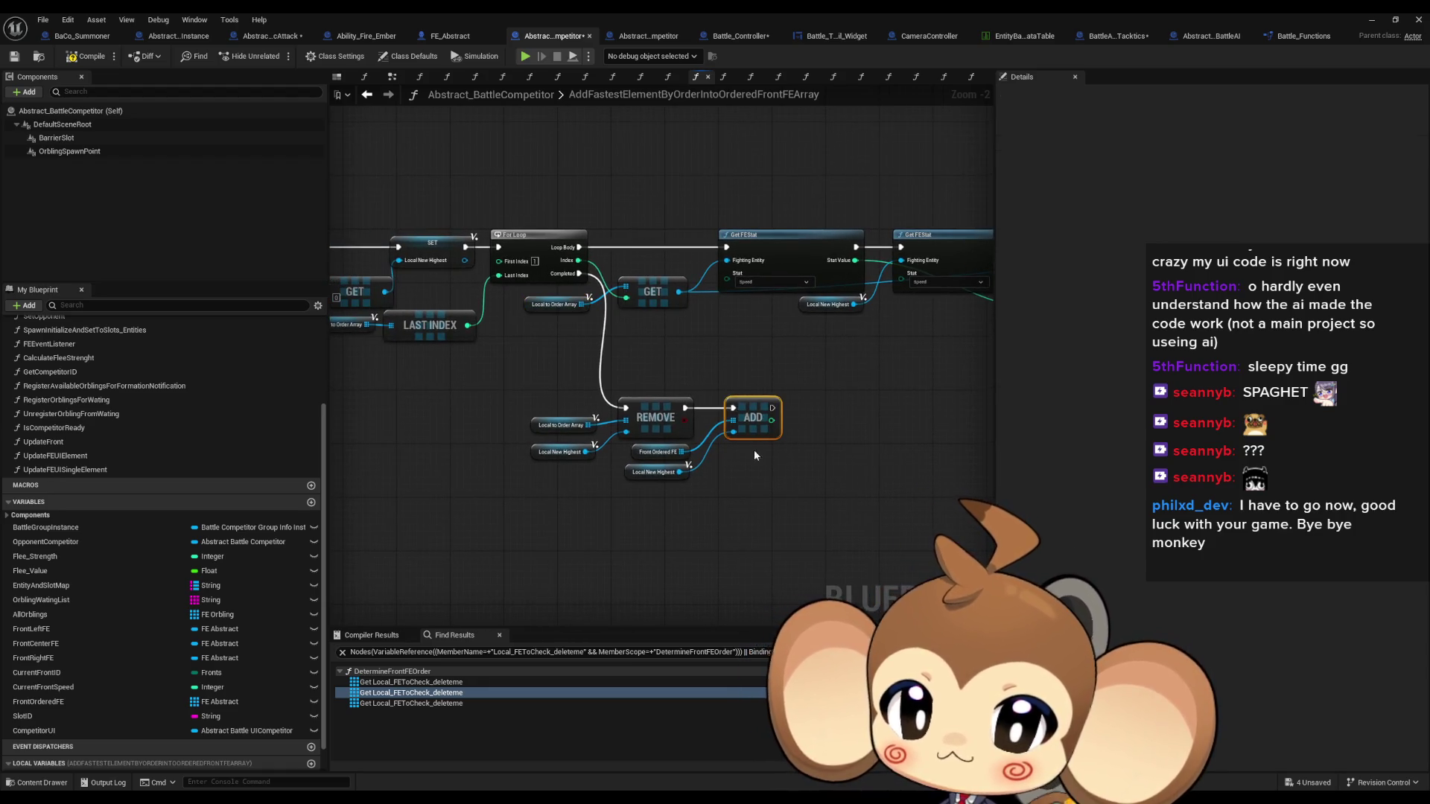
scroll(722, 456, "up", 2)
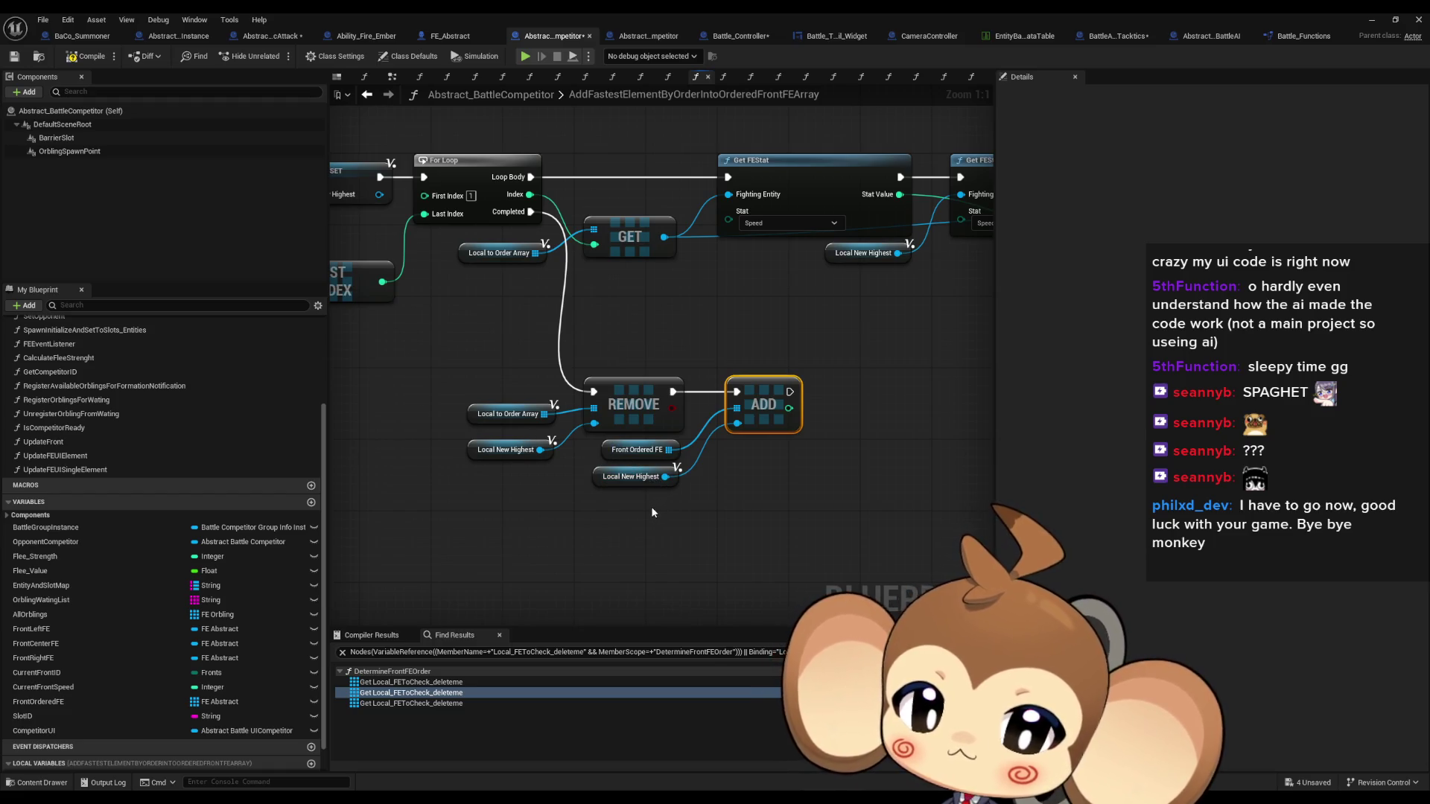
scroll(645, 496, "down", 2)
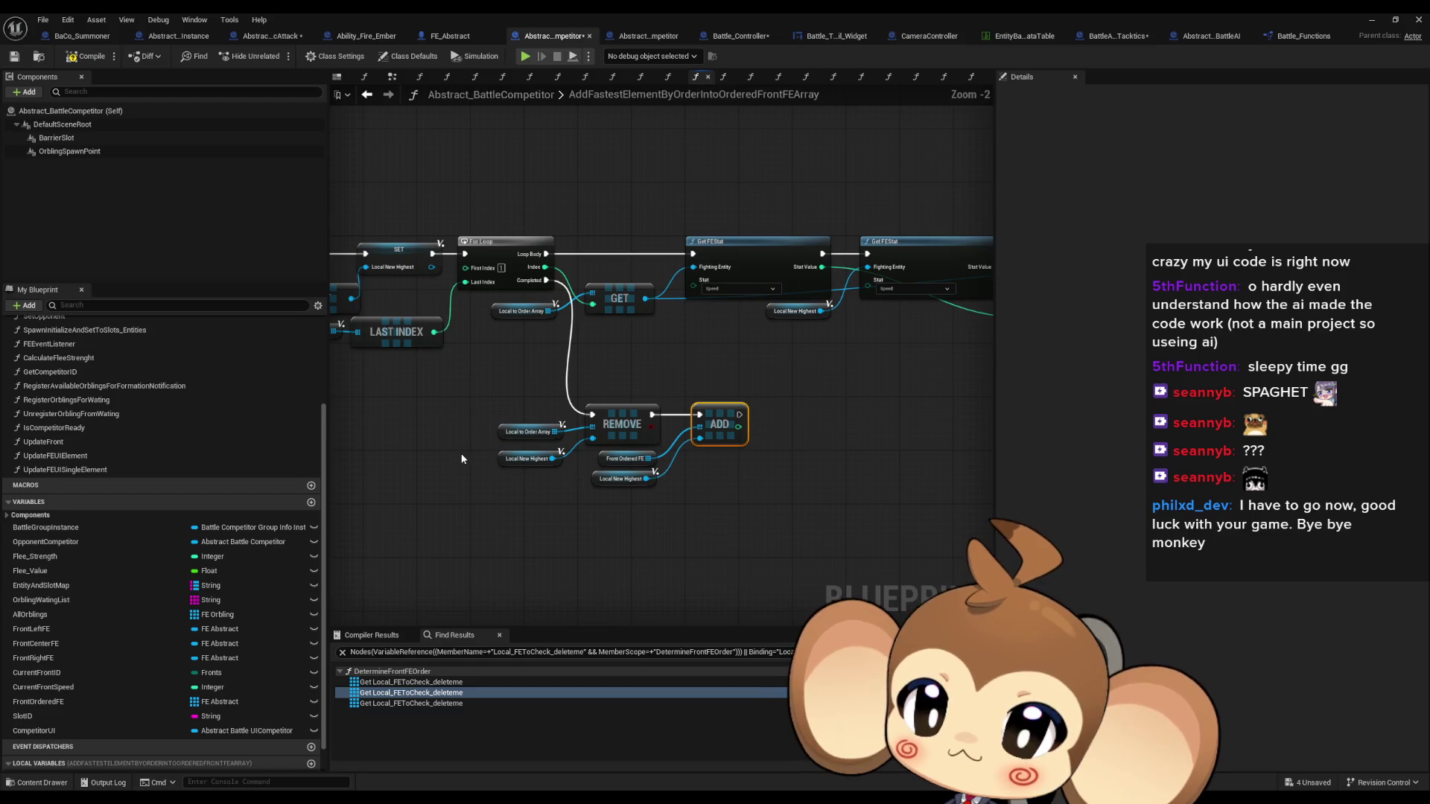
left_click_drag(467, 450, 1088, 504)
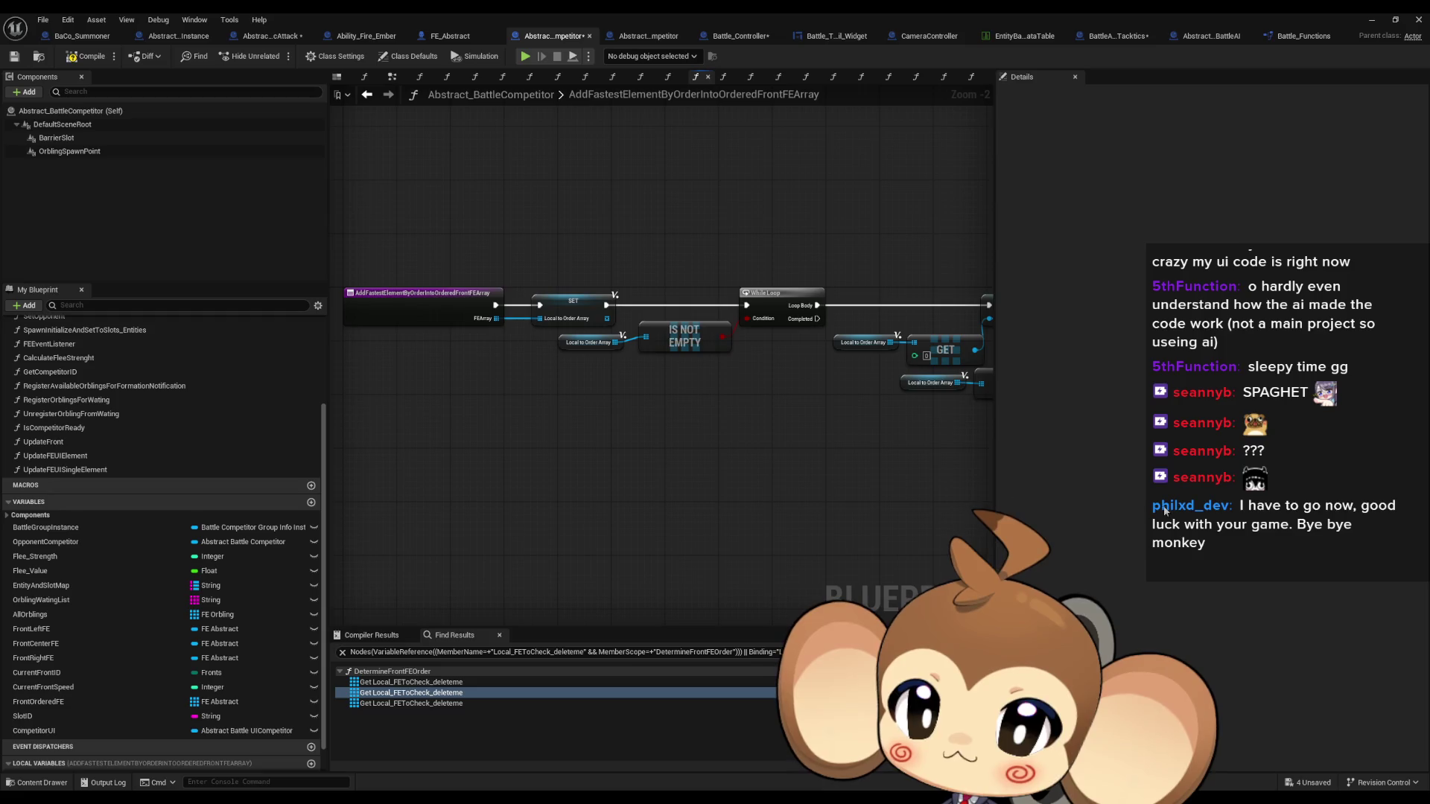
scroll(676, 374, "up", 2)
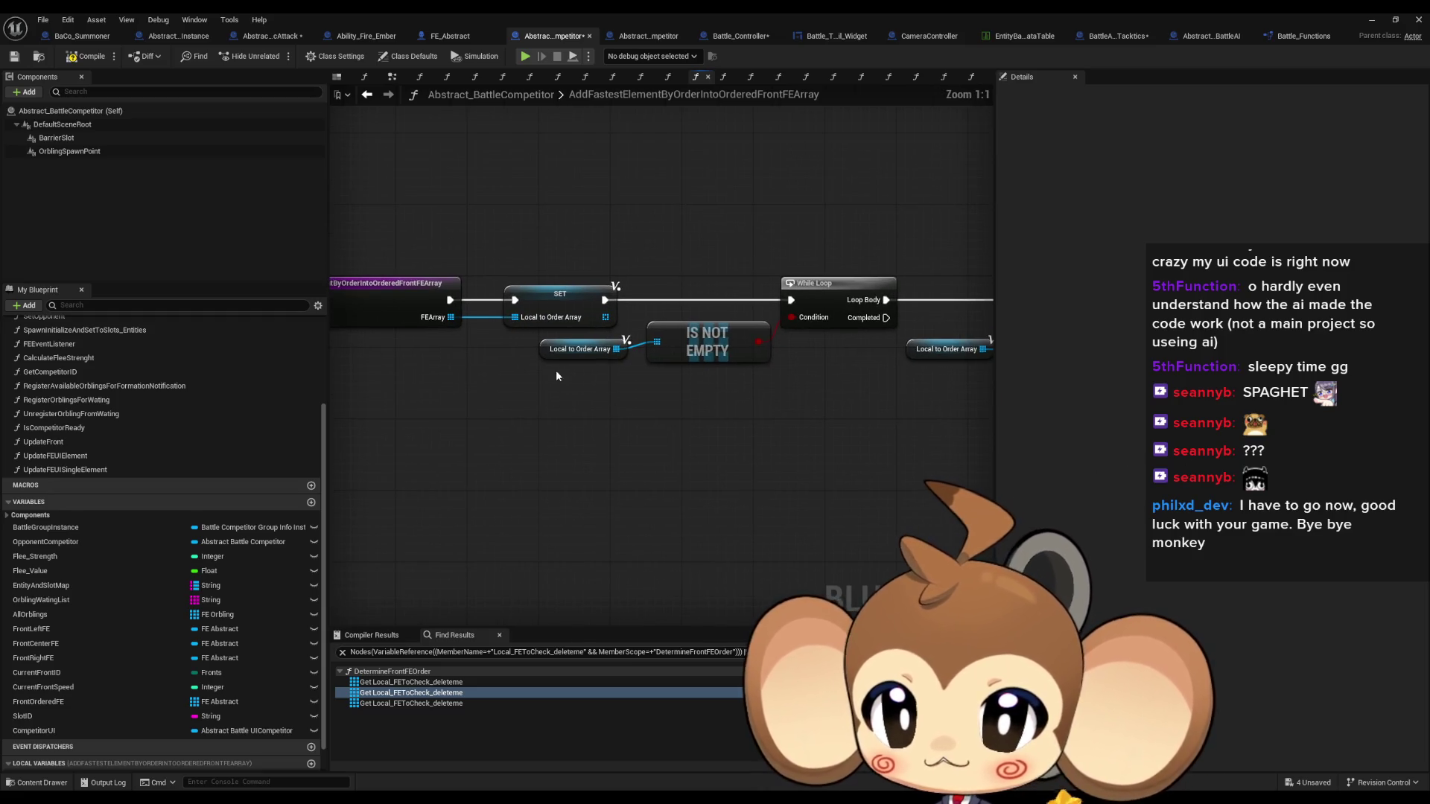
left_click(579, 349)
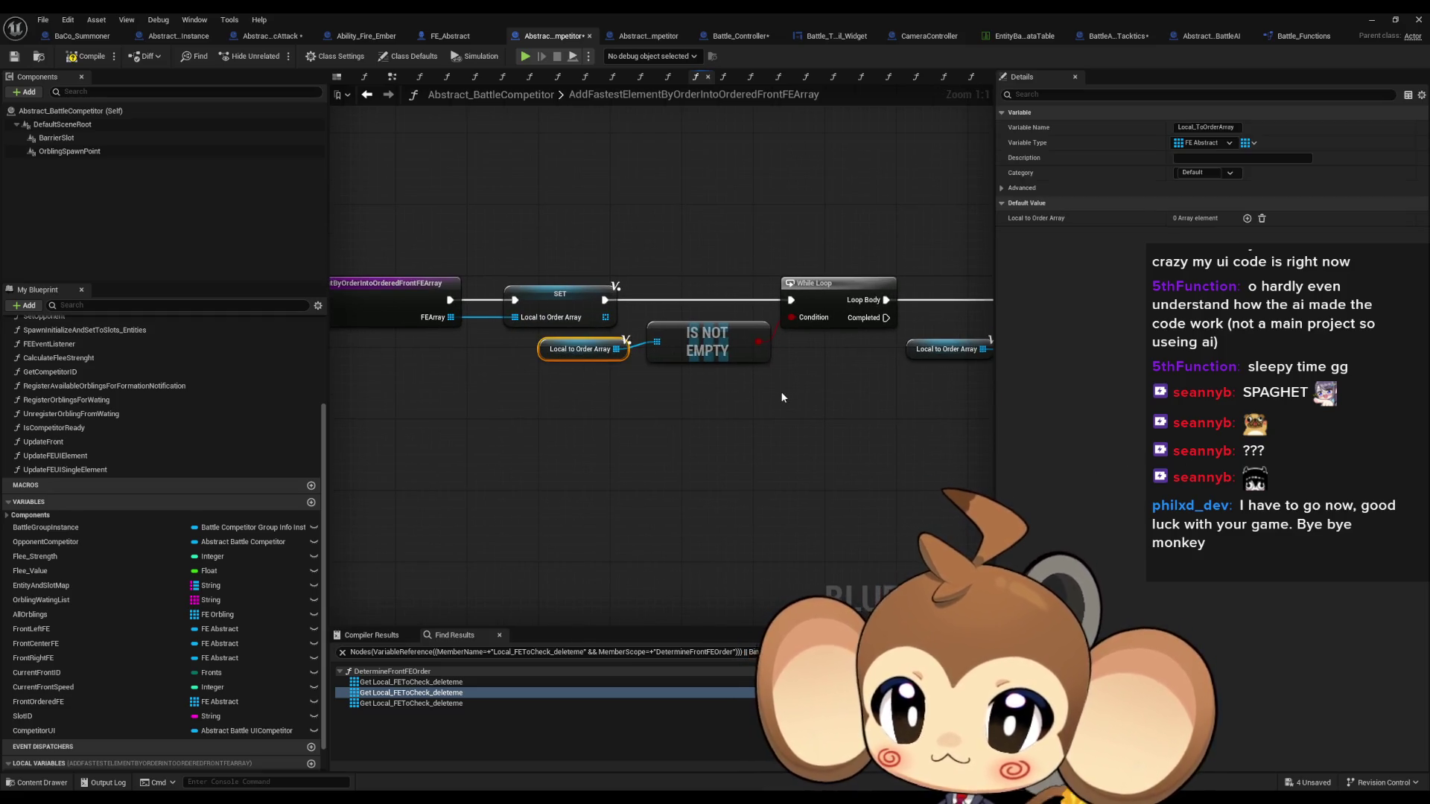
left_click_drag(780, 391, 398, 376)
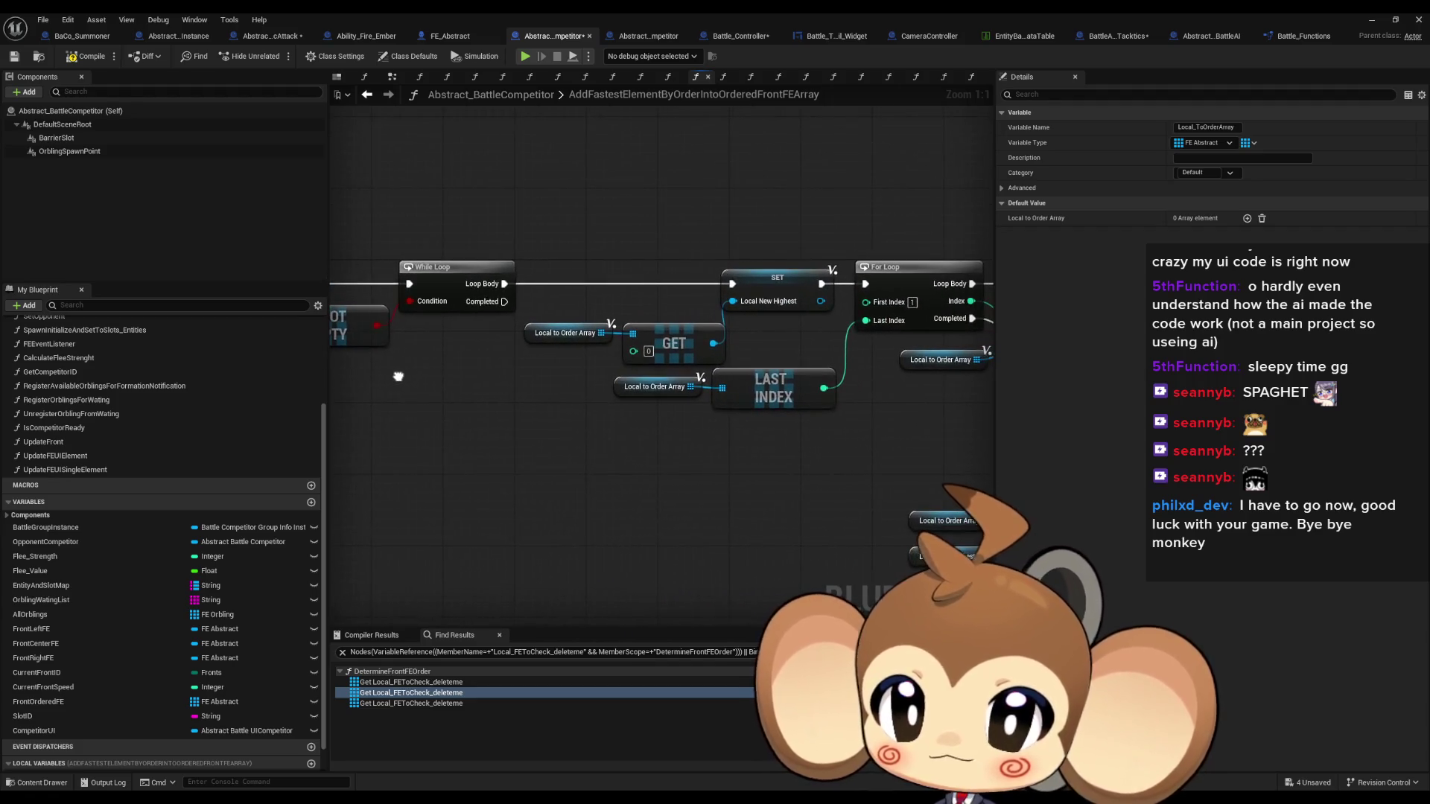
mouse_move(551, 353)
left_mouse_down()
mouse_move(715, 369)
mouse_move(499, 365)
left_mouse_up()
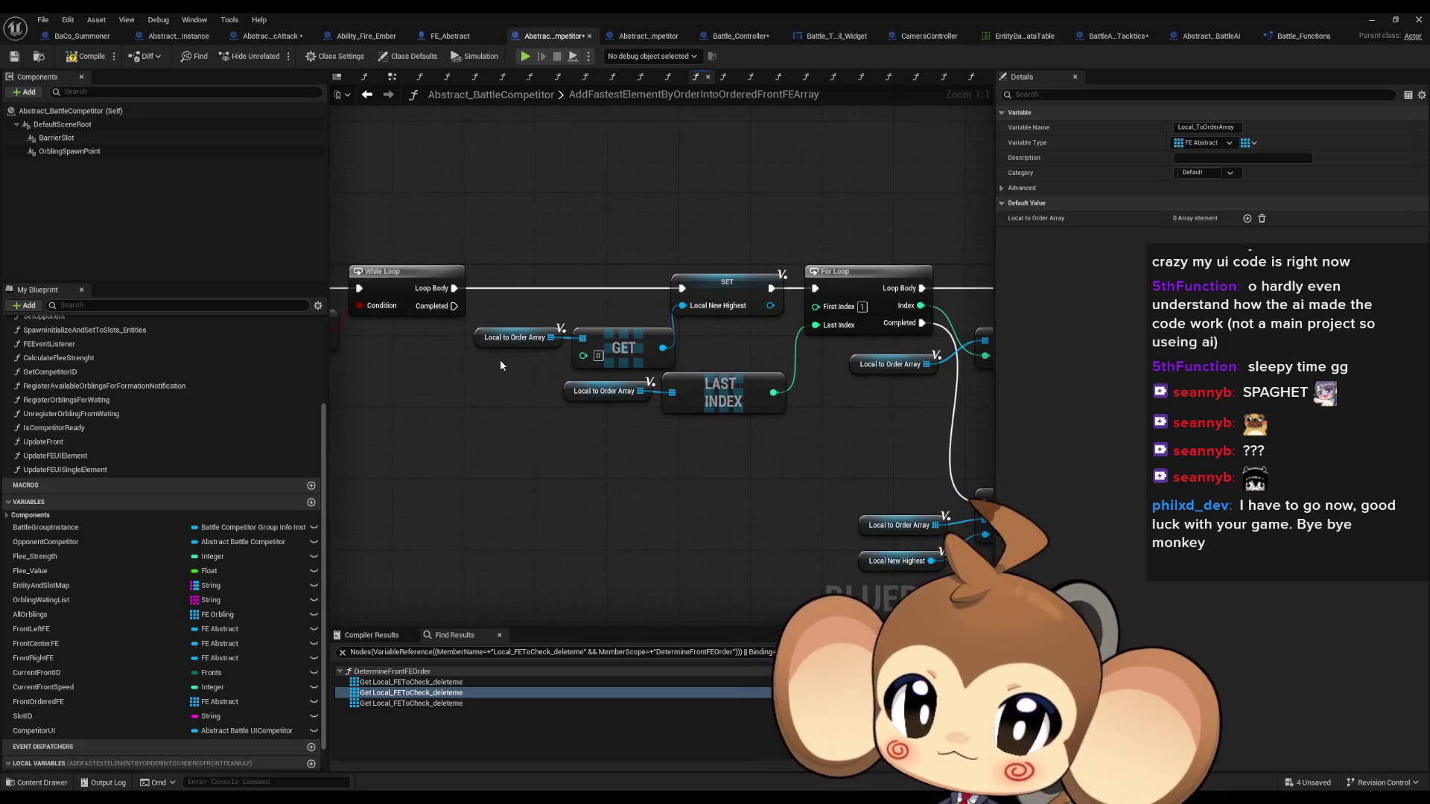
left_click(715, 307)
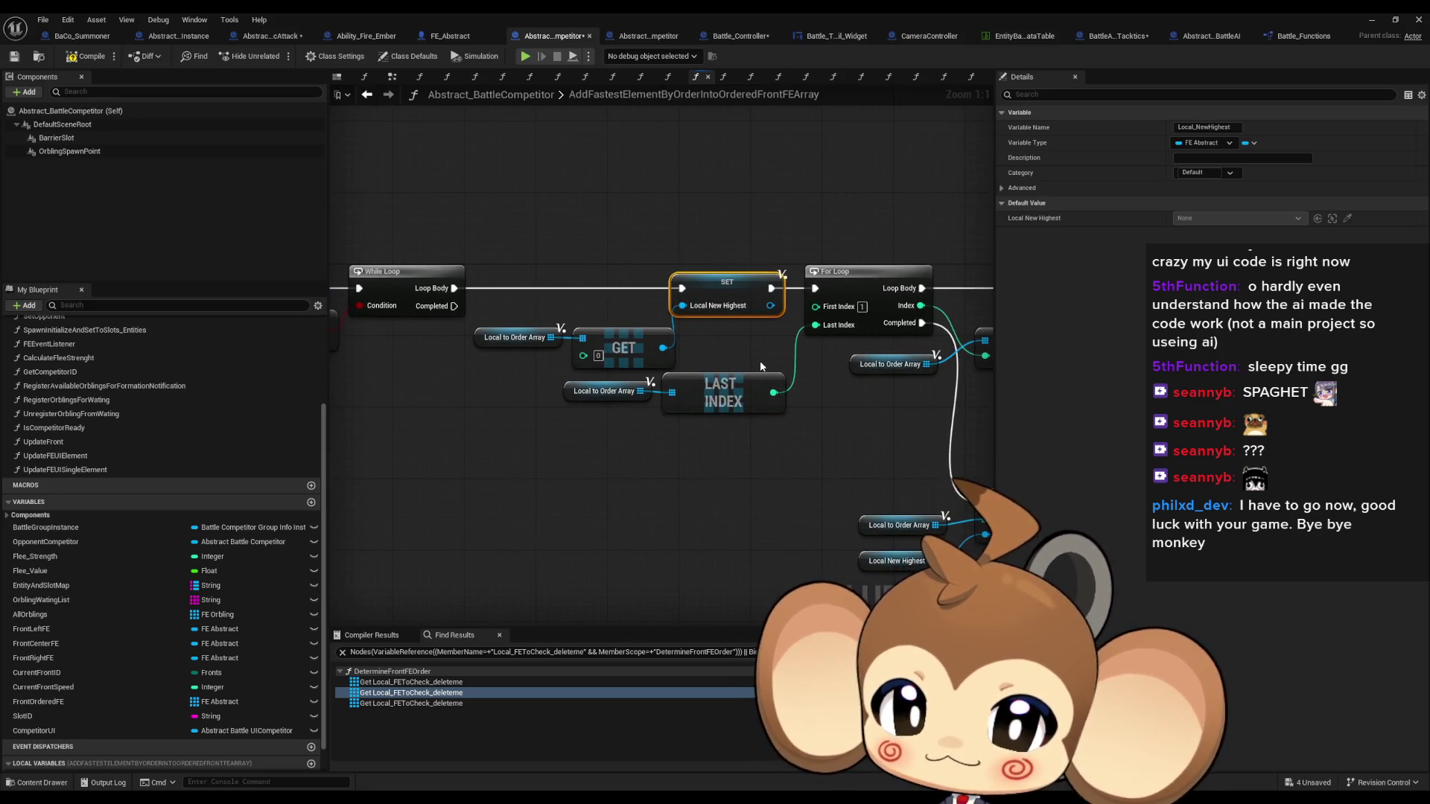
left_click_drag(757, 361, 633, 364)
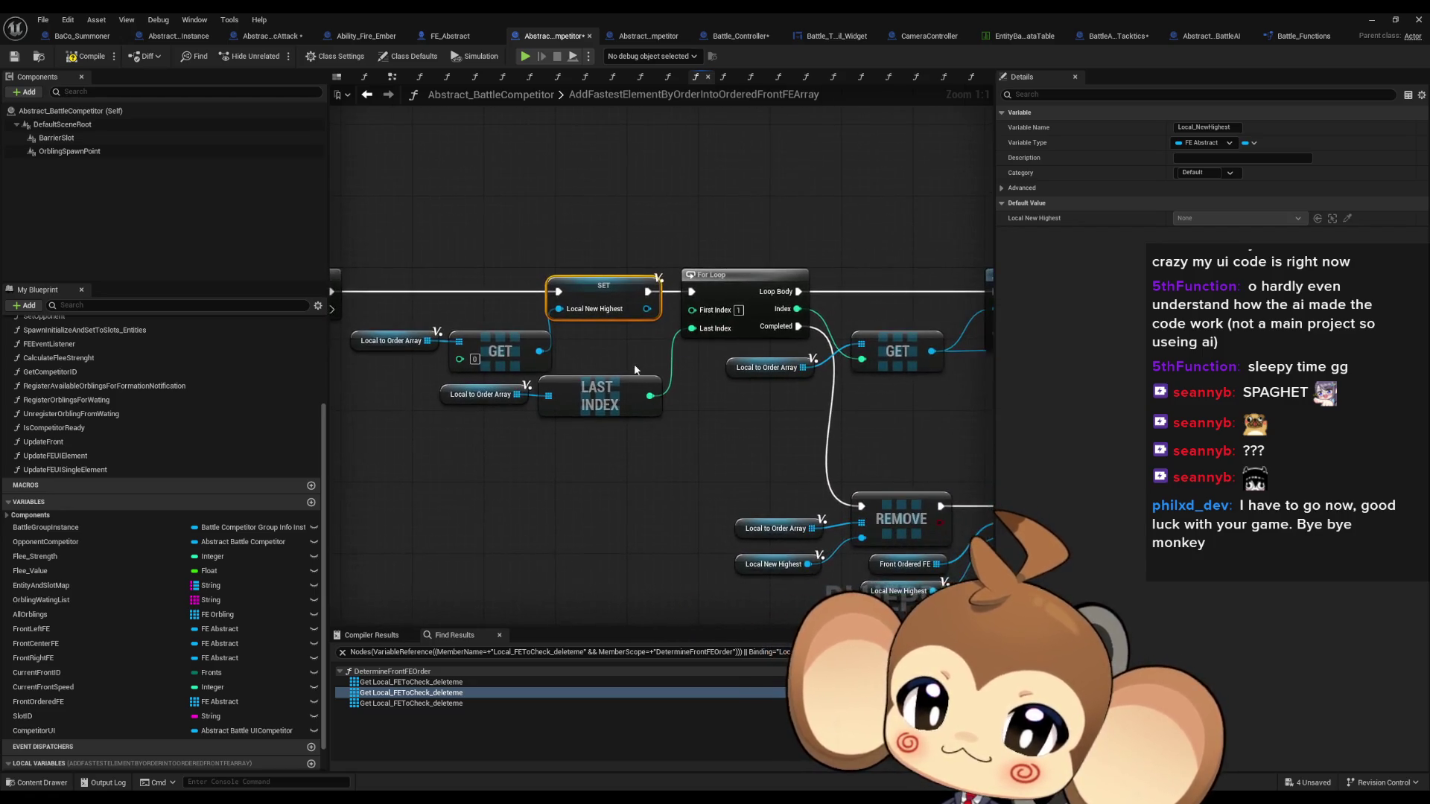
left_click(480, 394)
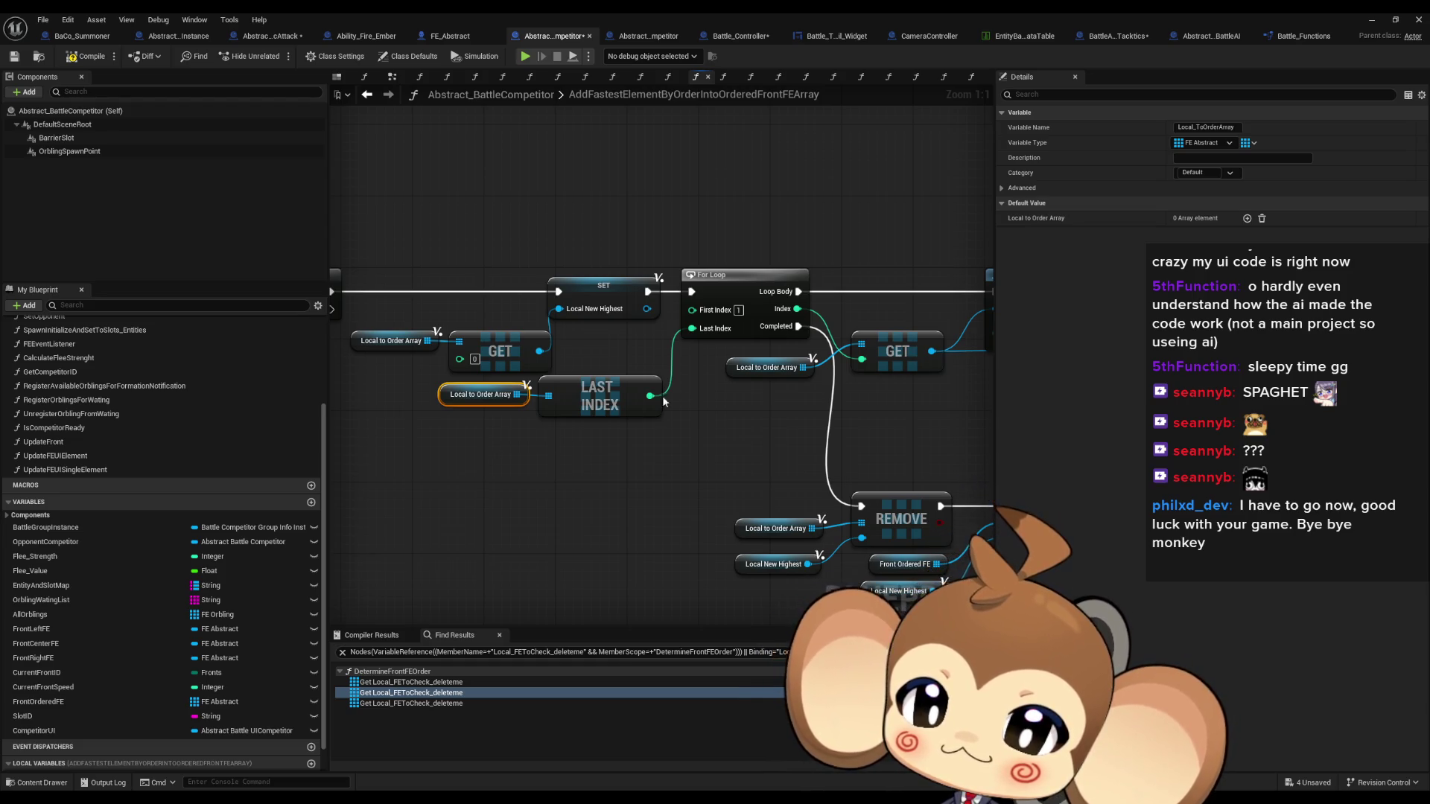
left_click_drag(663, 396, 495, 399)
mouse_move(696, 388)
left_mouse_down()
mouse_move(331, 397)
mouse_move(587, 400)
left_mouse_up()
left_click_drag(823, 391, 819, 393)
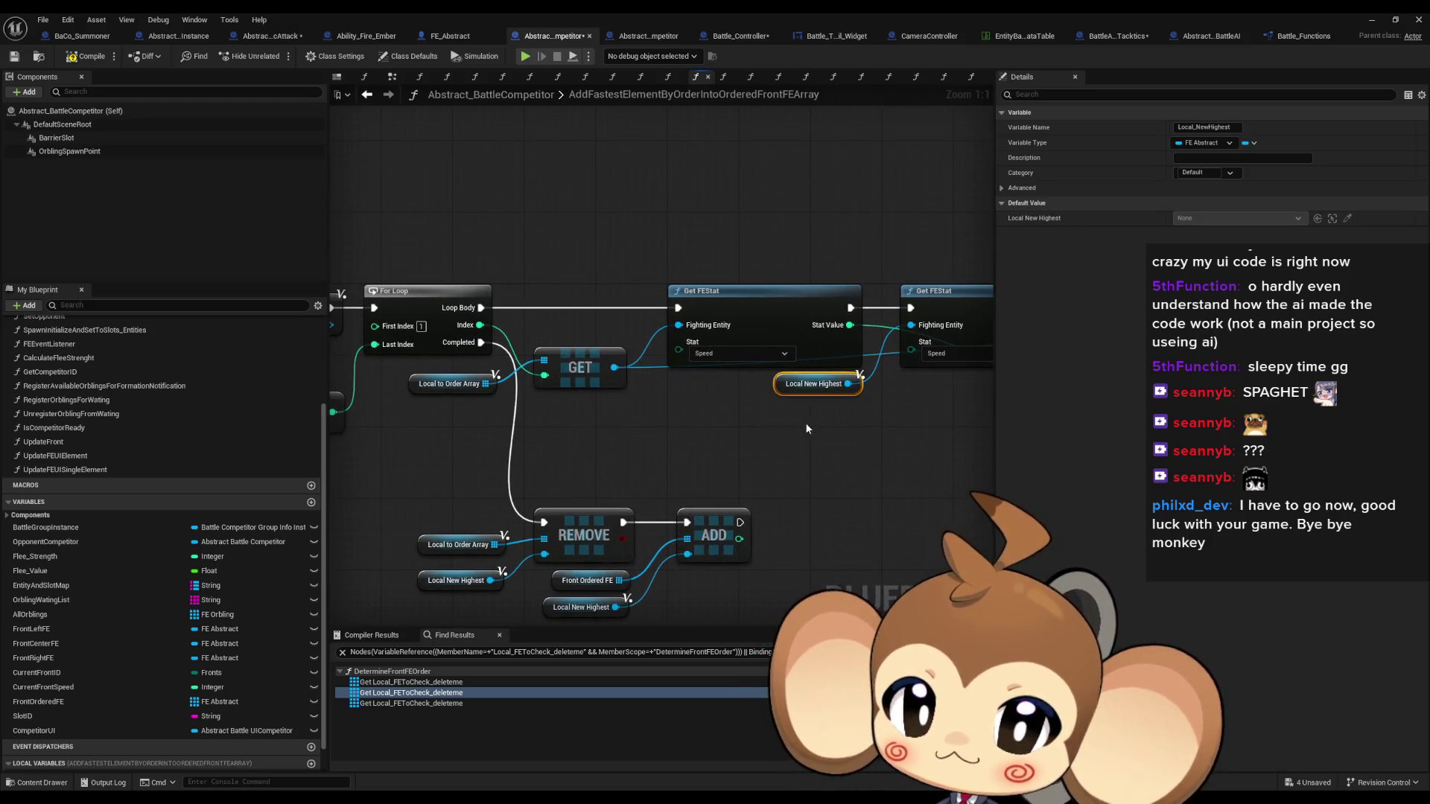
left_click_drag(660, 438, 964, 450)
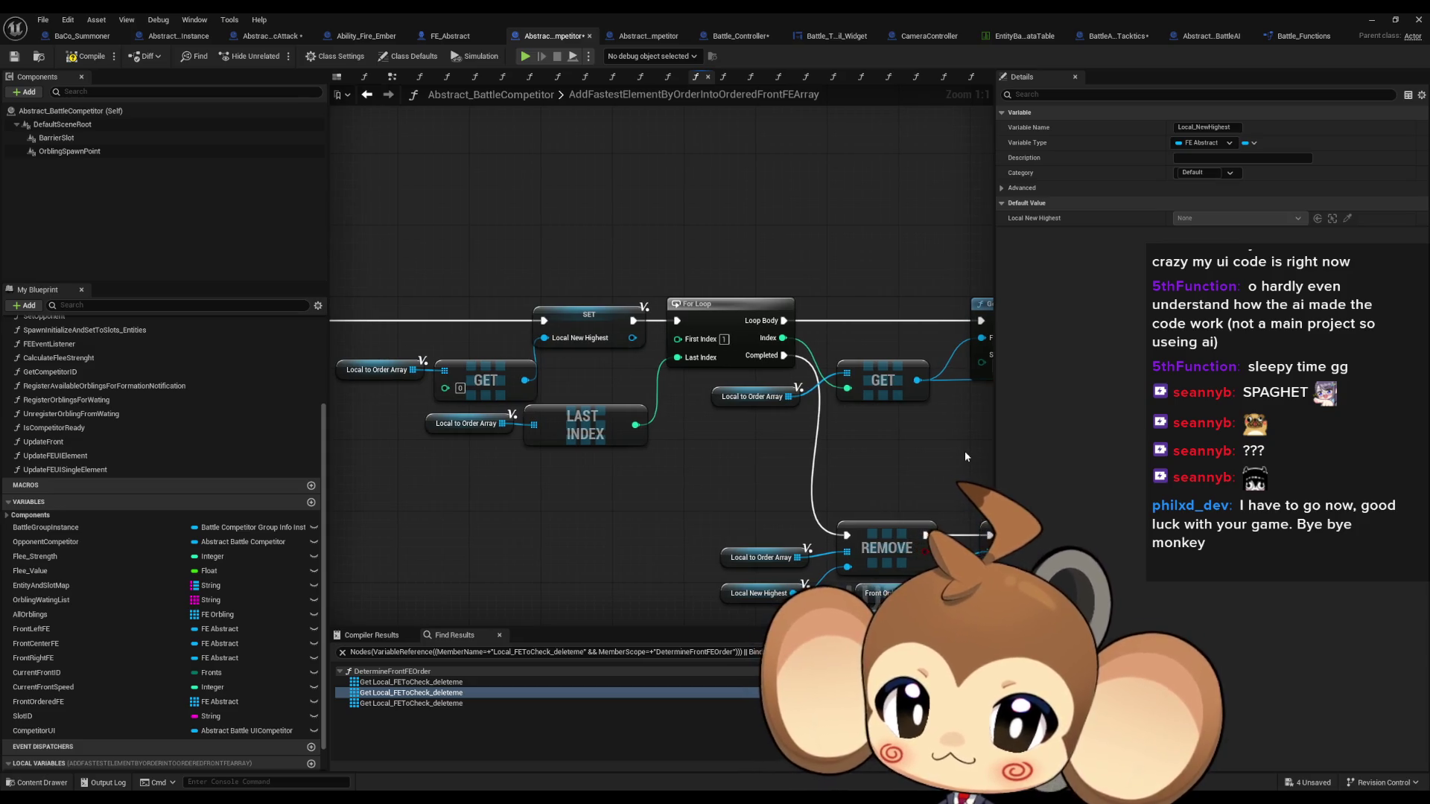
left_click(753, 398)
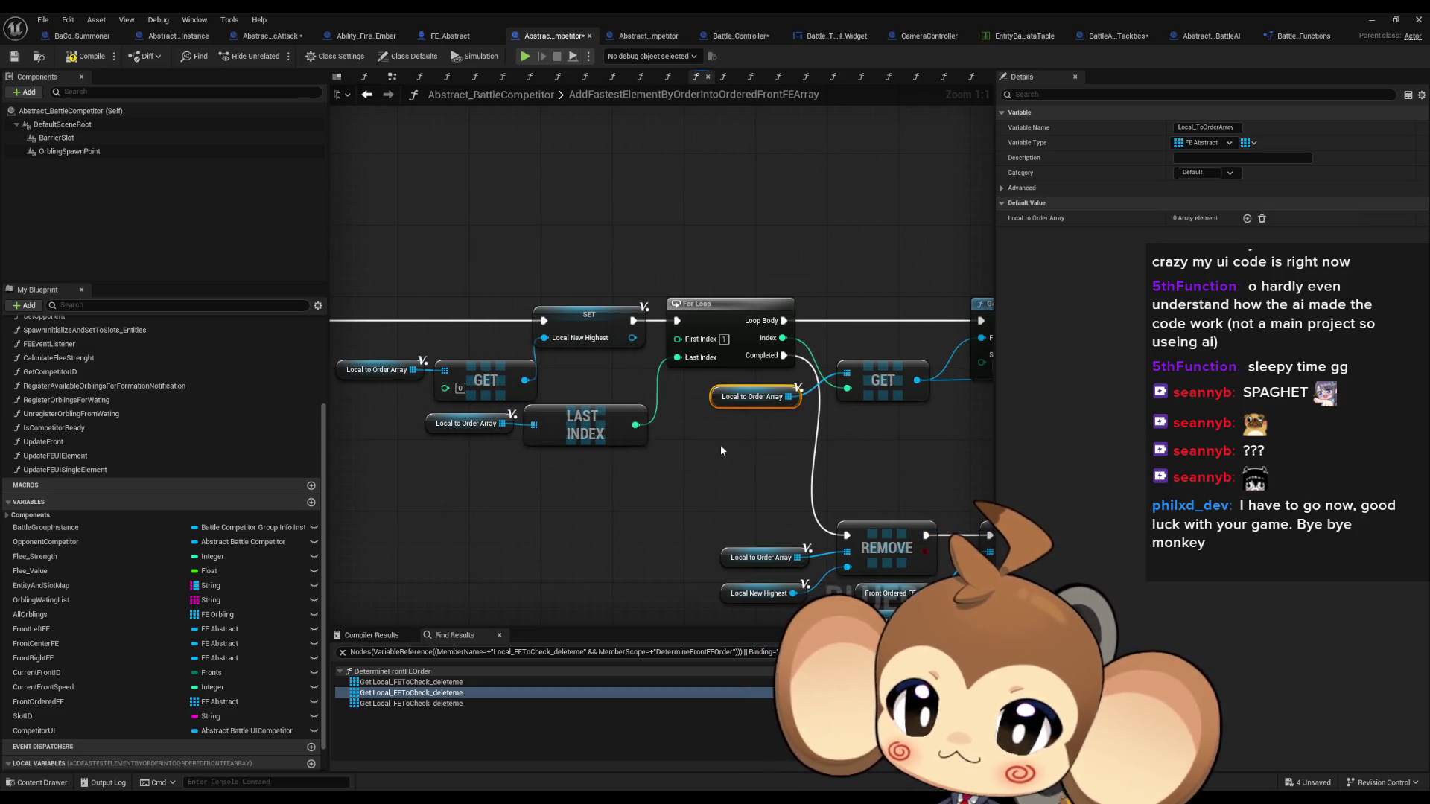
left_click_drag(721, 449, 941, 445)
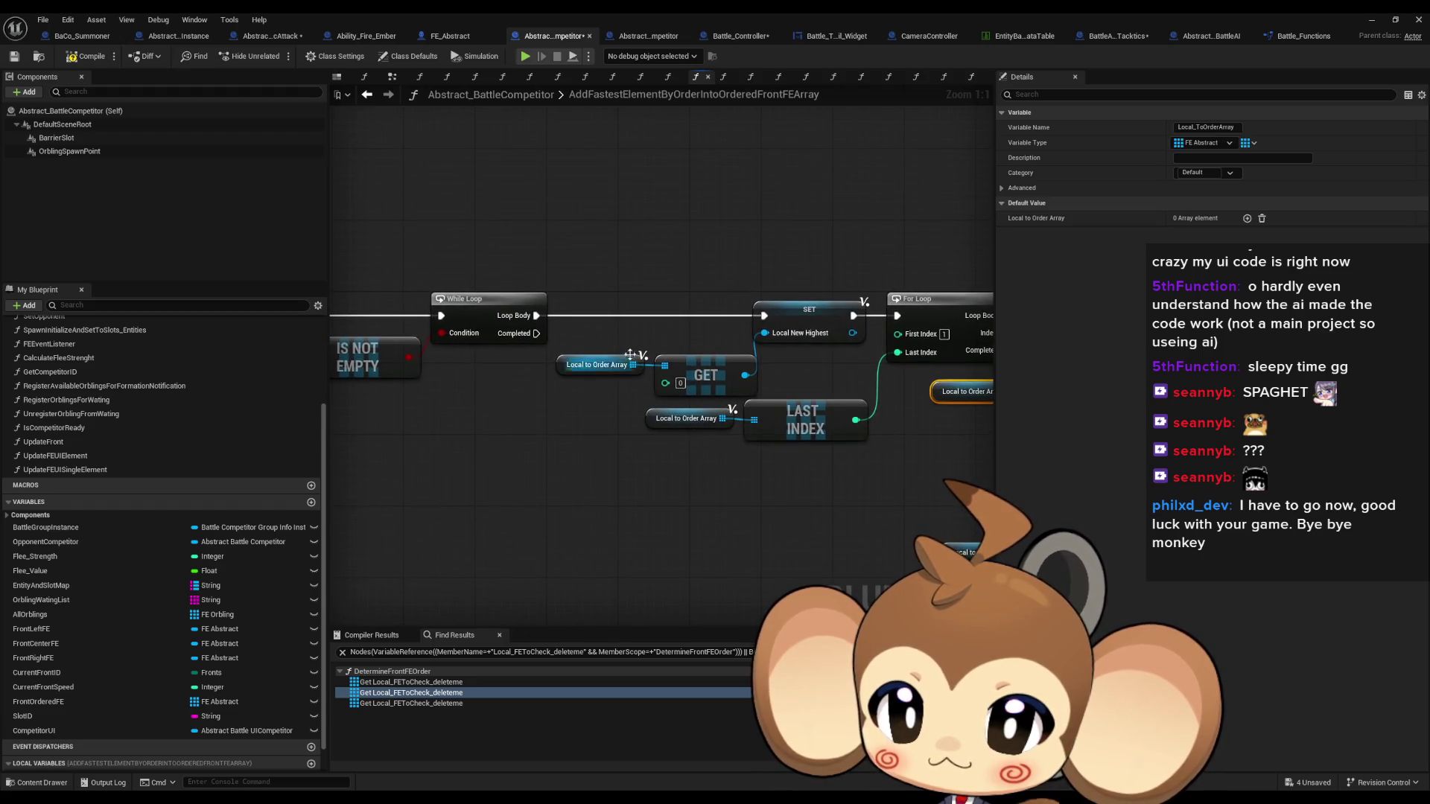
left_click(706, 374, "ctrl")
mouse_move(710, 458)
left_mouse_down()
mouse_move(729, 453)
mouse_move(499, 445)
left_mouse_up()
left_click(803, 374)
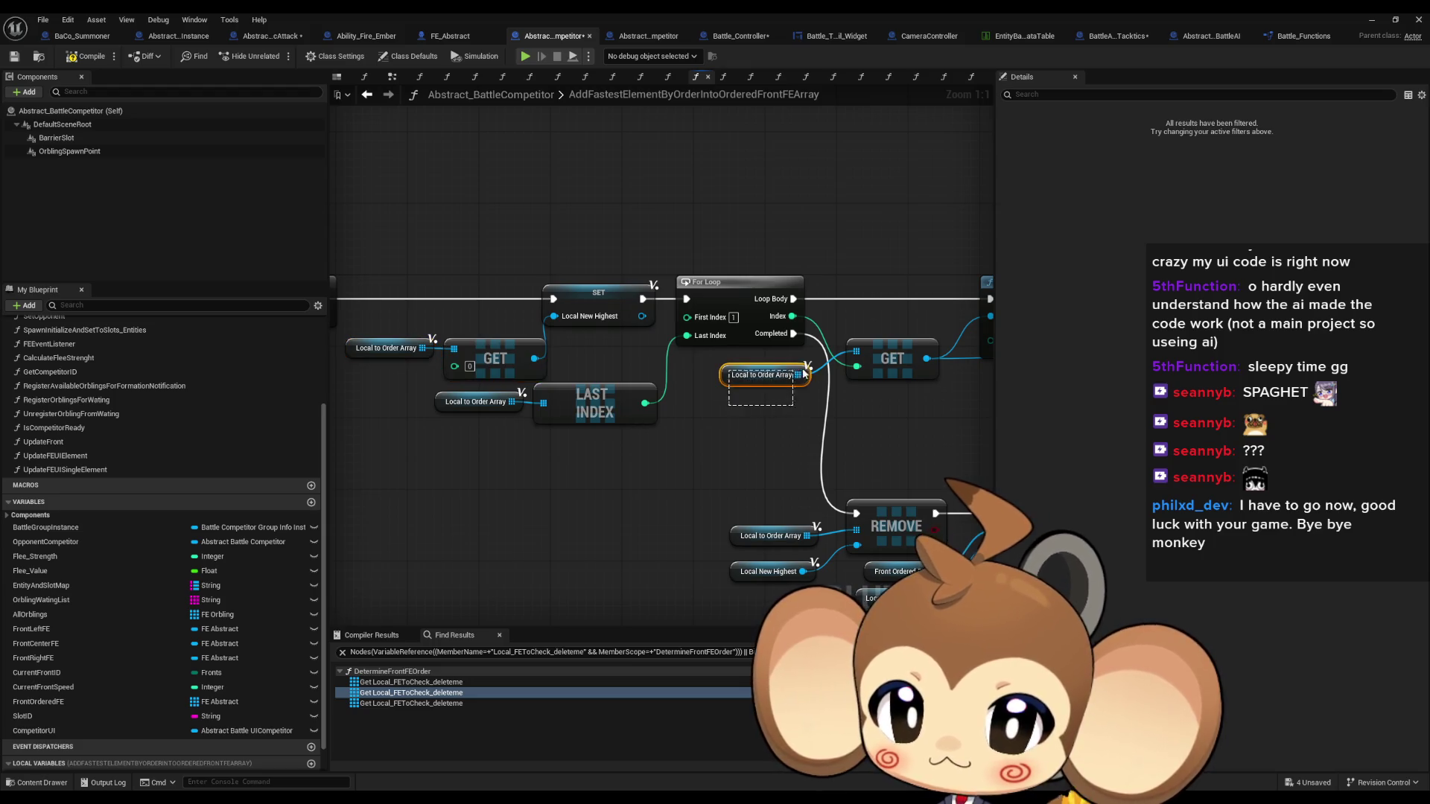
left_click(890, 359, "ctrl")
left_click_drag(885, 404, 679, 417)
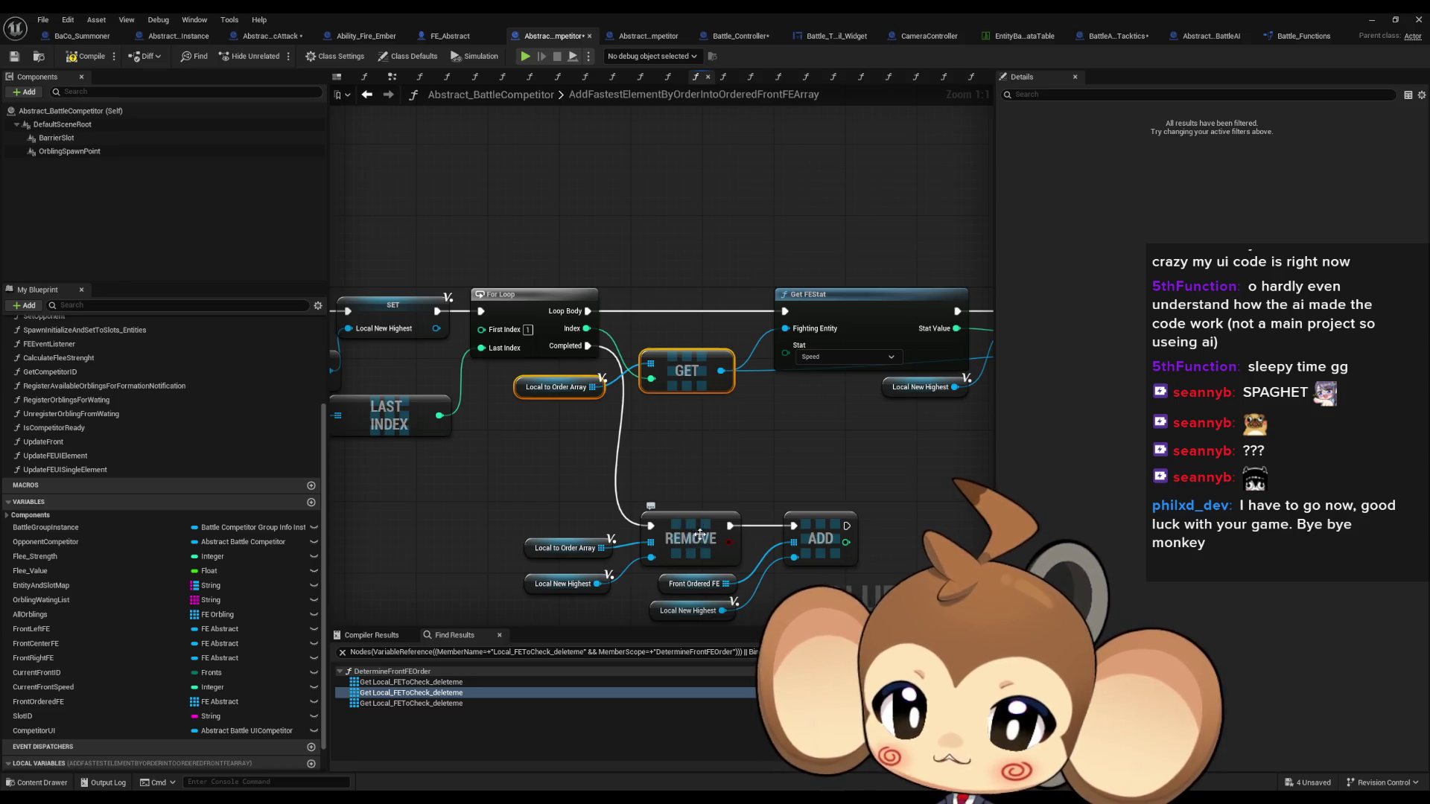
mouse_move(755, 434)
left_mouse_down()
mouse_move(677, 442)
mouse_move(684, 405)
mouse_move(614, 415)
left_mouse_up()
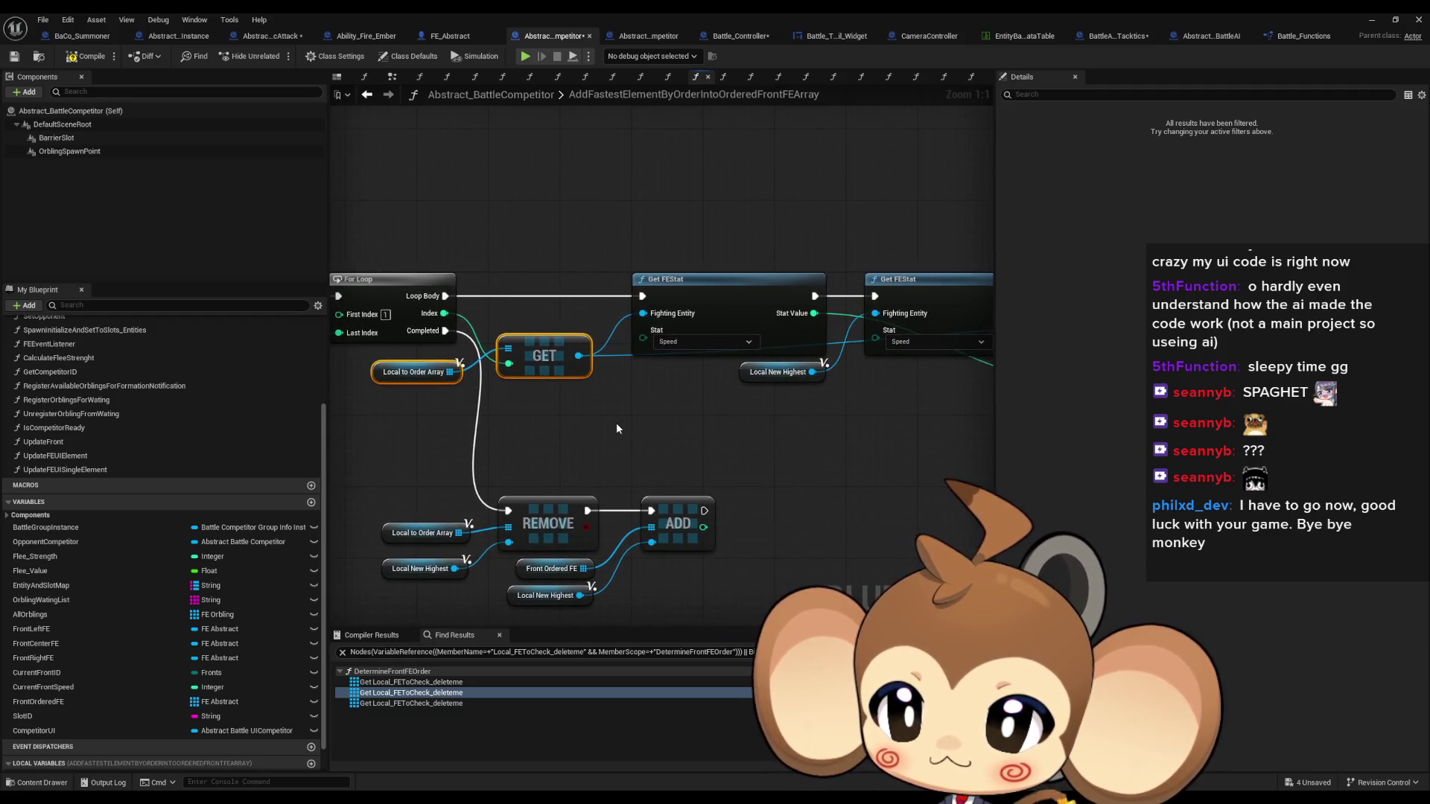
scroll(615, 422, "down", 1)
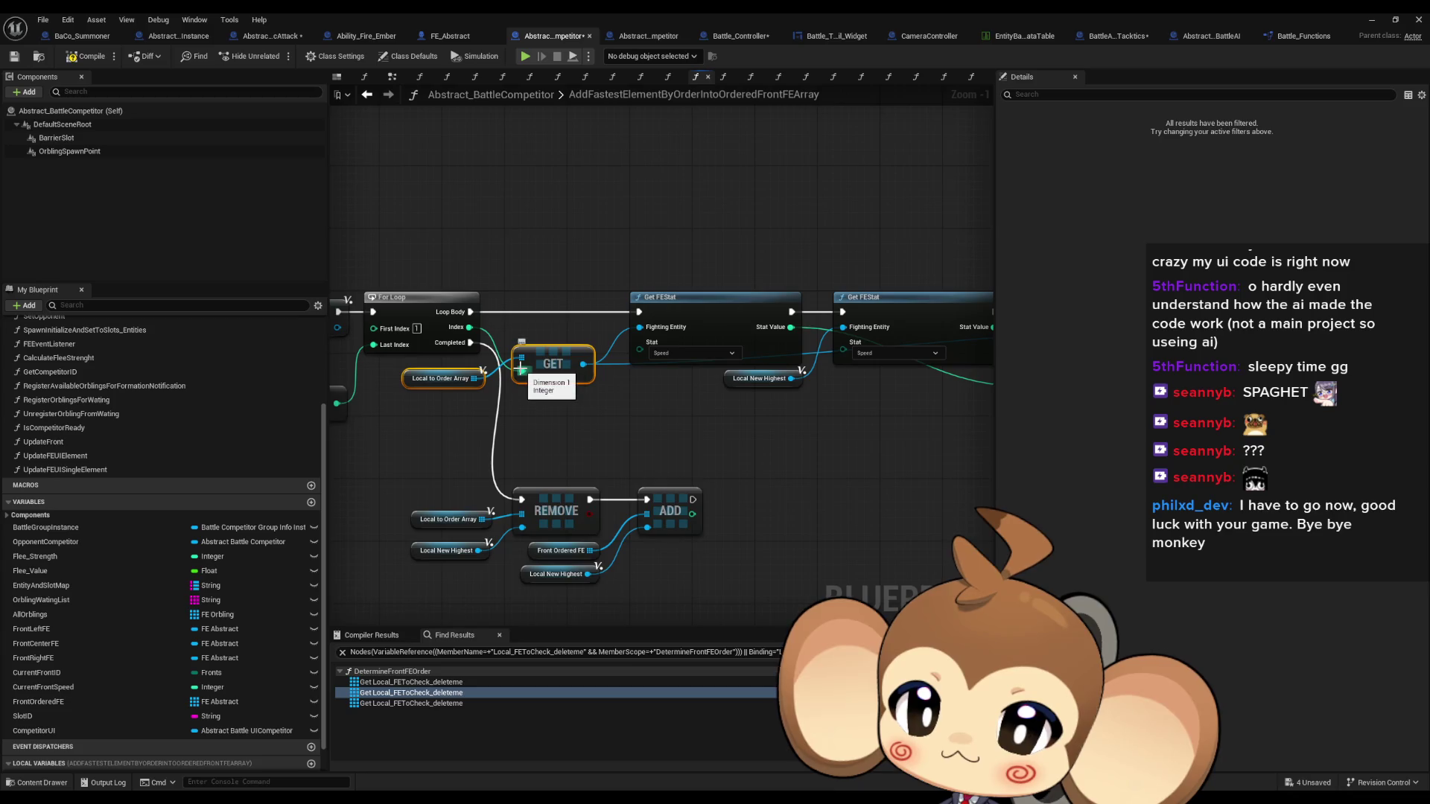
mouse_move(569, 449)
left_mouse_down()
mouse_move(718, 447)
mouse_move(594, 456)
left_mouse_up()
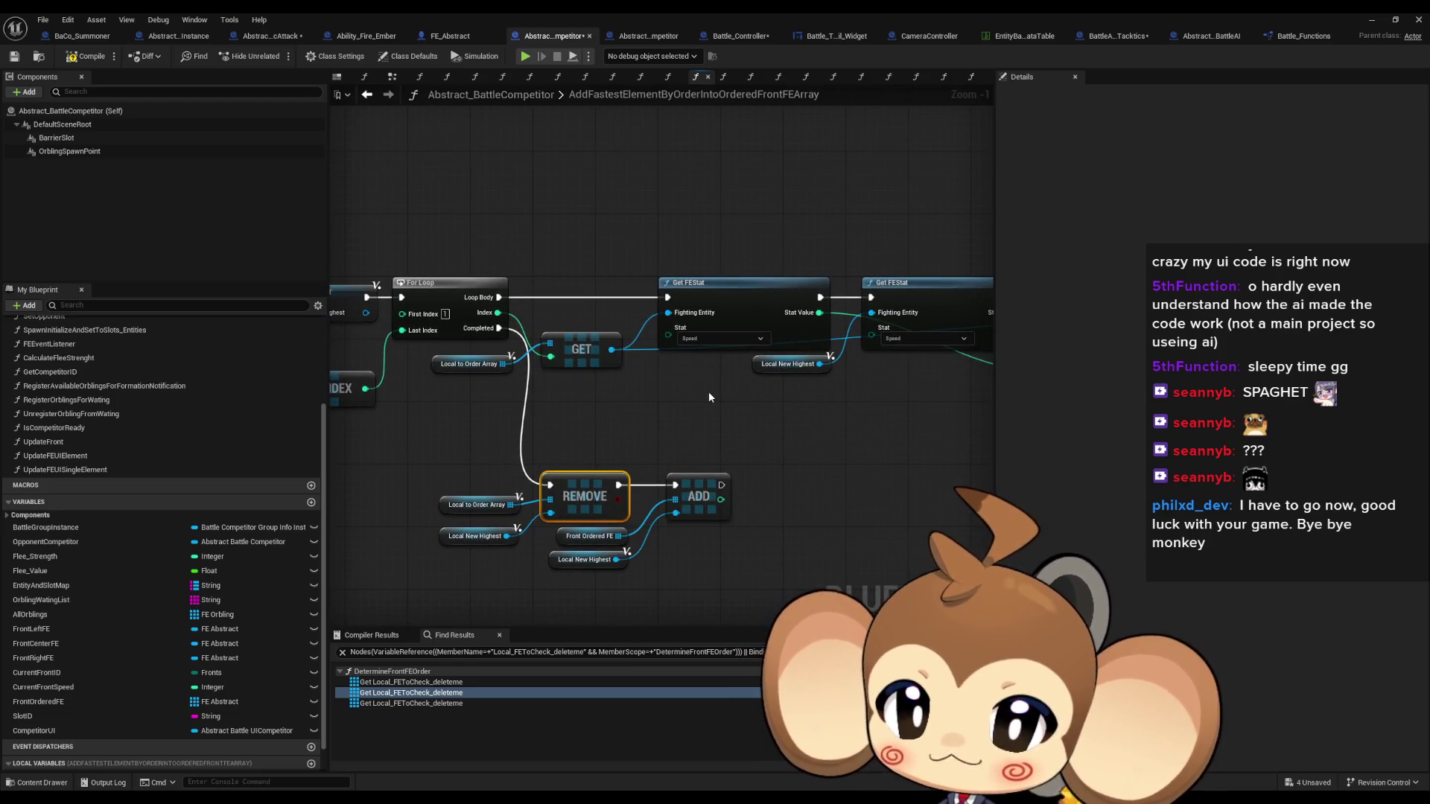
mouse_move(709, 397)
left_mouse_down()
mouse_move(528, 413)
mouse_move(692, 412)
mouse_move(586, 421)
left_mouse_up()
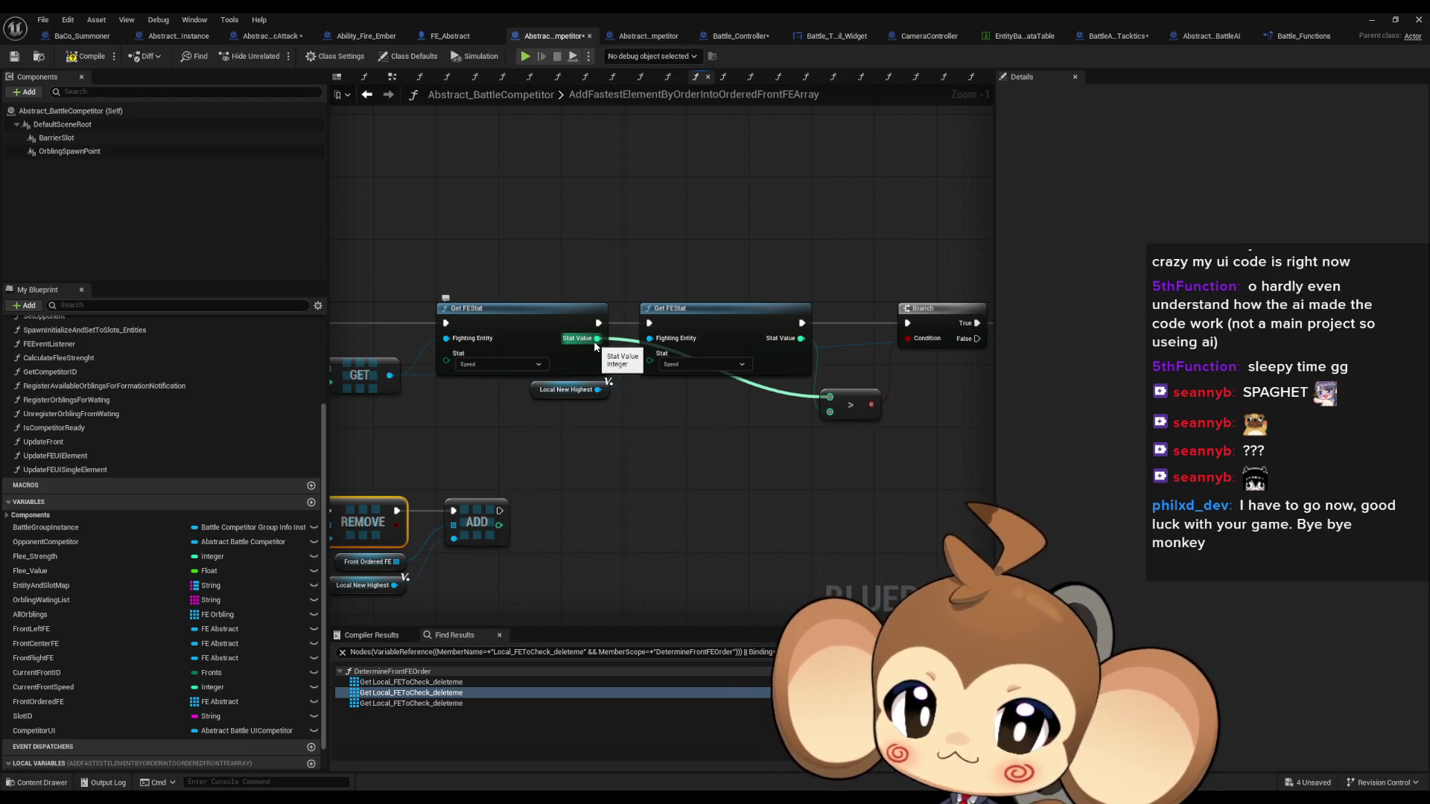
mouse_move(595, 346)
left_mouse_down()
mouse_move(734, 447)
mouse_move(591, 456)
mouse_move(998, 450)
mouse_move(548, 459)
left_mouse_up()
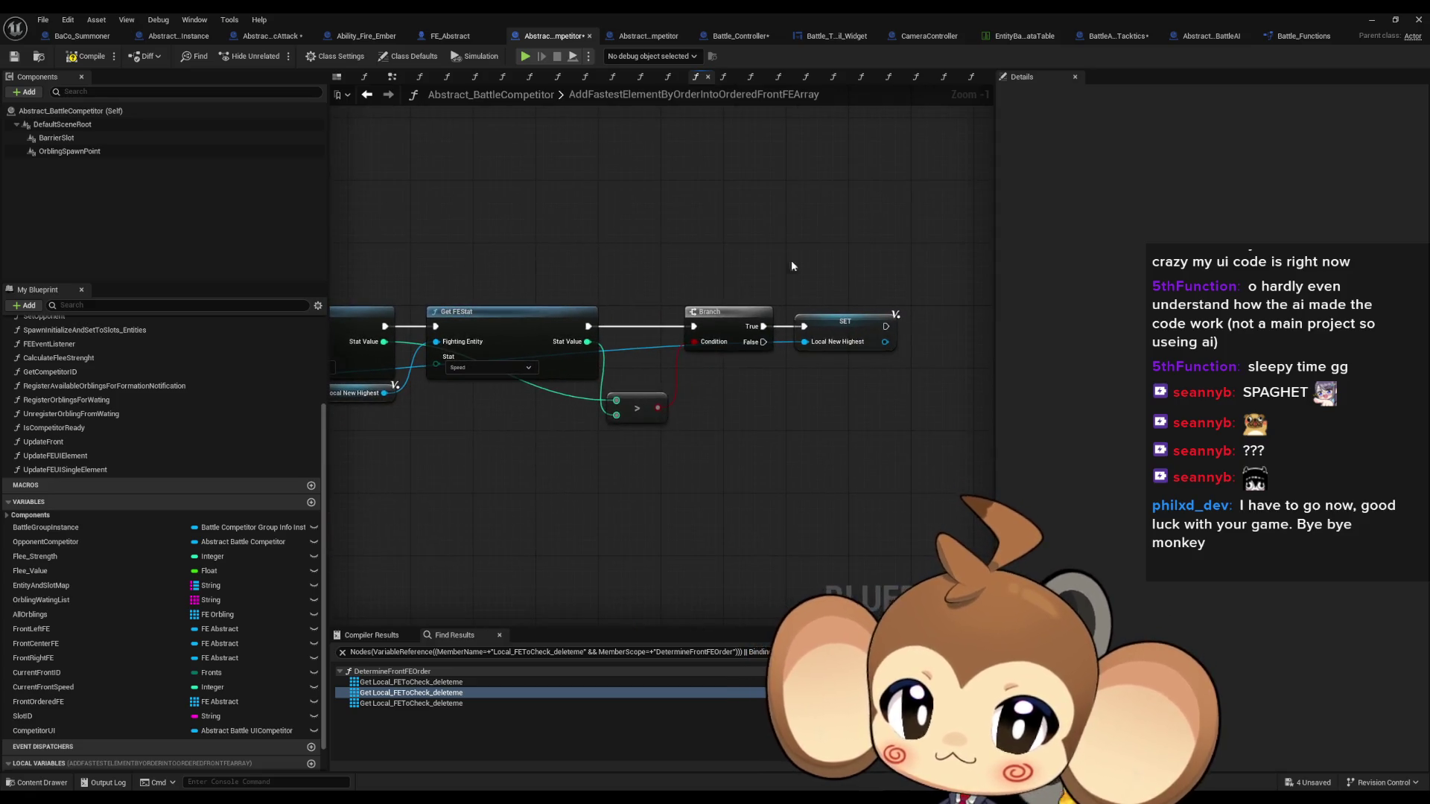
Review the SET, For Loop, REMOVE and ADD nodes, inspecting Front Ordered FE and Local New Highest
left_click_drag(791, 261, 904, 460)
mouse_move(690, 471)
left_mouse_down()
mouse_move(678, 370)
mouse_move(691, 414)
left_mouse_up()
mouse_move(586, 377)
left_mouse_down()
mouse_move(640, 320)
mouse_move(706, 377)
left_mouse_up()
left_click(782, 336)
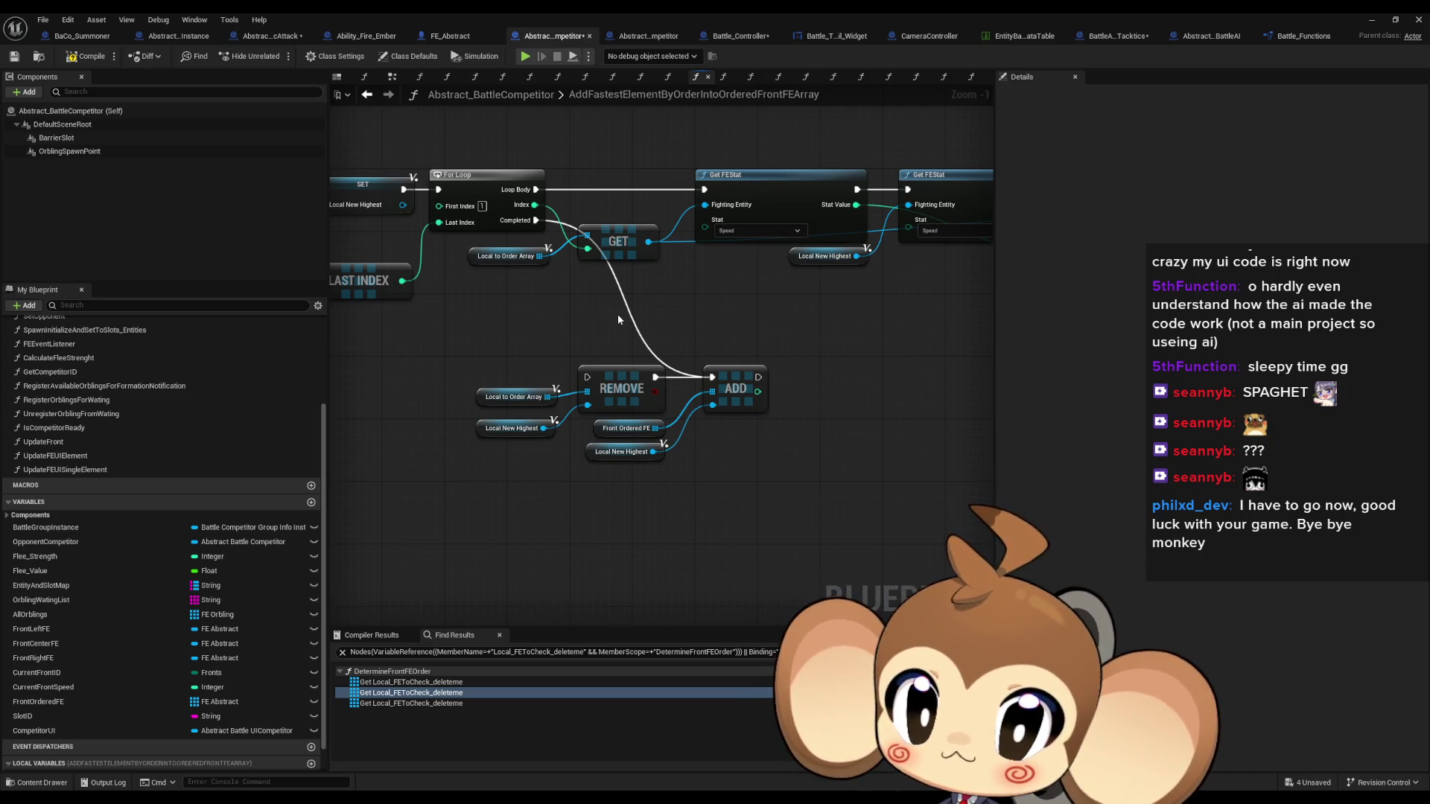
left_click_drag(701, 336, 1266, 365)
mouse_move(894, 342)
left_mouse_down()
mouse_move(648, 341)
mouse_move(767, 338)
left_mouse_up()
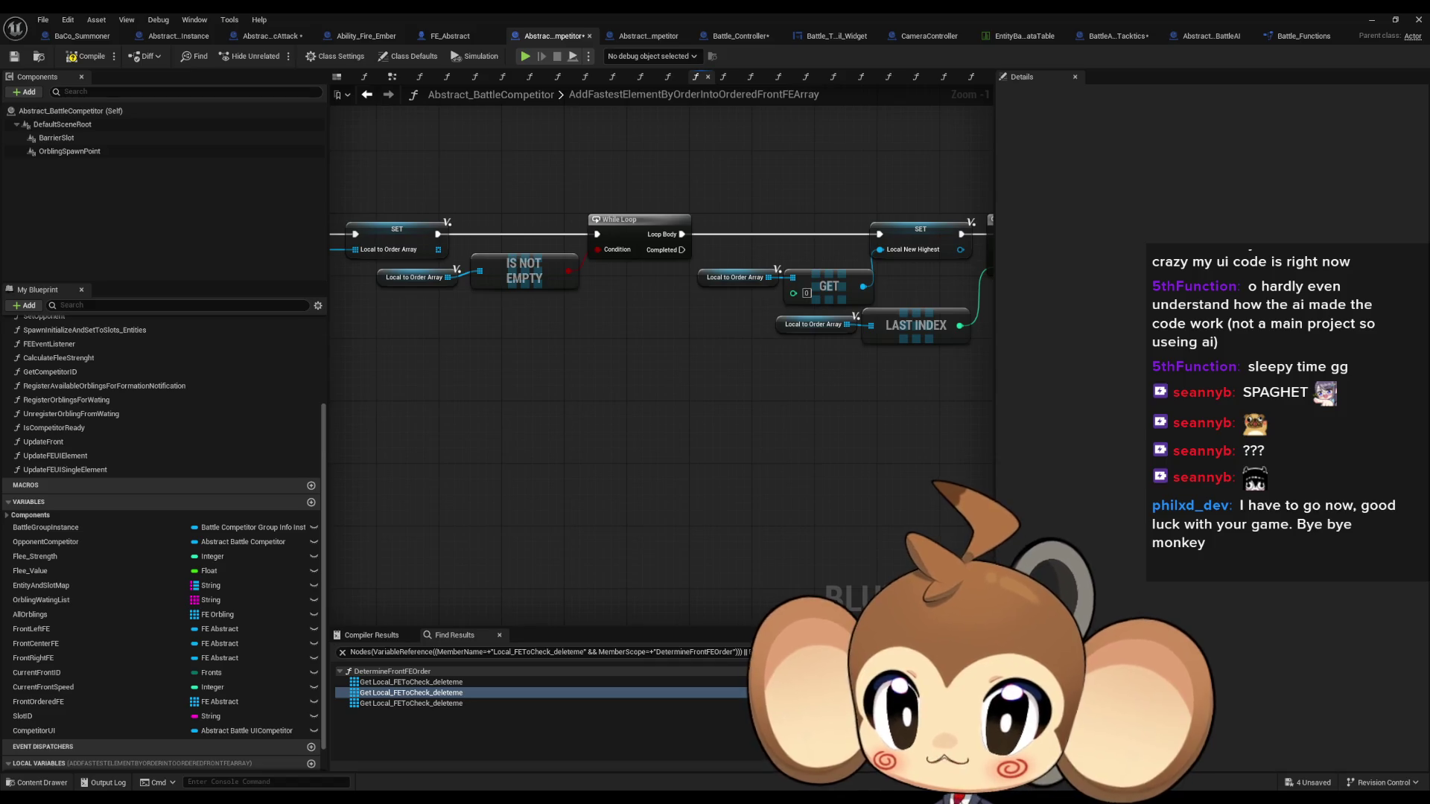
scroll(828, 382, "up", 1)
left_click_drag(828, 382, 657, 444)
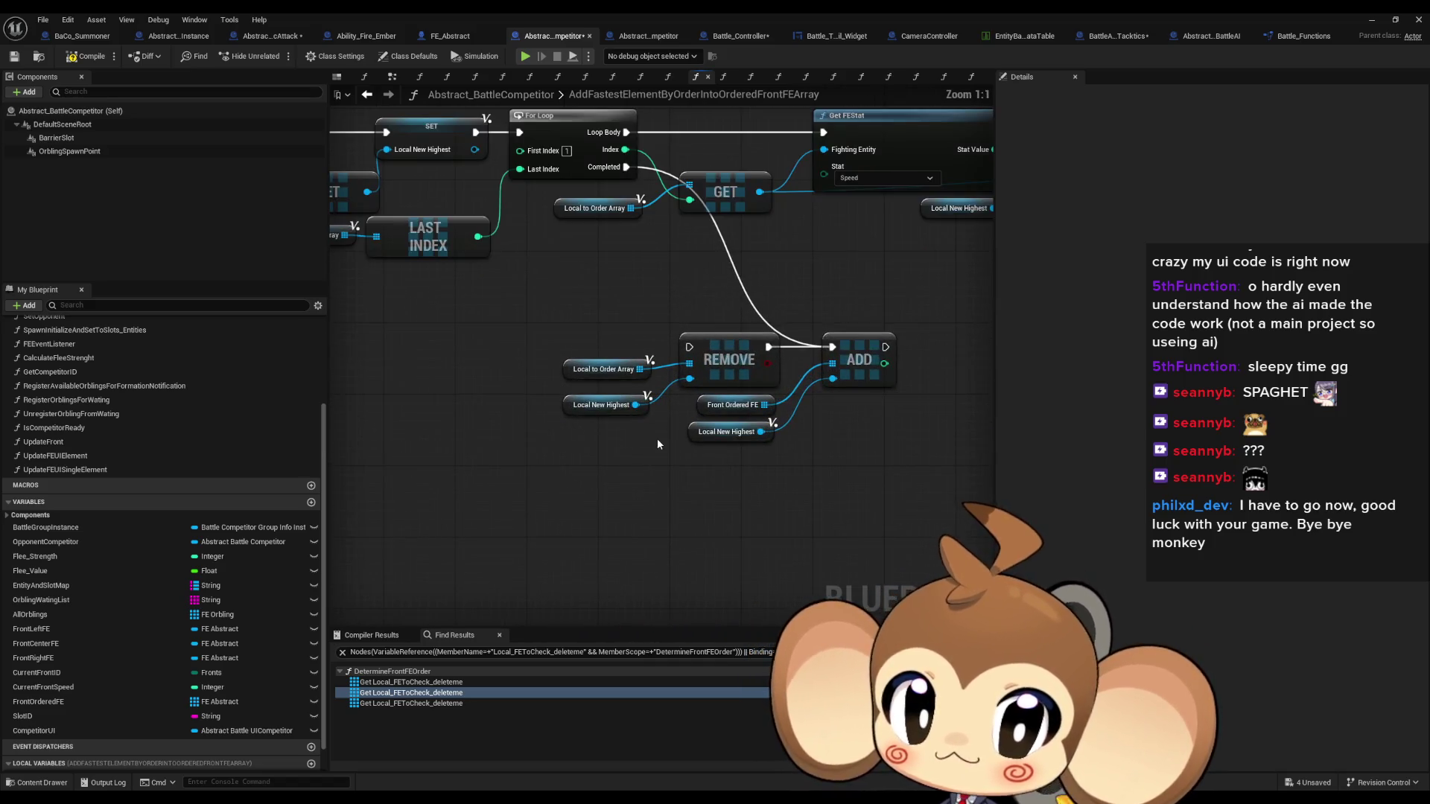
left_click(709, 406)
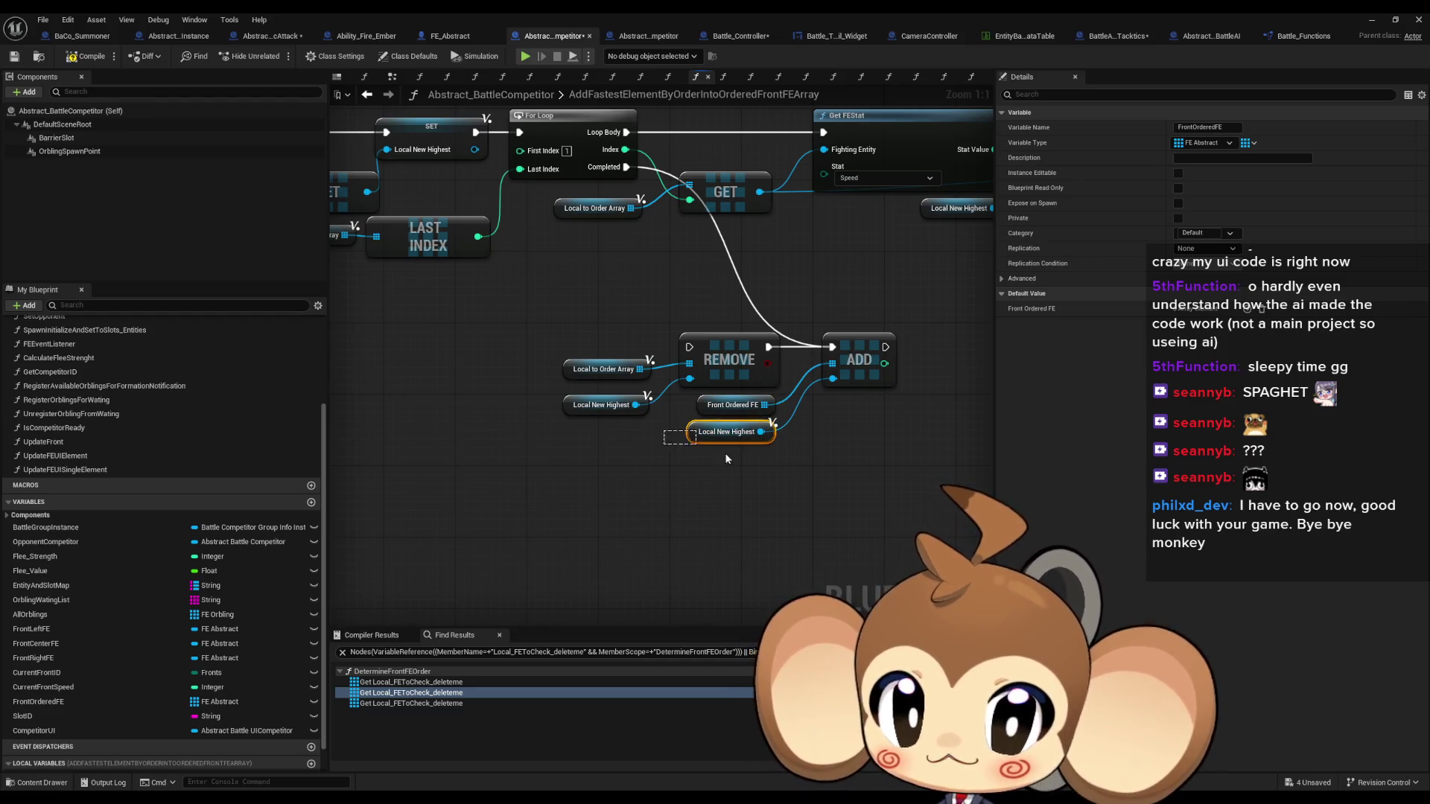
left_click_drag(728, 459, 757, 471)
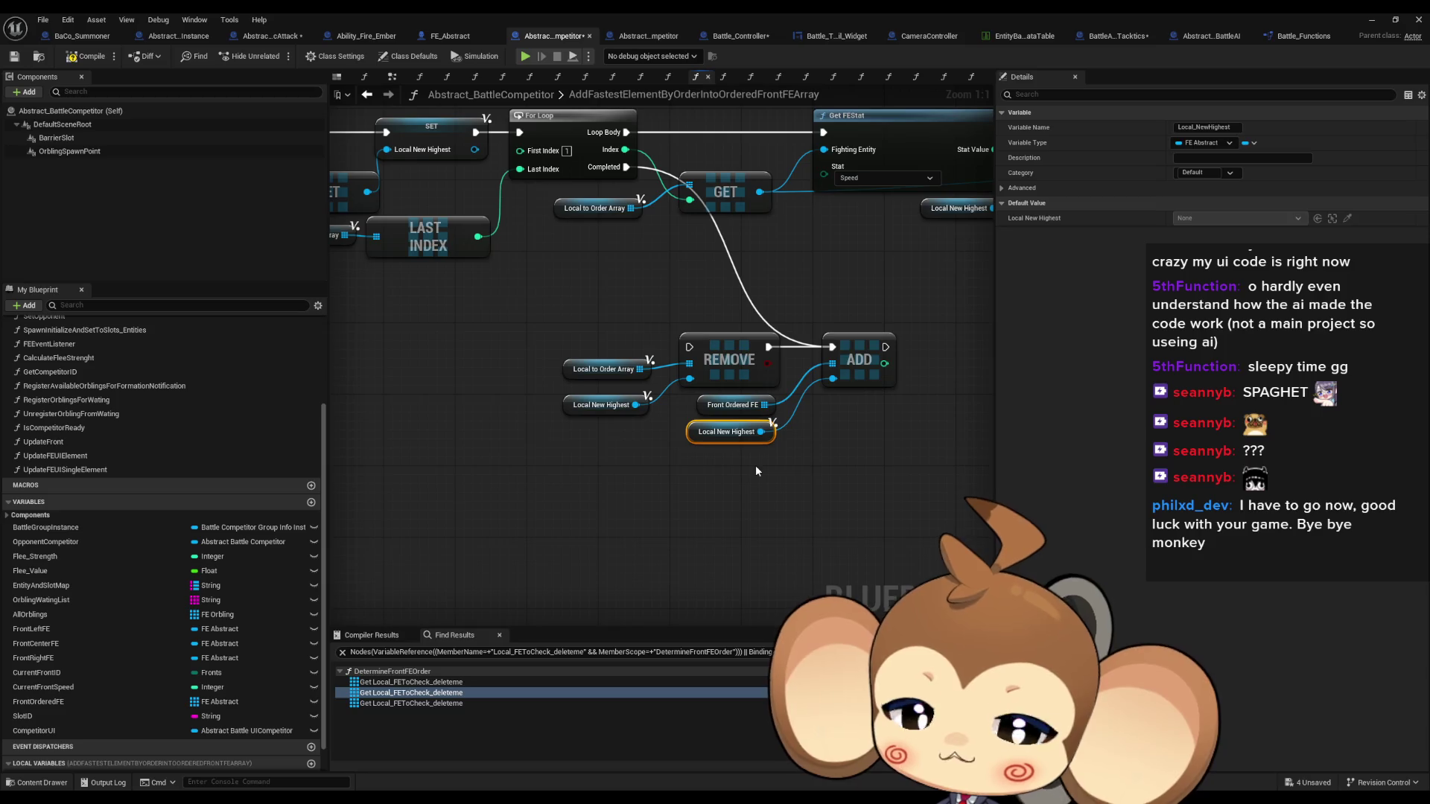
Check the Local to Order Array and Local New Highest variables, then return to DetermineFrontFEOrder
scroll(755, 464, "down", 2)
mouse_move(755, 465)
left_mouse_down()
mouse_move(340, 428)
mouse_move(1015, 482)
mouse_move(1391, 482)
left_mouse_up()
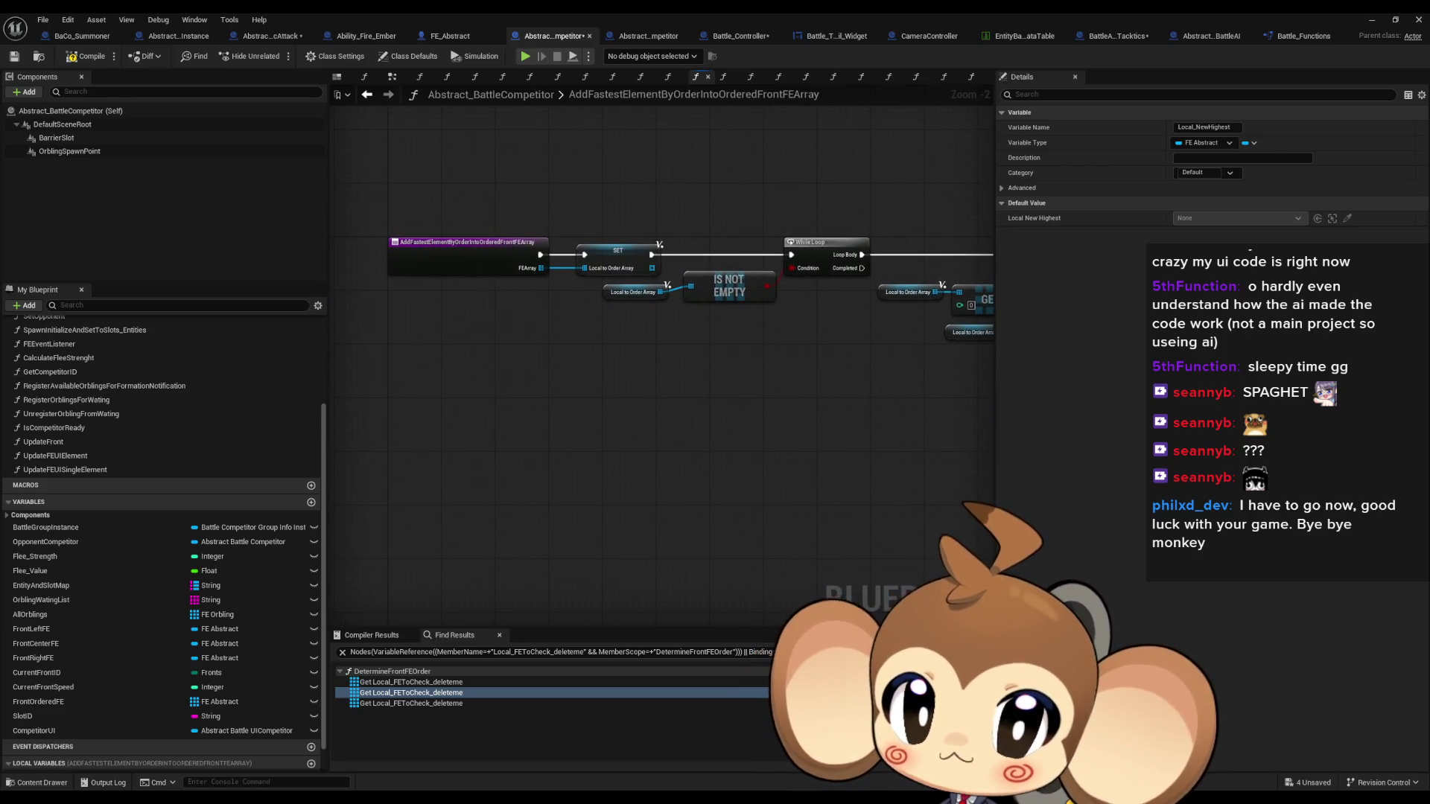
scroll(826, 245, "up", 2)
mouse_move(826, 245)
left_mouse_down()
mouse_move(603, 290)
mouse_move(633, 357)
mouse_move(638, 430)
mouse_move(661, 418)
mouse_move(494, 390)
mouse_move(560, 426)
mouse_move(641, 417)
mouse_move(652, 368)
left_mouse_up()
left_click(422, 292)
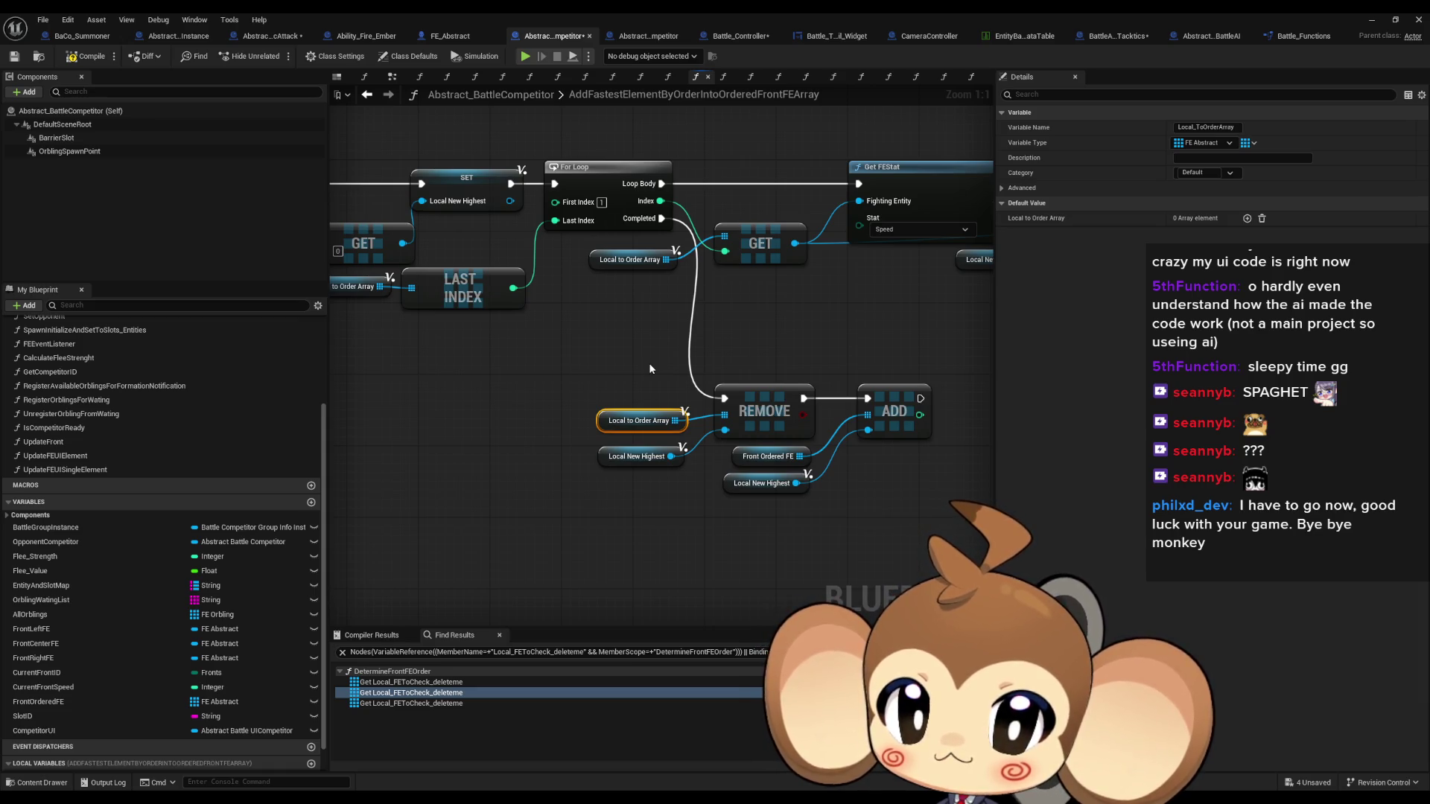
left_click(760, 483)
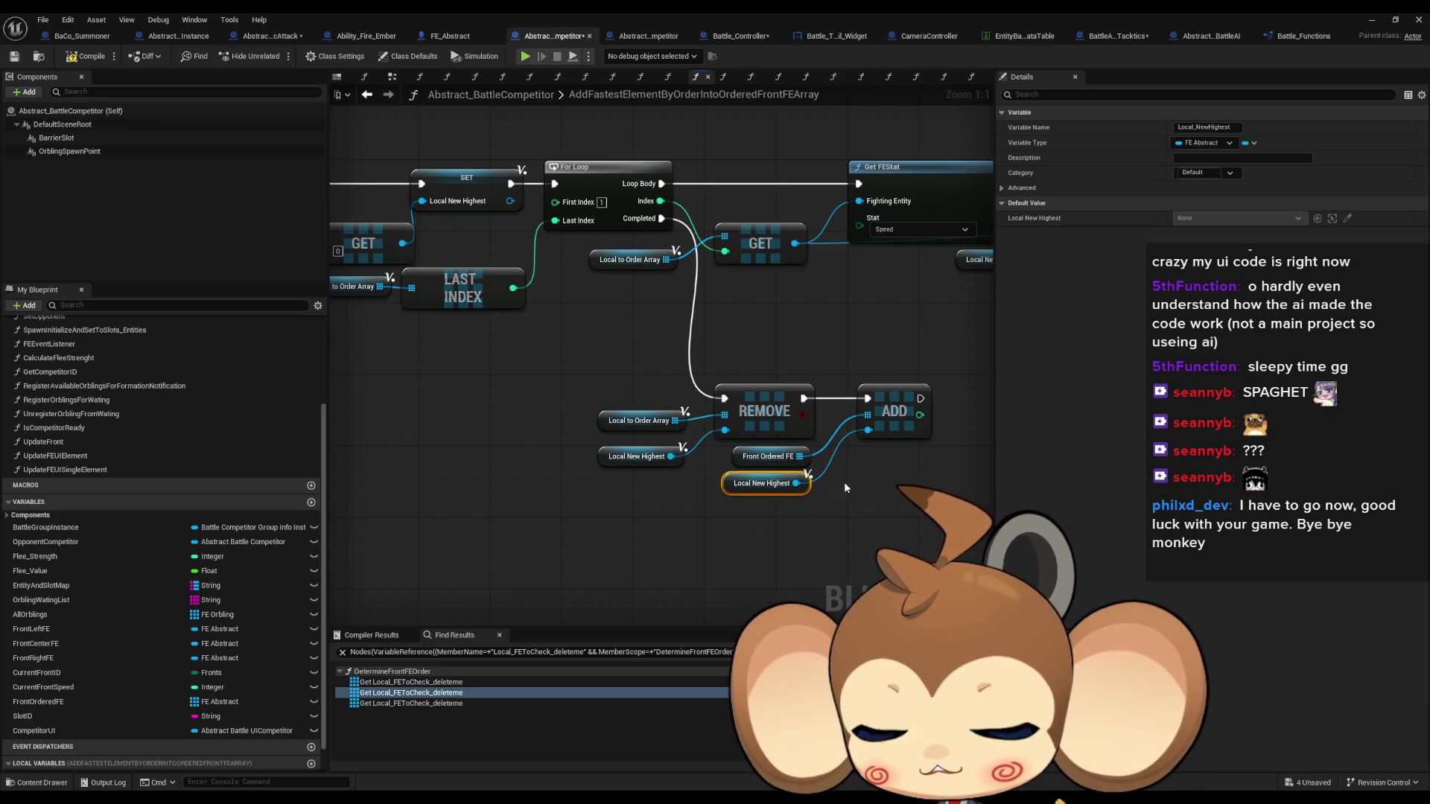
left_click_drag(843, 481, 746, 485)
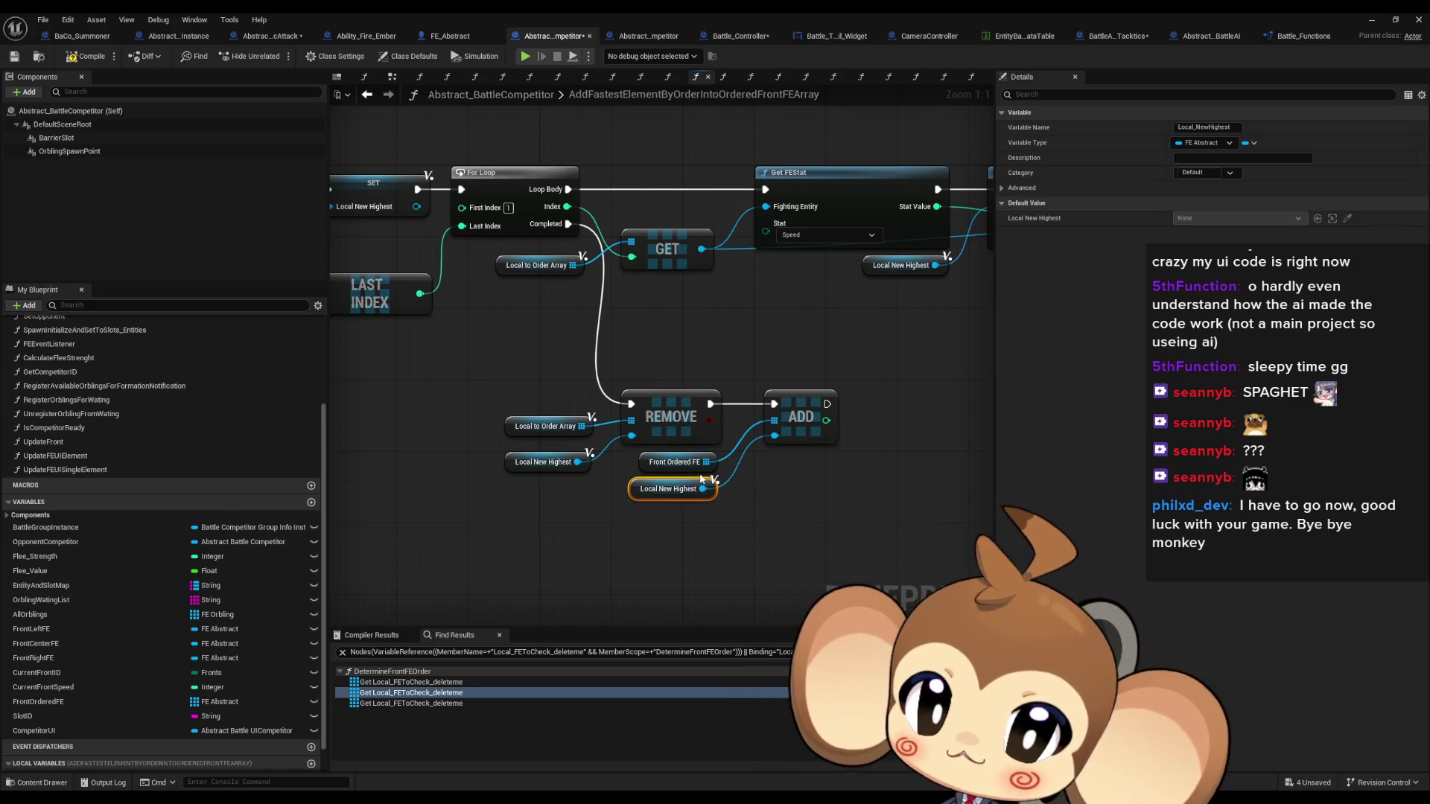
mouse_move(662, 470)
left_mouse_down()
mouse_move(734, 257)
mouse_move(766, 252)
mouse_move(493, 296)
left_mouse_up()
scroll(493, 296, "down", 1)
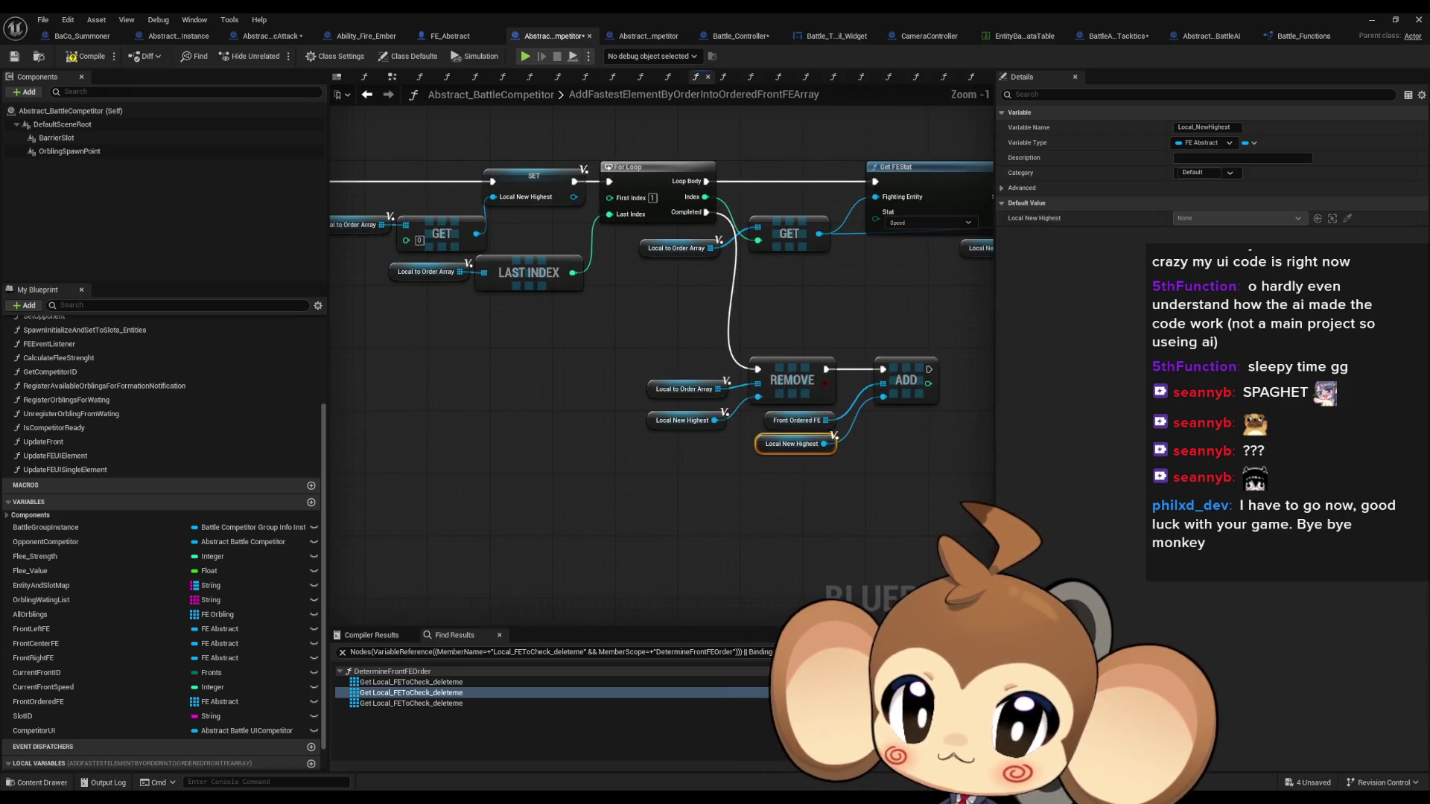
left_click(366, 95)
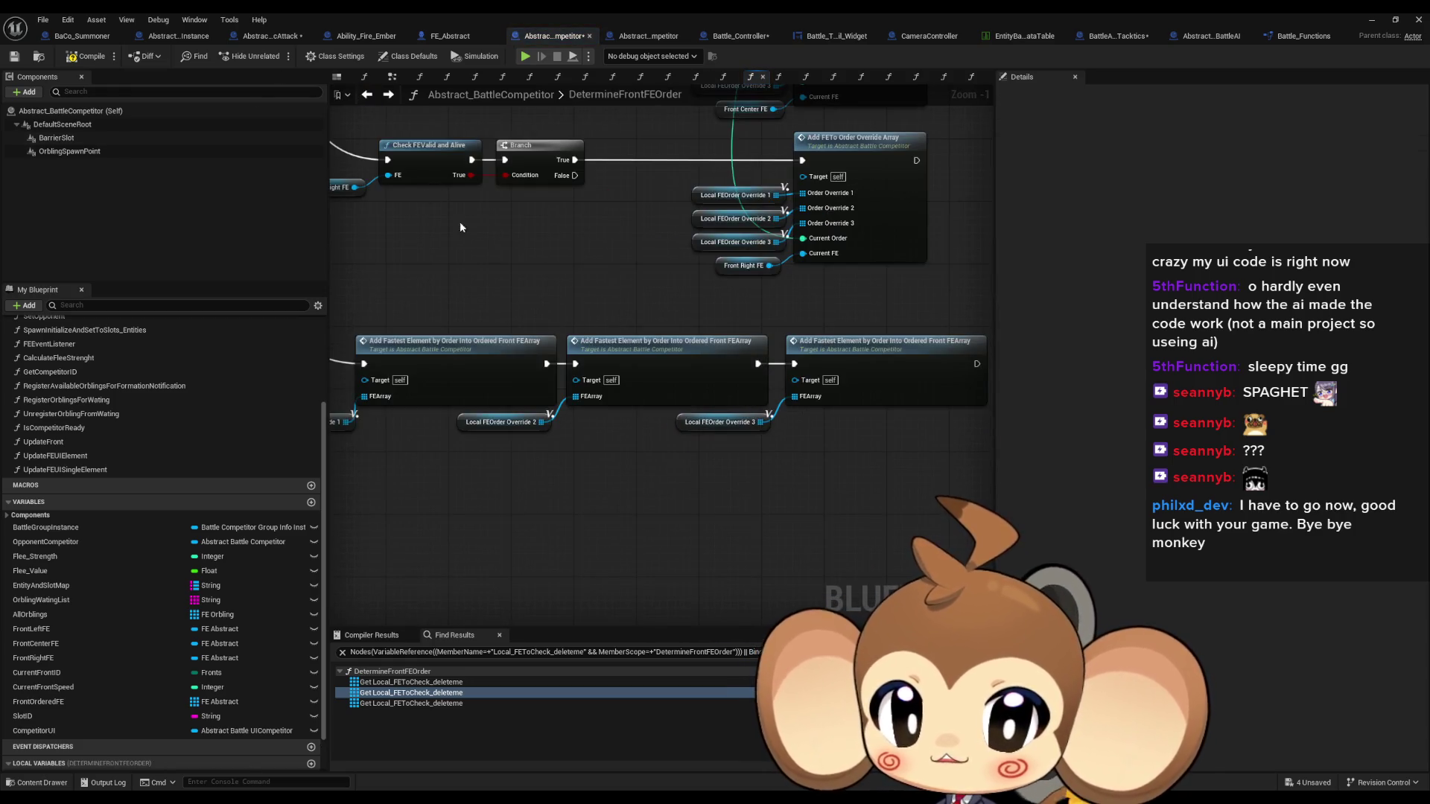
Inspect Local FEOrder Override 2 and the Front Right FE check and Branch nodes
left_click(491, 421)
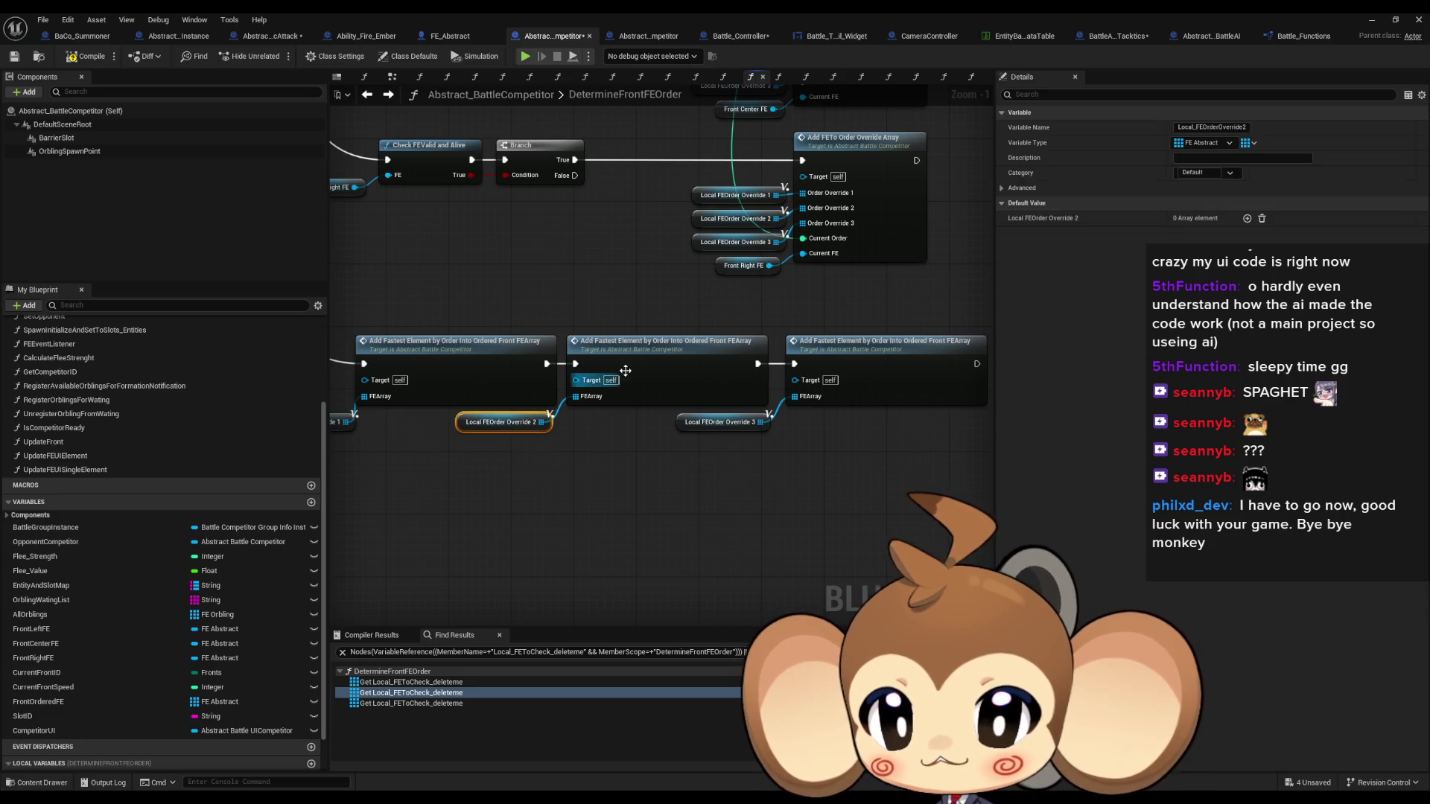
left_click_drag(633, 366, 764, 375)
scroll(764, 376, "down", 3)
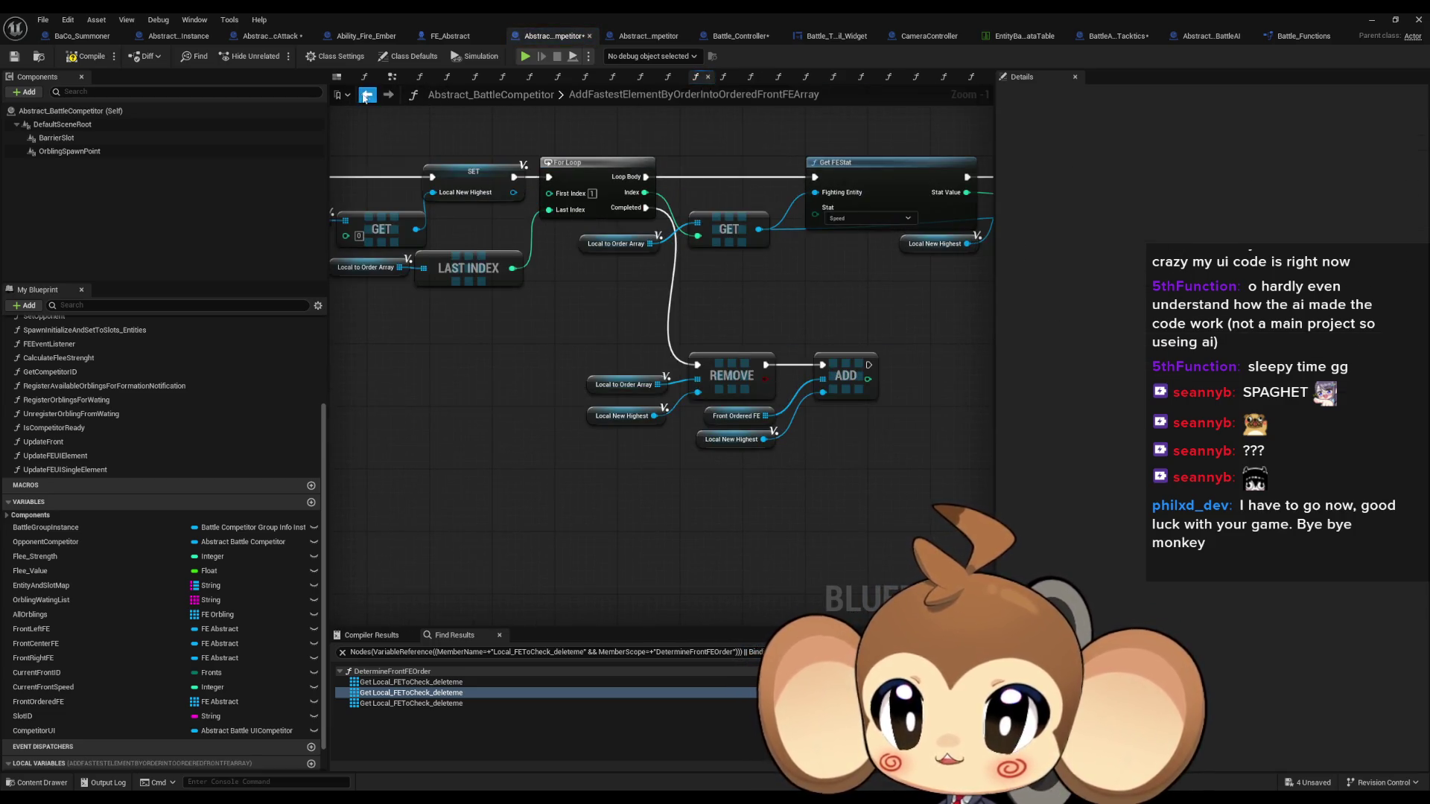
scroll(668, 343, "up", 1)
left_click_drag(668, 342, 672, 529)
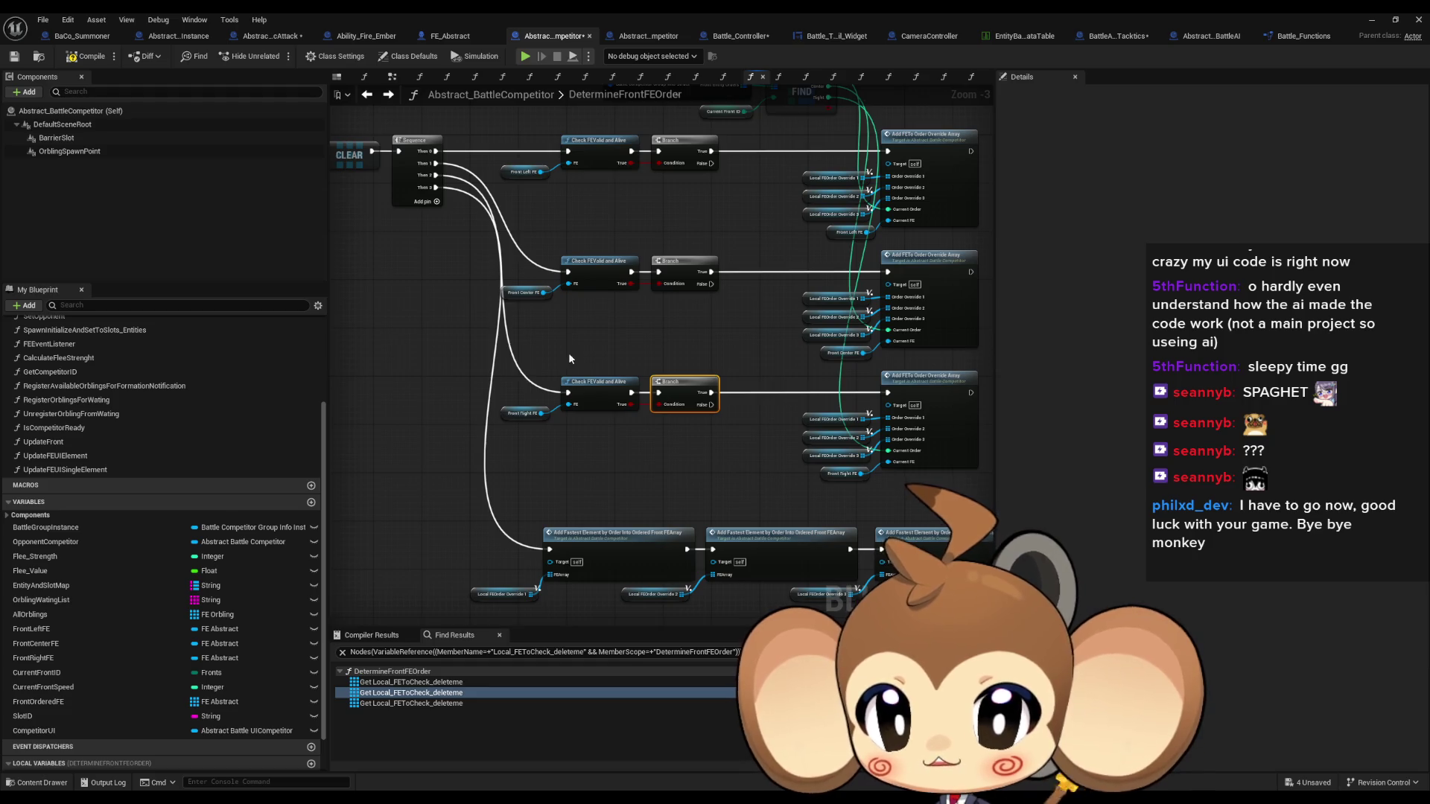
left_click(596, 389)
left_click_drag(507, 369, 727, 452)
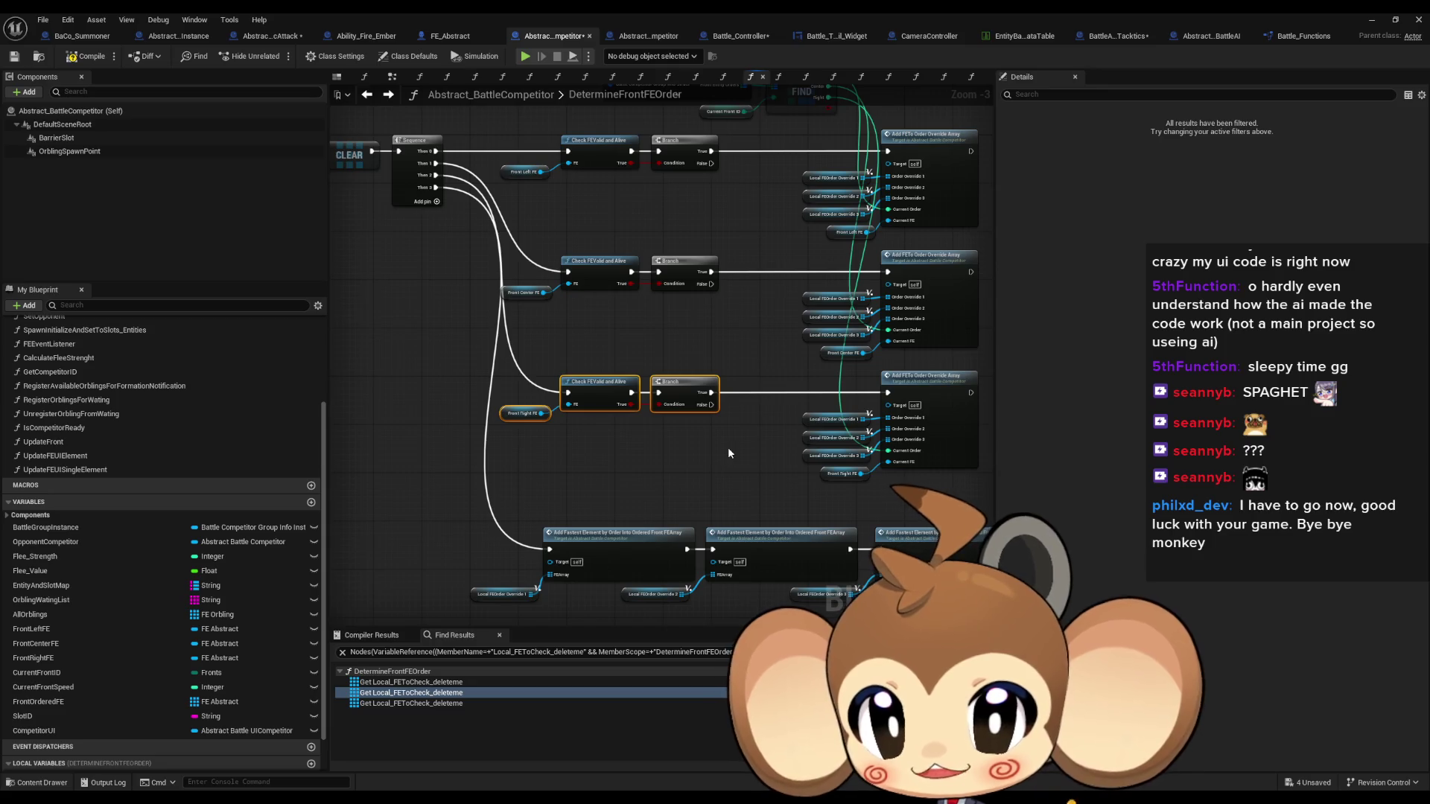
scroll(727, 447, "up", 2)
Wire all three Branch False outputs to a 'Warning!!!: ignored cond' Print String and play-test the level
left_click_drag(704, 169, 719, 224)
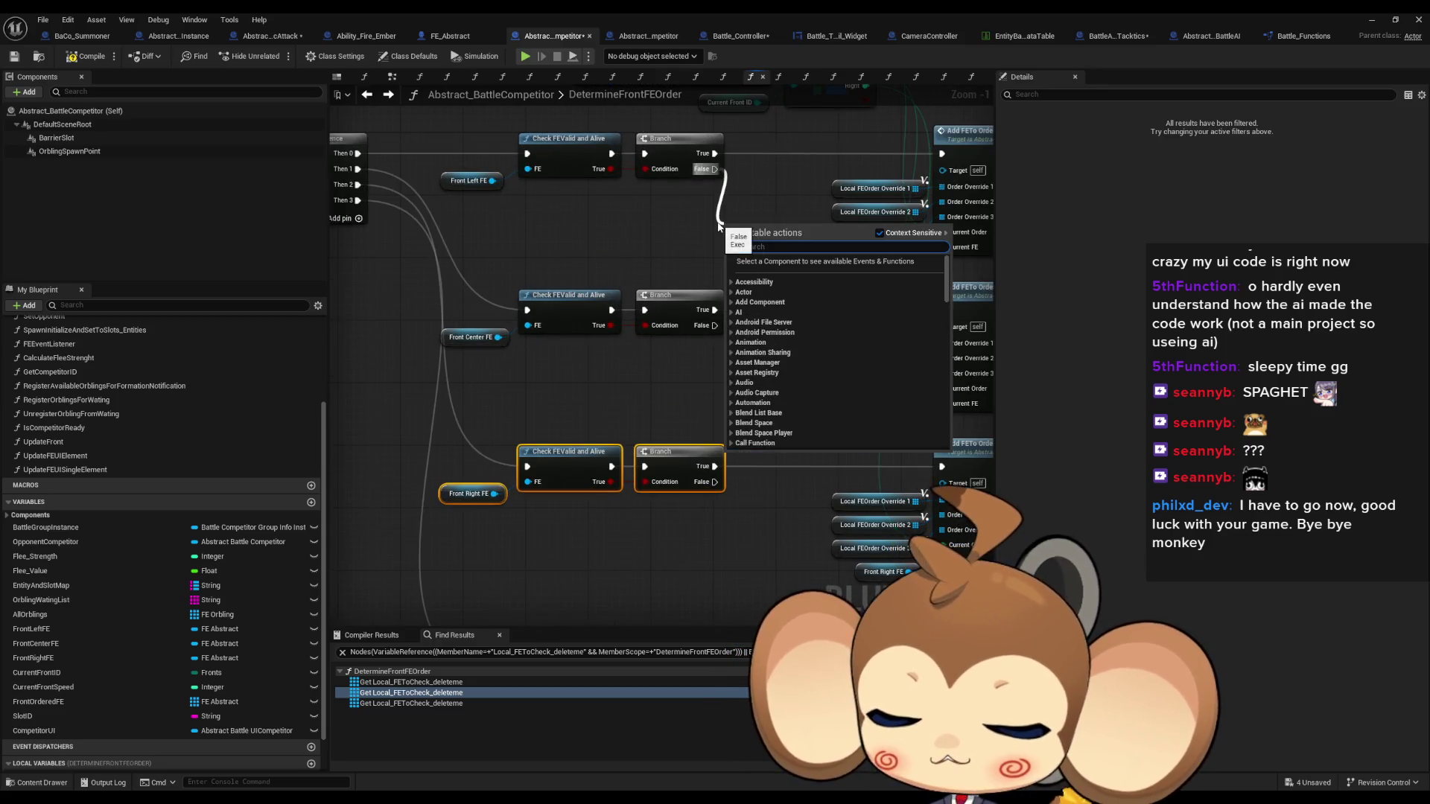
type("print")
key("Return")
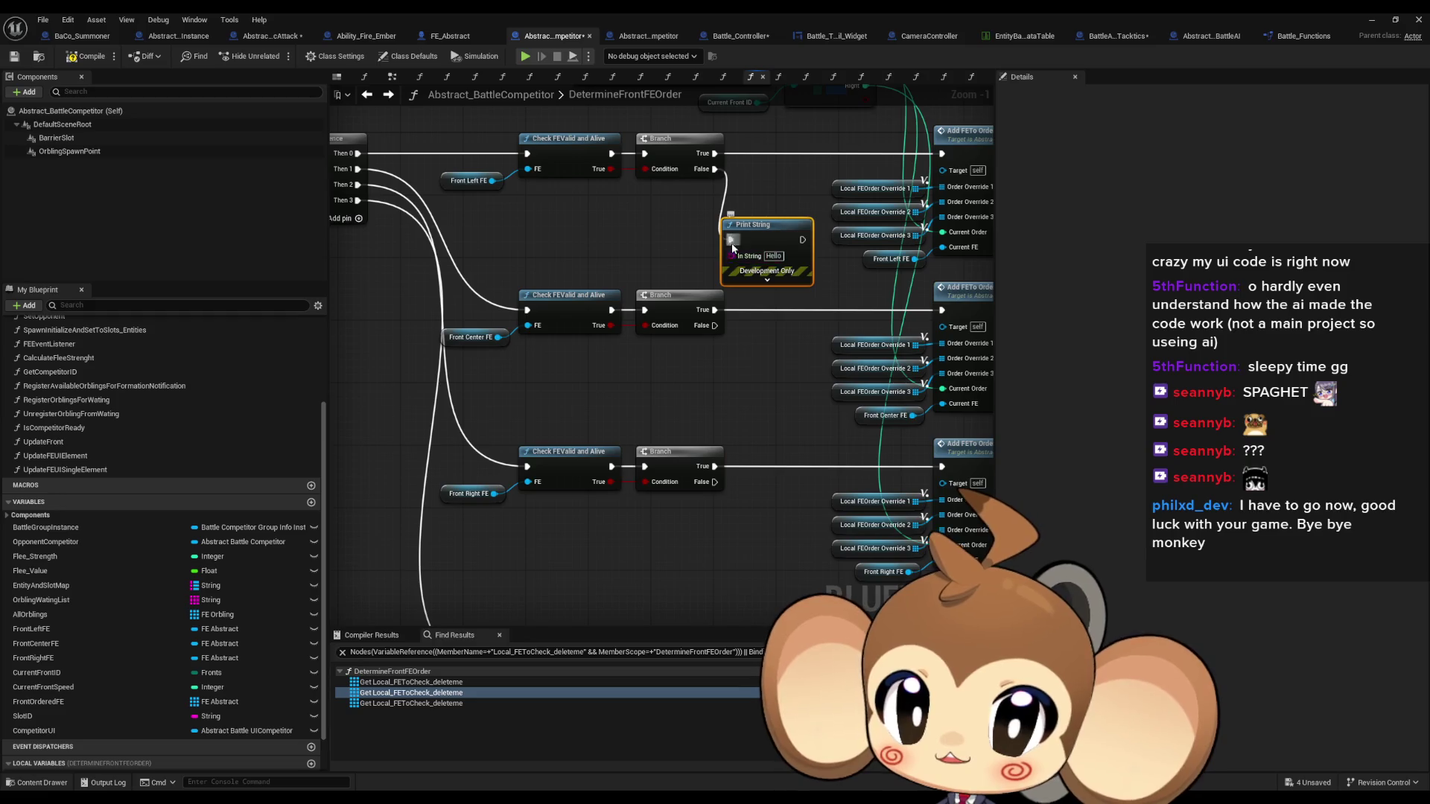
left_click_drag(731, 241, 714, 325)
mouse_move(713, 483)
left_mouse_down()
mouse_move(730, 240)
mouse_move(781, 240)
left_mouse_up()
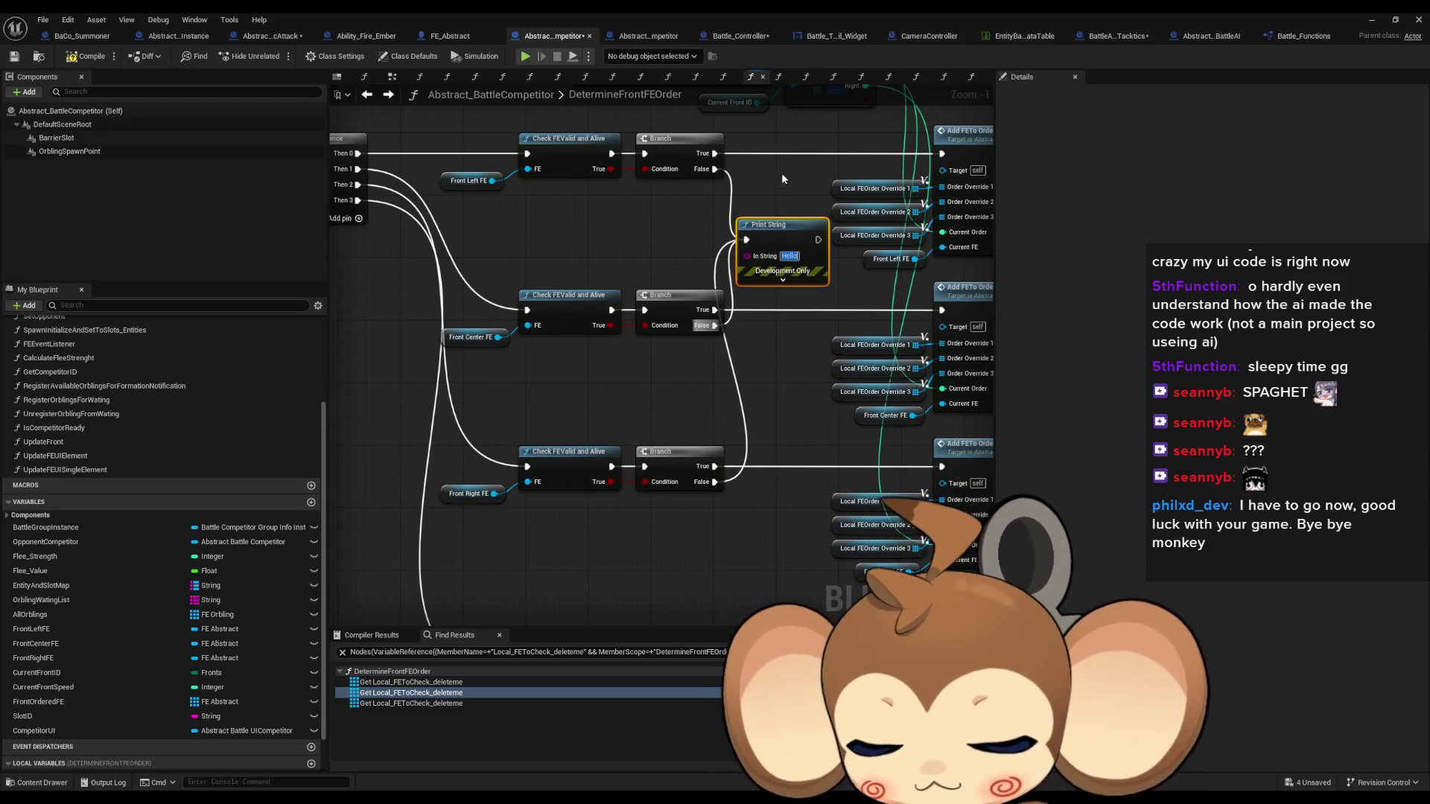
type("Error")
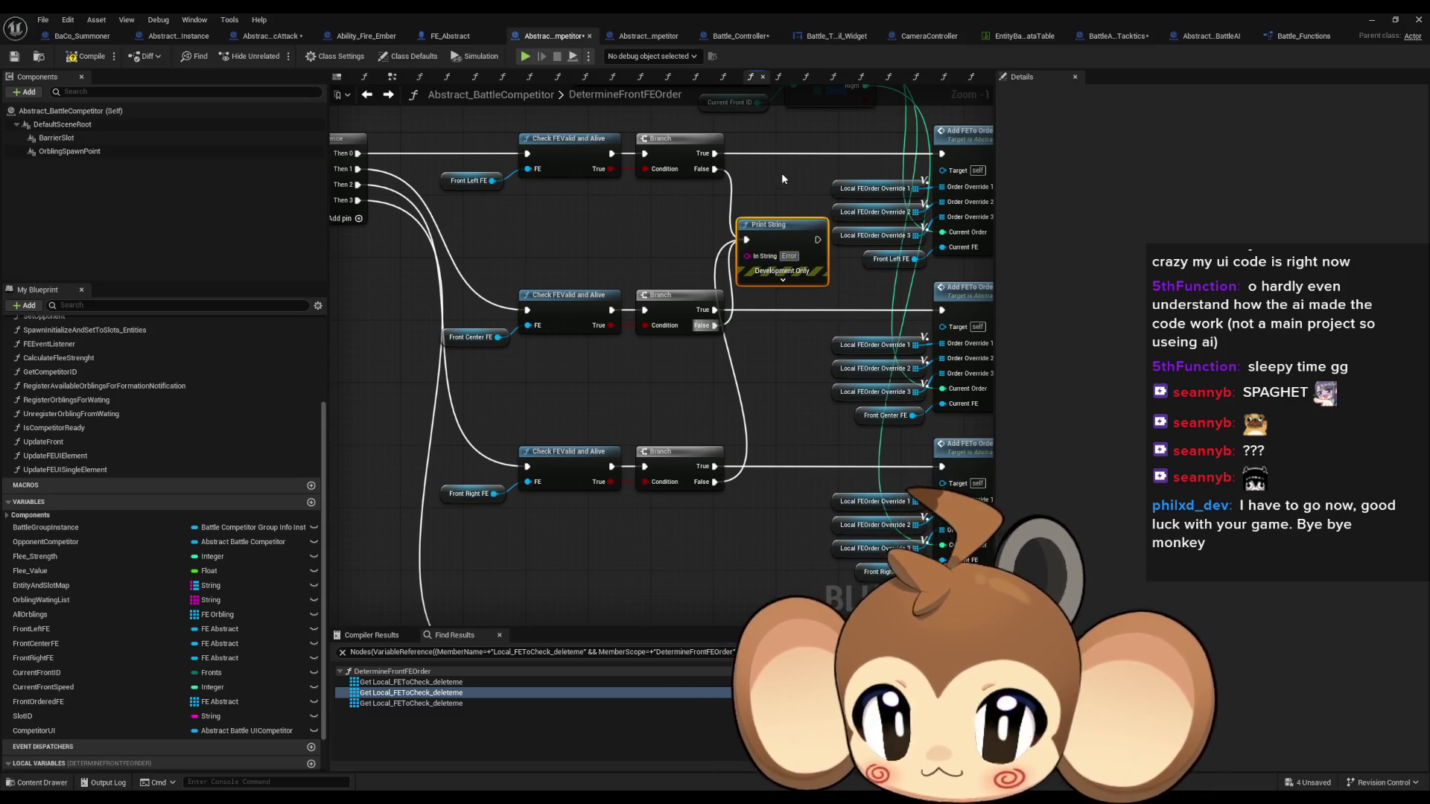
key("ctrl+a")
type("Warning!")
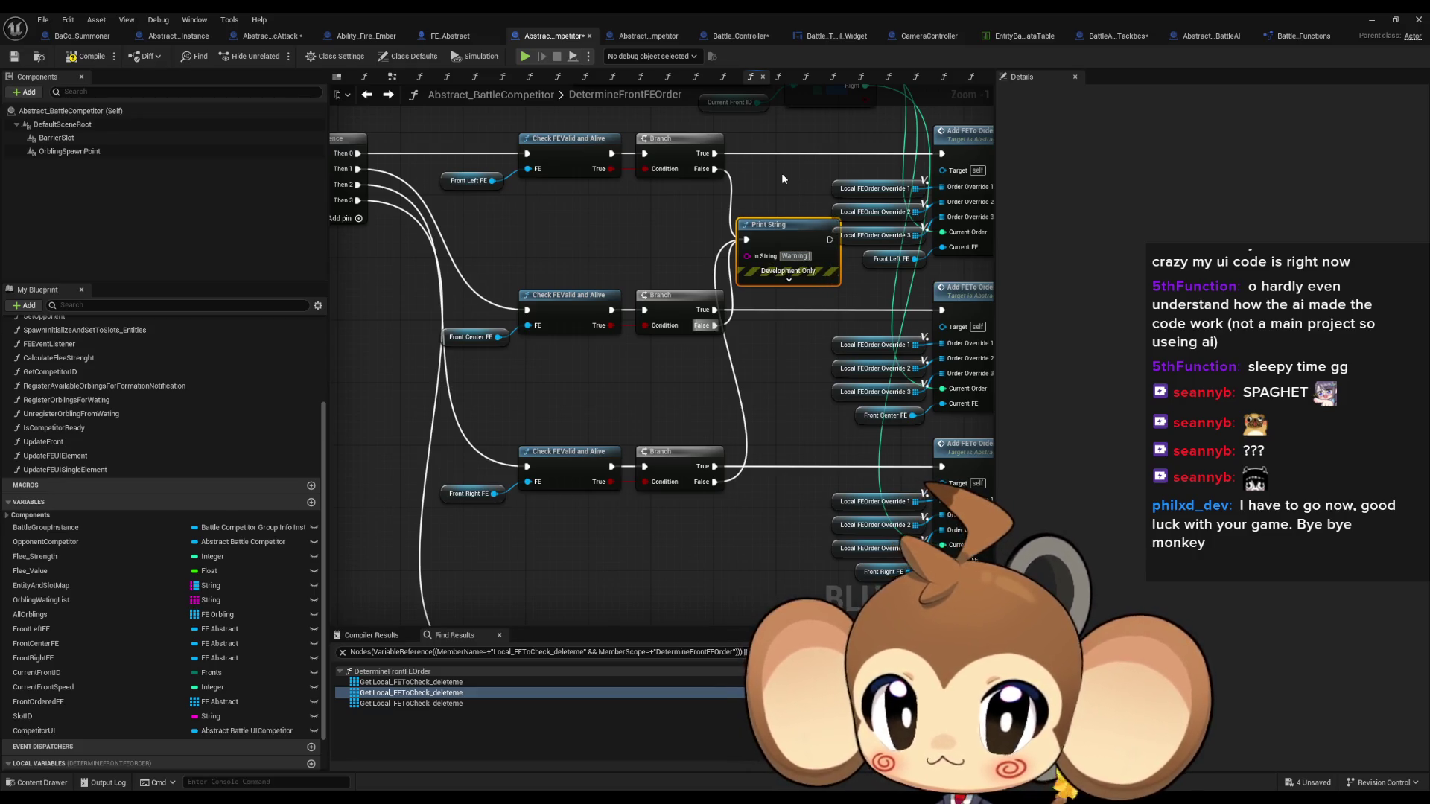
type("!!")
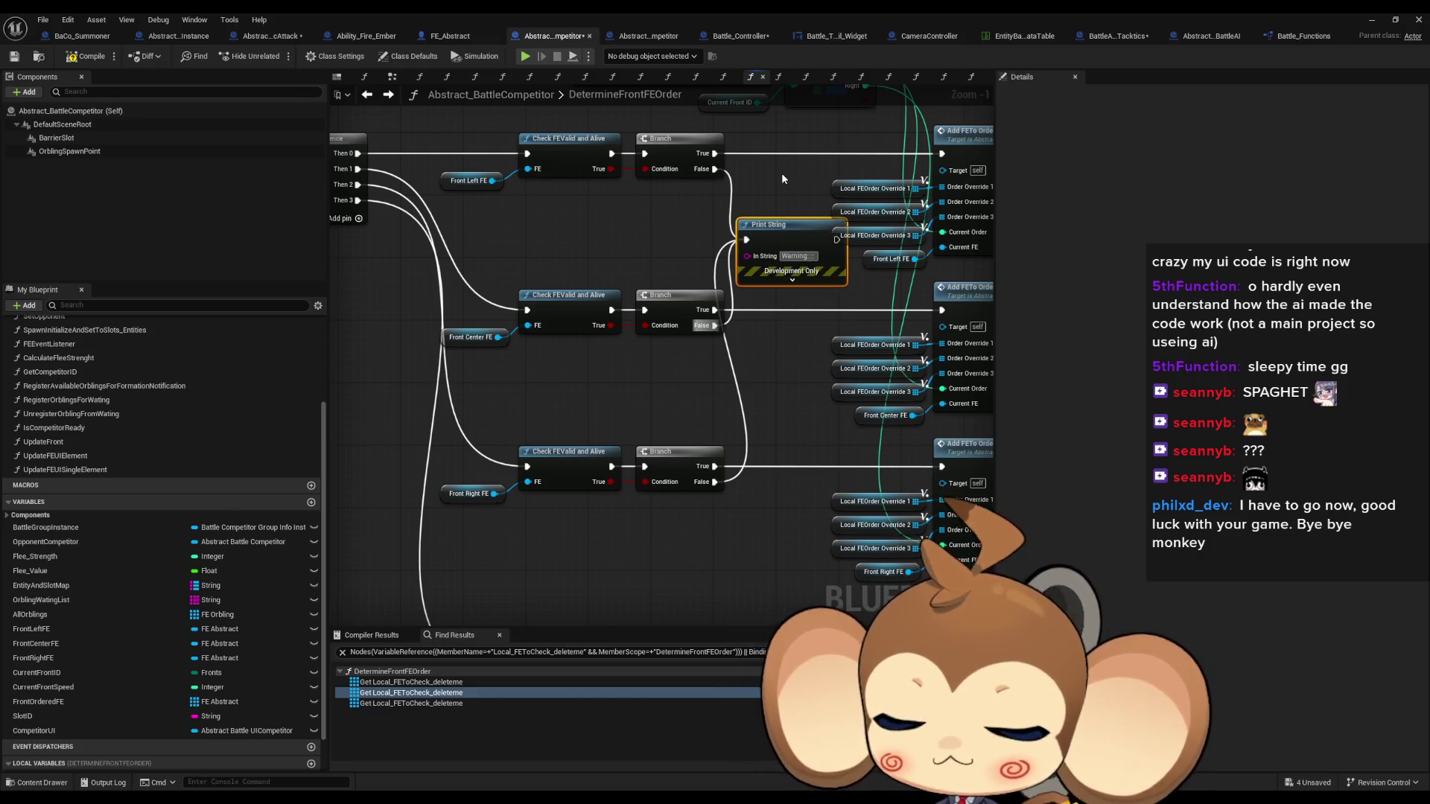
type(": ignored cond")
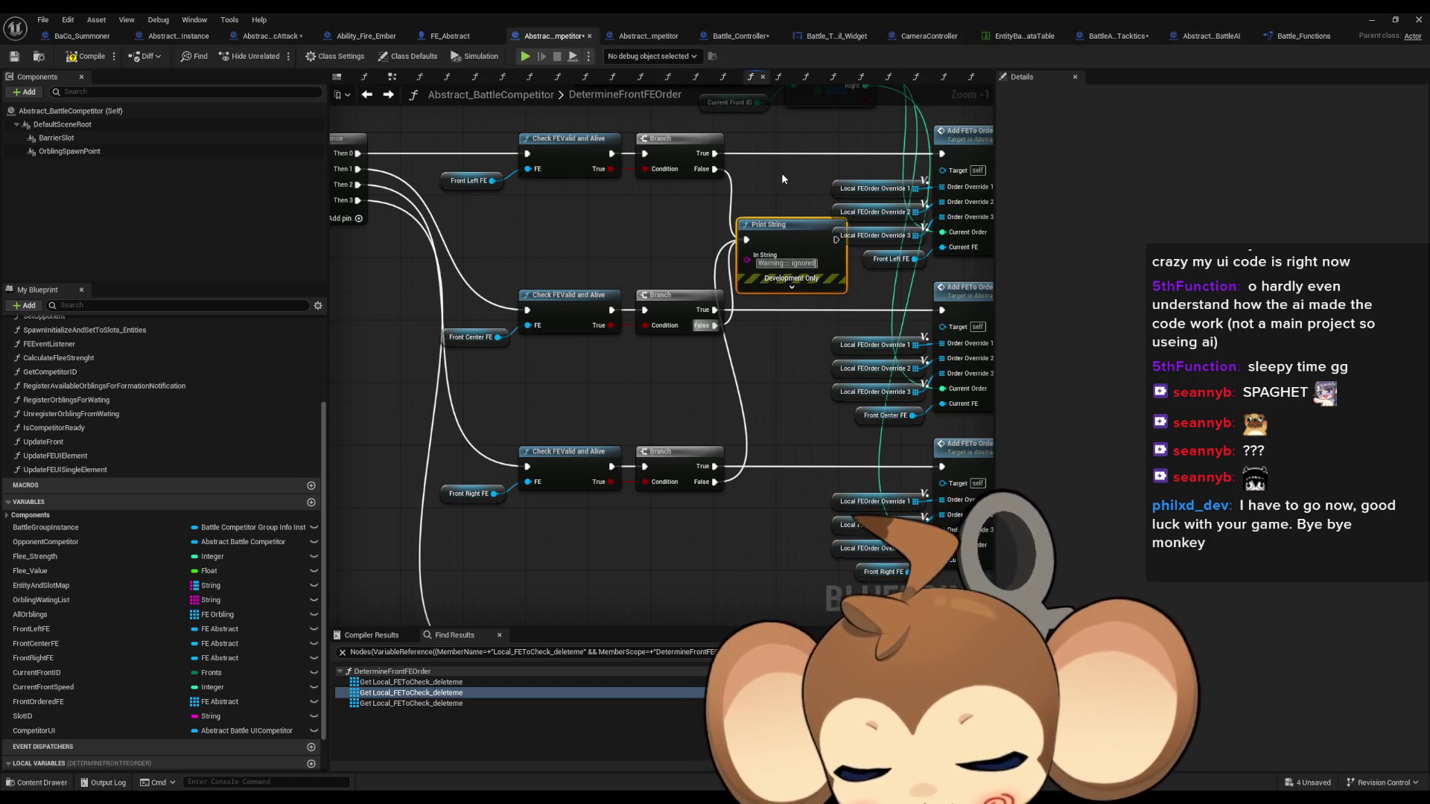
left_click(1371, 20)
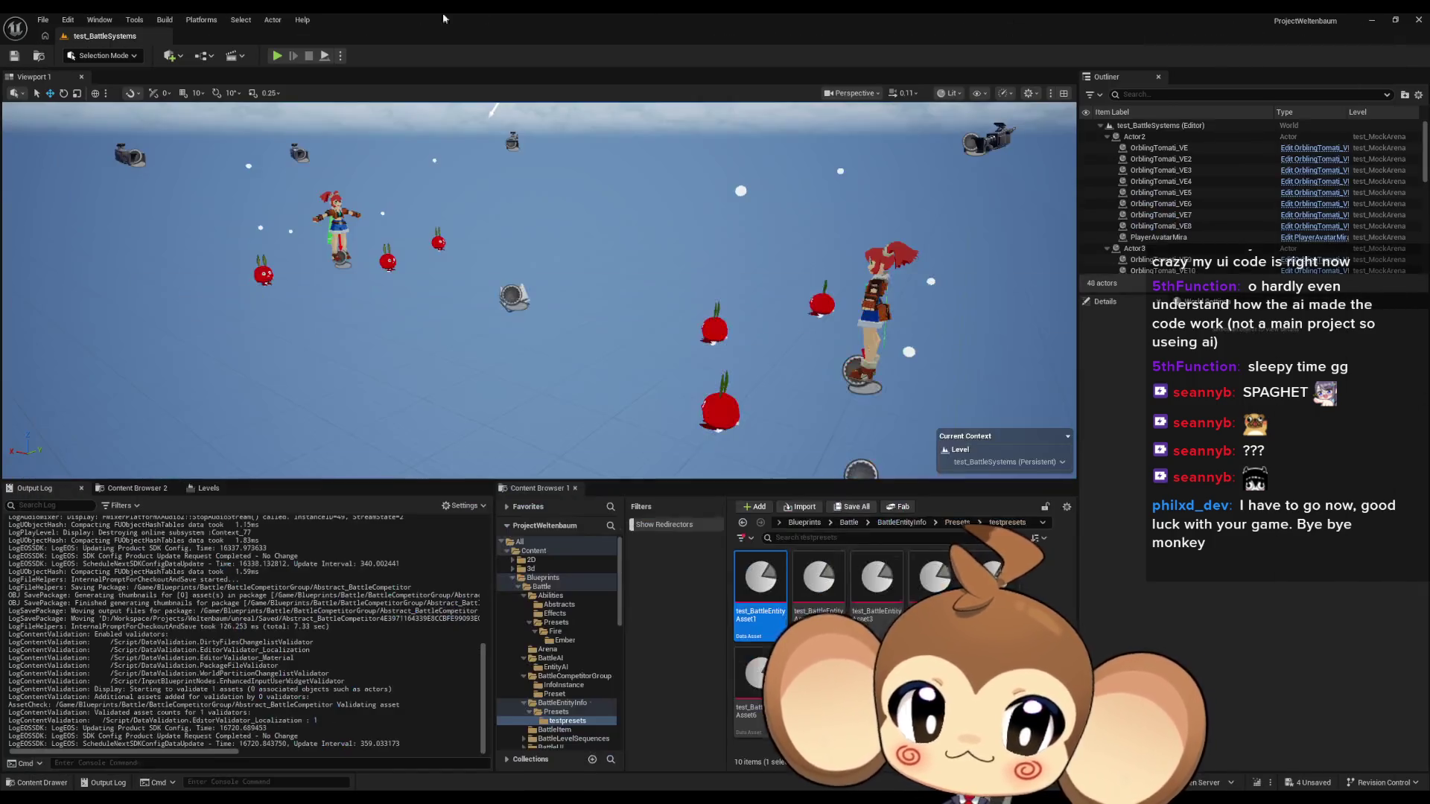
left_click(276, 56)
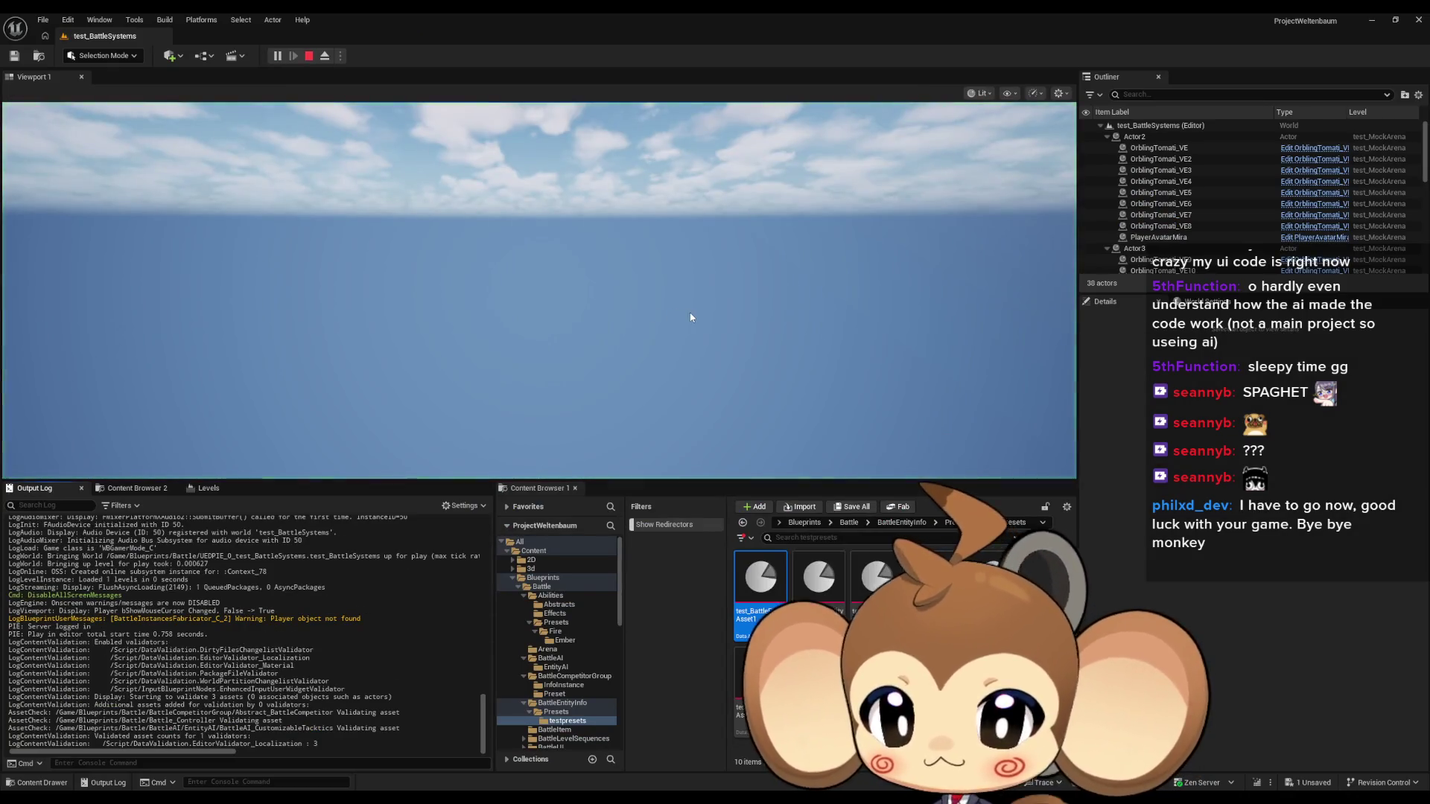